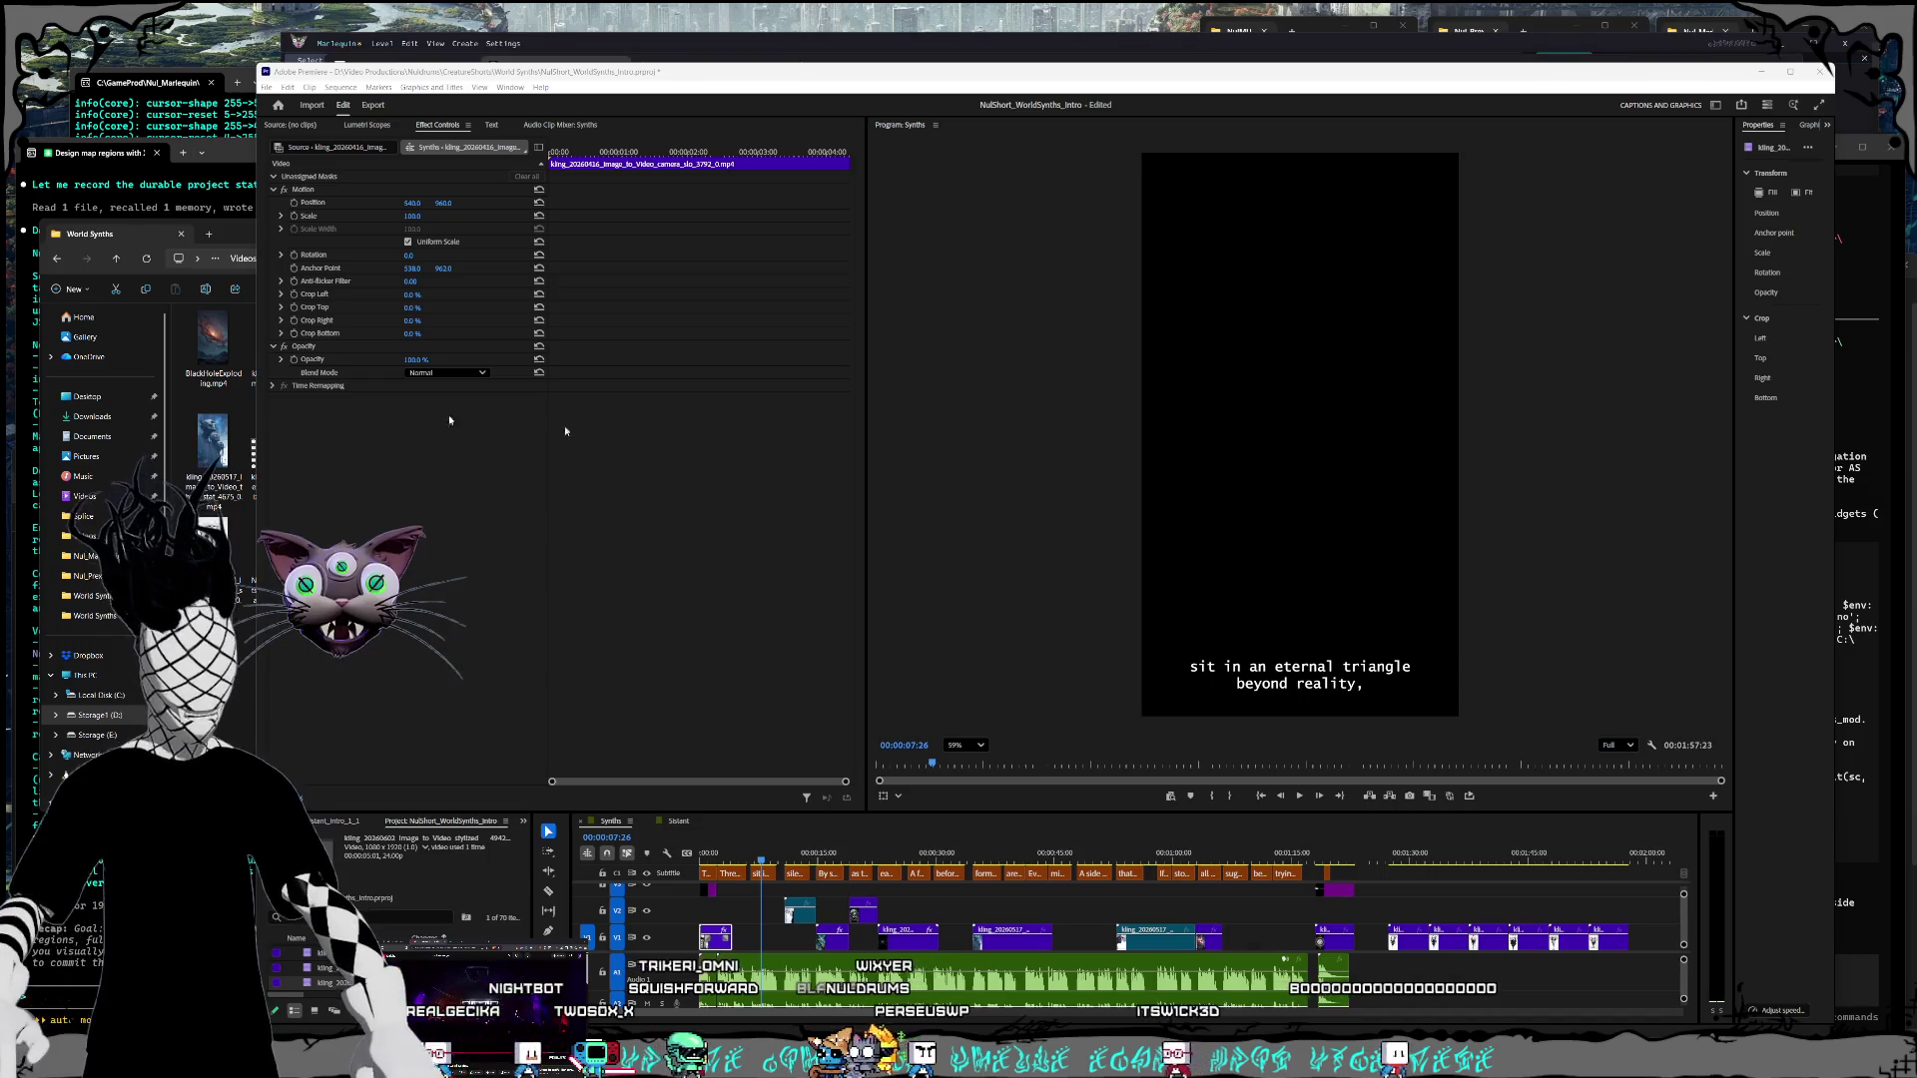
Step: Trim the end of the opening title clip shorter
left_click_drag(730, 874, 713, 874)
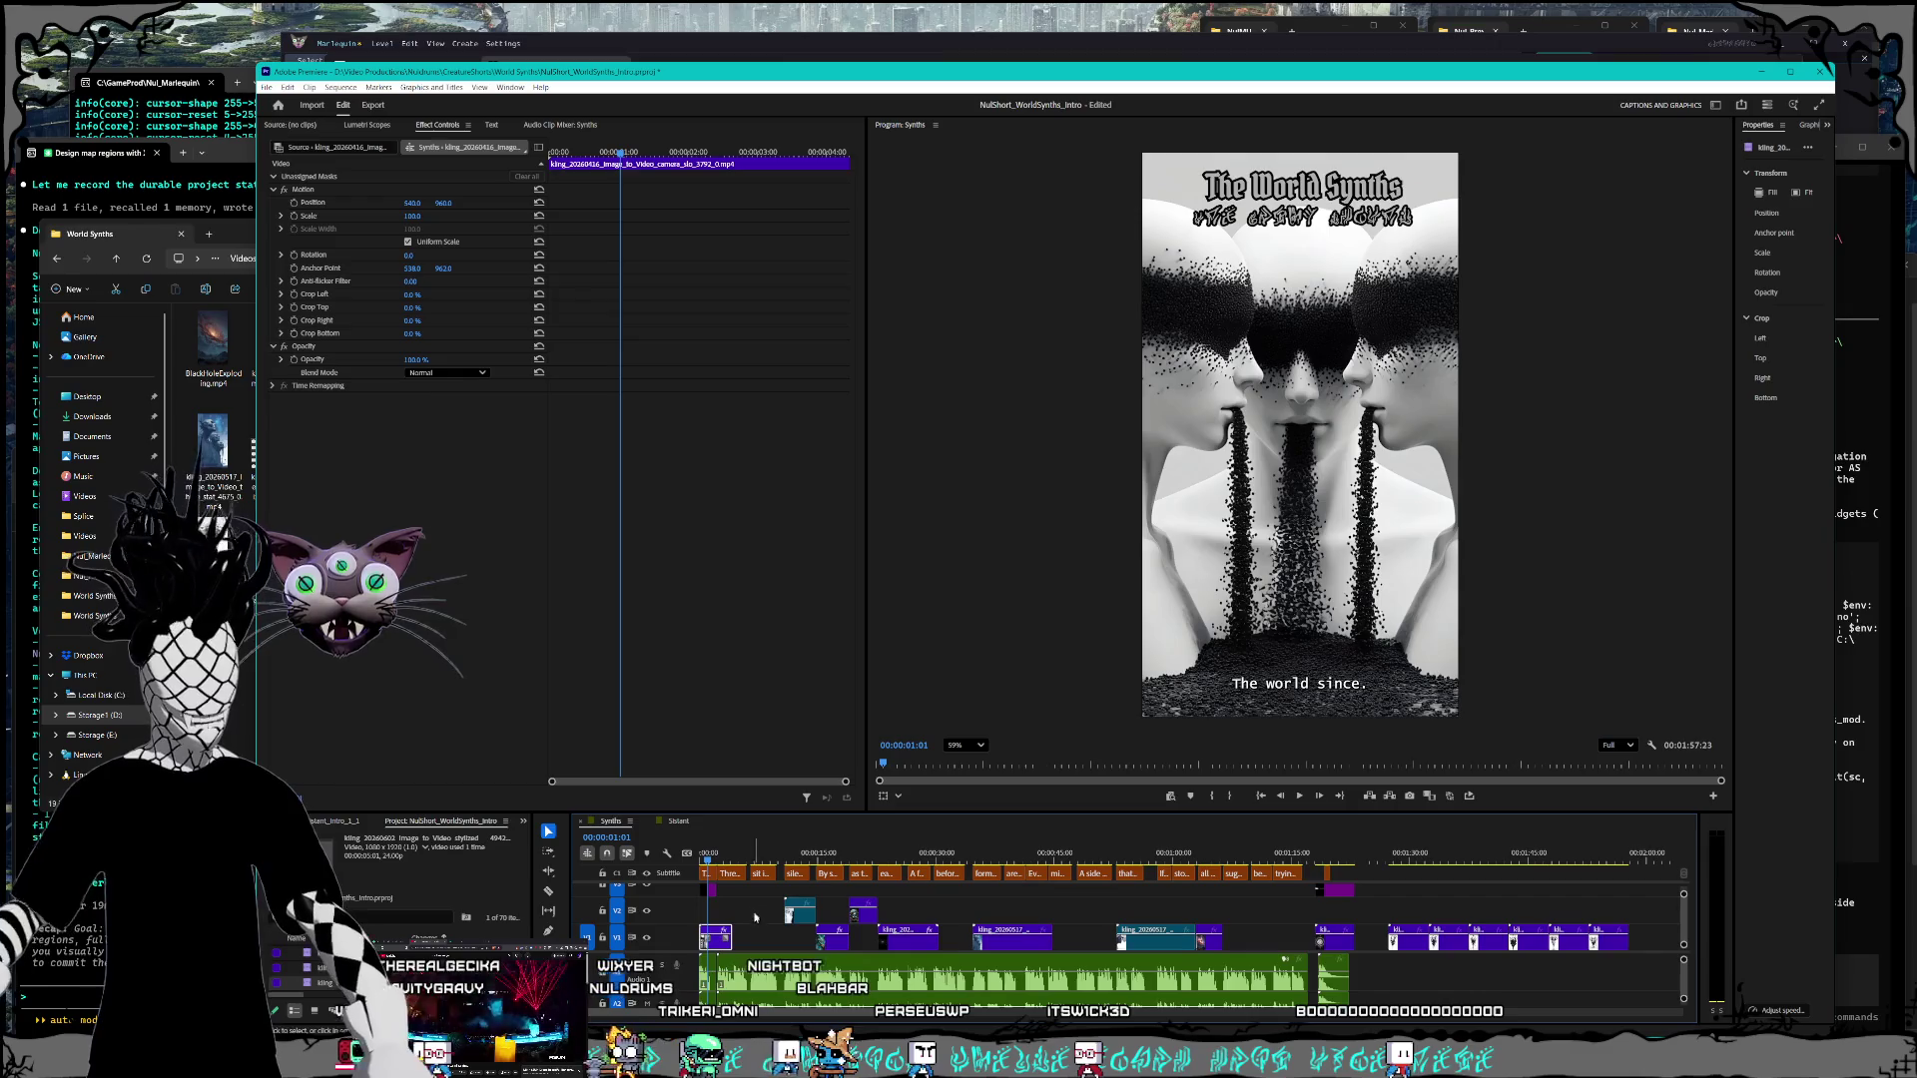
scroll(743, 963, "up", 3)
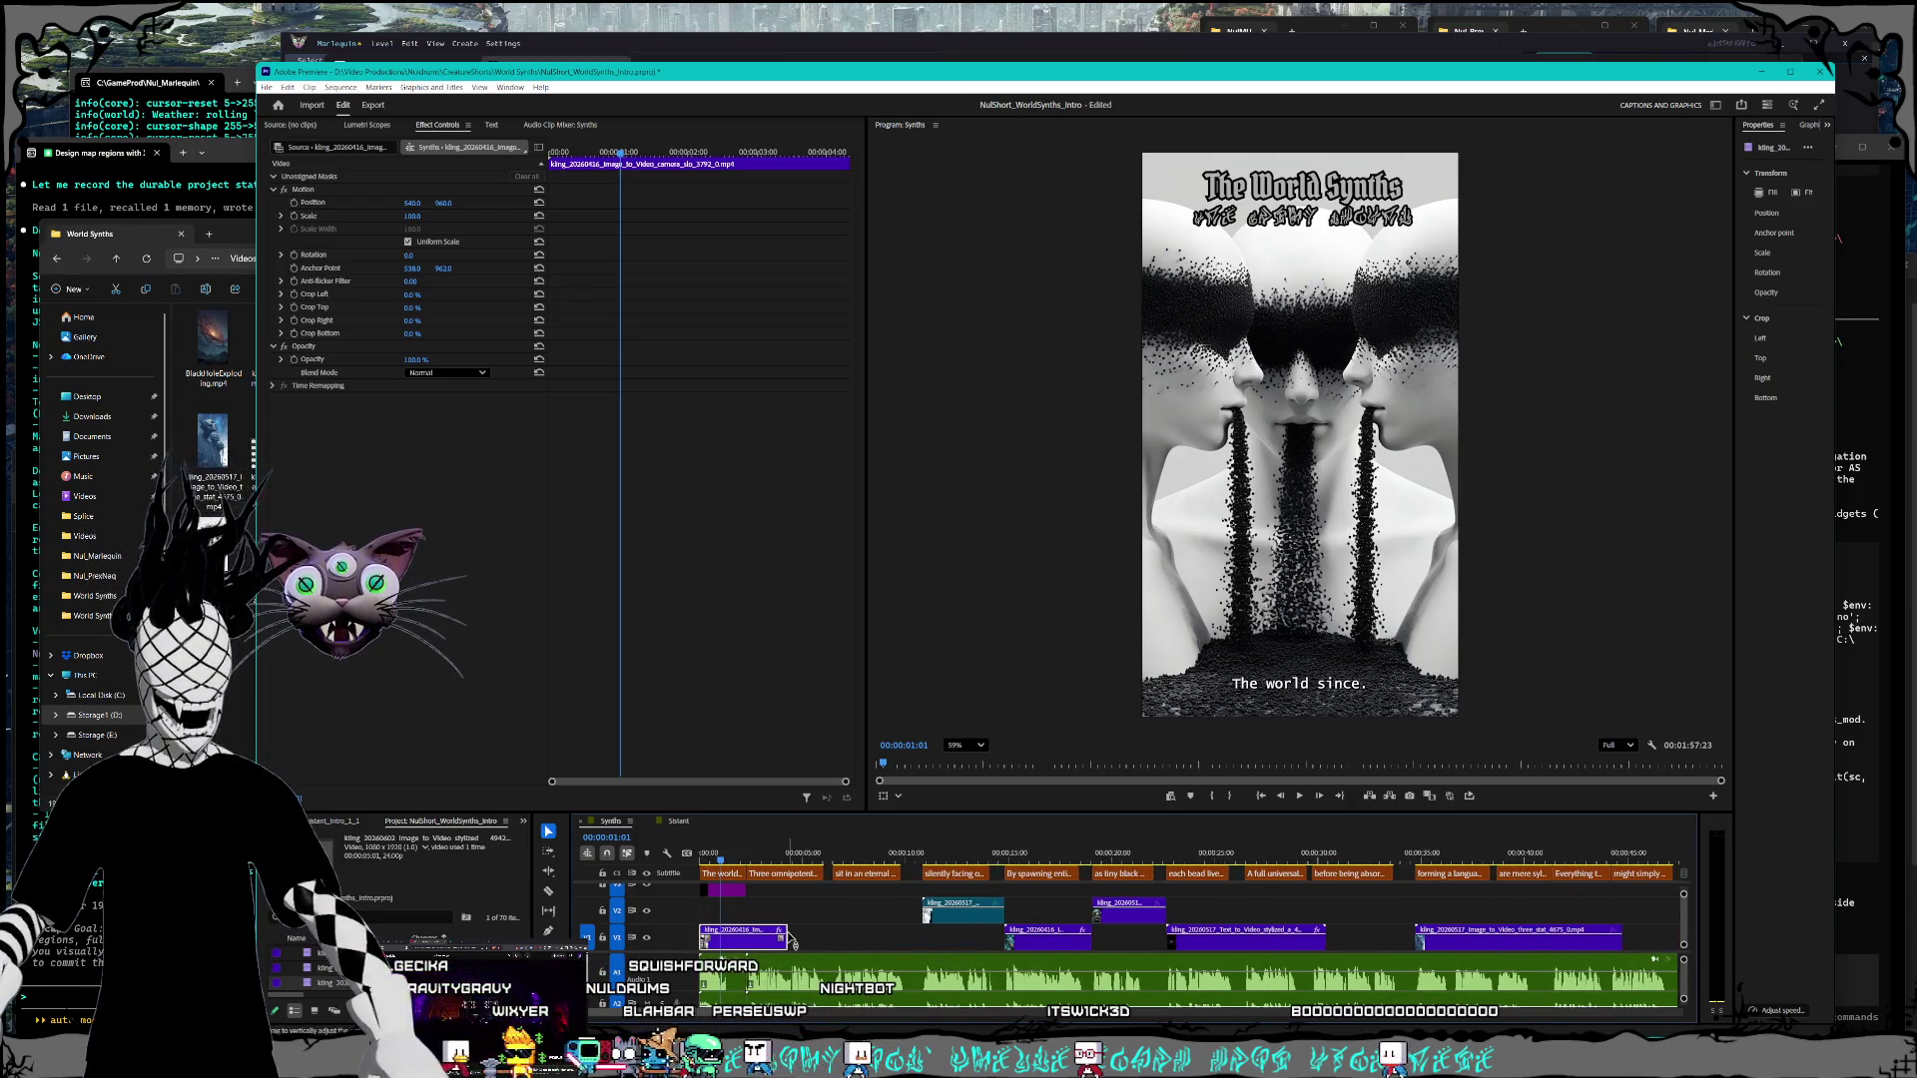
left_click_drag(783, 940, 751, 939)
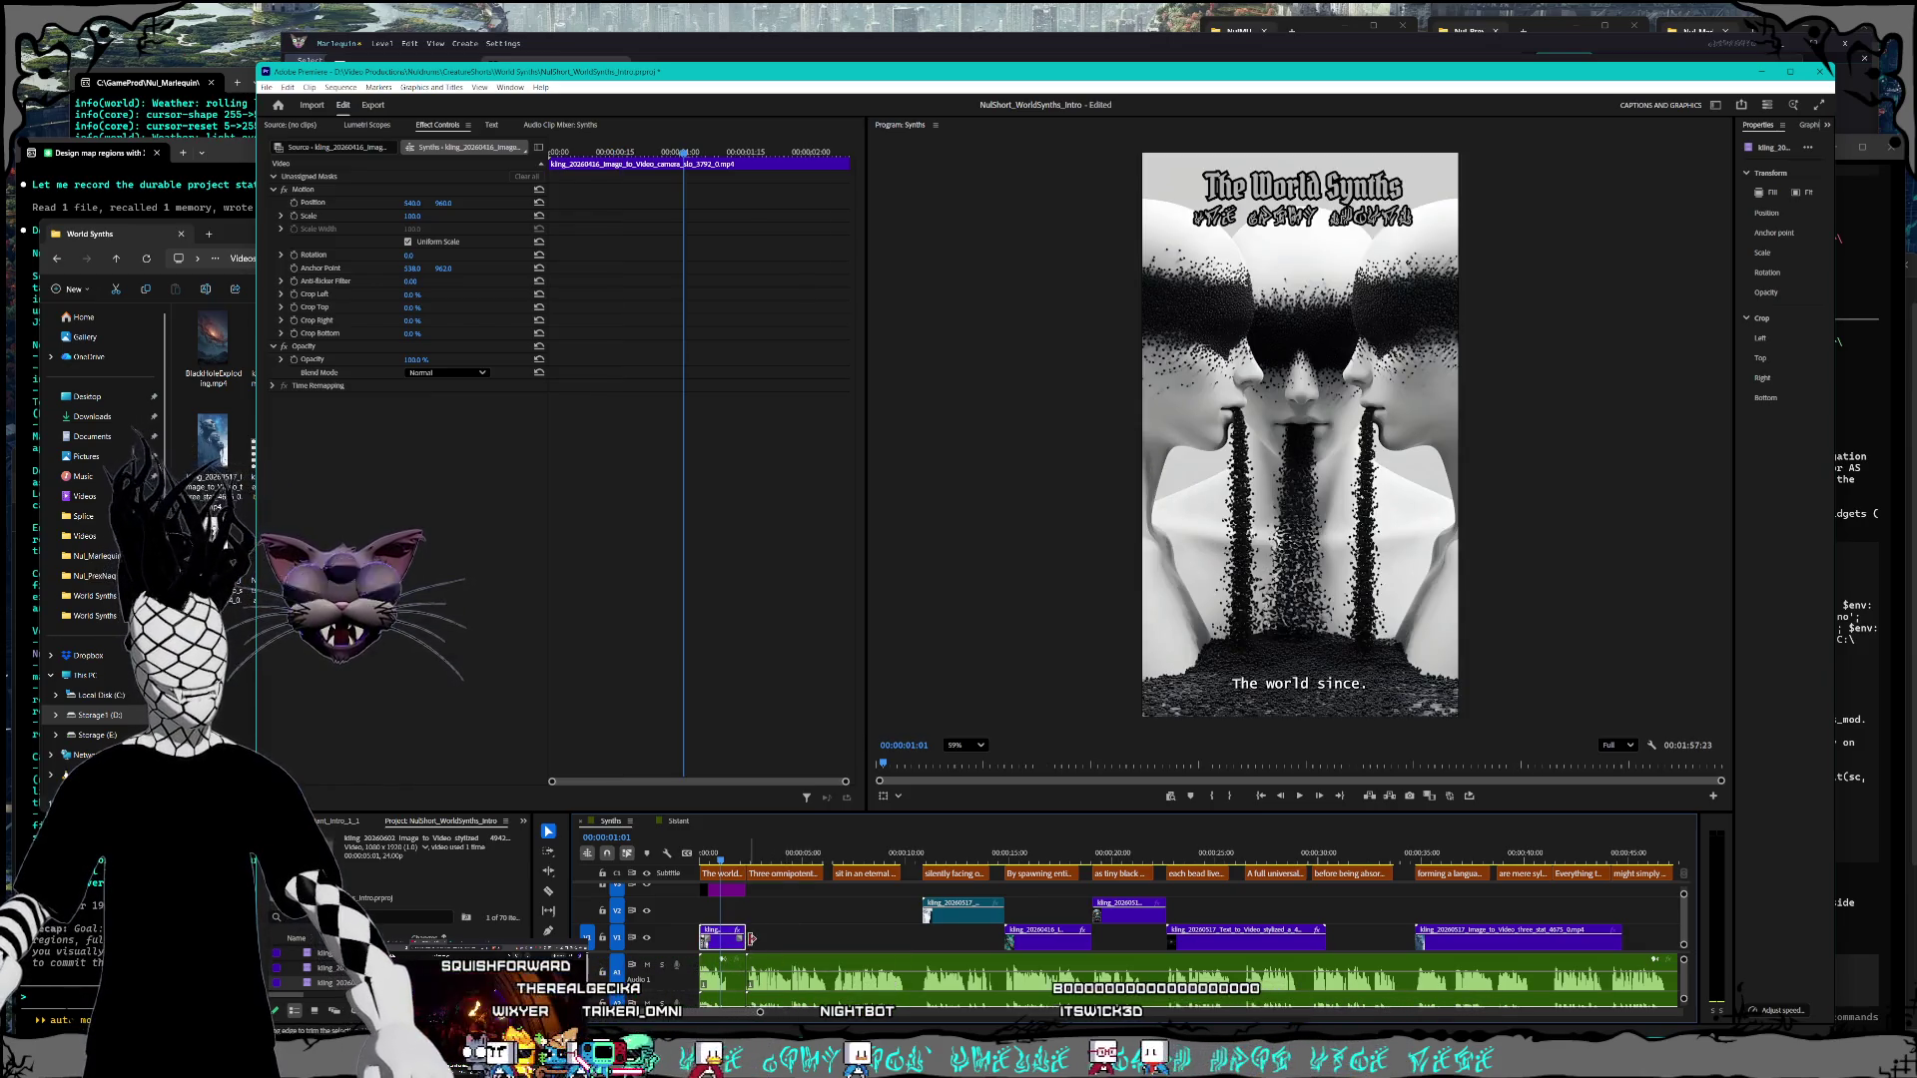
Step: Replay the intro from the start to review the trimmed title
key("Home")
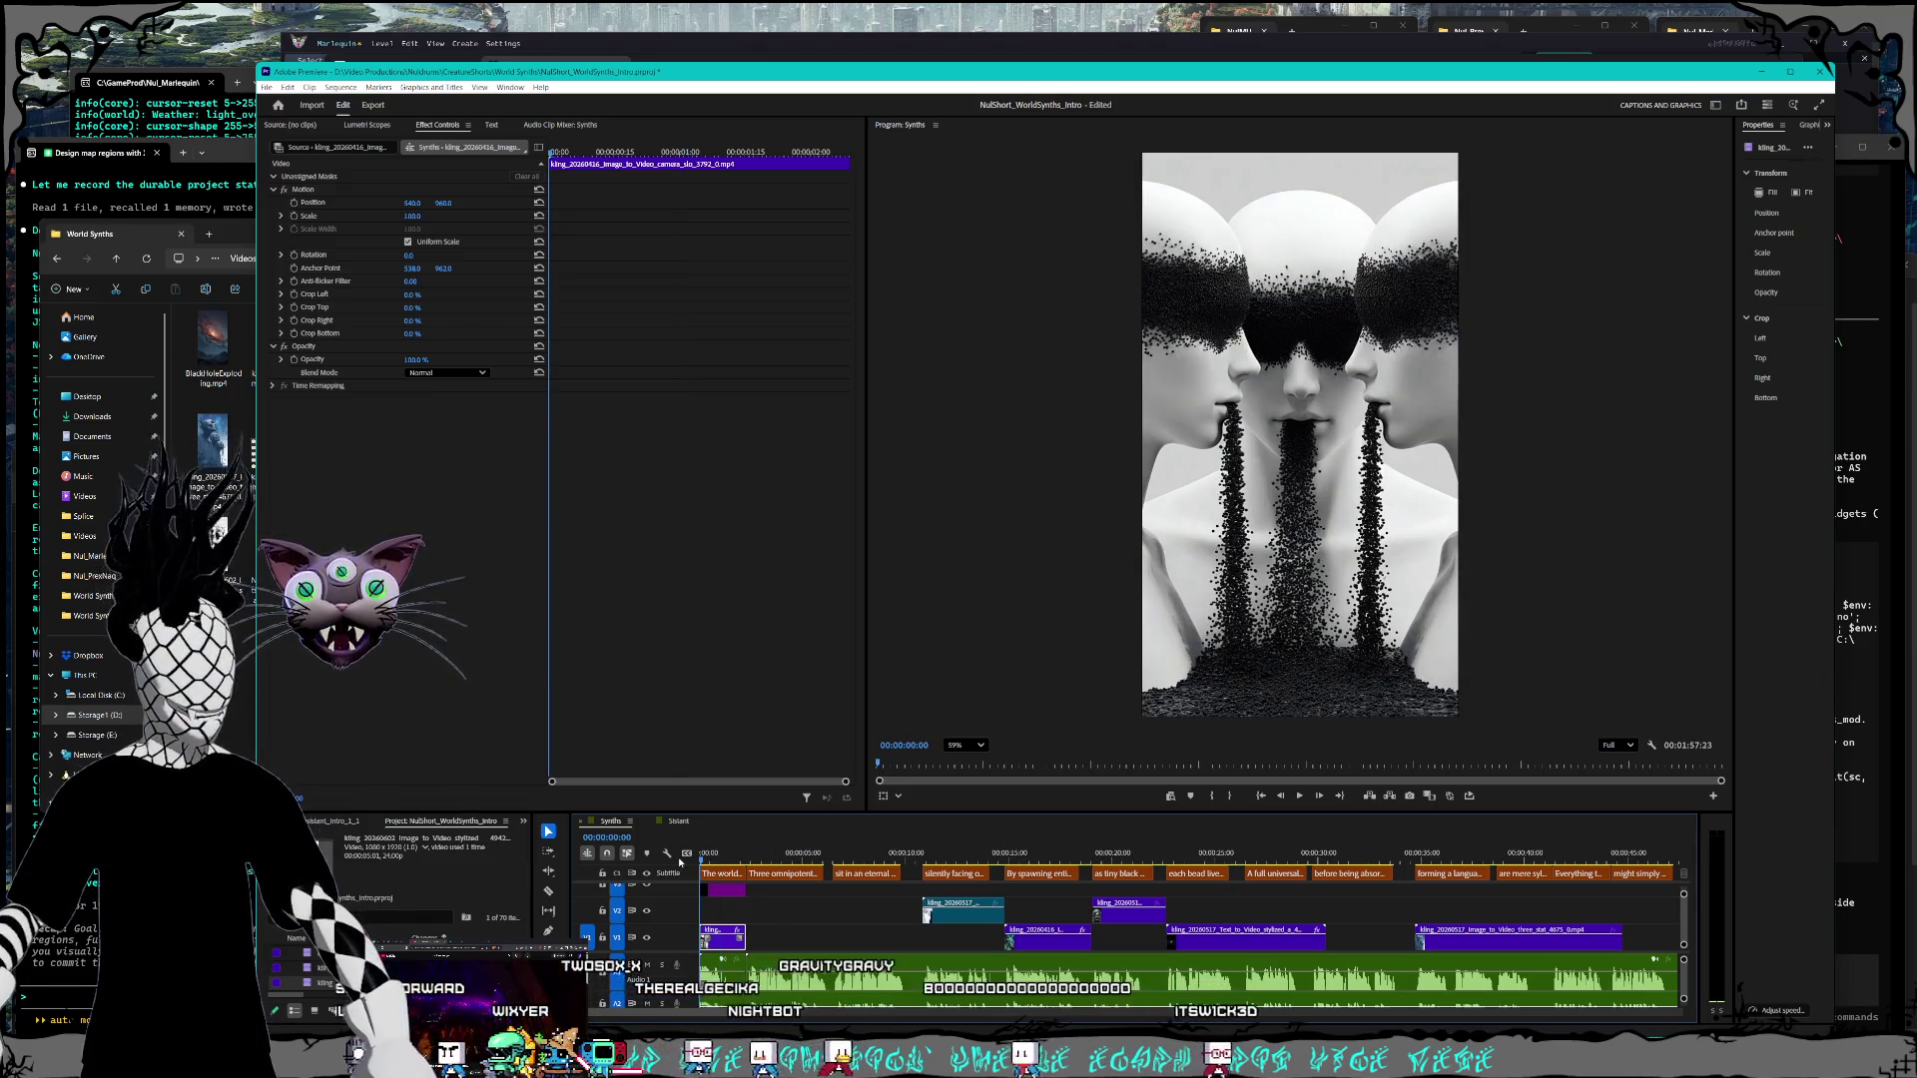
key("space")
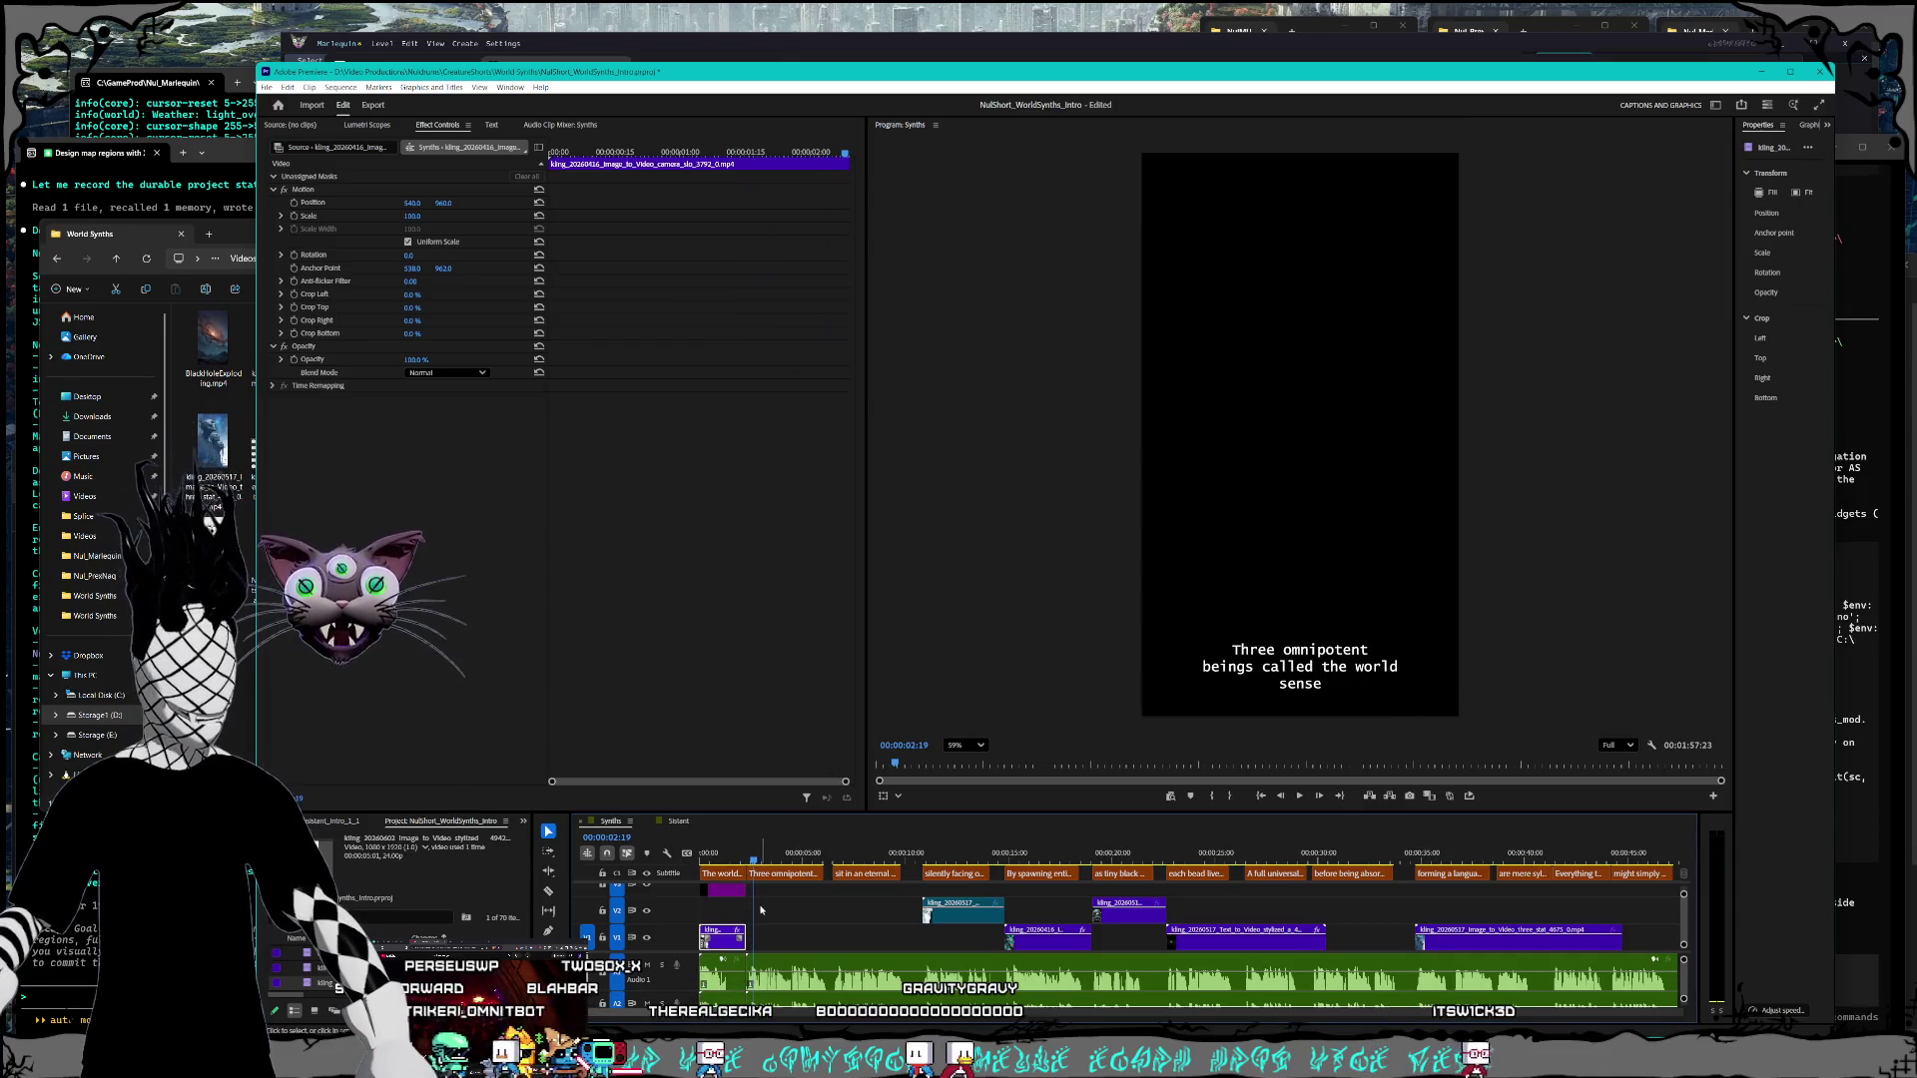
key("Home")
key("space")
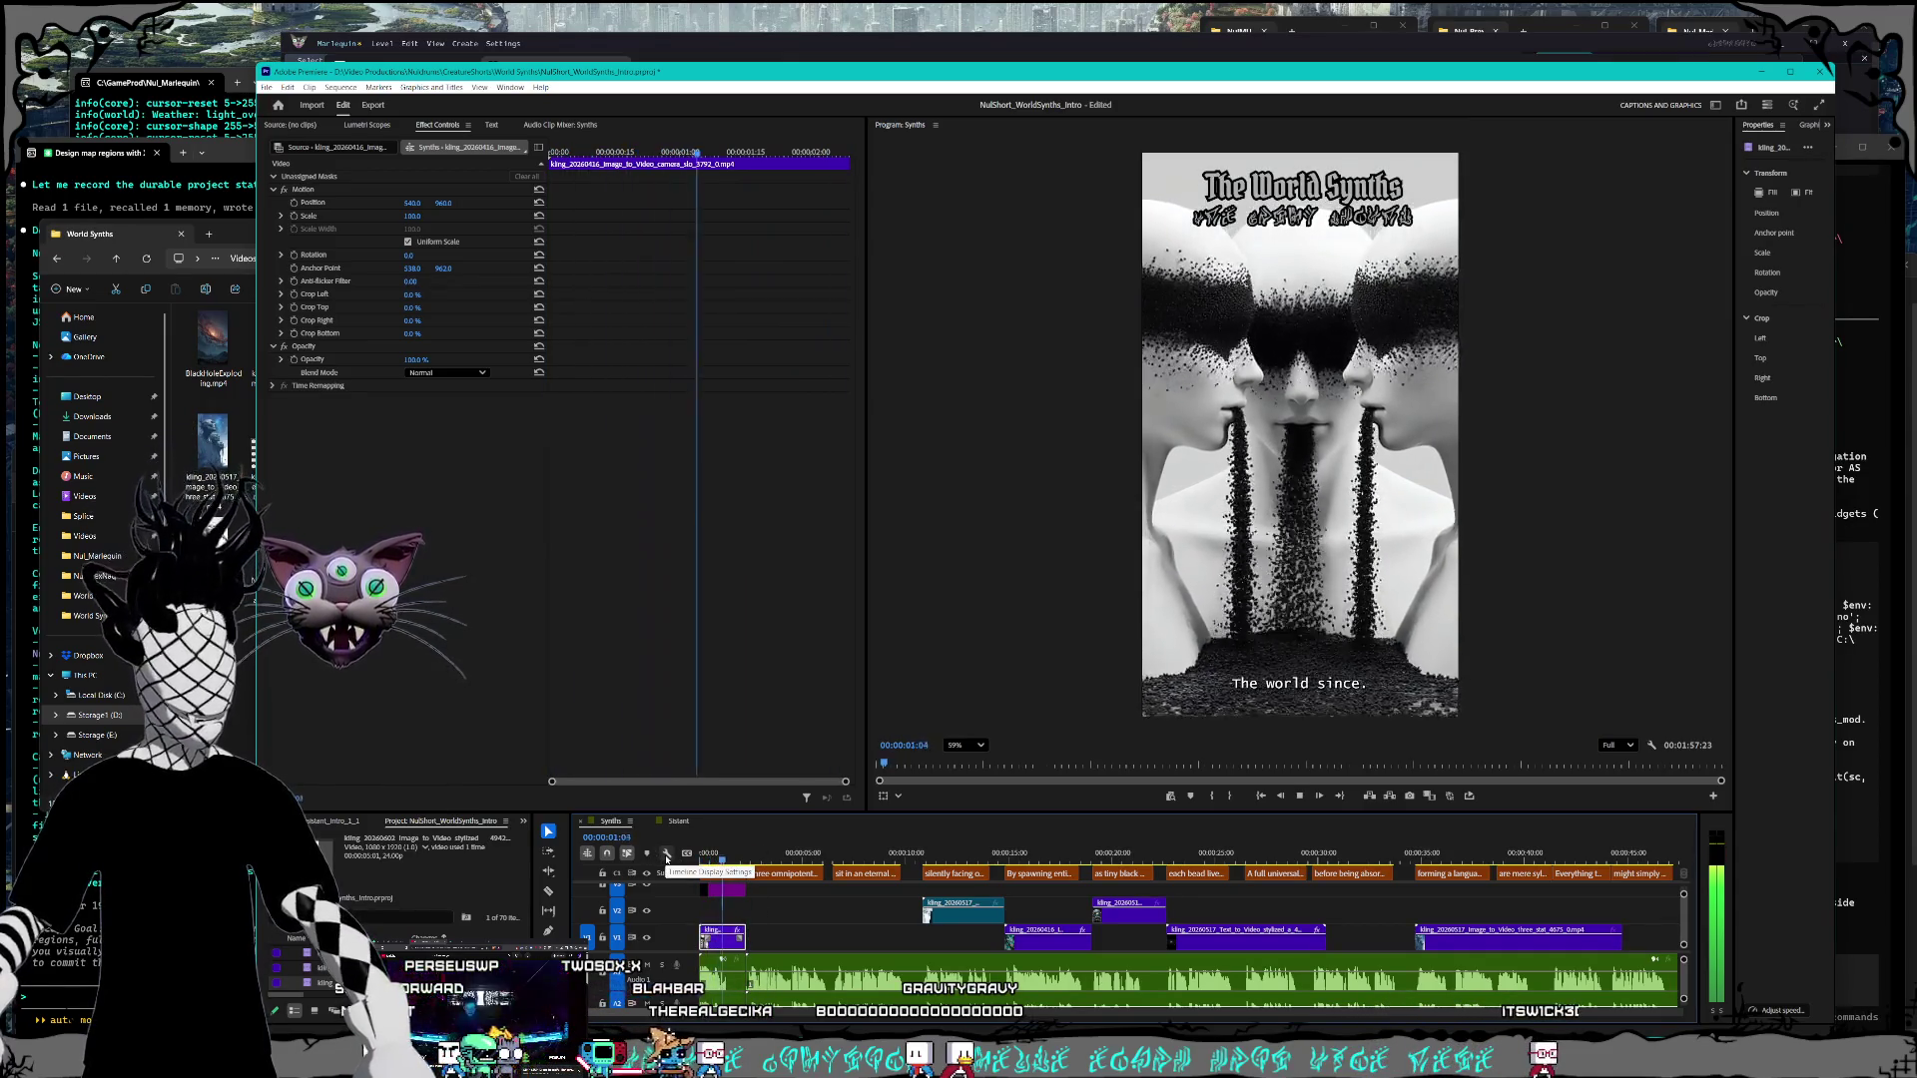
key("space")
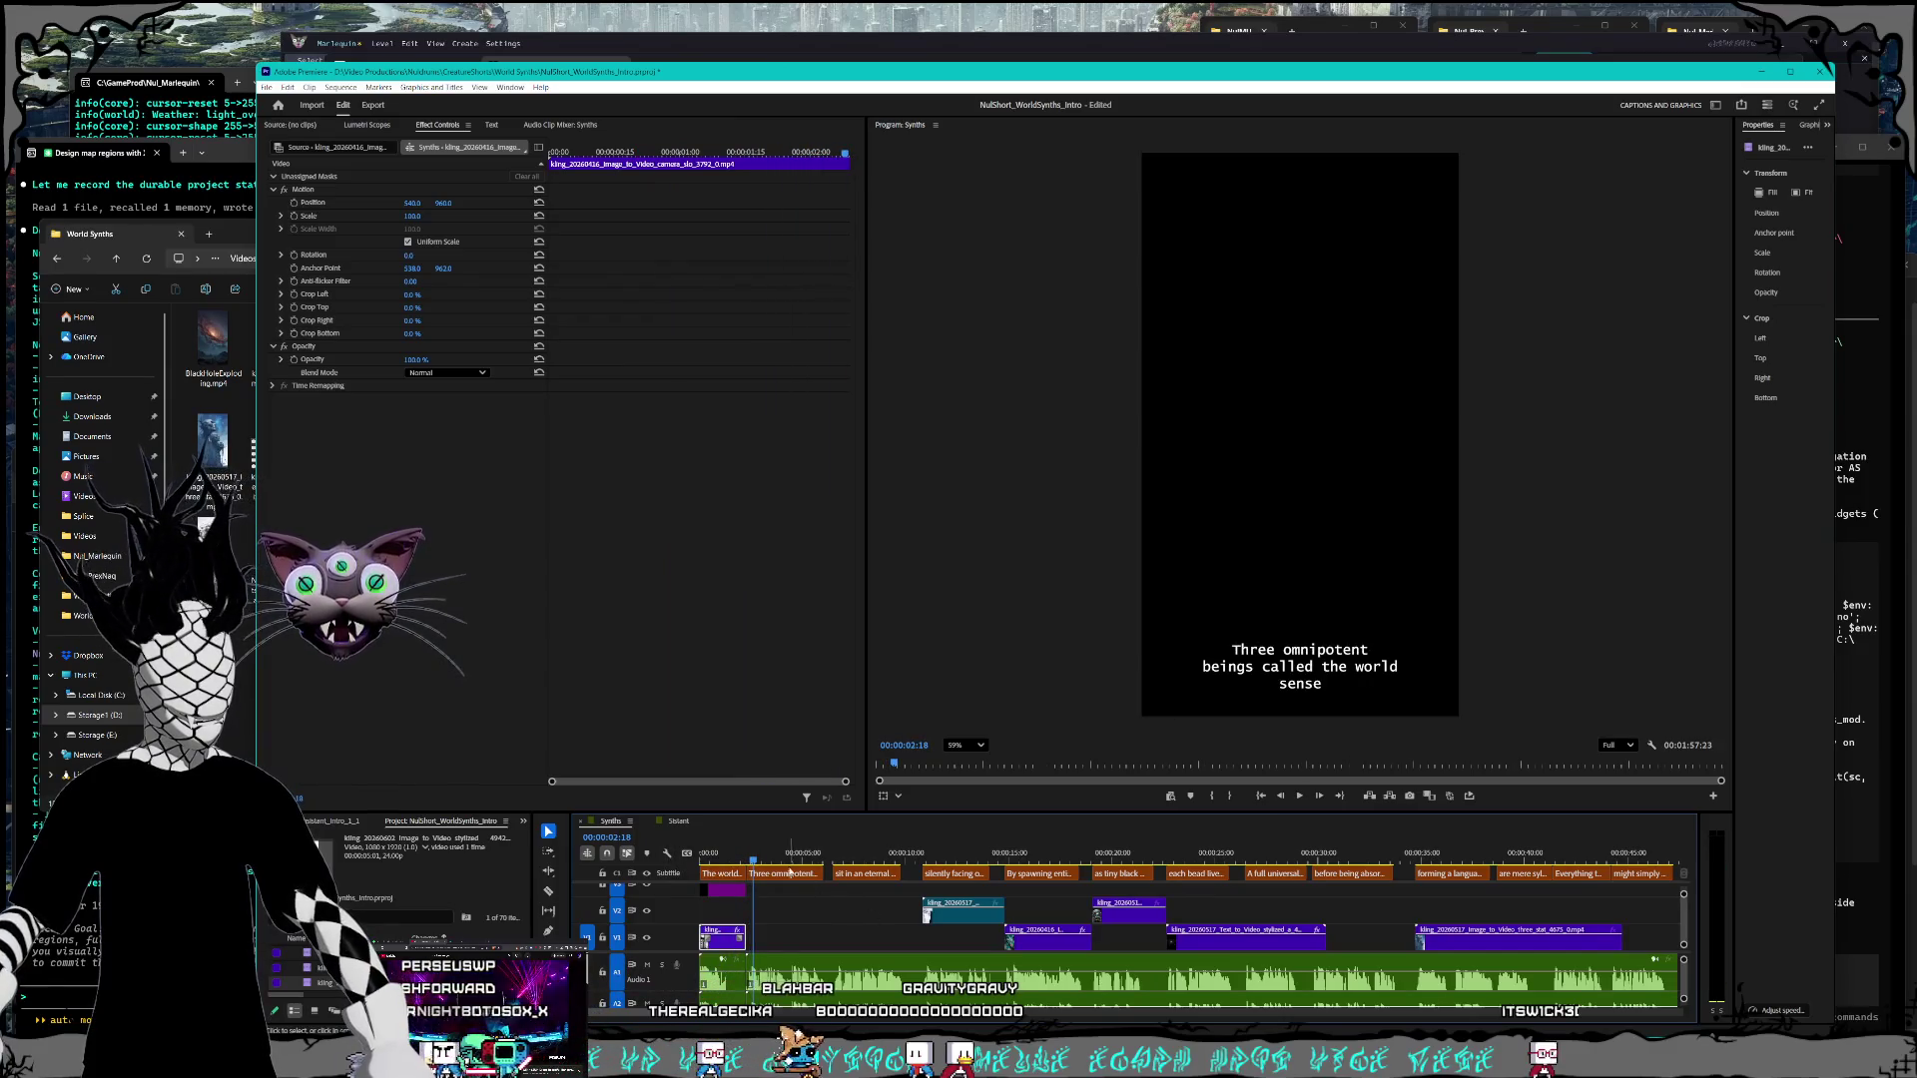
Step: Select the V2 clip and shift several clips along the timeline
left_click(943, 921)
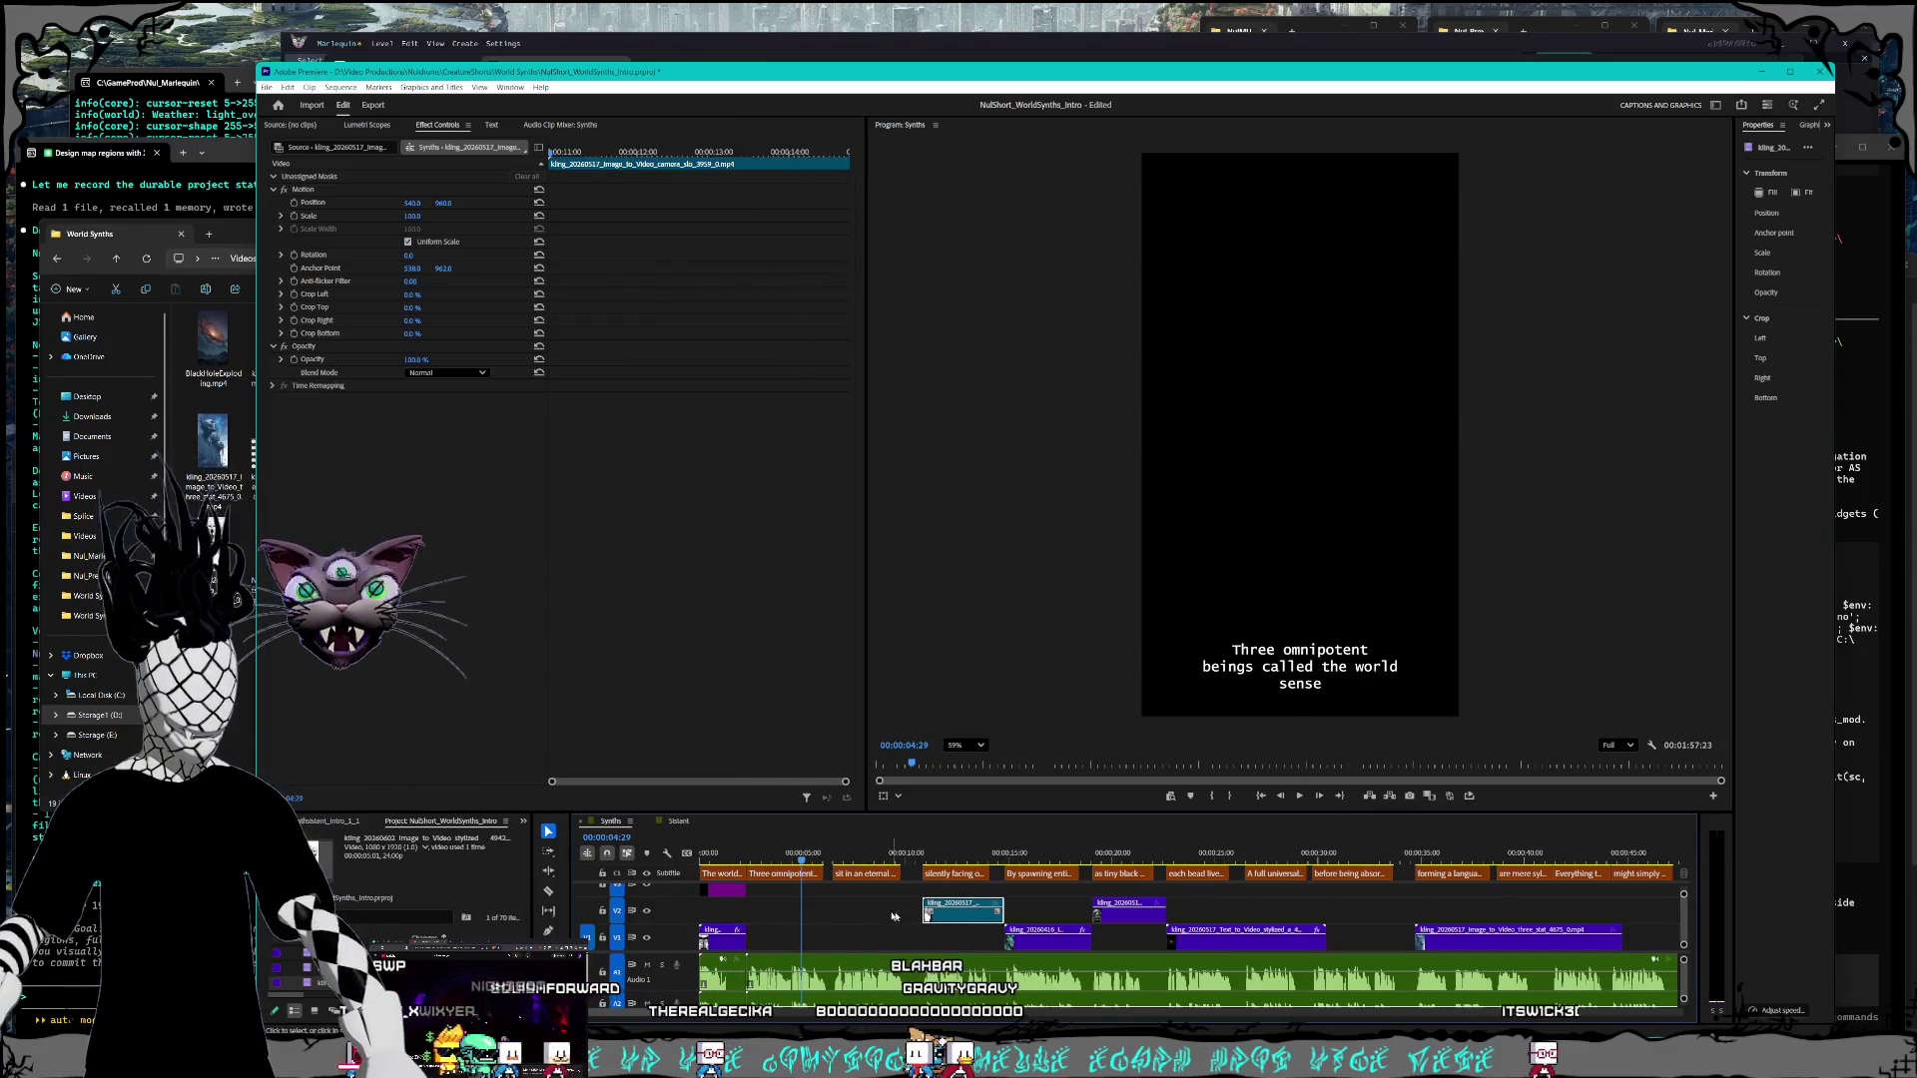
key("minus")
key("minus")
left_click_drag(811, 900, 1273, 949)
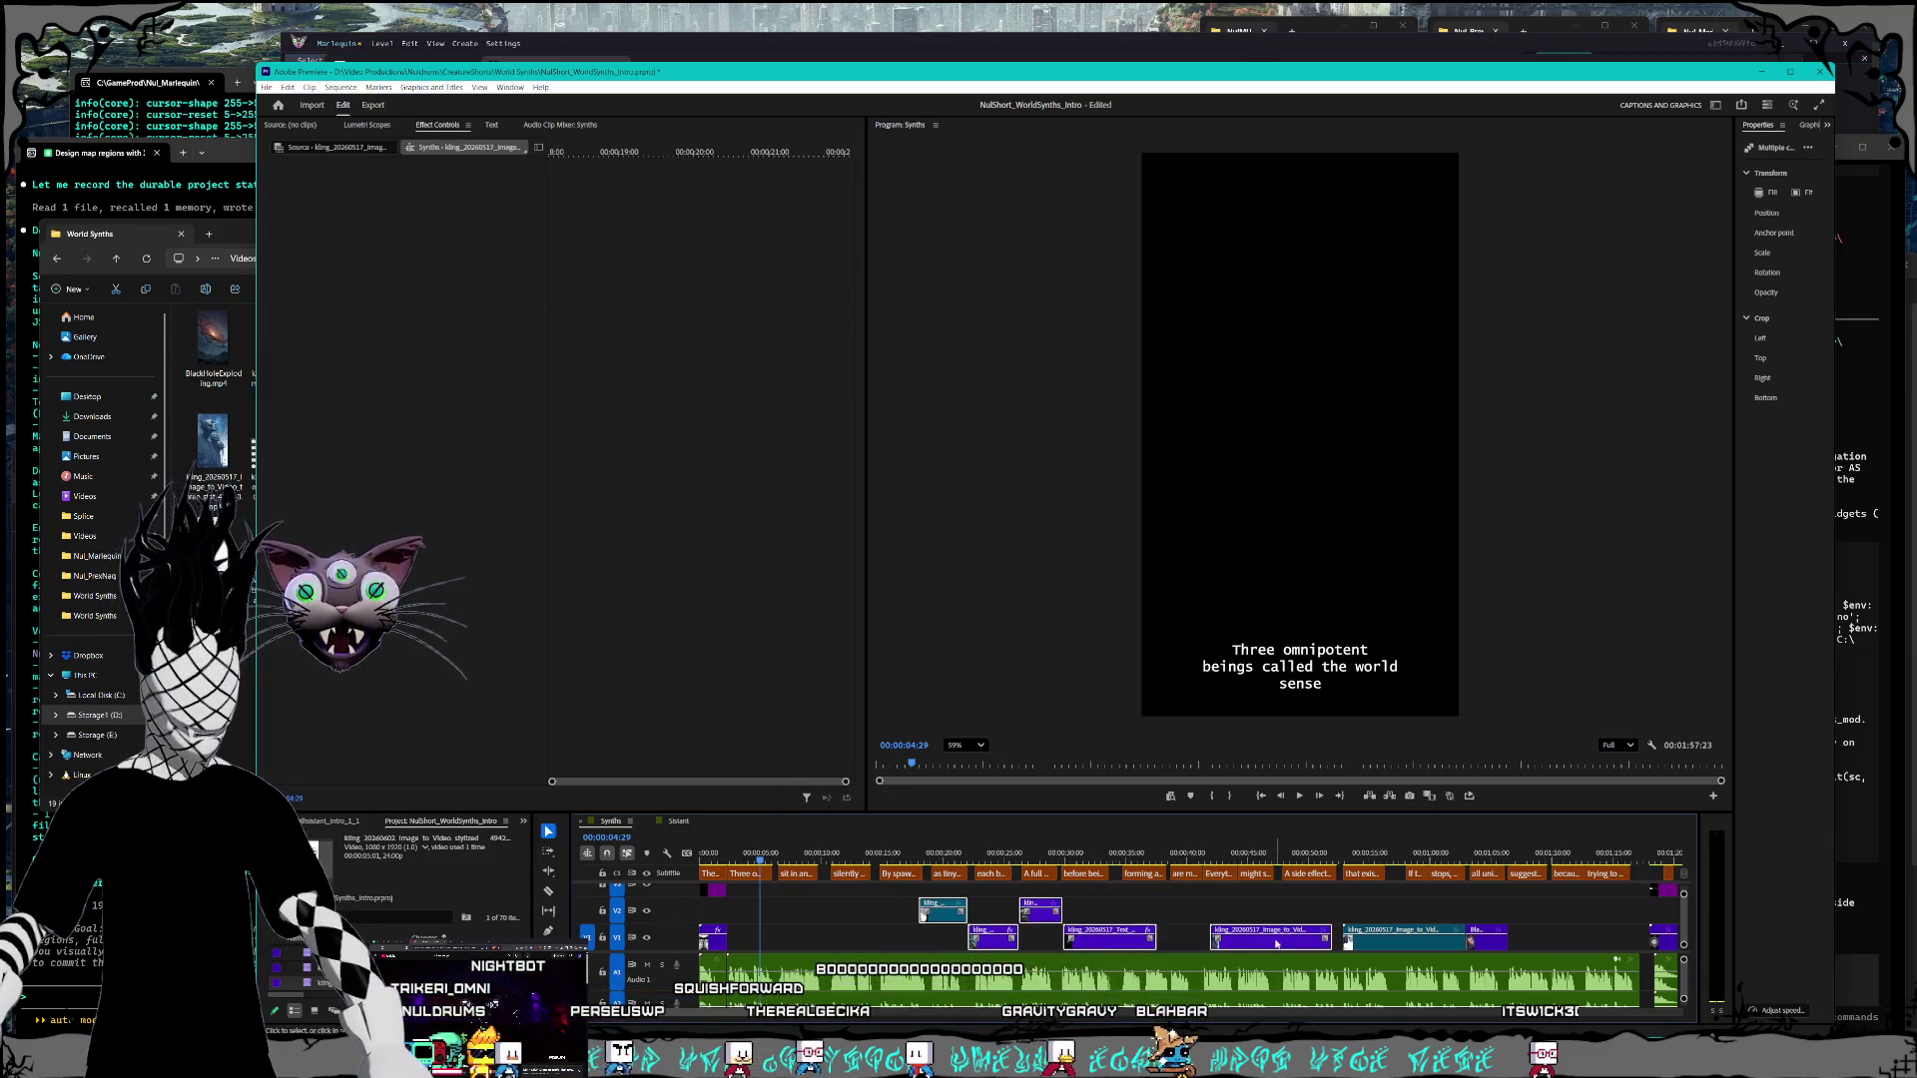
Step: Shift the selected clips later, then pull the right-end V1 clips back left
key("minus")
left_click_drag(865, 908, 1658, 952)
key("minus")
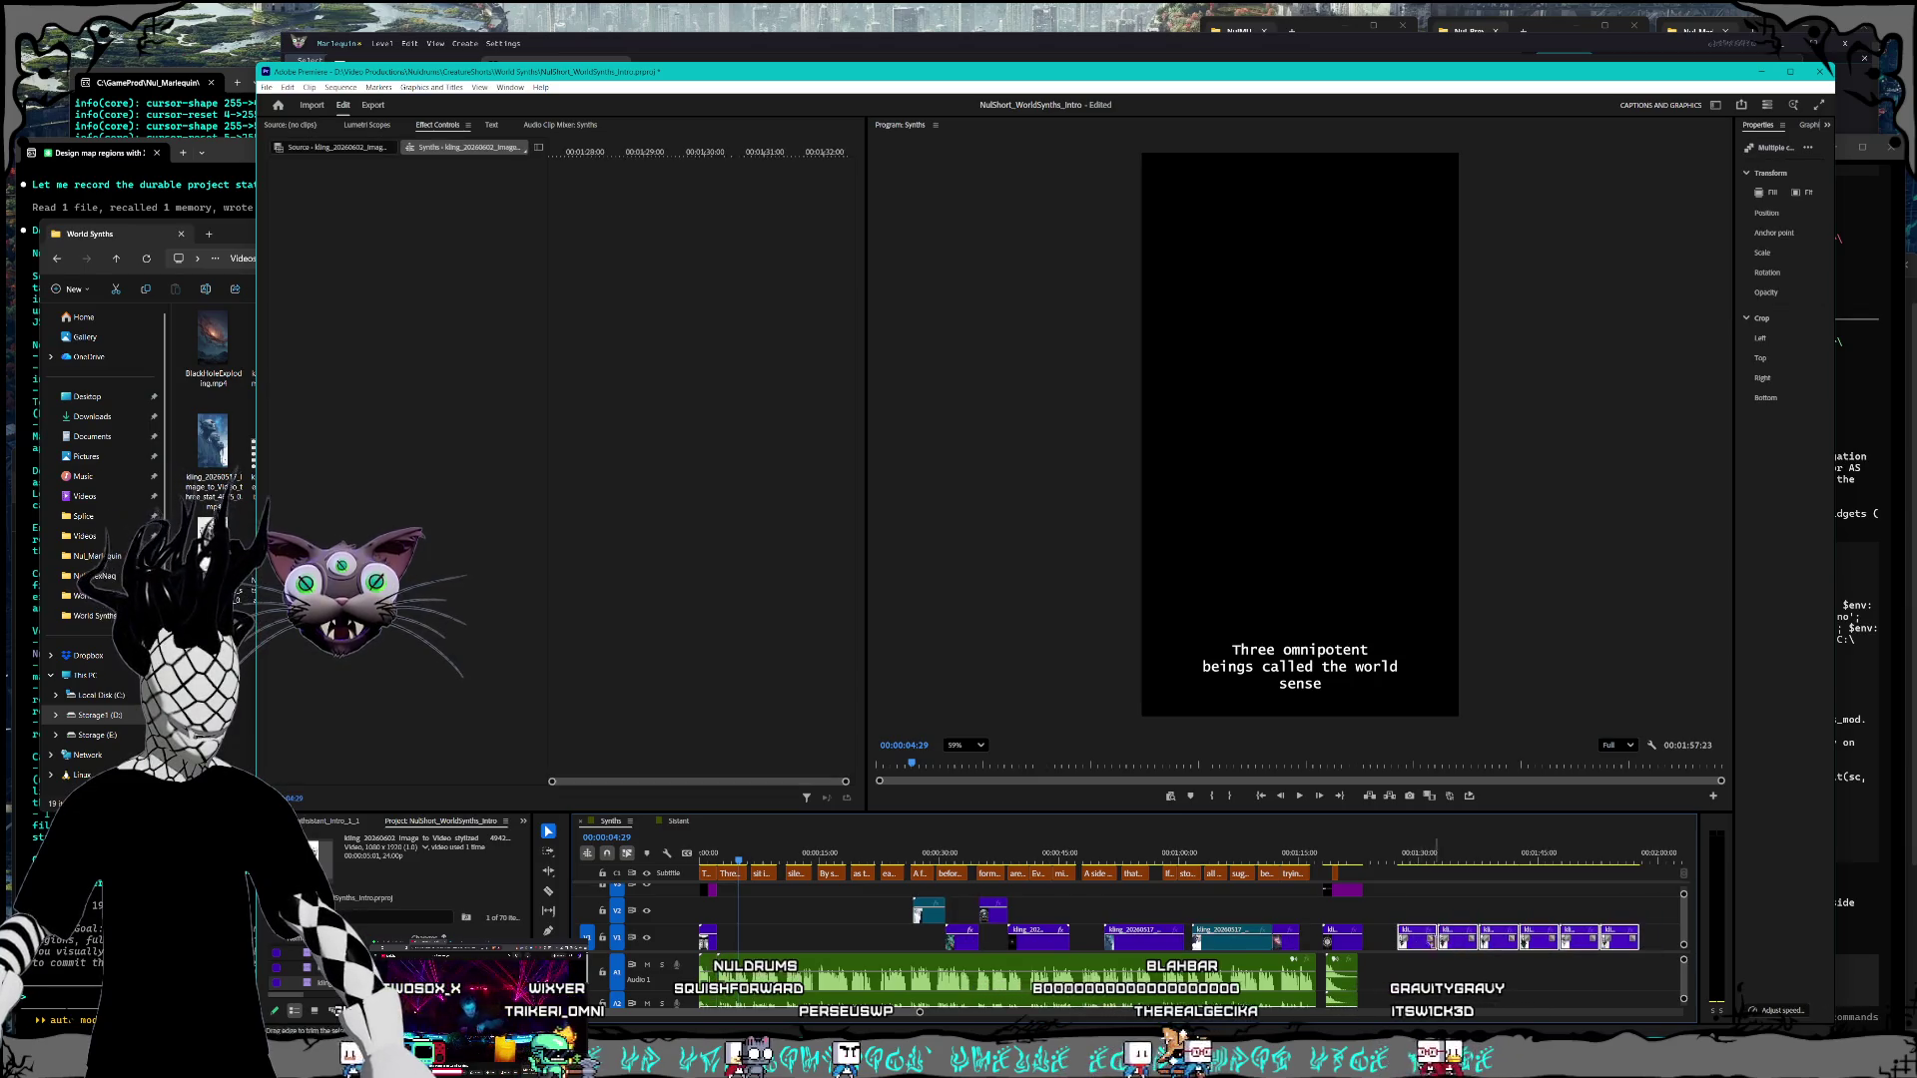
mouse_move(1408, 939)
left_mouse_down()
mouse_move(792, 939)
mouse_move(1418, 945)
left_mouse_up()
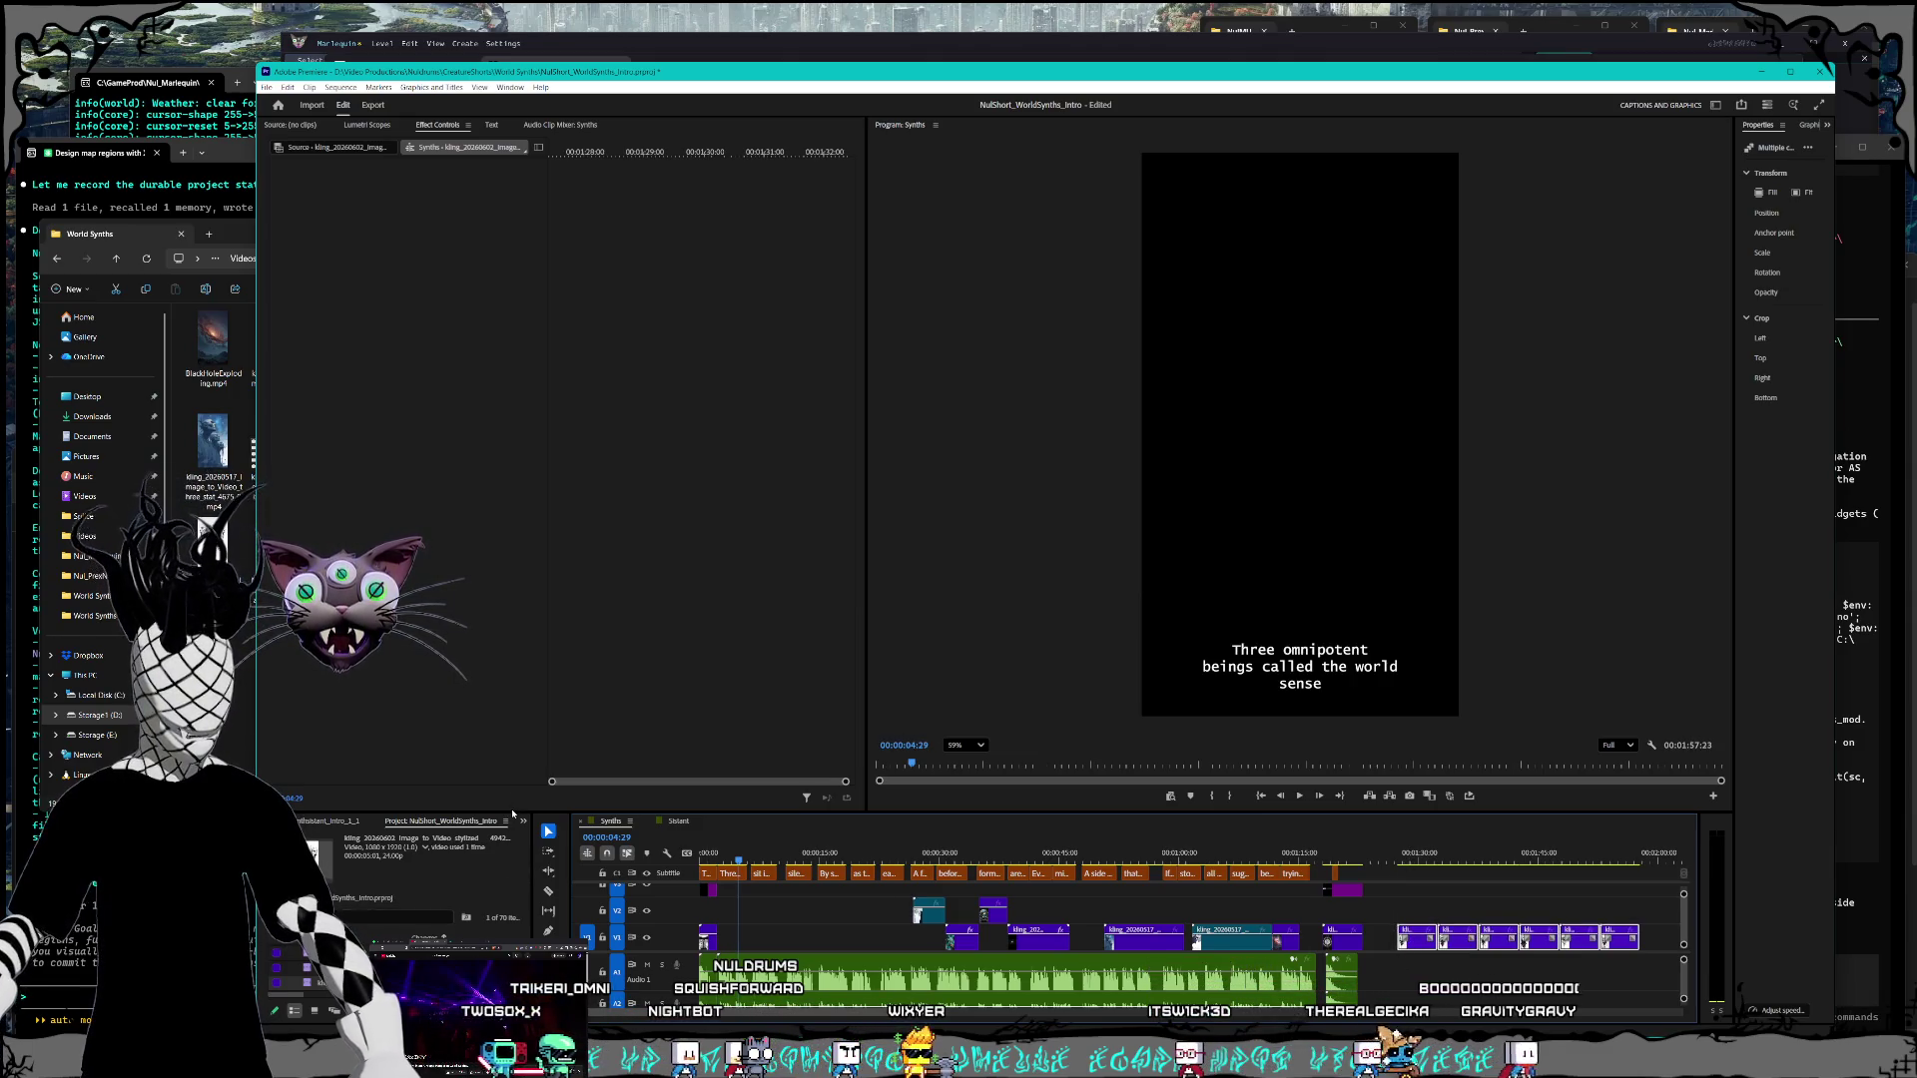
Step: Raise the panel divider to make the Timeline panel taller
left_click_drag(511, 811, 509, 751)
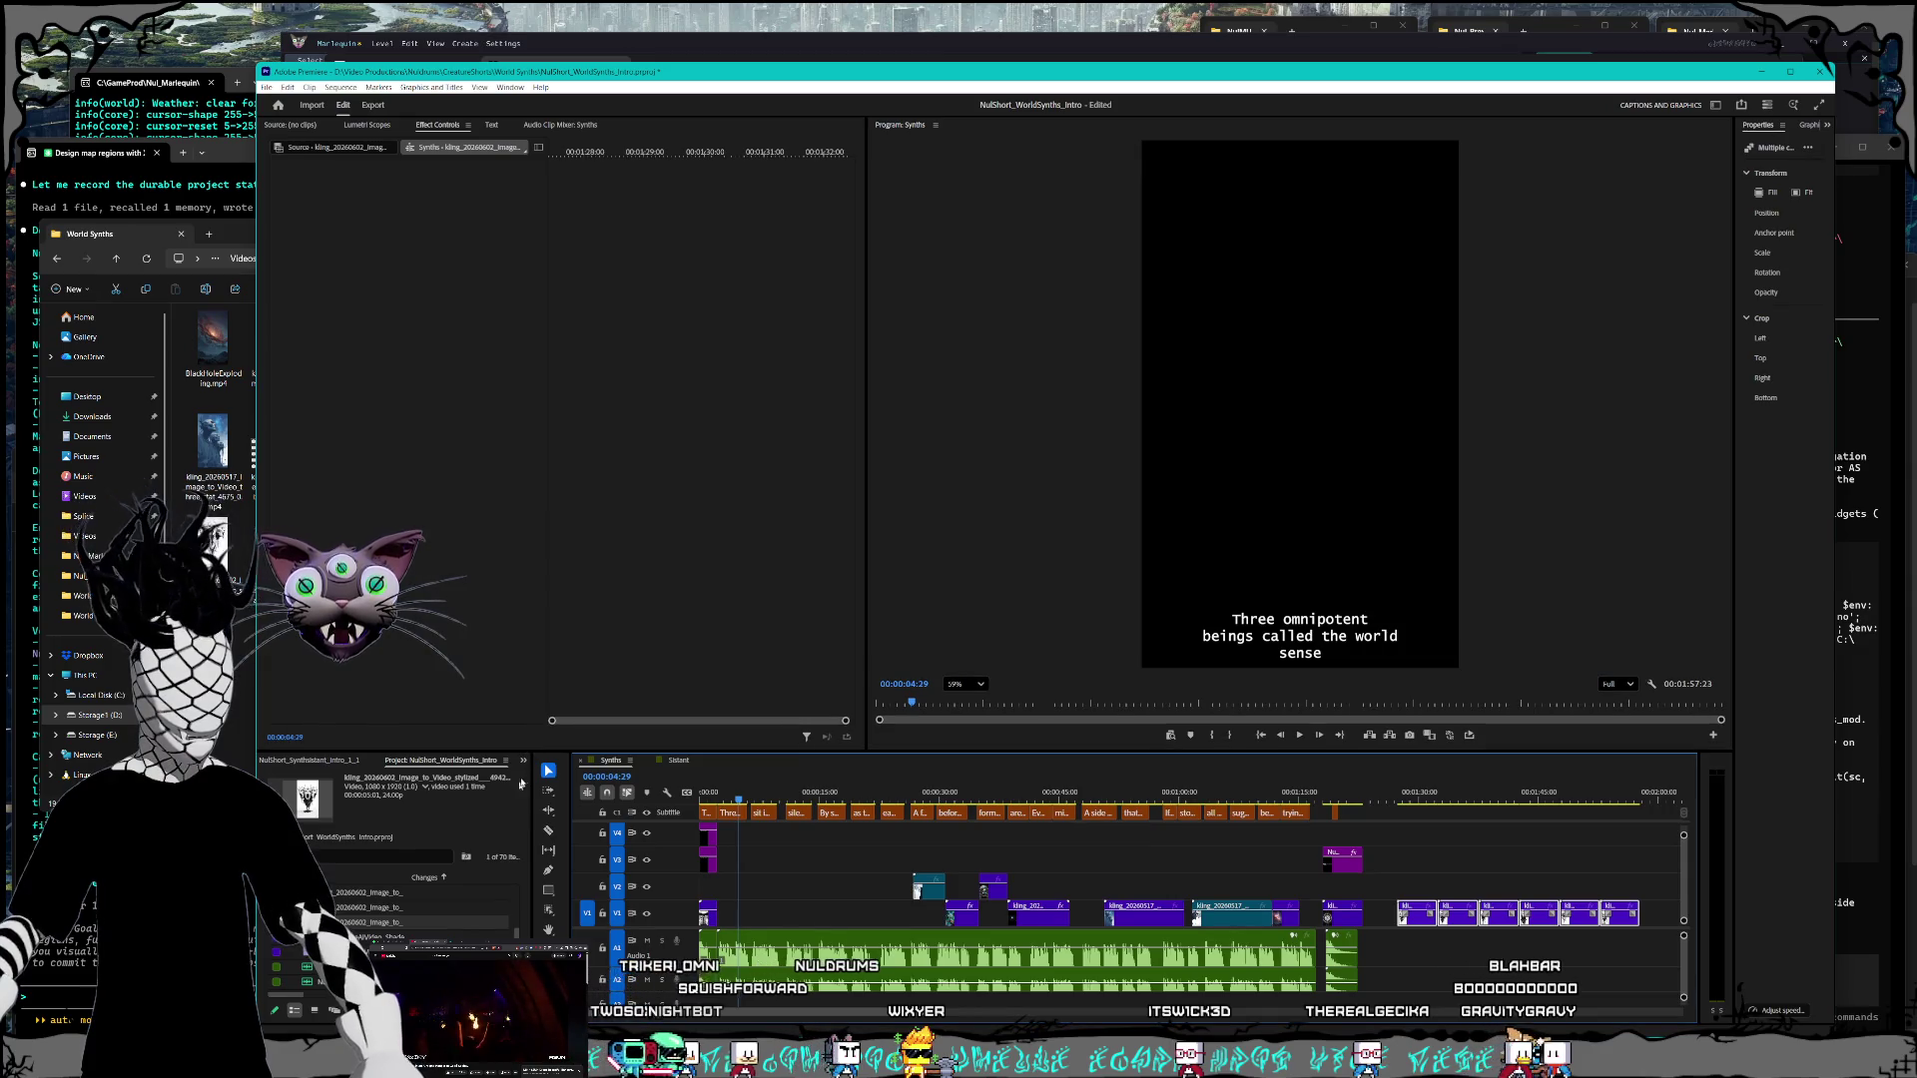
scroll(419, 879, "down", 3)
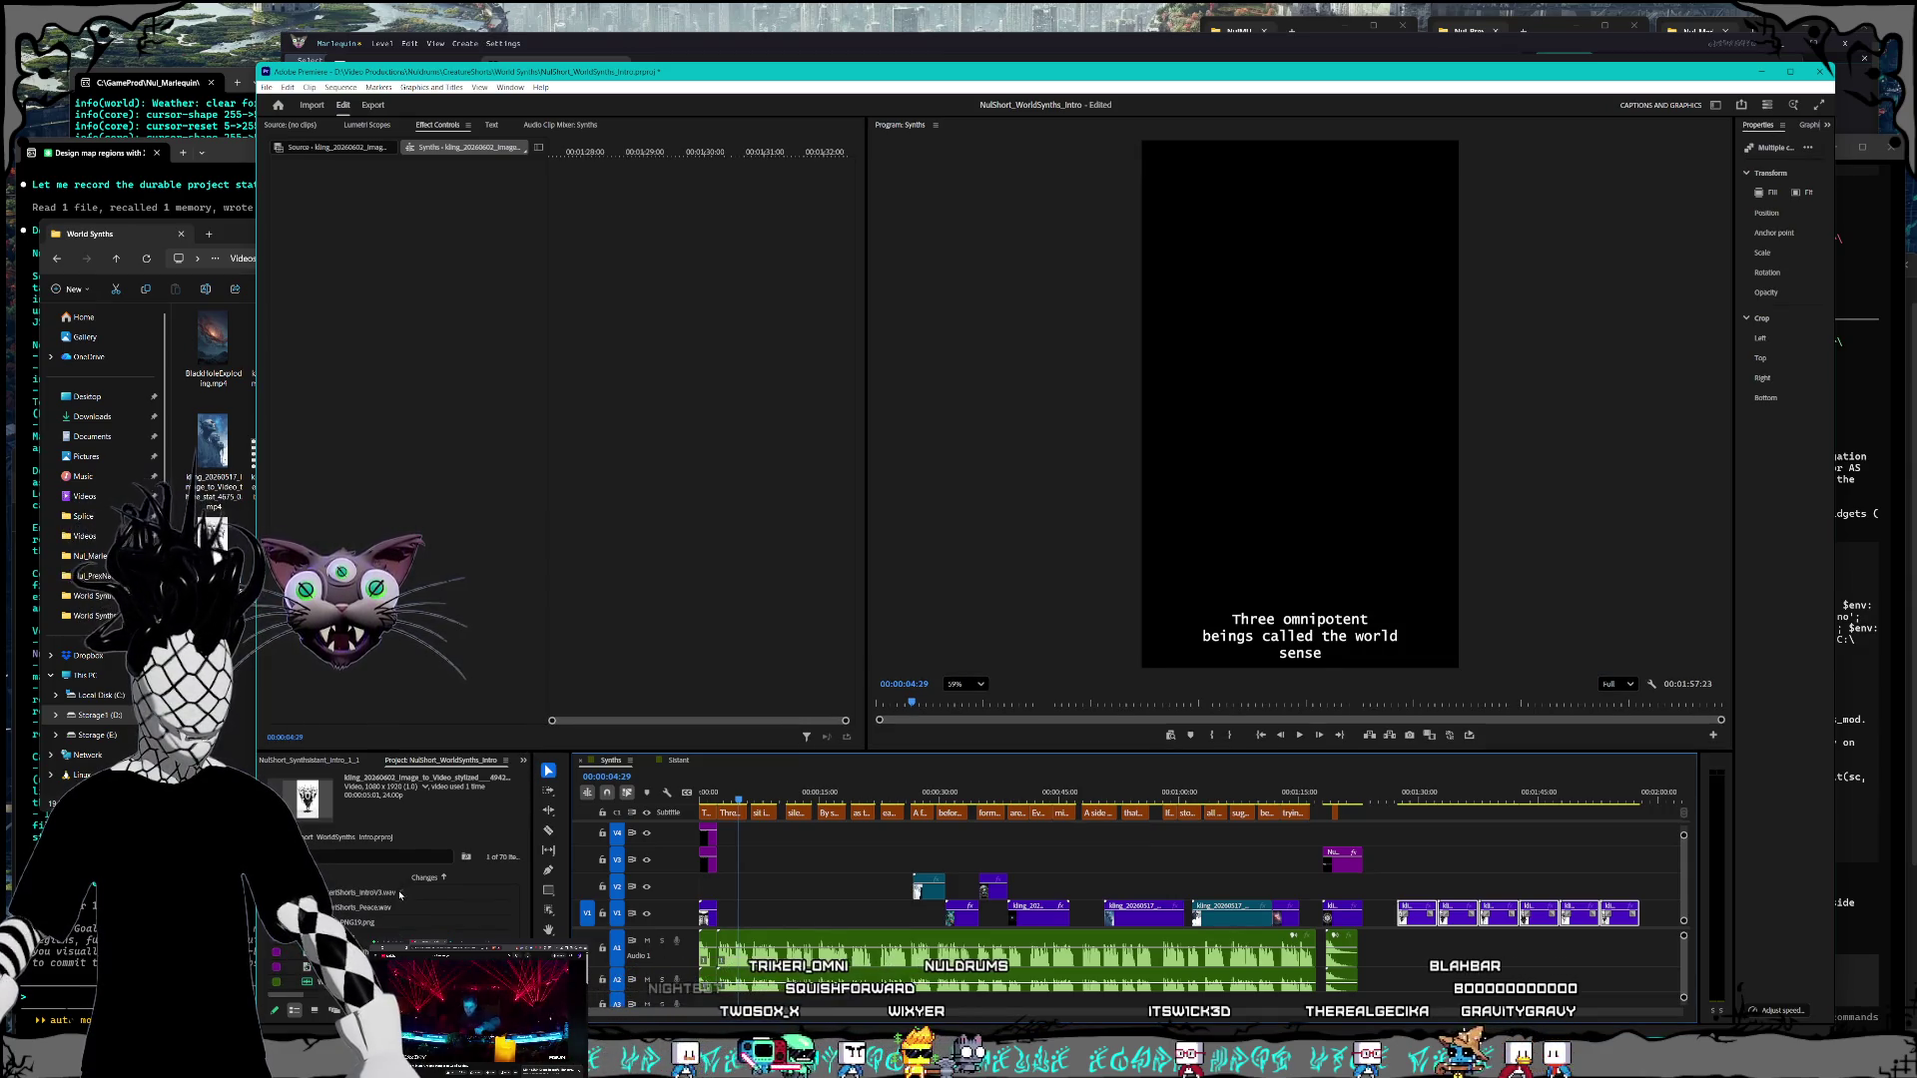
scroll(443, 906, "up", 3)
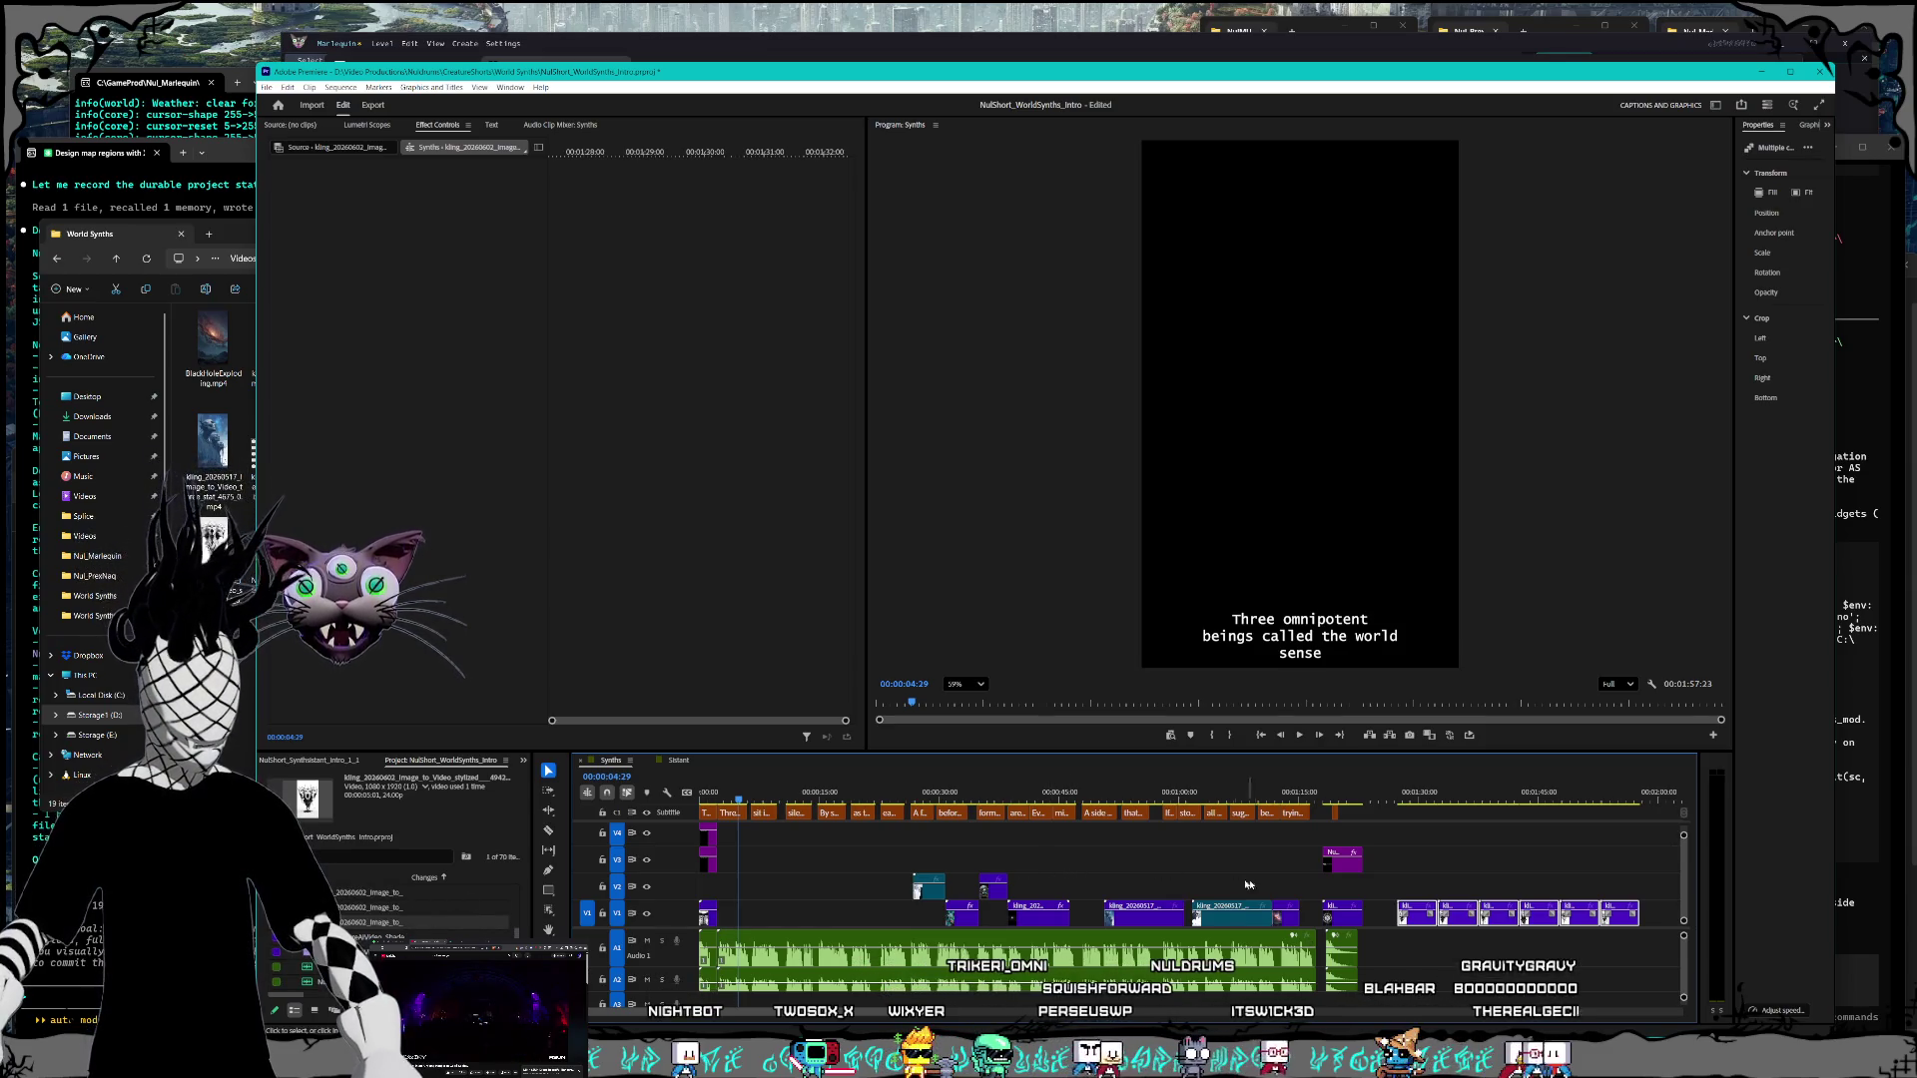
Step: Move the V1/V2 clips right, then move the six right-end V1 clips earlier
left_click_drag(893, 855, 1062, 924)
left_click(1410, 877)
left_click_drag(1431, 872, 1587, 935)
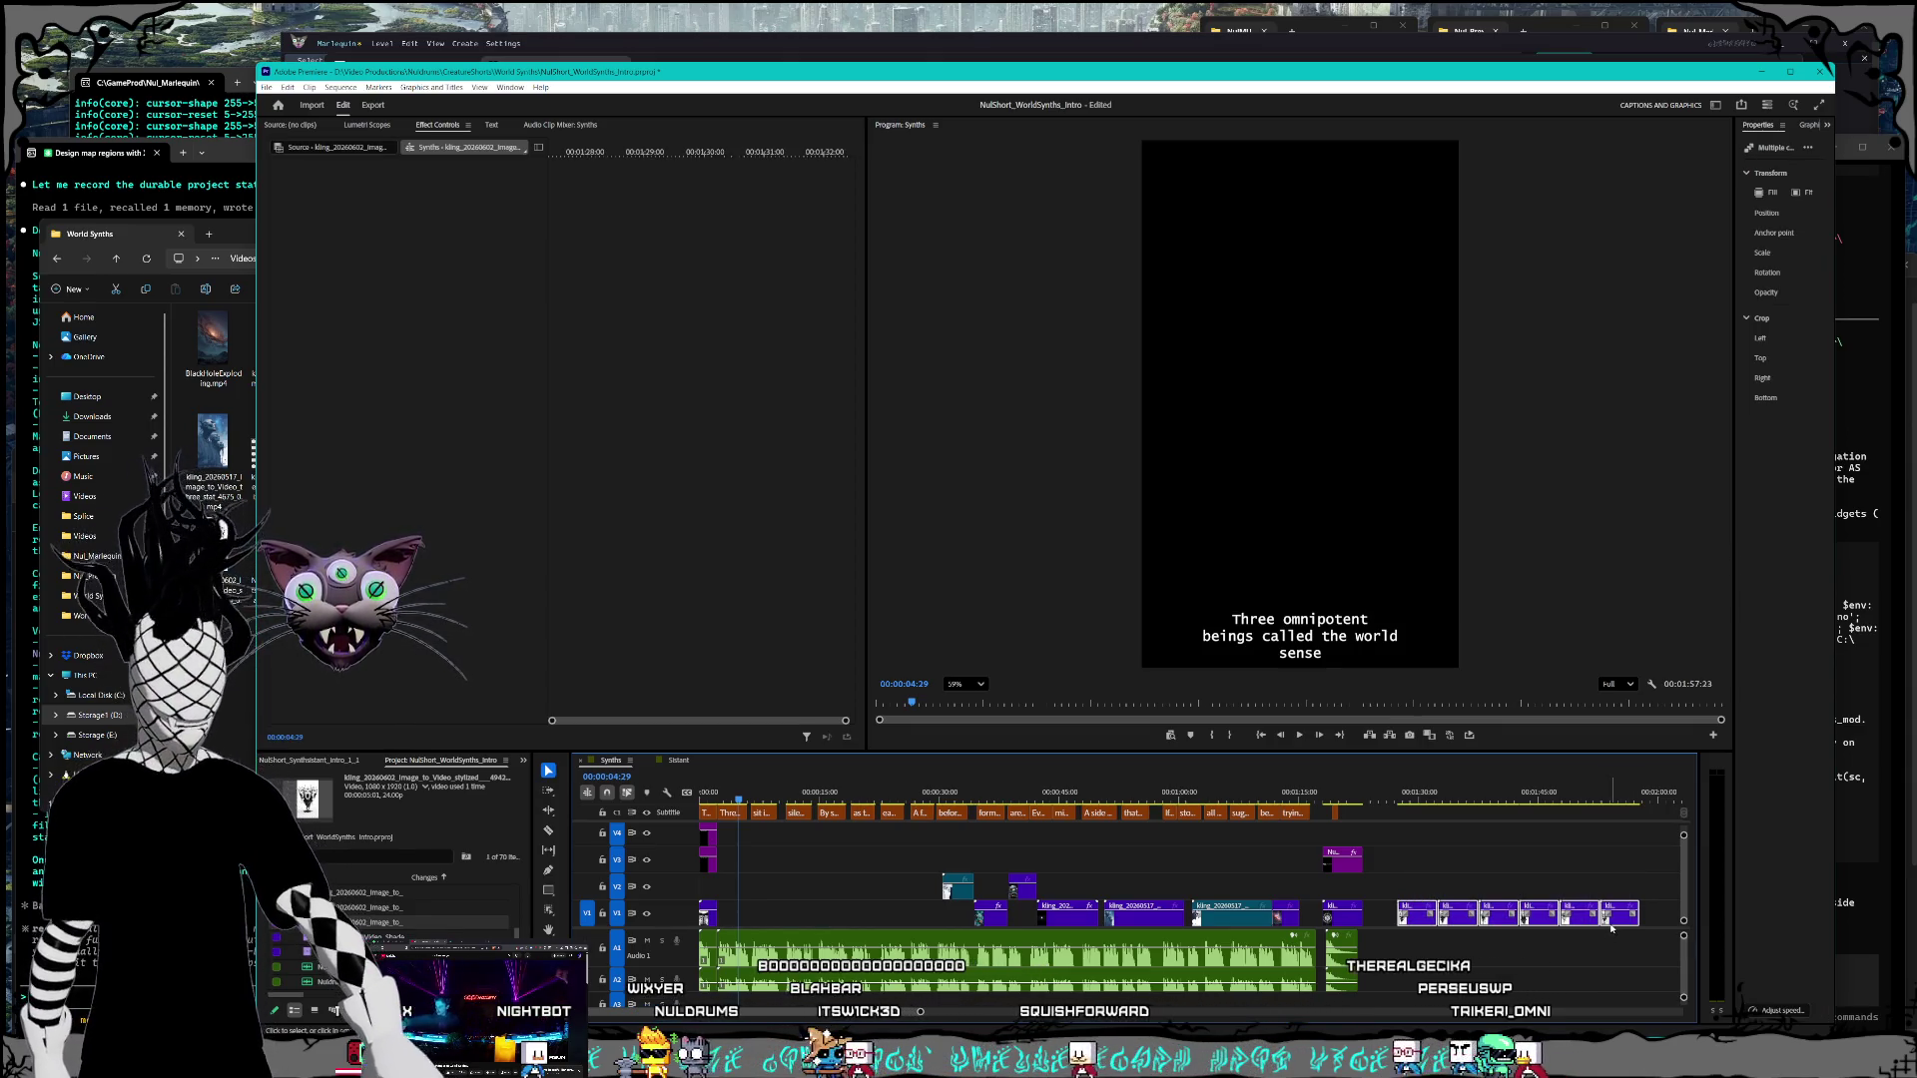
left_click_drag(1610, 913, 1618, 919)
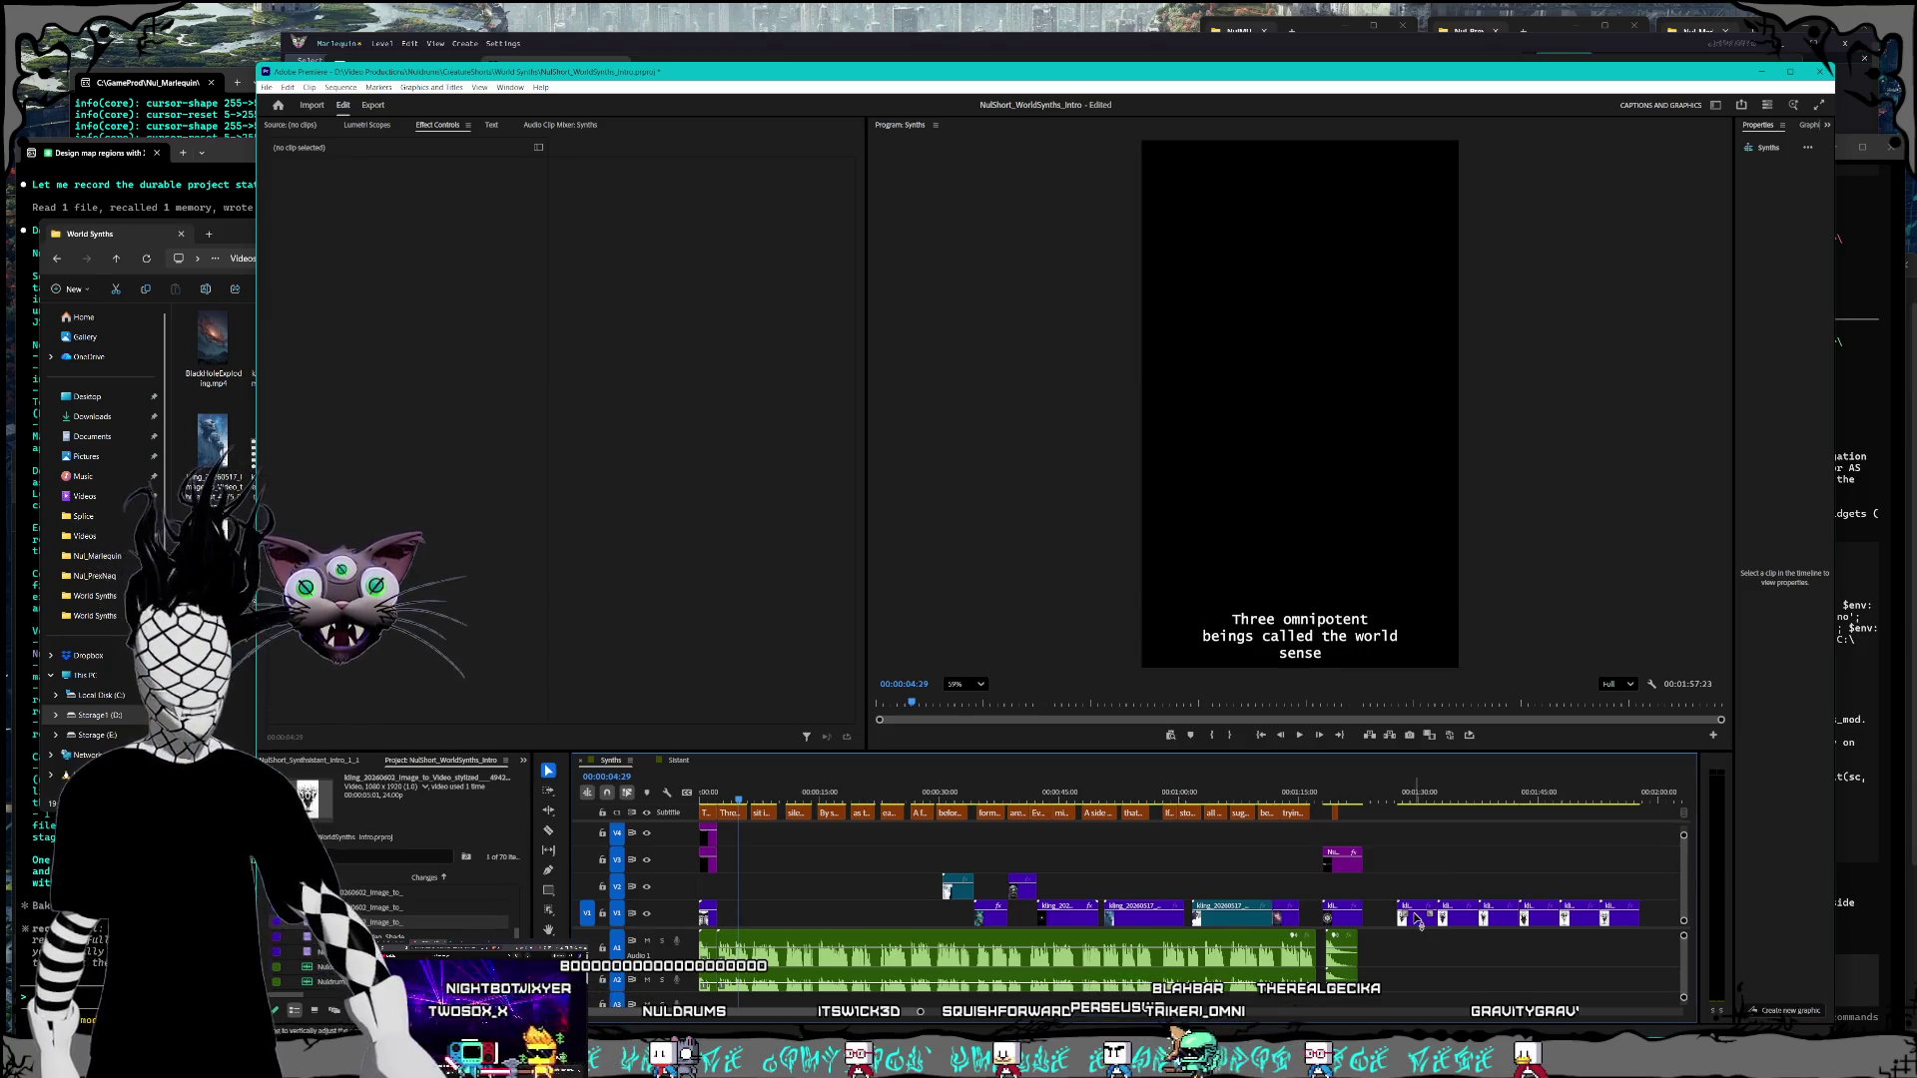
Step: Speed the first two short V1 clips to 200% and close the gap after them
left_click(1427, 913)
right_click(1430, 904)
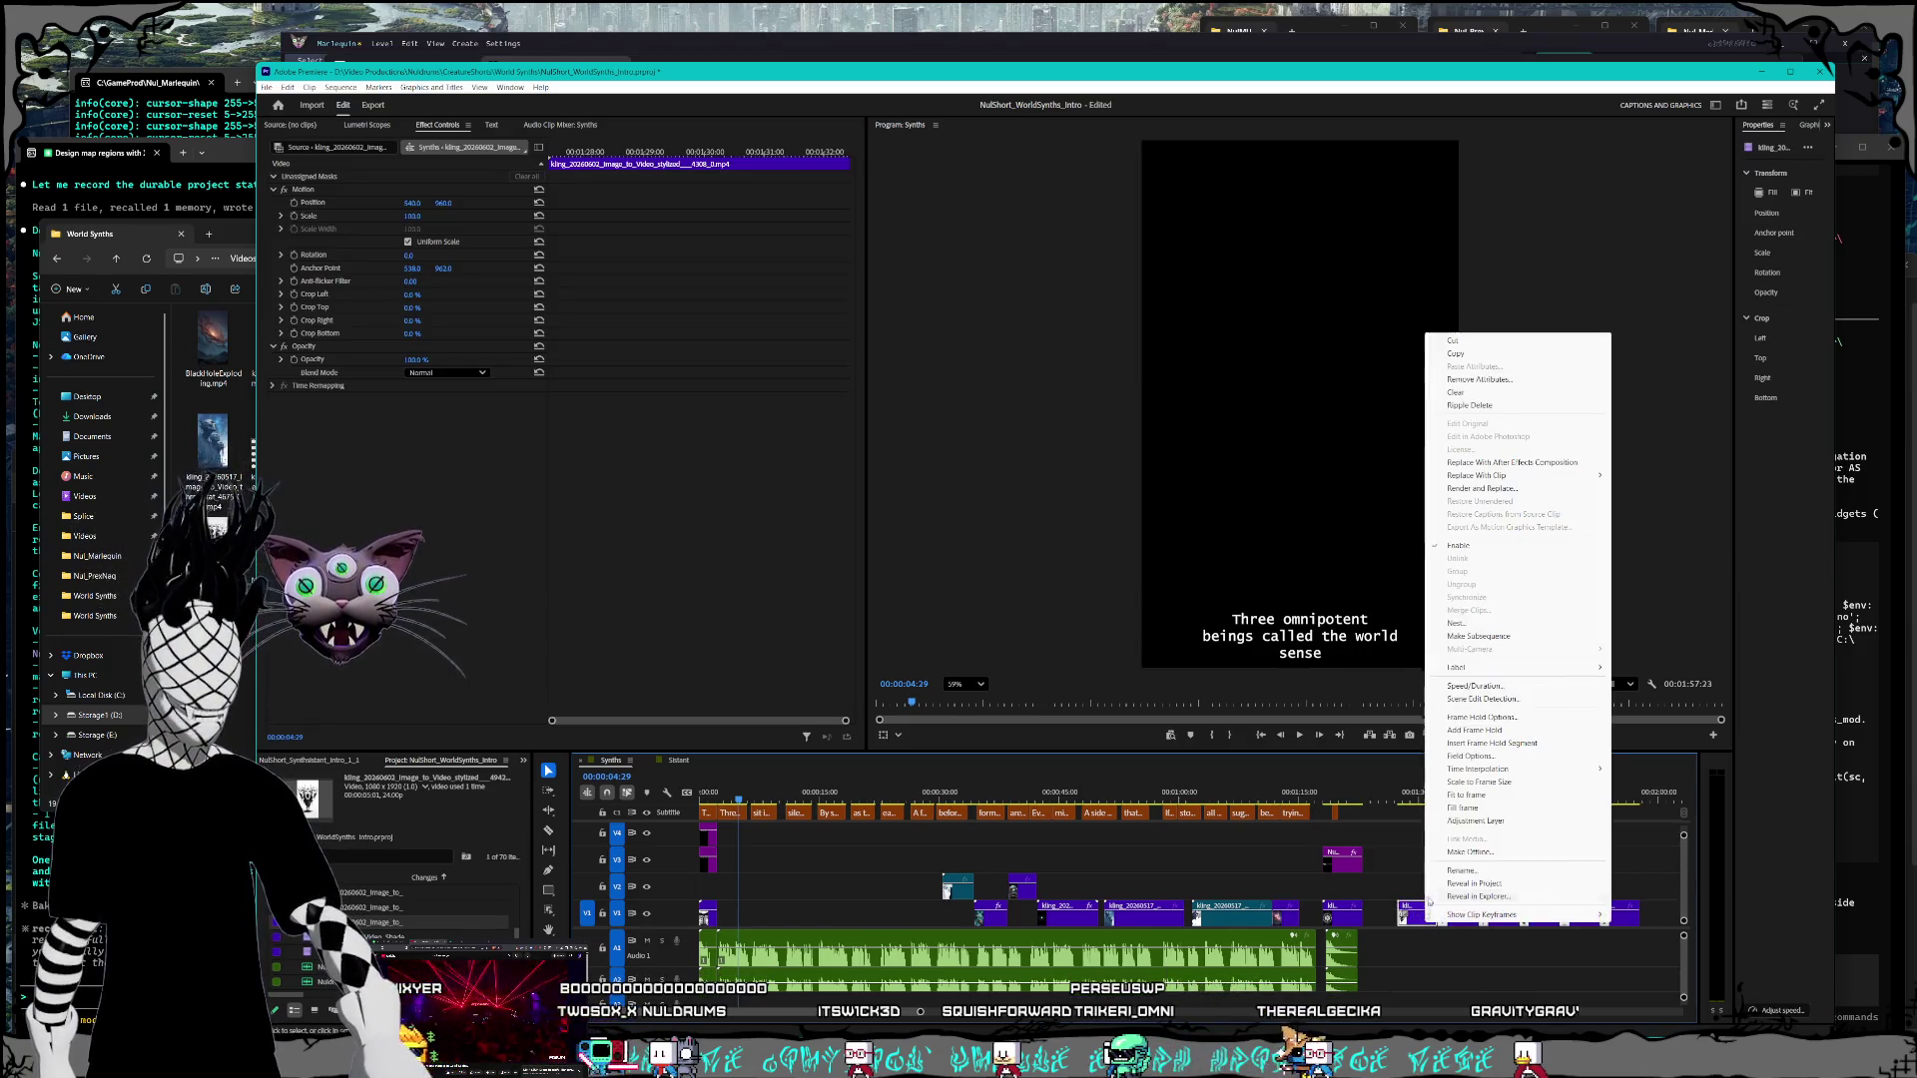
left_click(1476, 686)
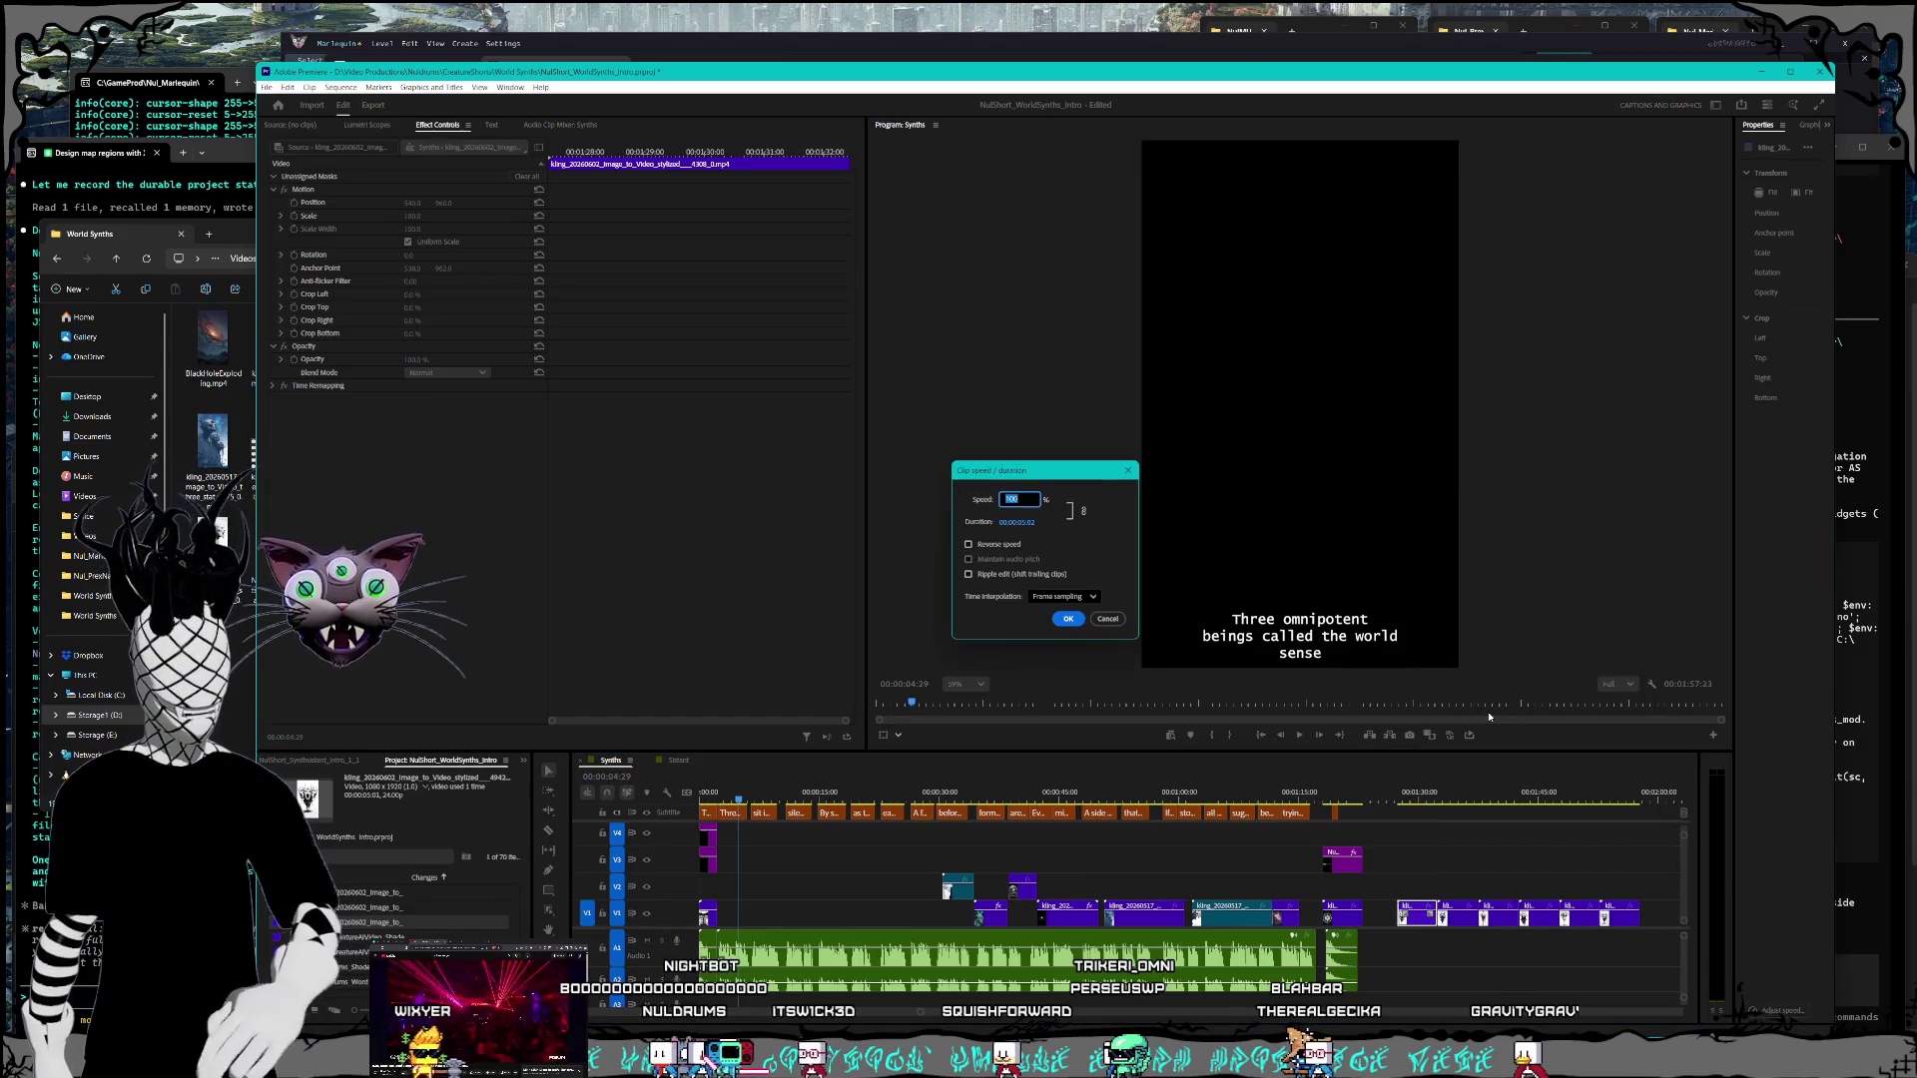
key("Return")
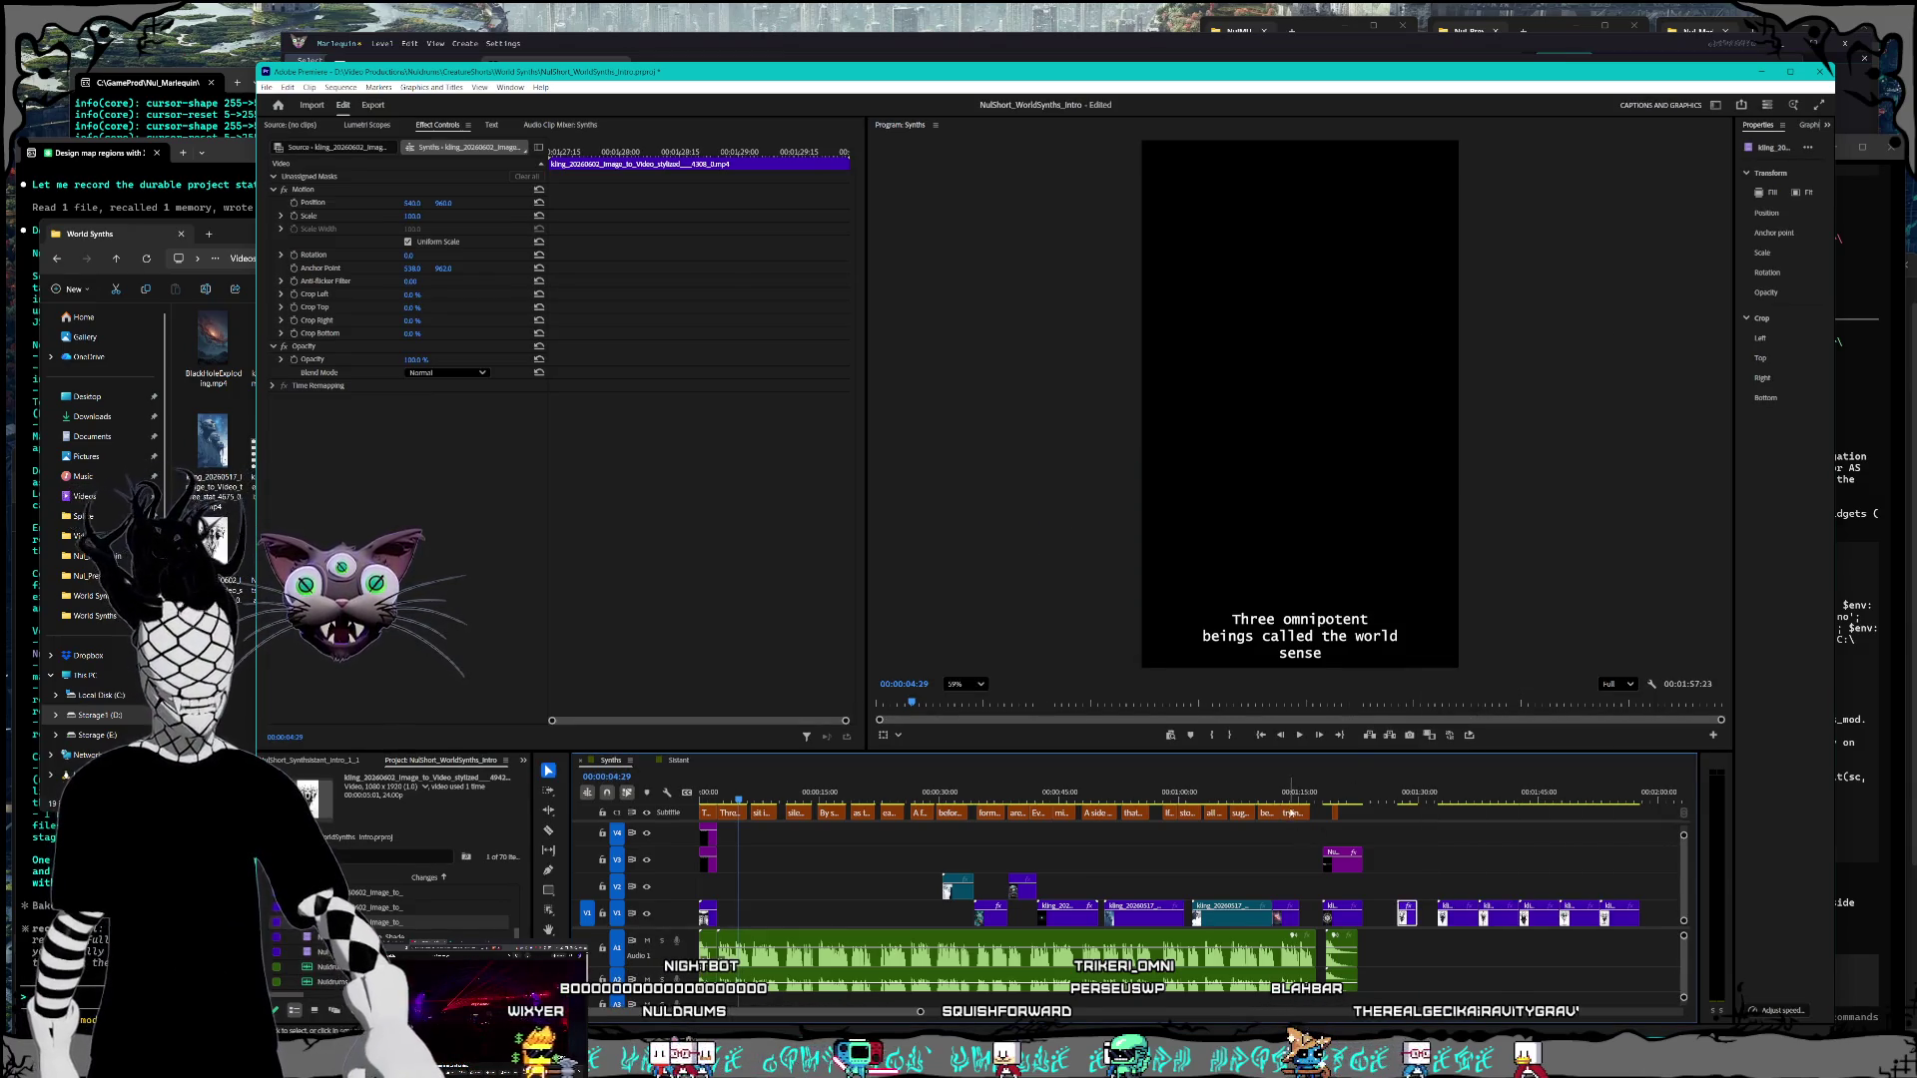
right_click(1466, 916)
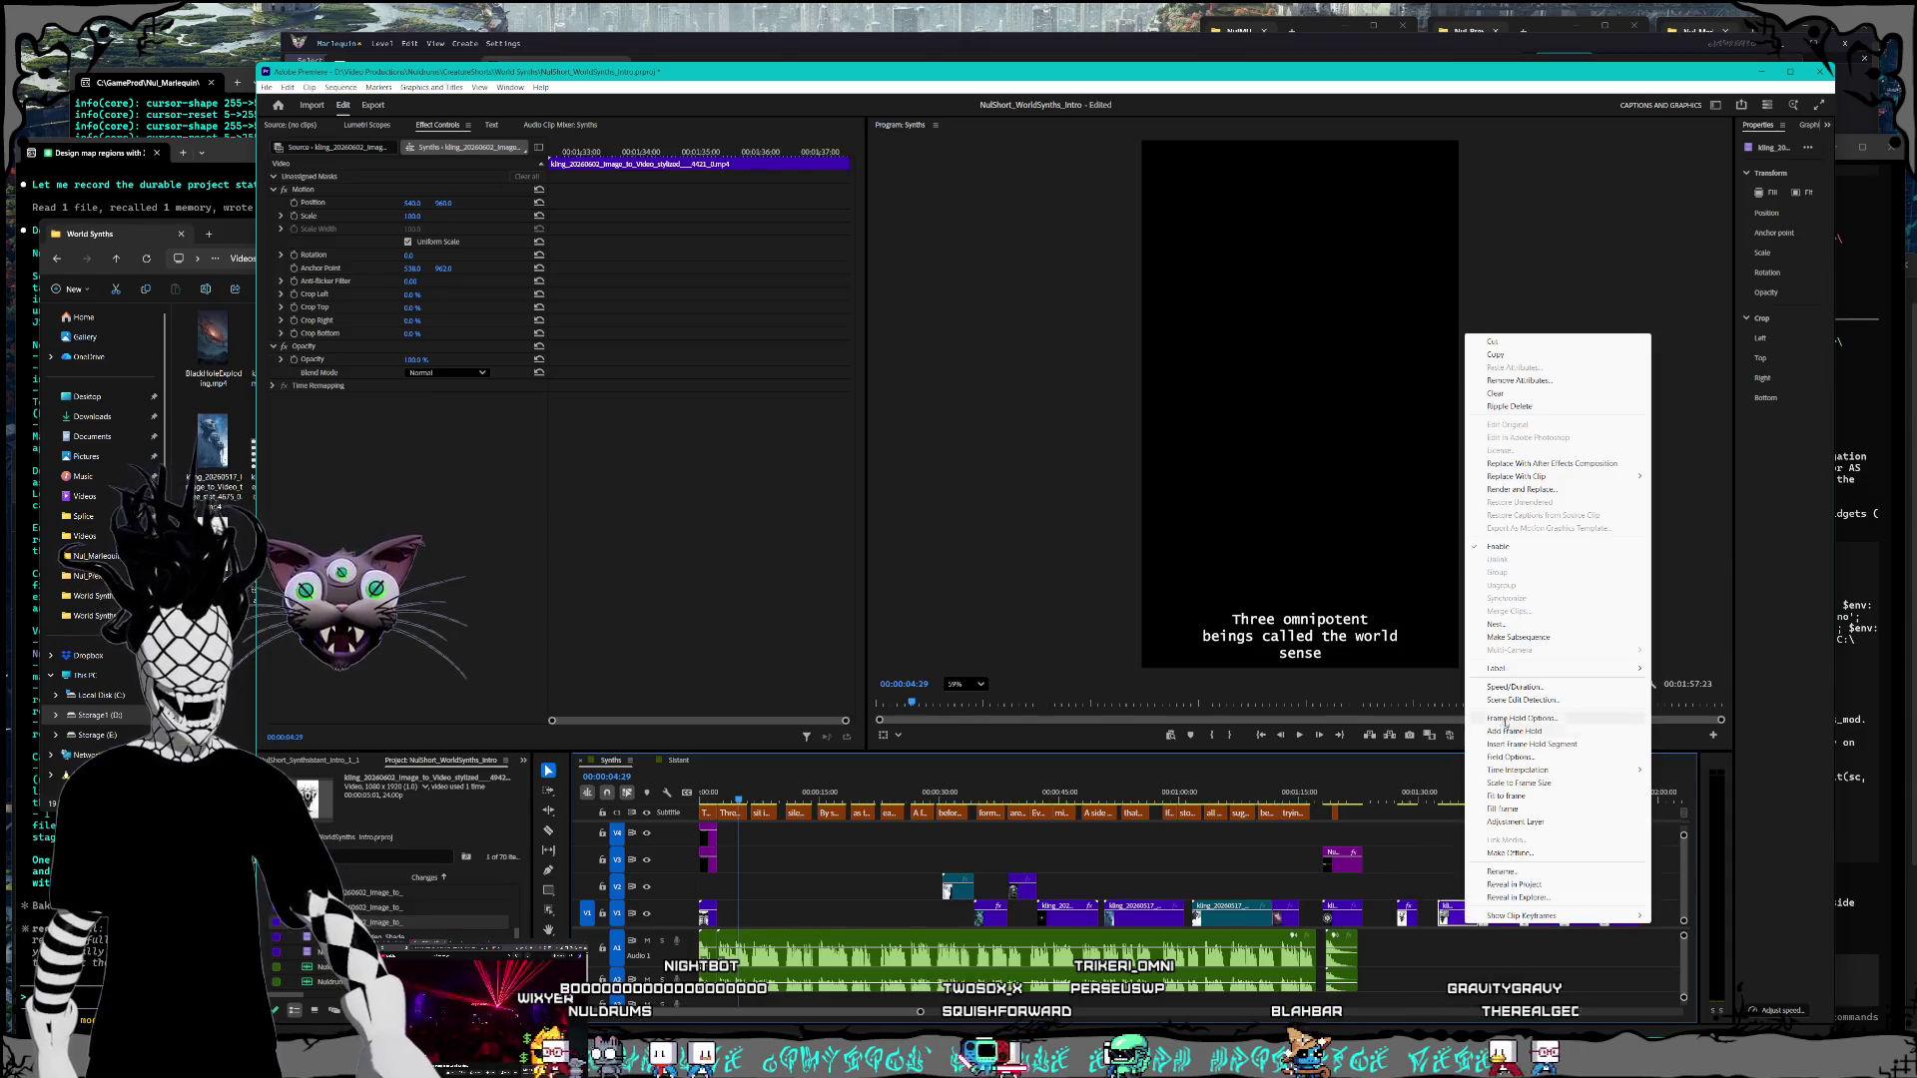
left_click(1514, 687)
type("200")
key("Return")
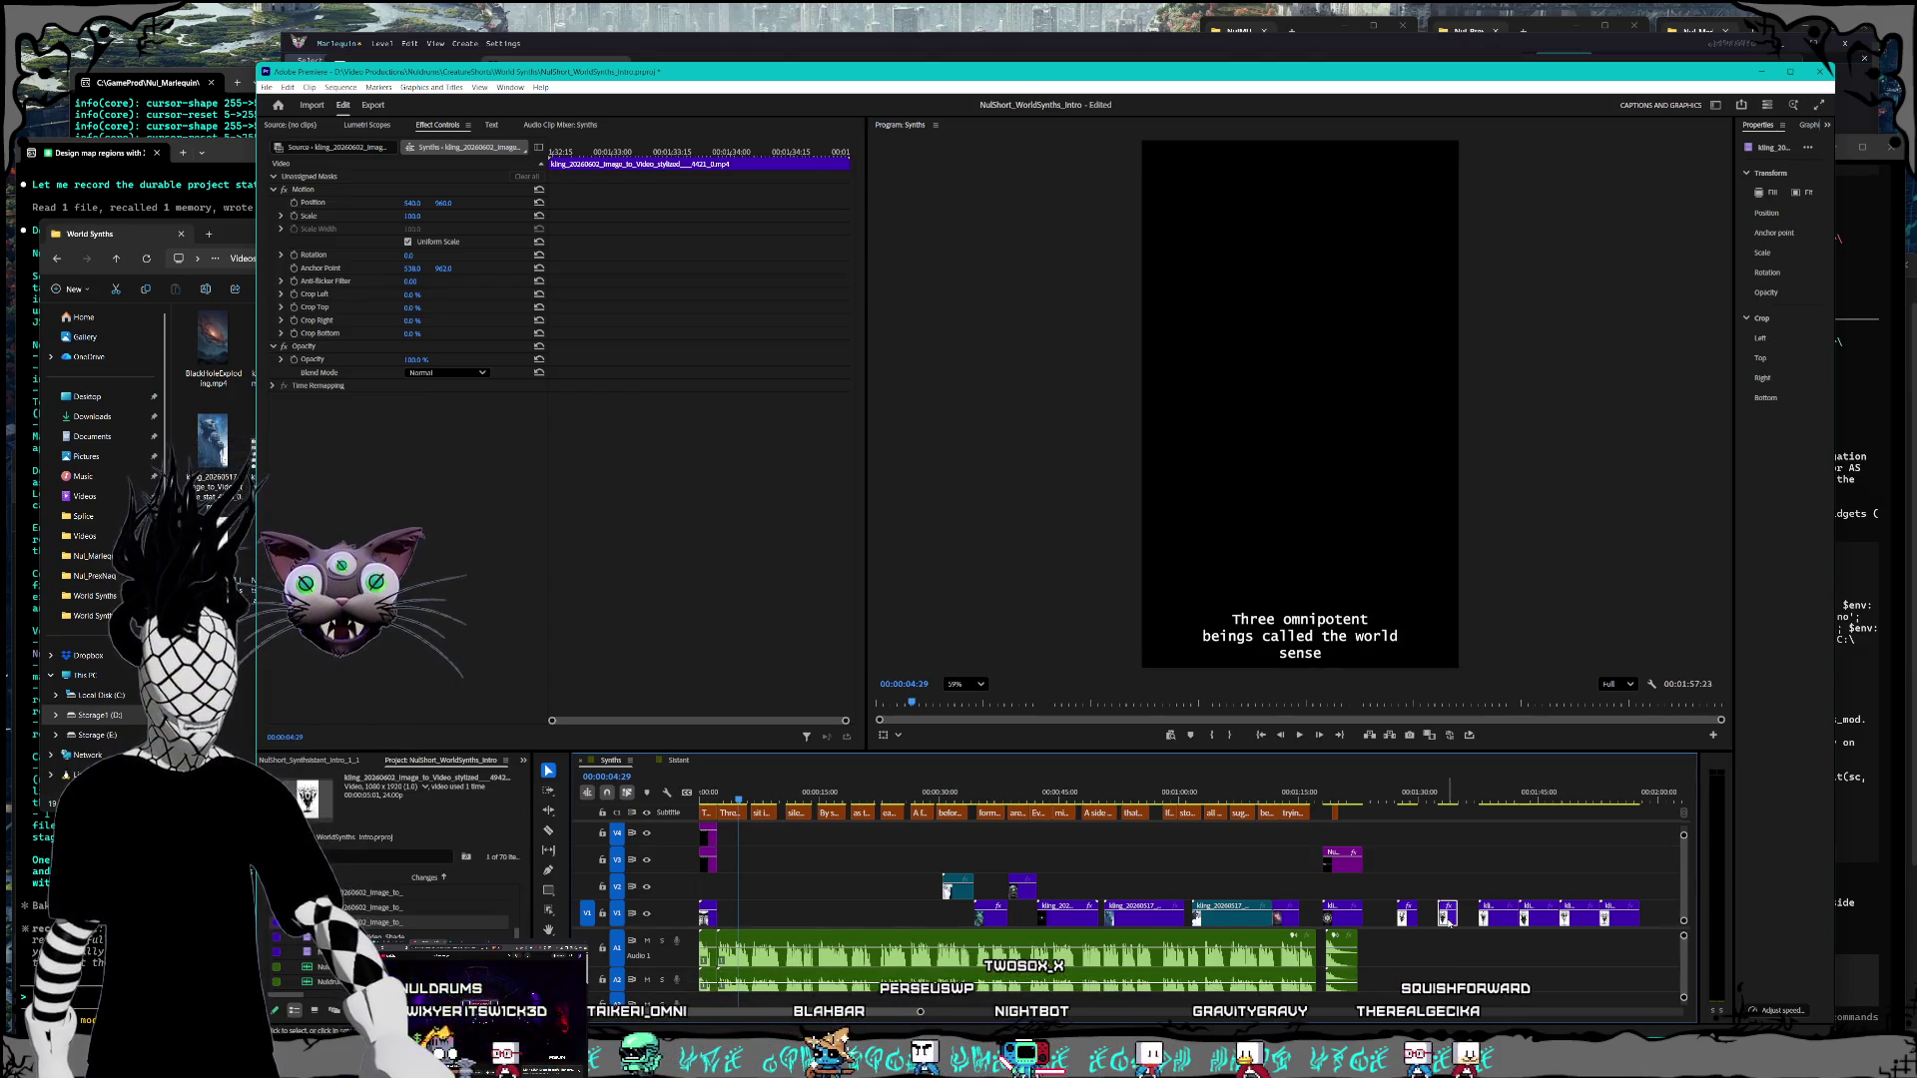
left_click_drag(1437, 926, 1439, 926)
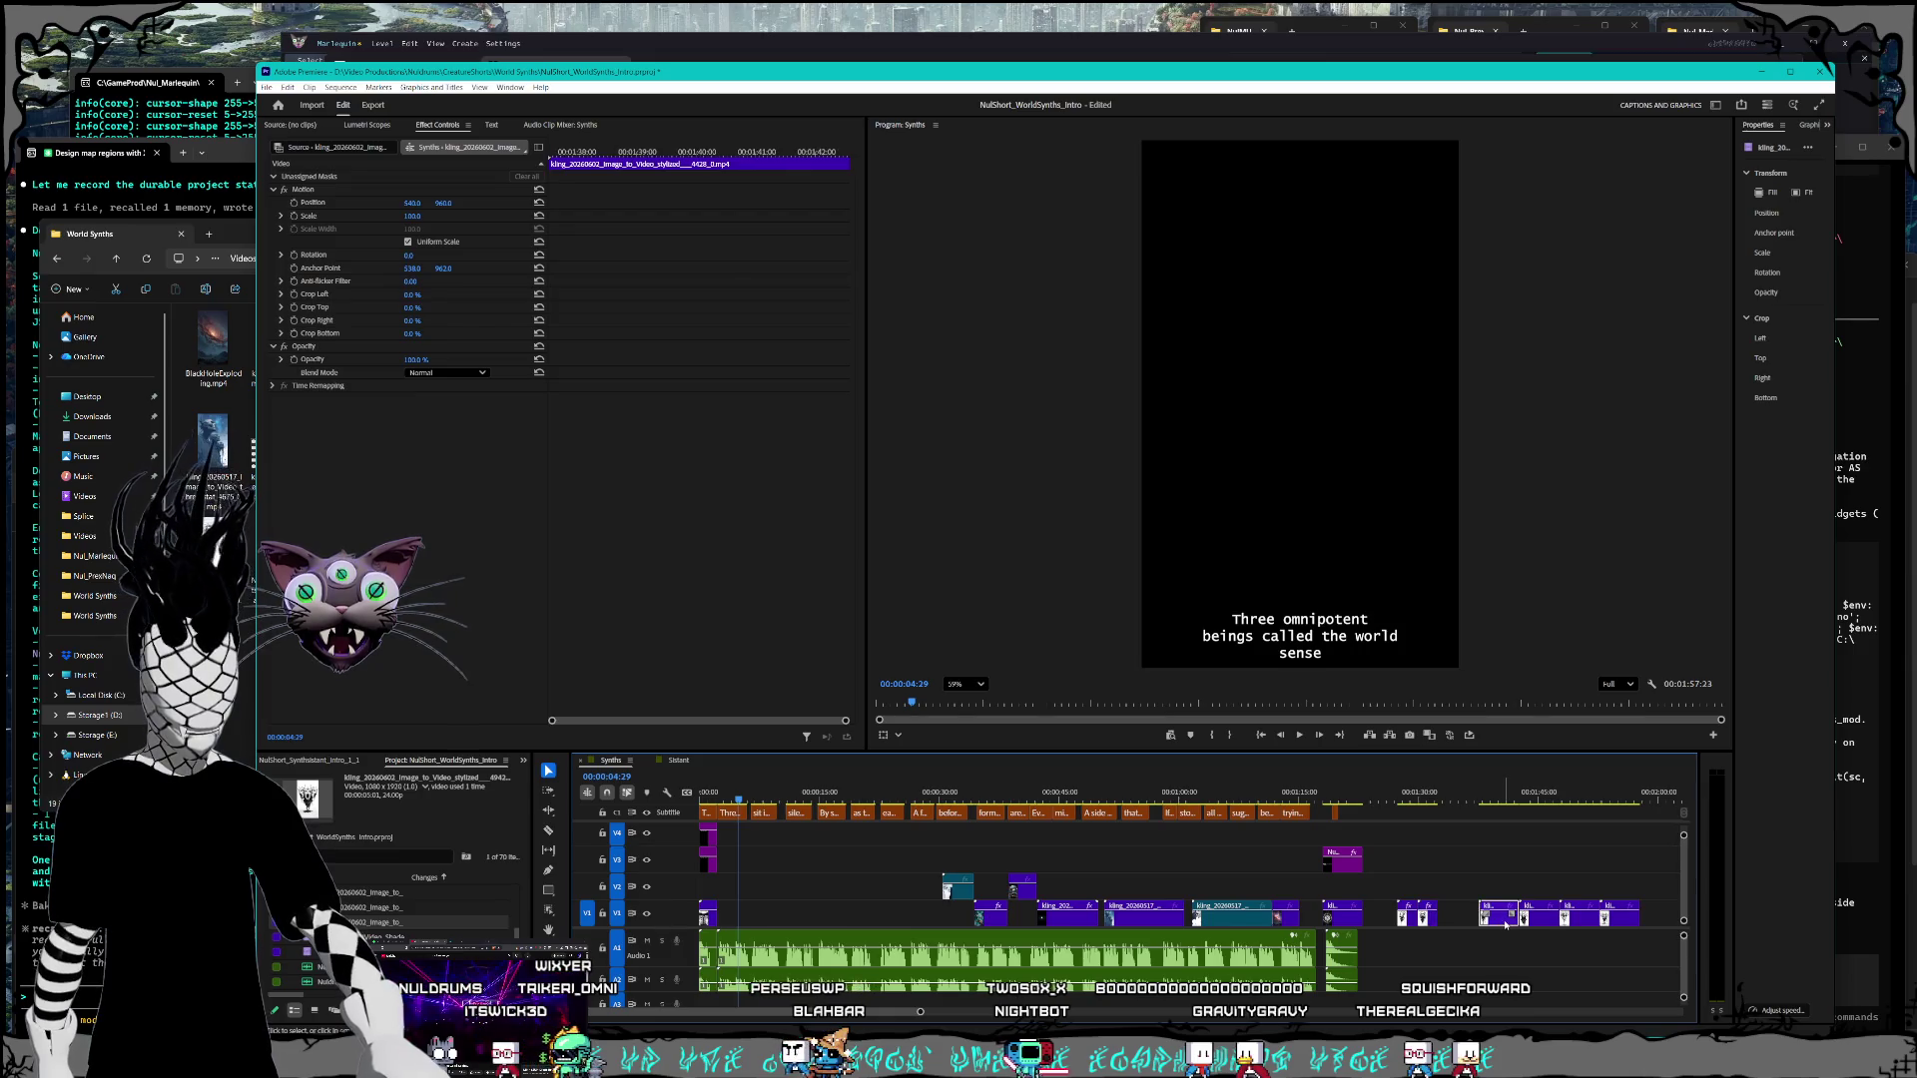
Step: Set two more V1 clips to 200% speed and slide each left to close its gap
right_click(1475, 923)
left_click(1524, 682)
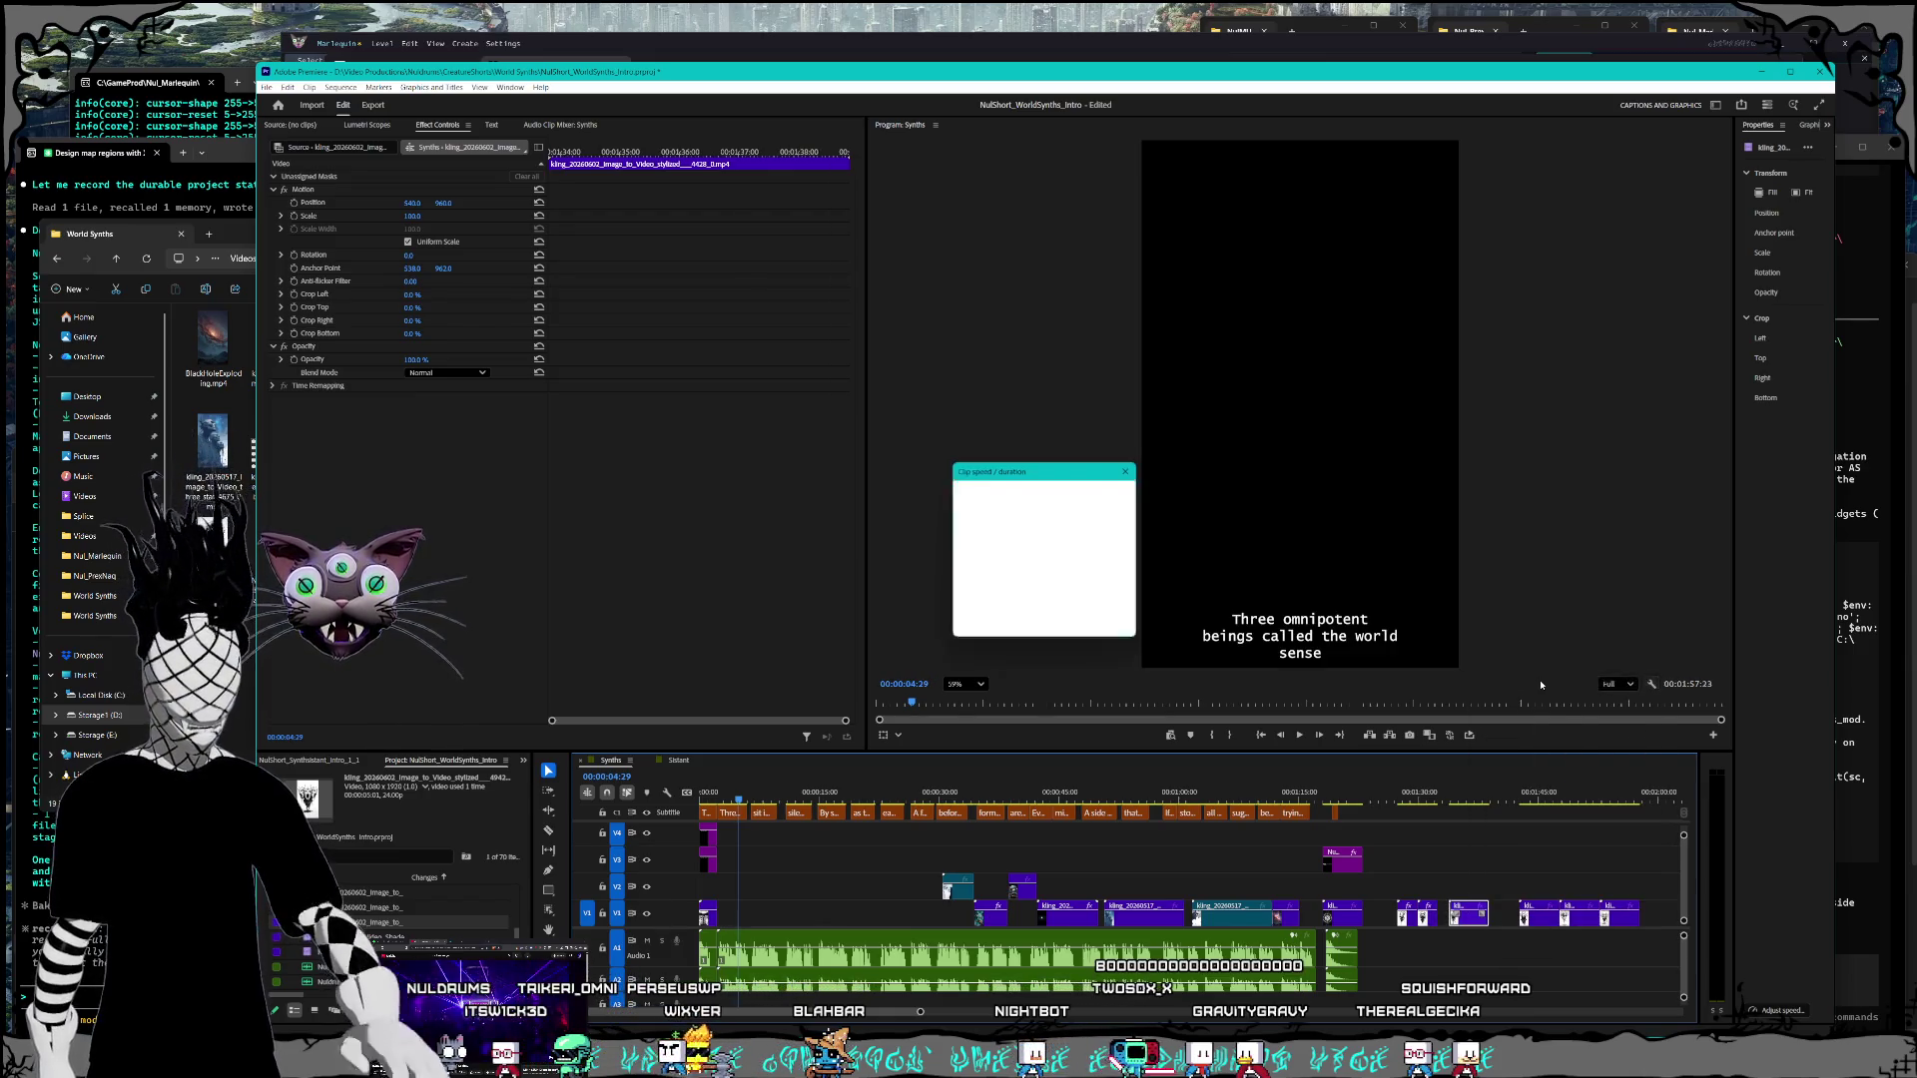
type("200")
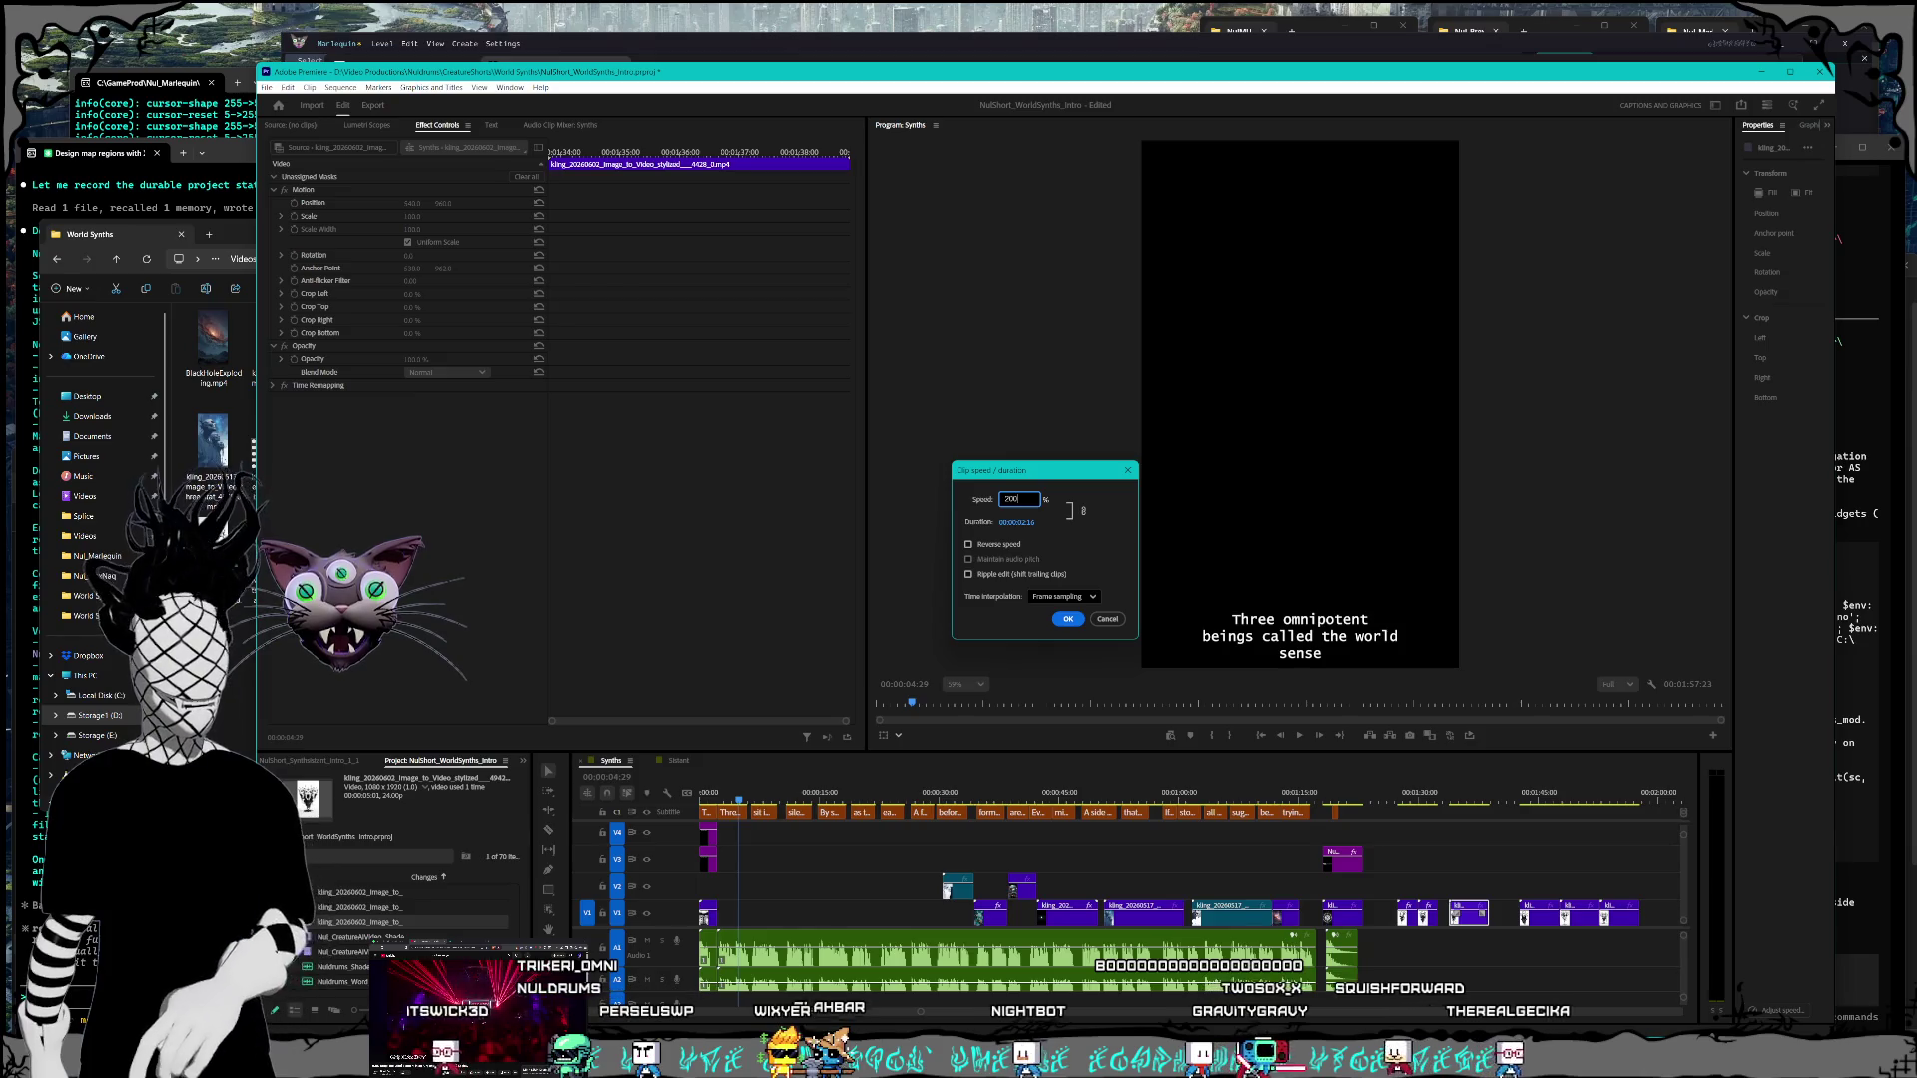
key("Return")
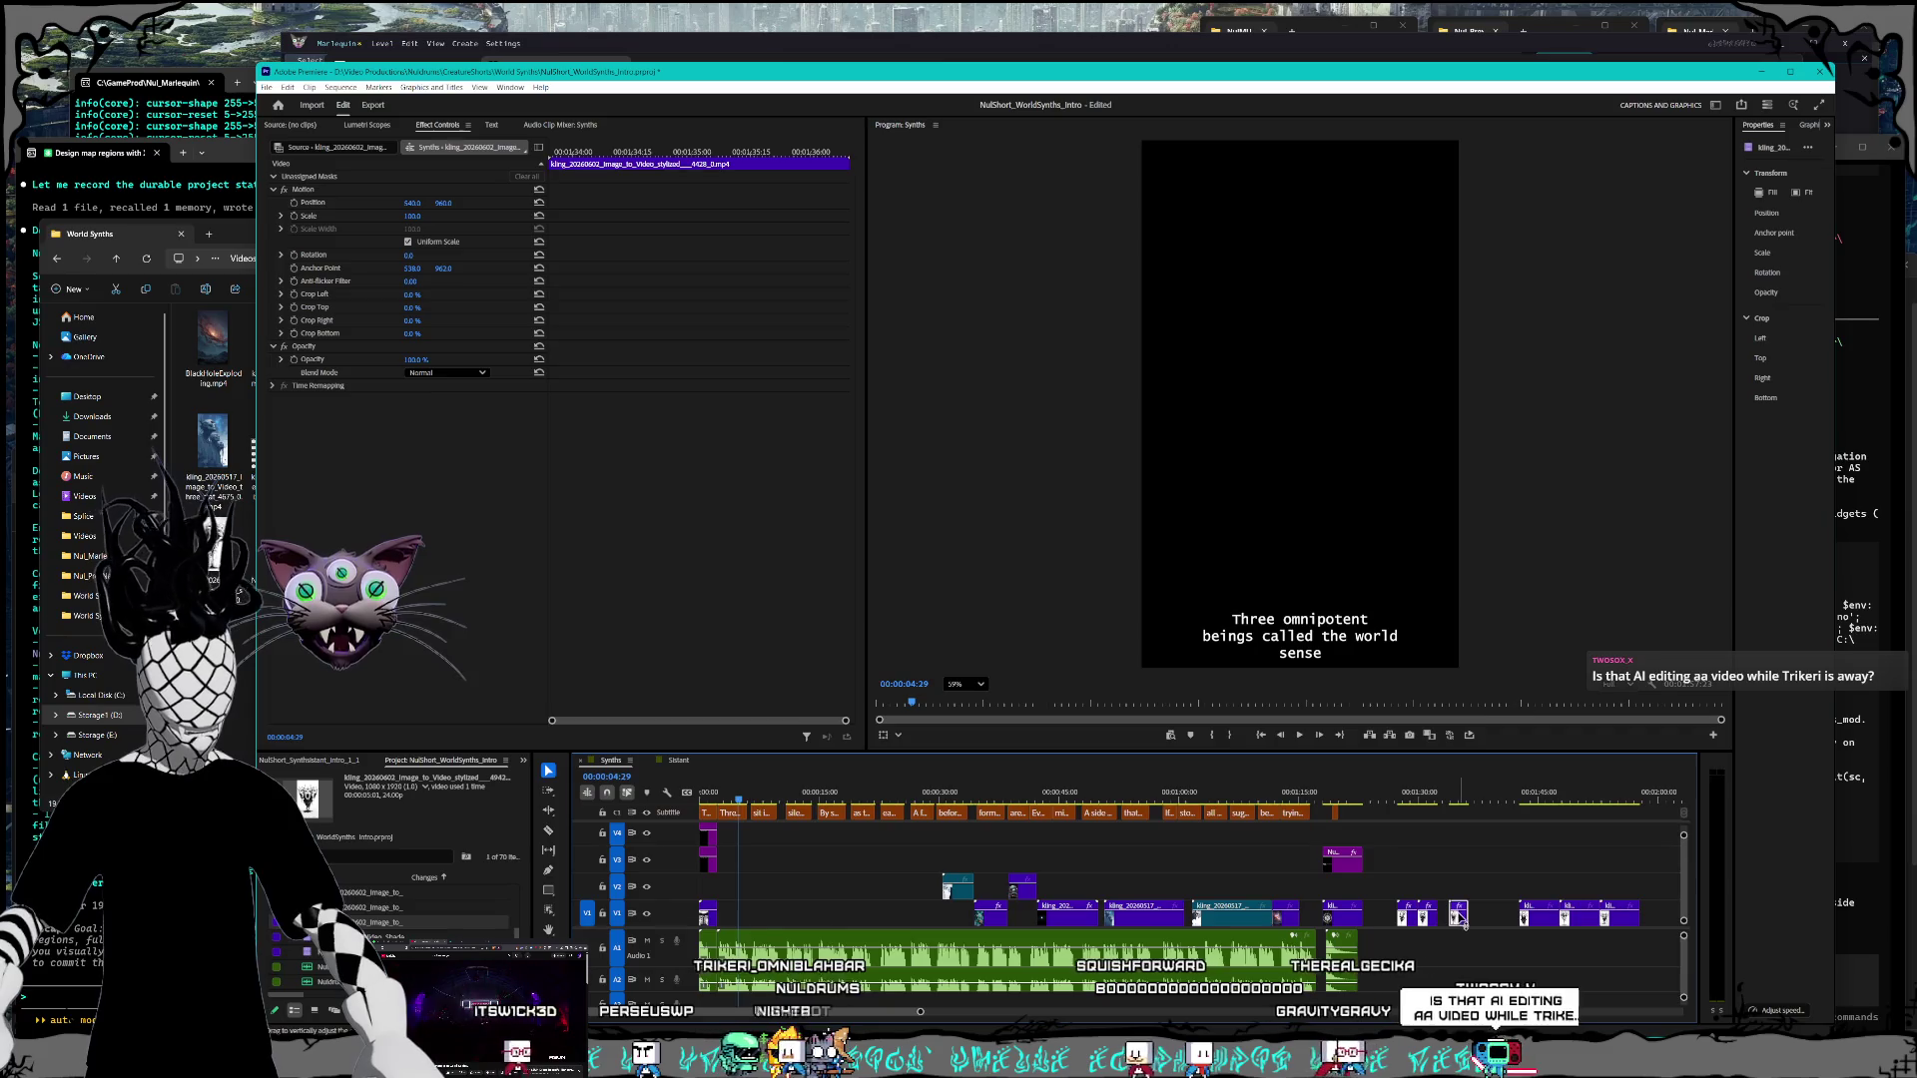
left_click_drag(1461, 917, 1490, 921)
left_click(1545, 920)
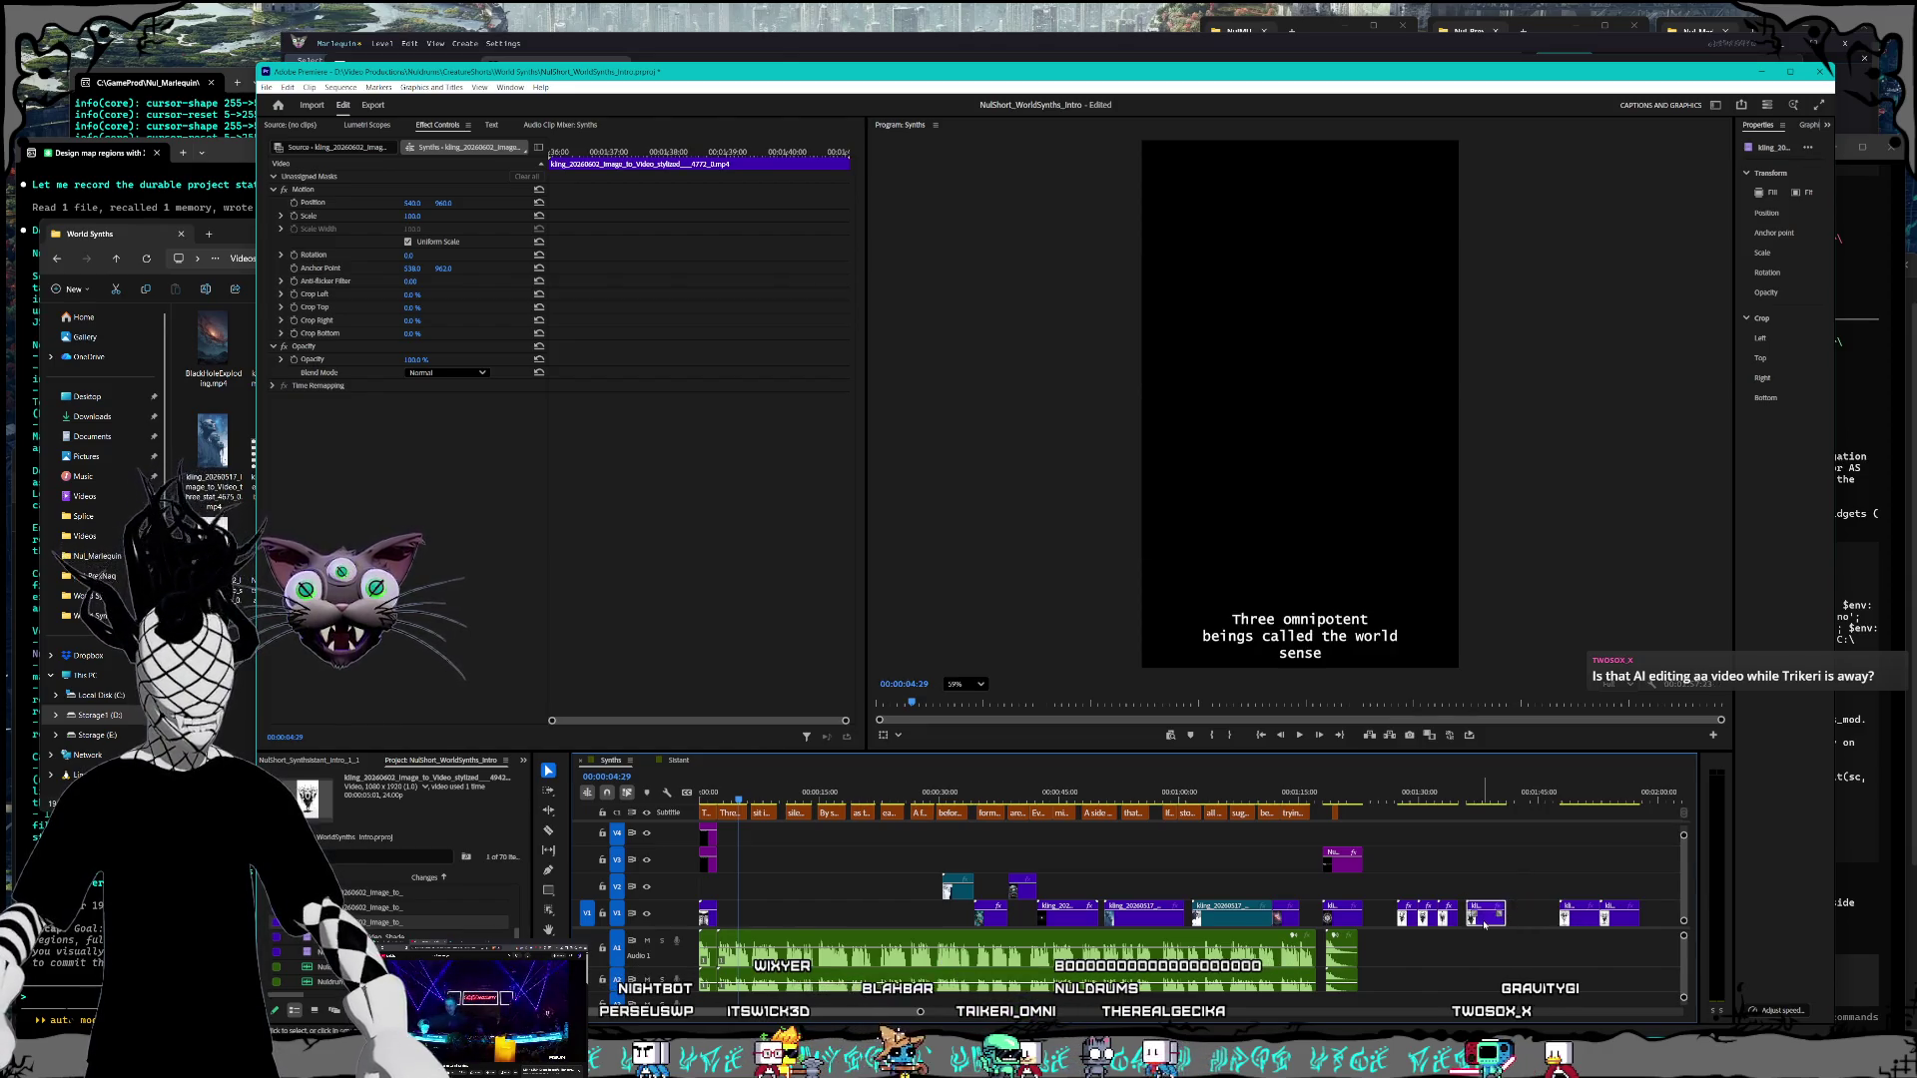
right_click(1486, 920)
left_click(1533, 684)
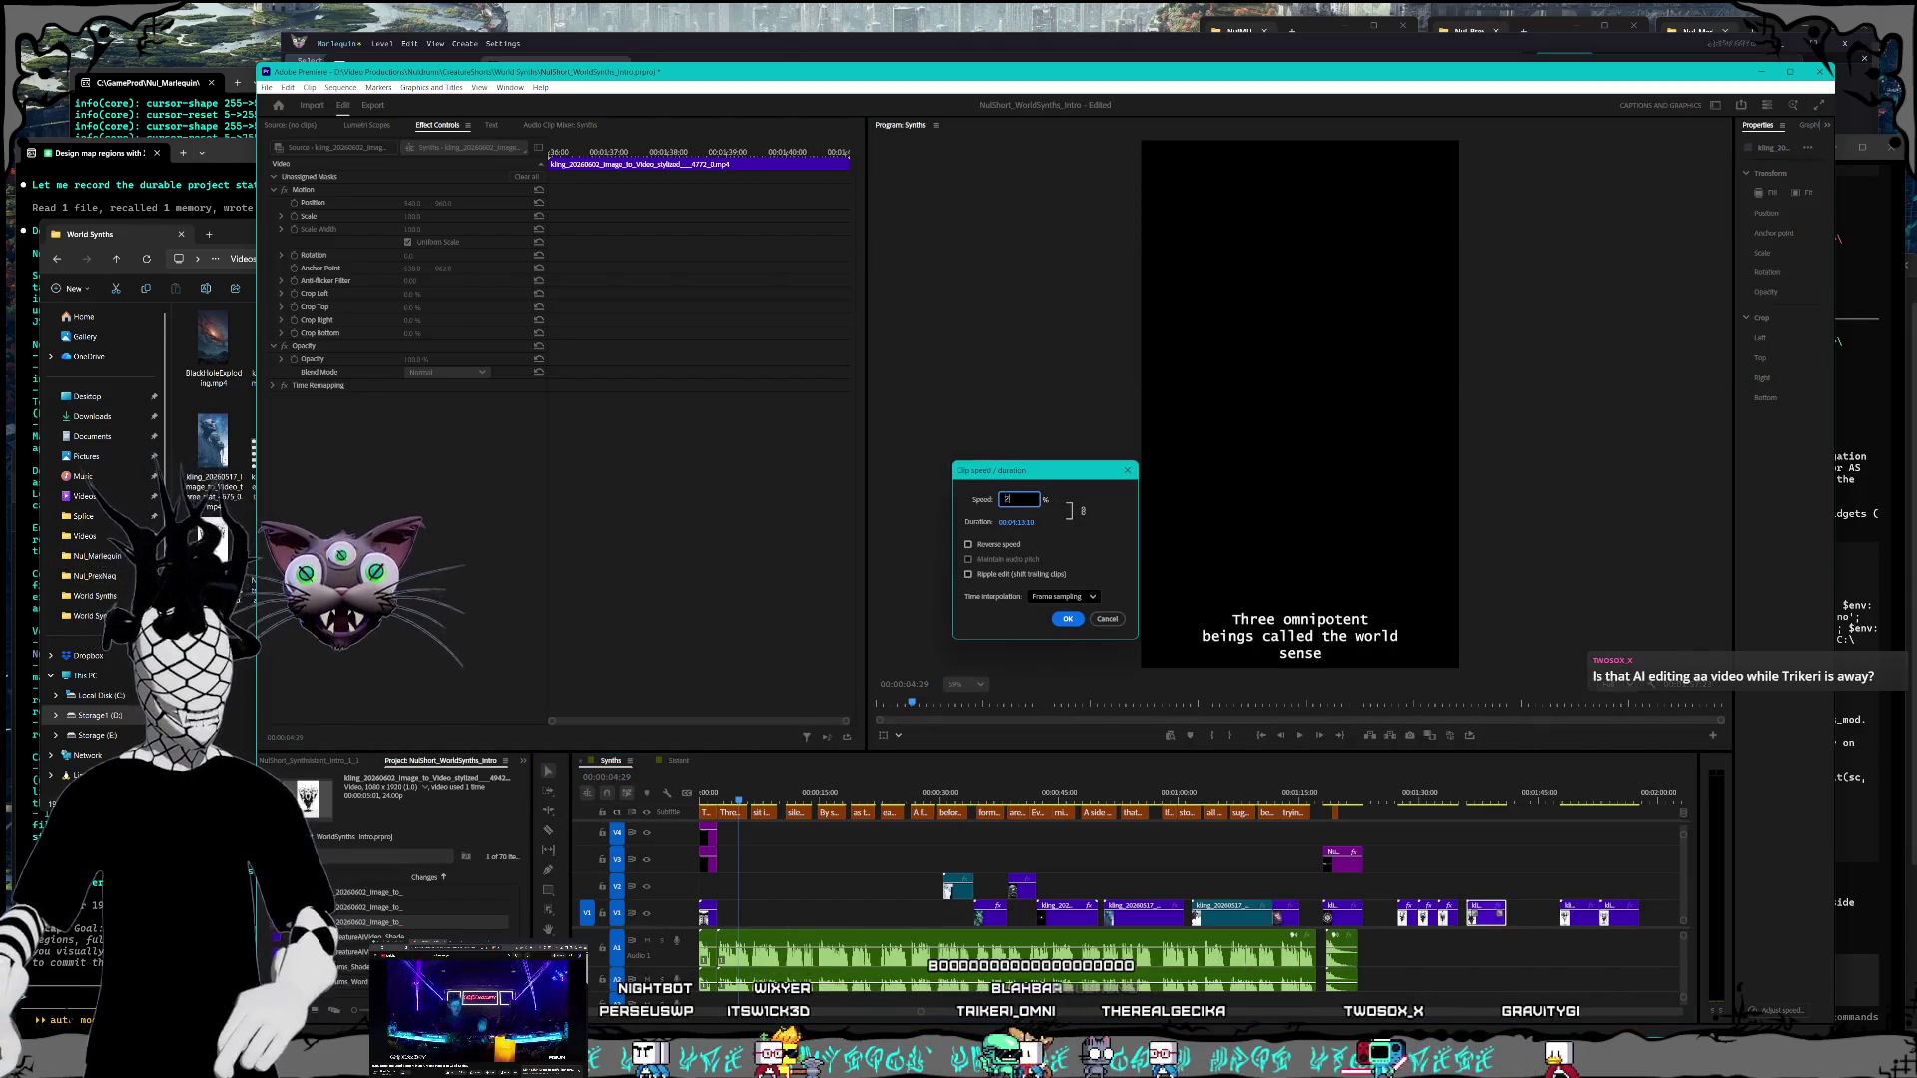
key("Return")
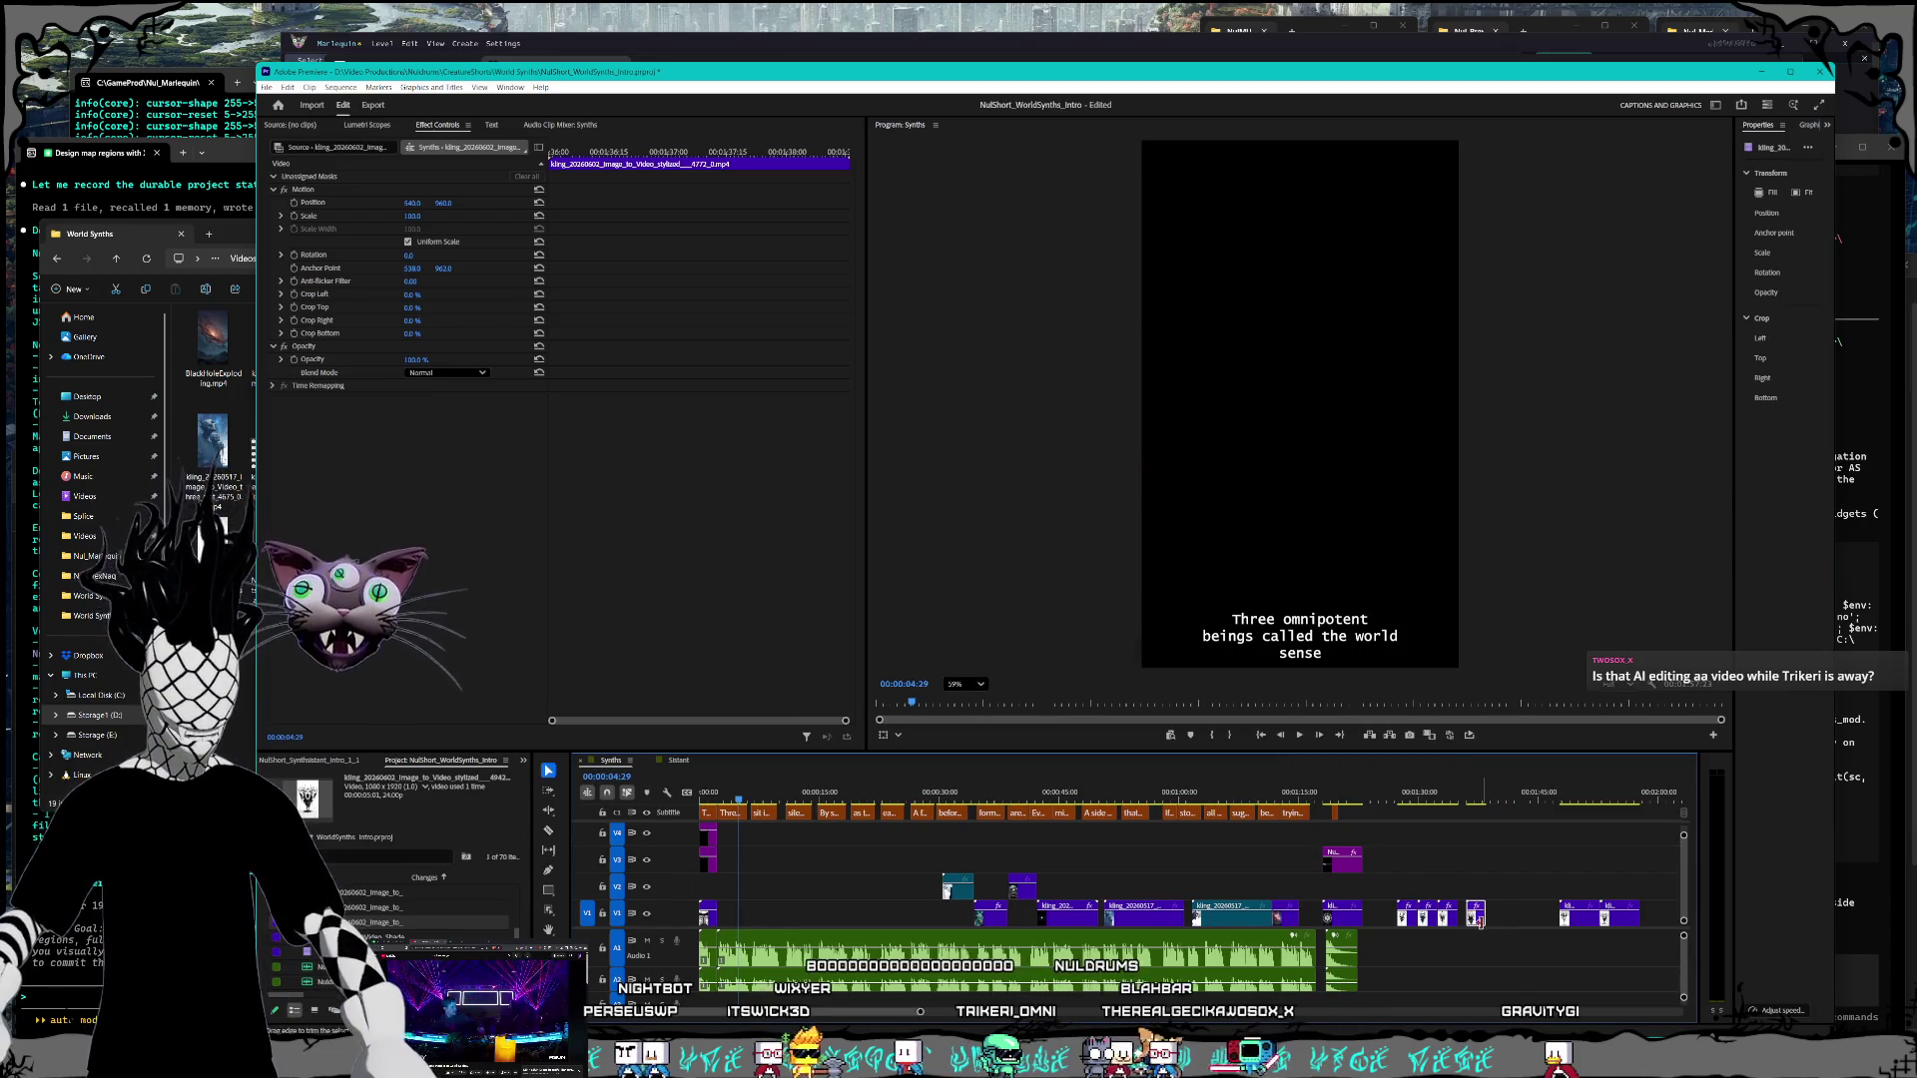
left_click_drag(1481, 920, 1473, 921)
Step: Speed the next V1 clip to 200%, close its gap, and move the last clip beside the others
left_click(1545, 923)
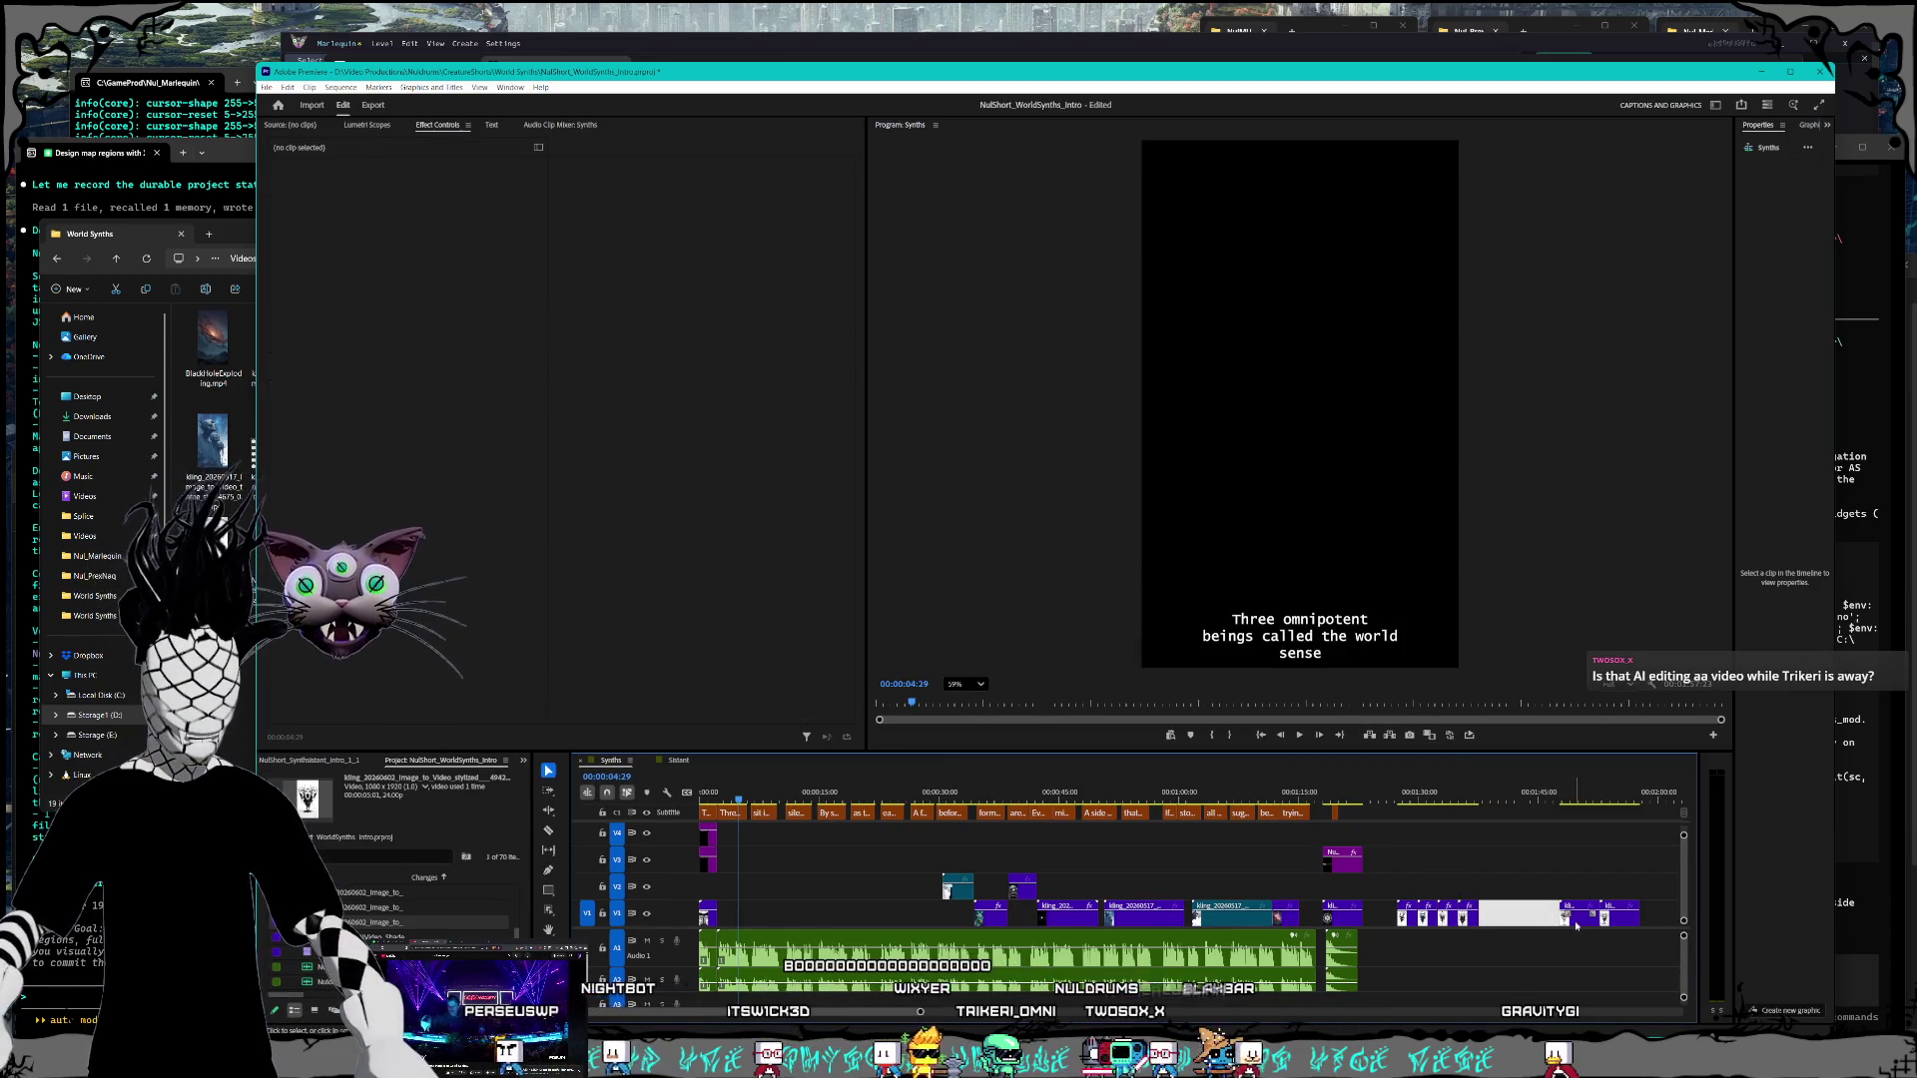
left_click(1518, 916)
right_click(1510, 918)
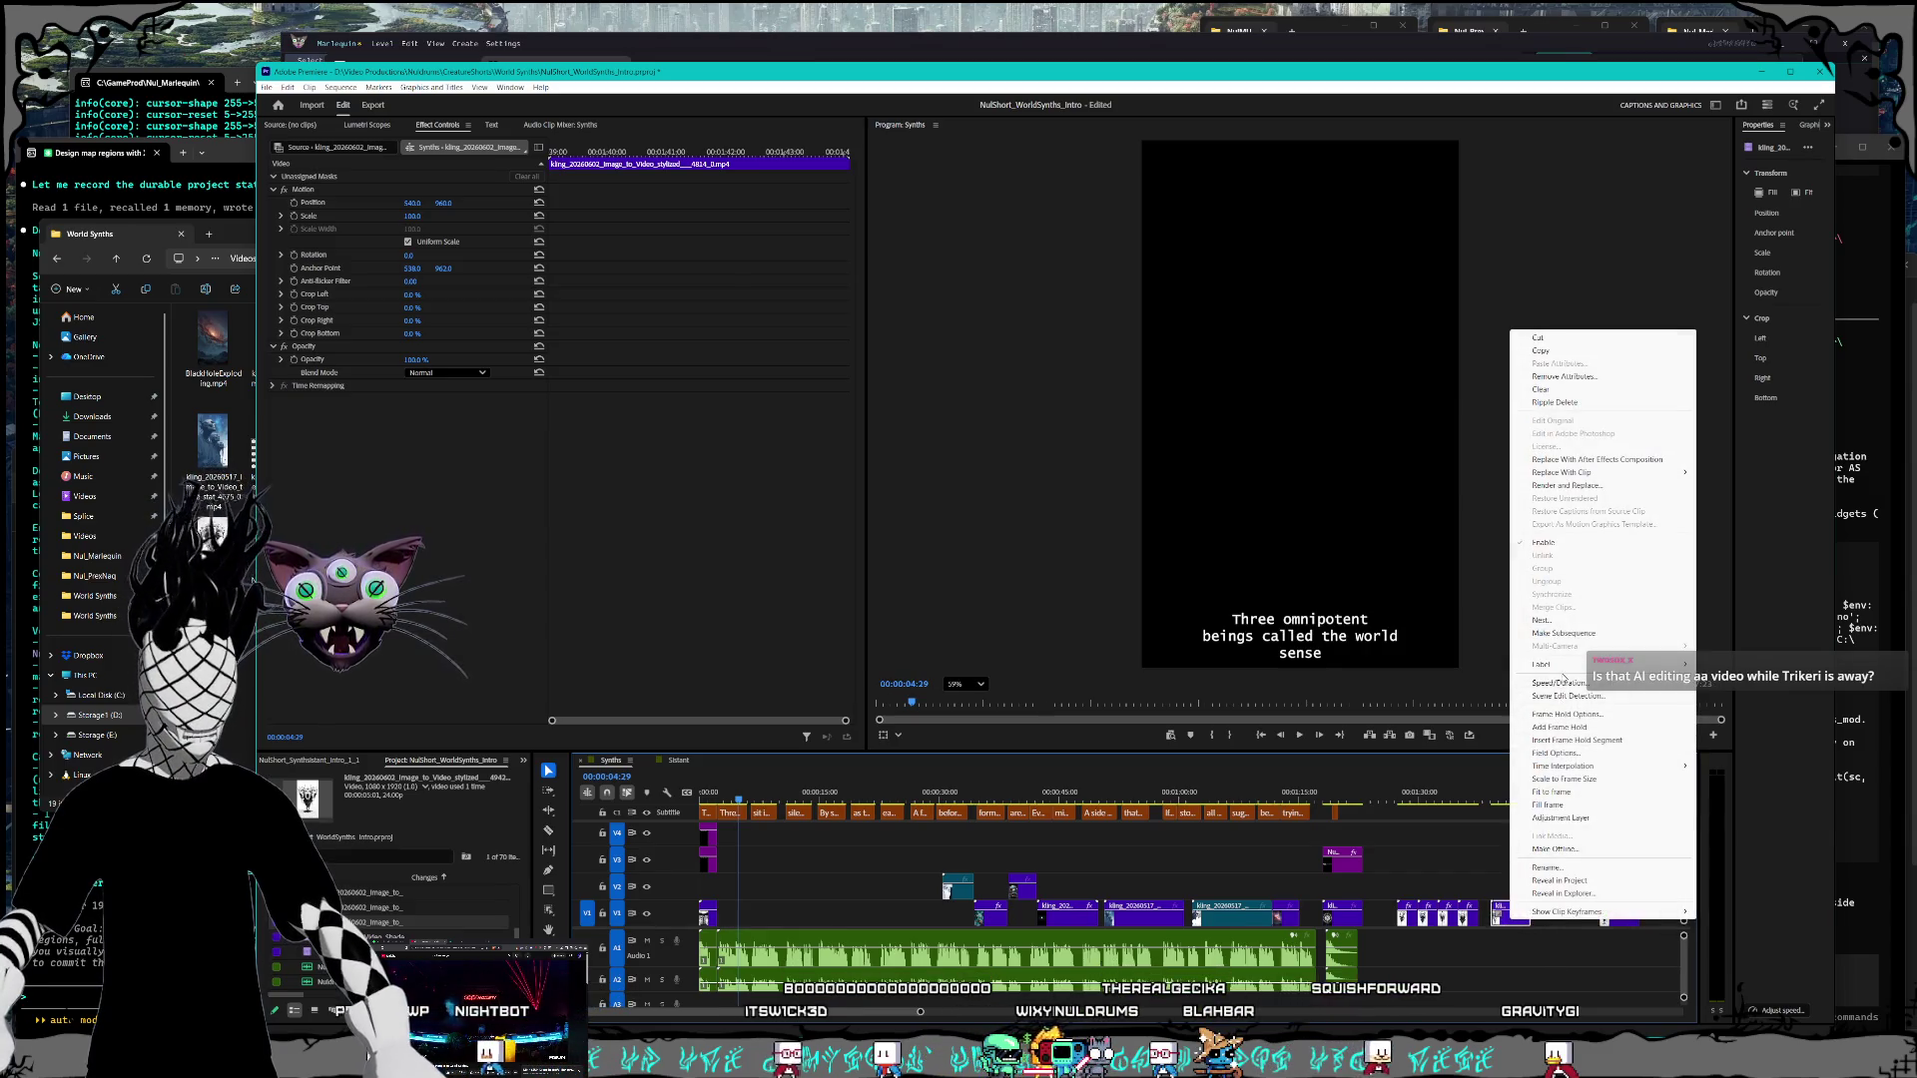
left_click(1565, 682)
key("Return")
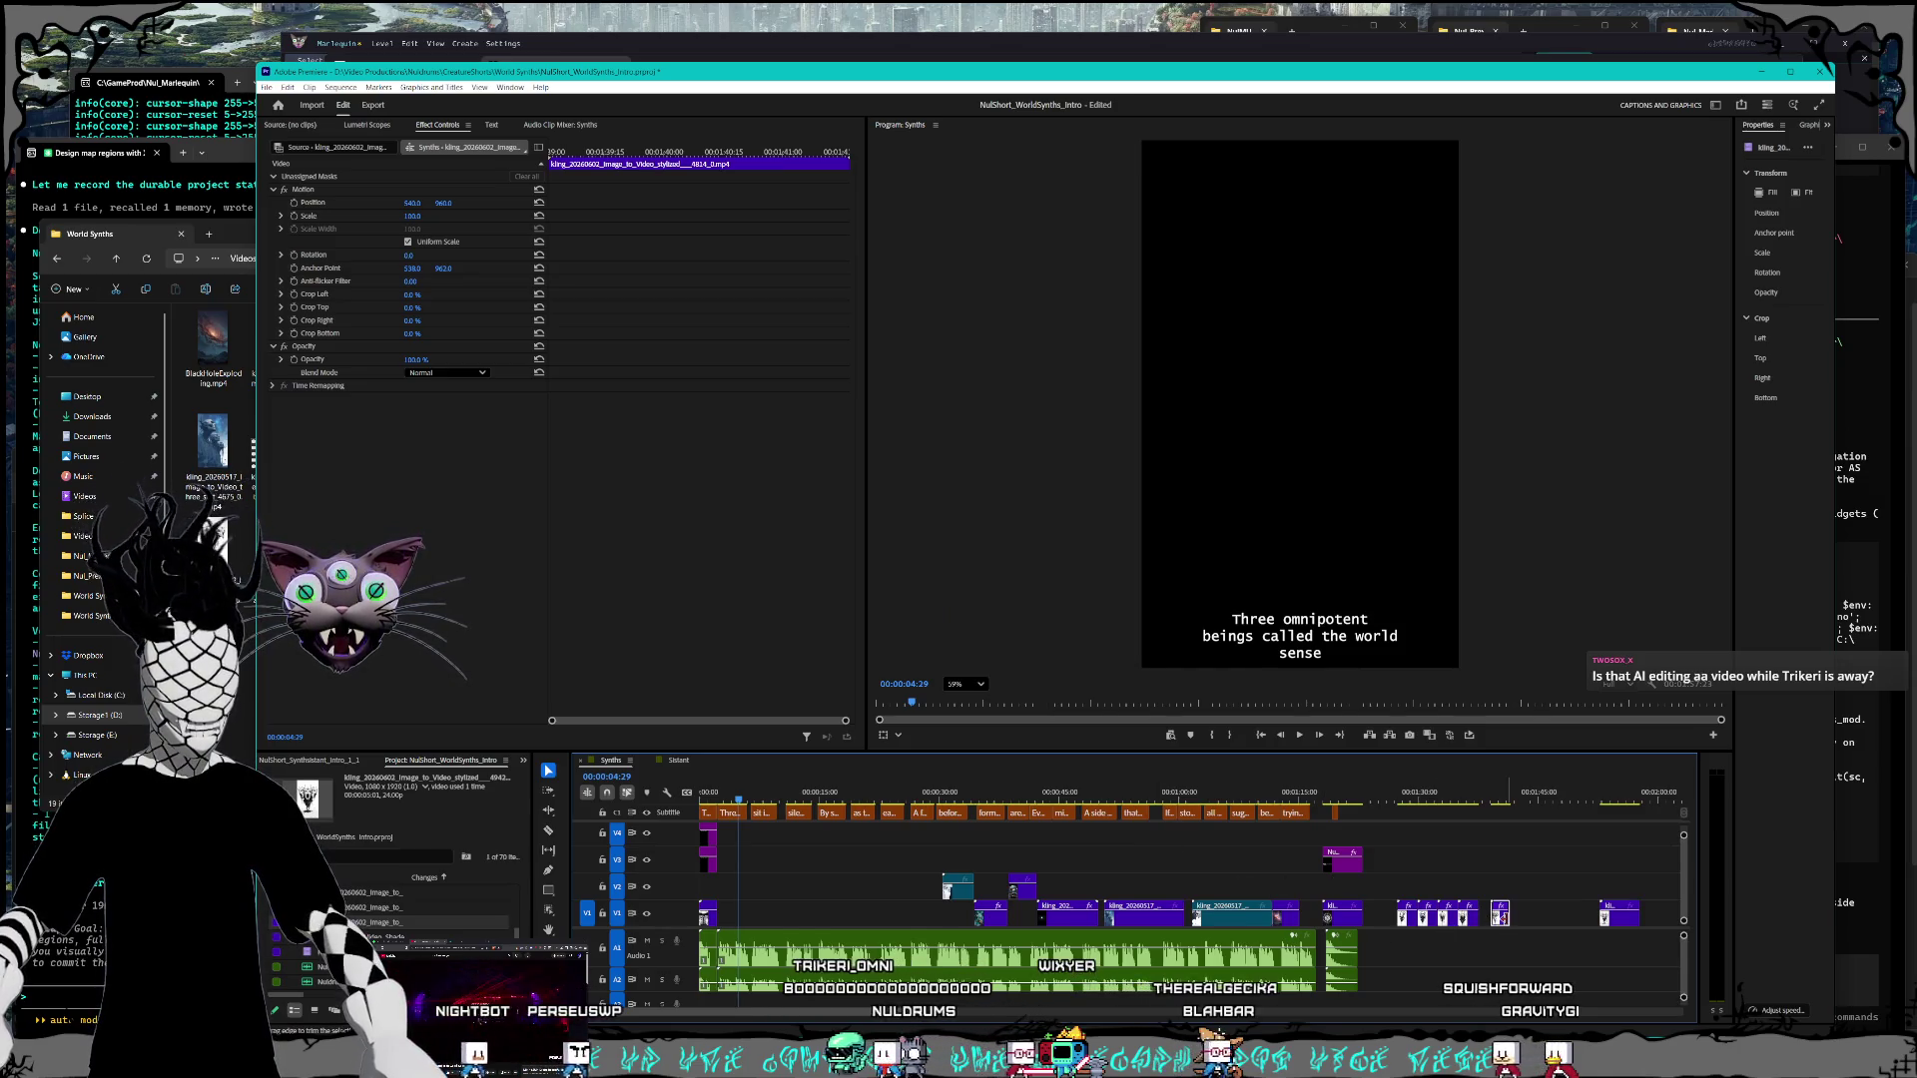
left_click_drag(1503, 914, 1486, 914)
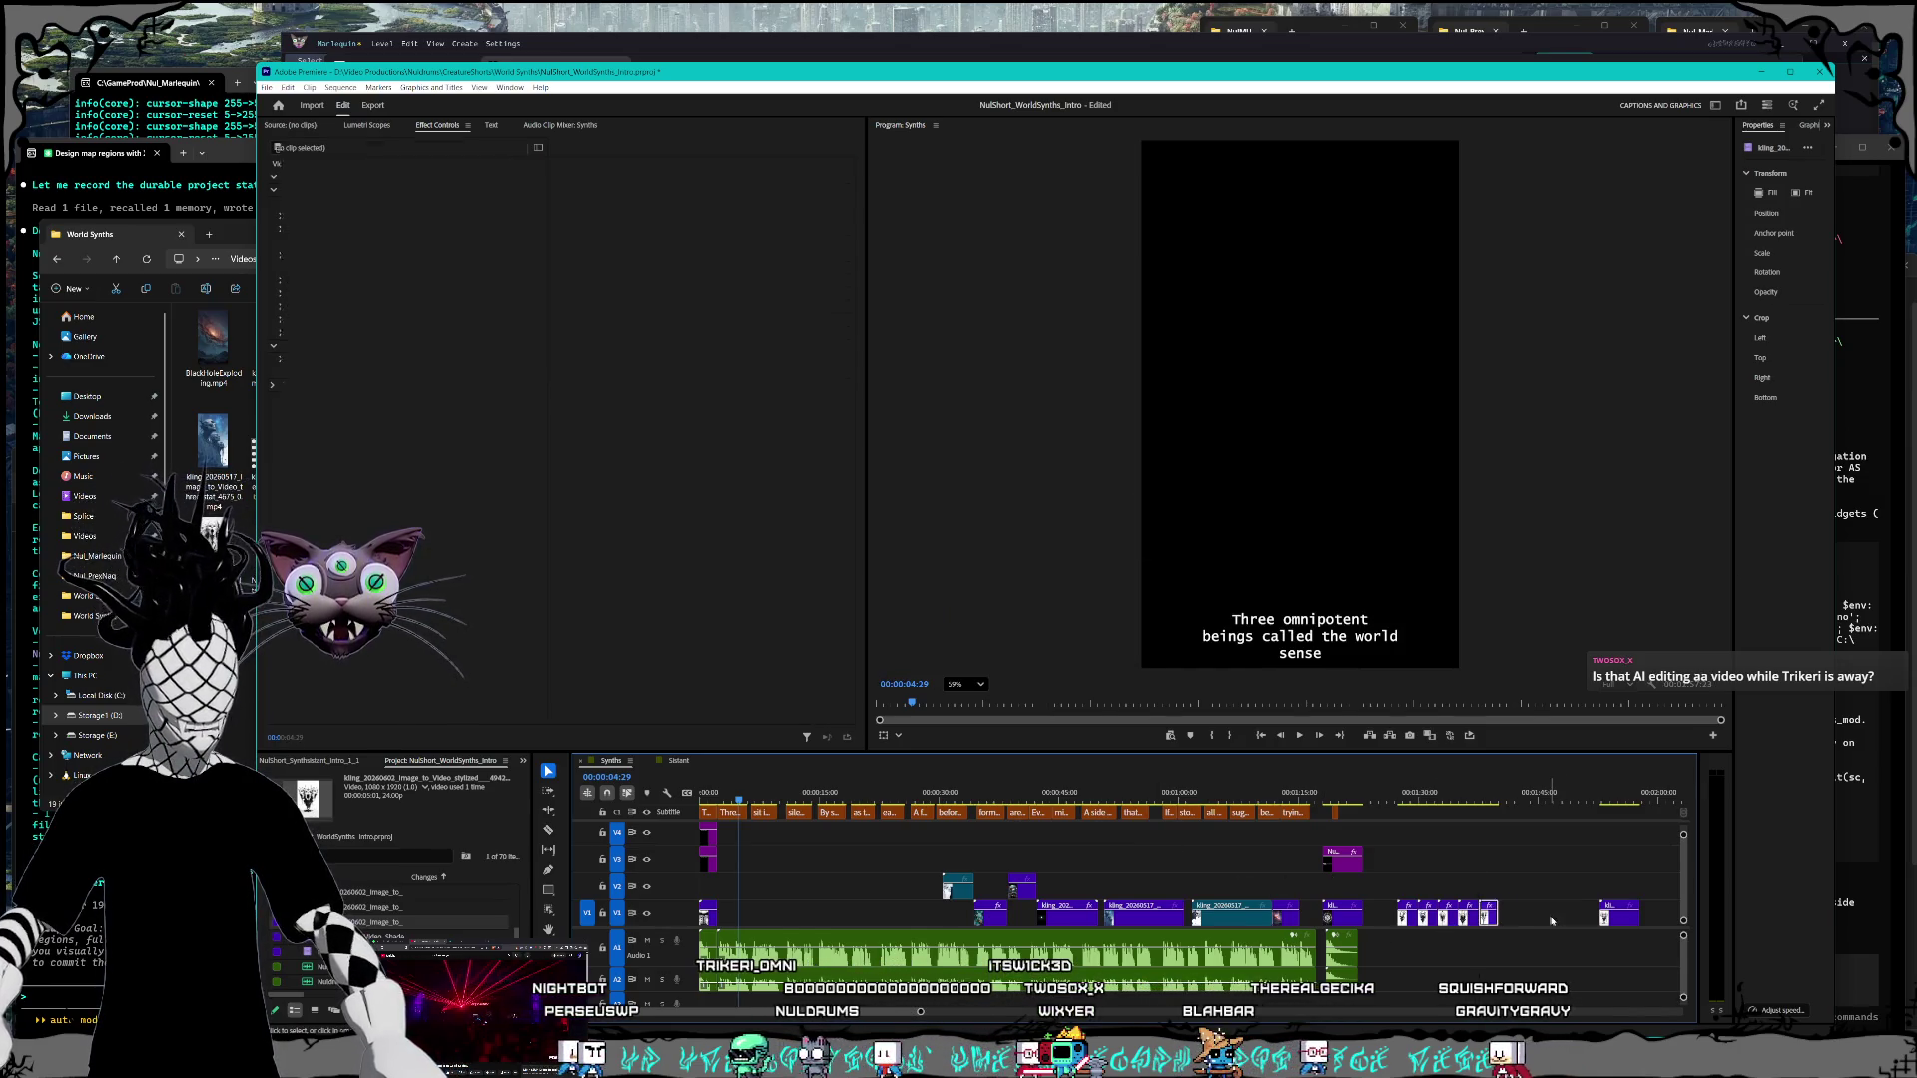
left_click(1625, 916)
left_click_drag(1625, 917, 938, 896)
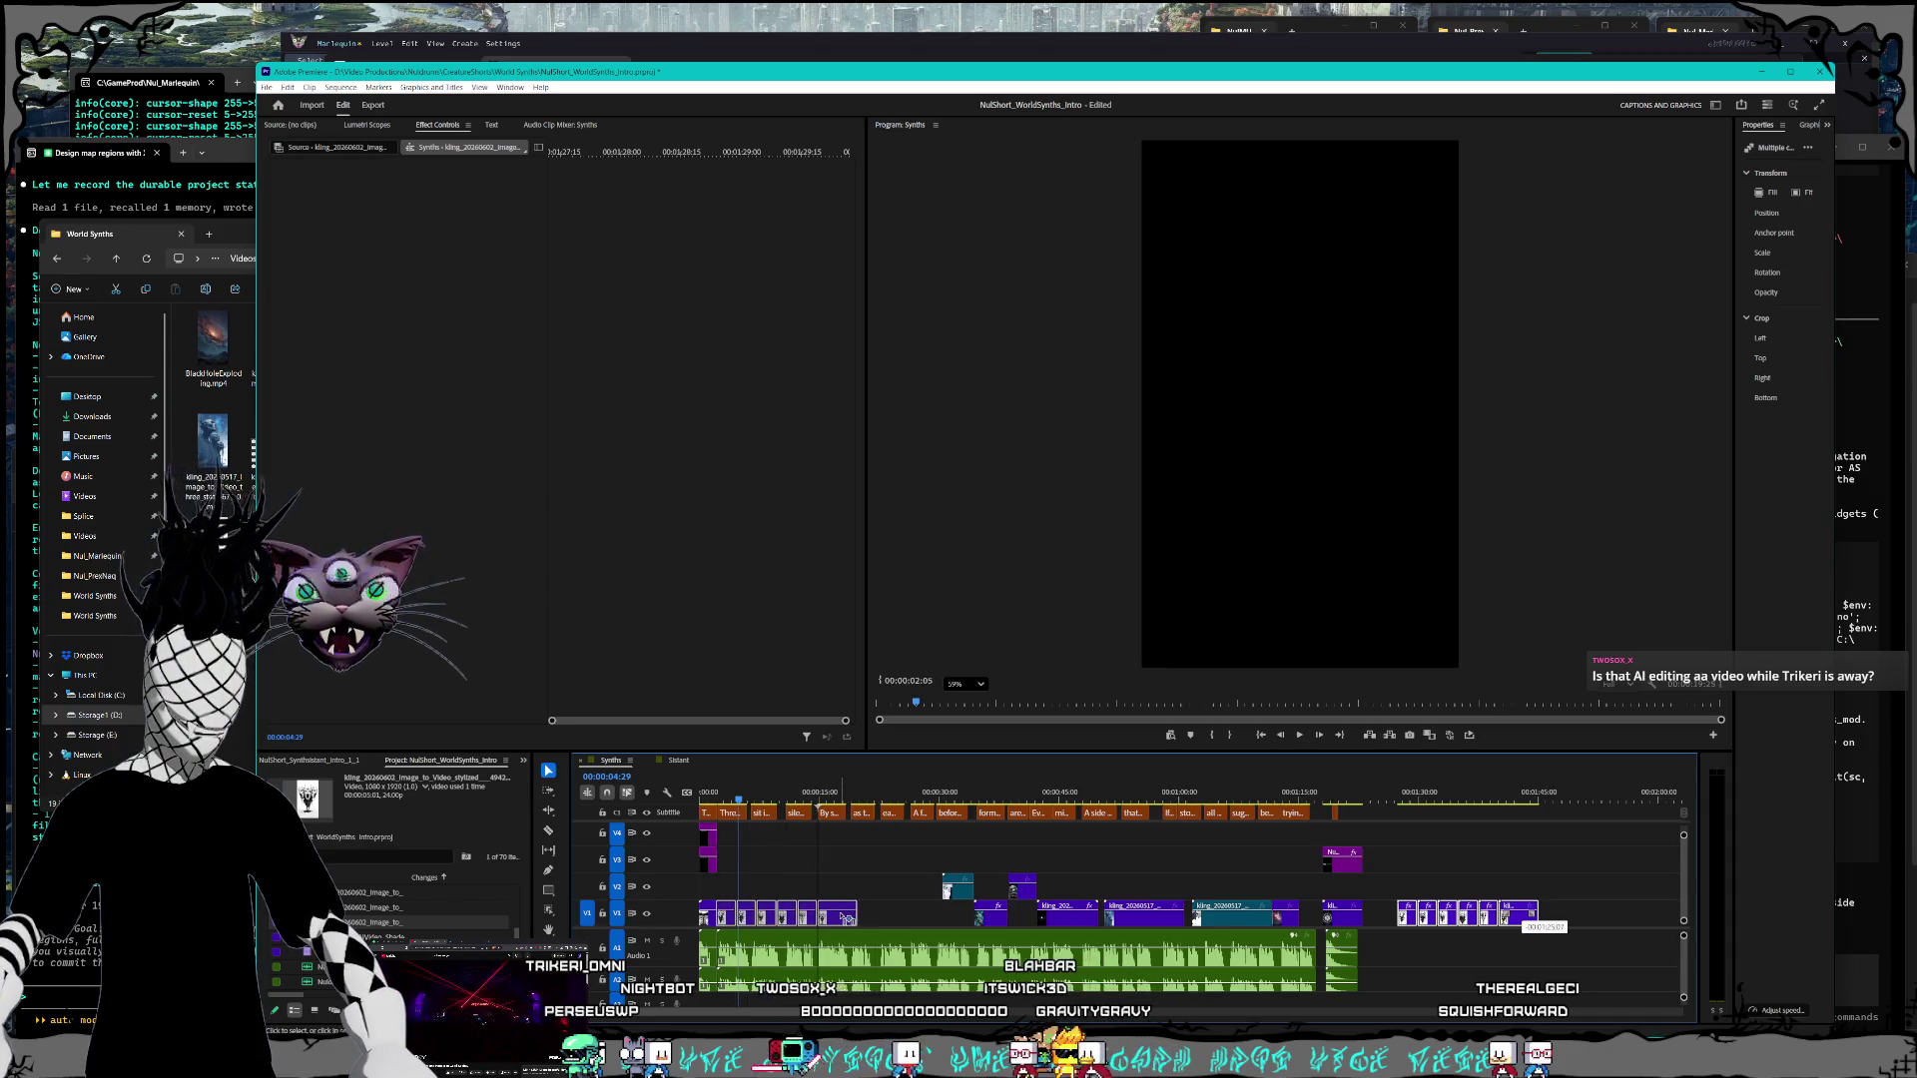
Step: Drop the image clips at the start of V1 and nudge them five frames earlier
left_click_drag(850, 916, 849, 917)
key("=")
key("=")
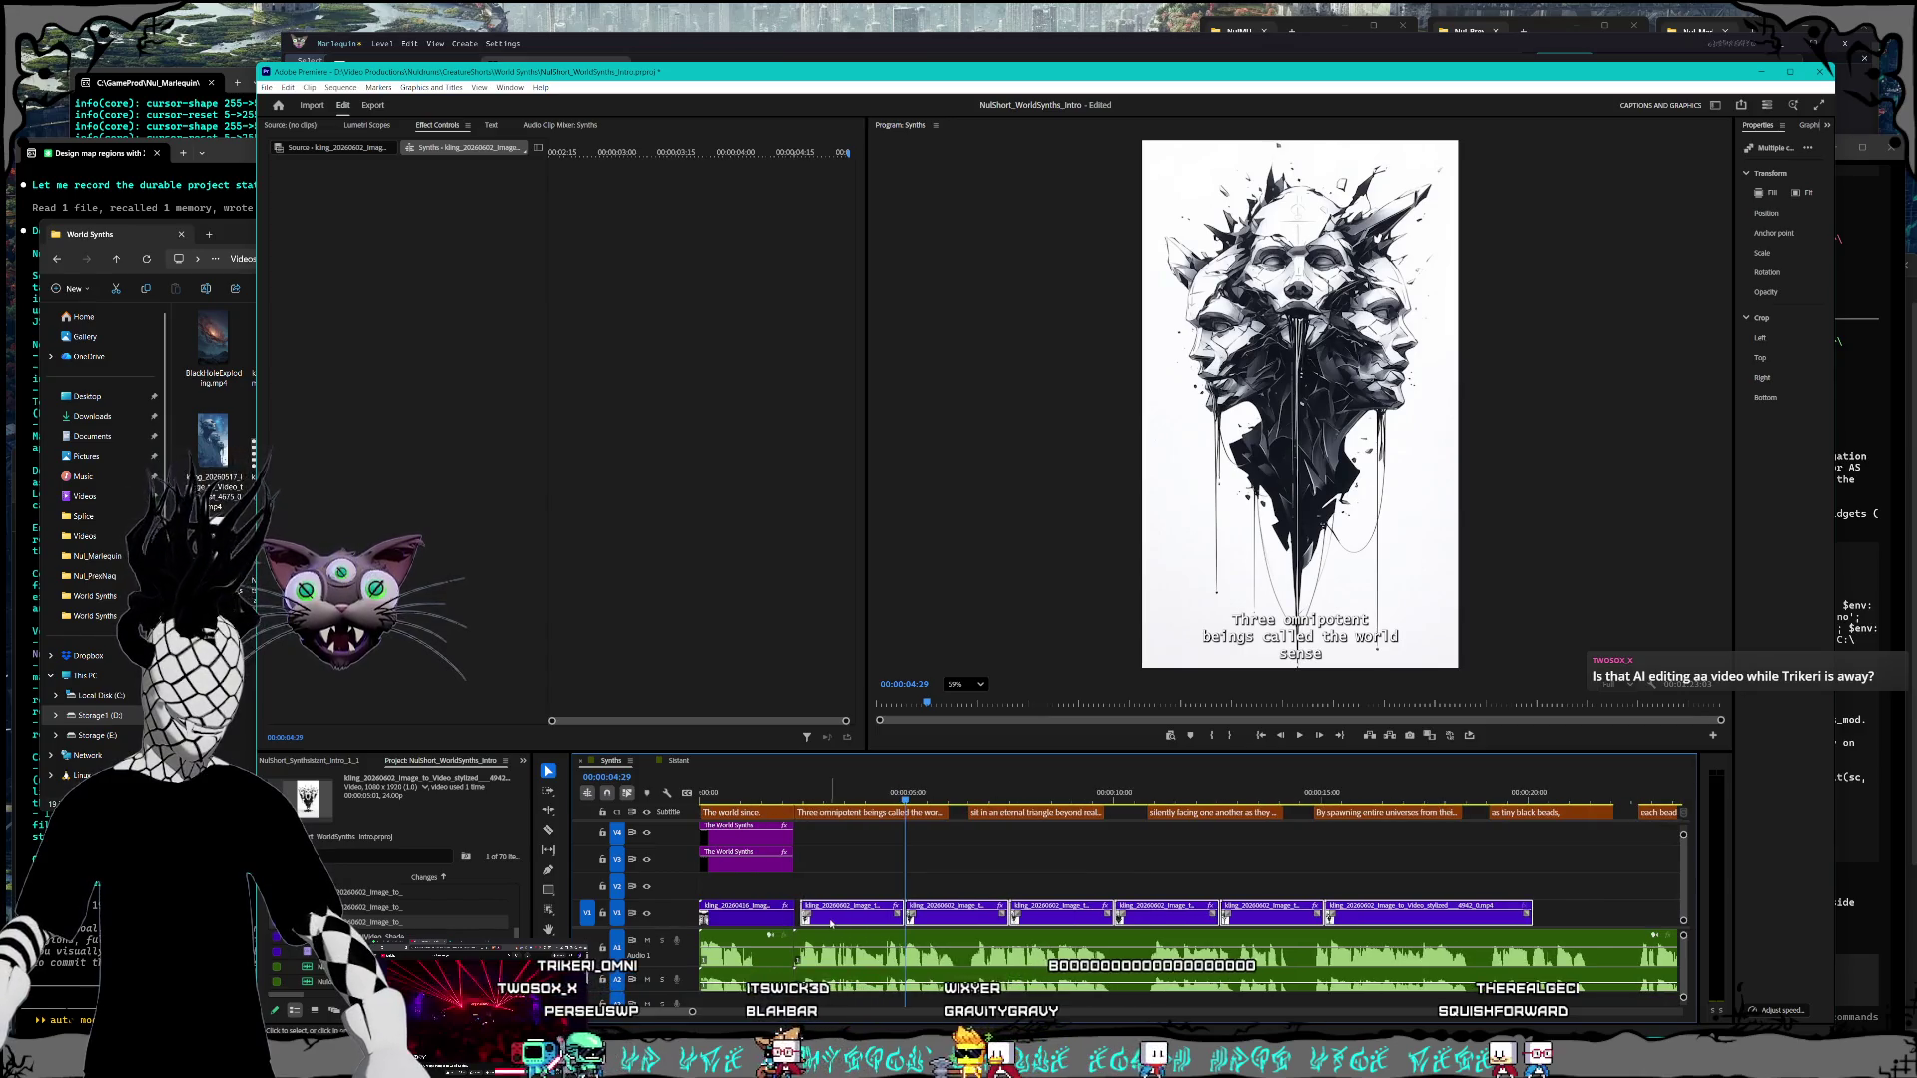
left_click_drag(831, 926, 839, 920)
Step: Play the intro from the first frame, twice, to review the lineup
key("Home")
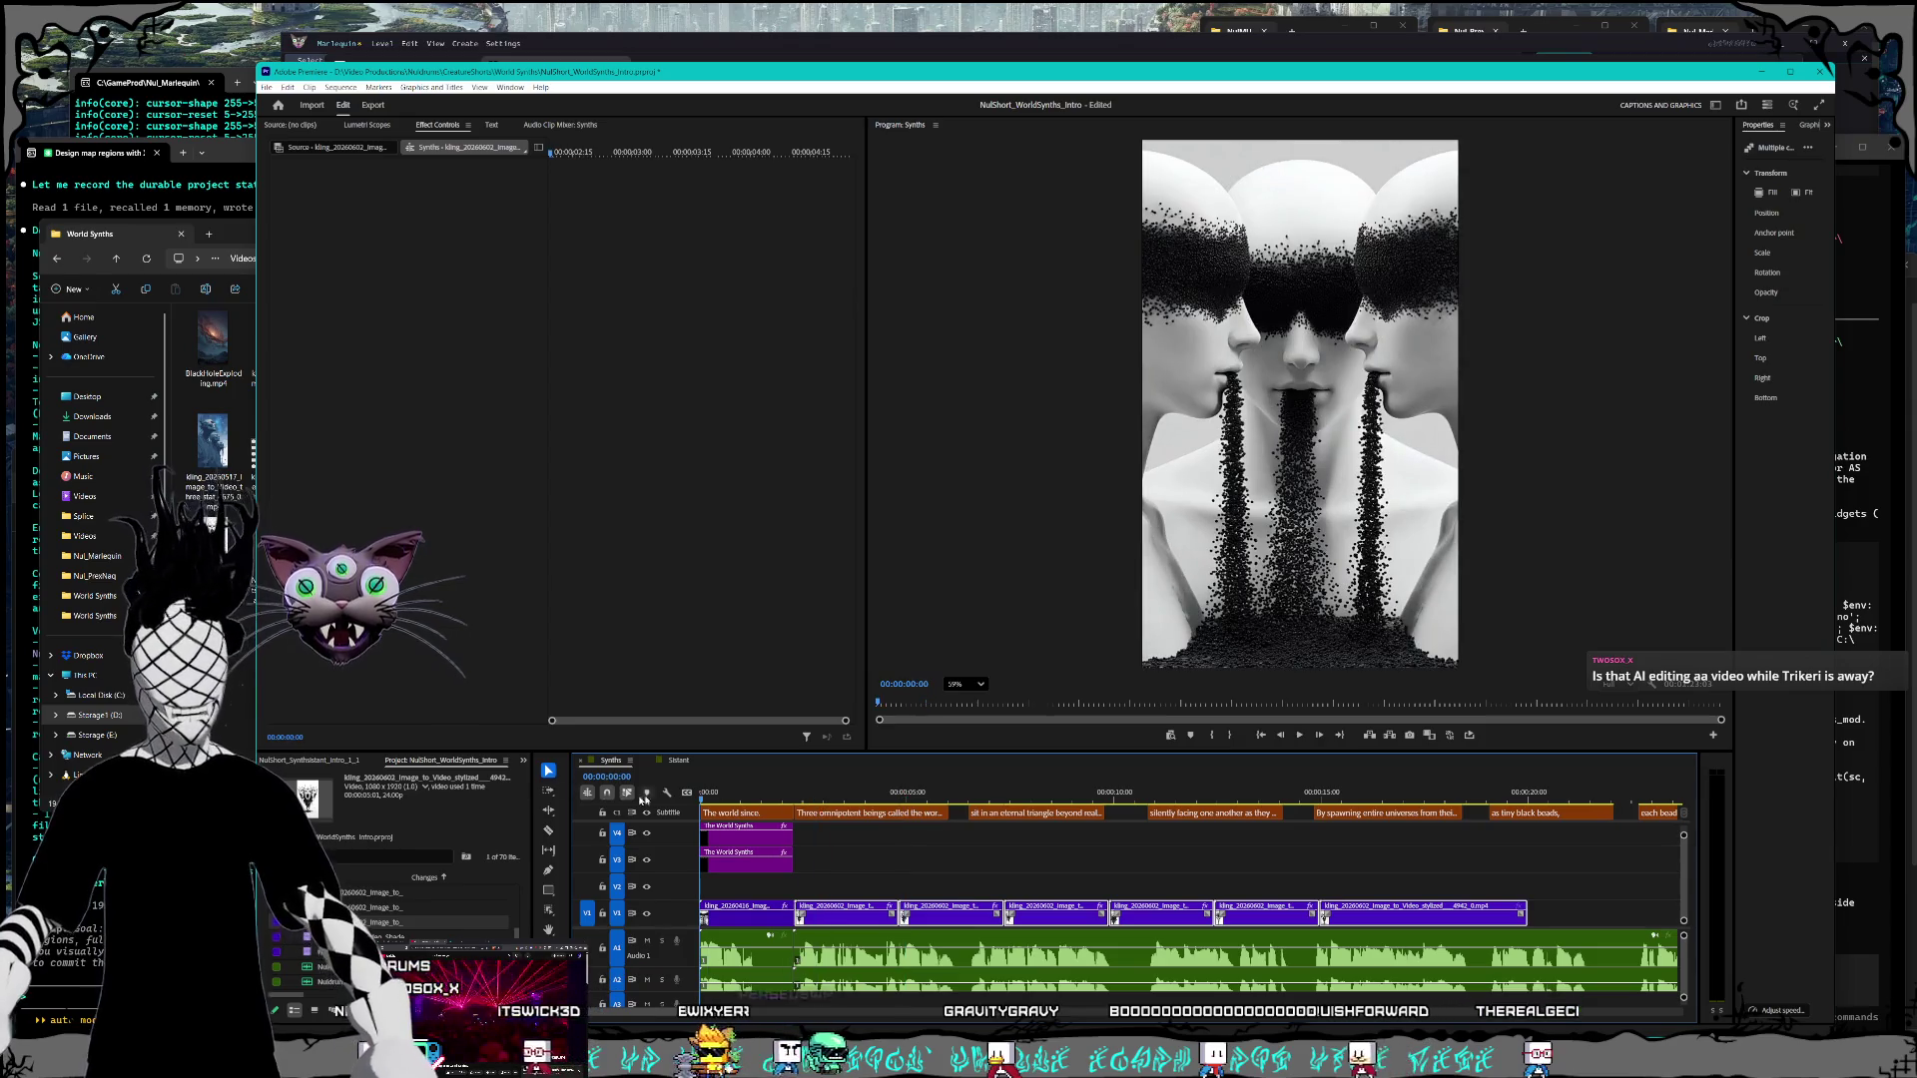
left_click(1298, 735)
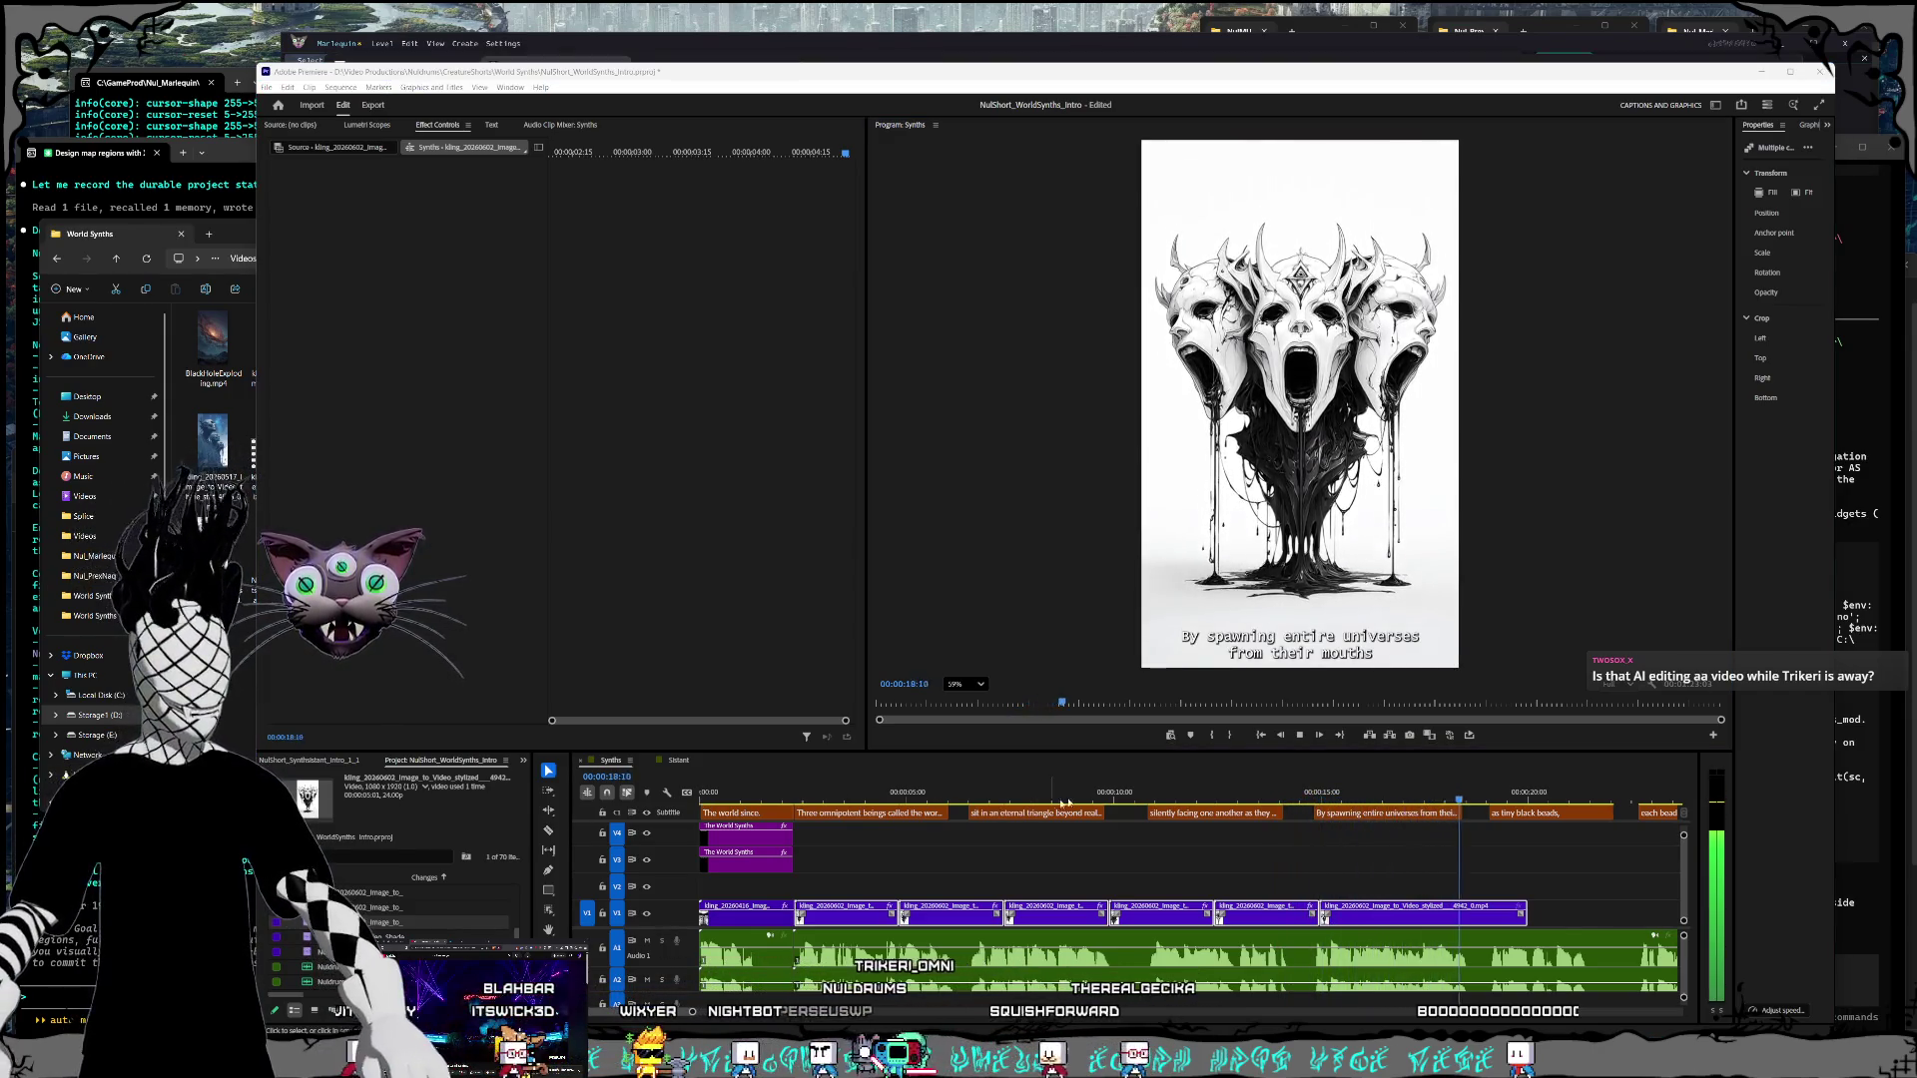
left_click(1404, 805)
key("Home")
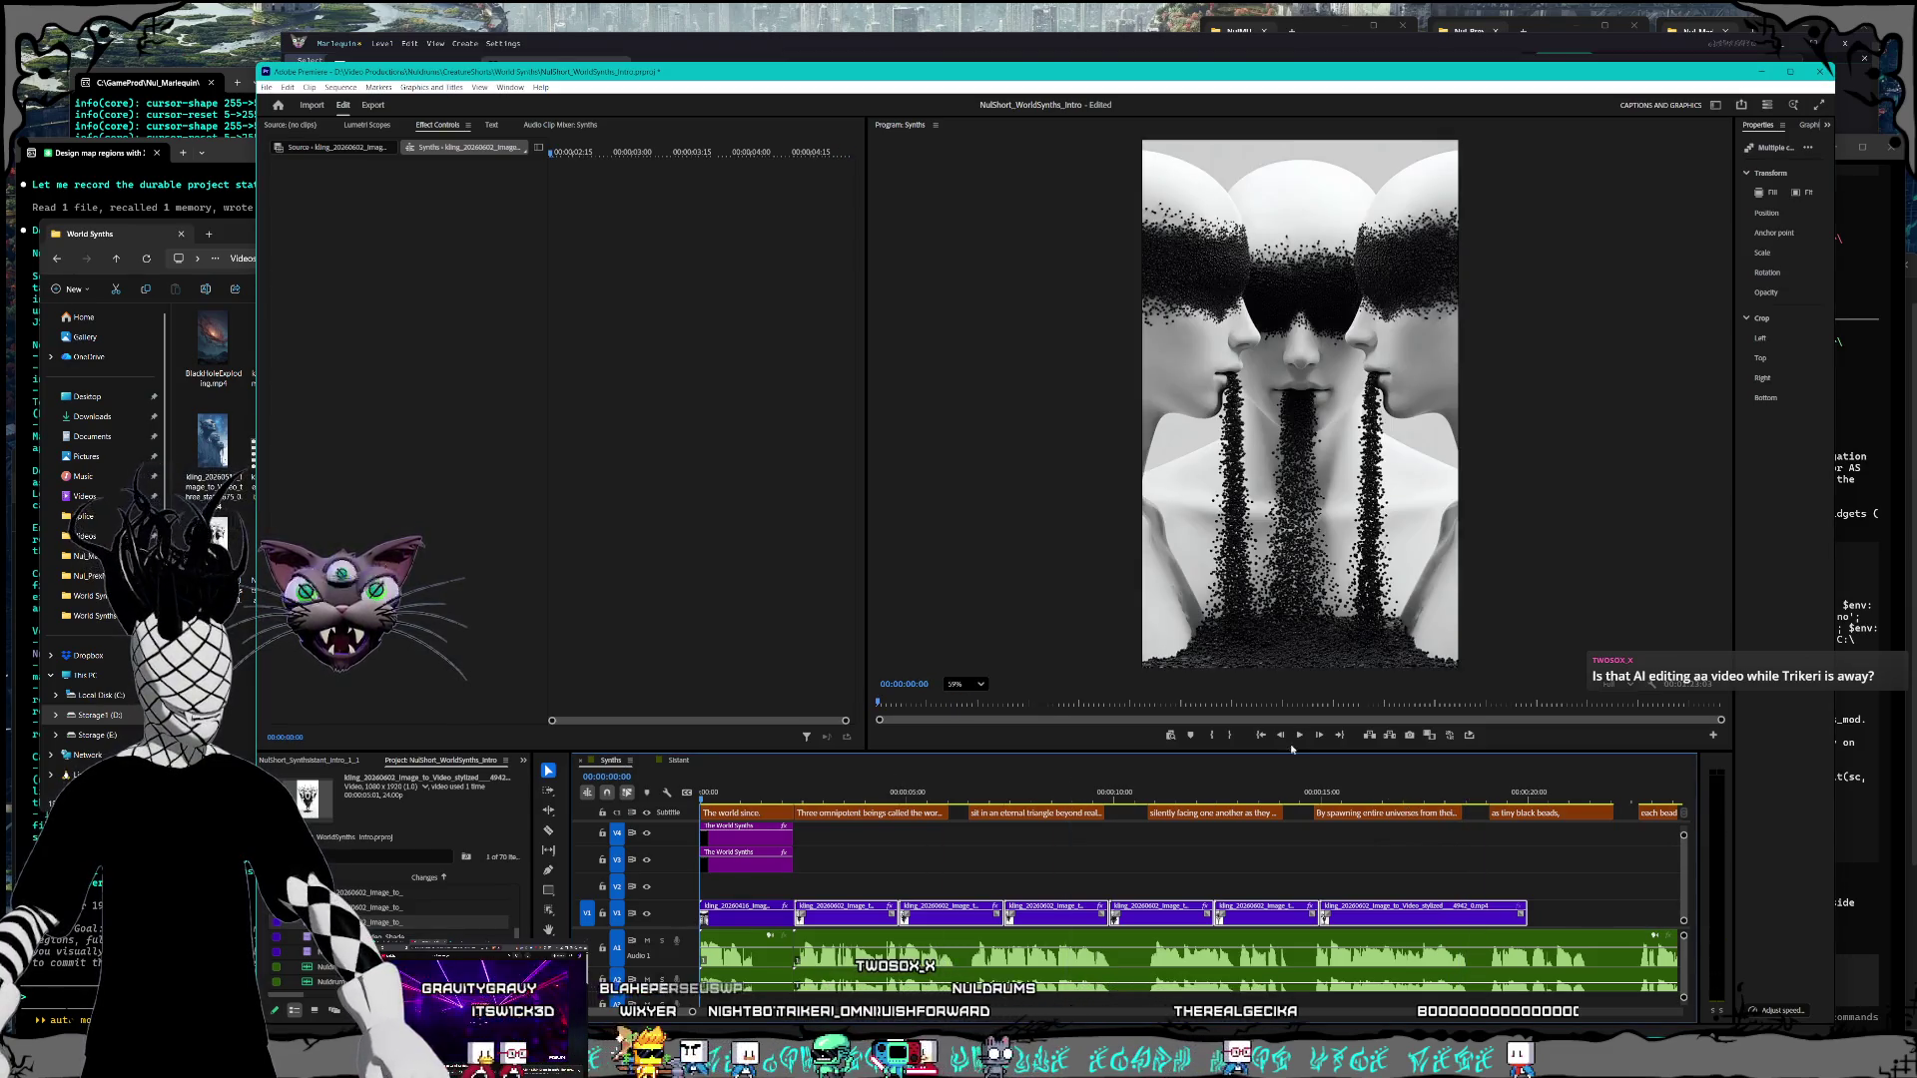
left_click(1300, 736)
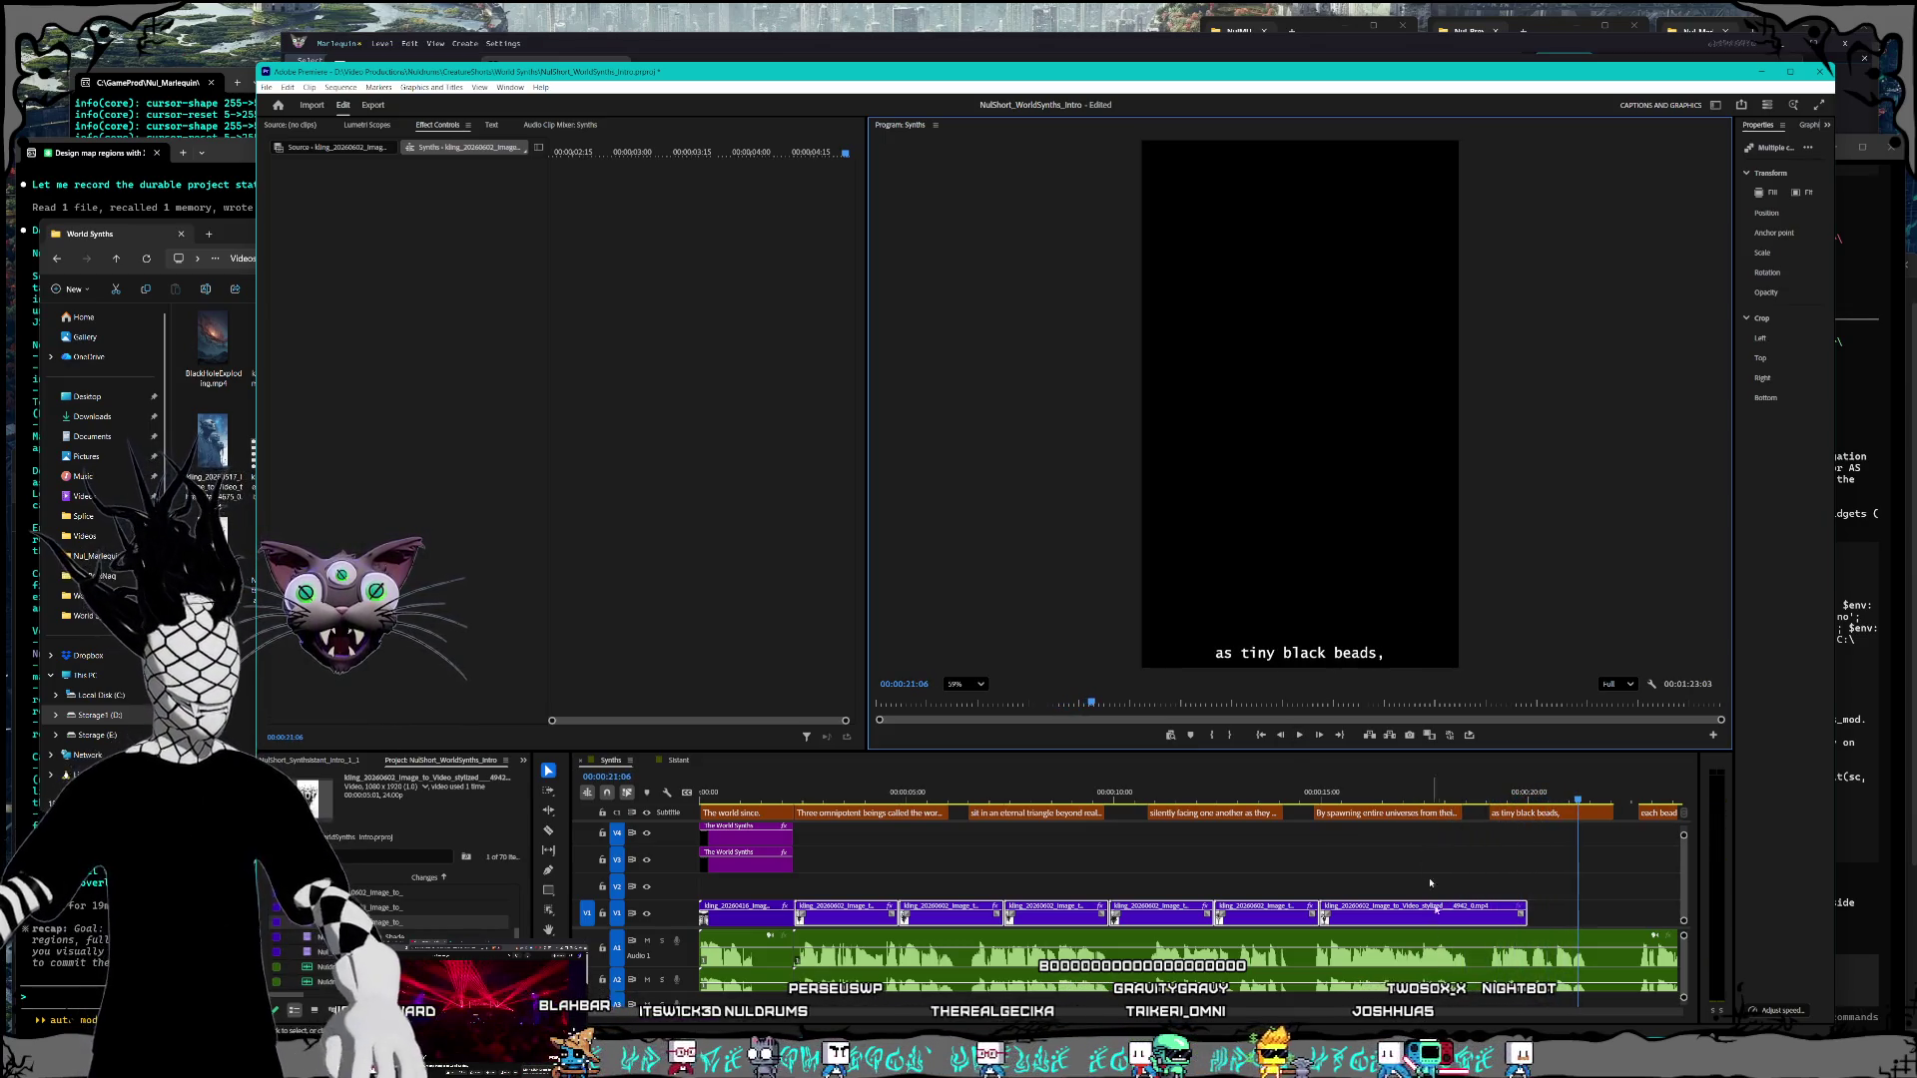
Step: Deselect everything and preview the section around 22 seconds
left_click(1430, 883)
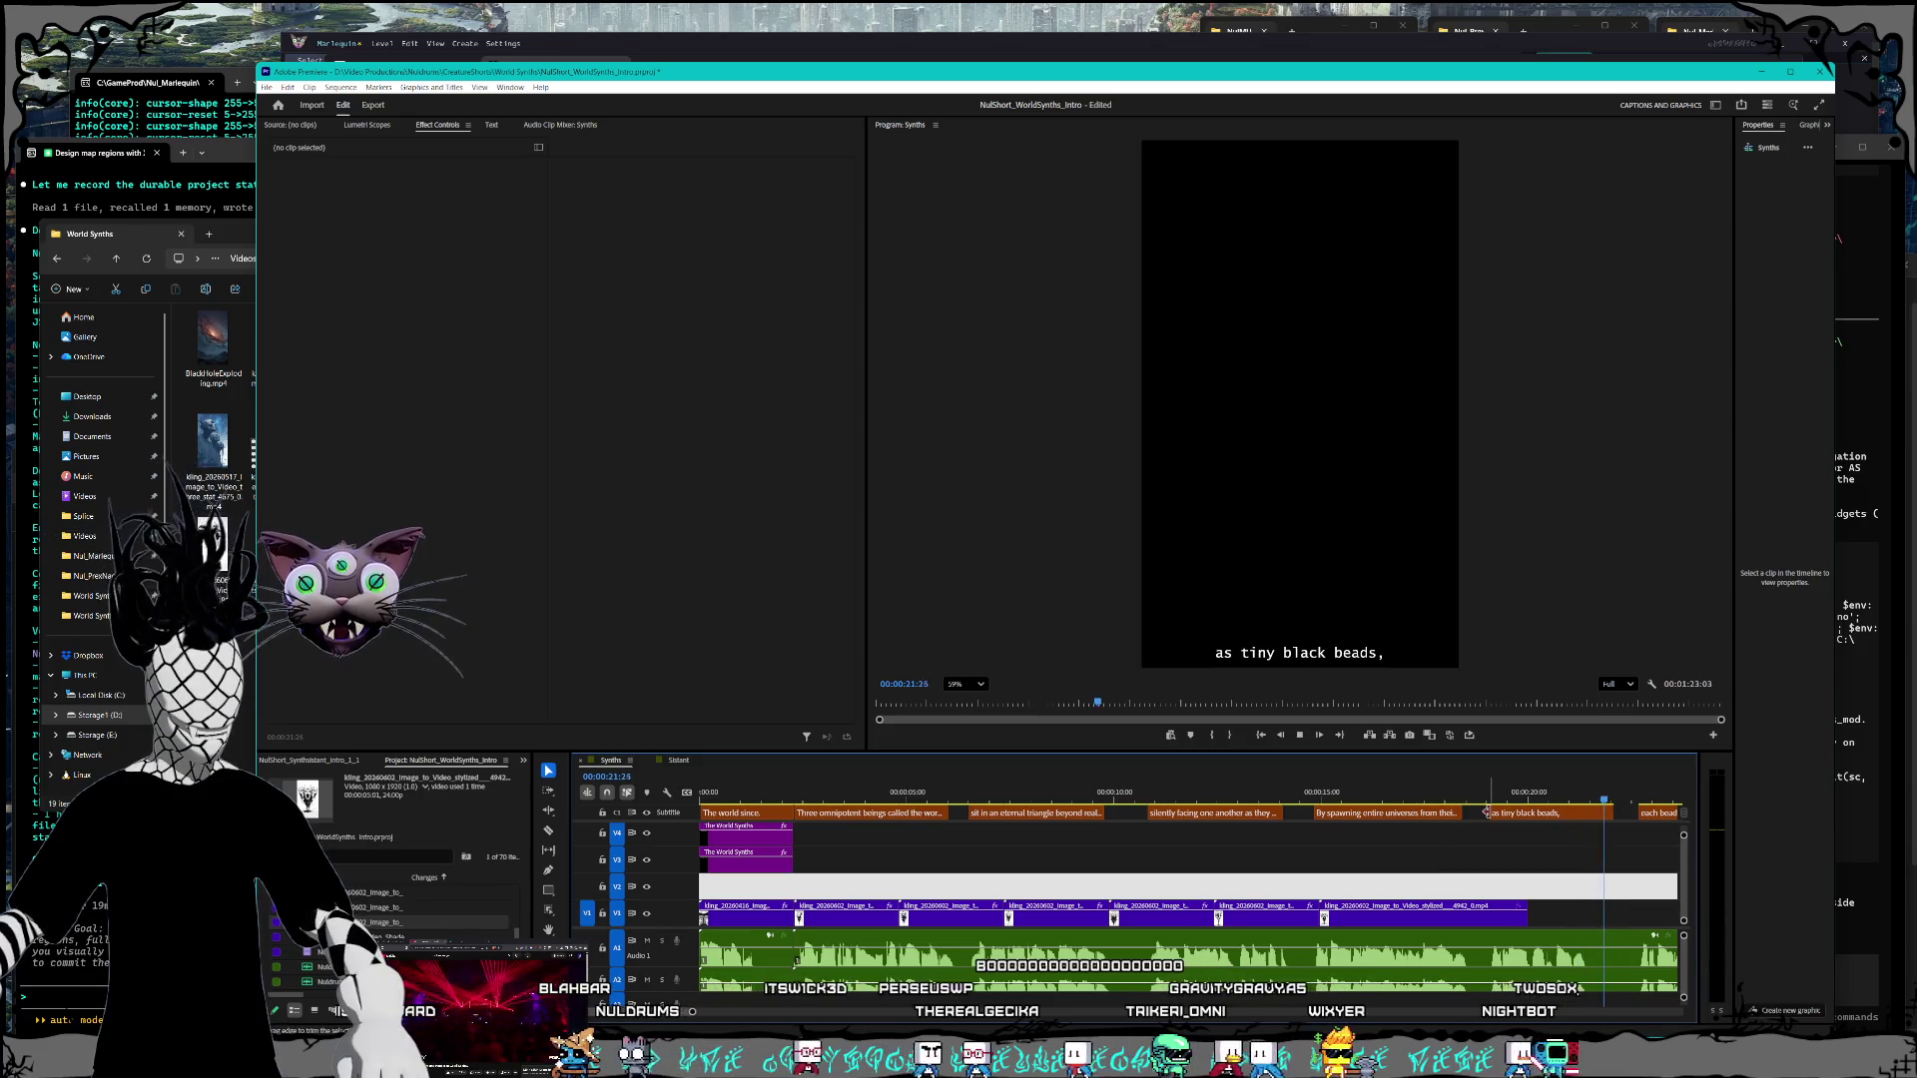
key("space")
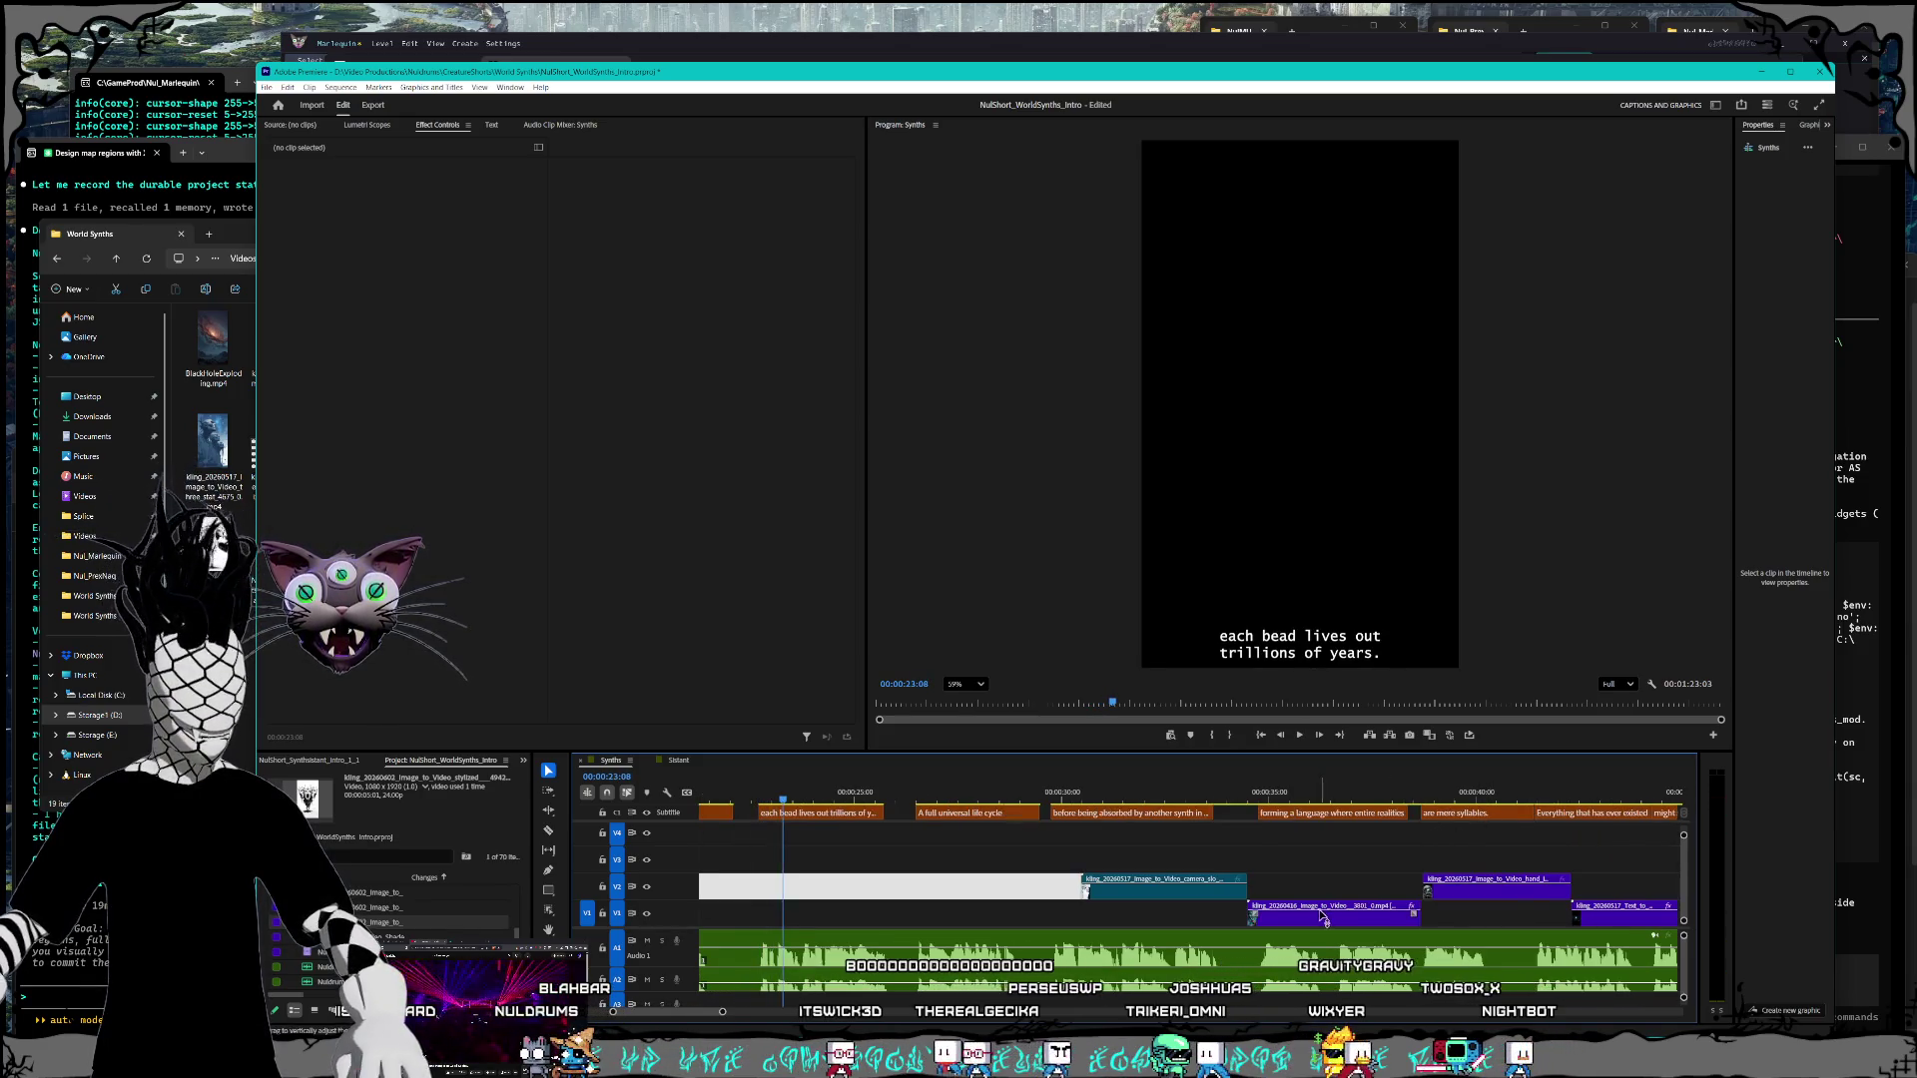
scroll(1323, 917, "up", 10)
scroll(1213, 915, "down", 3)
Step: Set an image clip on V1 to 180% speed and move it further right
left_click(1219, 921)
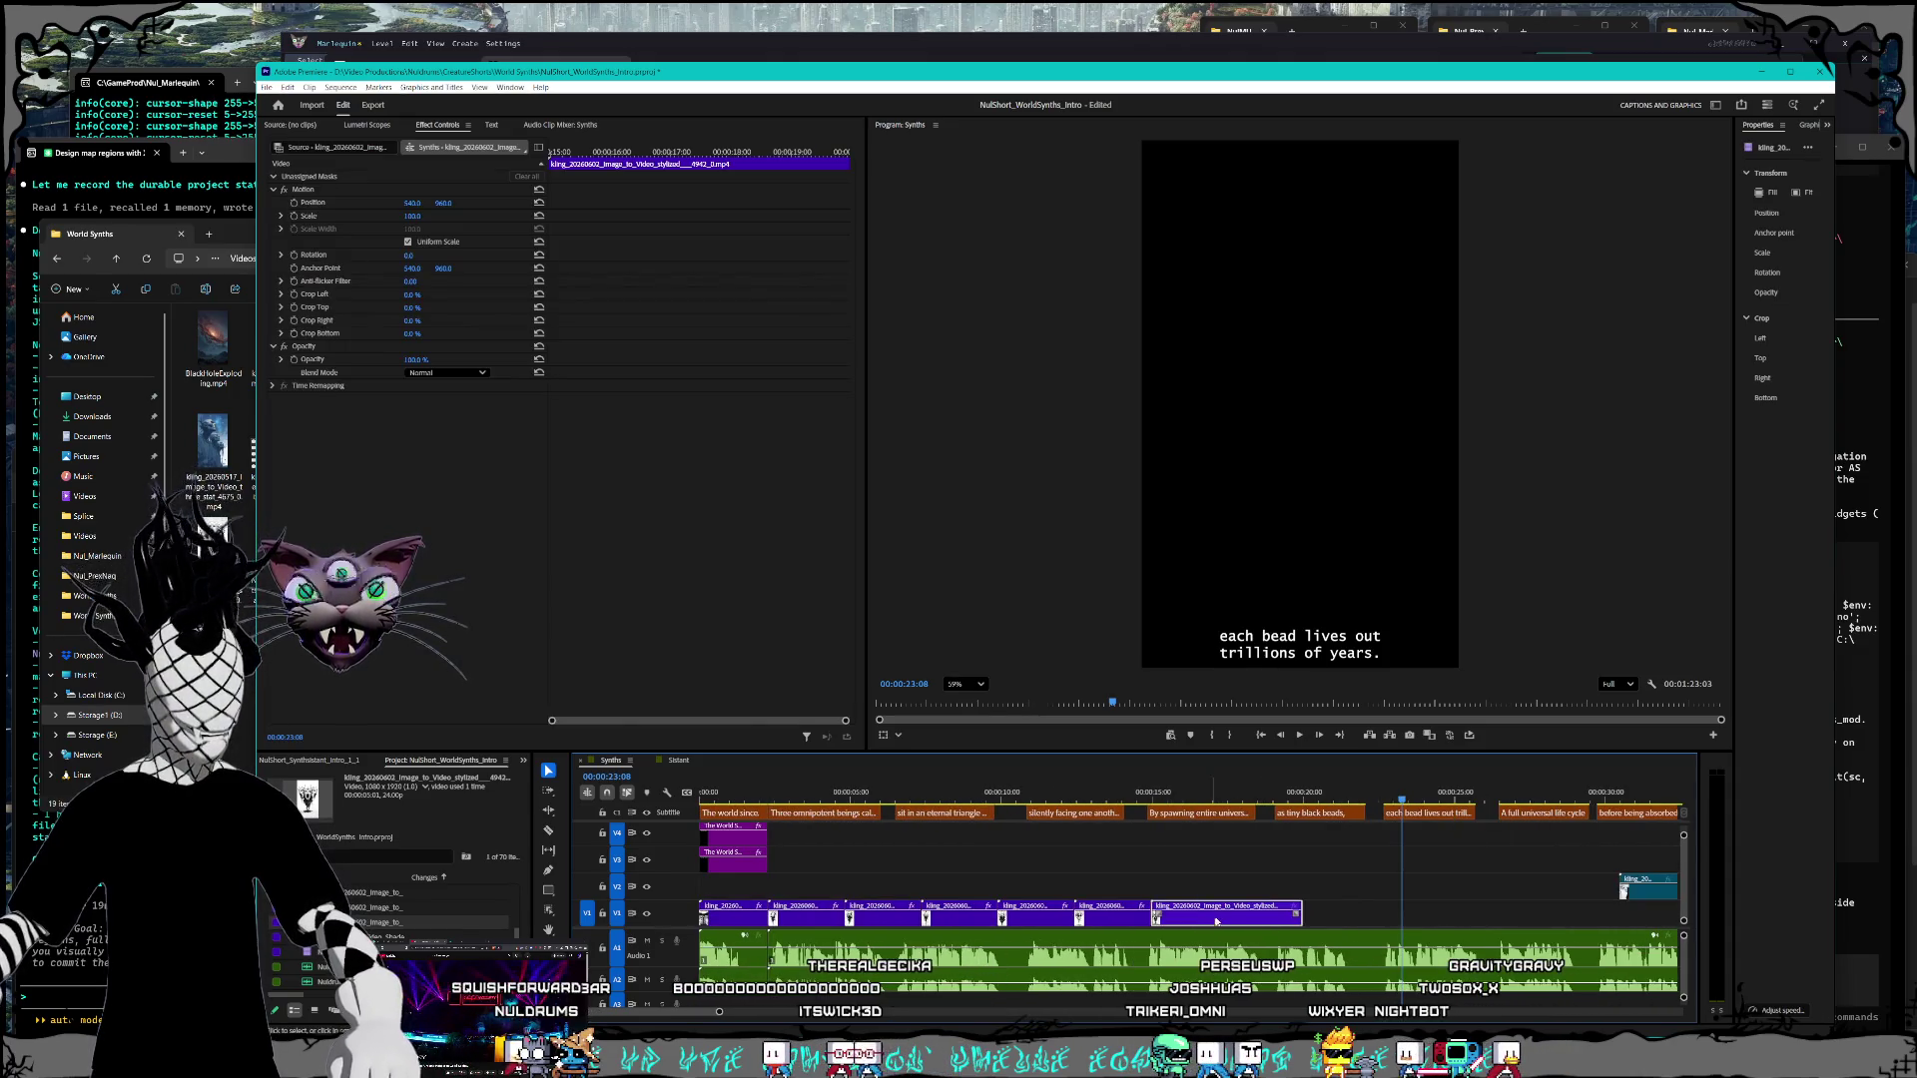
left_click(1279, 855)
right_click(1111, 914)
left_click(1166, 683)
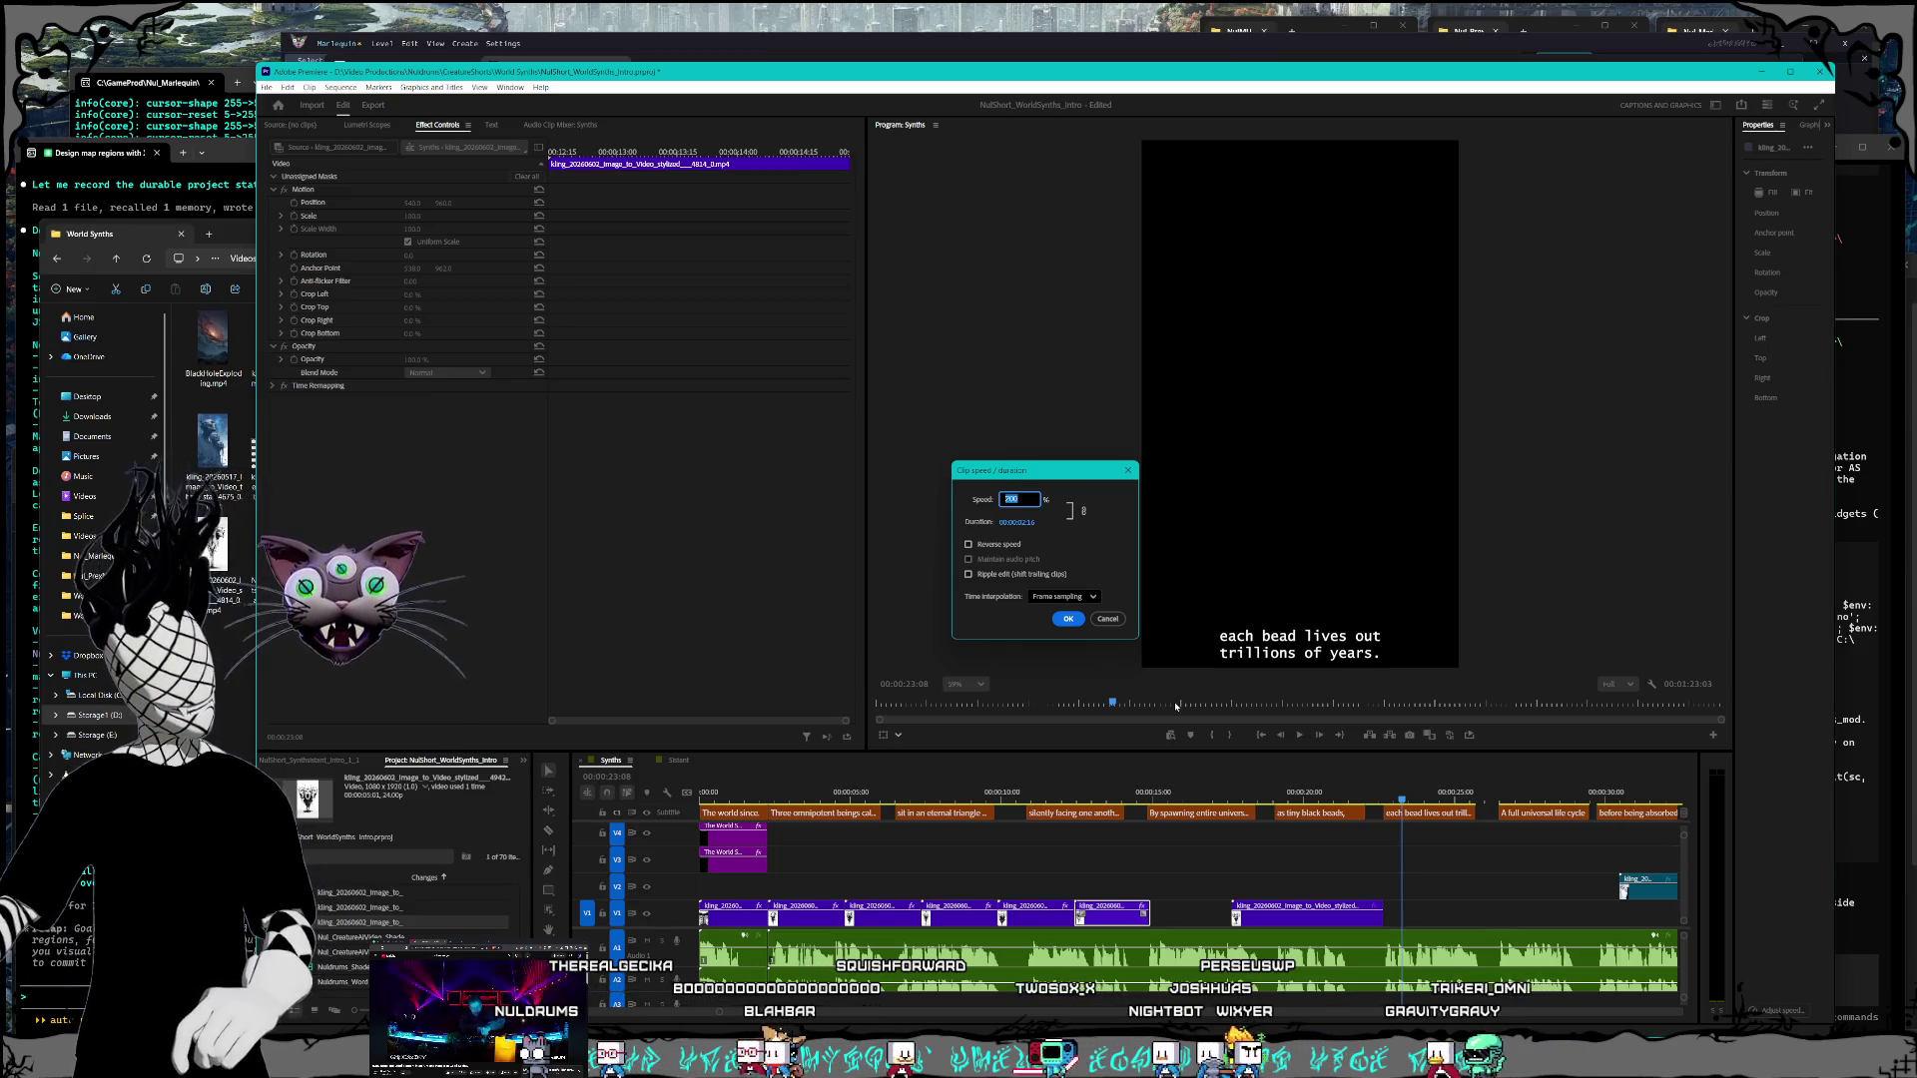
type("180")
key("Return")
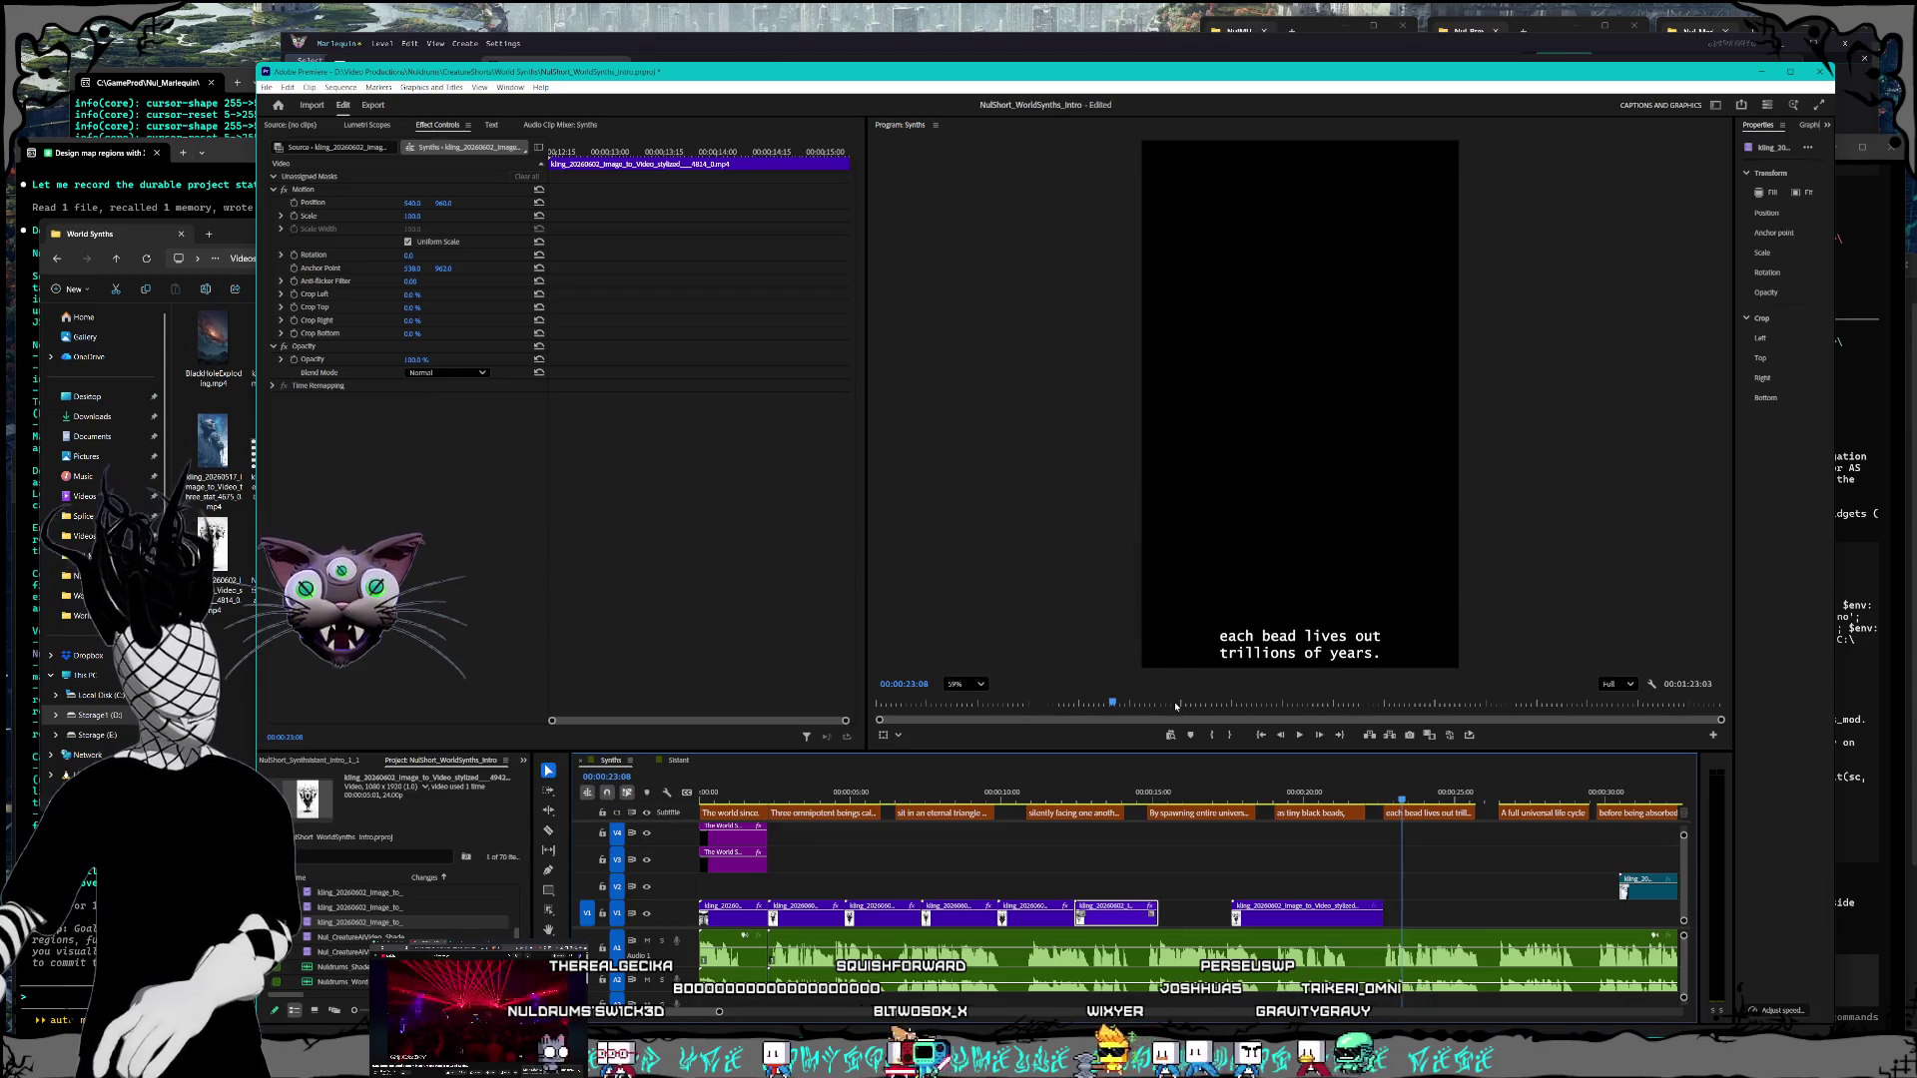
left_click_drag(1168, 922, 1241, 922)
Step: Give the next clip 180% speed, retime another, and shift it slightly right
right_click(1028, 920)
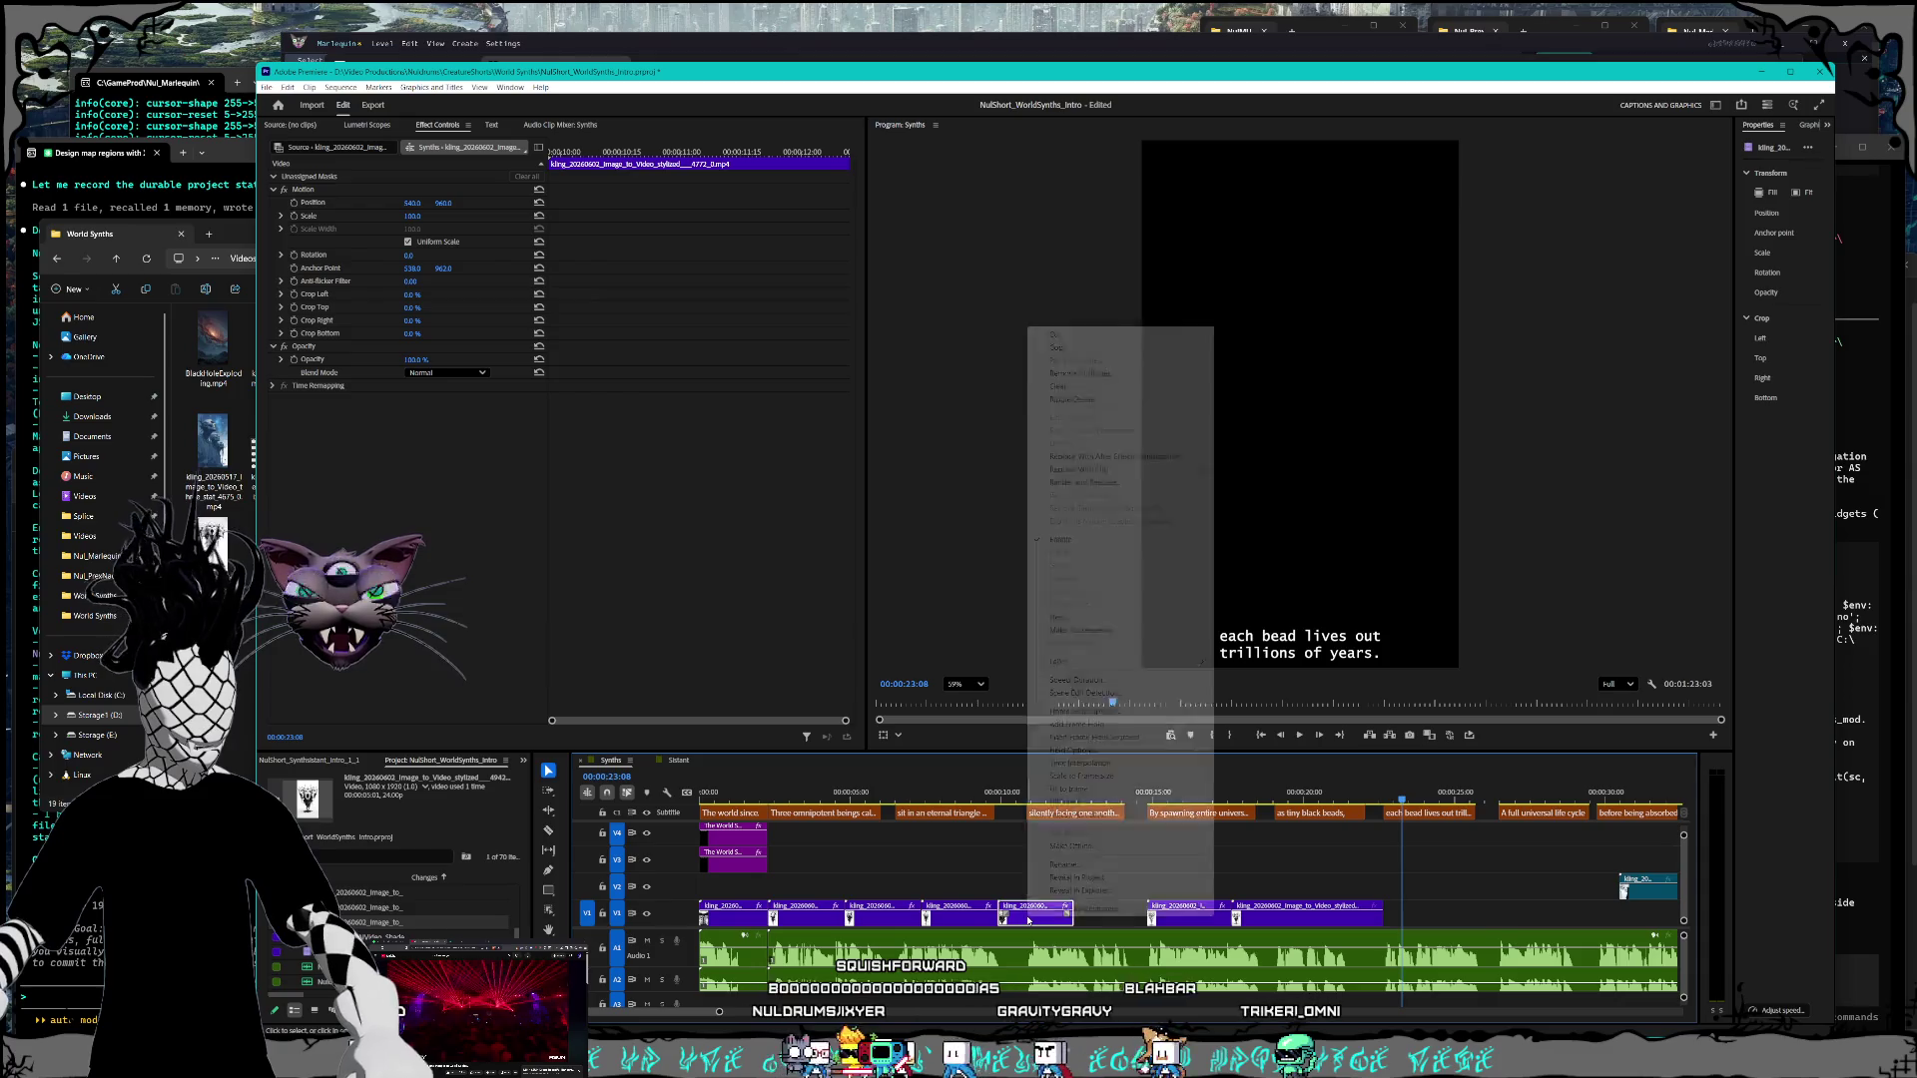
left_click(1078, 680)
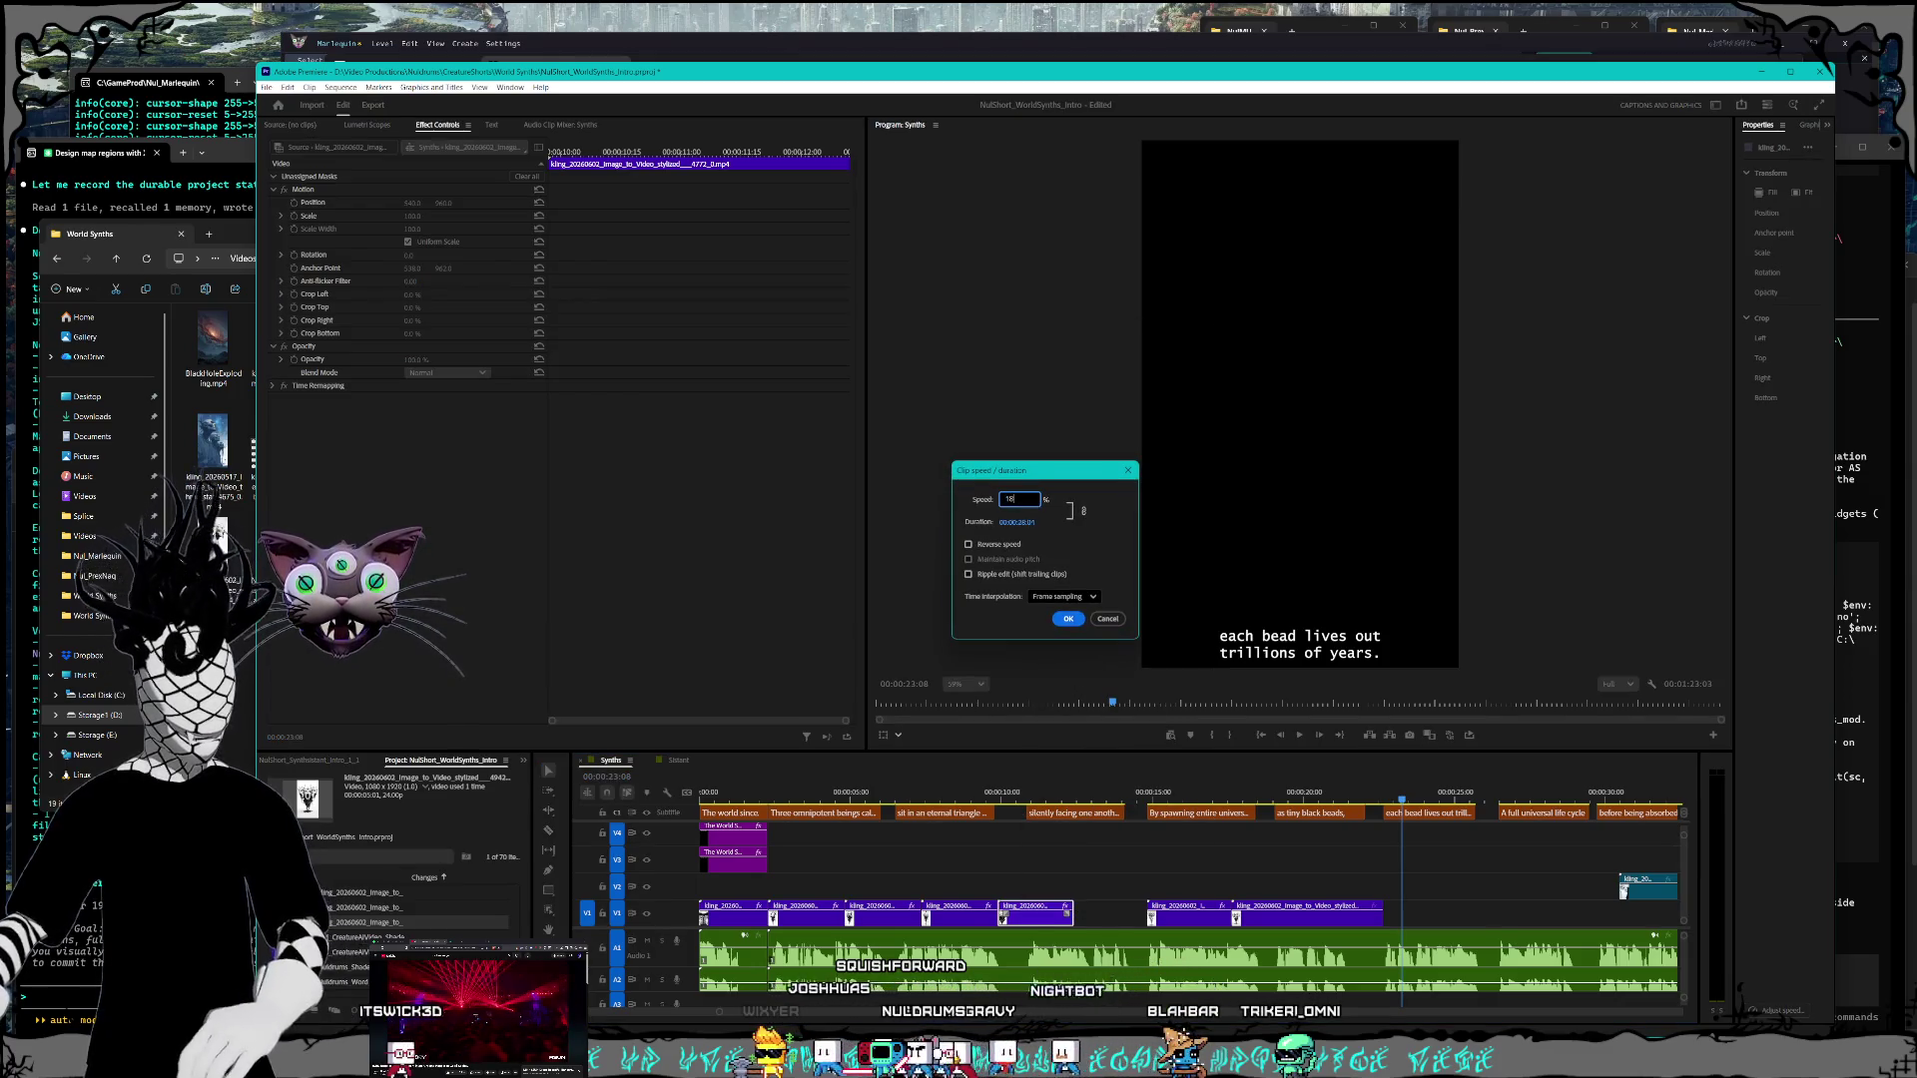
key("Return")
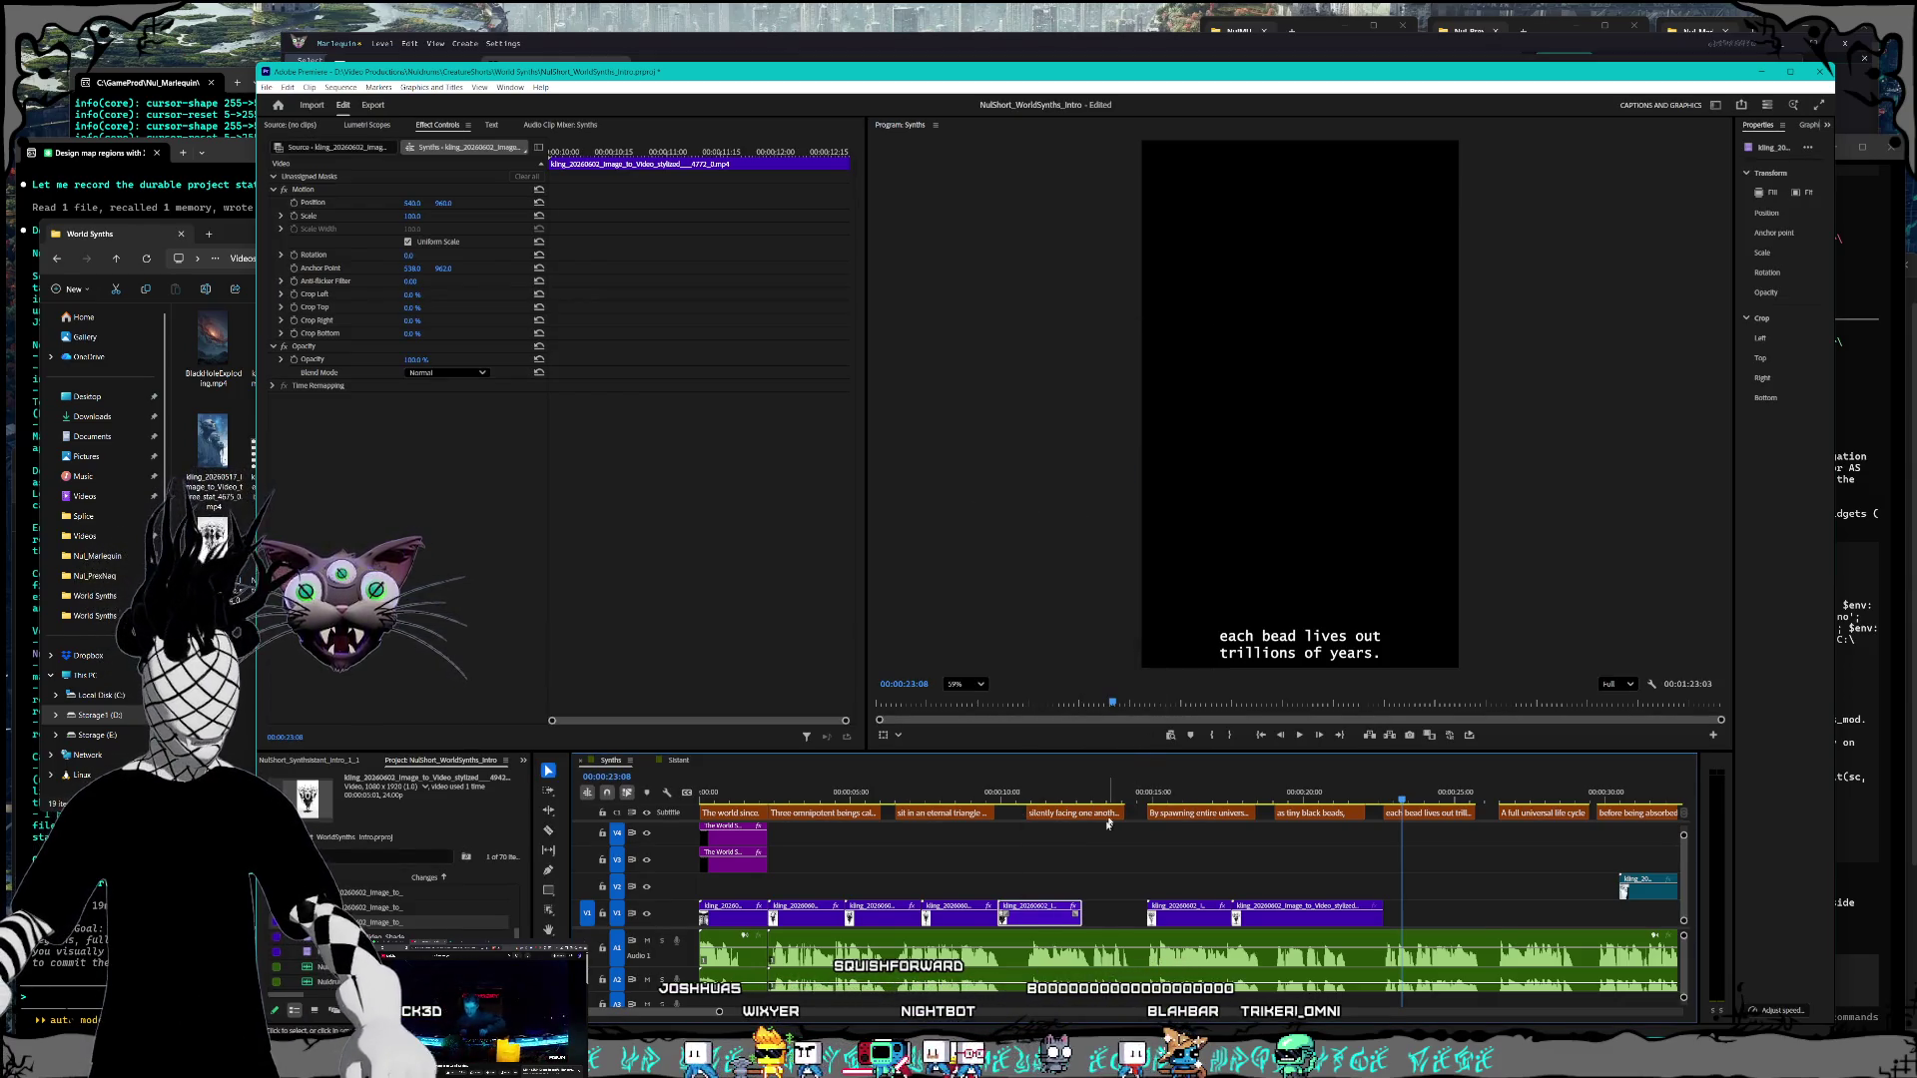
right_click(957, 911)
left_click(1031, 687)
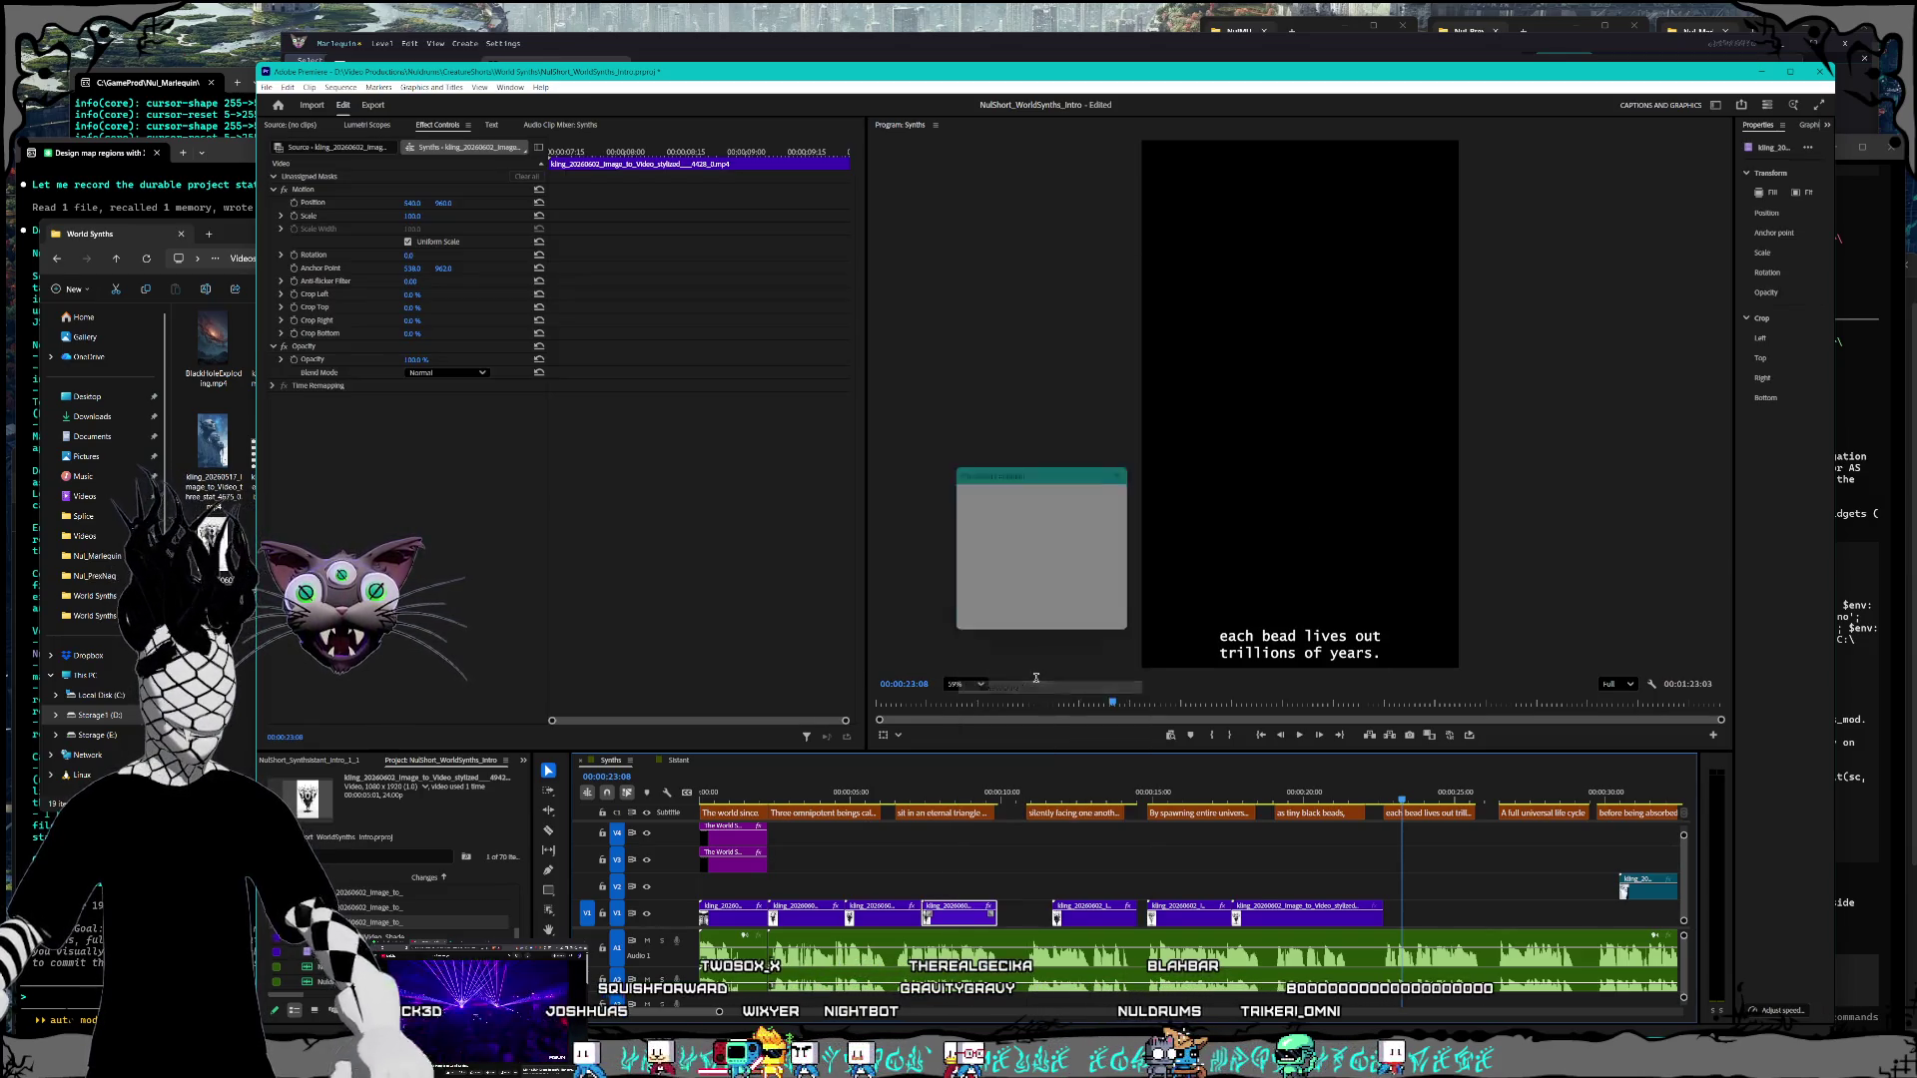
type("180")
key("Return")
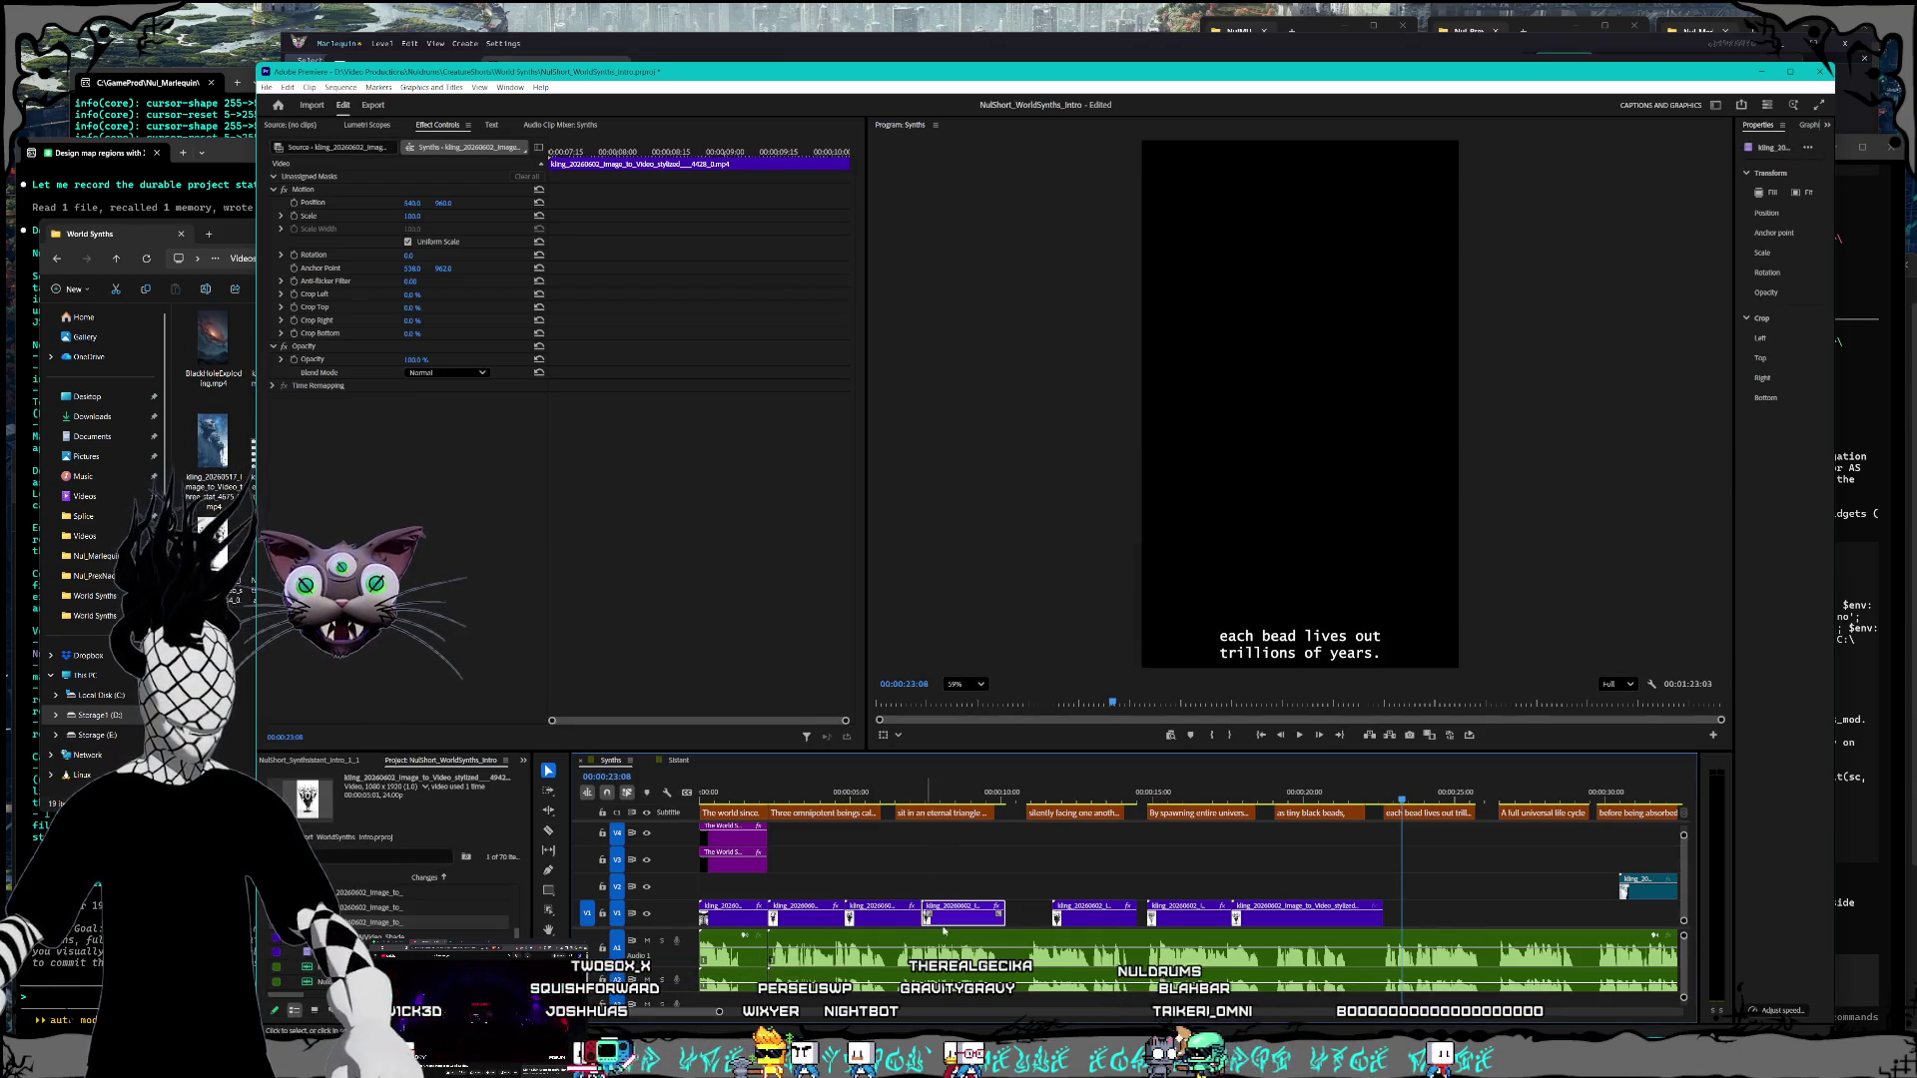
left_click_drag(950, 928, 996, 927)
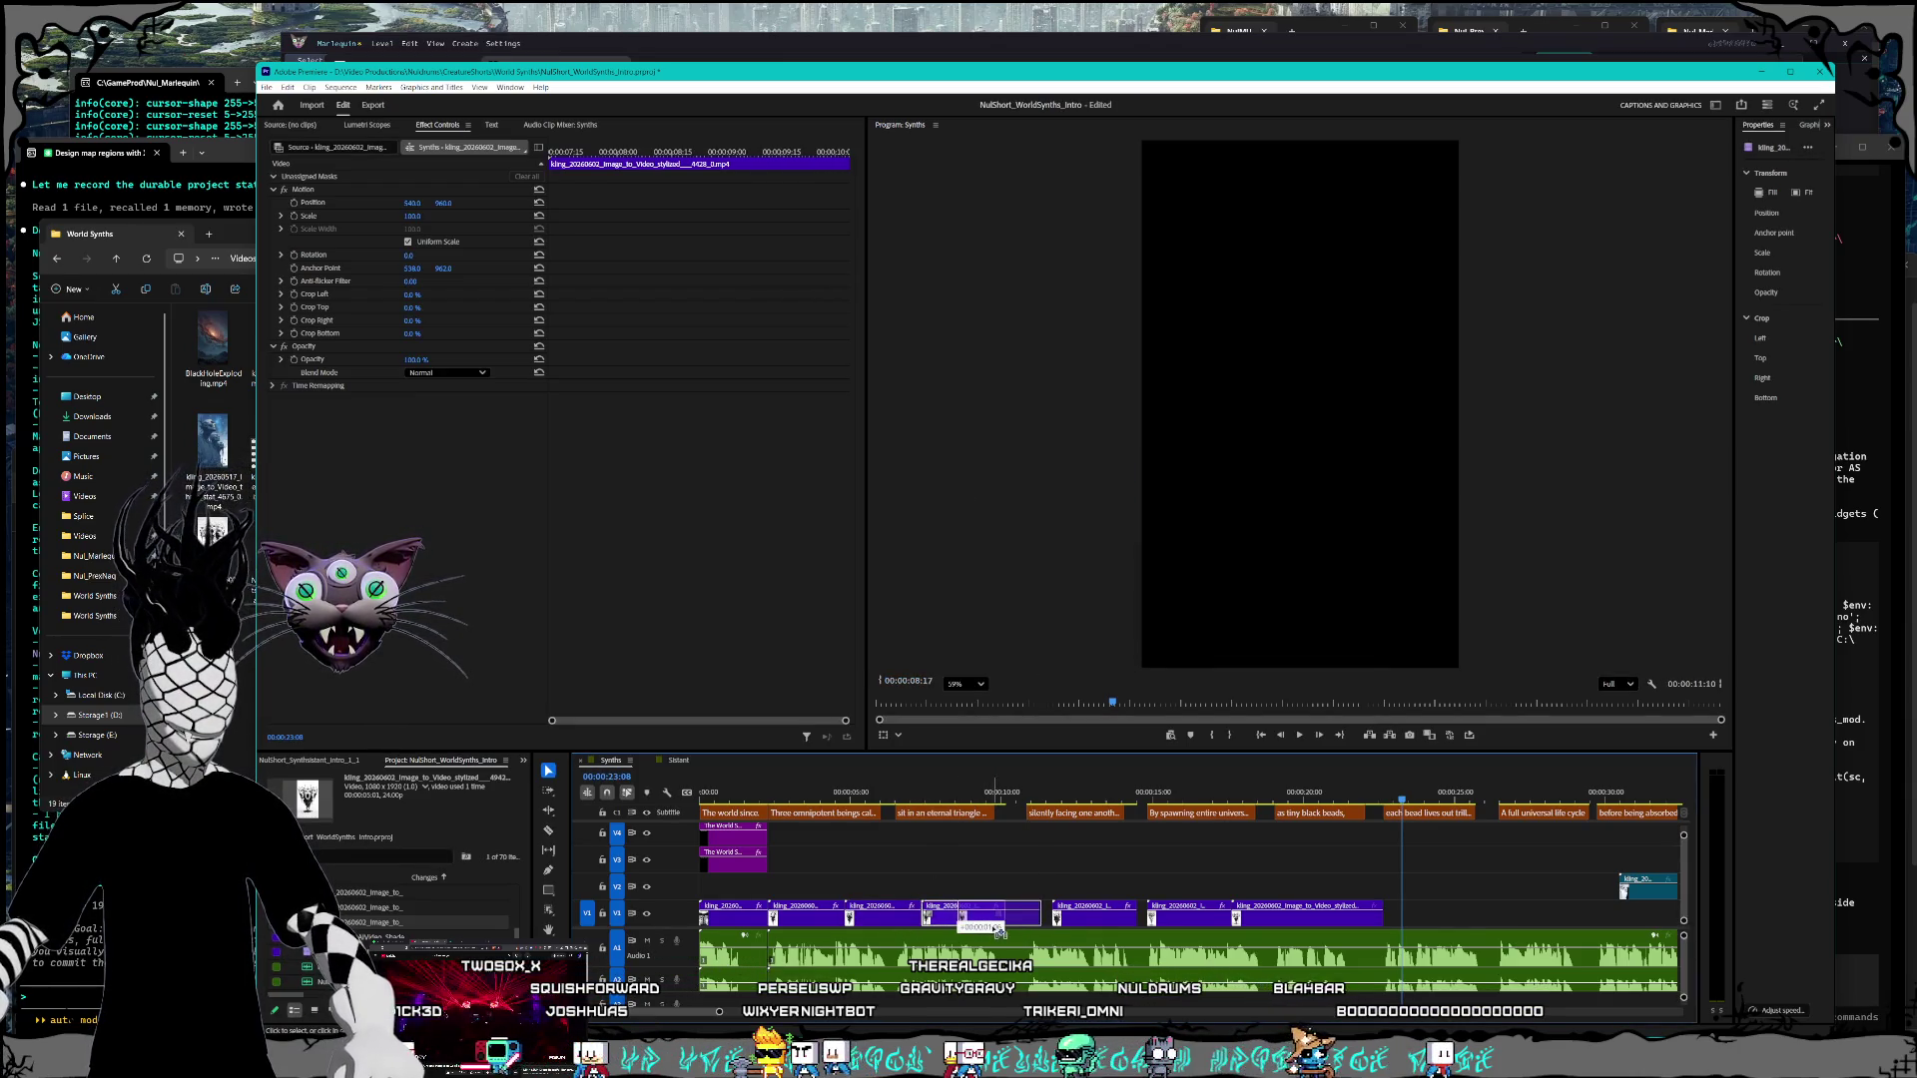
Step: Set one clip to 160% and an earlier clip to 170%, pushing it against its neighbour
right_click(882, 926)
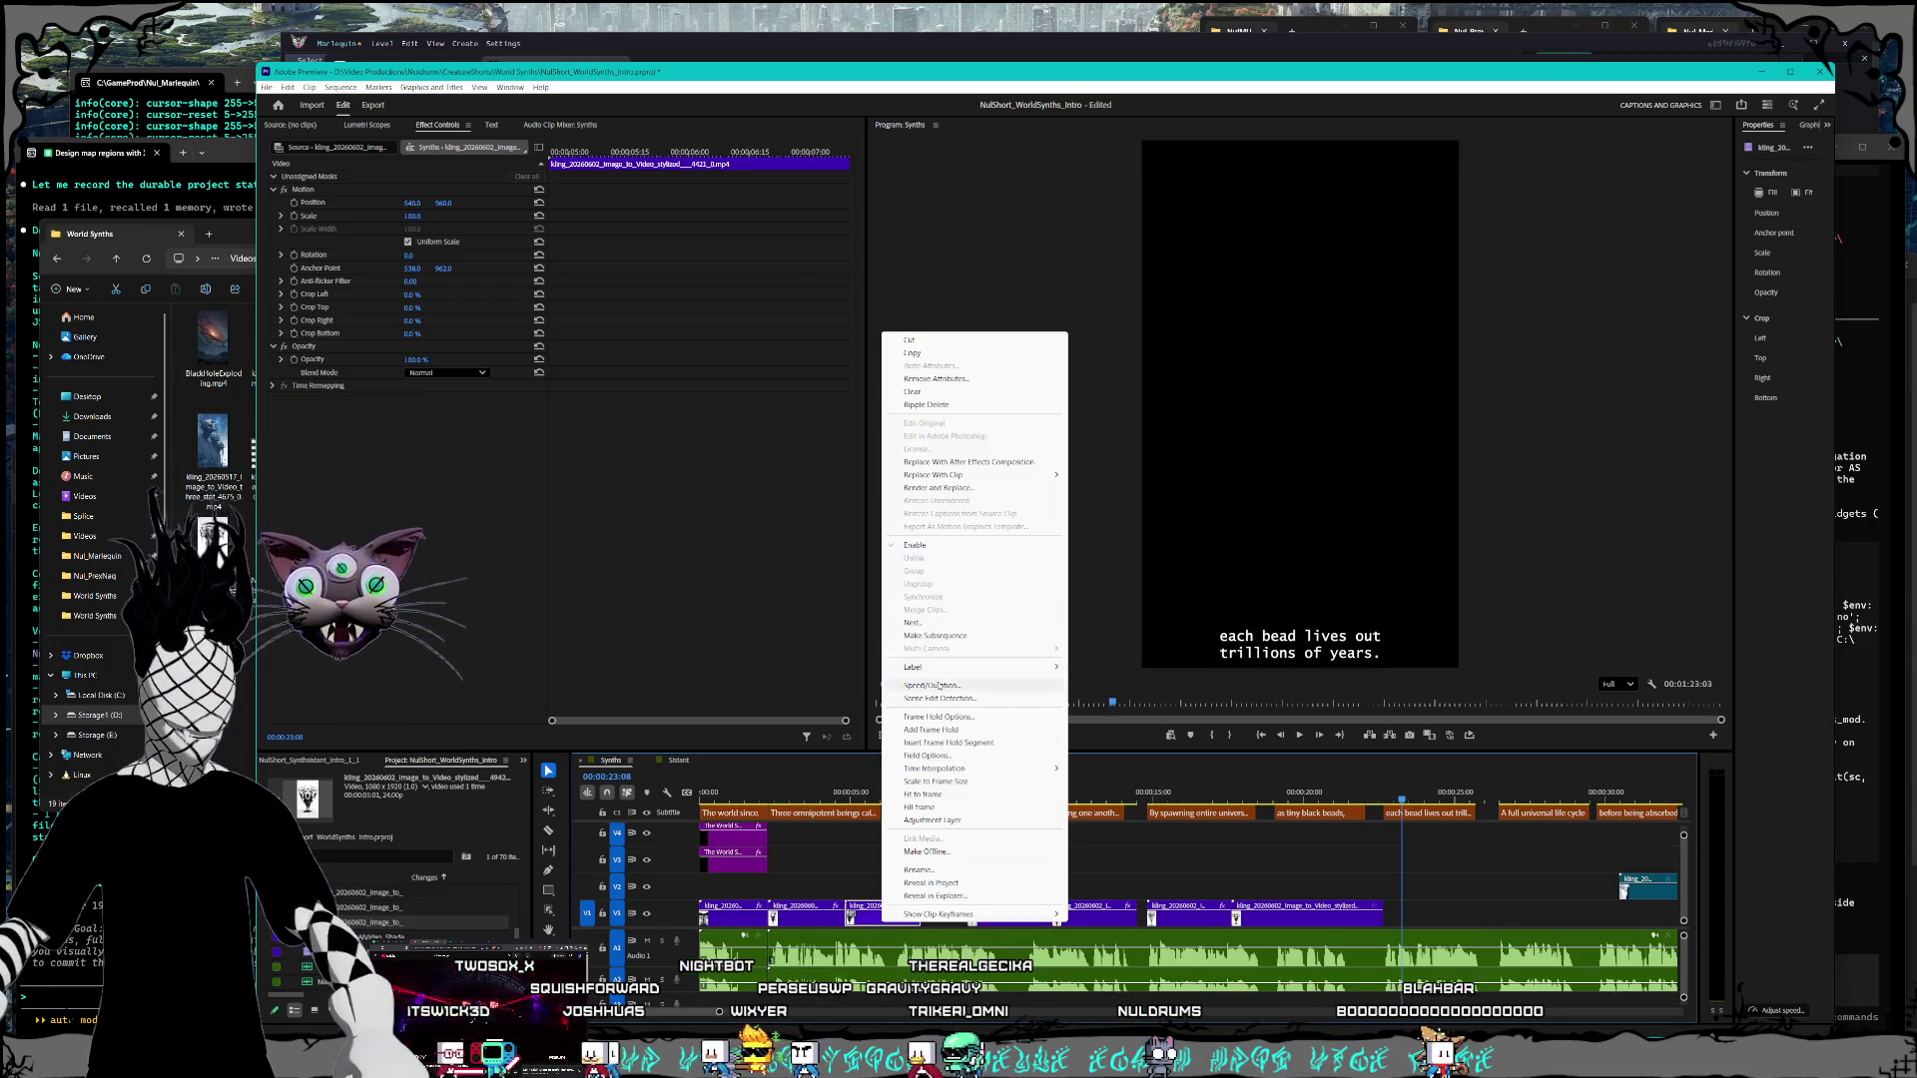
left_click(948, 687)
type("160")
key("Return")
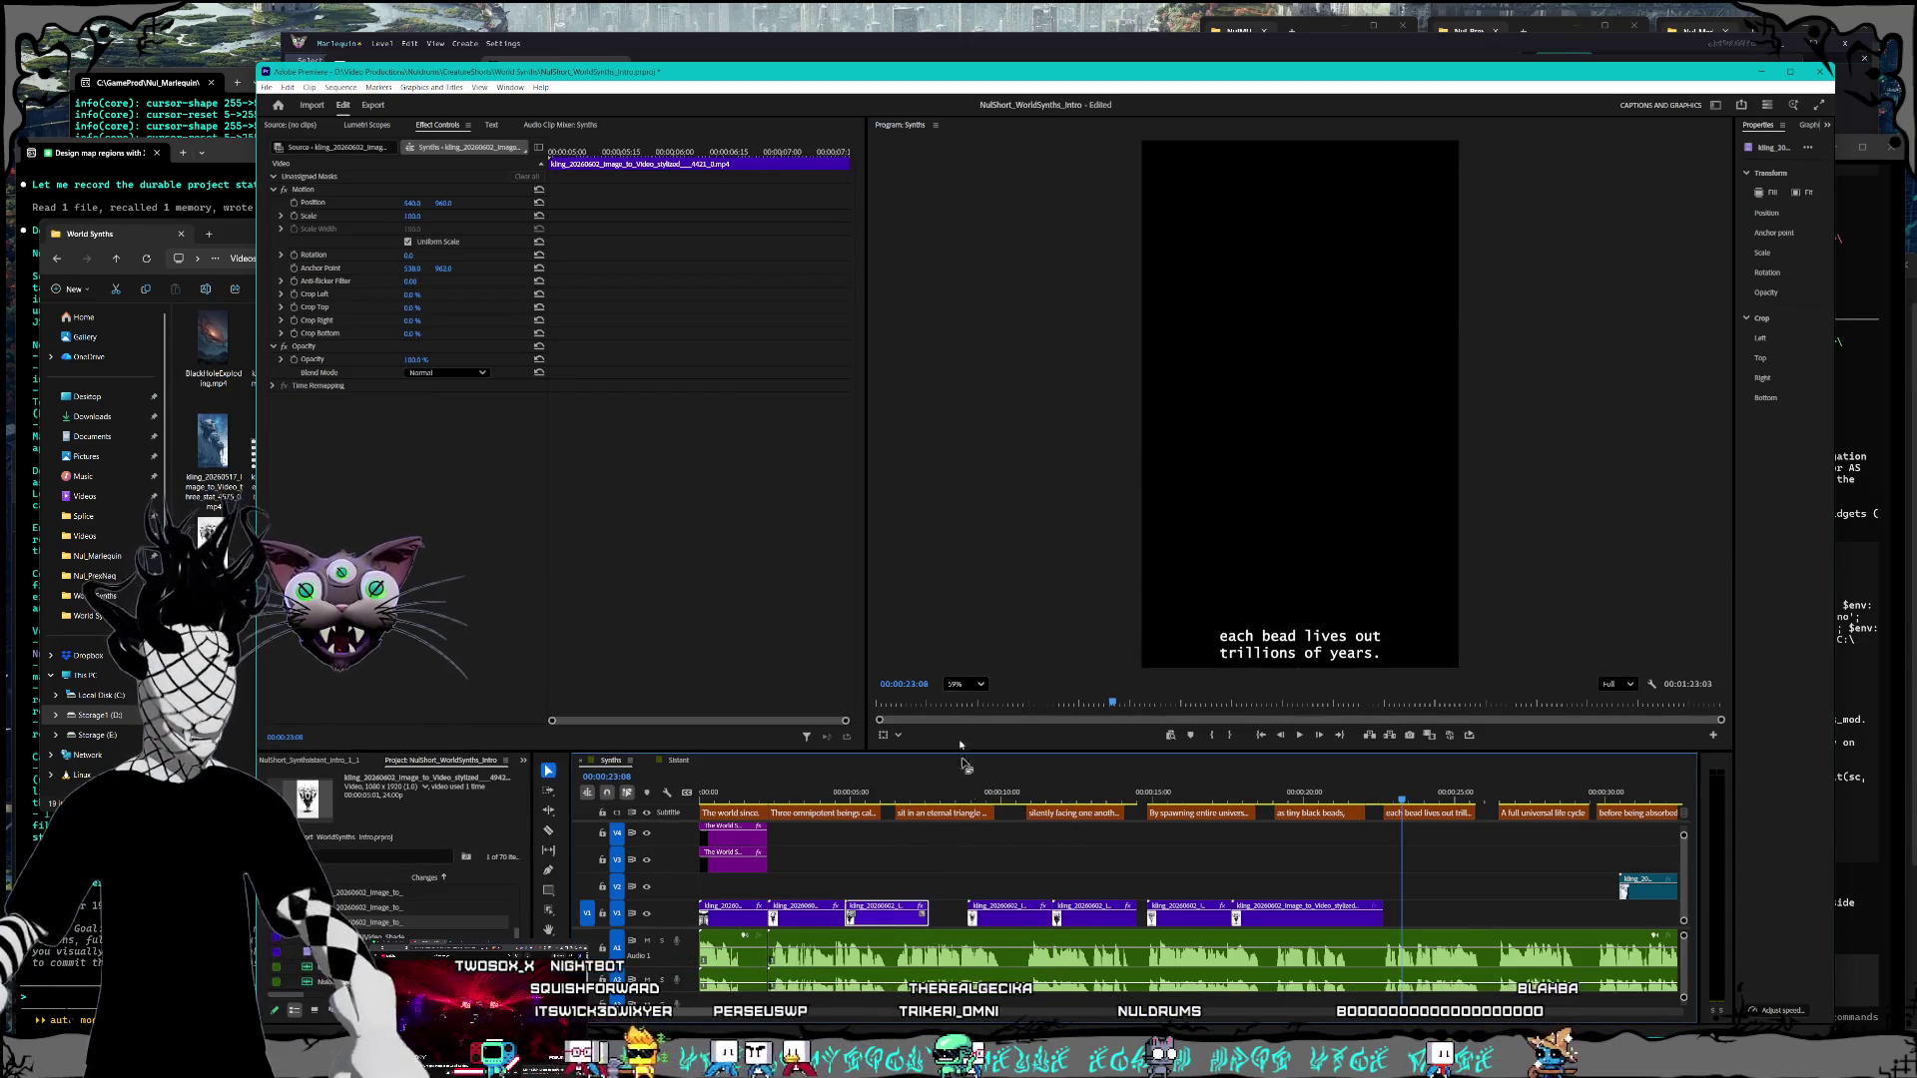
left_click(807, 914)
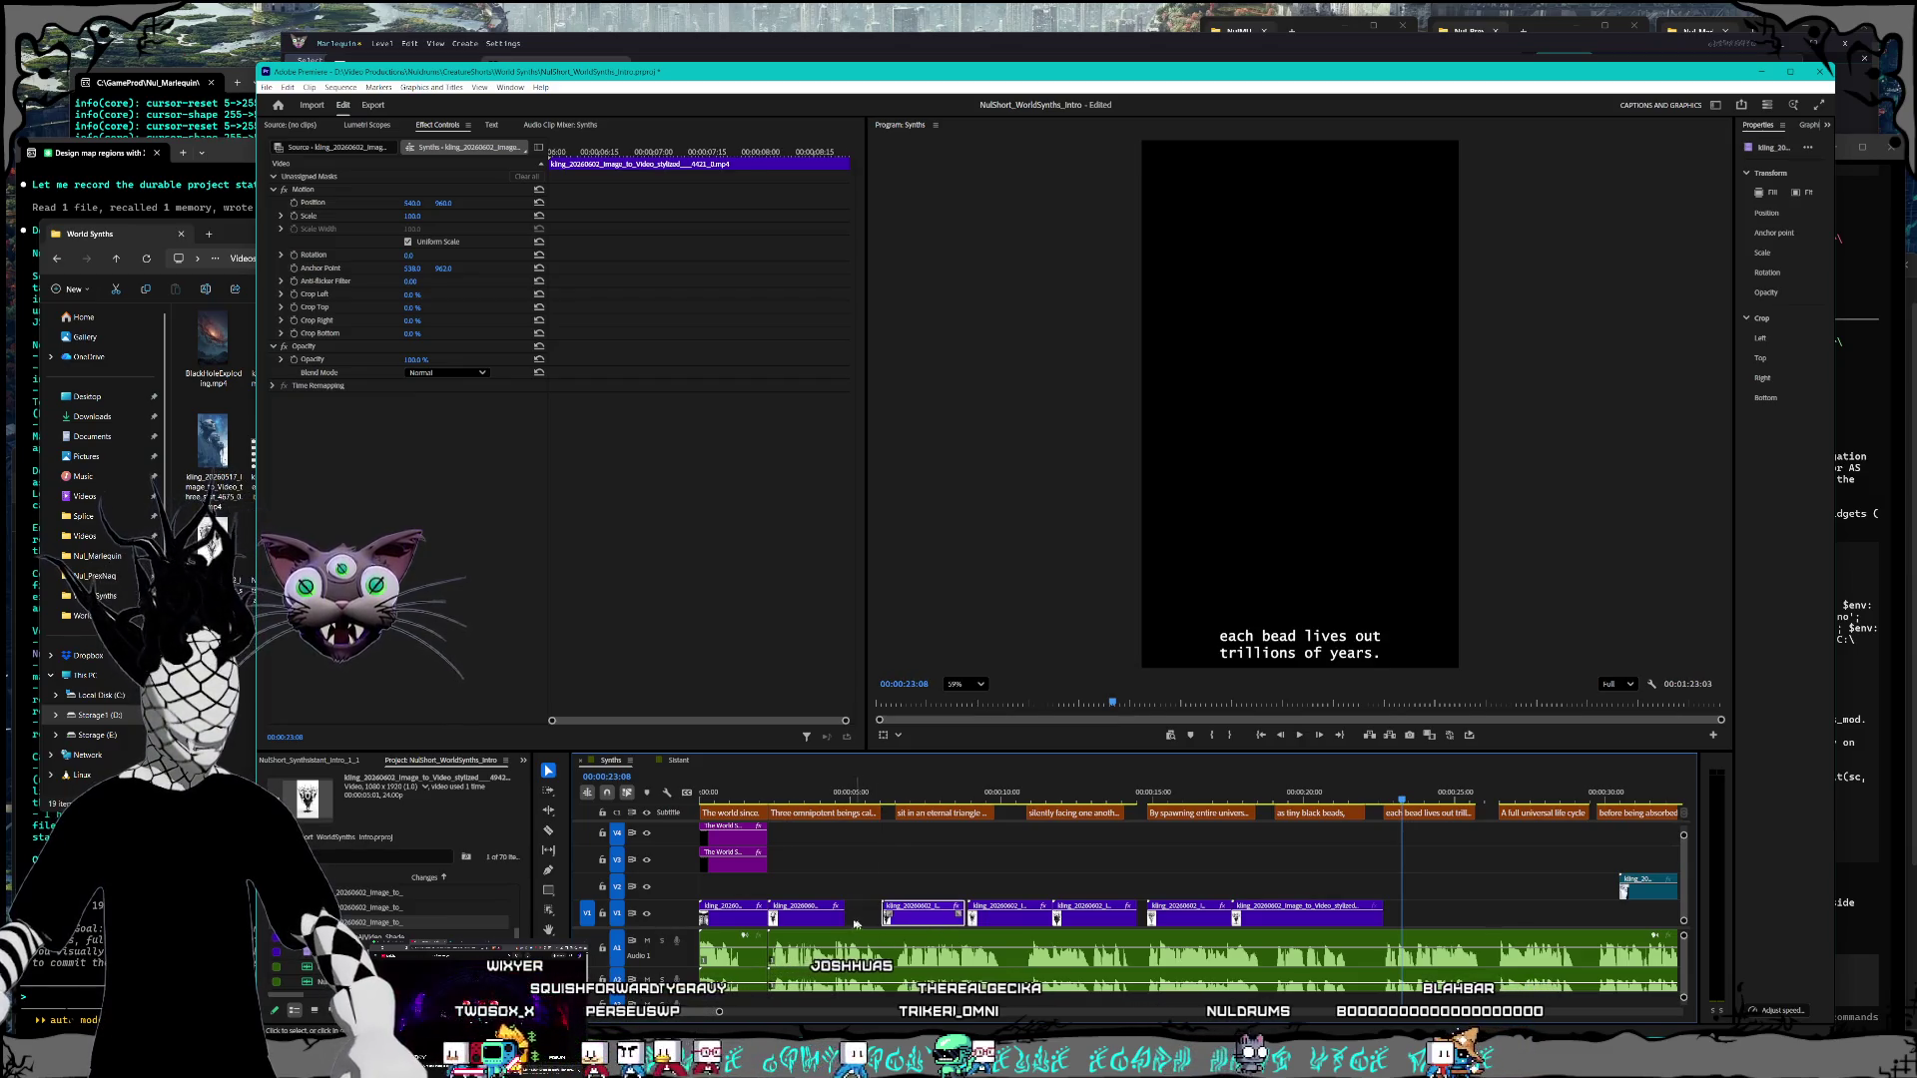
right_click(816, 917)
left_click(866, 679)
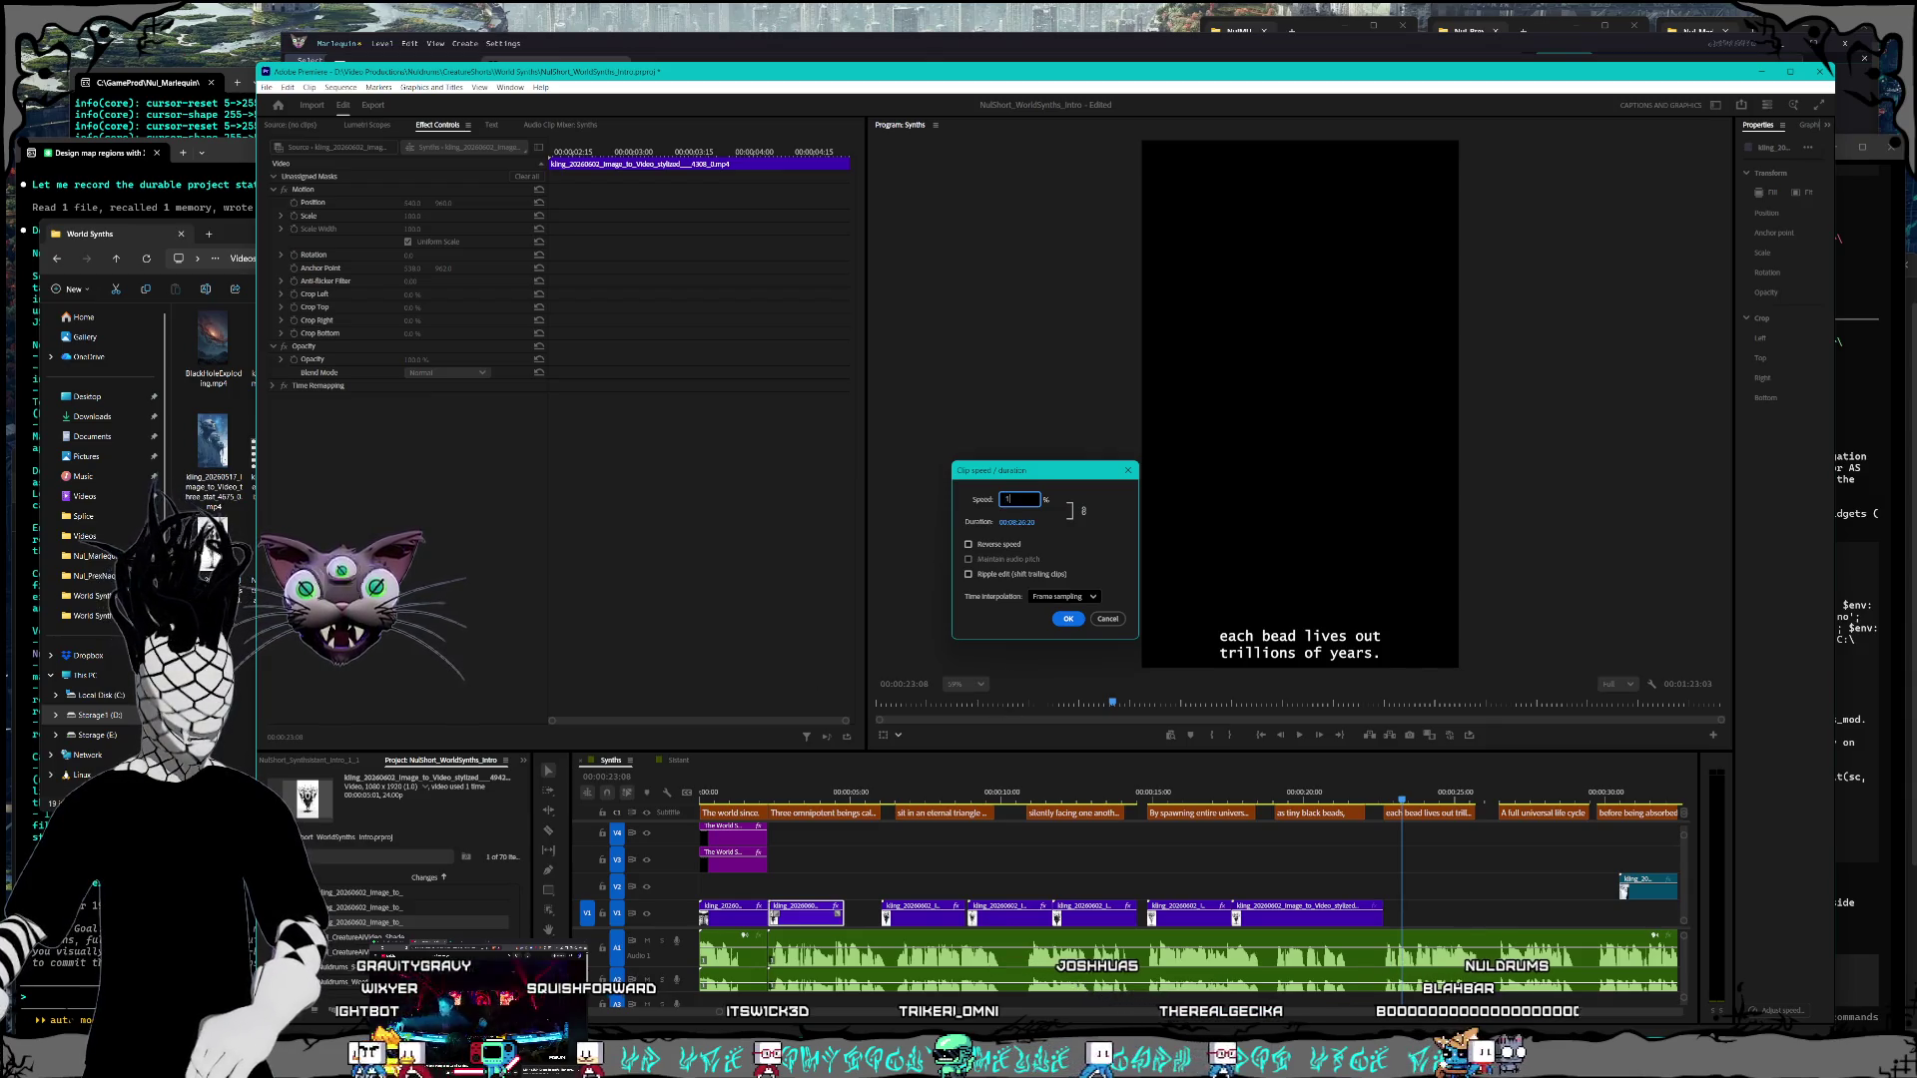
key("Return")
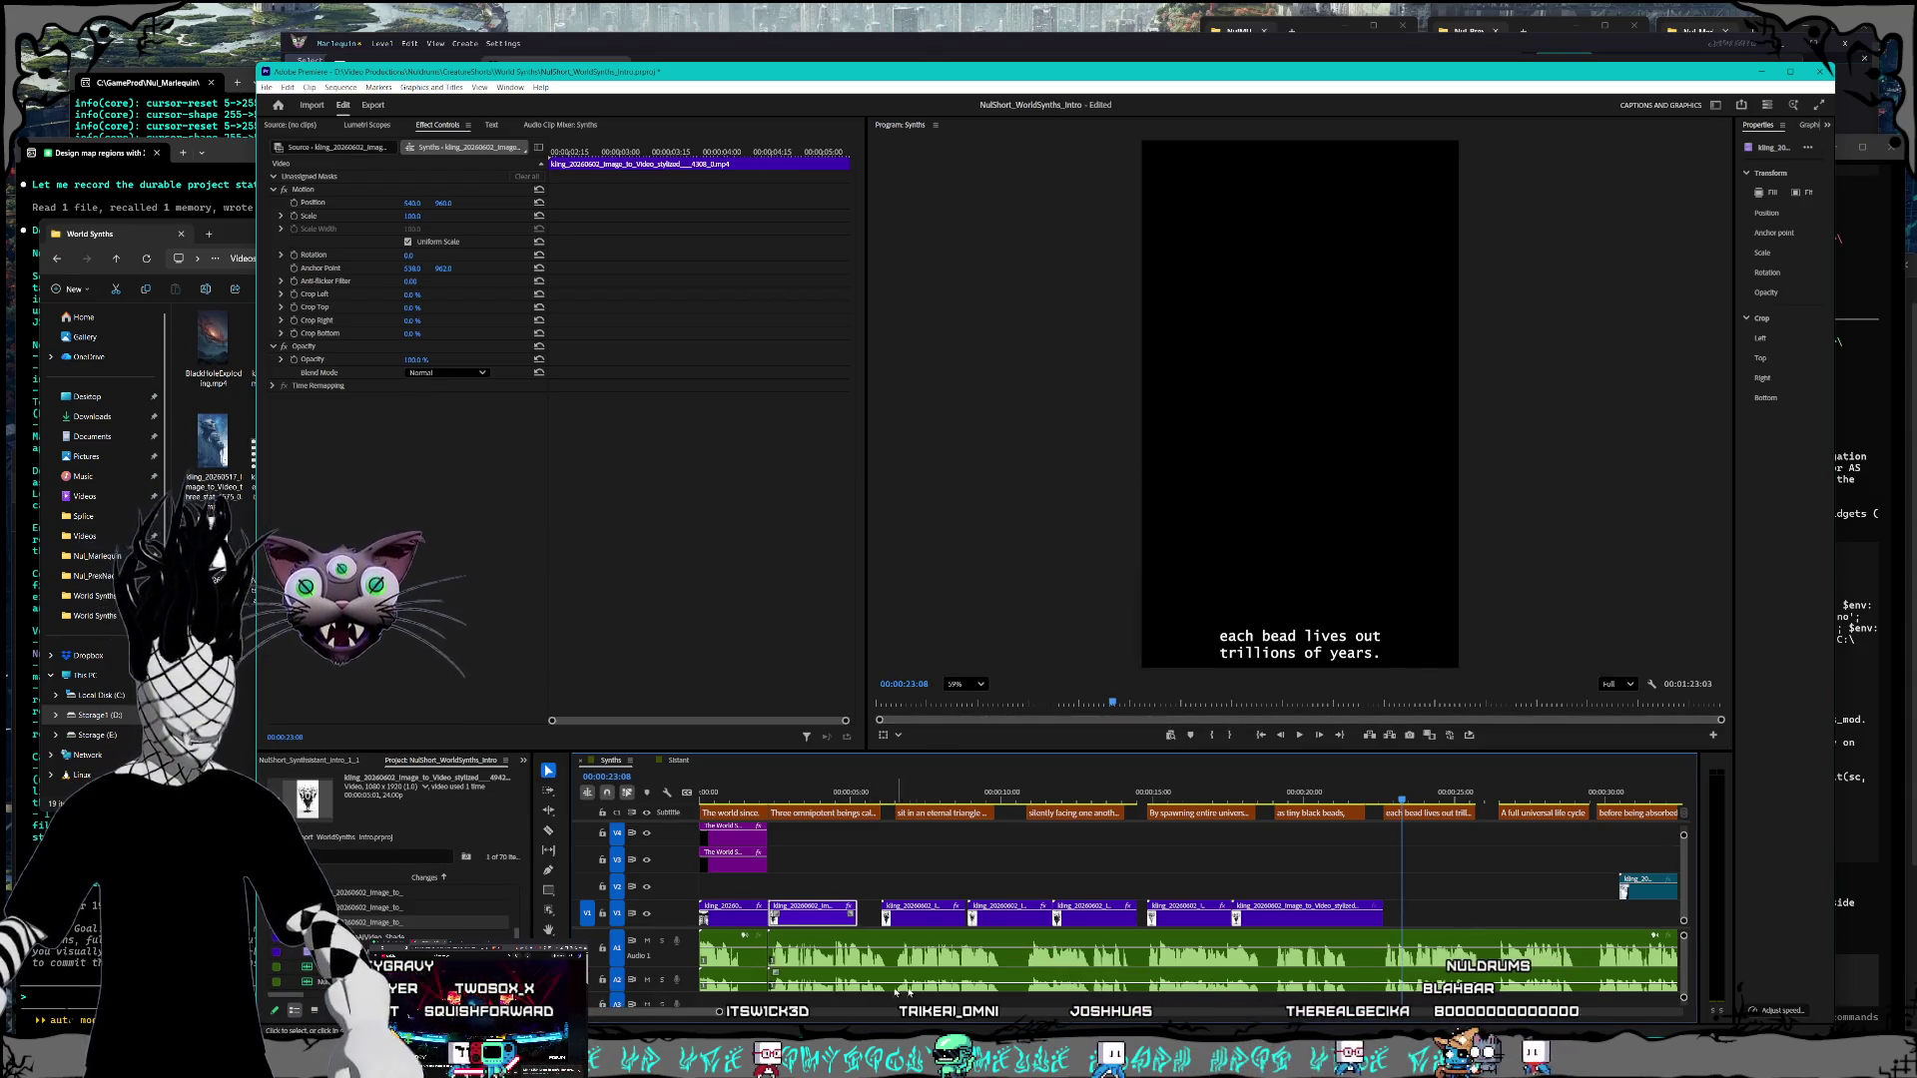
left_click_drag(917, 926, 905, 926)
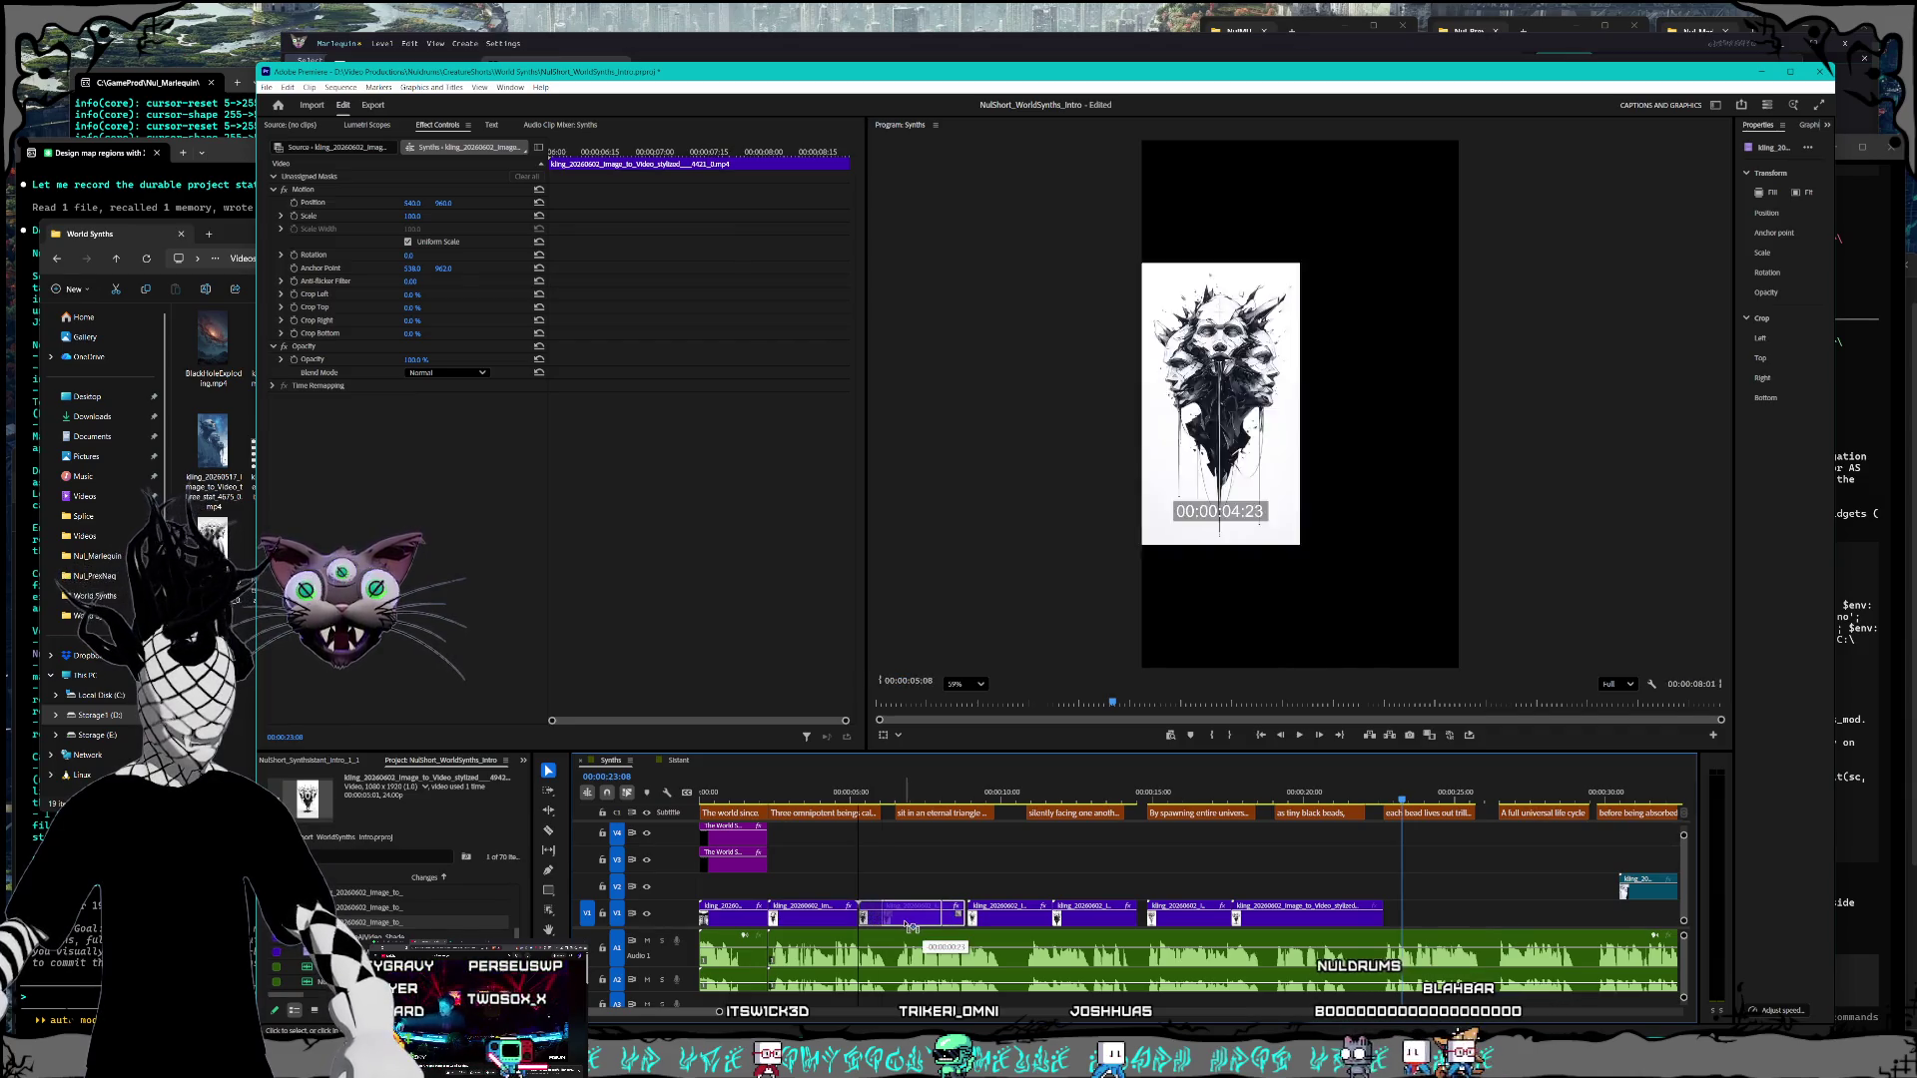
Step: Retime the next two clips, close the gap between them, and recheck one clip's speed
right_click(905, 925)
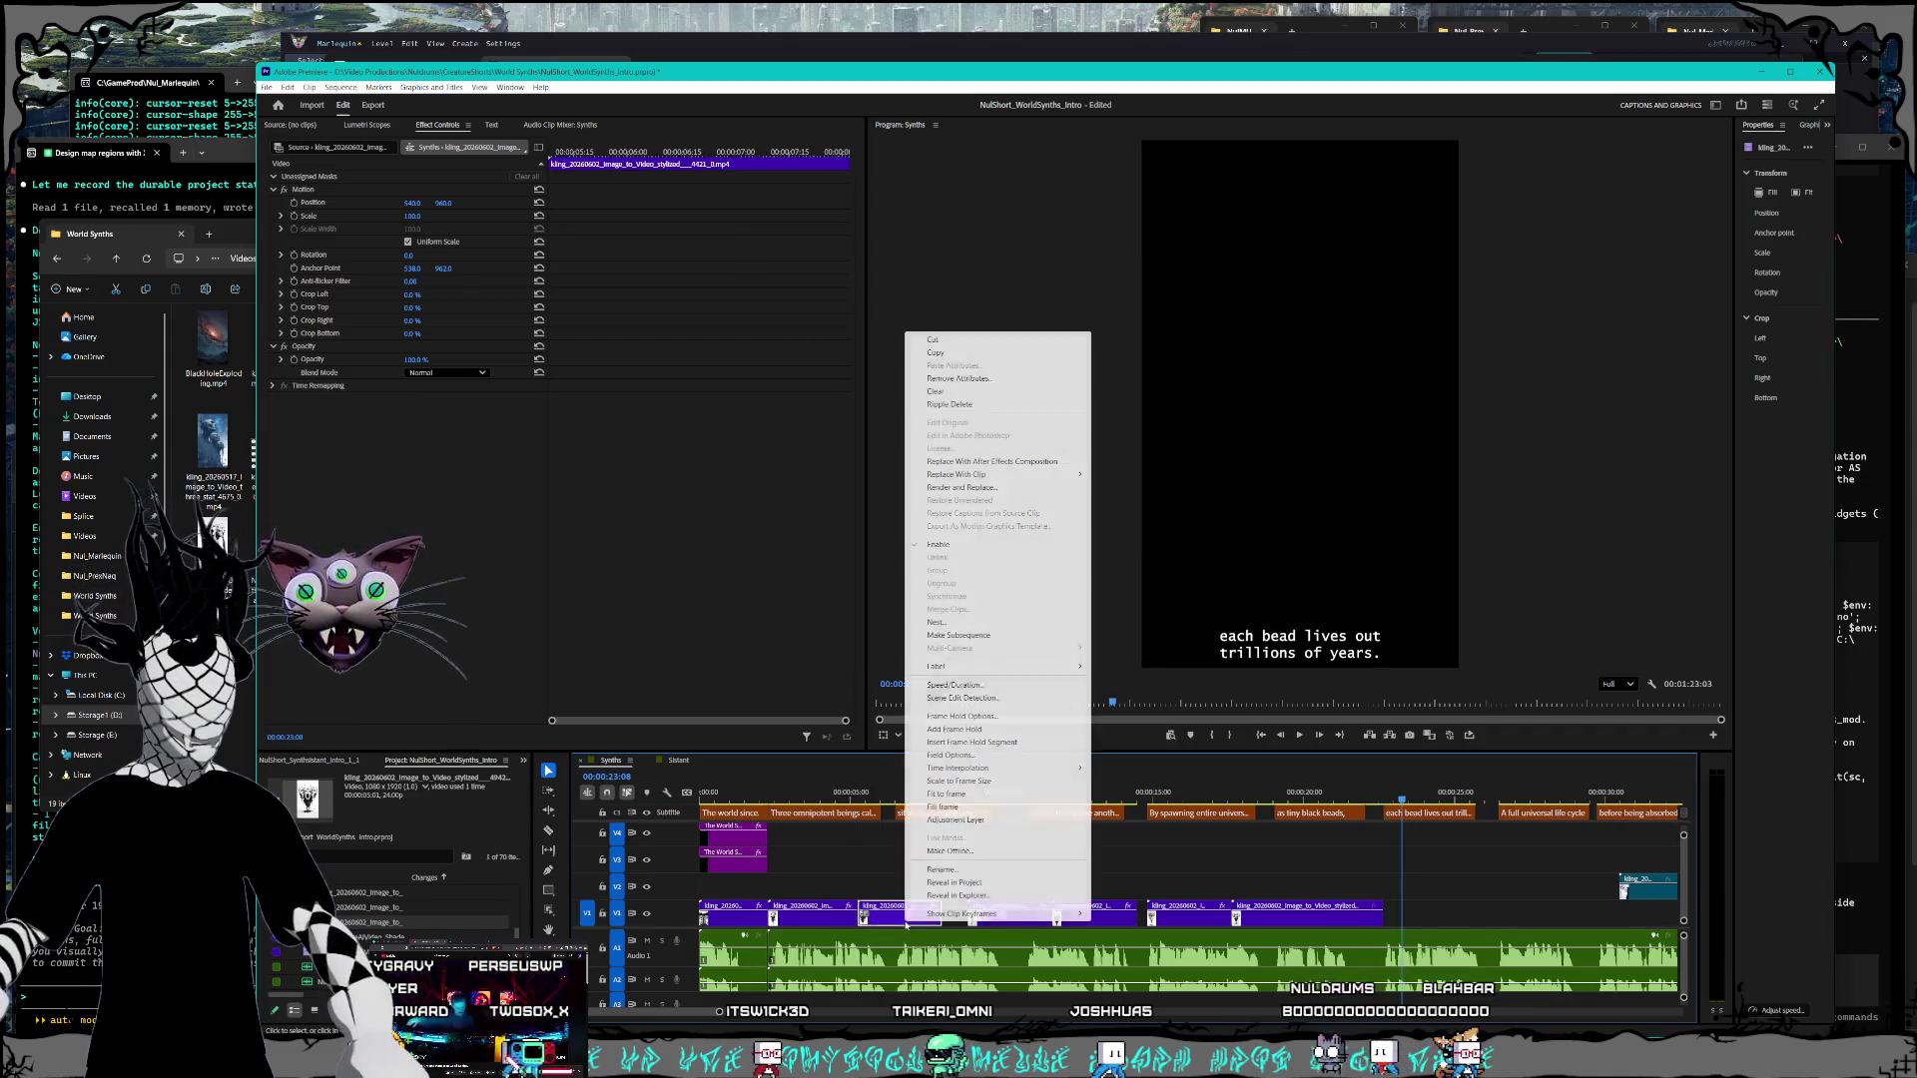
left_click(954, 685)
key("Return")
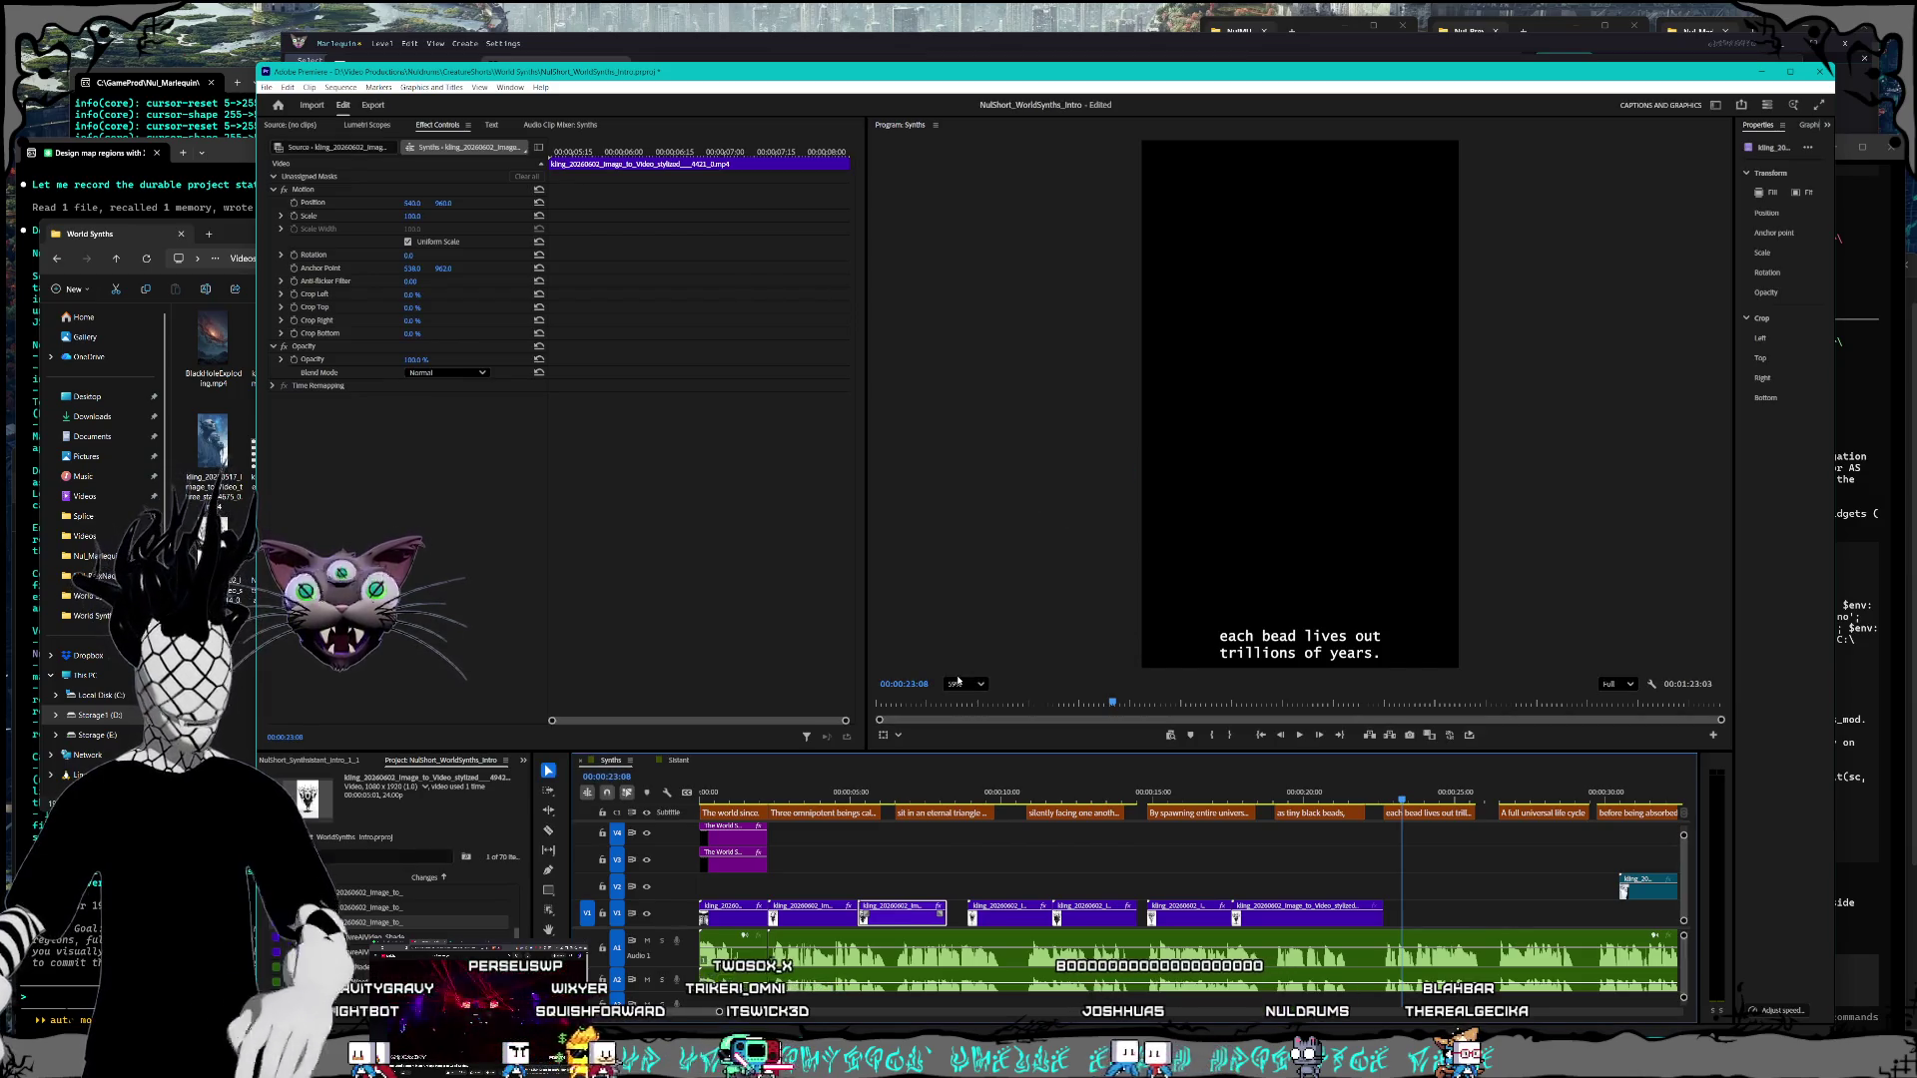
left_click_drag(1002, 916, 994, 921)
right_click(994, 918)
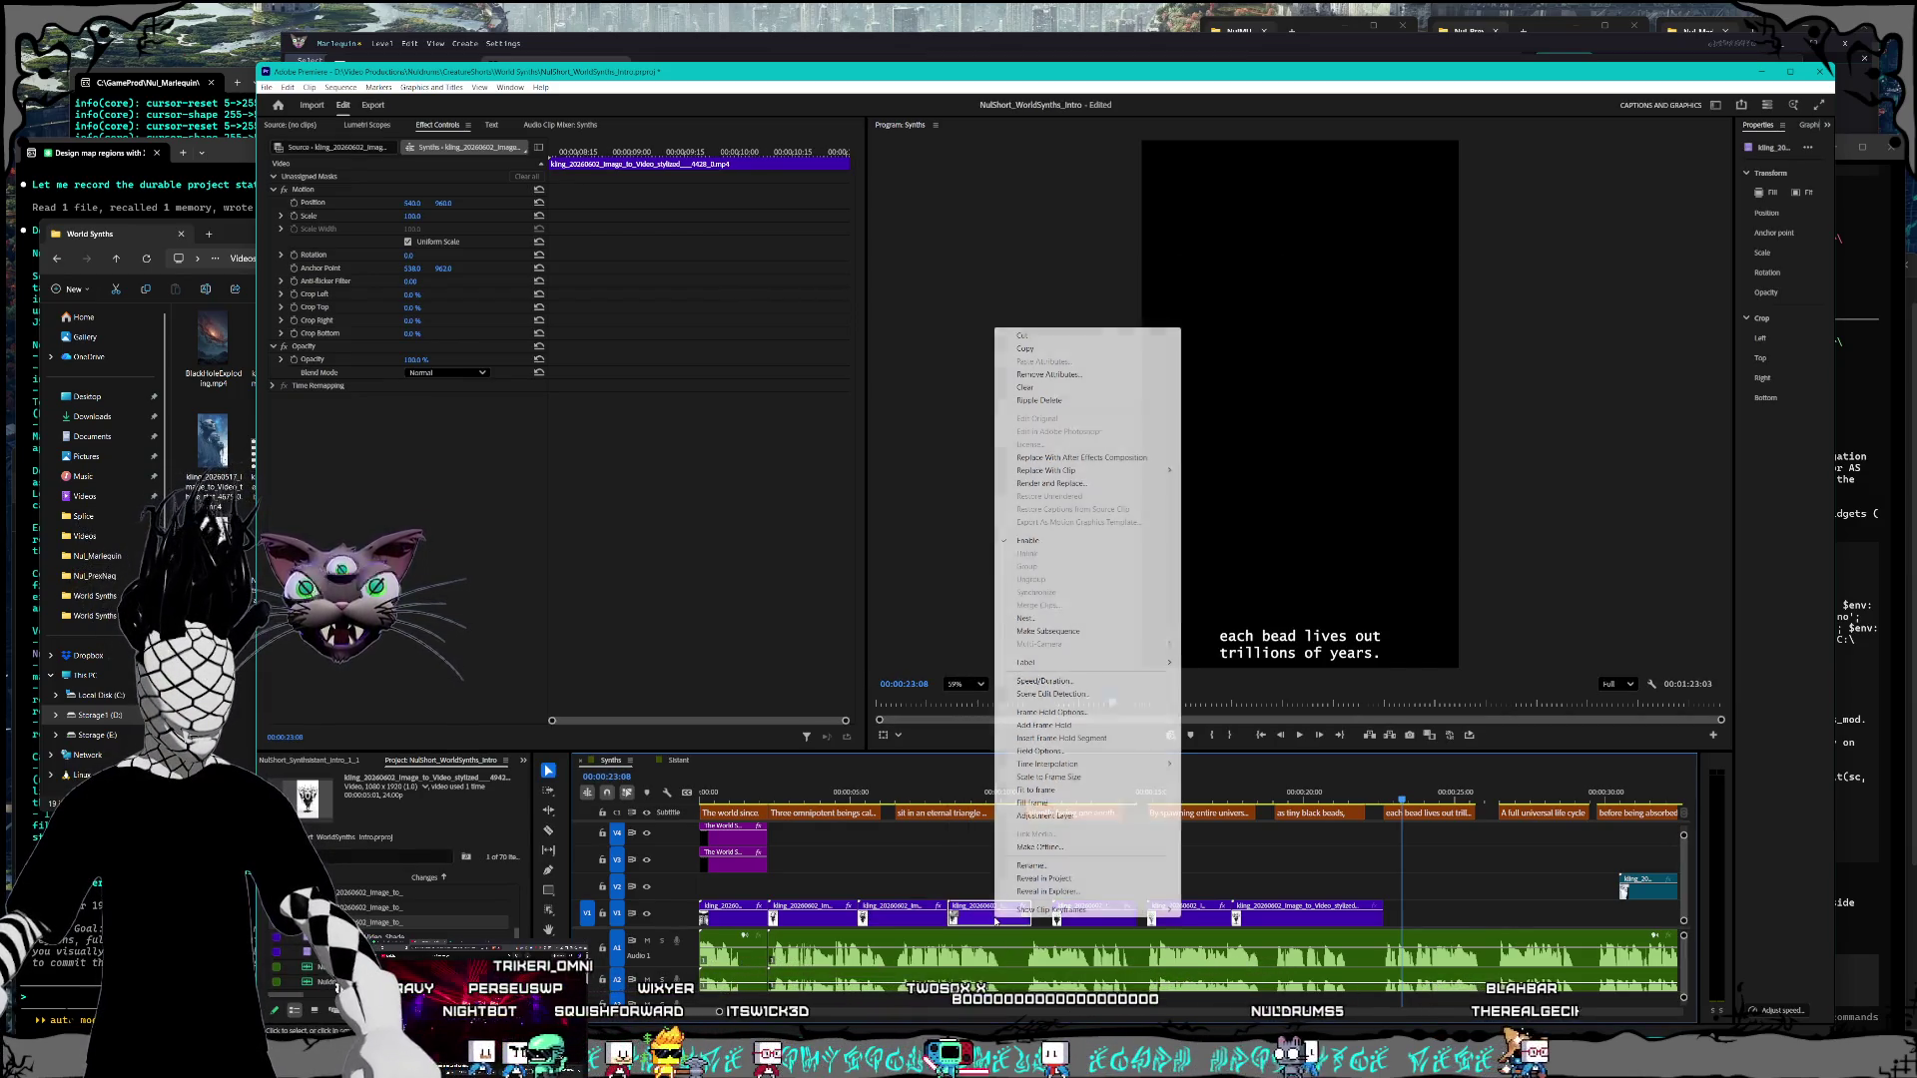
left_click(1046, 682)
key("Return")
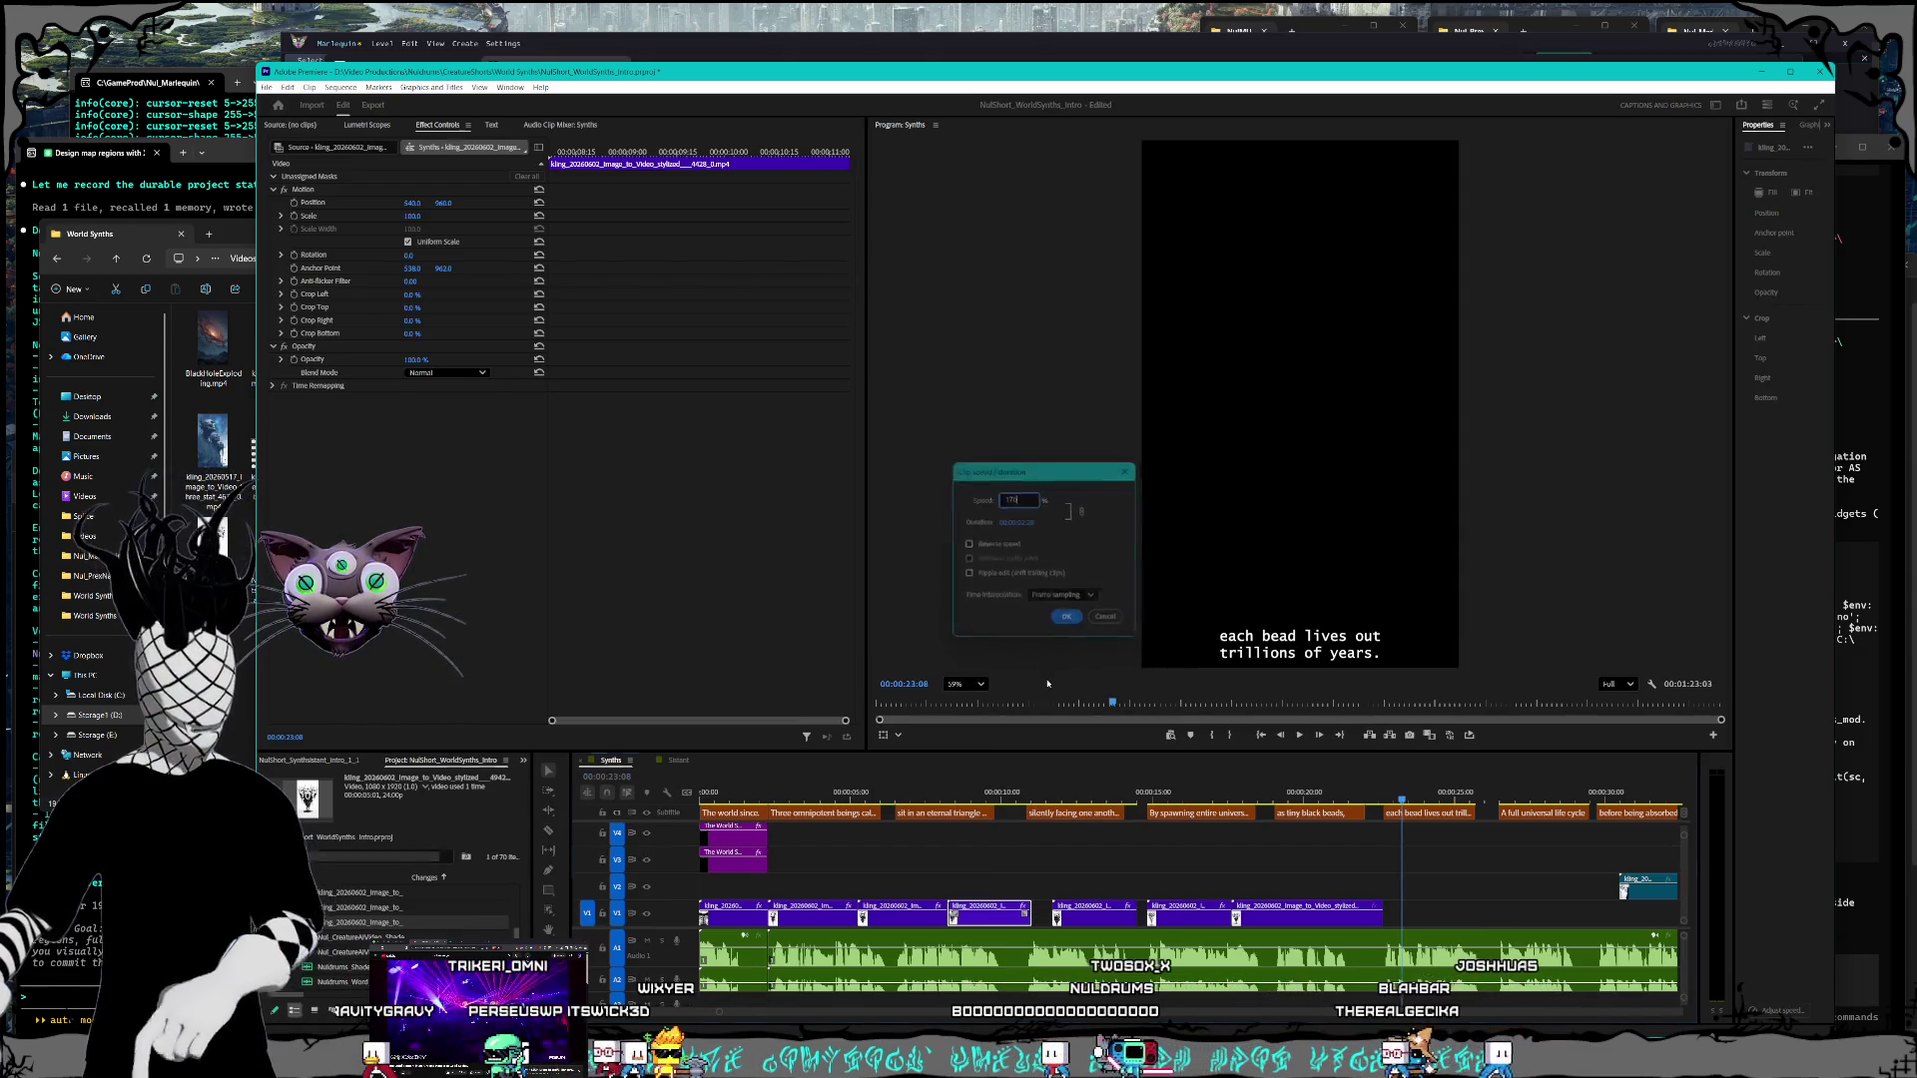
right_click(907, 928)
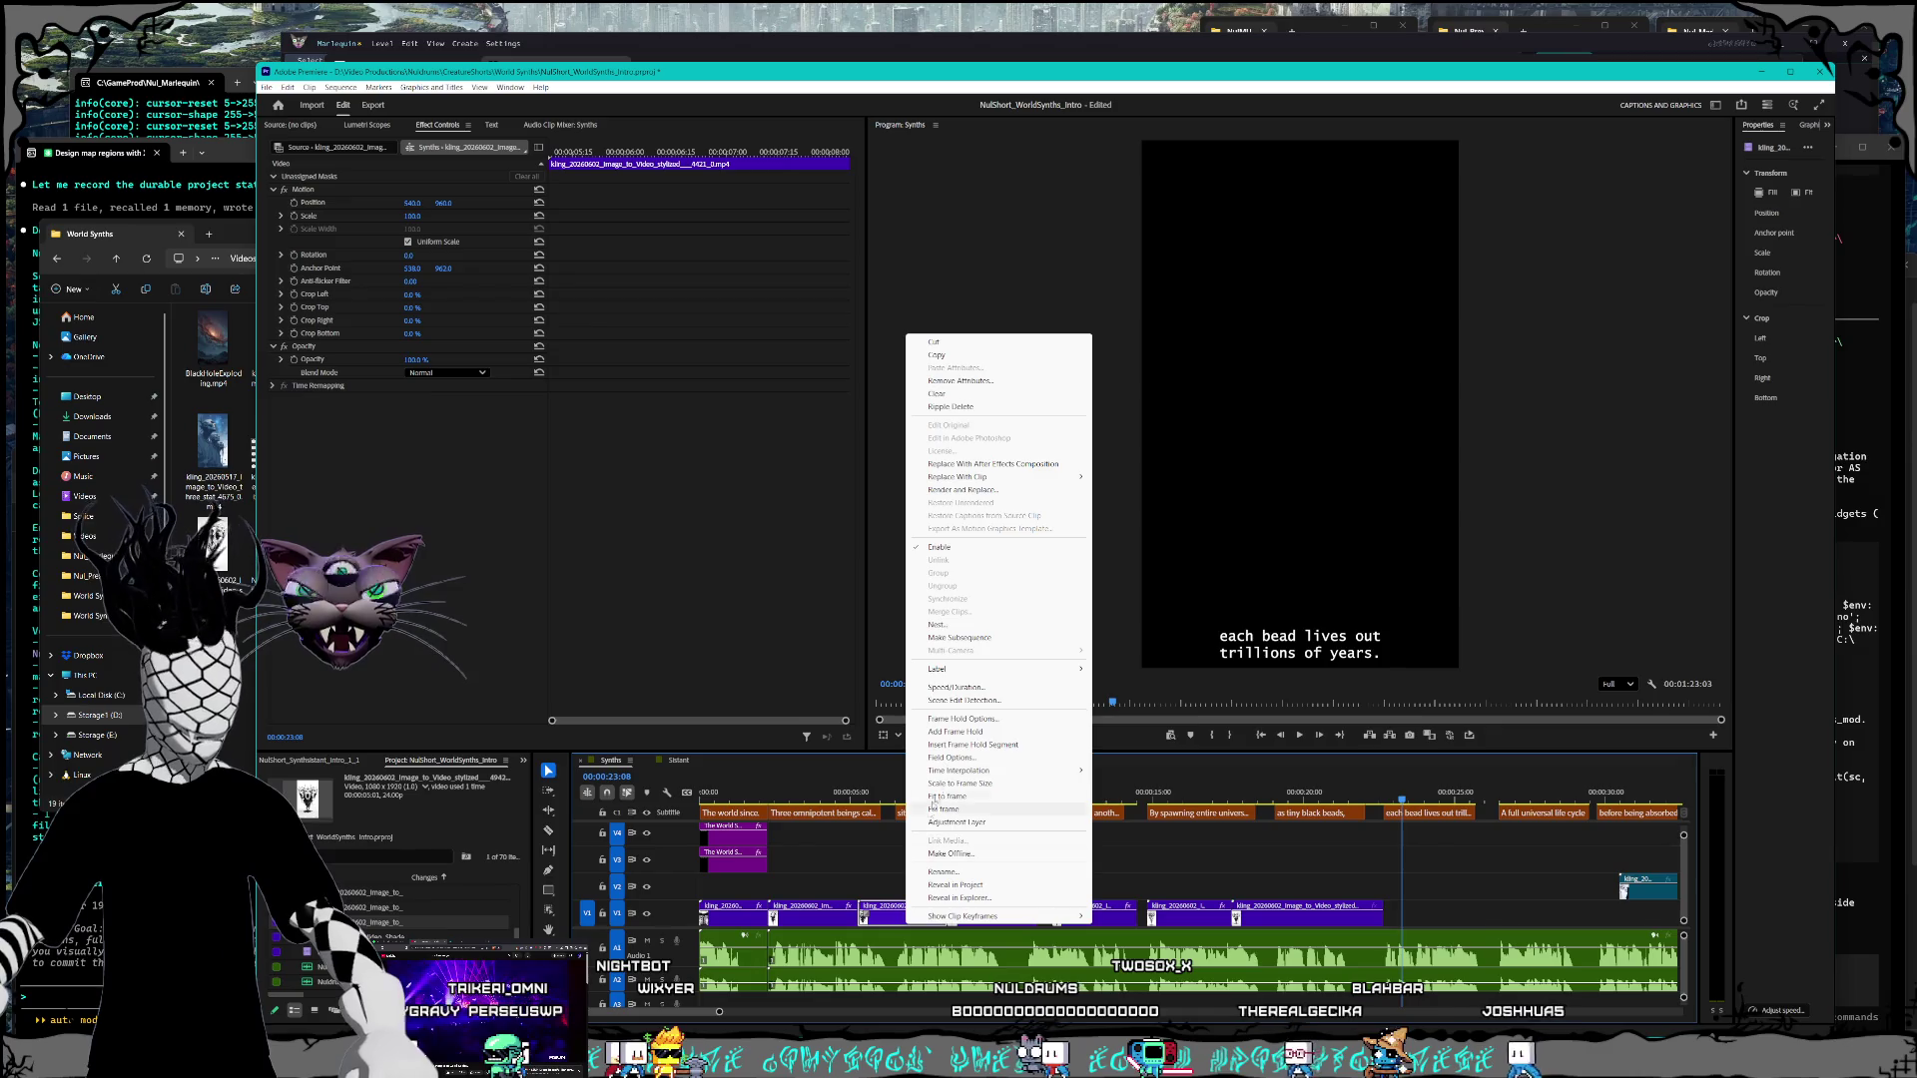
left_click(951, 689)
left_click(1107, 620)
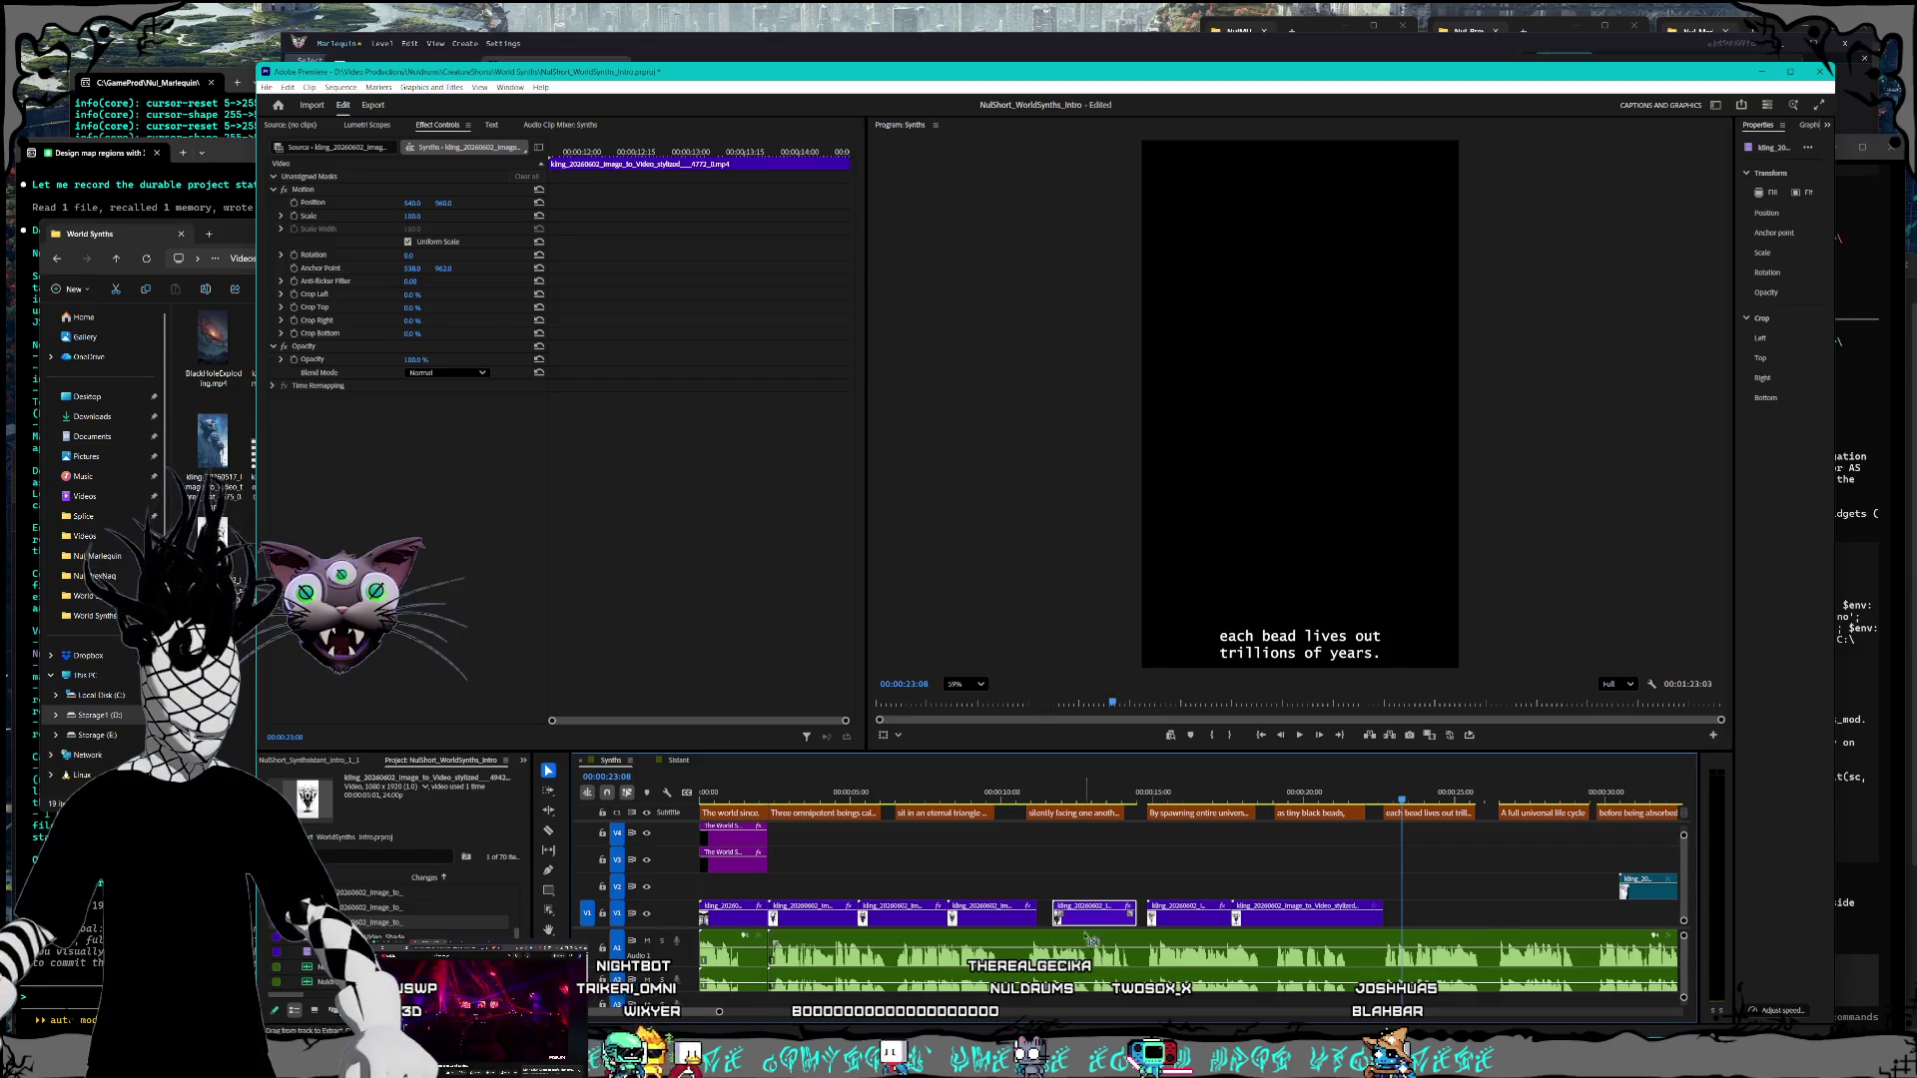
Step: Set the next clip to 170% speed and close the gaps around it and the following clip
right_click(1090, 920)
left_click(1150, 681)
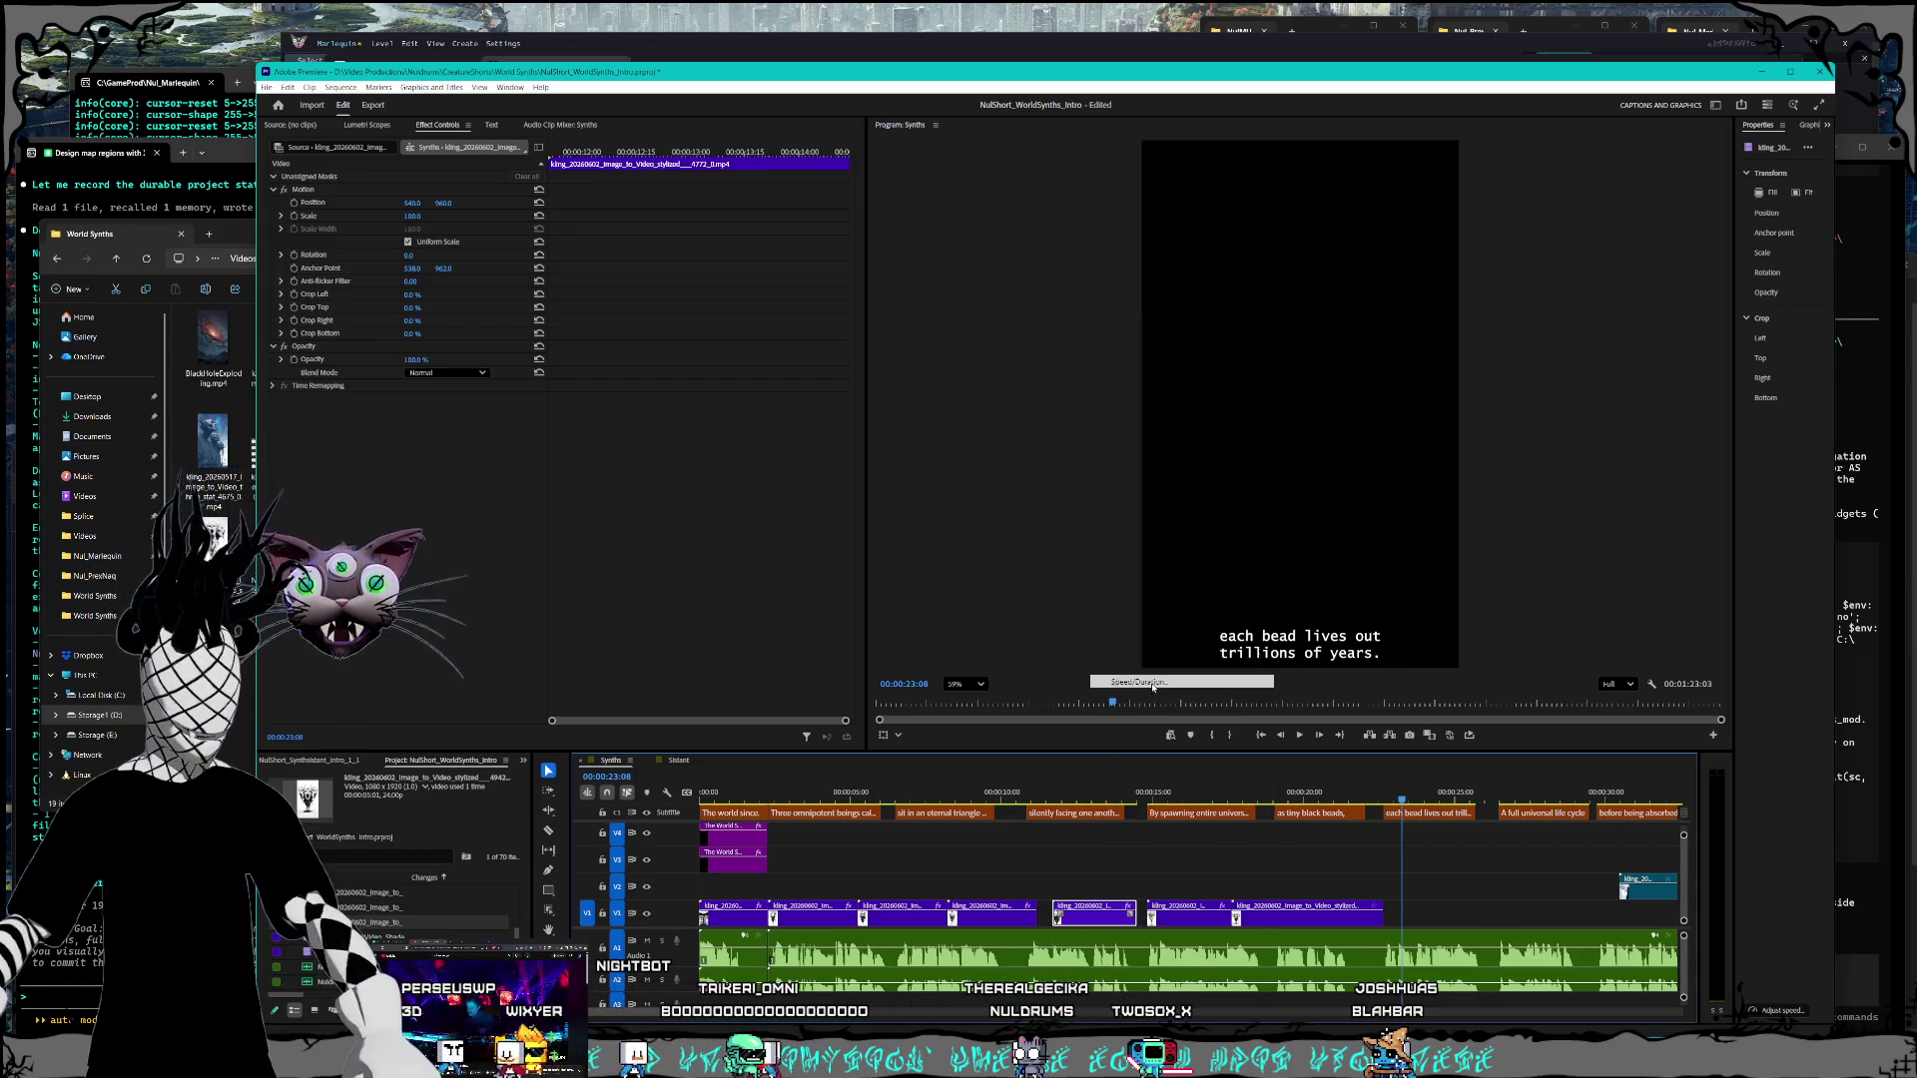
key("Return")
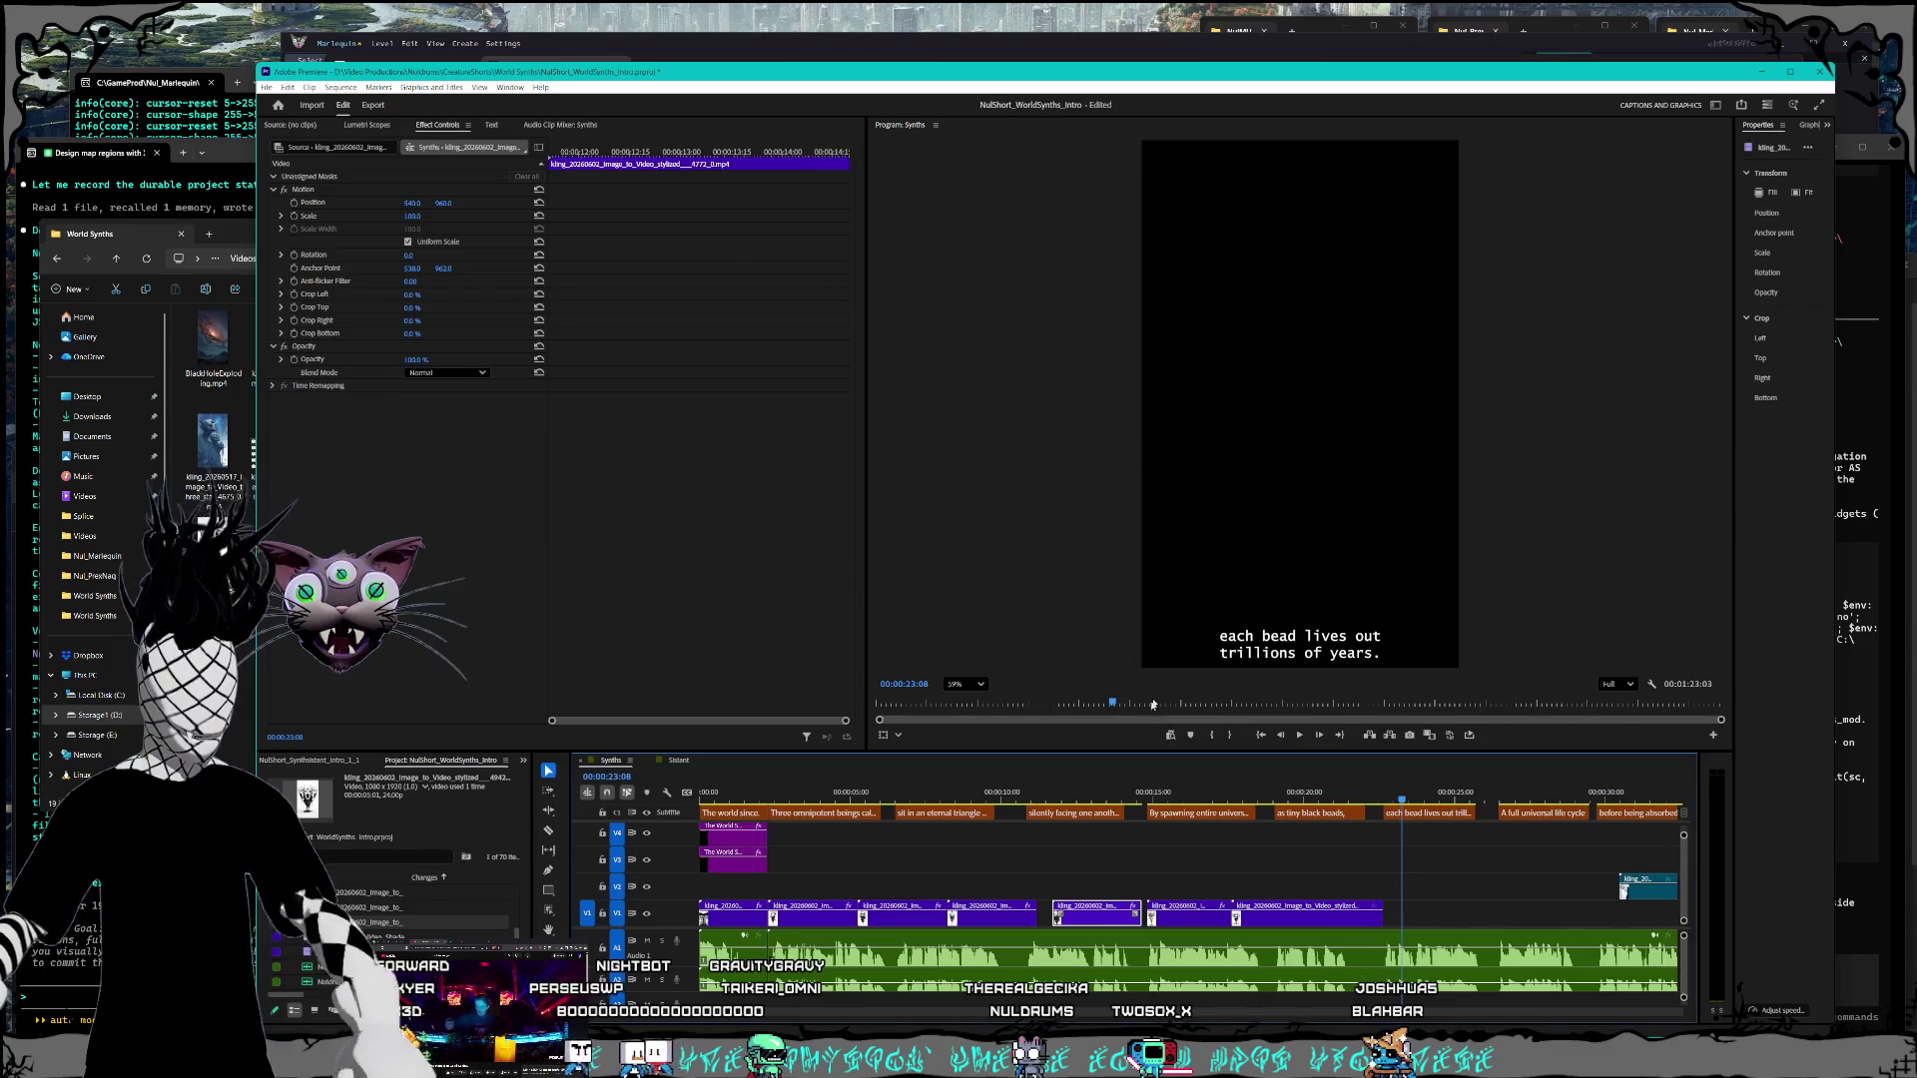
left_click_drag(1091, 921, 1079, 920)
double_click(1184, 924)
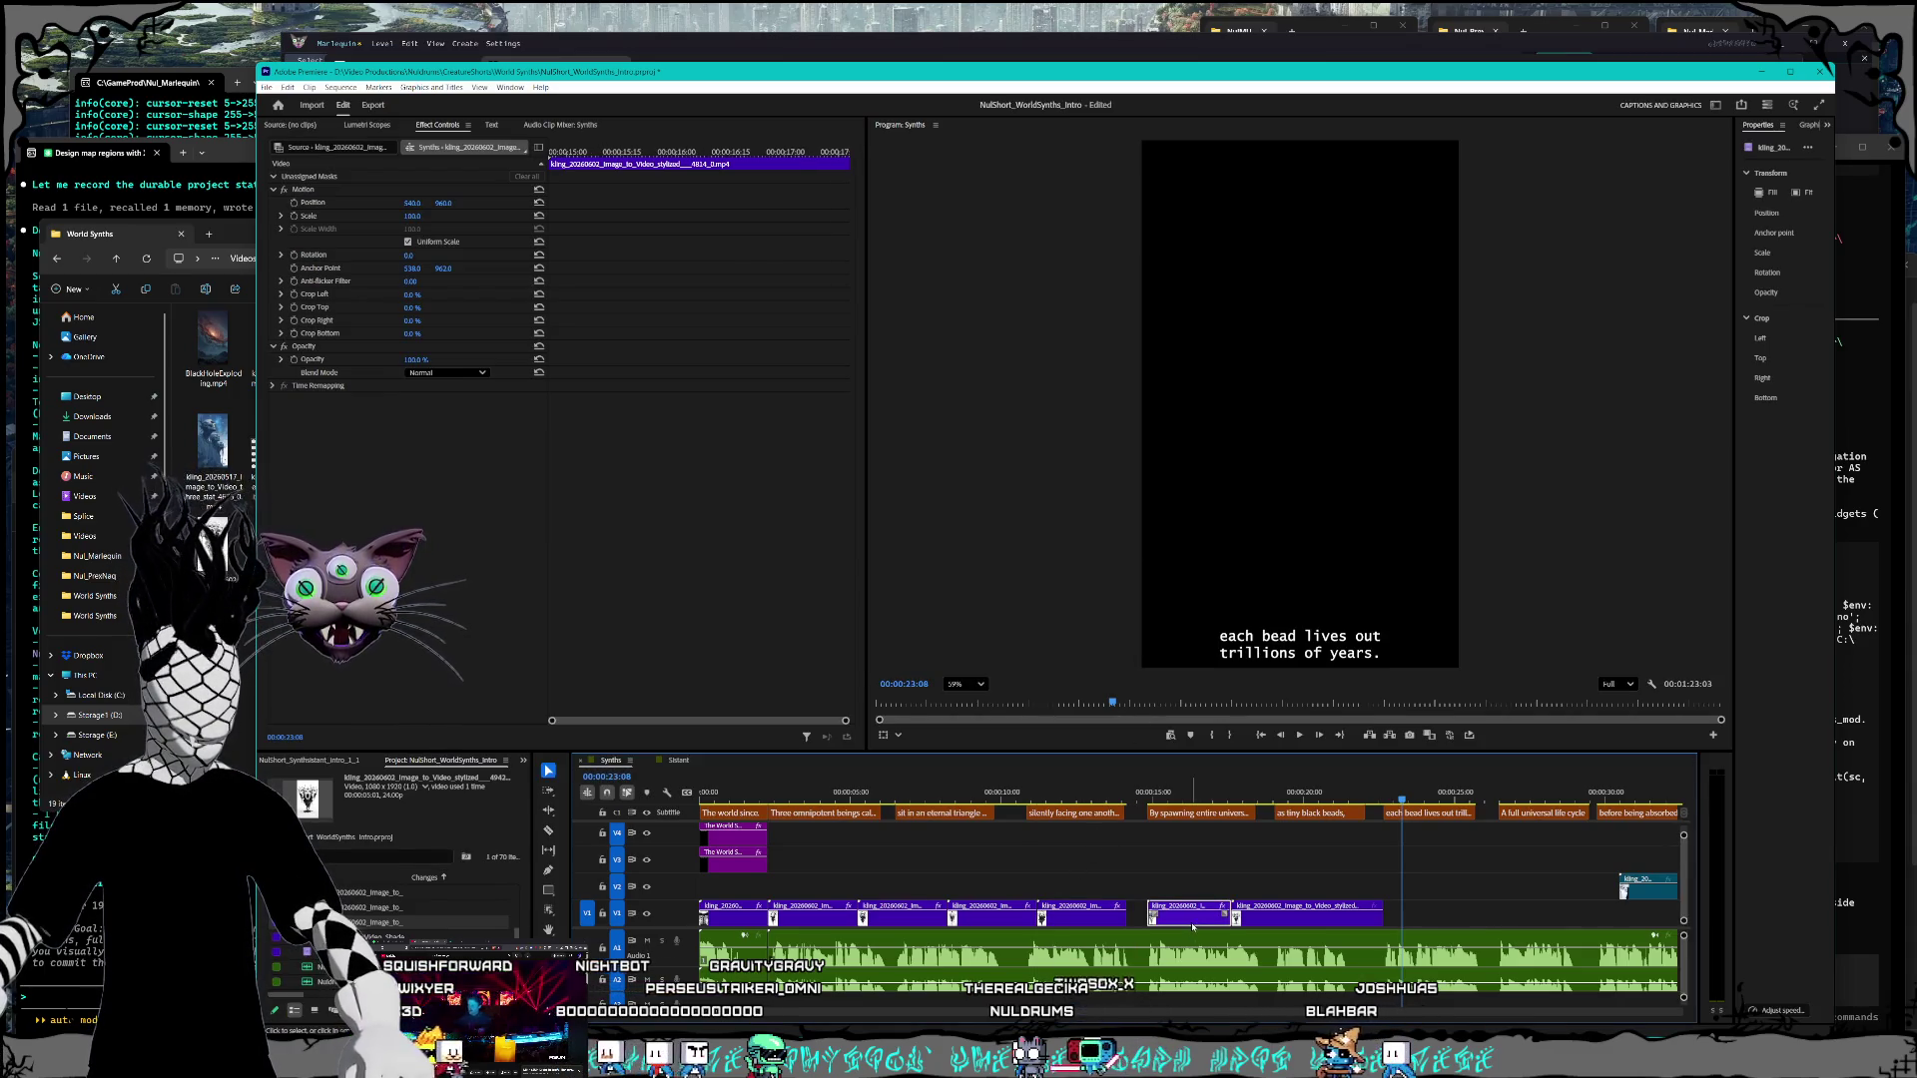
left_click_drag(1180, 921, 1161, 926)
Step: Retime the following clip, then set the next one to 90% and butt it against the previous
right_click(1161, 926)
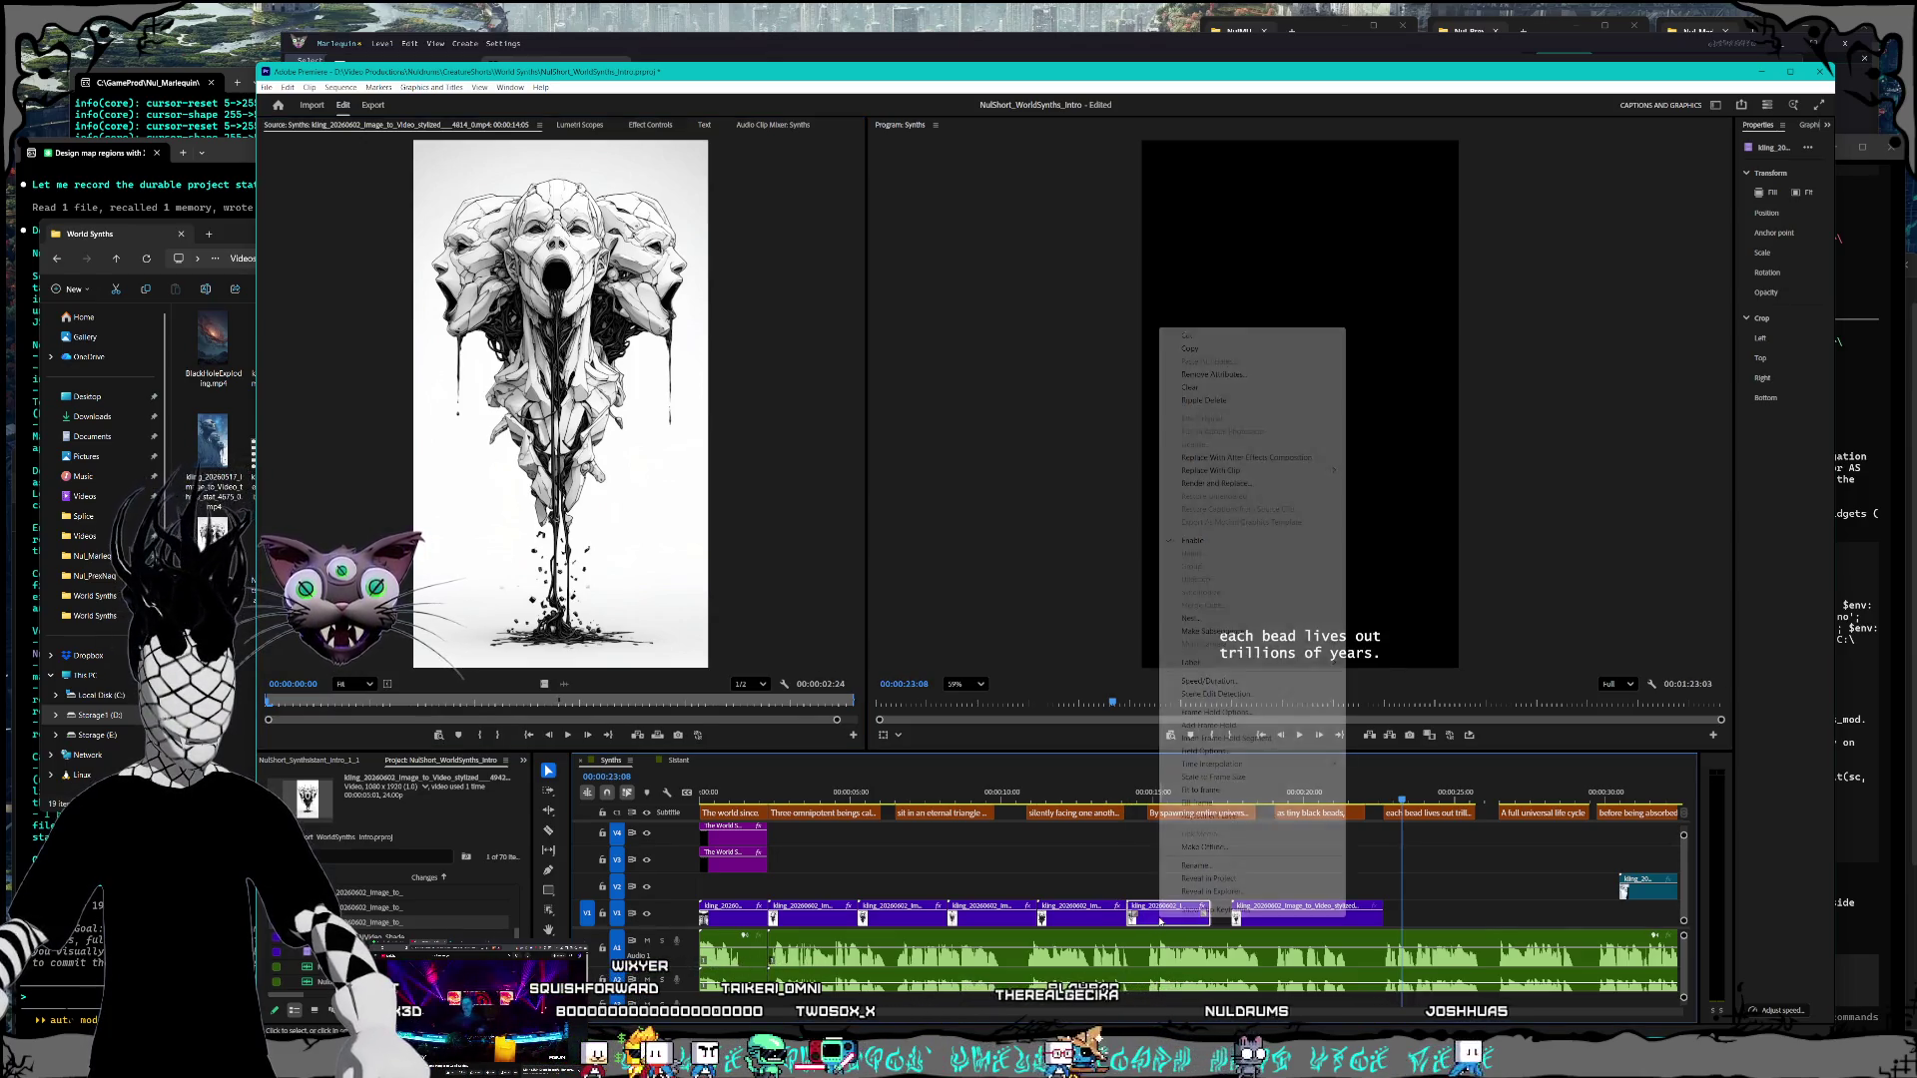
left_click(1252, 680)
type("170")
key("Return")
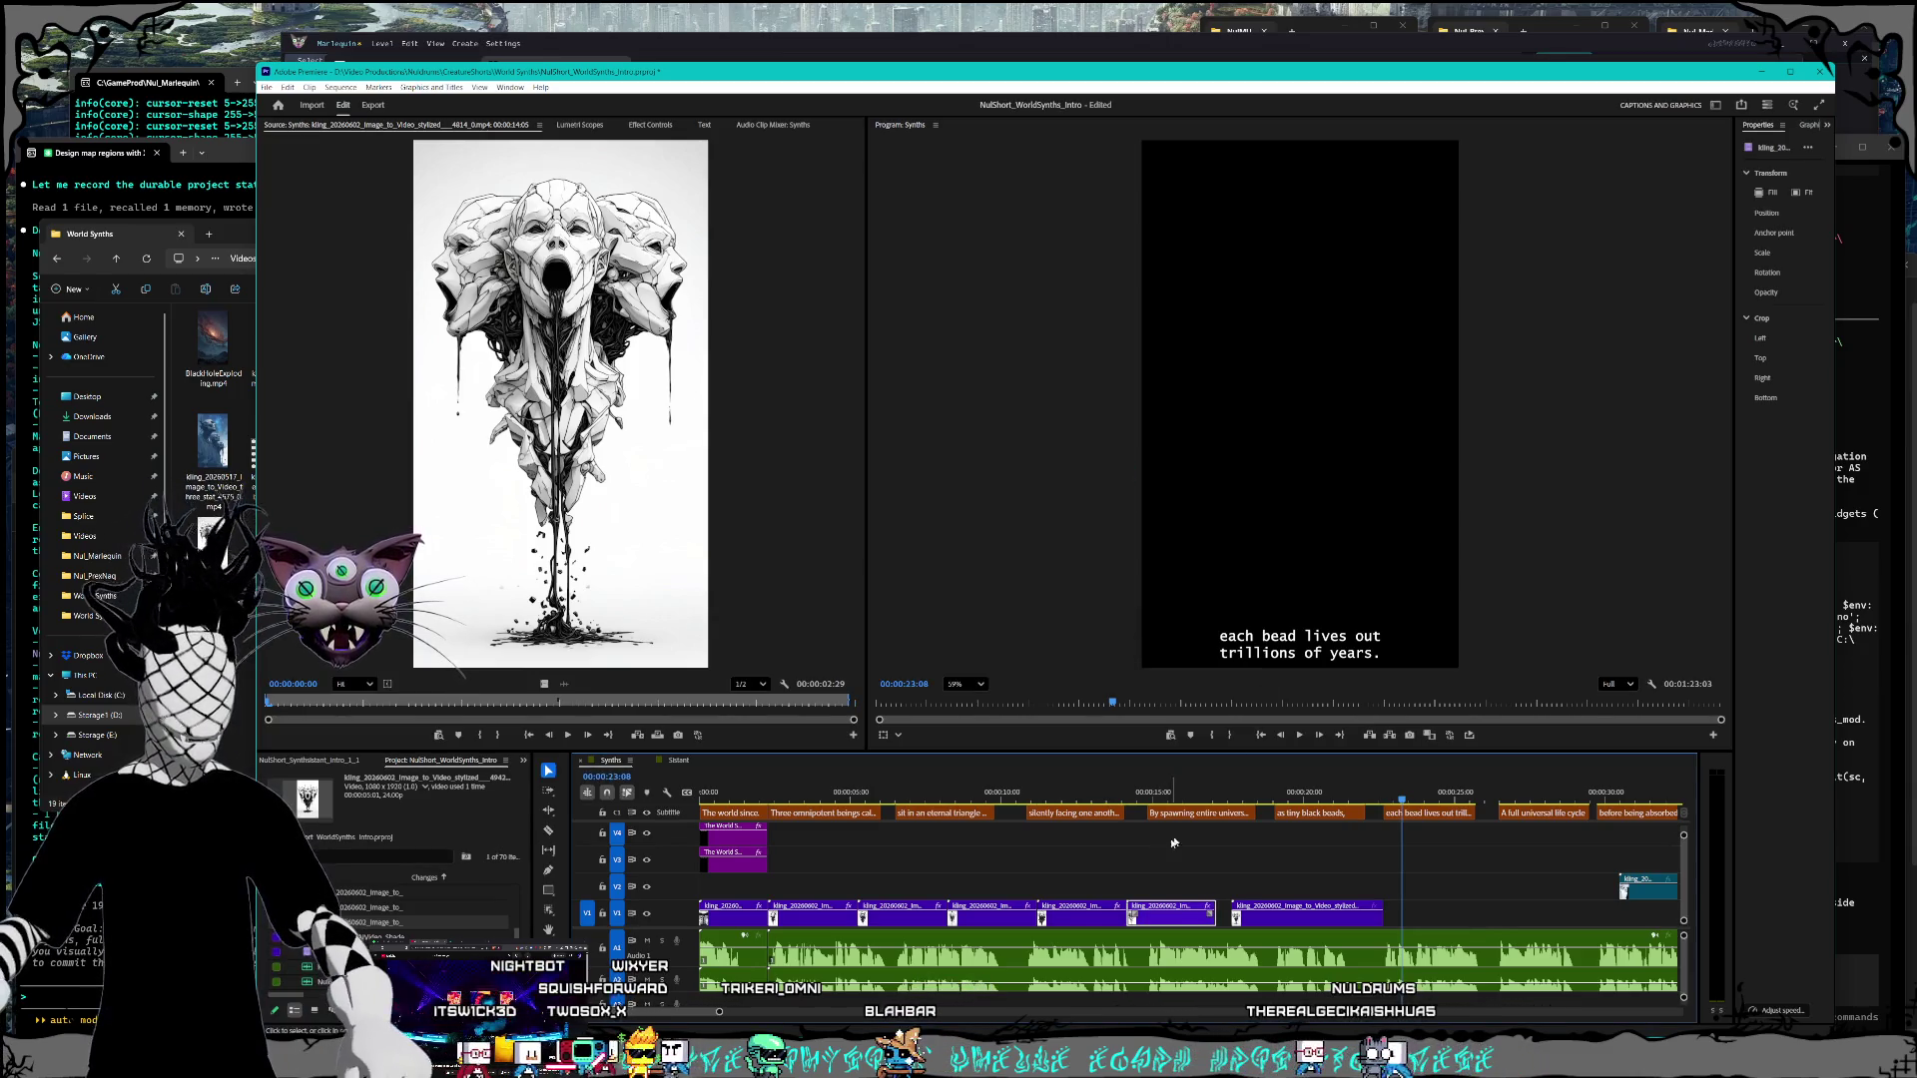
left_click(1279, 851)
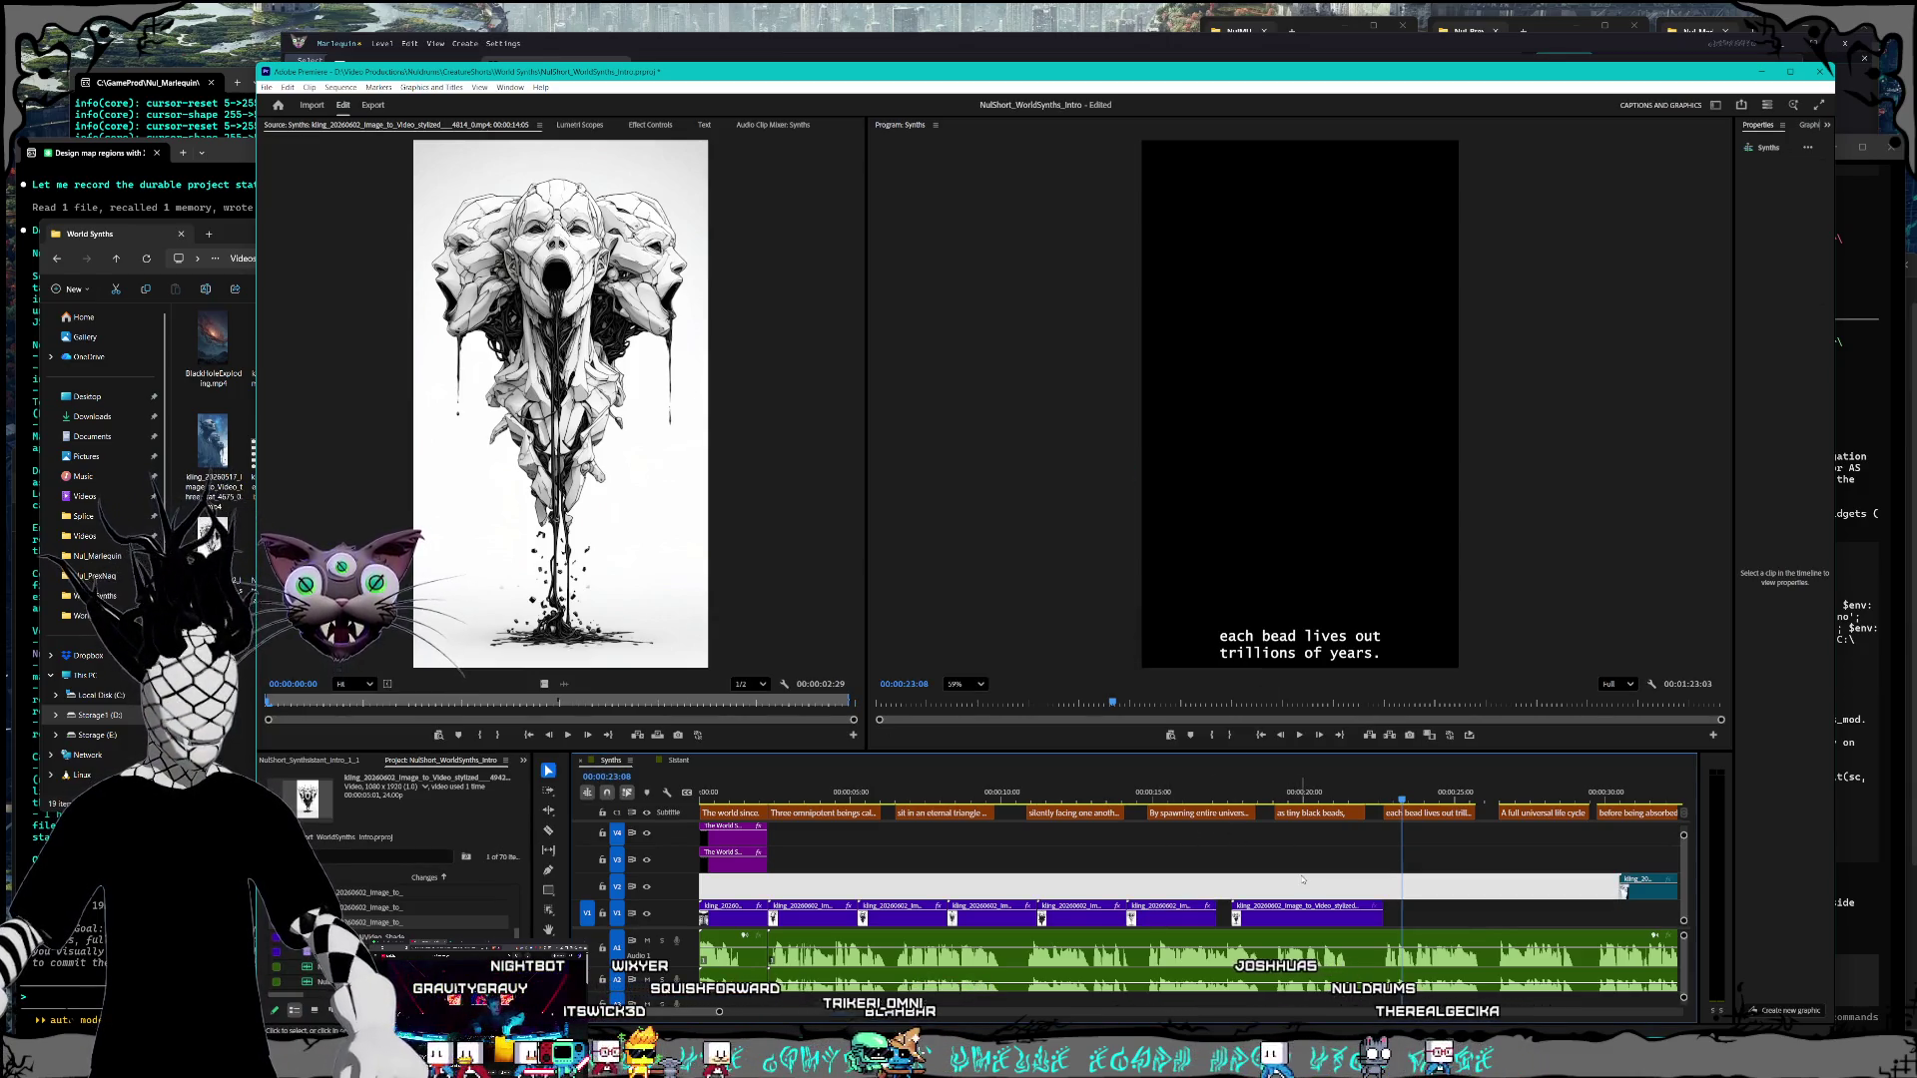
right_click(1289, 920)
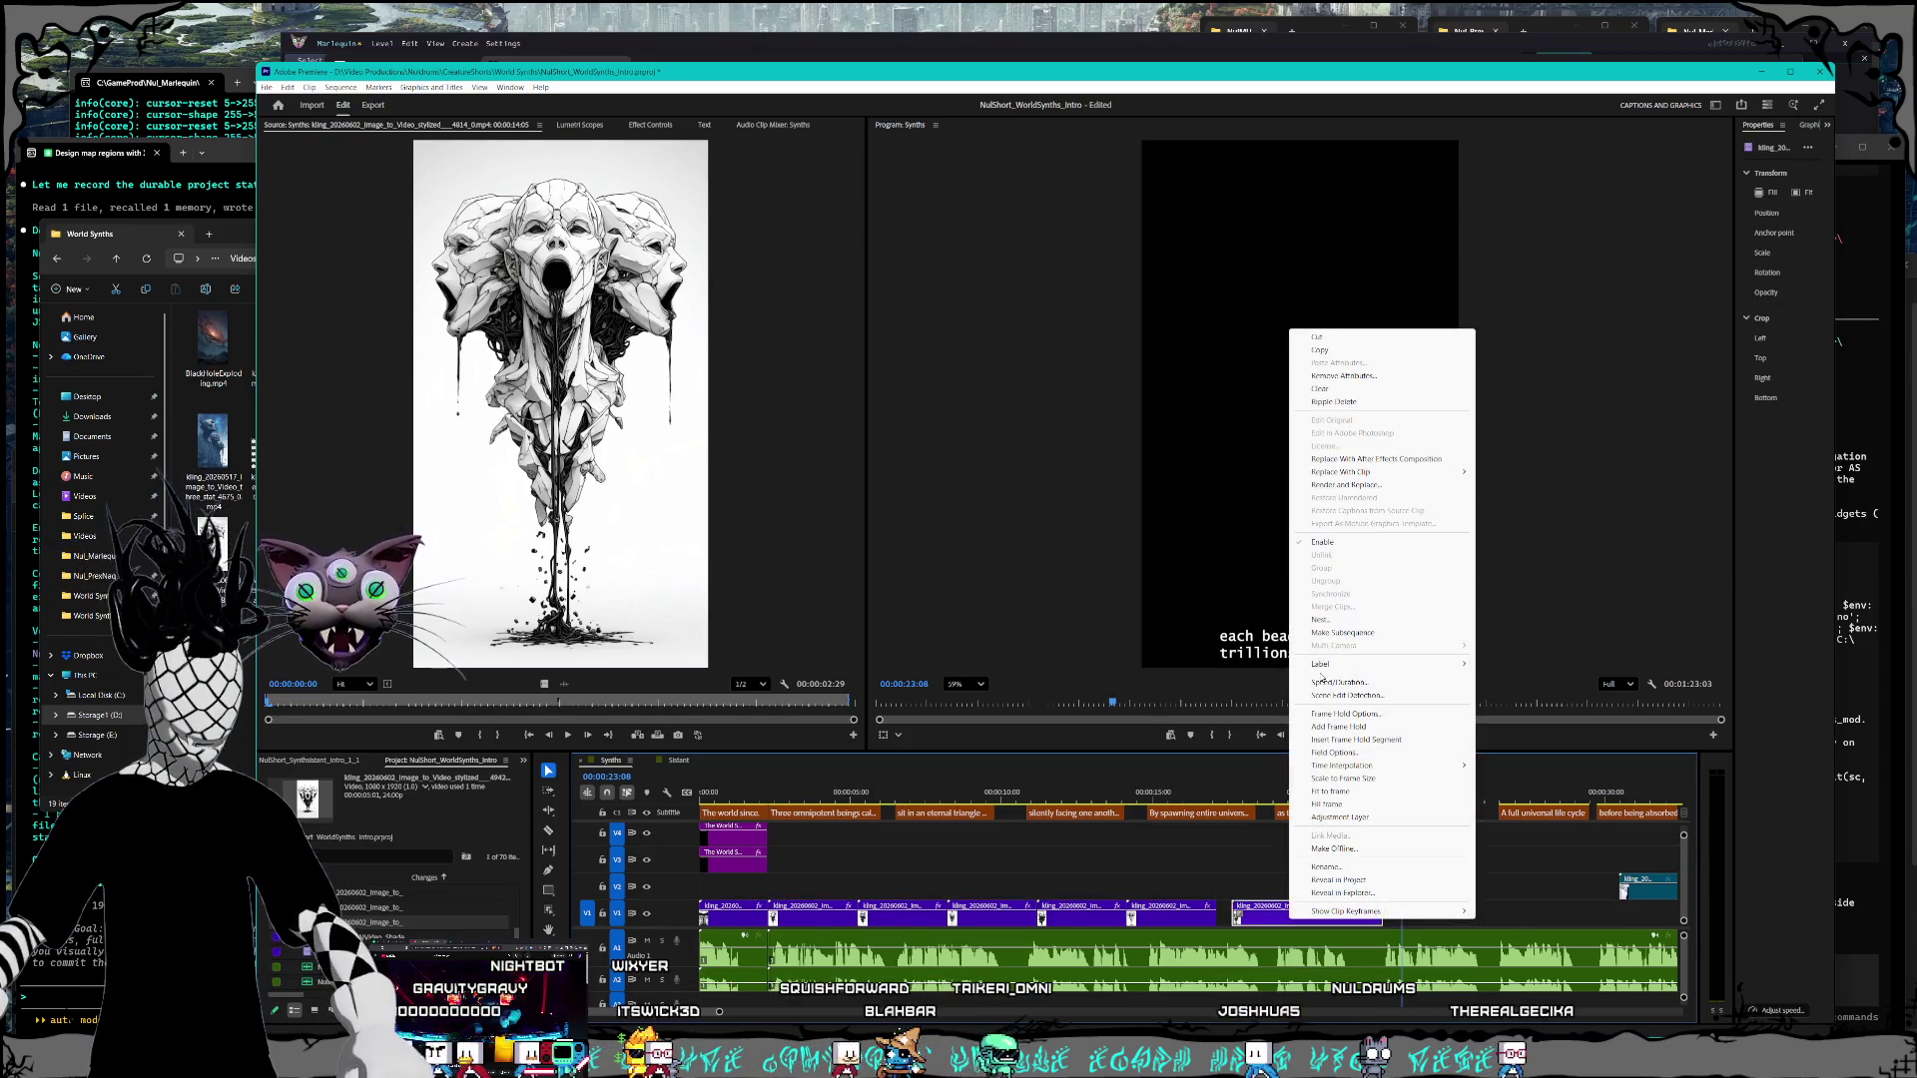
left_click(1325, 686)
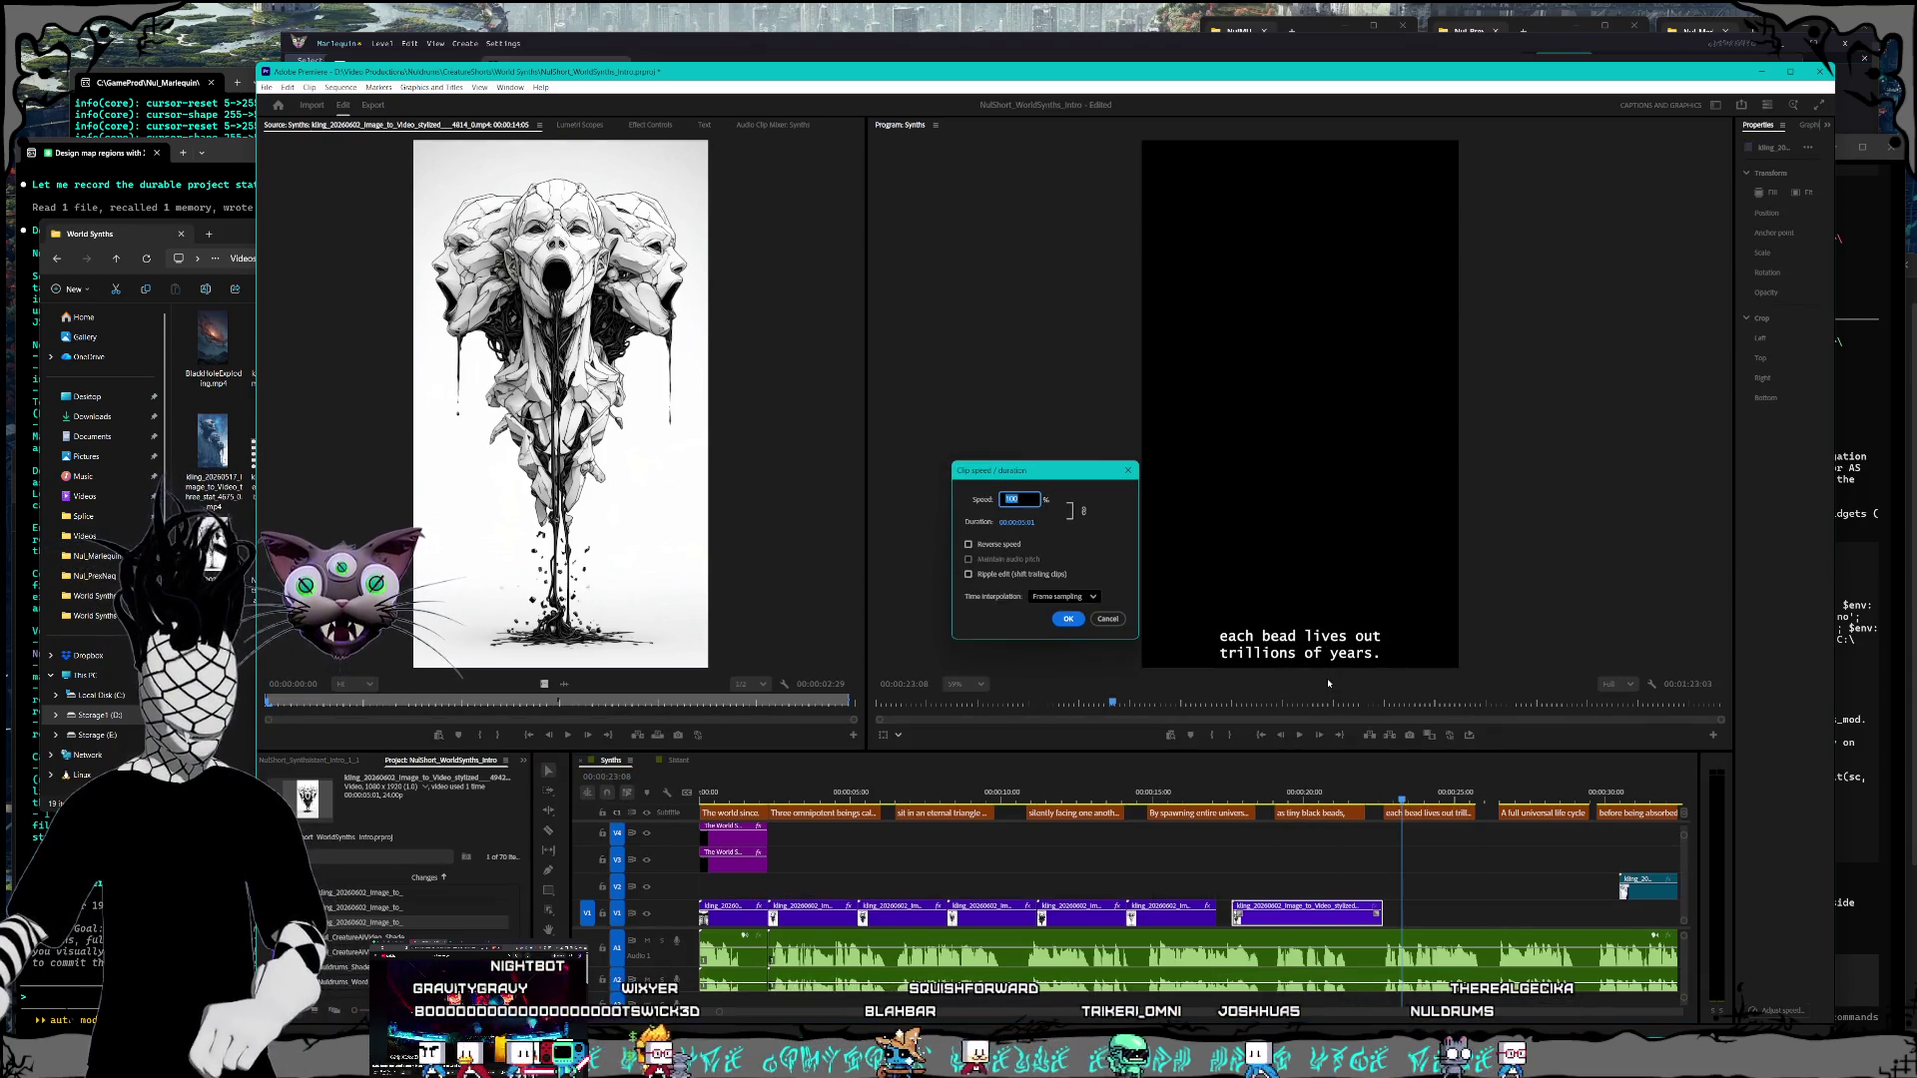
type("90")
key("Return")
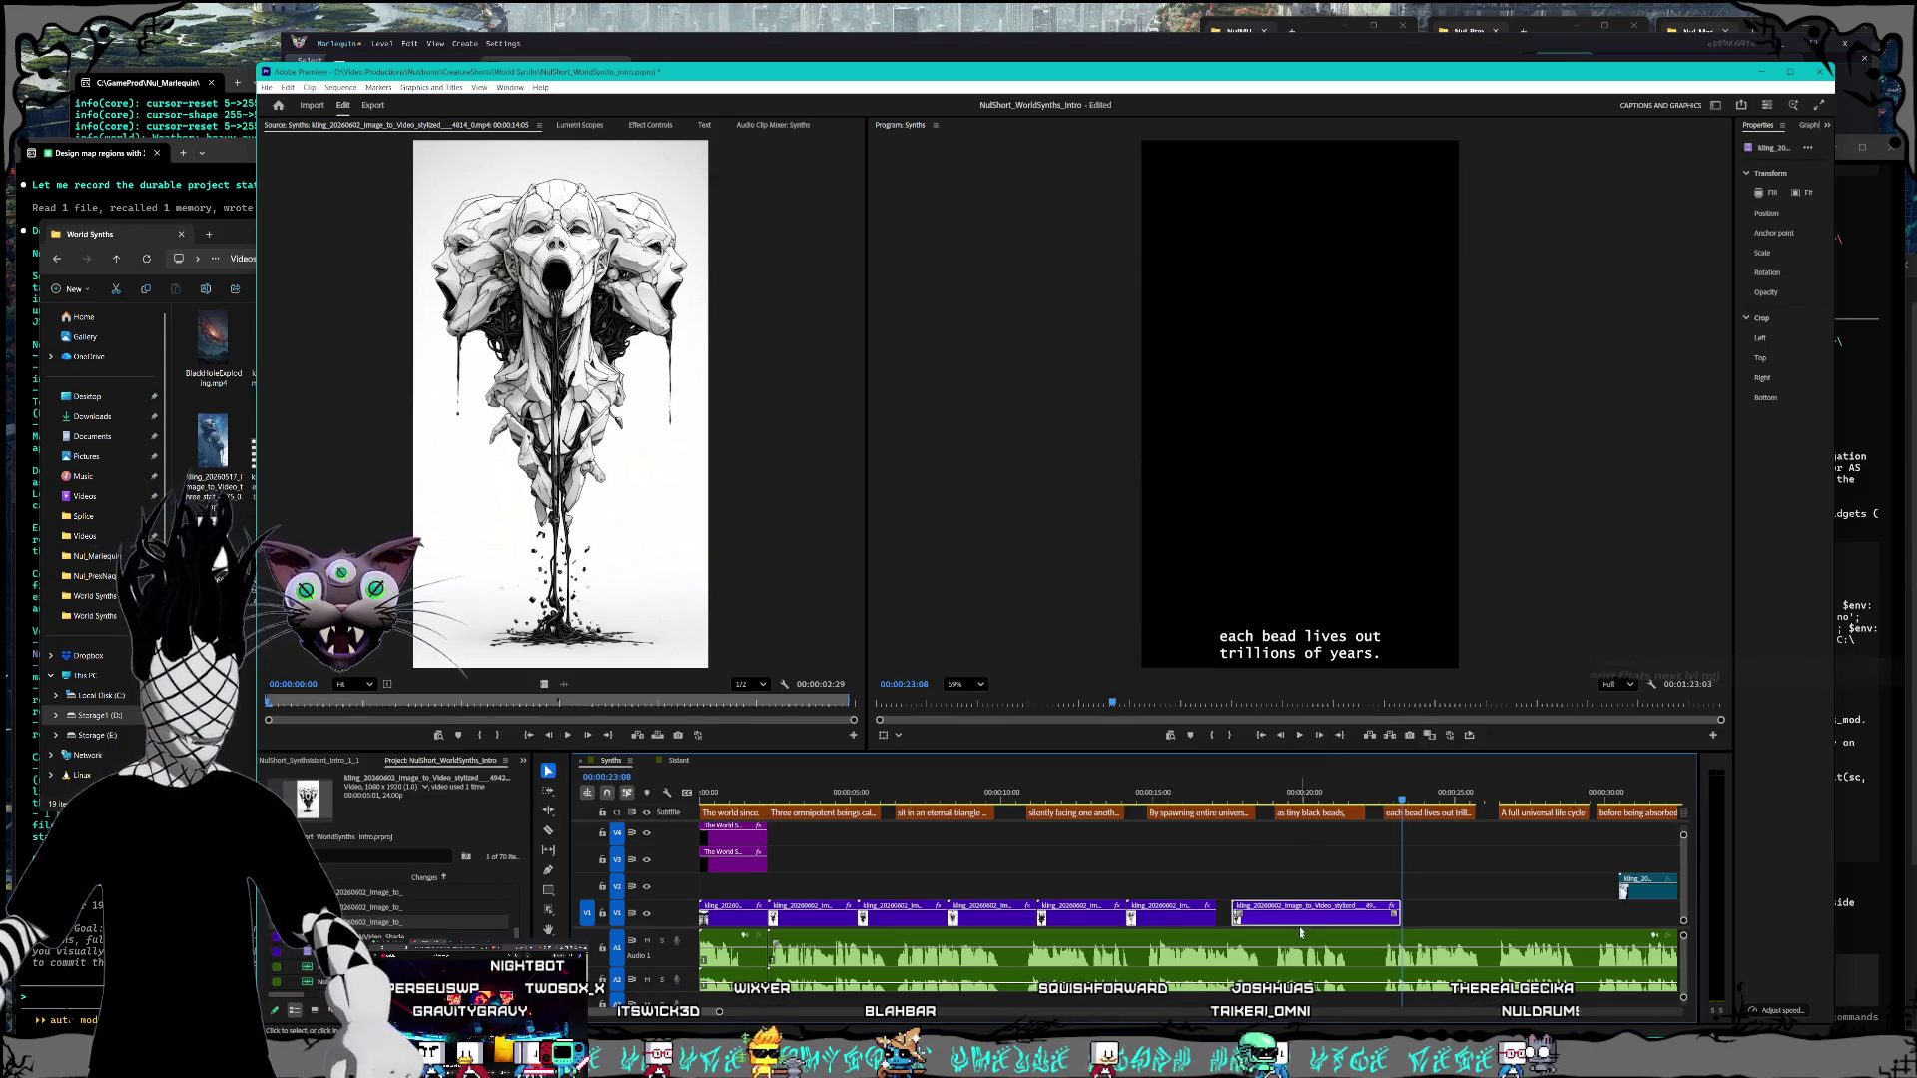
left_click_drag(1303, 923, 1296, 924)
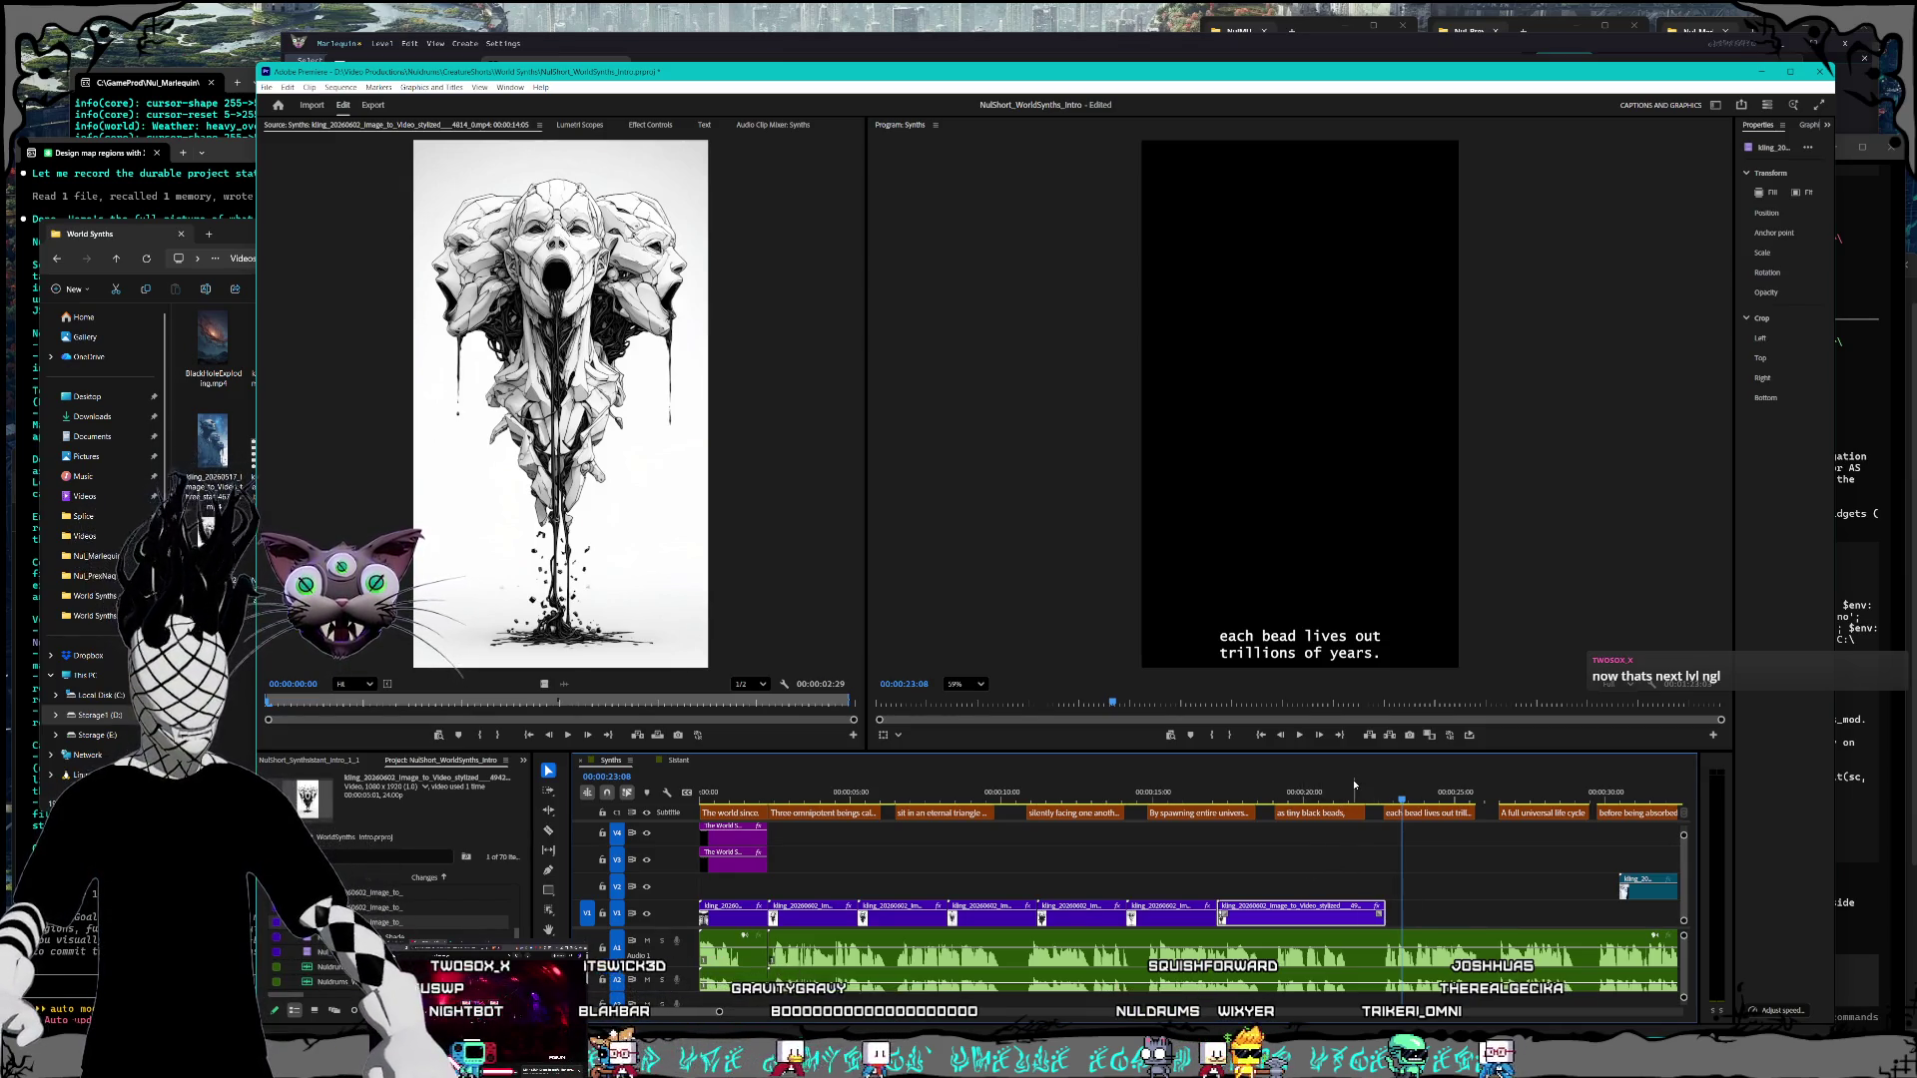
left_click(861, 793)
key("Up")
key("Up")
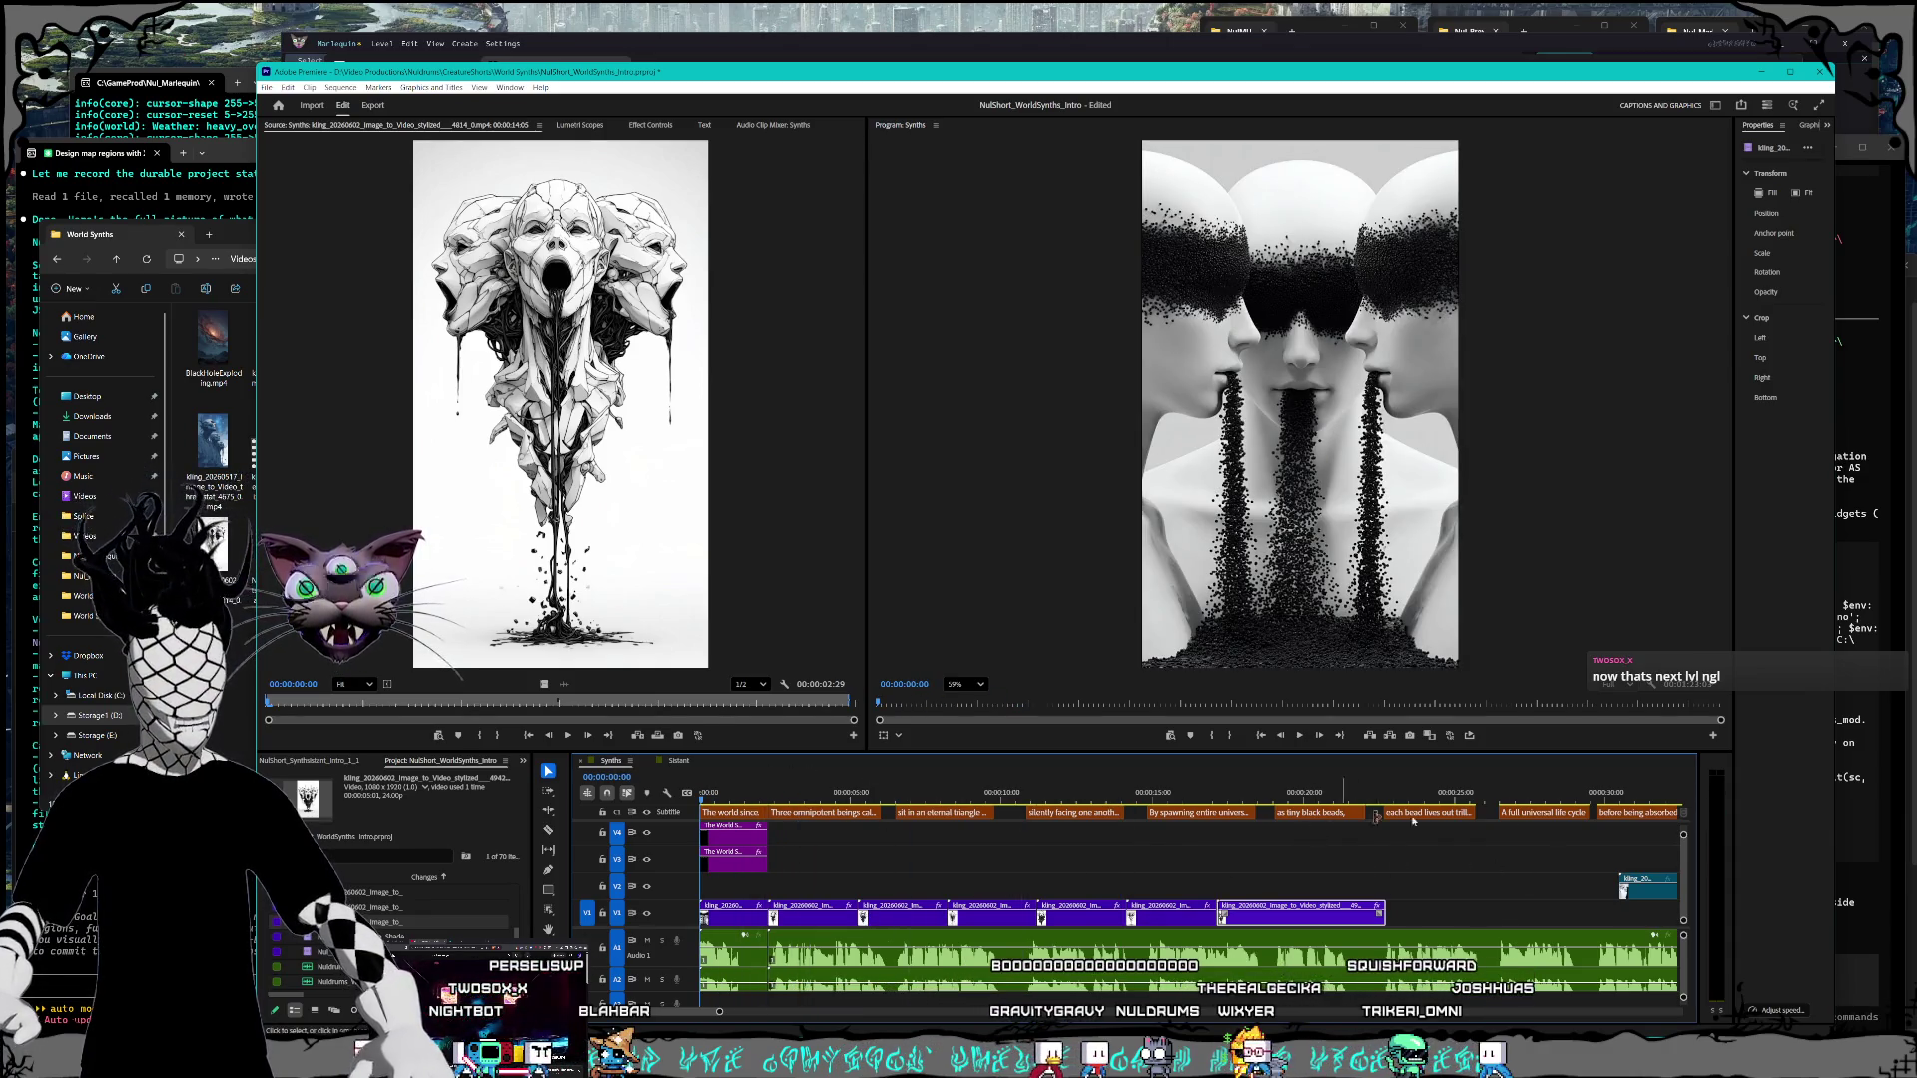
left_click(1302, 741)
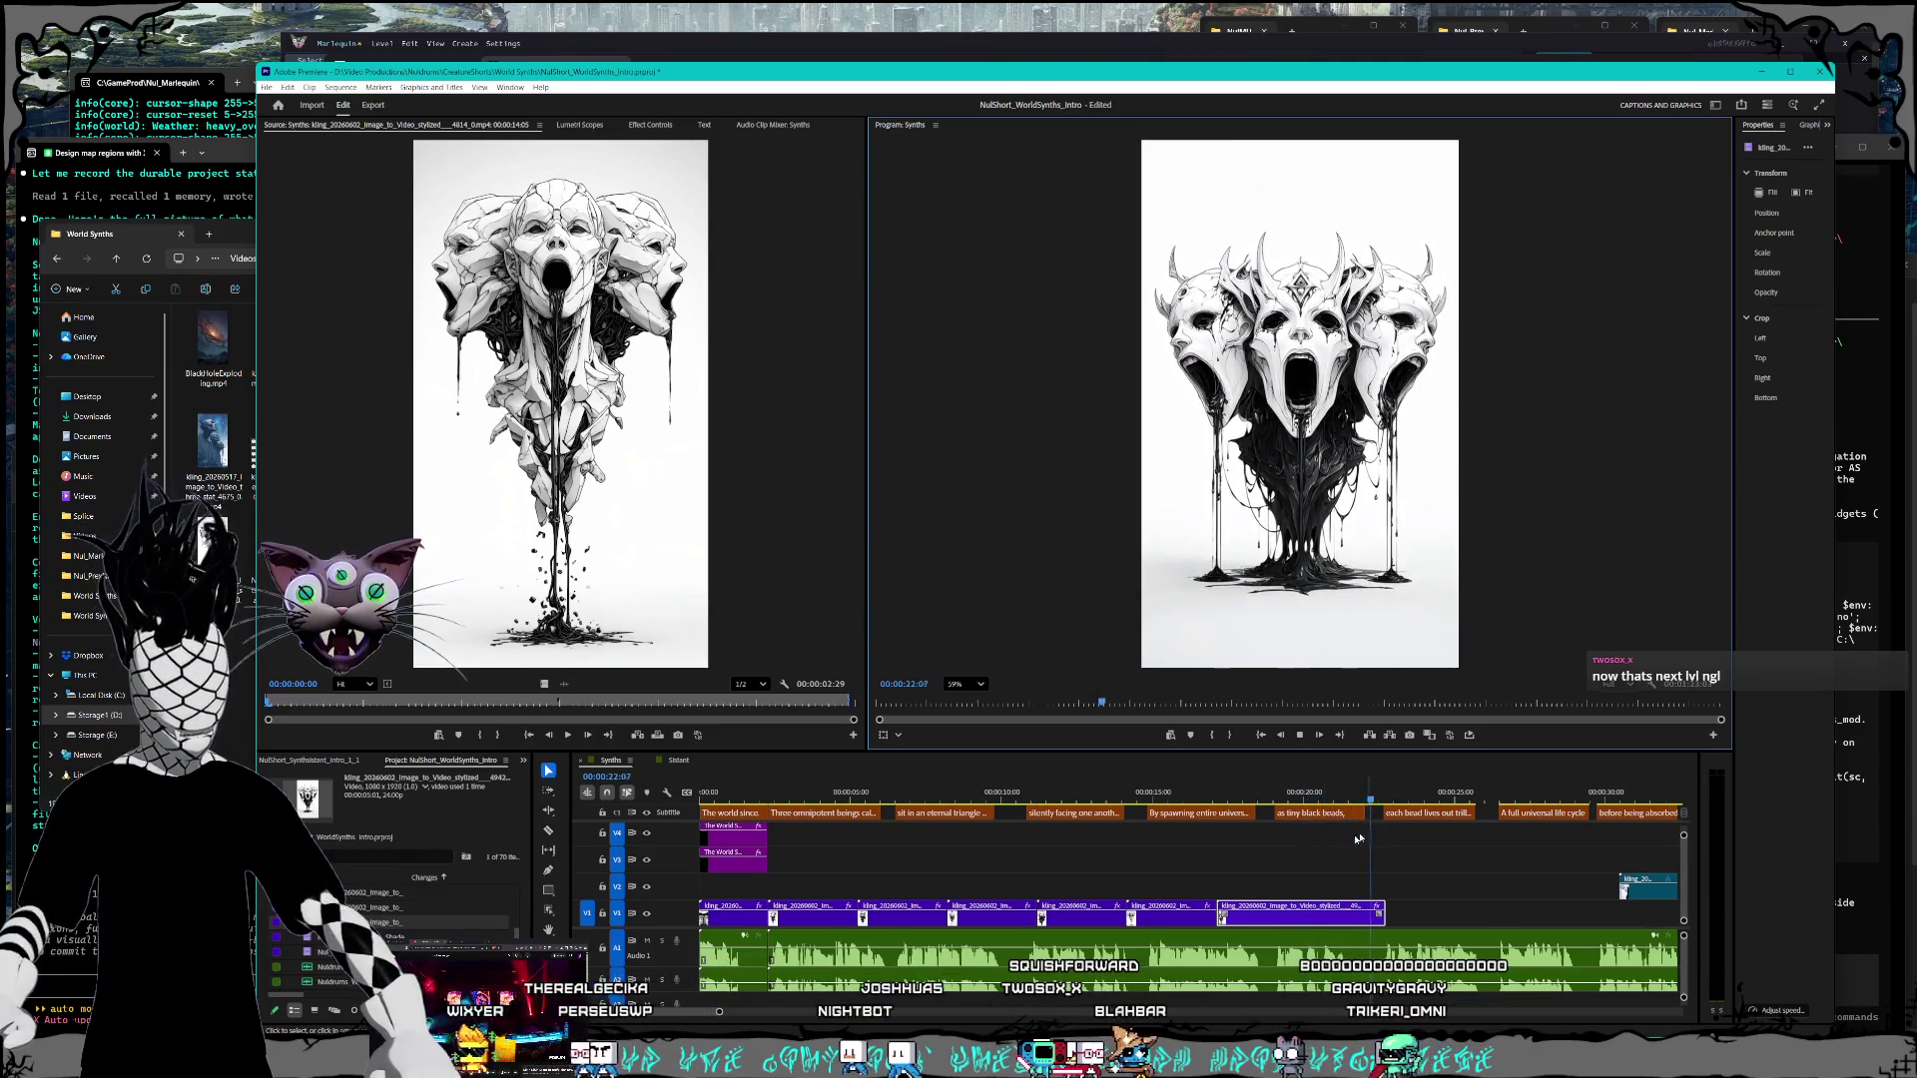
Step: Move the V2 overlay clip earlier to about 00:00:22:20
key("minus")
key("space")
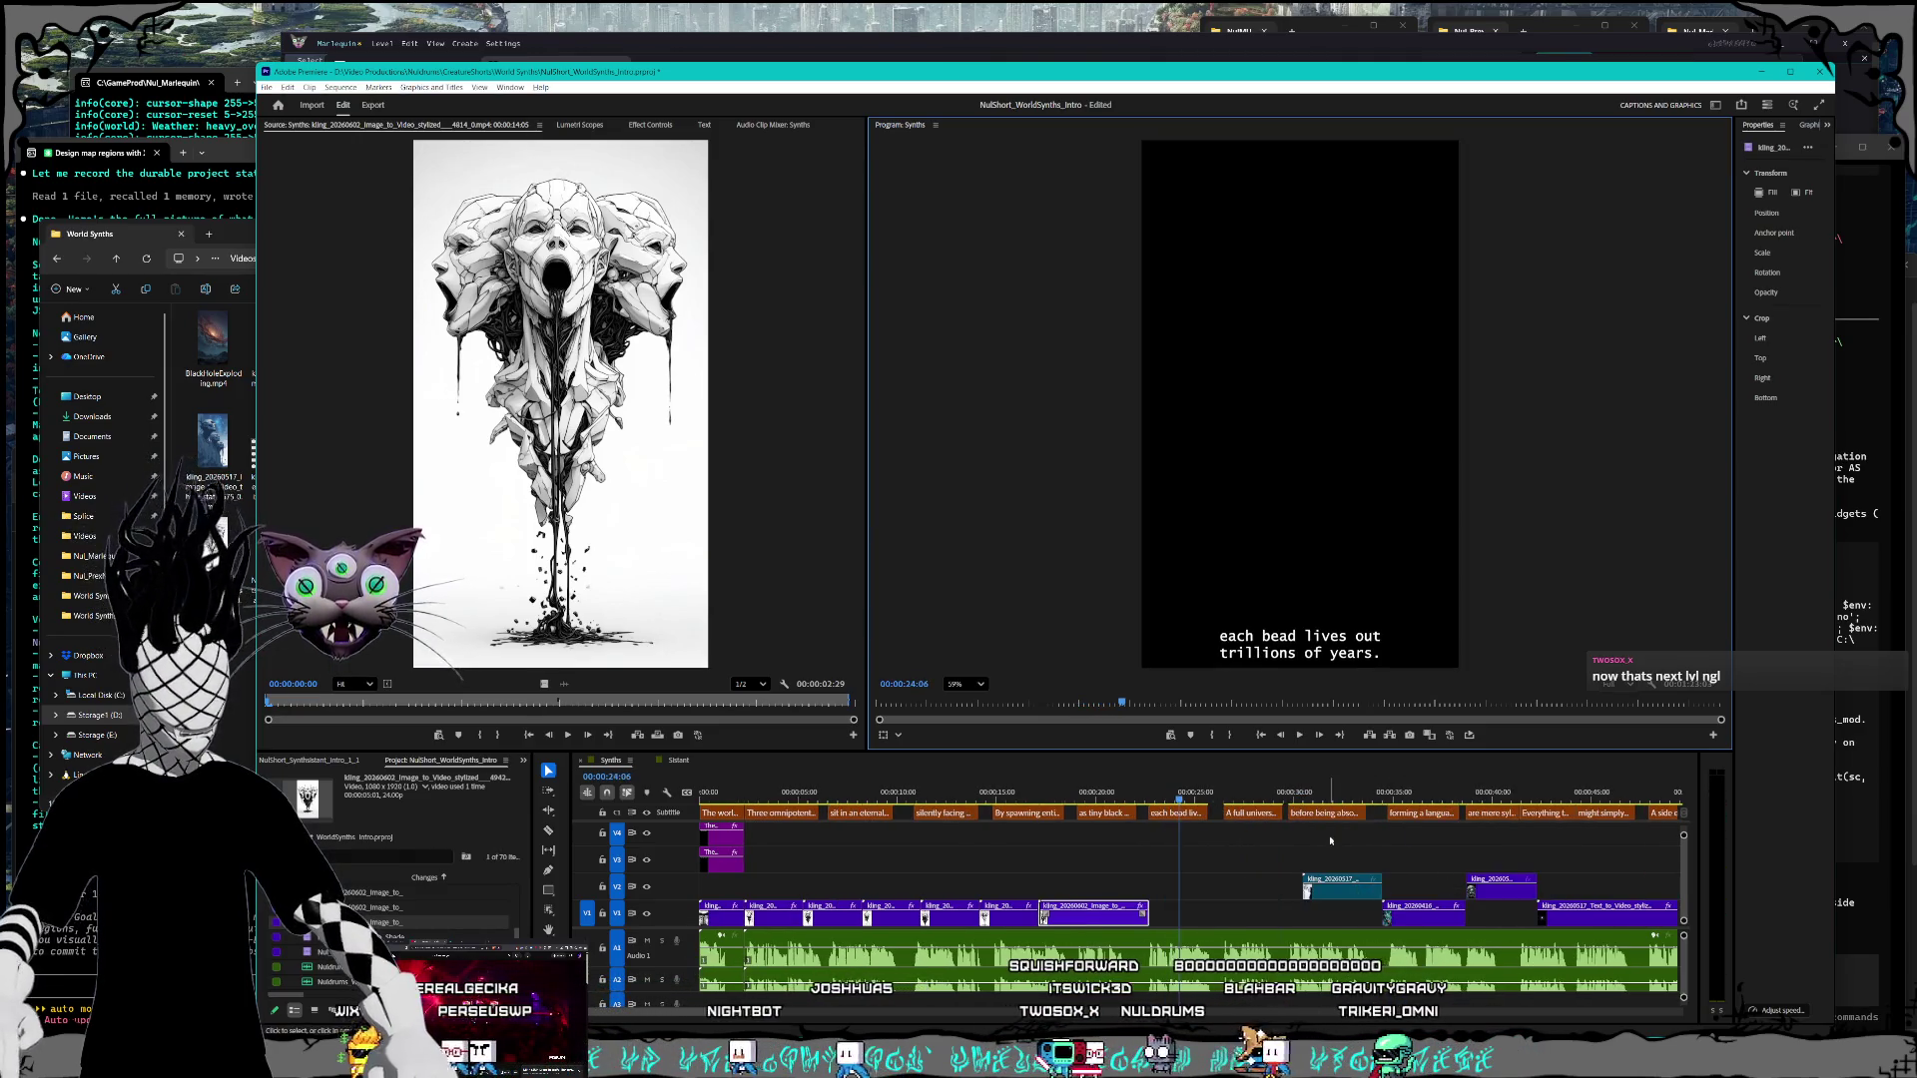
left_click_drag(1324, 794, 1503, 796)
left_click(1503, 891)
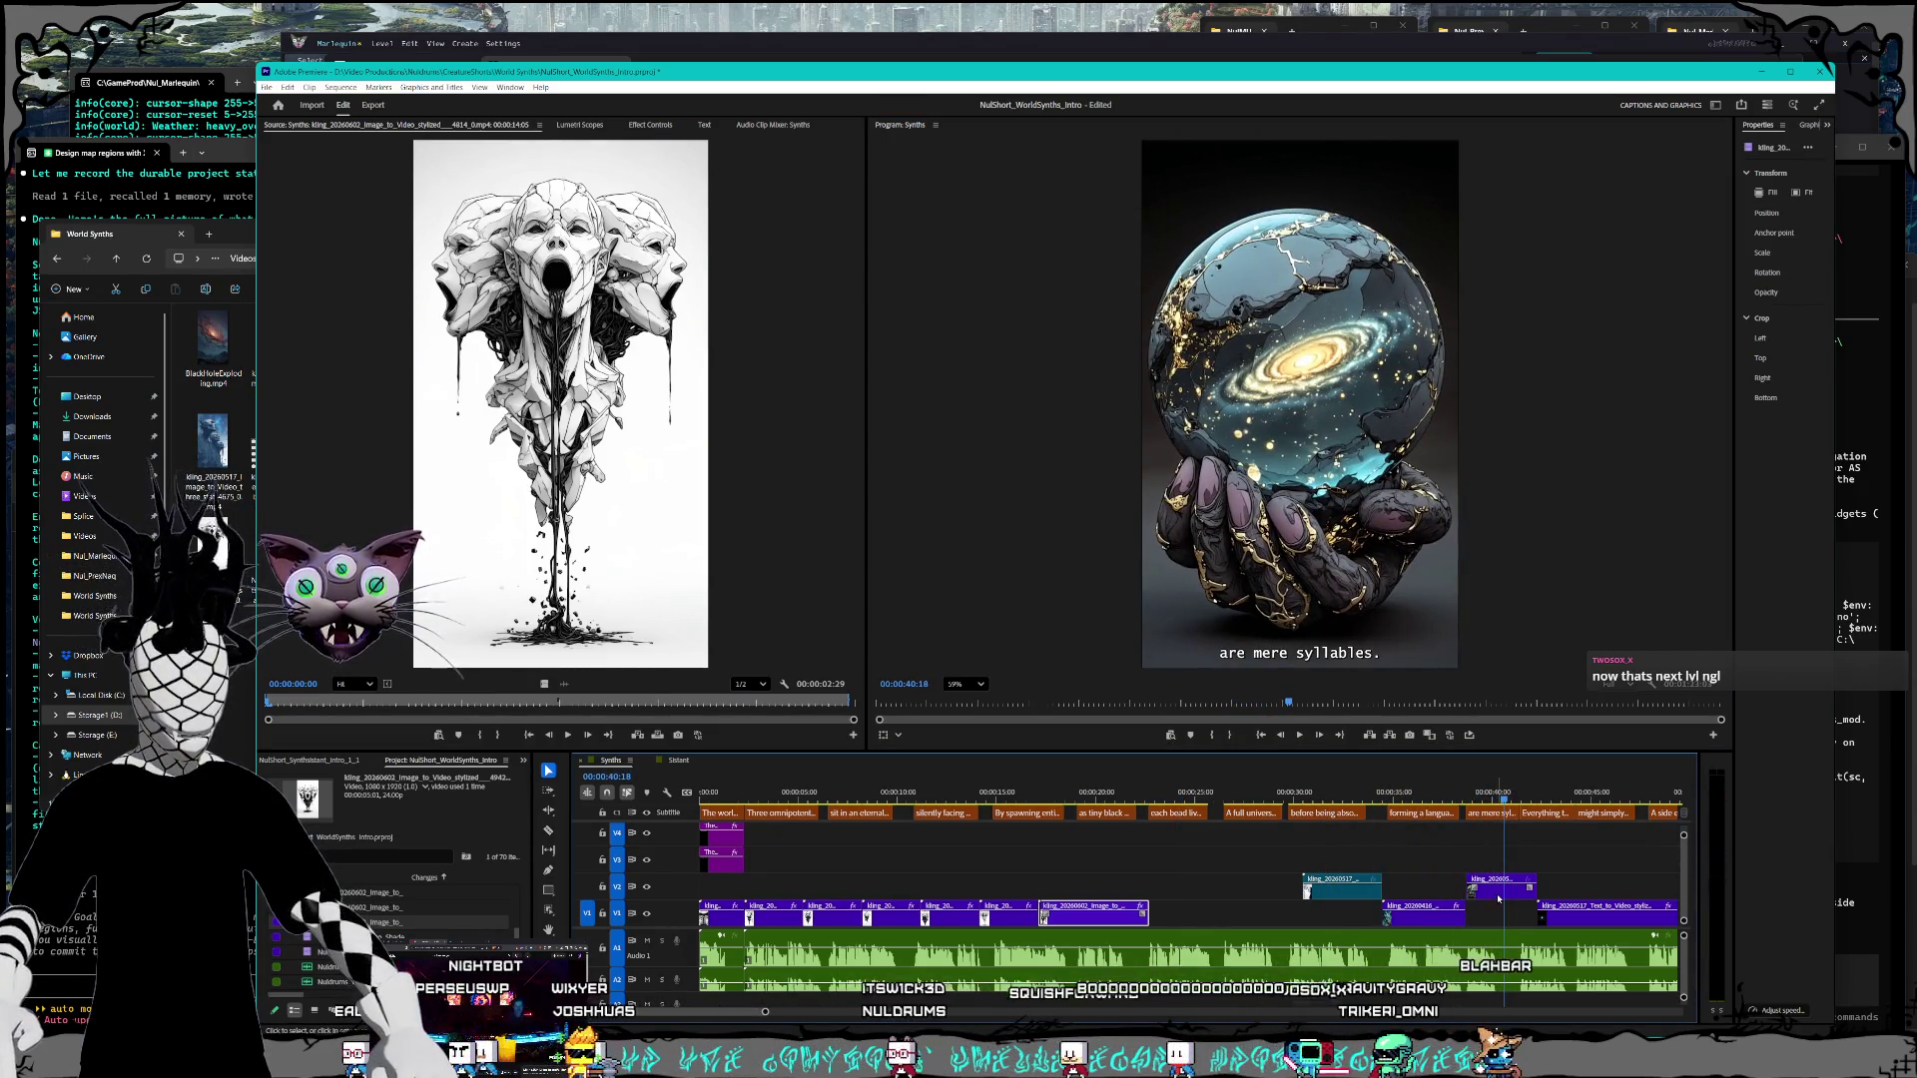
left_click_drag(1503, 896, 1188, 893)
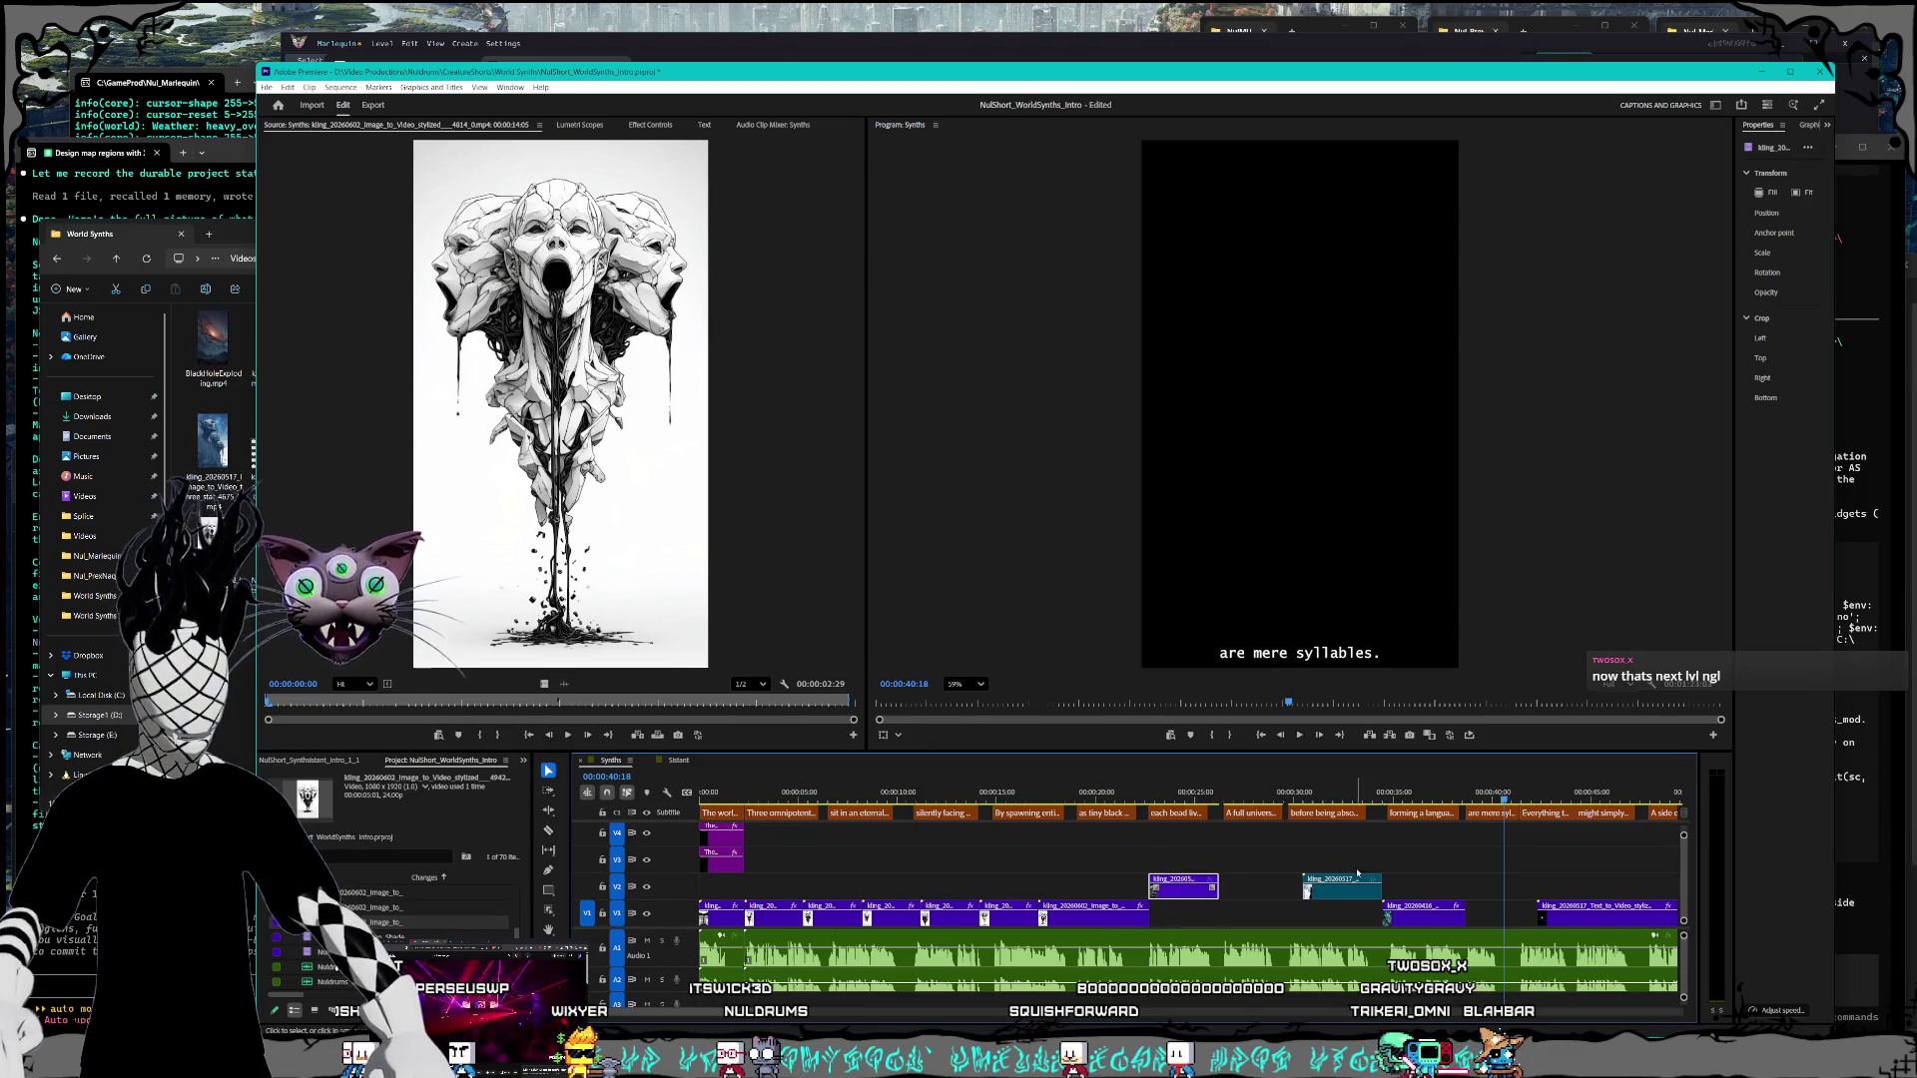
Step: Move the V1 clip at the 'forming a language' line about 8 seconds earlier
left_click(1327, 794)
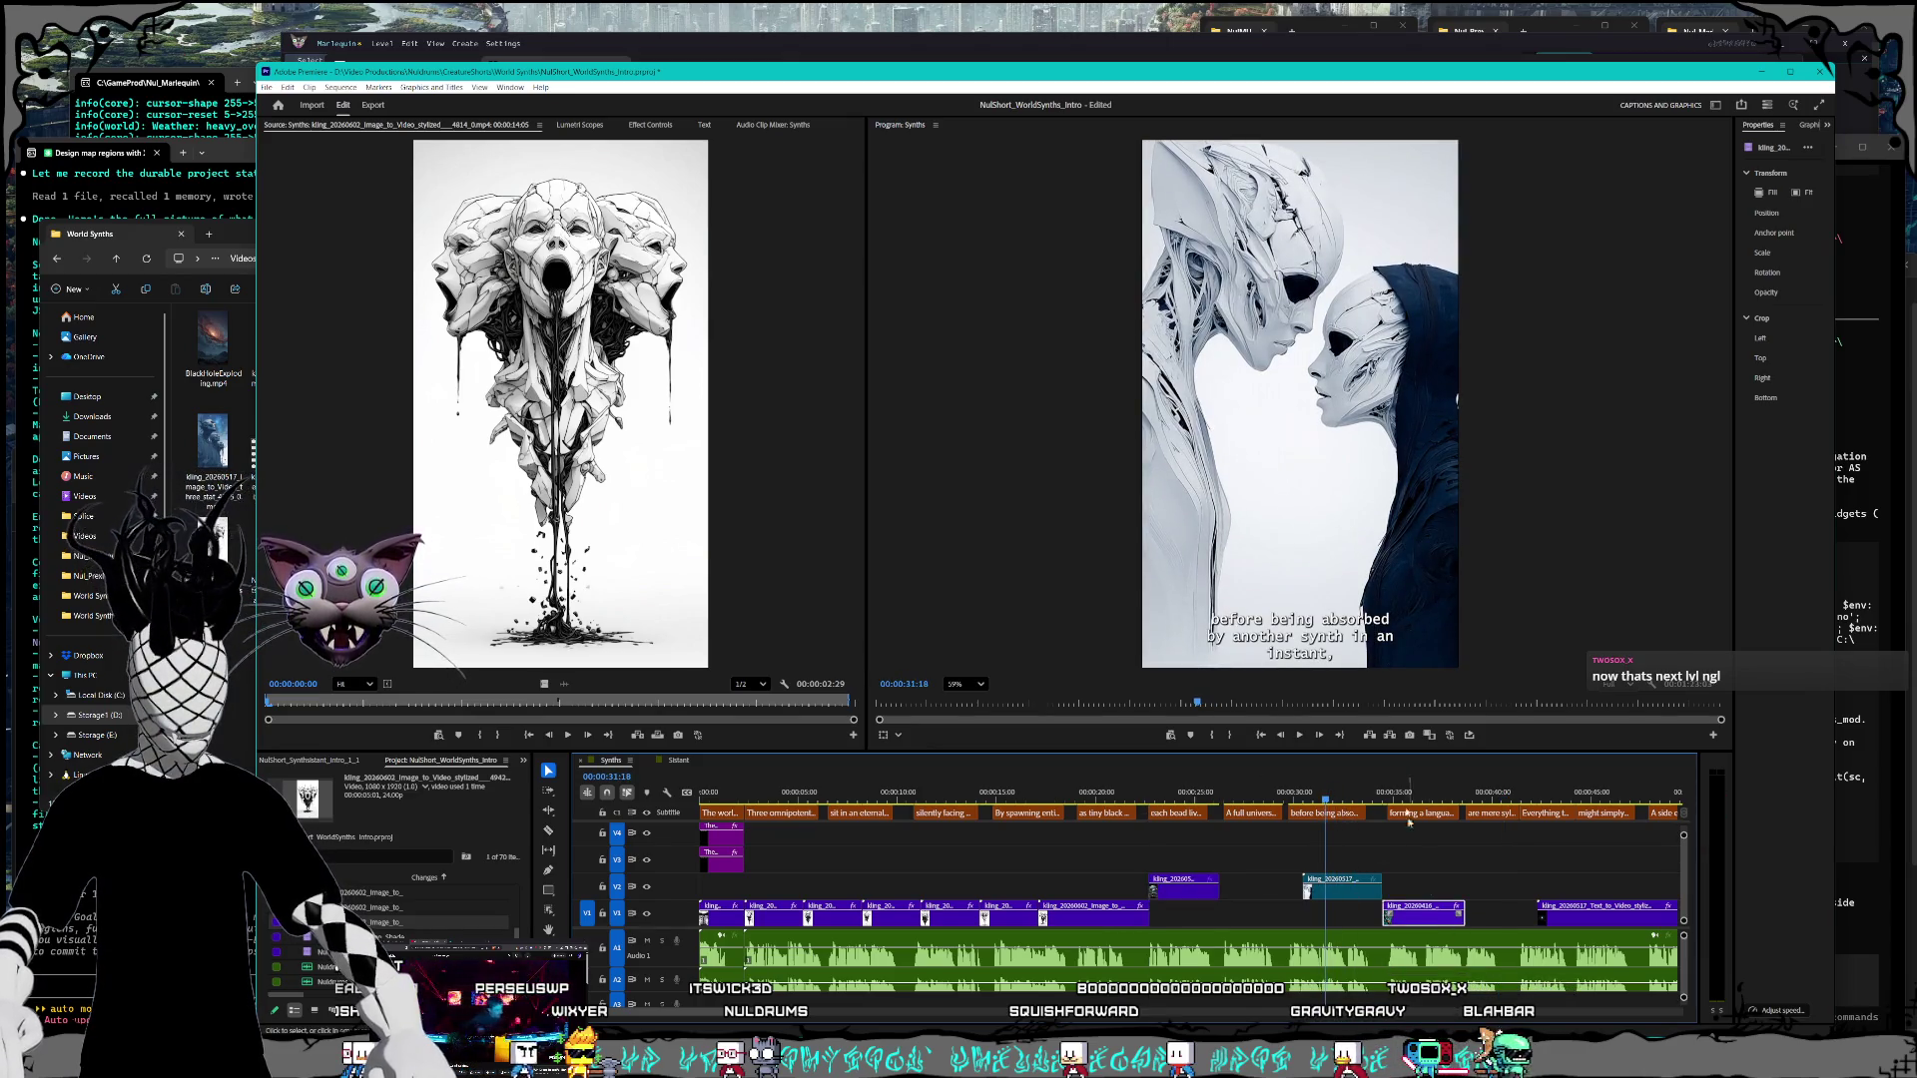
left_click(1408, 794)
left_click_drag(1410, 922, 1252, 926)
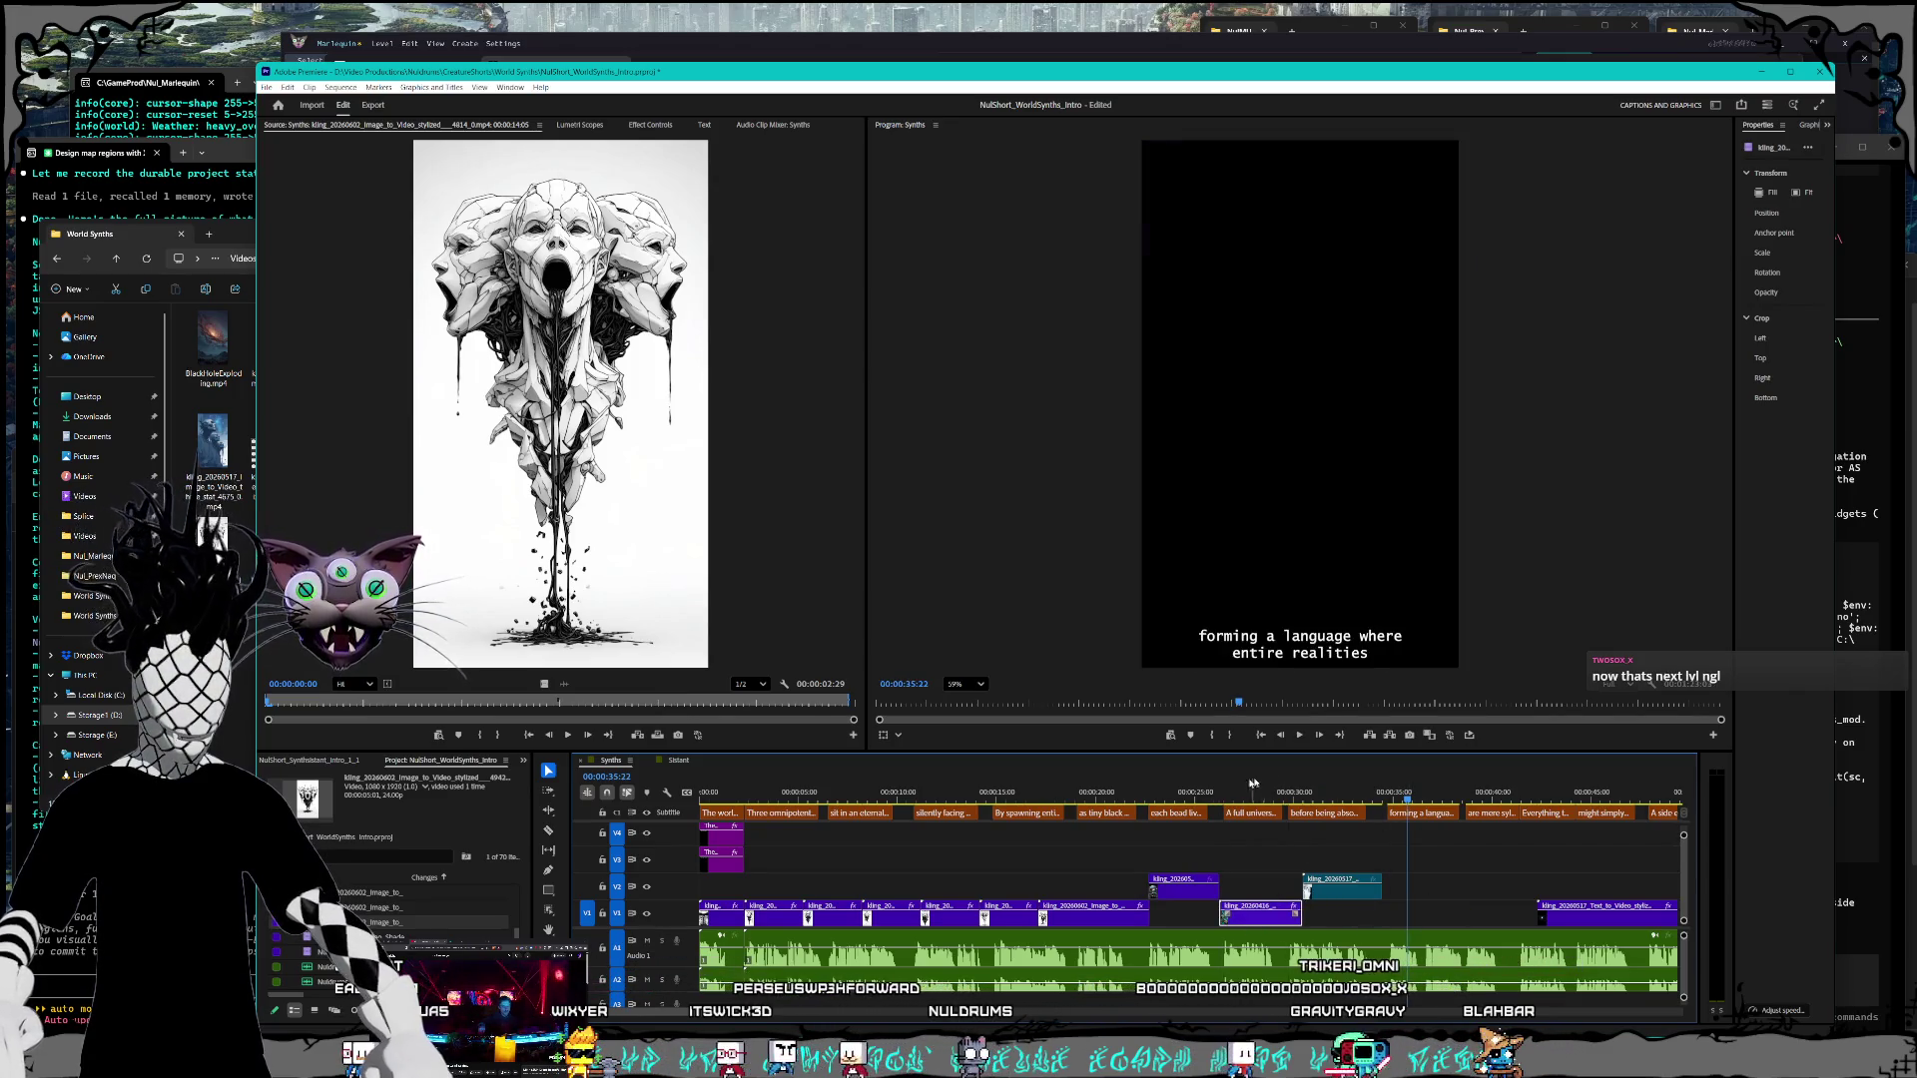
left_click(1348, 794)
Step: Scrub past the 'are mere syllables.' line to the space shot near 49 seconds
left_click(1333, 891)
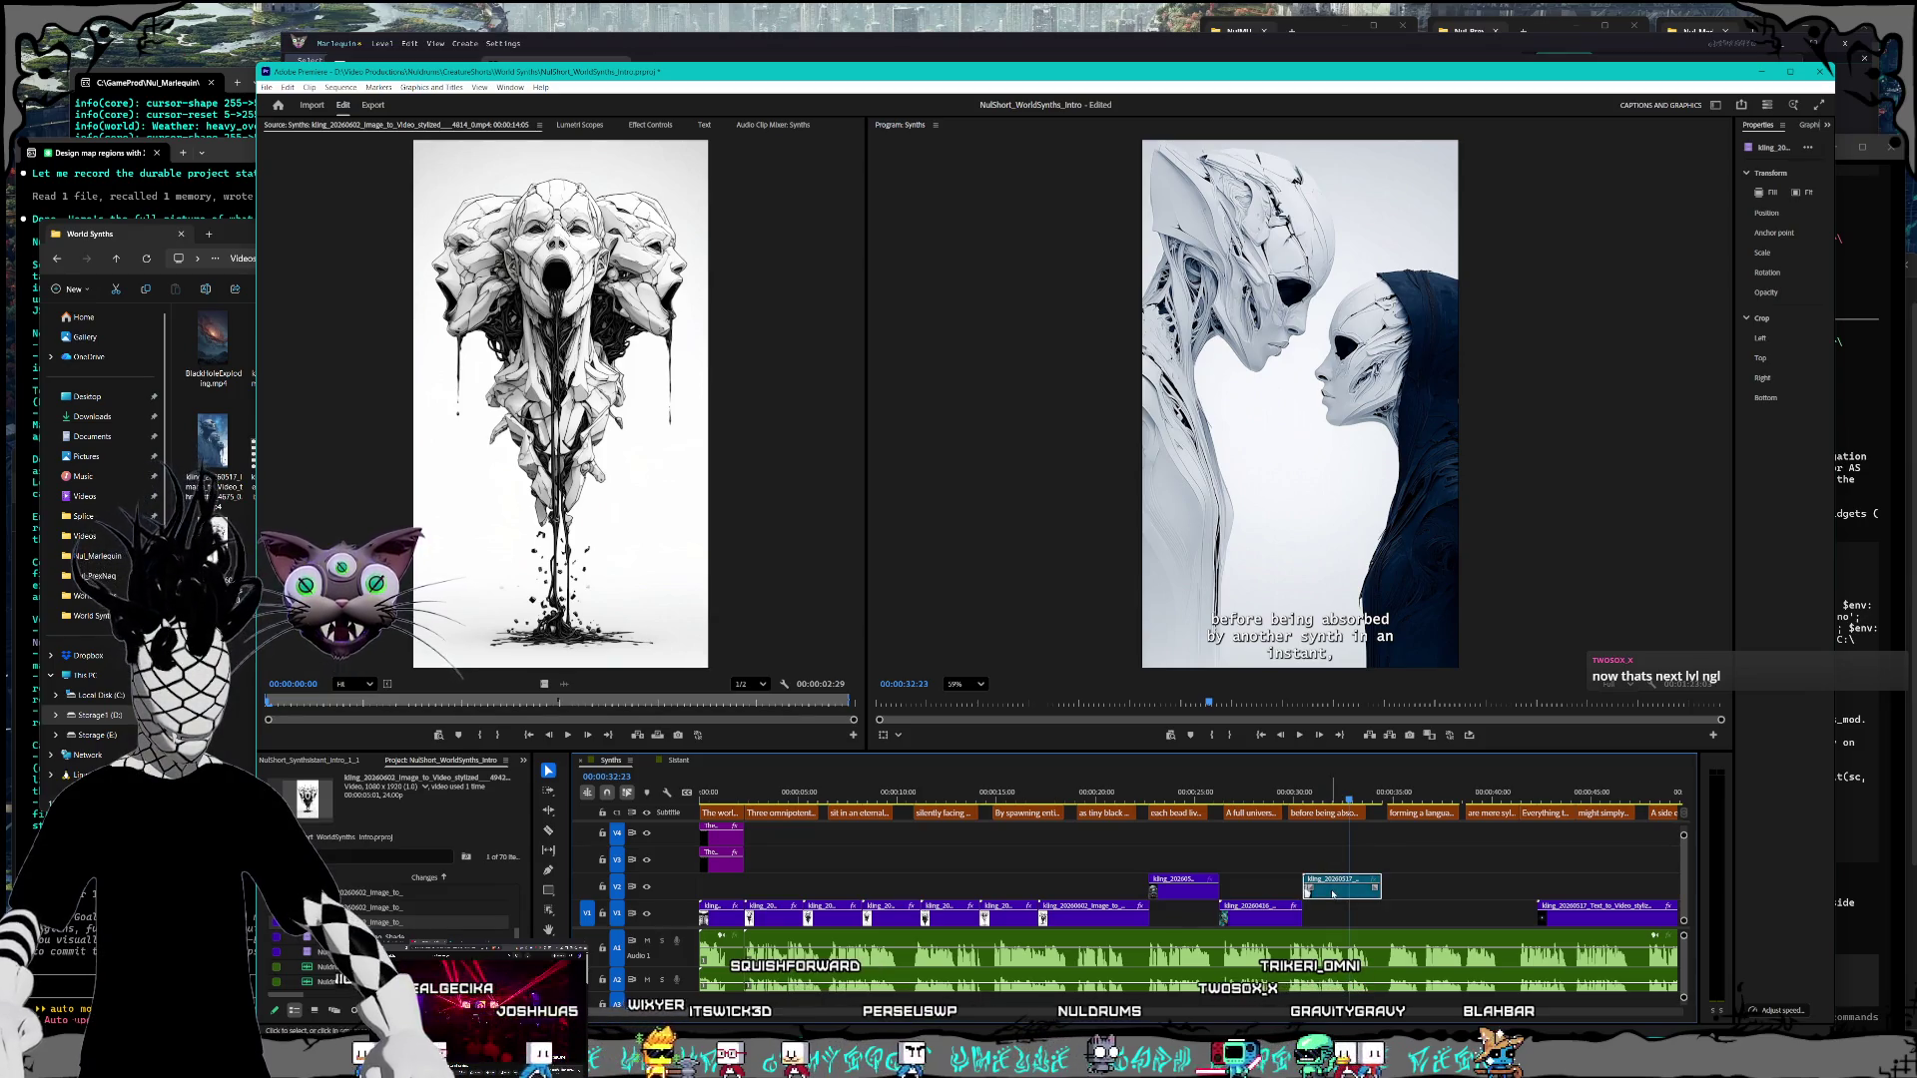
left_click_drag(1398, 794, 1490, 794)
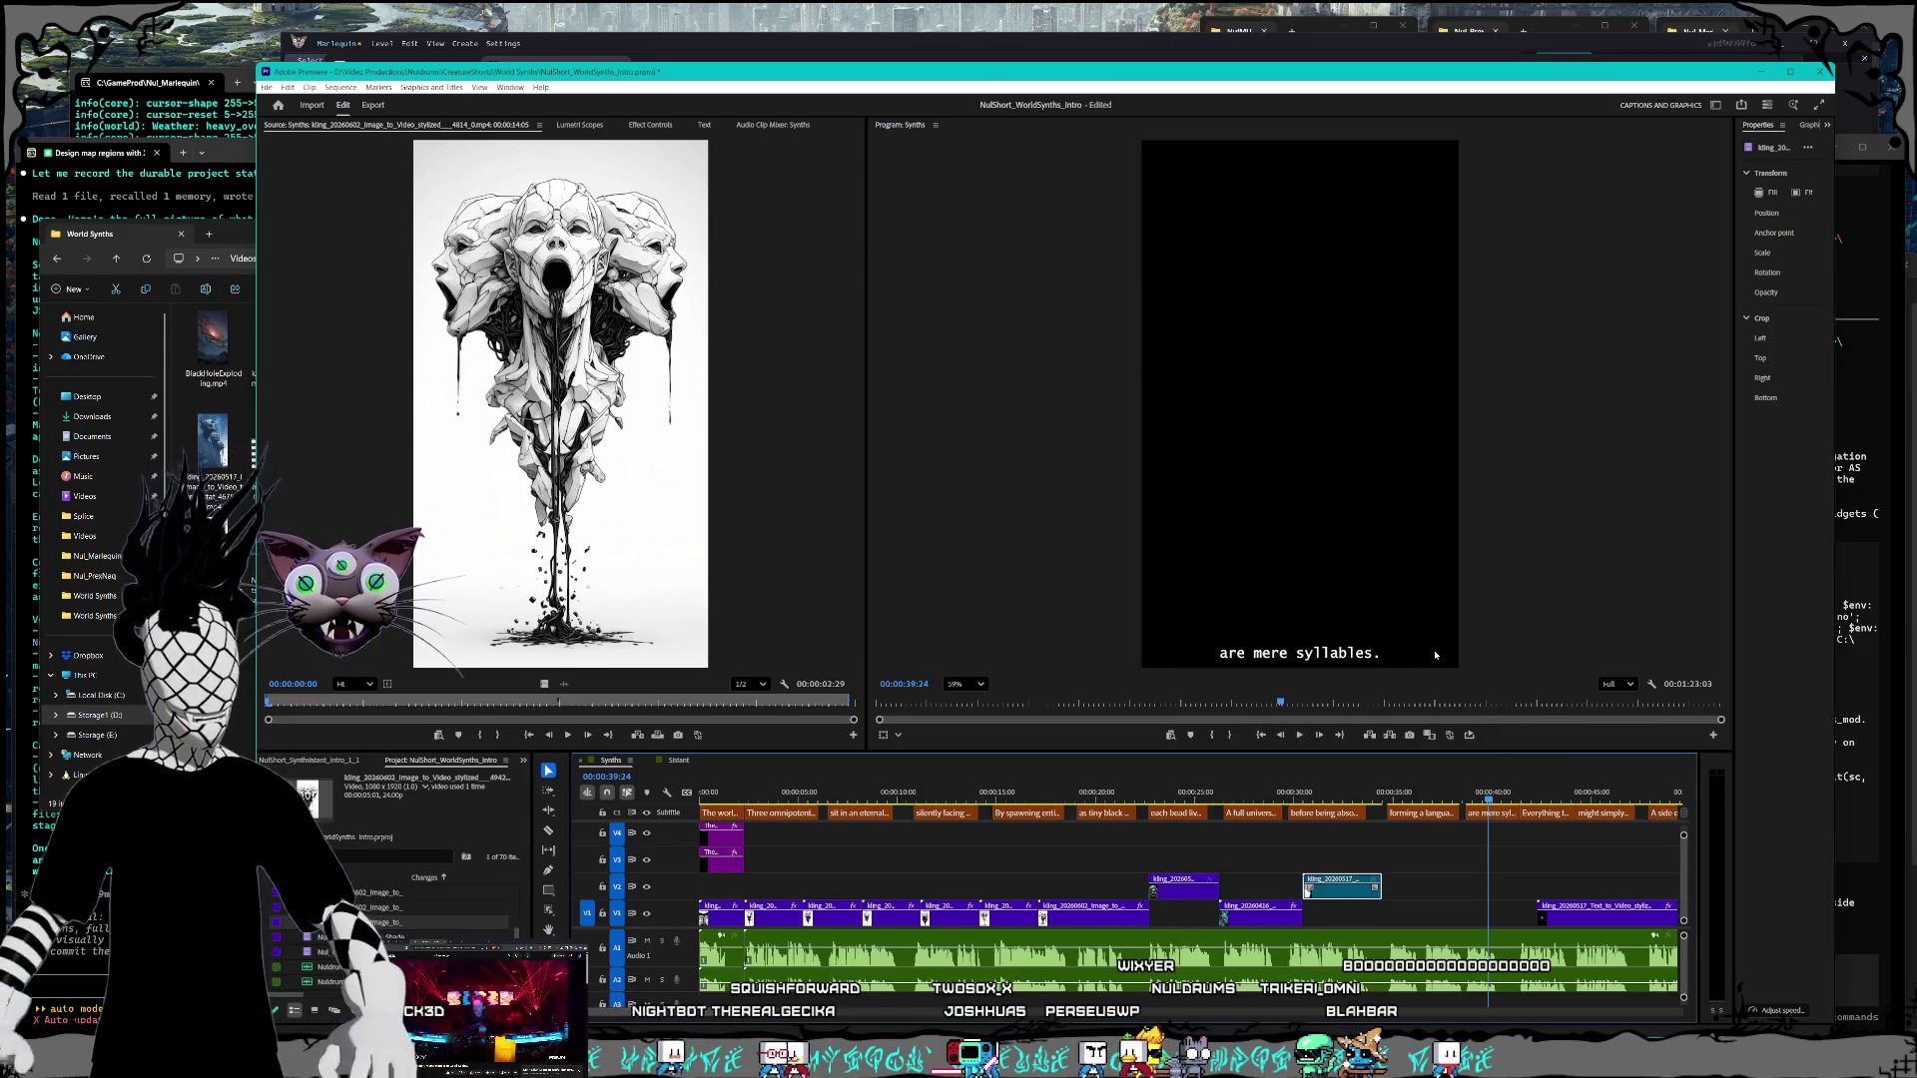
scroll(1455, 900, "down", 2)
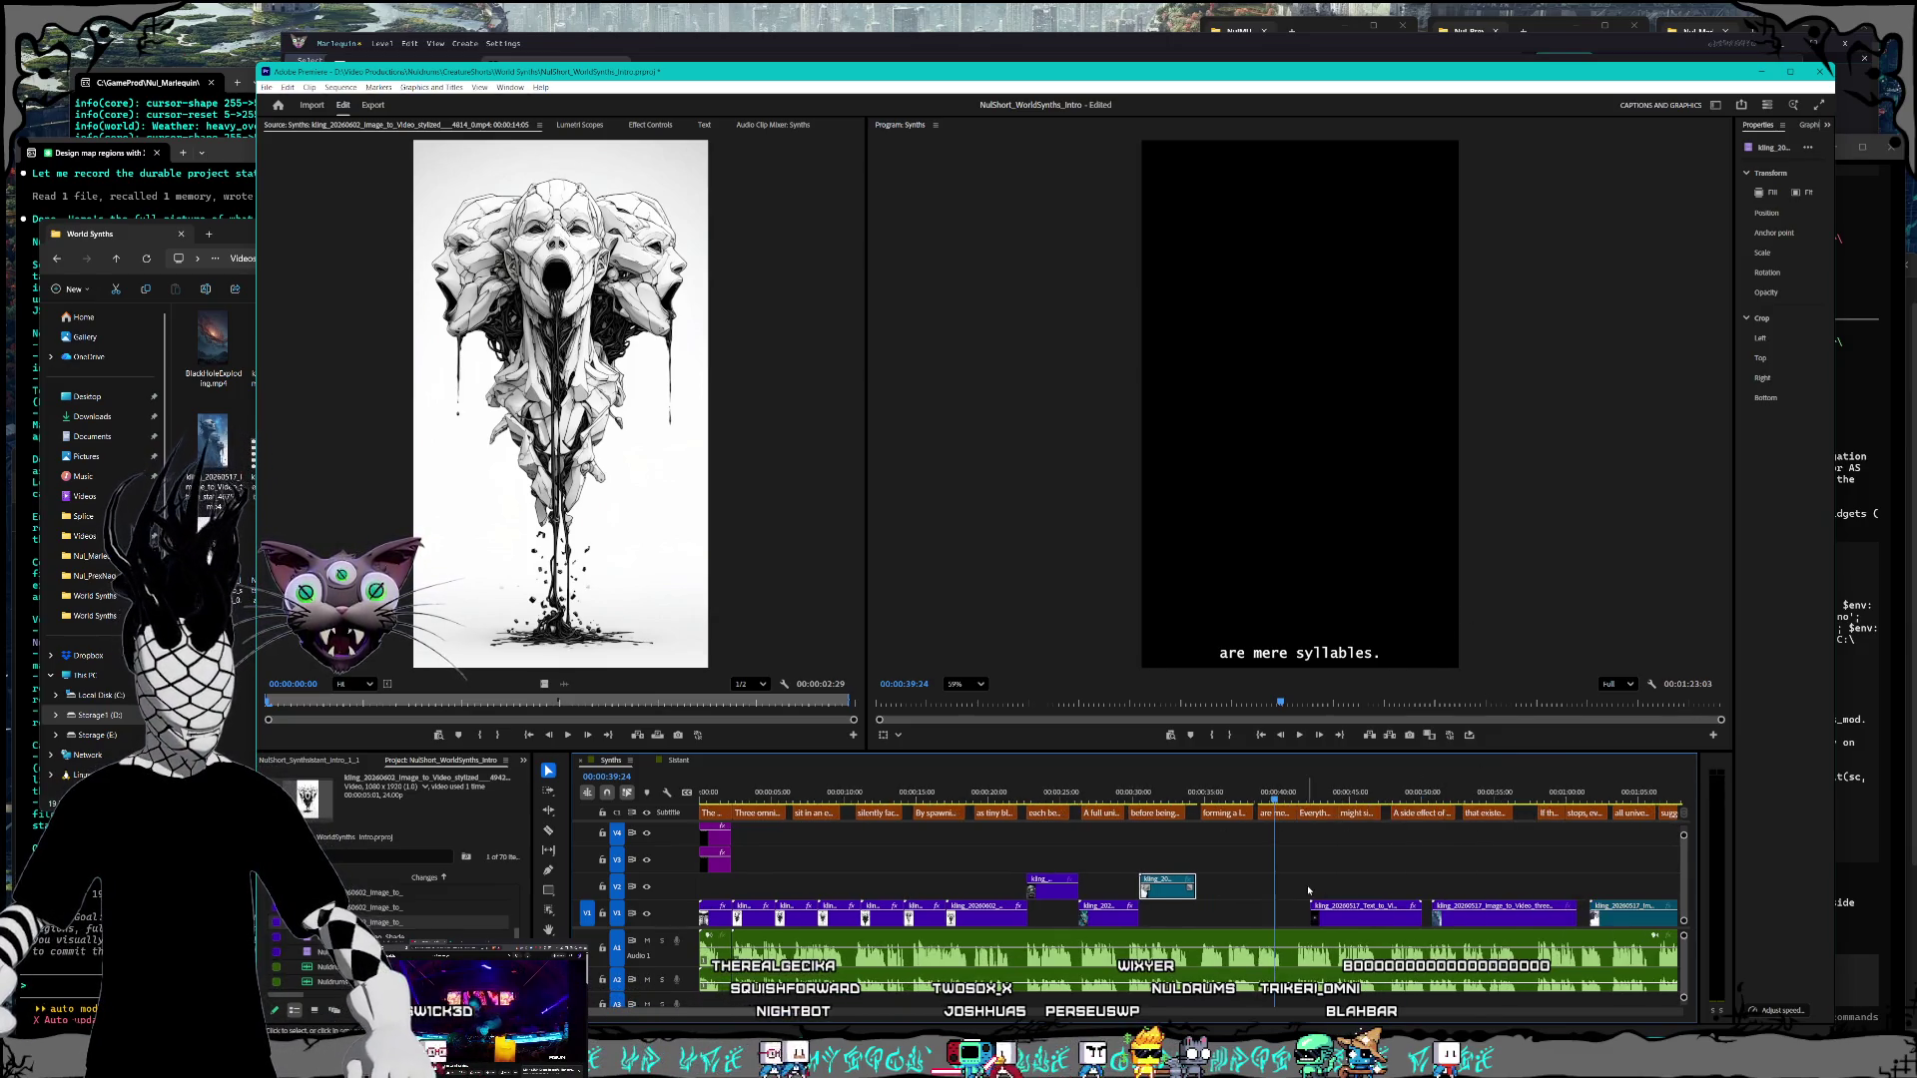
scroll(1309, 891, "down", 2)
left_click_drag(1230, 794, 1323, 795)
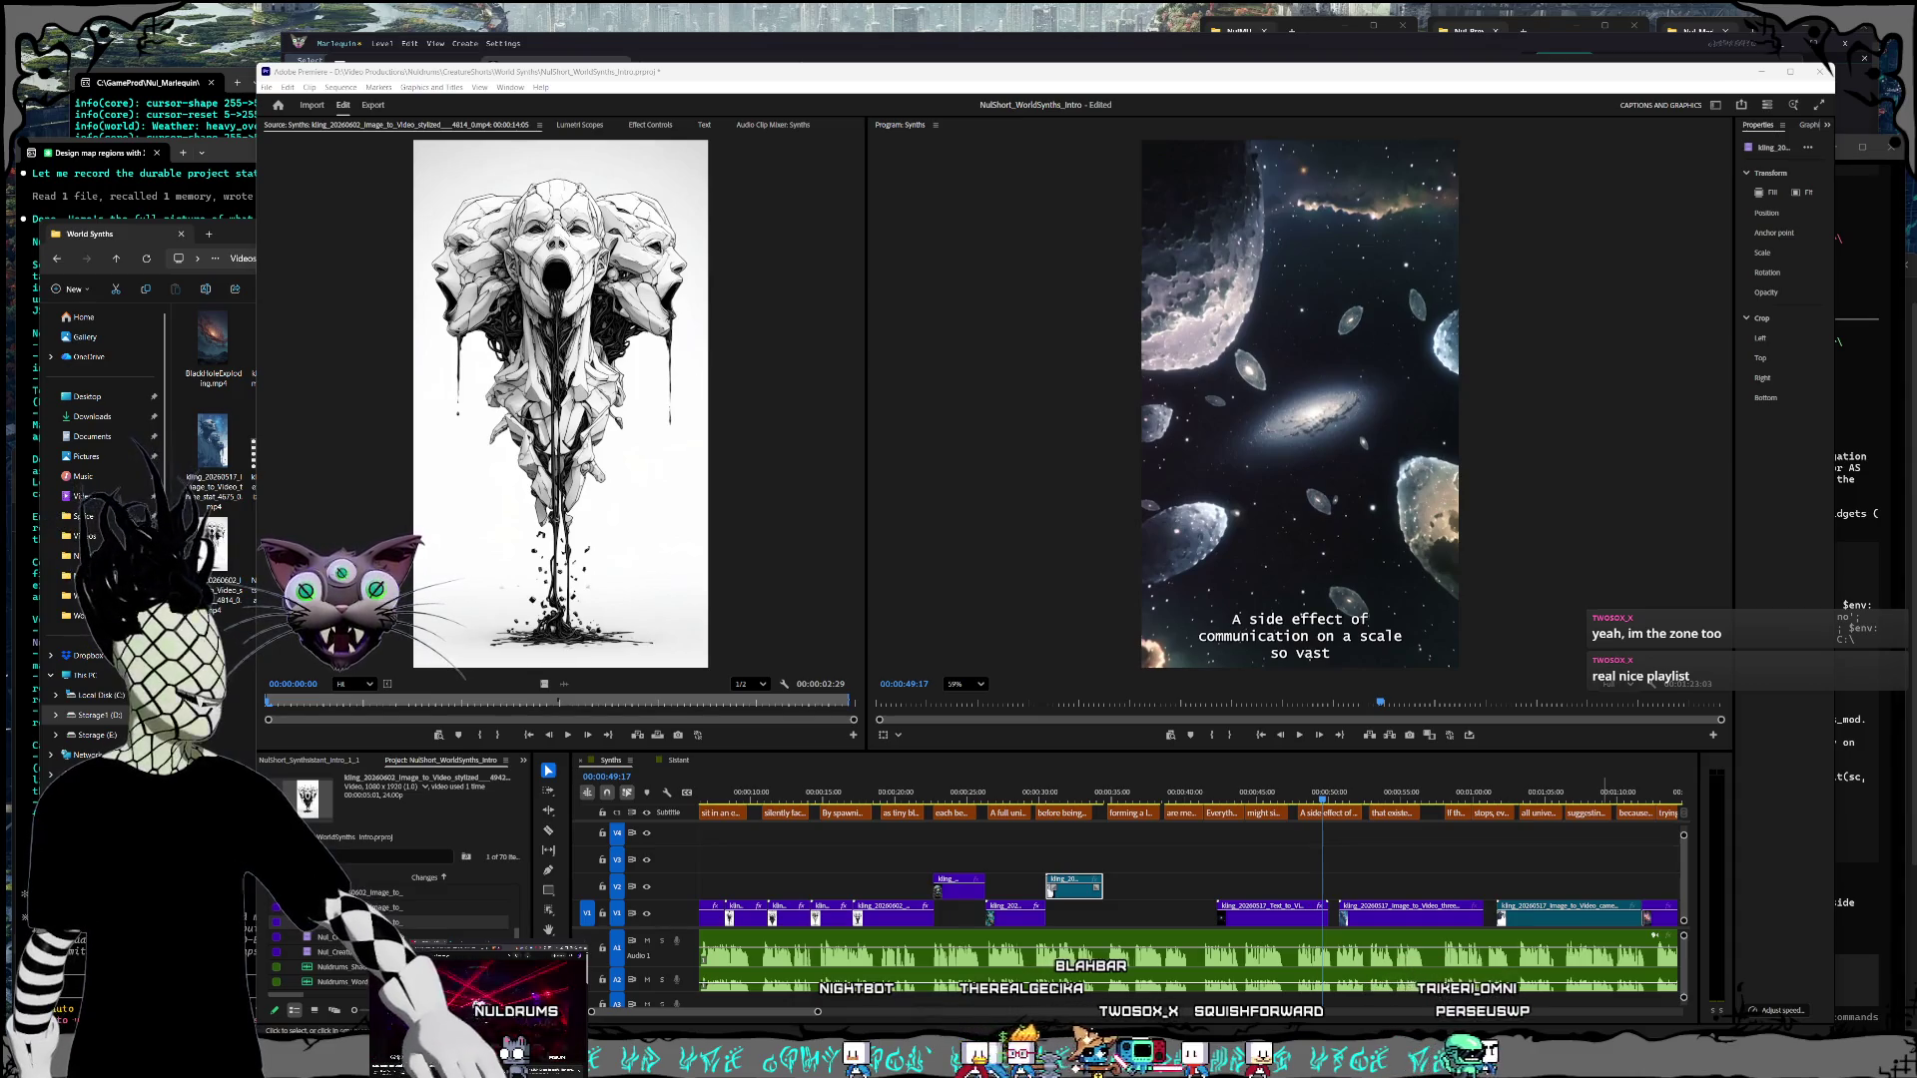
Step: Switch to the browser window playing the rSUN YouTube video with Alt+Tab
key("alt+Tab")
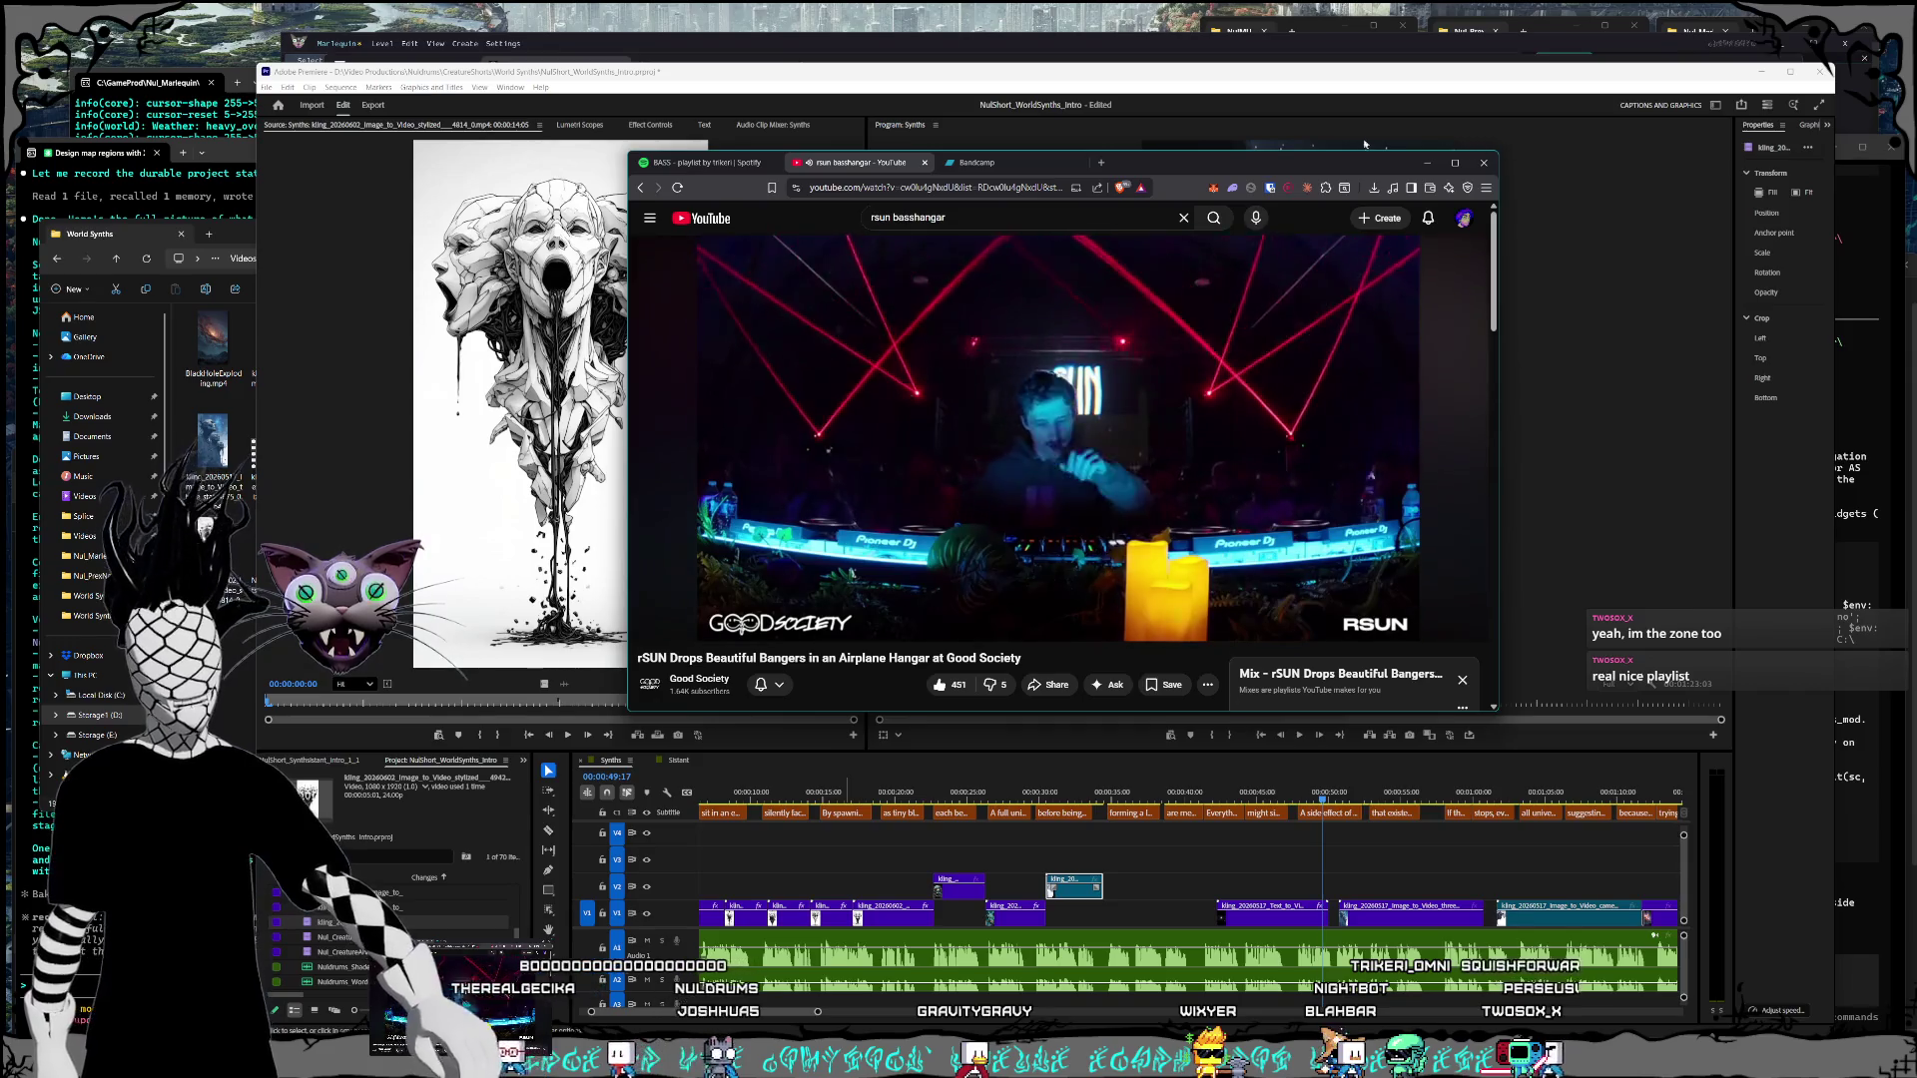
Step: Drag the YouTube browser window aside, off the Premiere editor
mouse_move(1230, 172)
left_mouse_down()
mouse_move(1371, 164)
mouse_move(1303, 239)
mouse_move(1093, 205)
mouse_move(1239, 133)
mouse_move(1218, 204)
mouse_move(1196, 199)
mouse_move(1245, 206)
mouse_move(1293, 143)
mouse_move(1372, 306)
mouse_move(461, 524)
mouse_move(0, 560)
left_mouse_up()
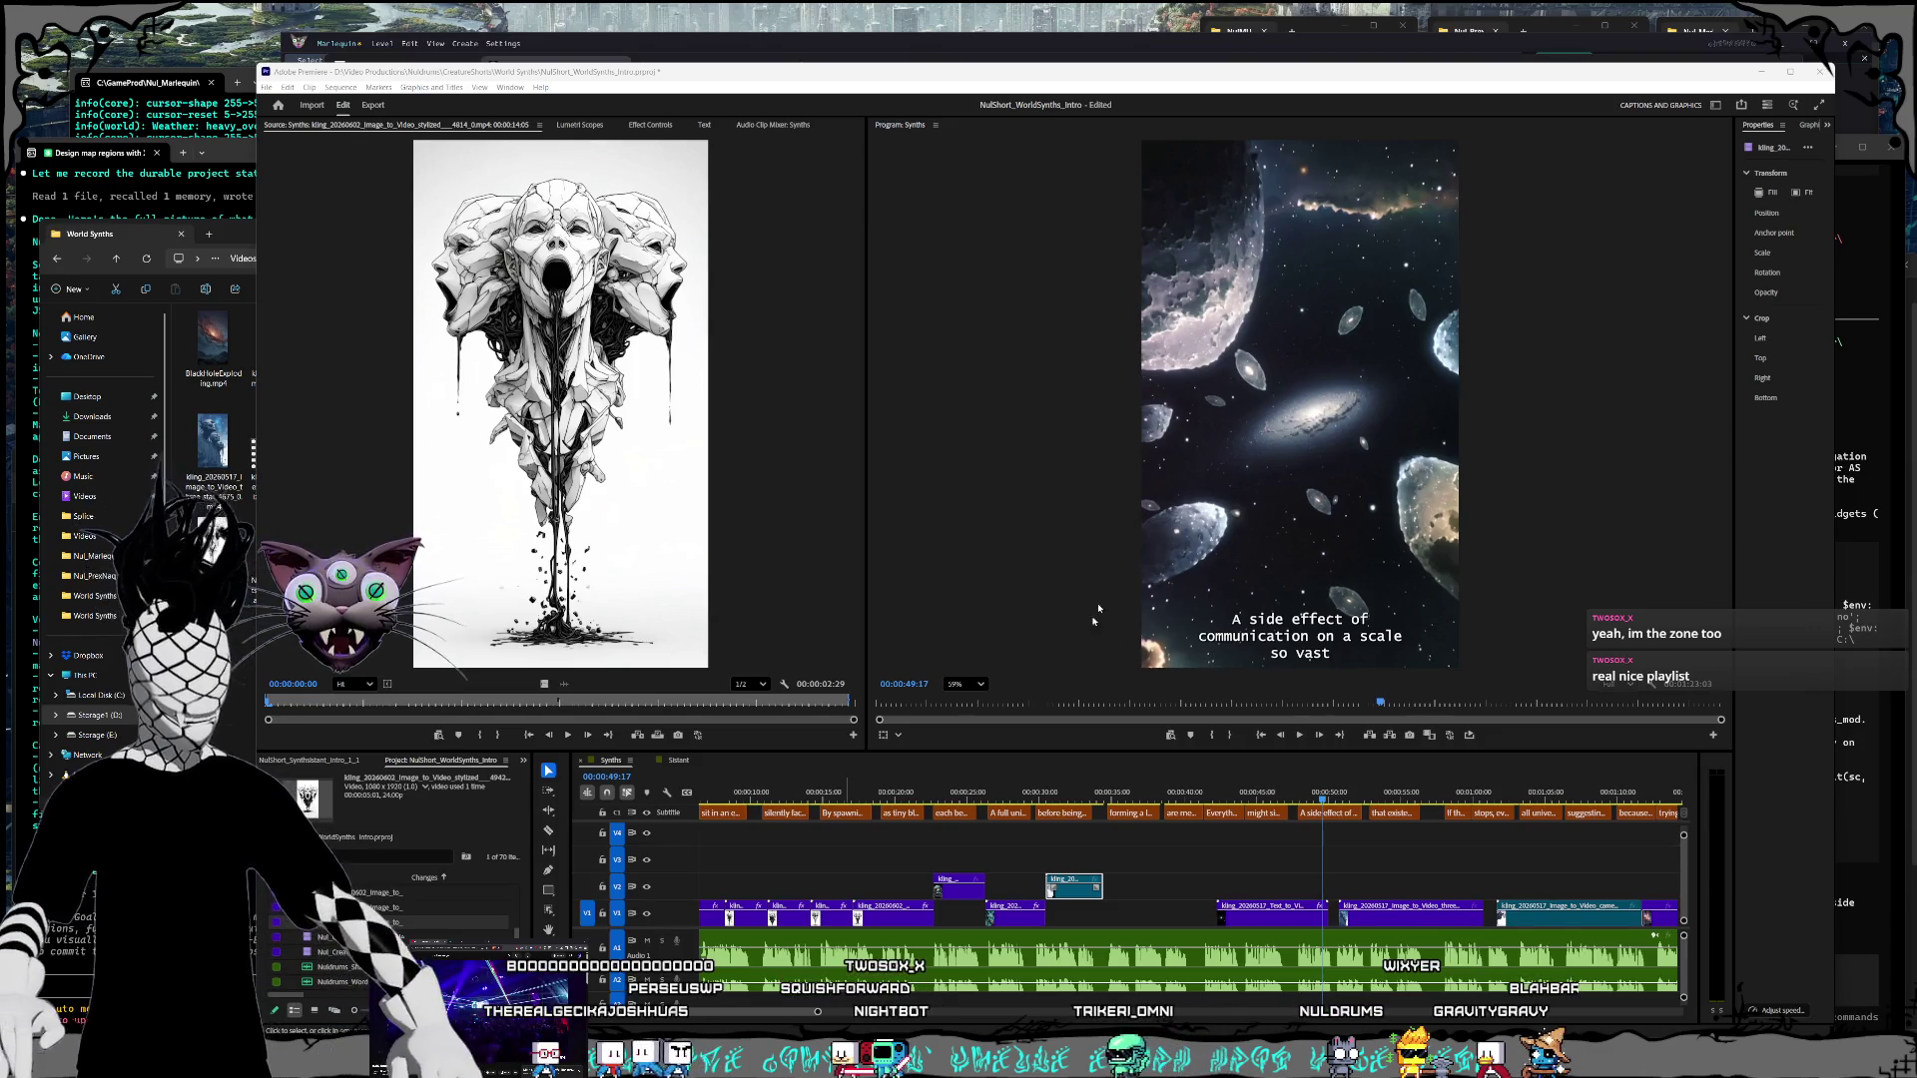
mouse_move(1330, 797)
left_mouse_down()
mouse_move(1065, 802)
mouse_move(1287, 802)
left_mouse_up()
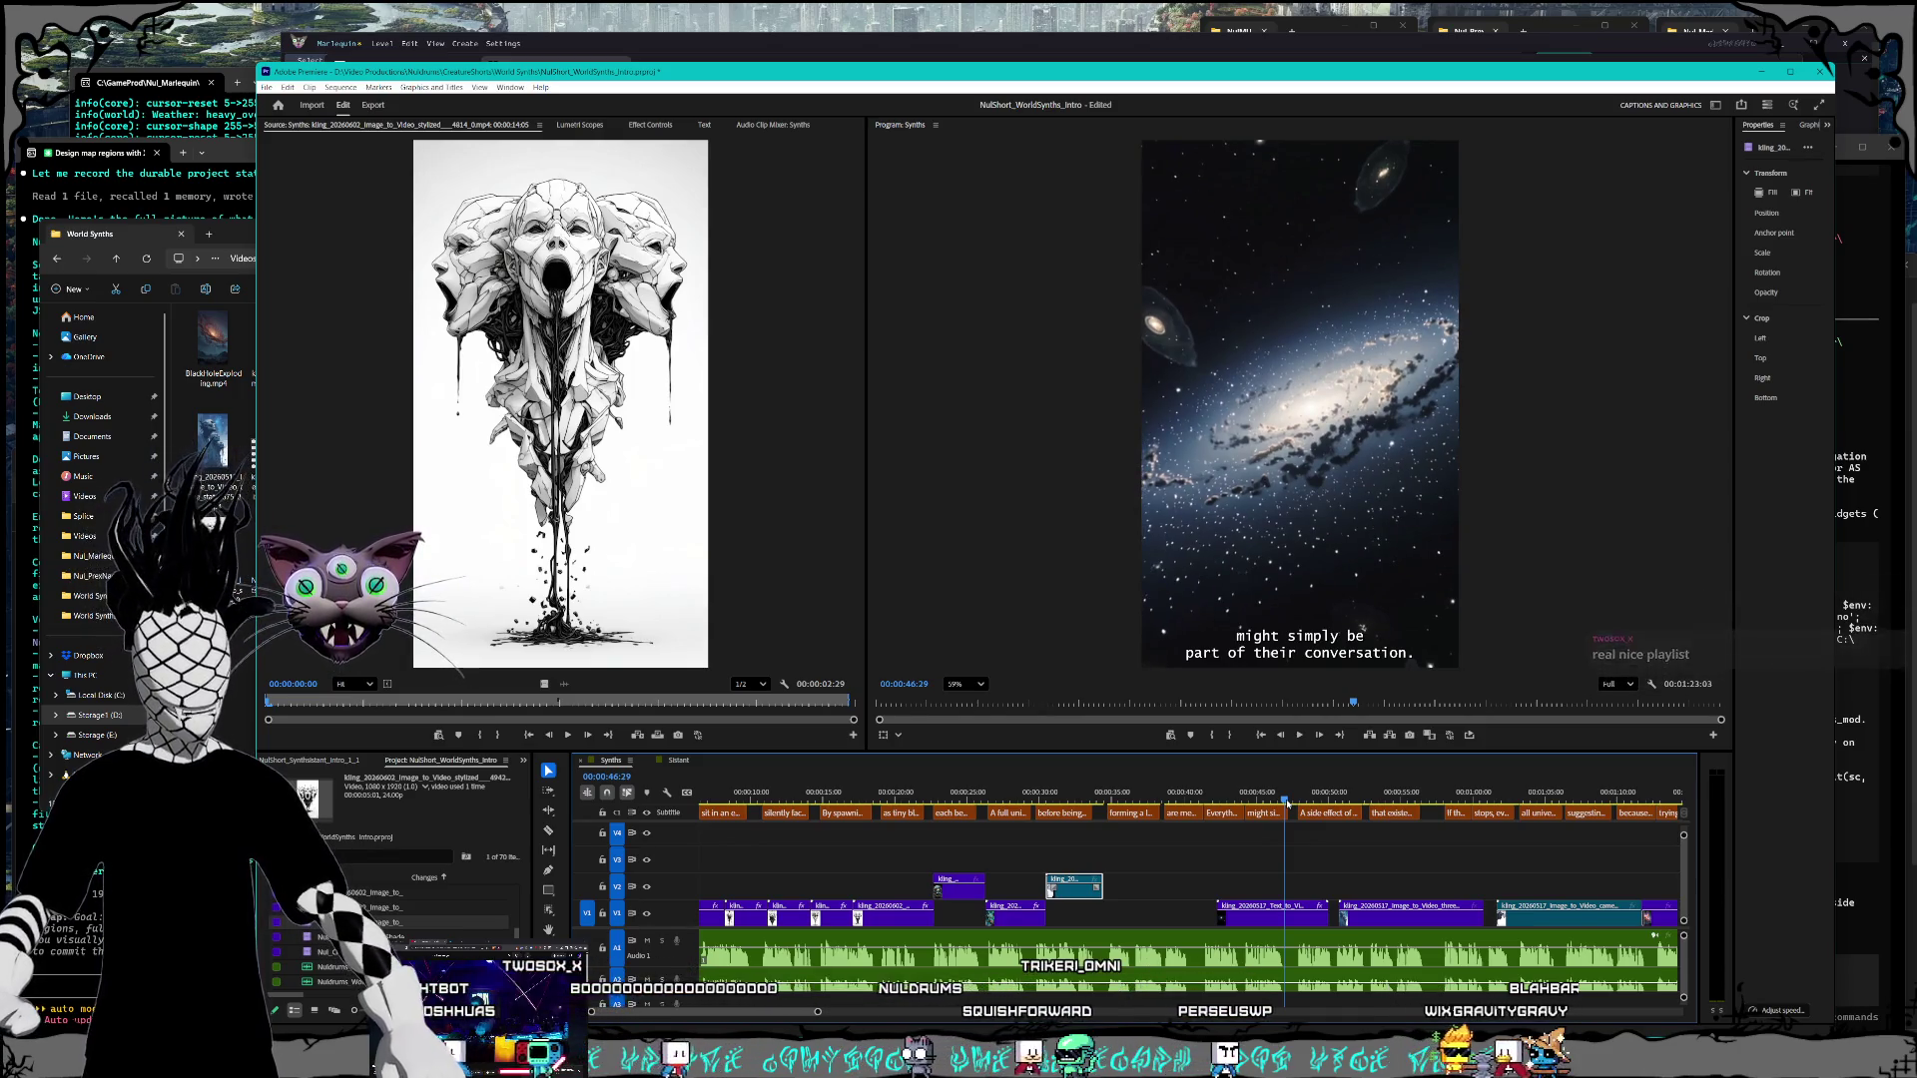
mouse_move(1287, 801)
left_mouse_down()
mouse_move(924, 787)
mouse_move(1052, 775)
left_mouse_up()
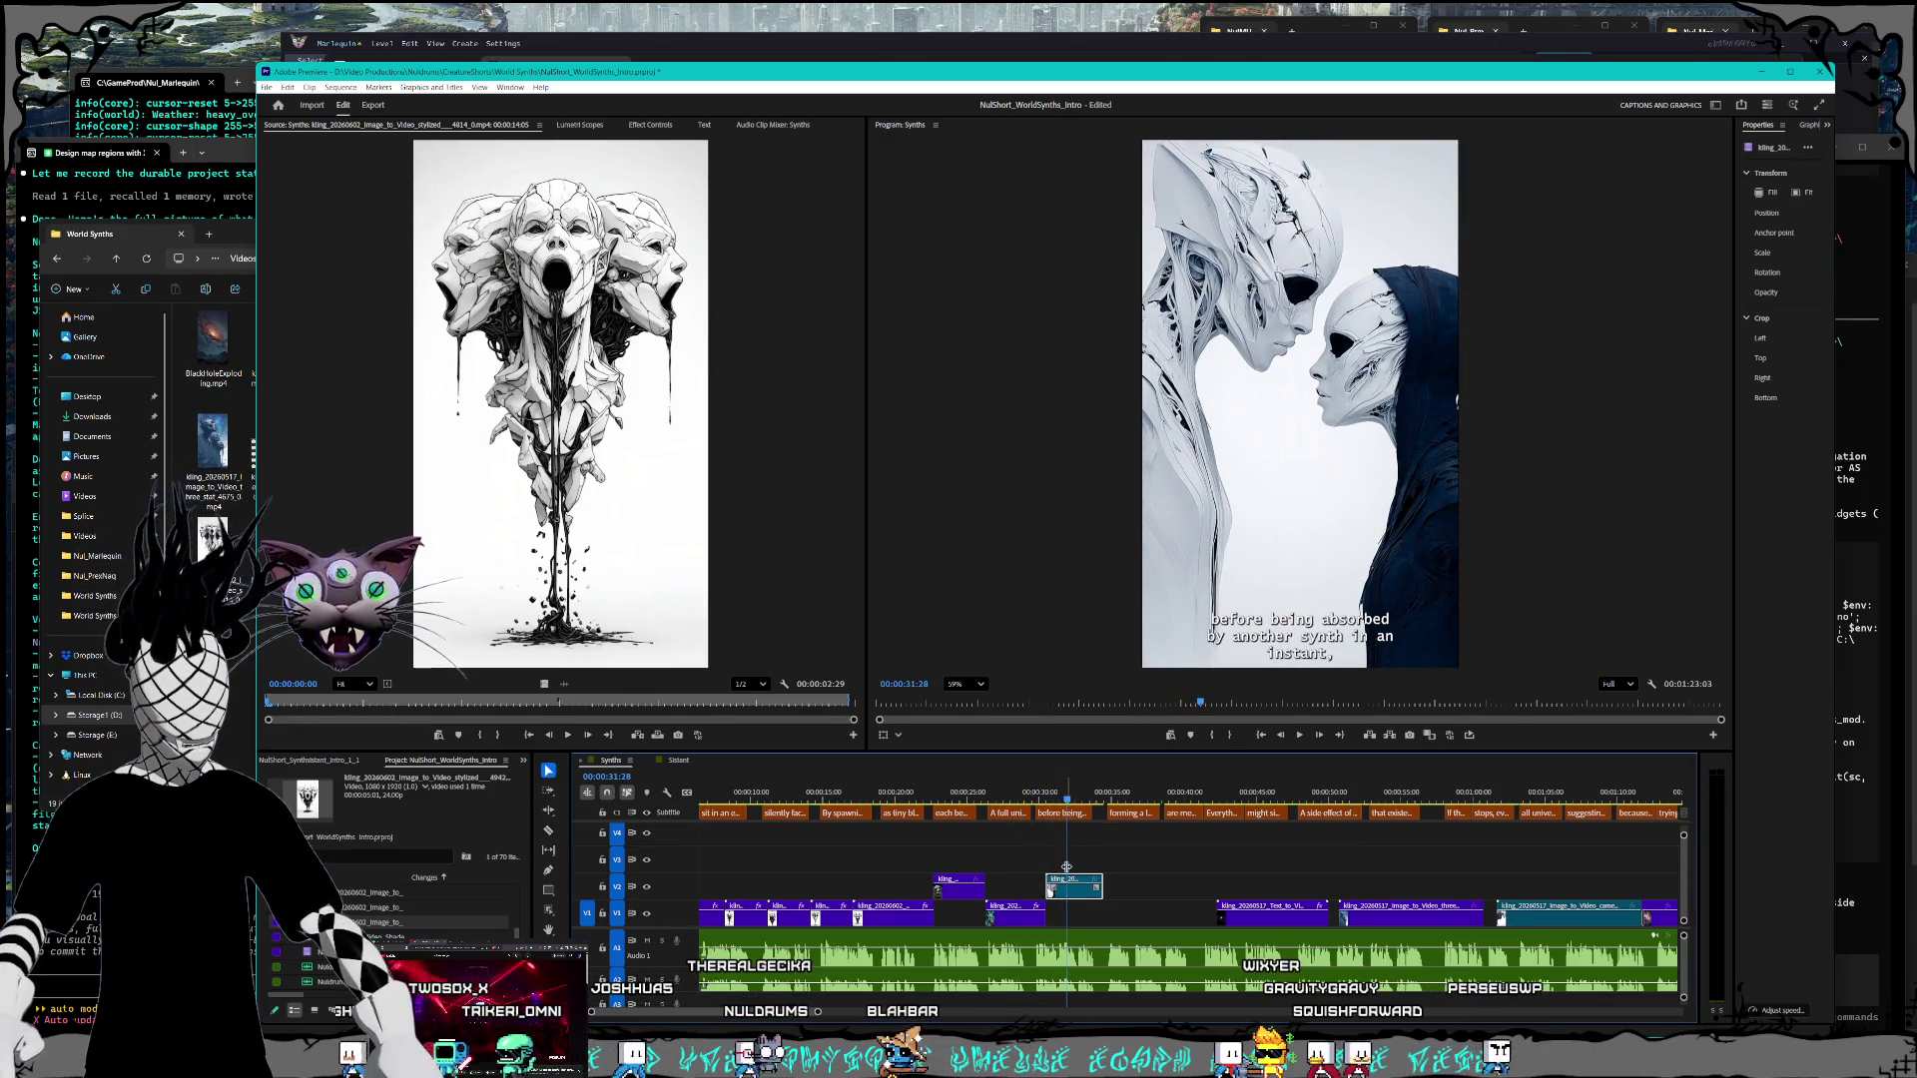
Step: Push the V2 overlay clip later and play on from the galaxy shot
left_click_drag(1081, 894, 1207, 896)
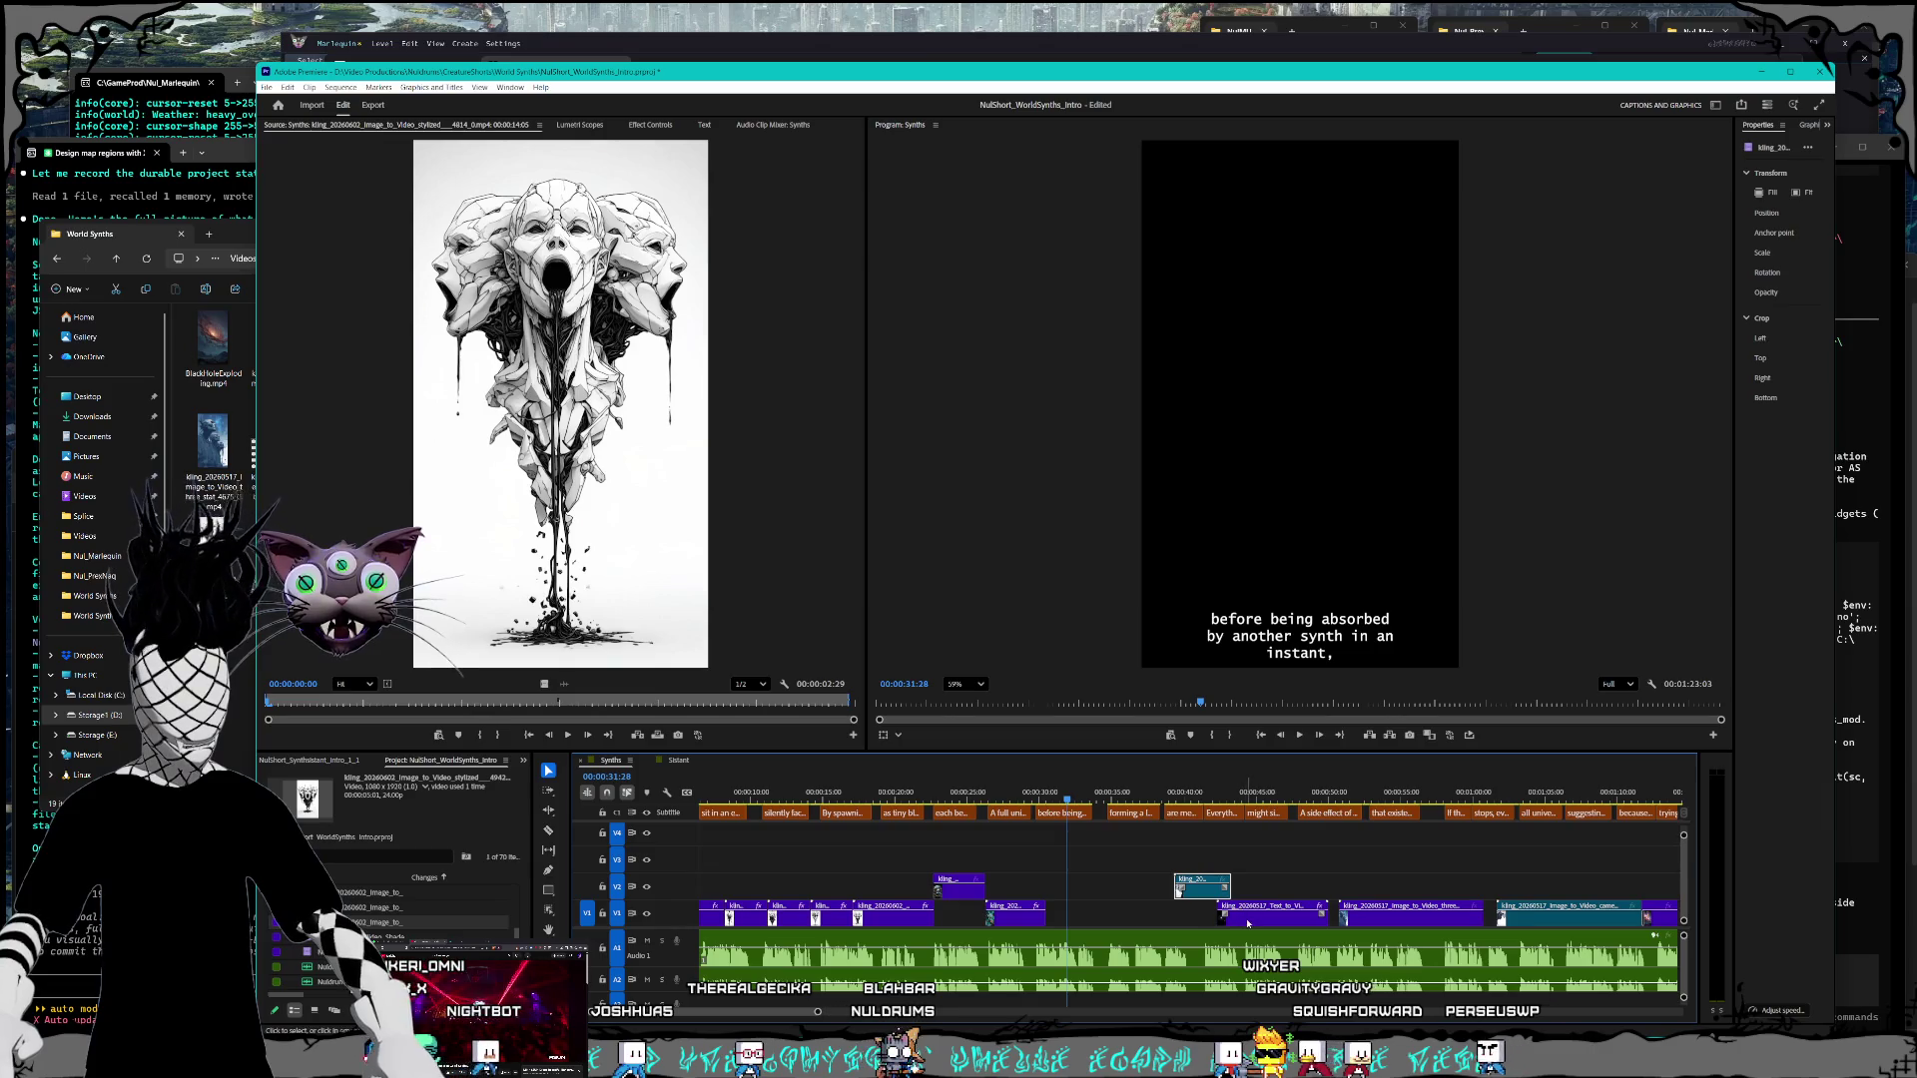
left_click(1265, 794)
key("space")
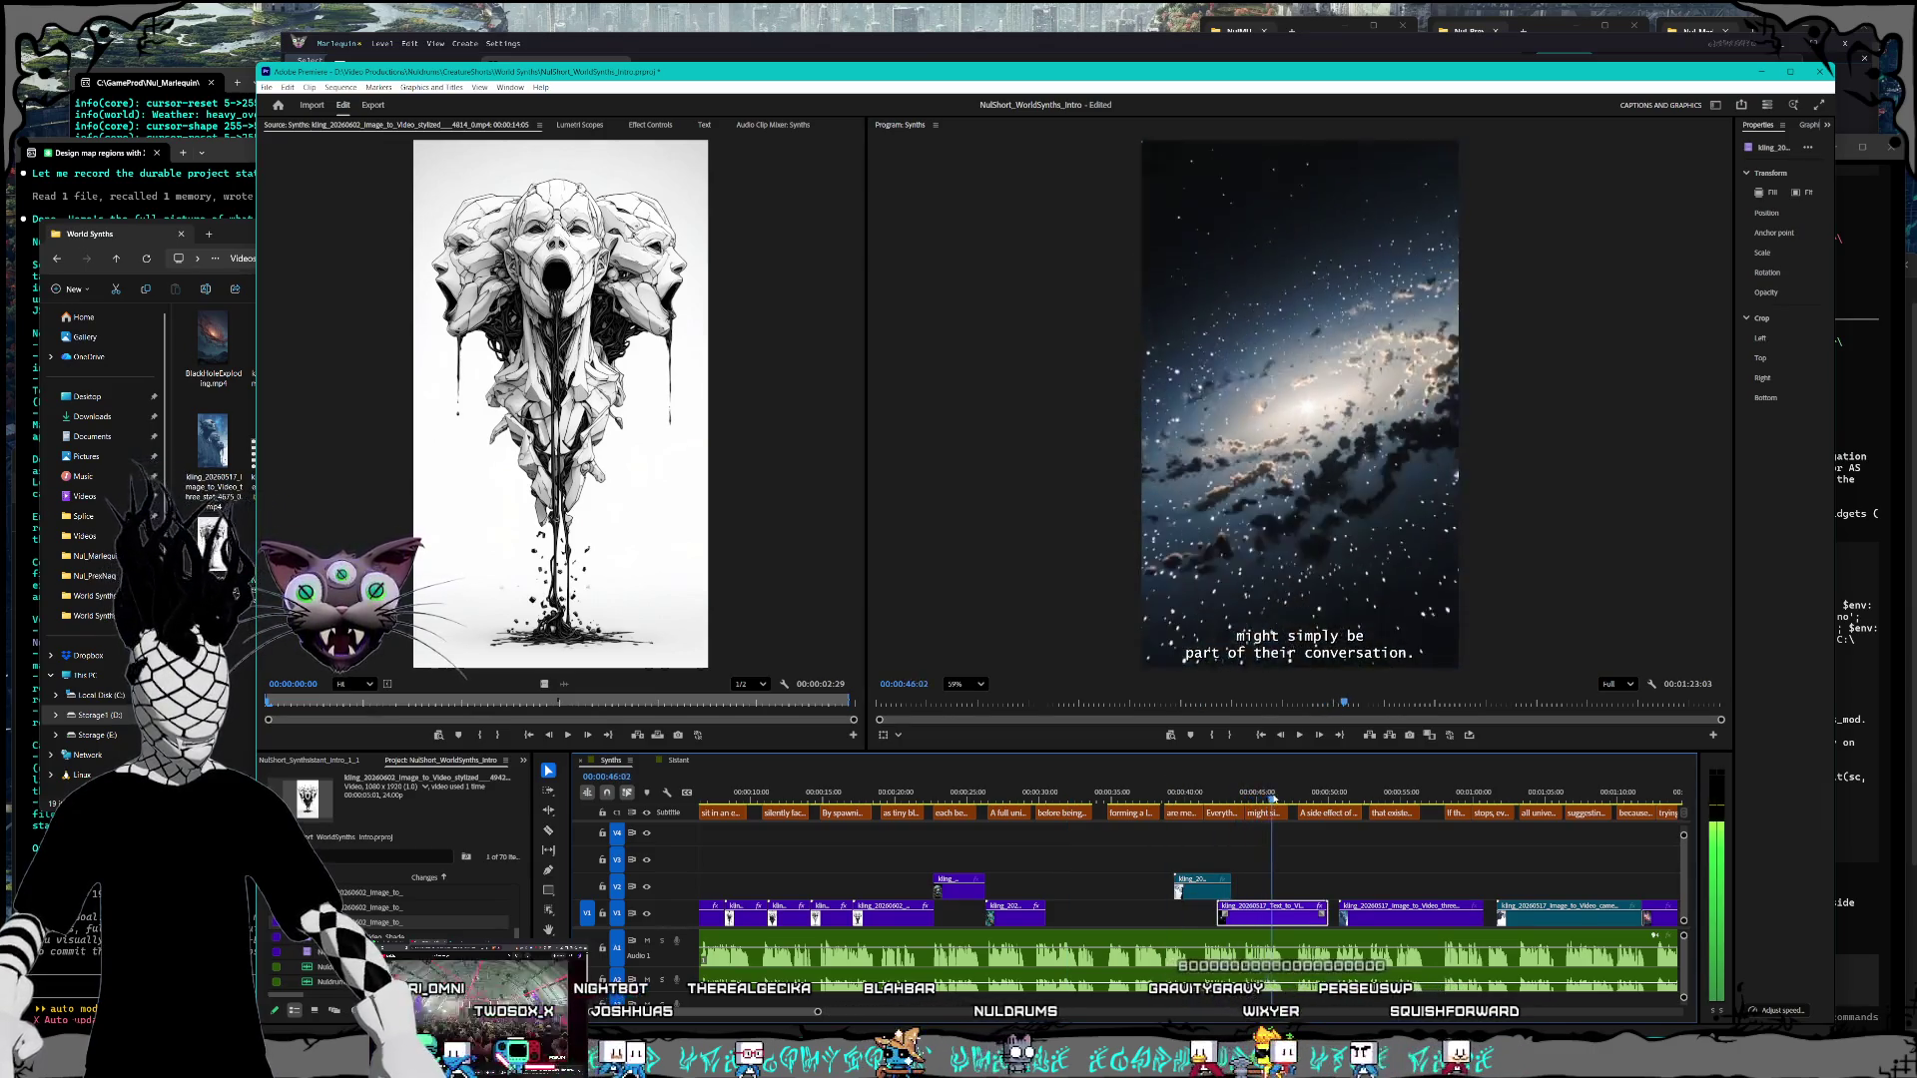
left_click_drag(1279, 796, 1428, 795)
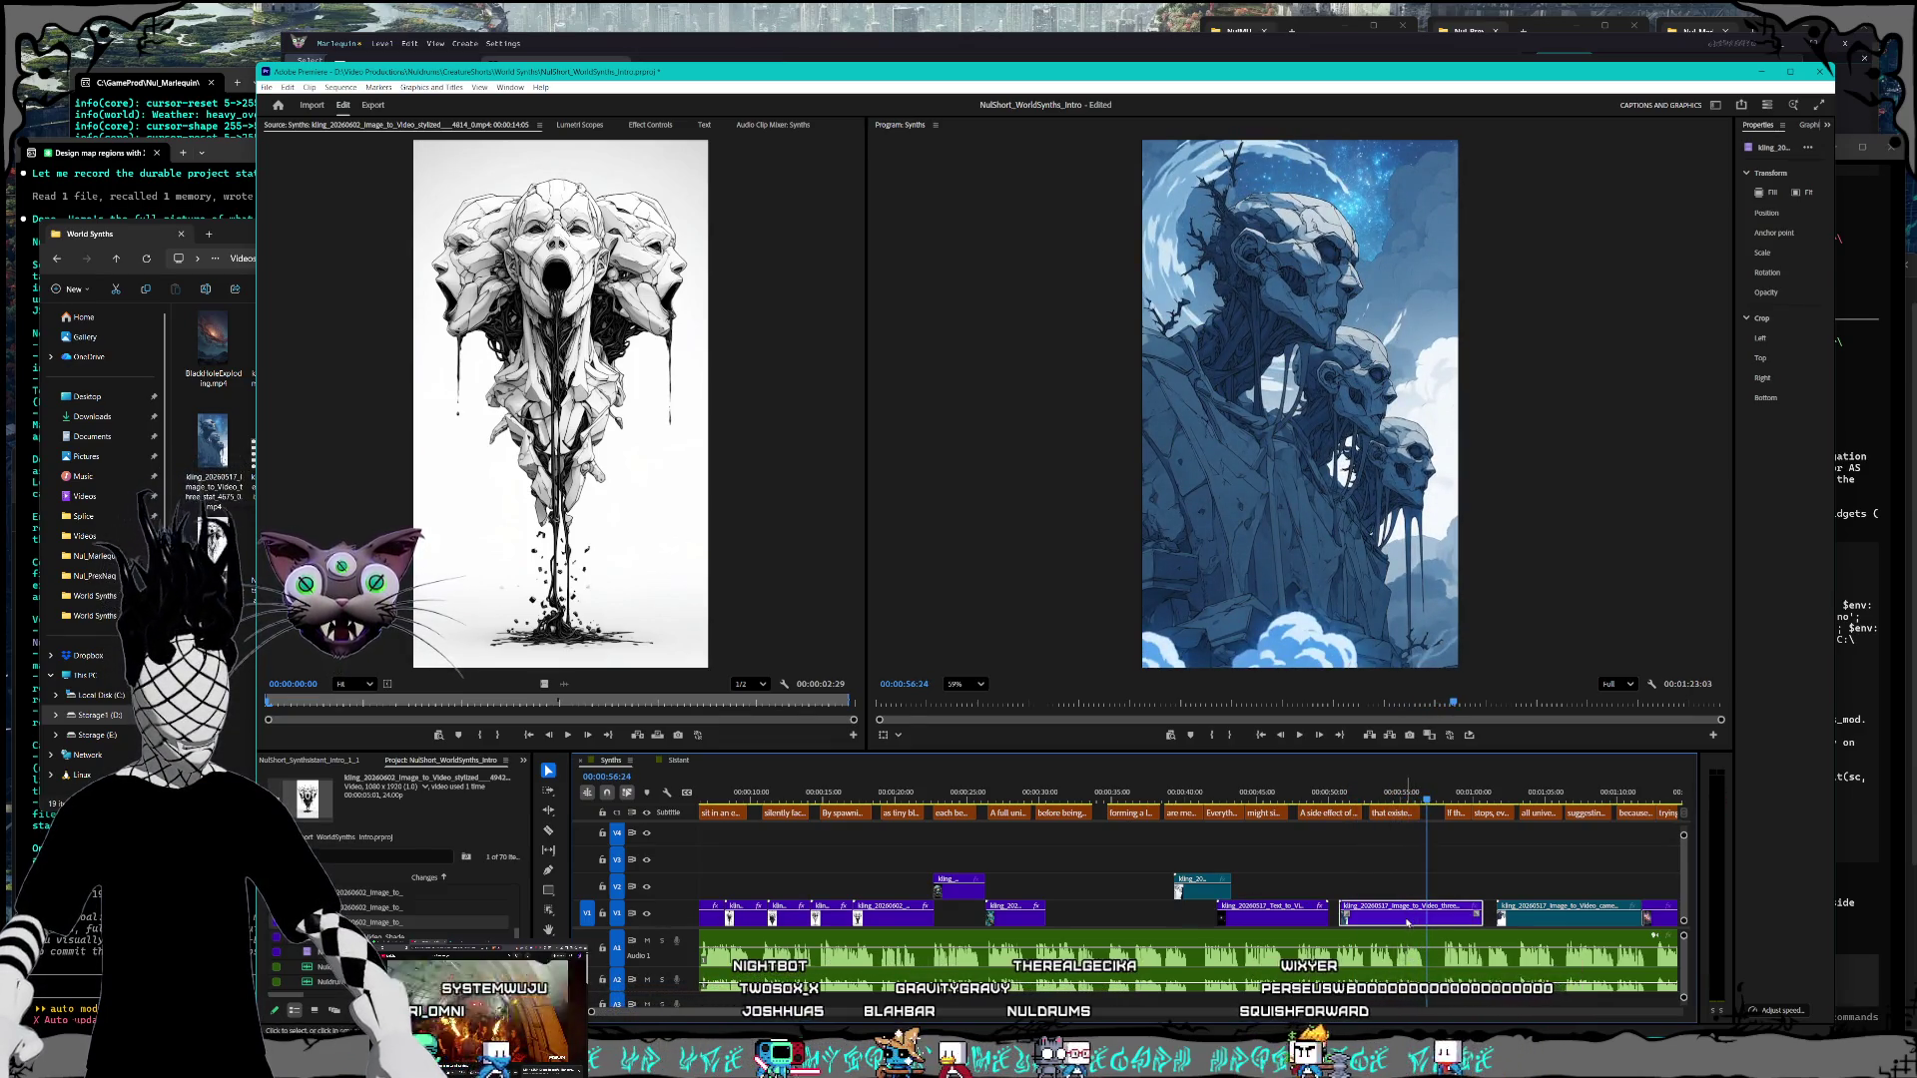
Step: Lift the alien-figures clip onto V3 near 00:00:41 and reposition the star clip on V1
left_click_drag(1407, 920, 1226, 869)
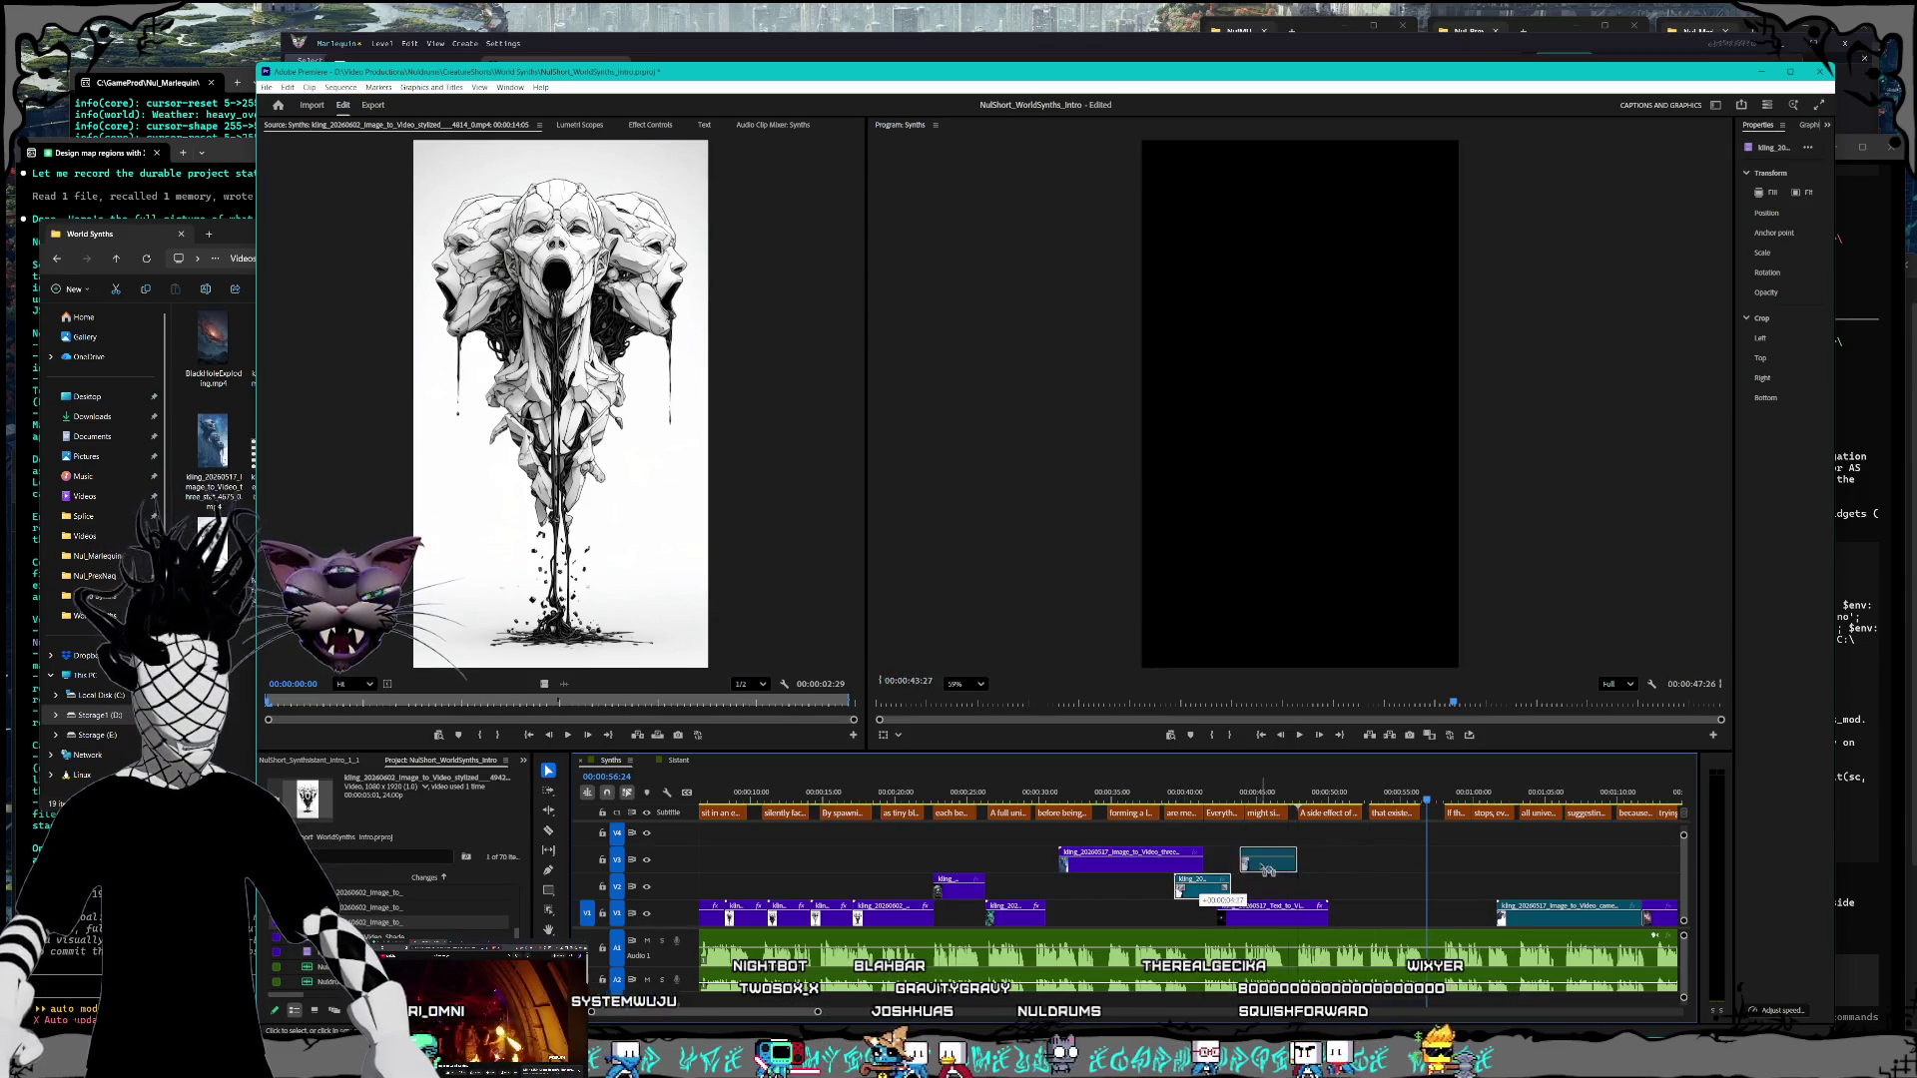
left_click(1297, 795)
left_click_drag(1314, 795, 1313, 796)
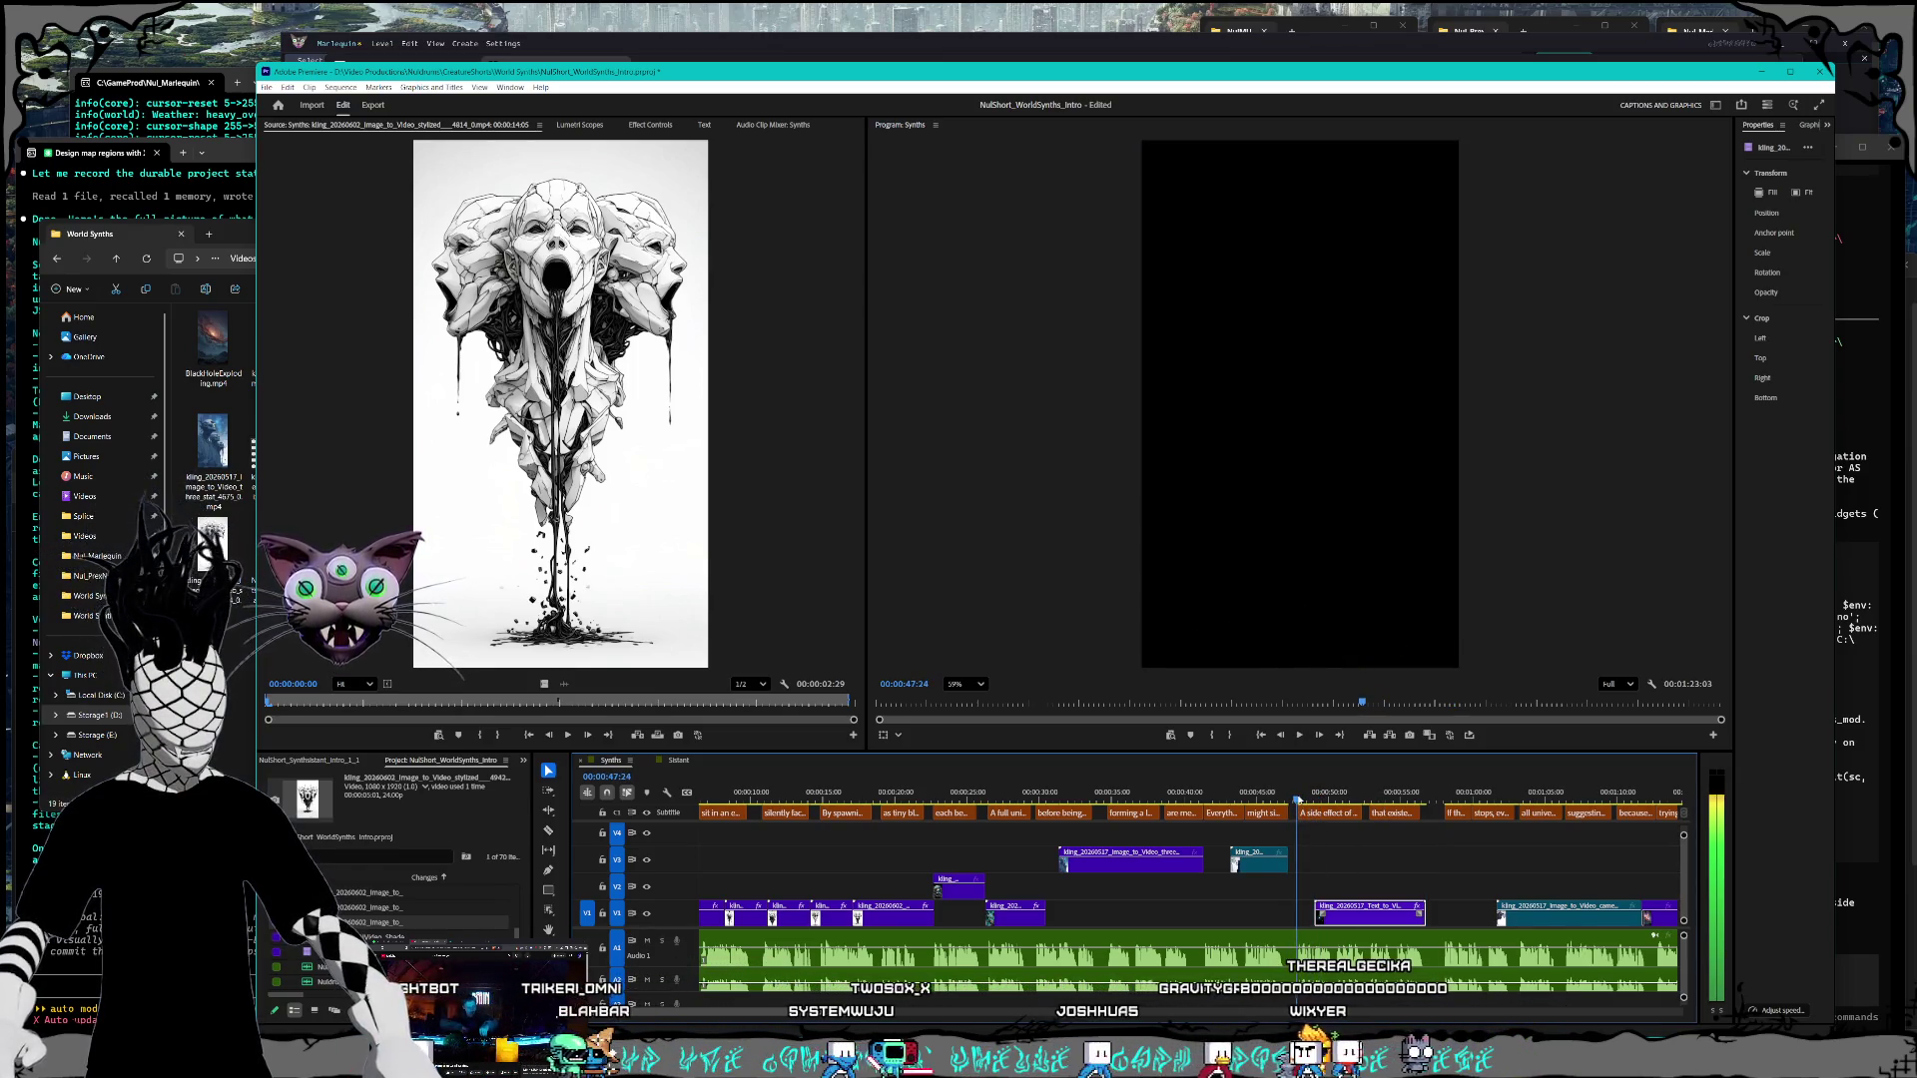
left_click_drag(1338, 921, 1338, 921)
right_click(1333, 912)
Step: Lengthen the star clip with a new speed and snap it to the 'A side effect of communication' caption
left_click(1425, 684)
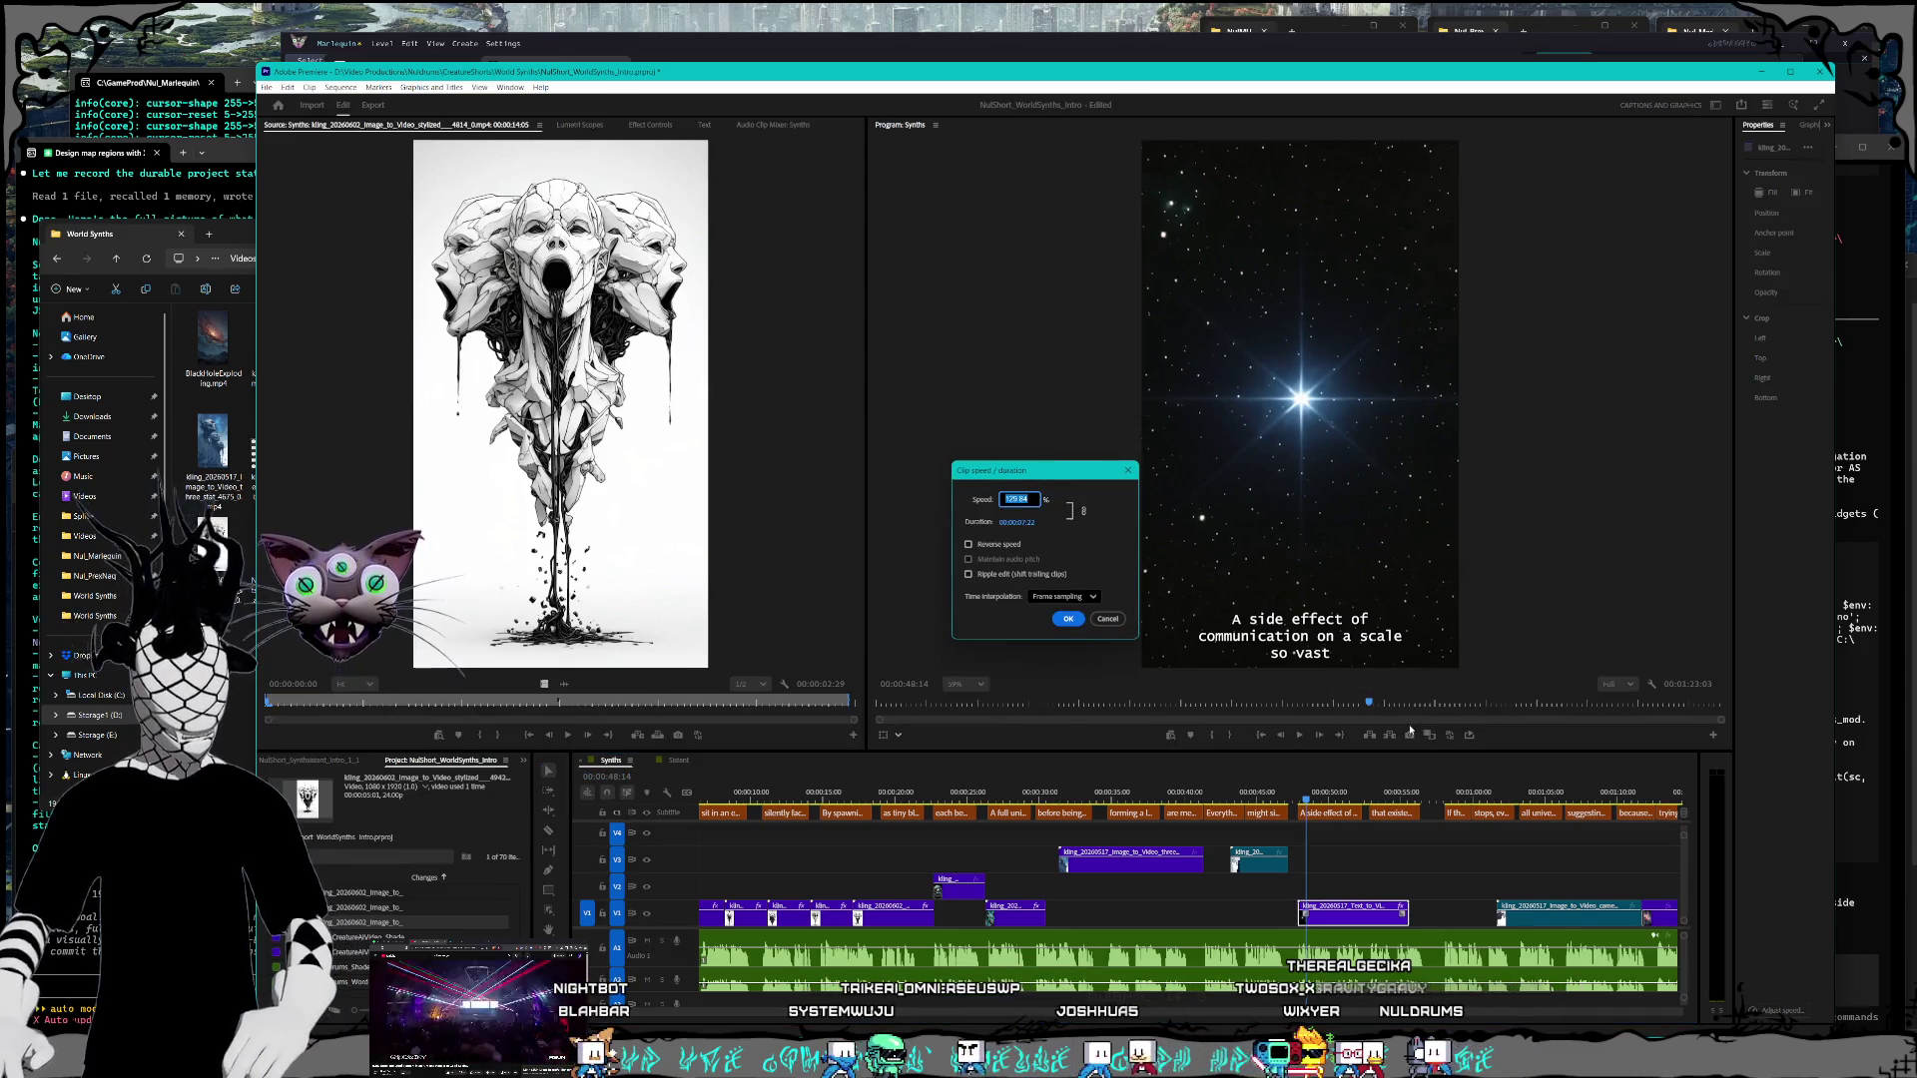
key("Return")
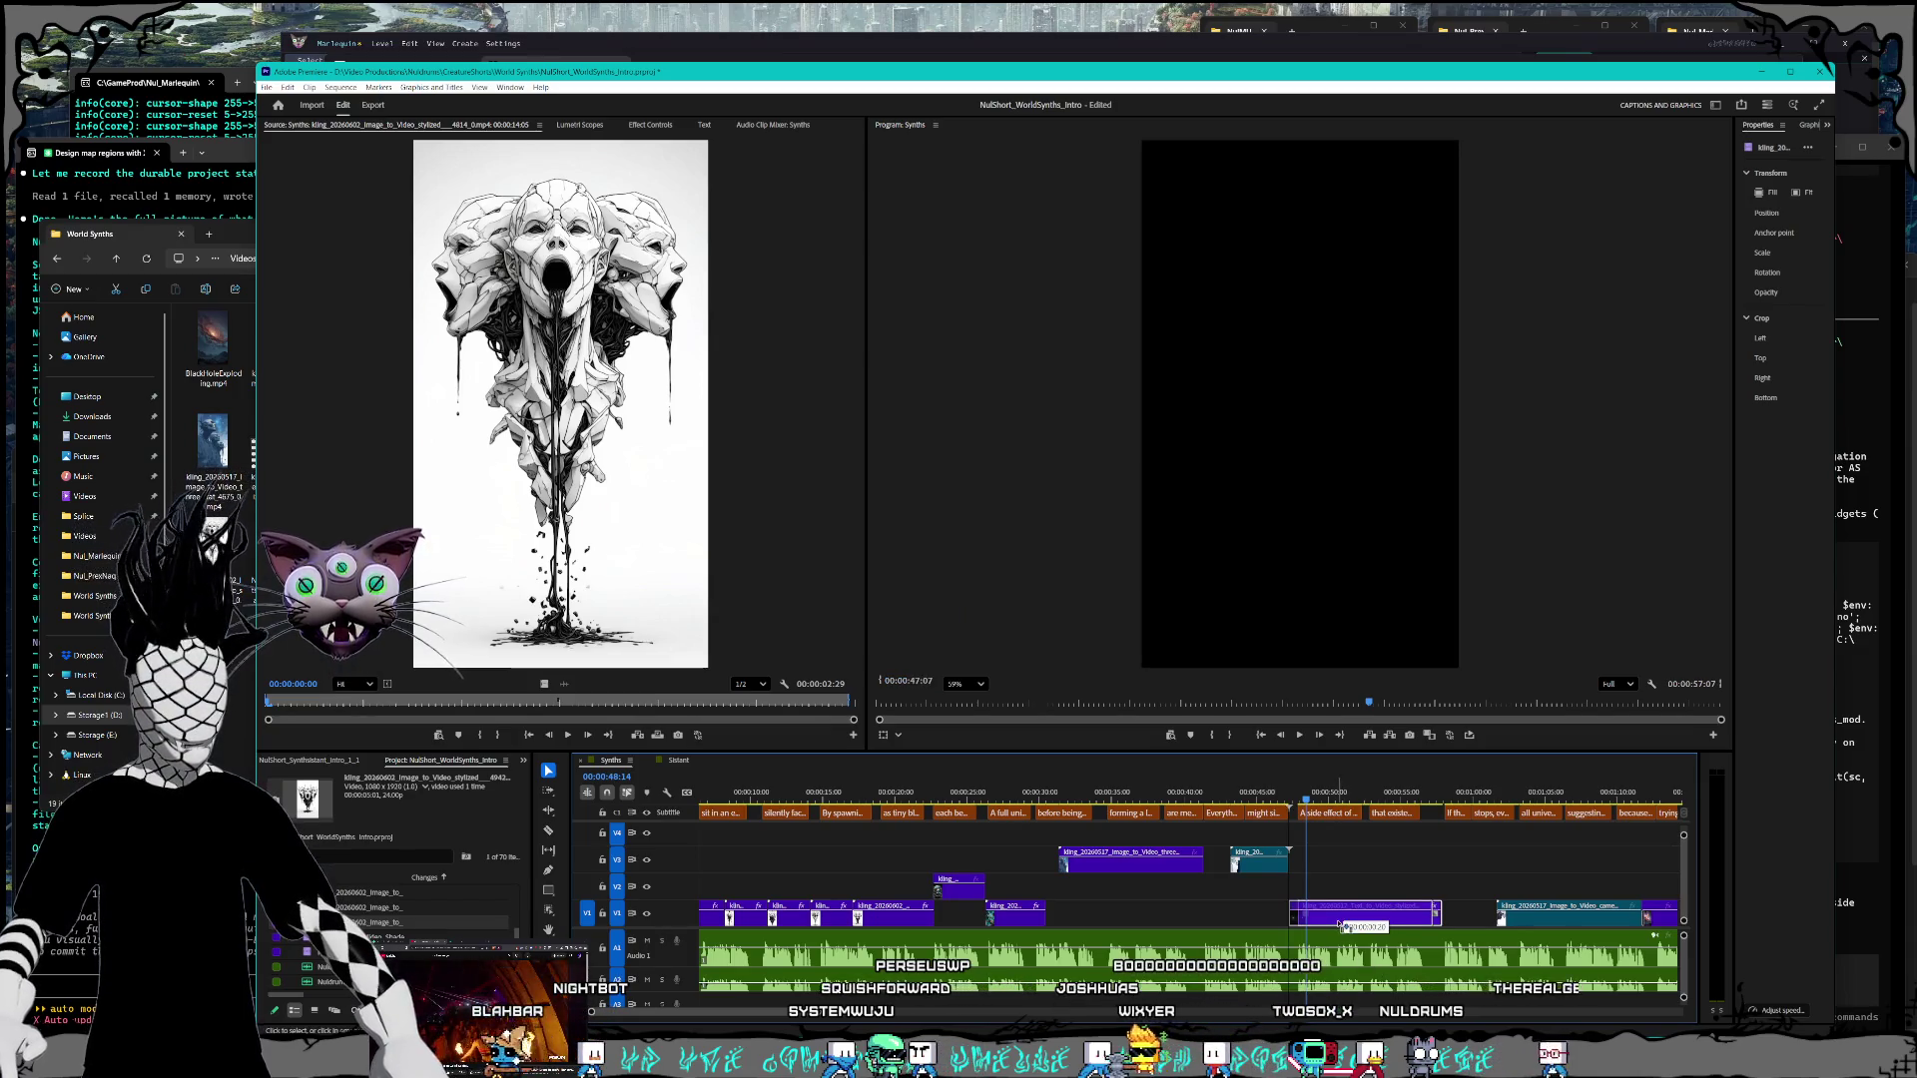
scroll(1436, 940, "up", 5)
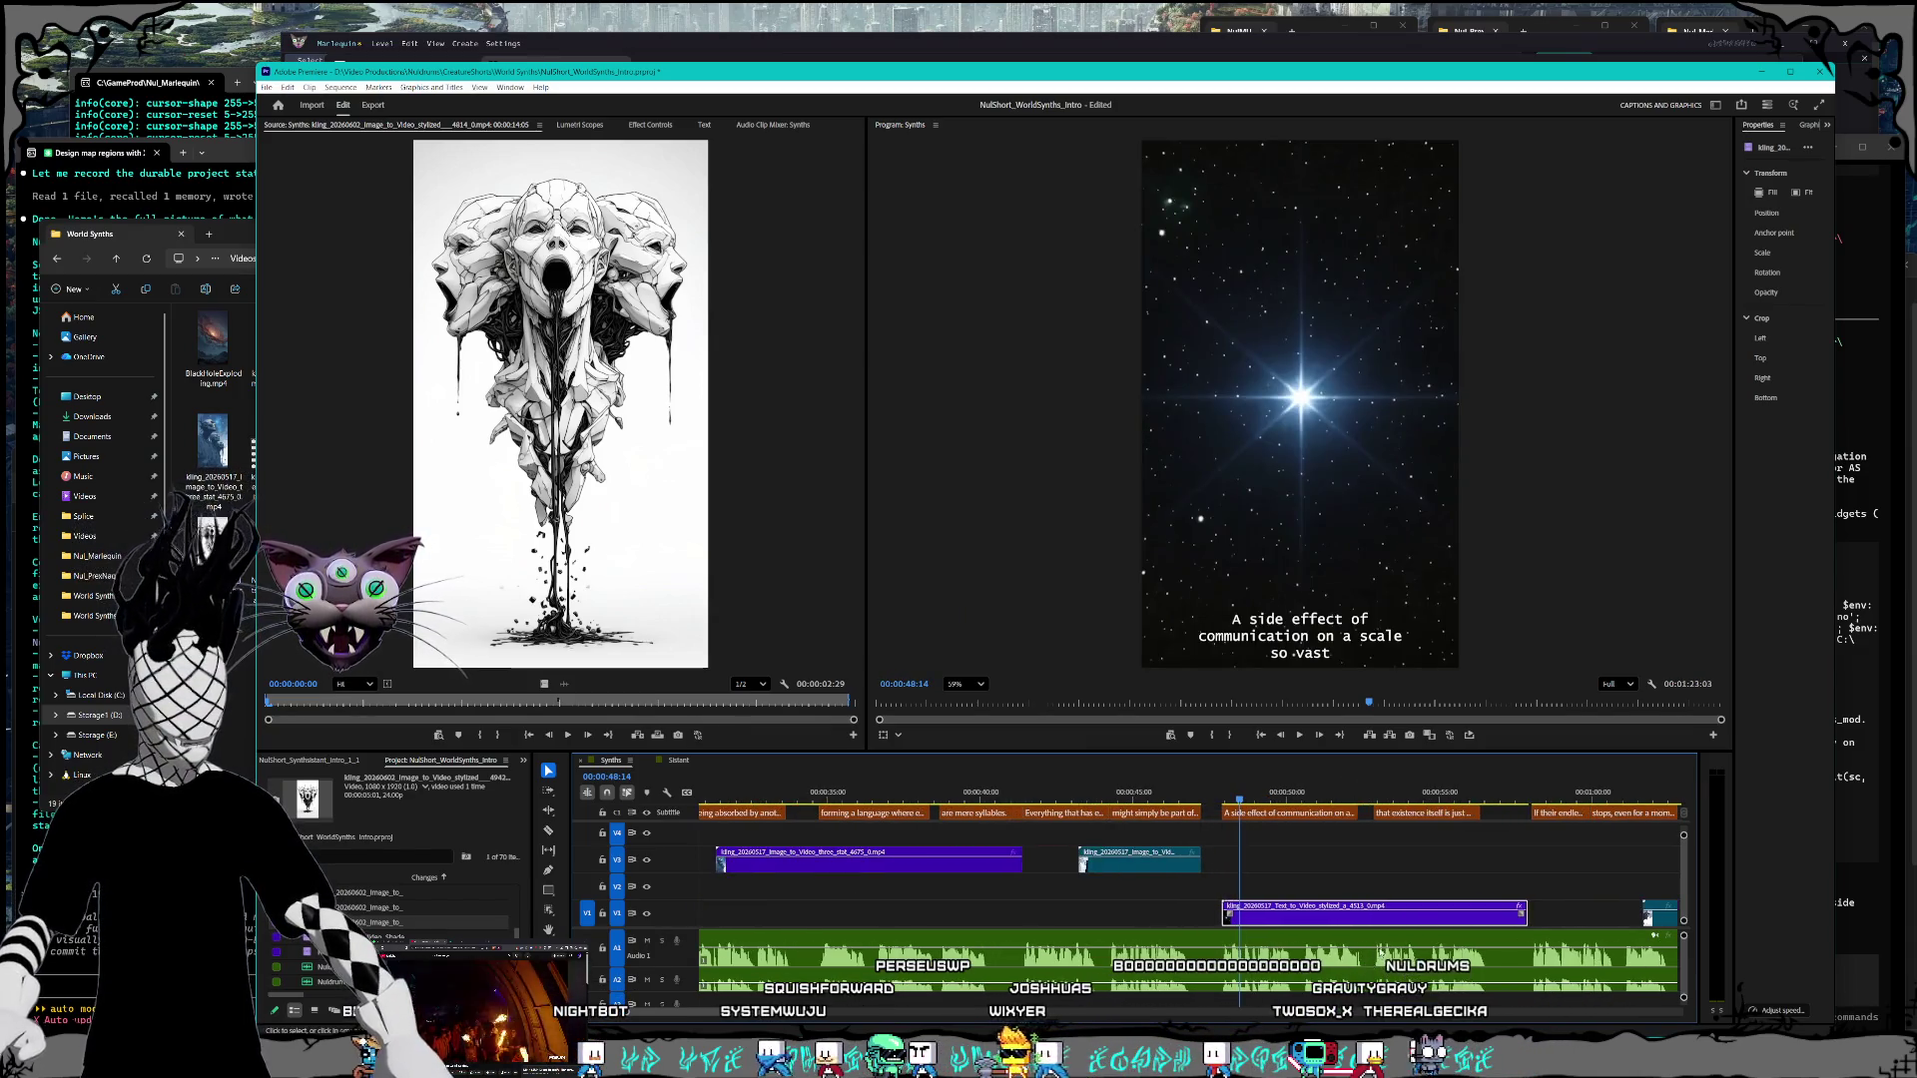
scroll(1436, 940, "left", 1)
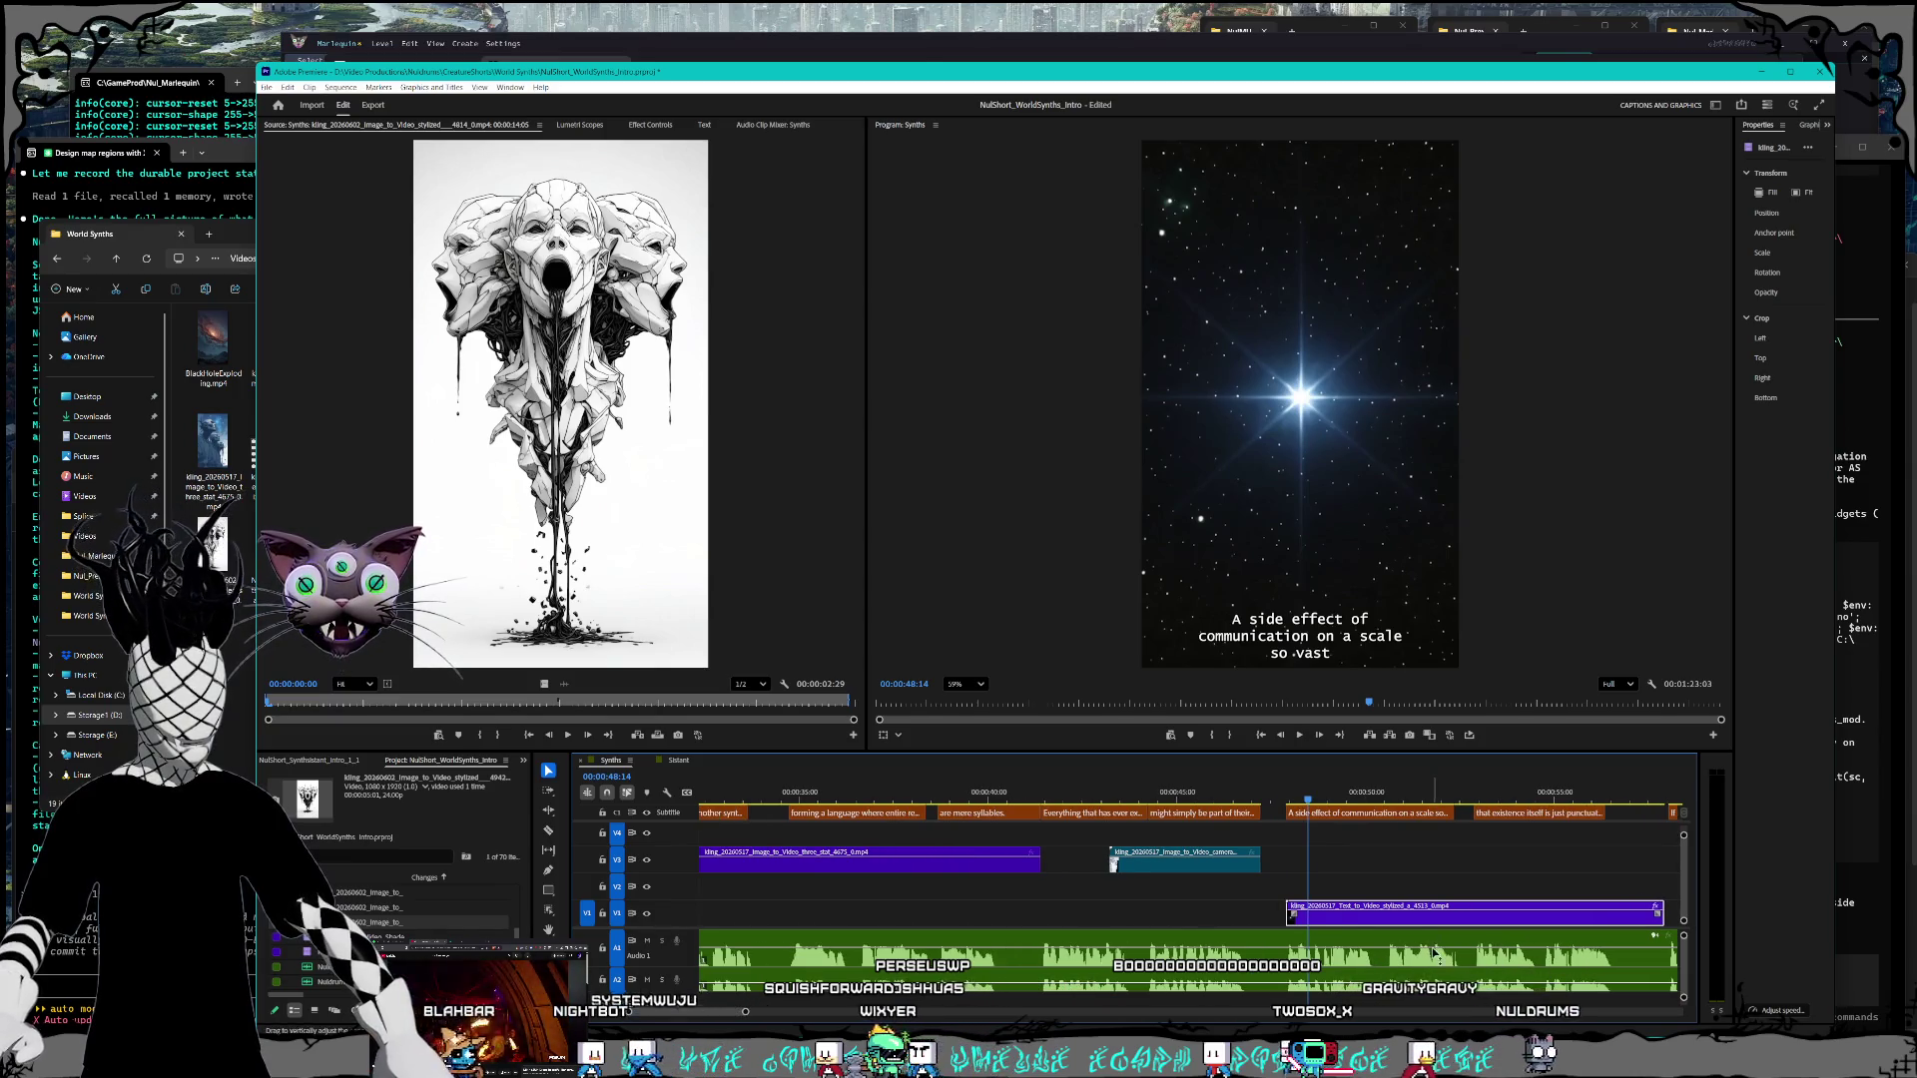
left_click_drag(1382, 928, 1382, 928)
left_click(1285, 798)
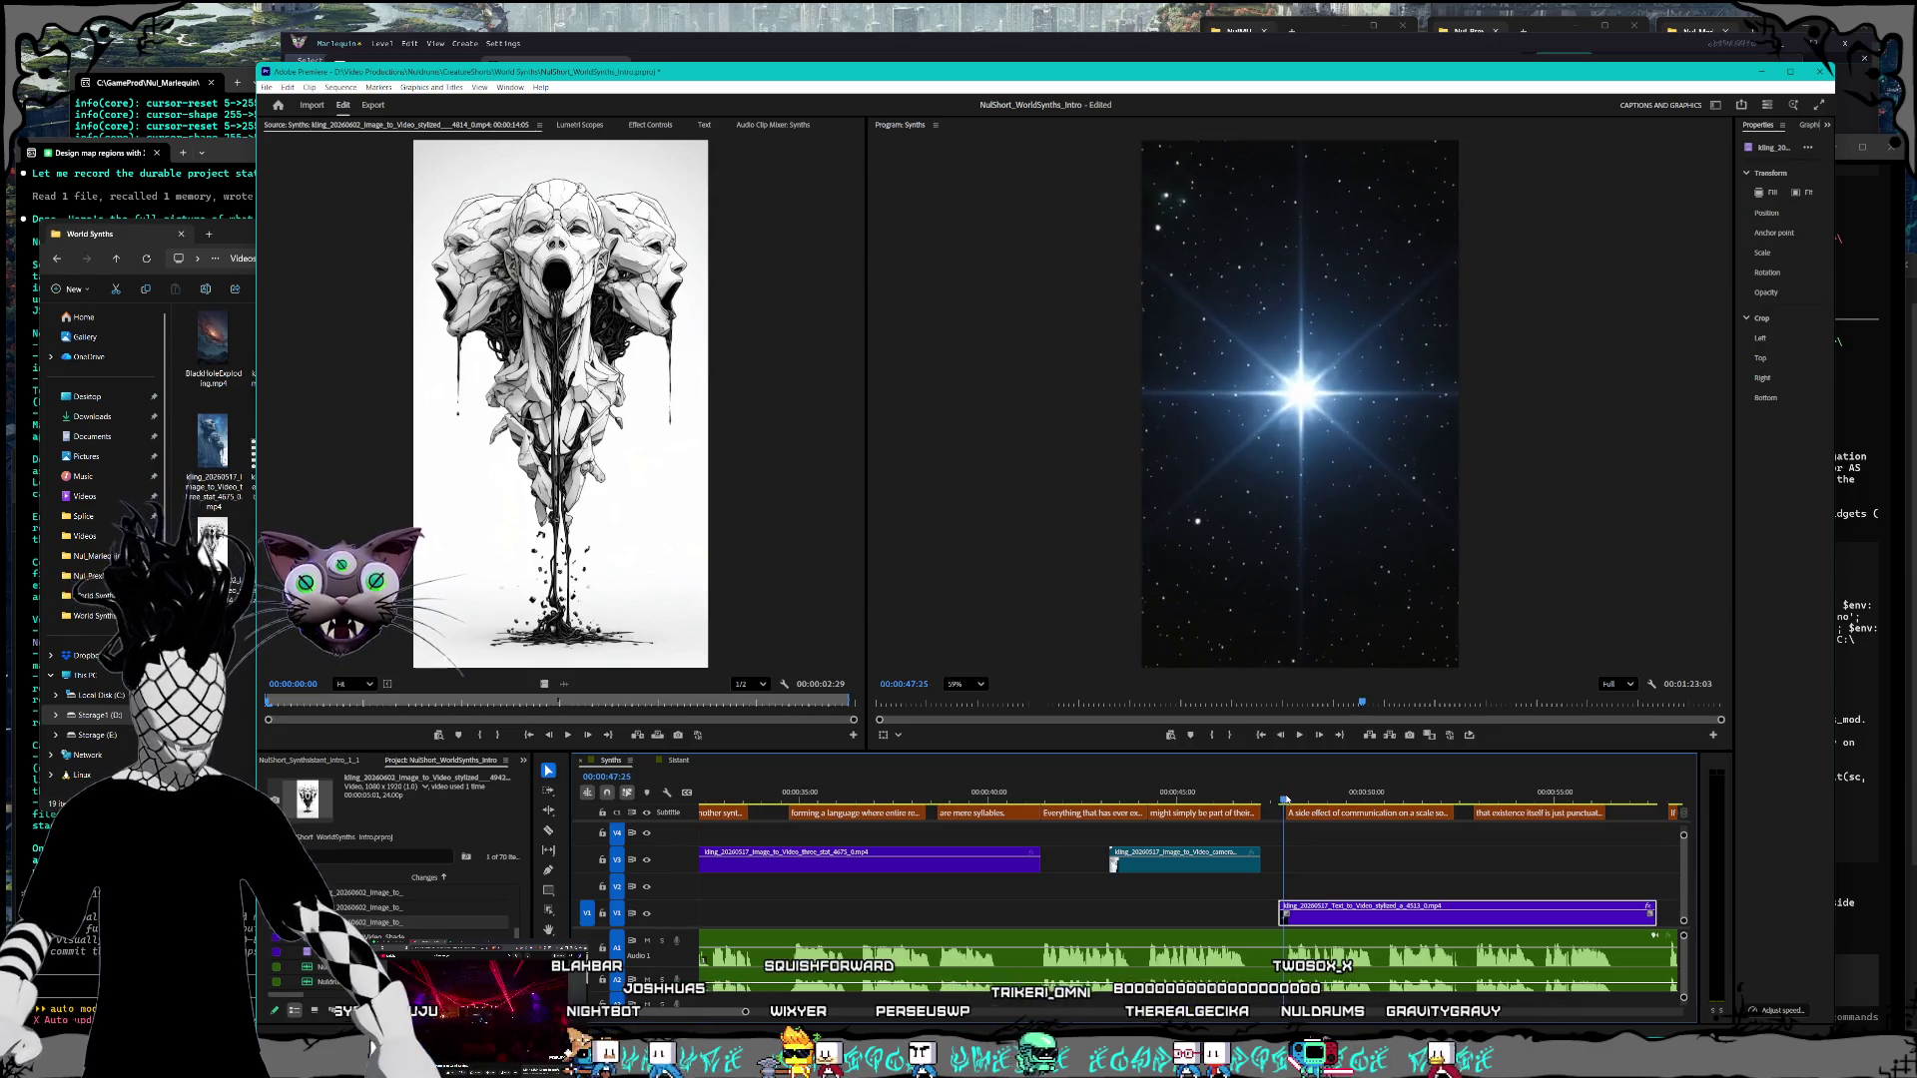
left_click_drag(1344, 926, 1366, 933)
scroll(1396, 936, "down", 4)
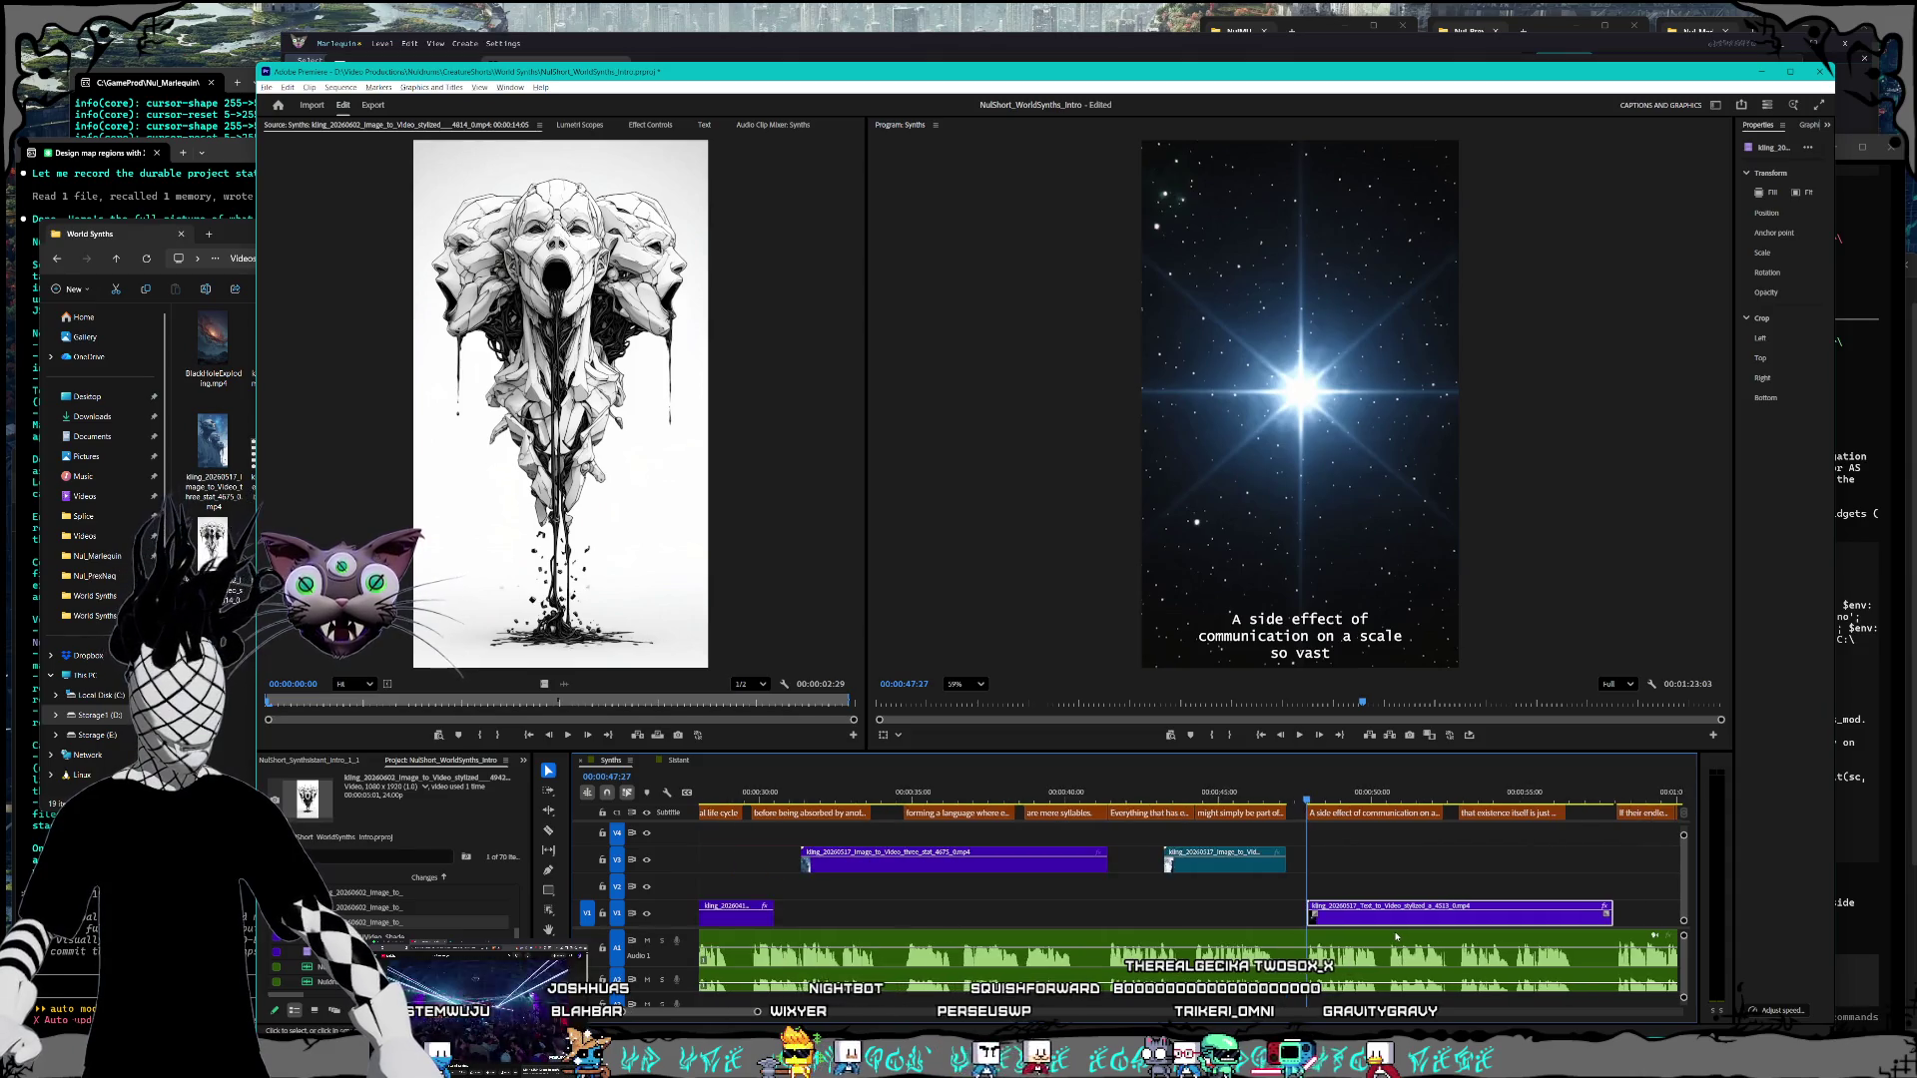
mouse_move(1285, 796)
left_mouse_down()
mouse_move(779, 796)
mouse_move(1277, 814)
left_mouse_up()
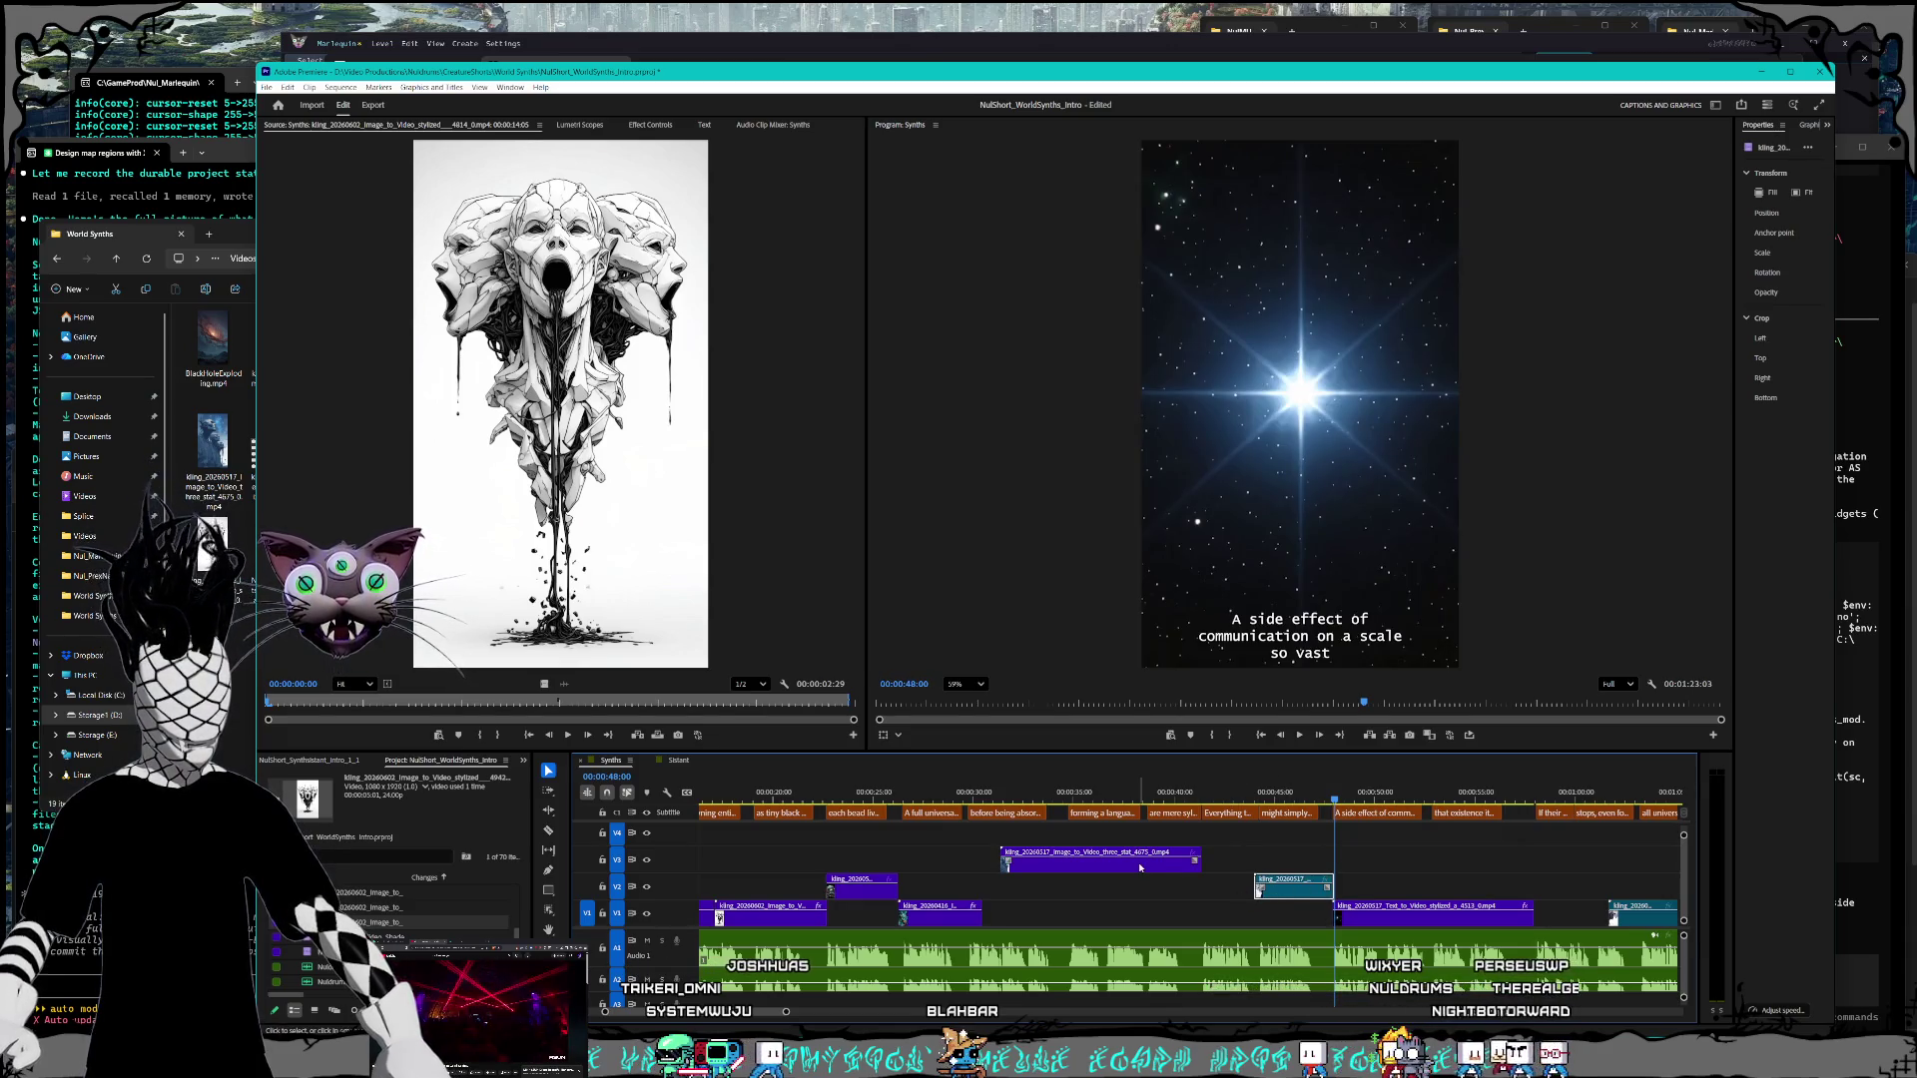
Step: Drop the V3 clip onto V2 slightly earlier and scrub through to review it
mouse_move(1111, 869)
left_mouse_down()
mouse_move(1056, 910)
mouse_move(1022, 899)
left_mouse_up()
mouse_move(1008, 794)
left_mouse_down()
mouse_move(990, 794)
mouse_move(1630, 842)
left_mouse_up()
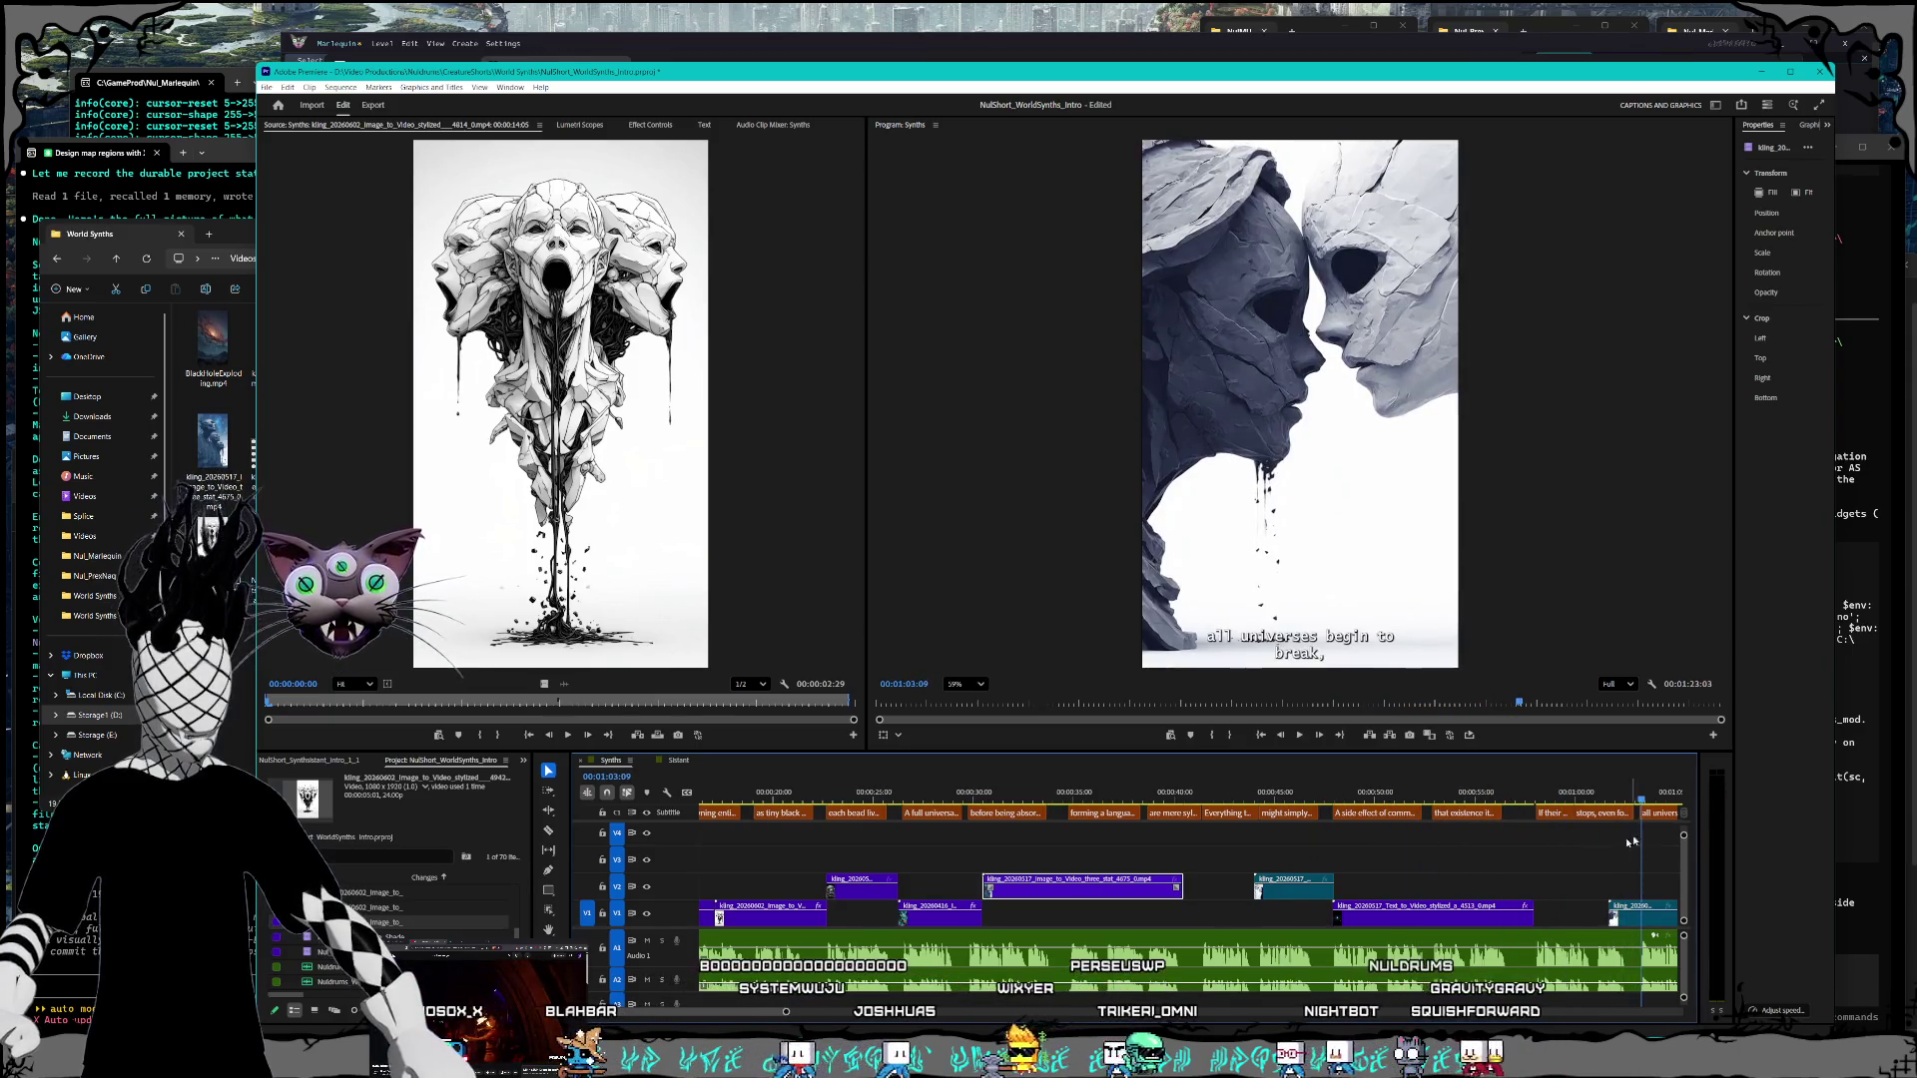
scroll(1630, 842, "down", 5)
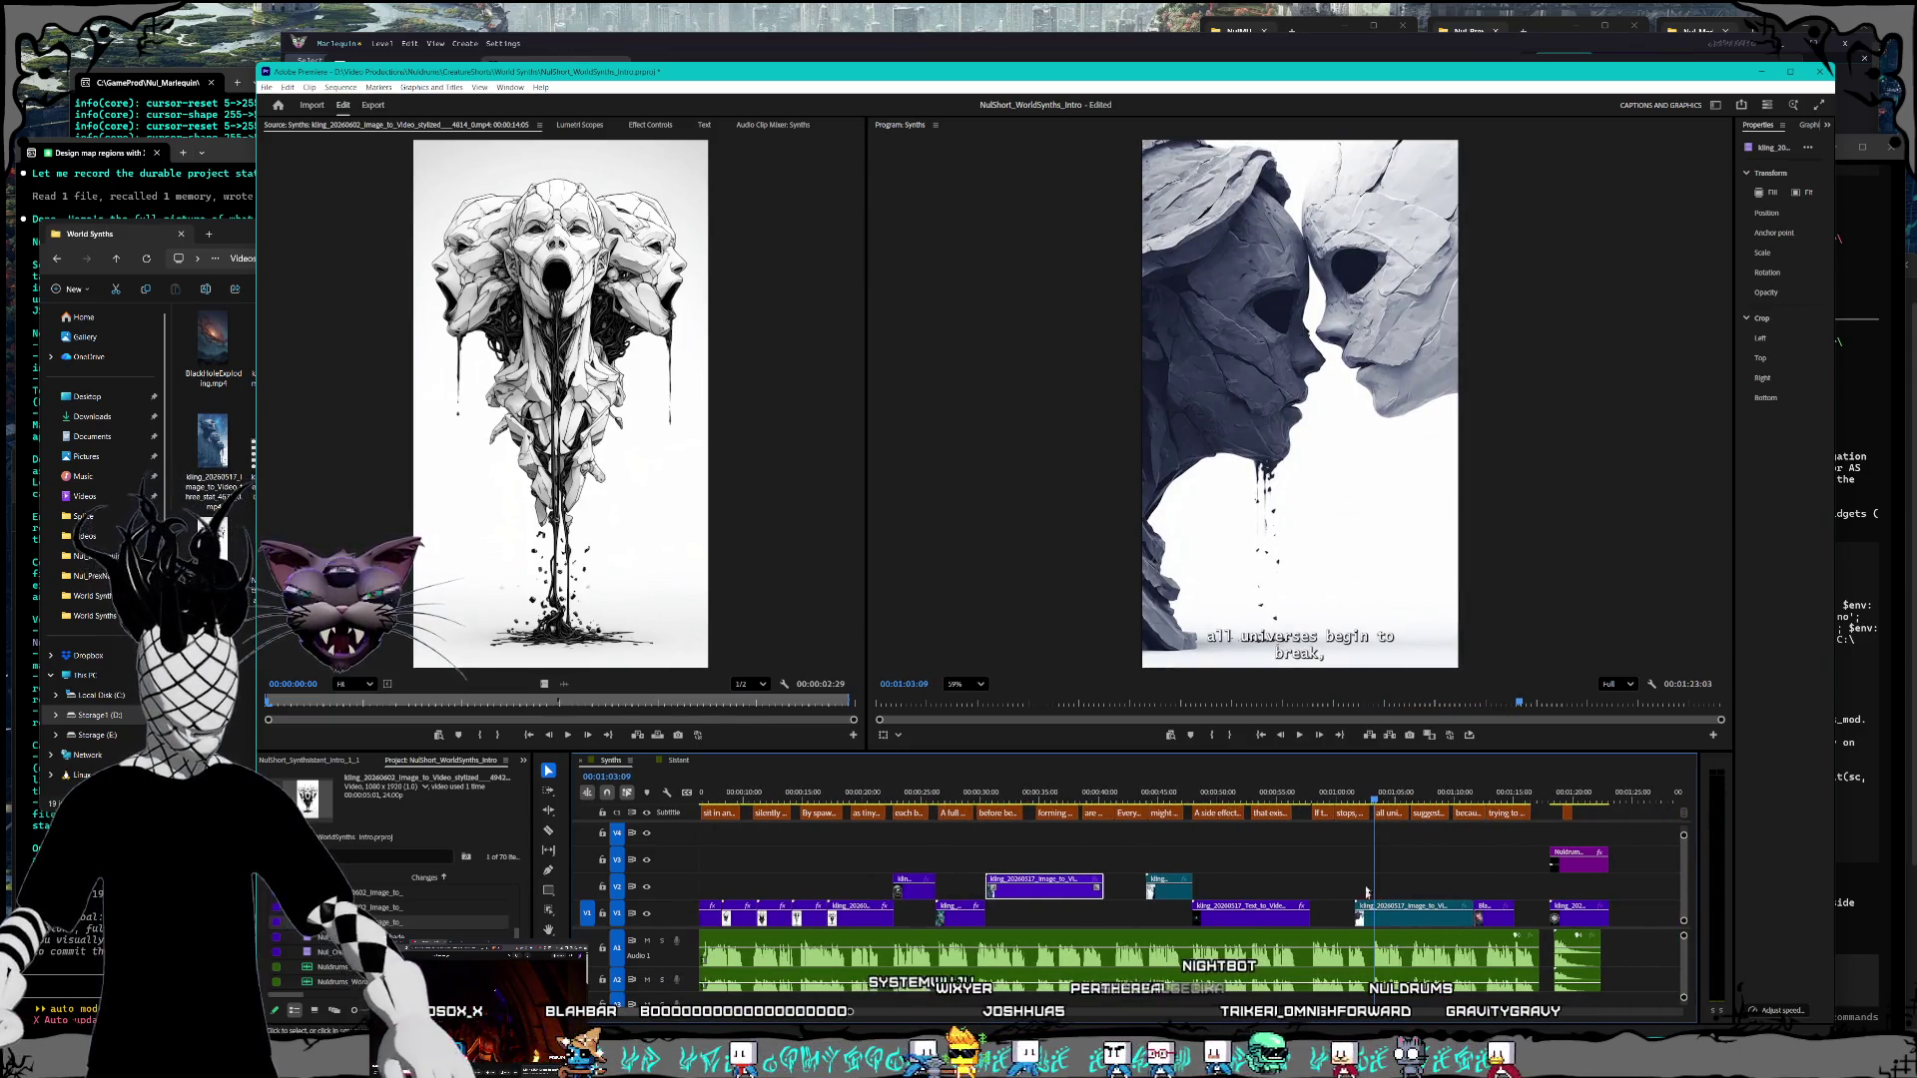
mouse_move(1375, 799)
left_mouse_down()
mouse_move(1576, 817)
mouse_move(1151, 829)
left_mouse_up()
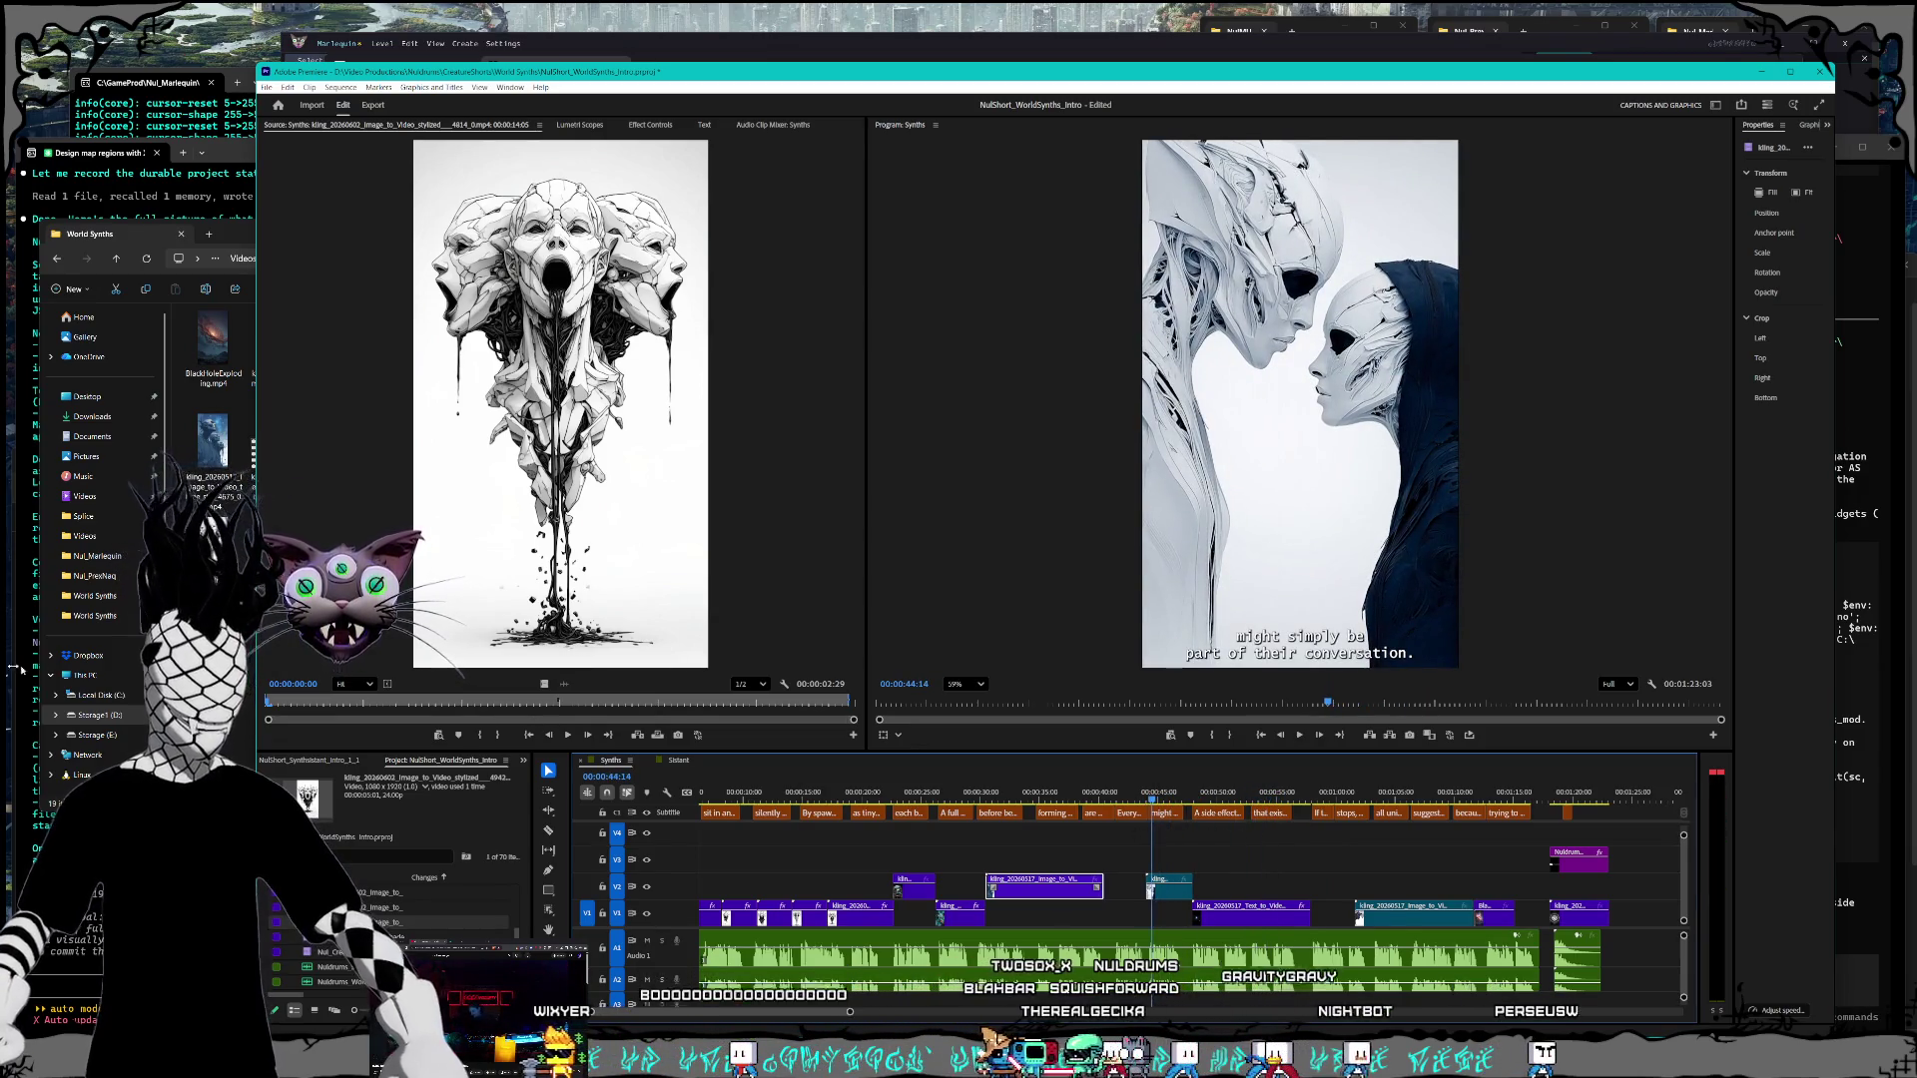
key("alt+Tab")
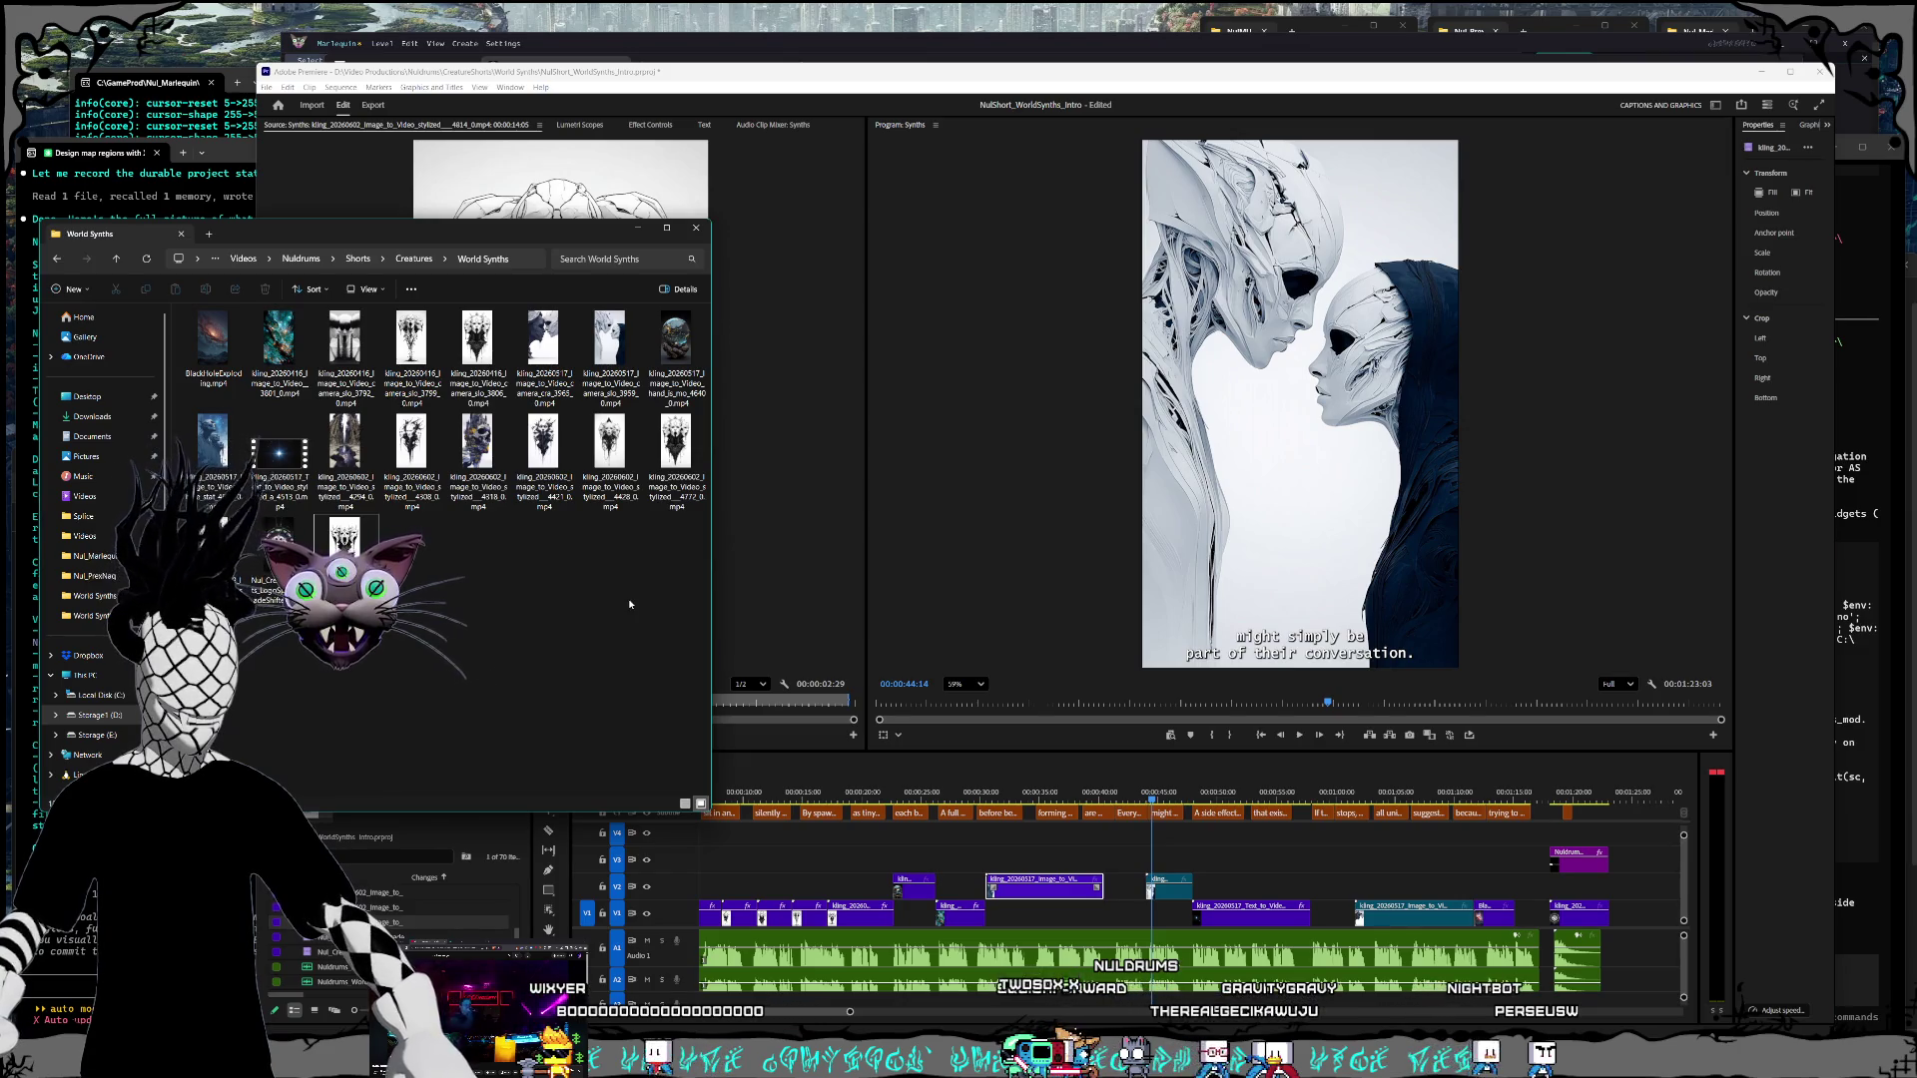
Step: Drag two Kling MP4s from the World Synths folder onto V2 and V1 of the timeline
mouse_move(477, 460)
left_mouse_down()
mouse_move(1166, 810)
mouse_move(1243, 810)
mouse_move(1312, 882)
left_mouse_up()
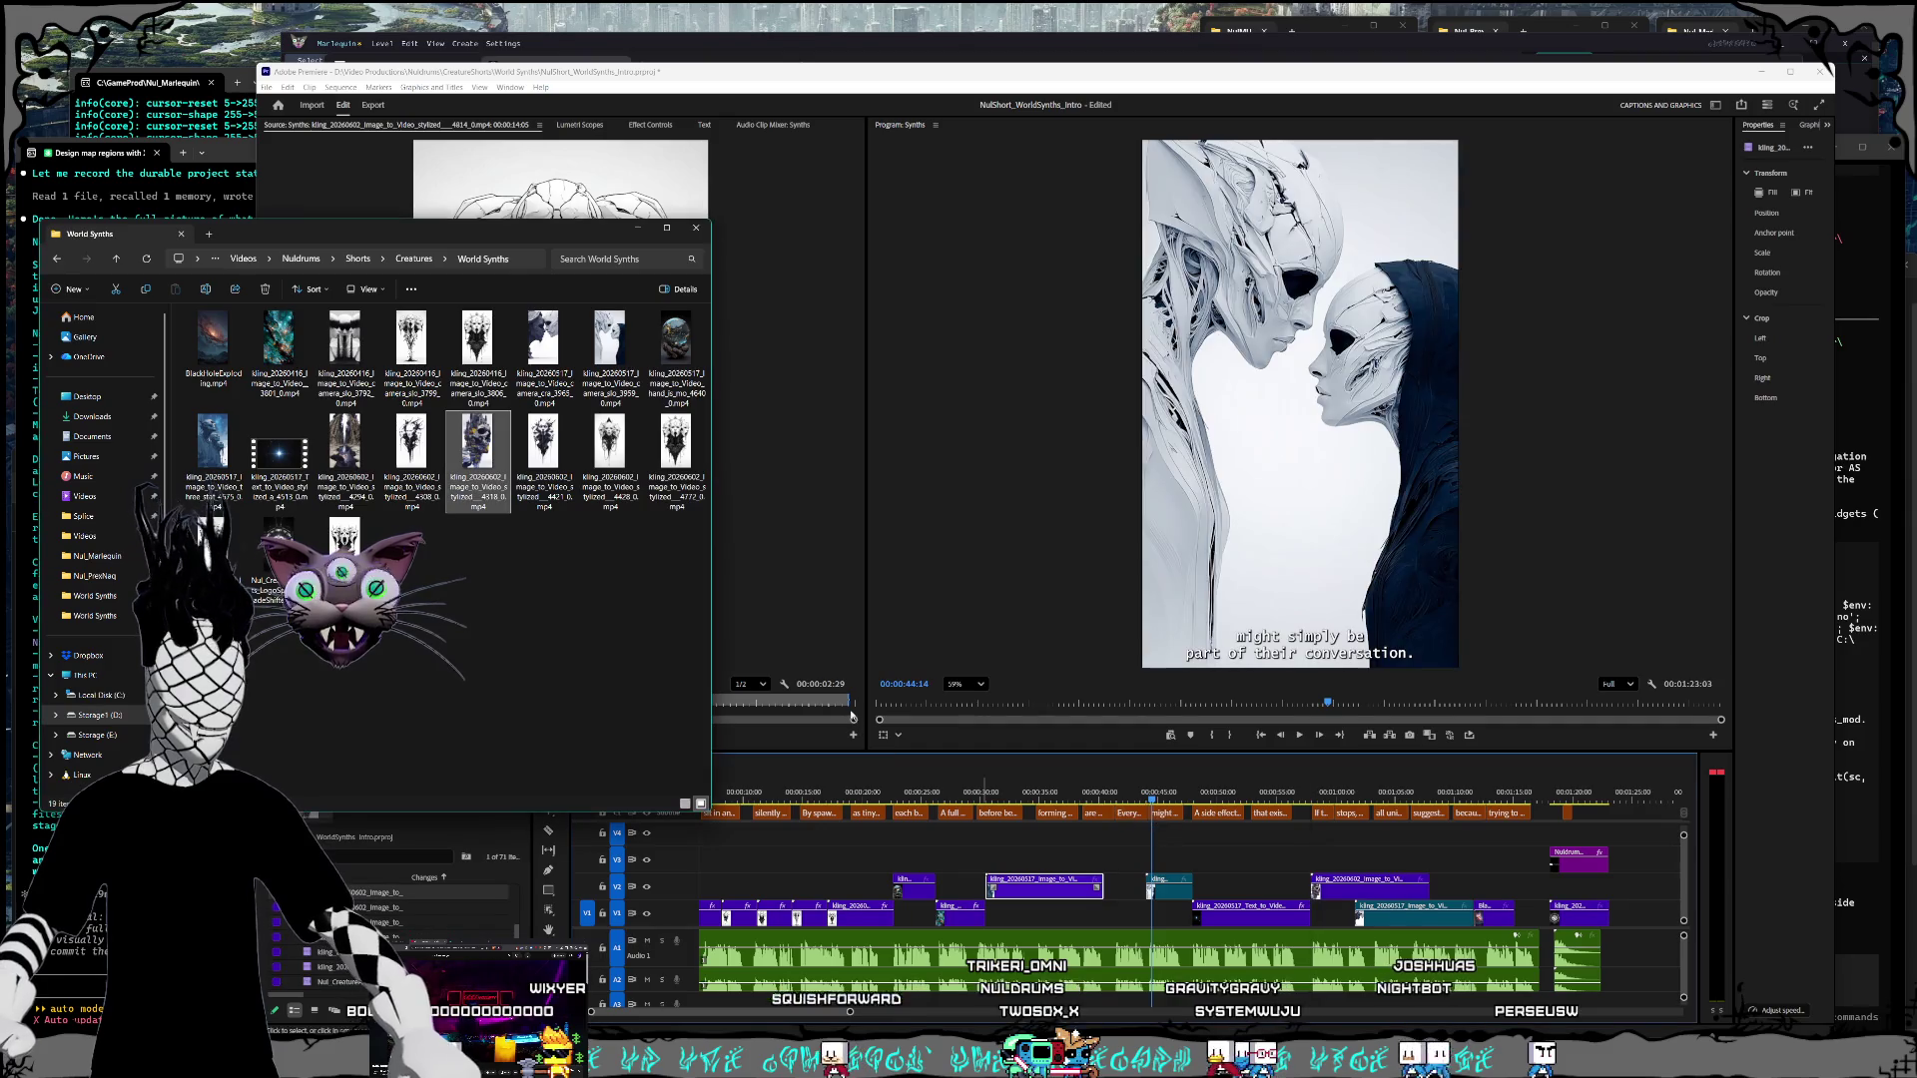
left_click(565, 589)
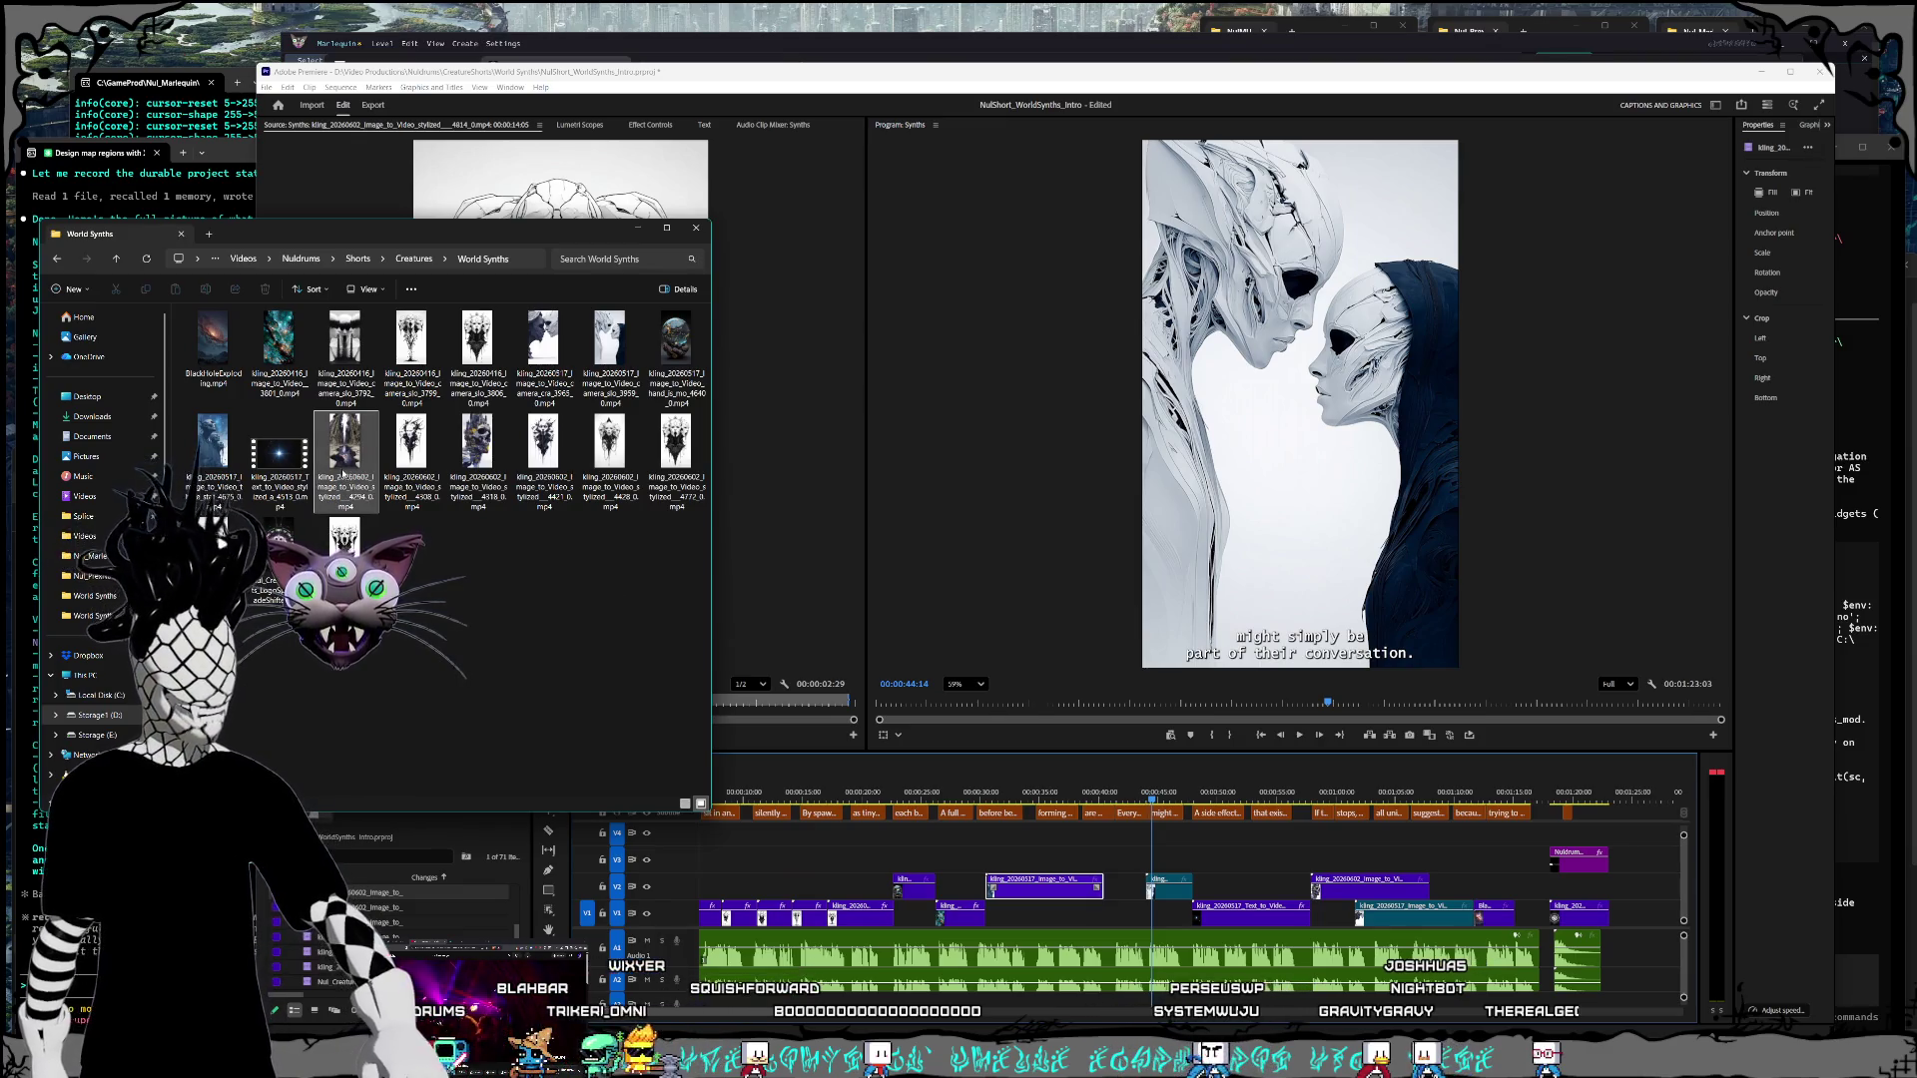
mouse_move(356, 465)
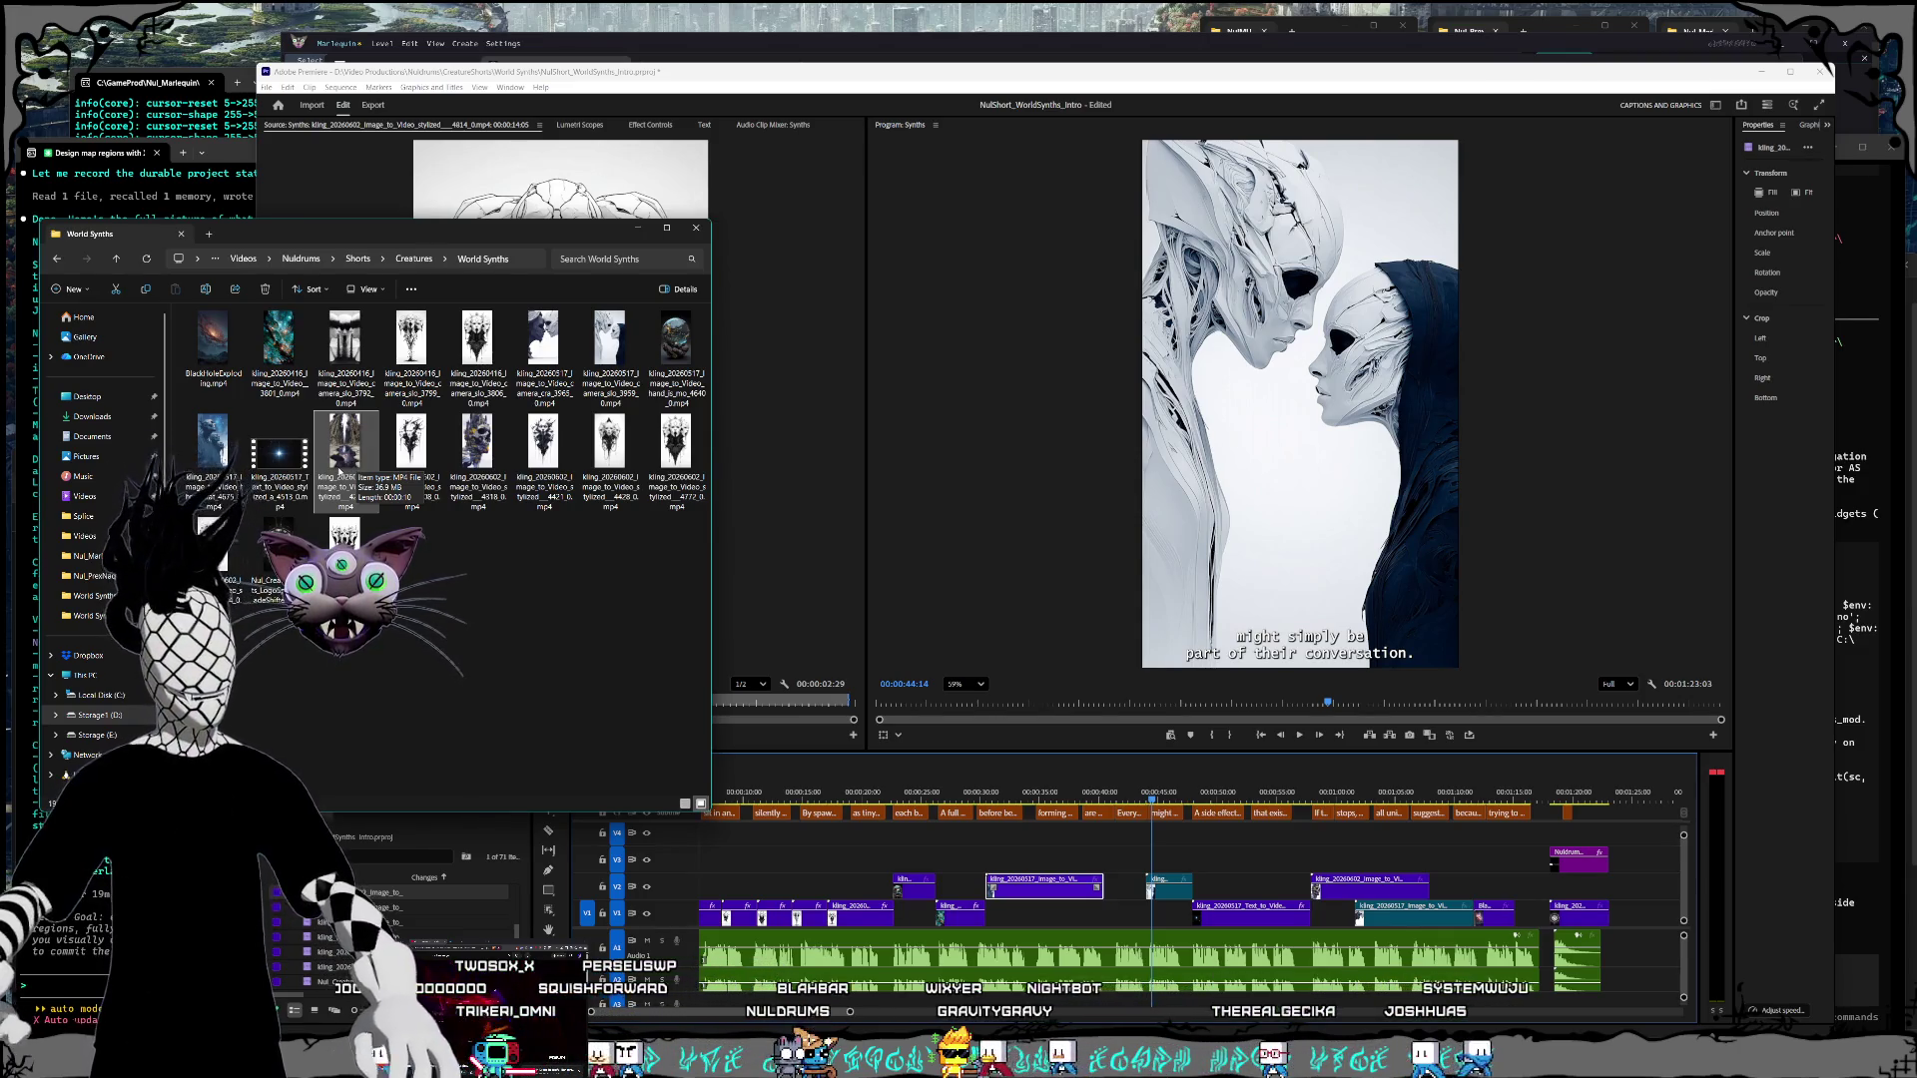
mouse_move(356, 479)
left_mouse_down()
mouse_move(1343, 814)
mouse_move(1506, 894)
mouse_move(1248, 876)
left_mouse_up()
left_click_drag(1099, 923, 1098, 919)
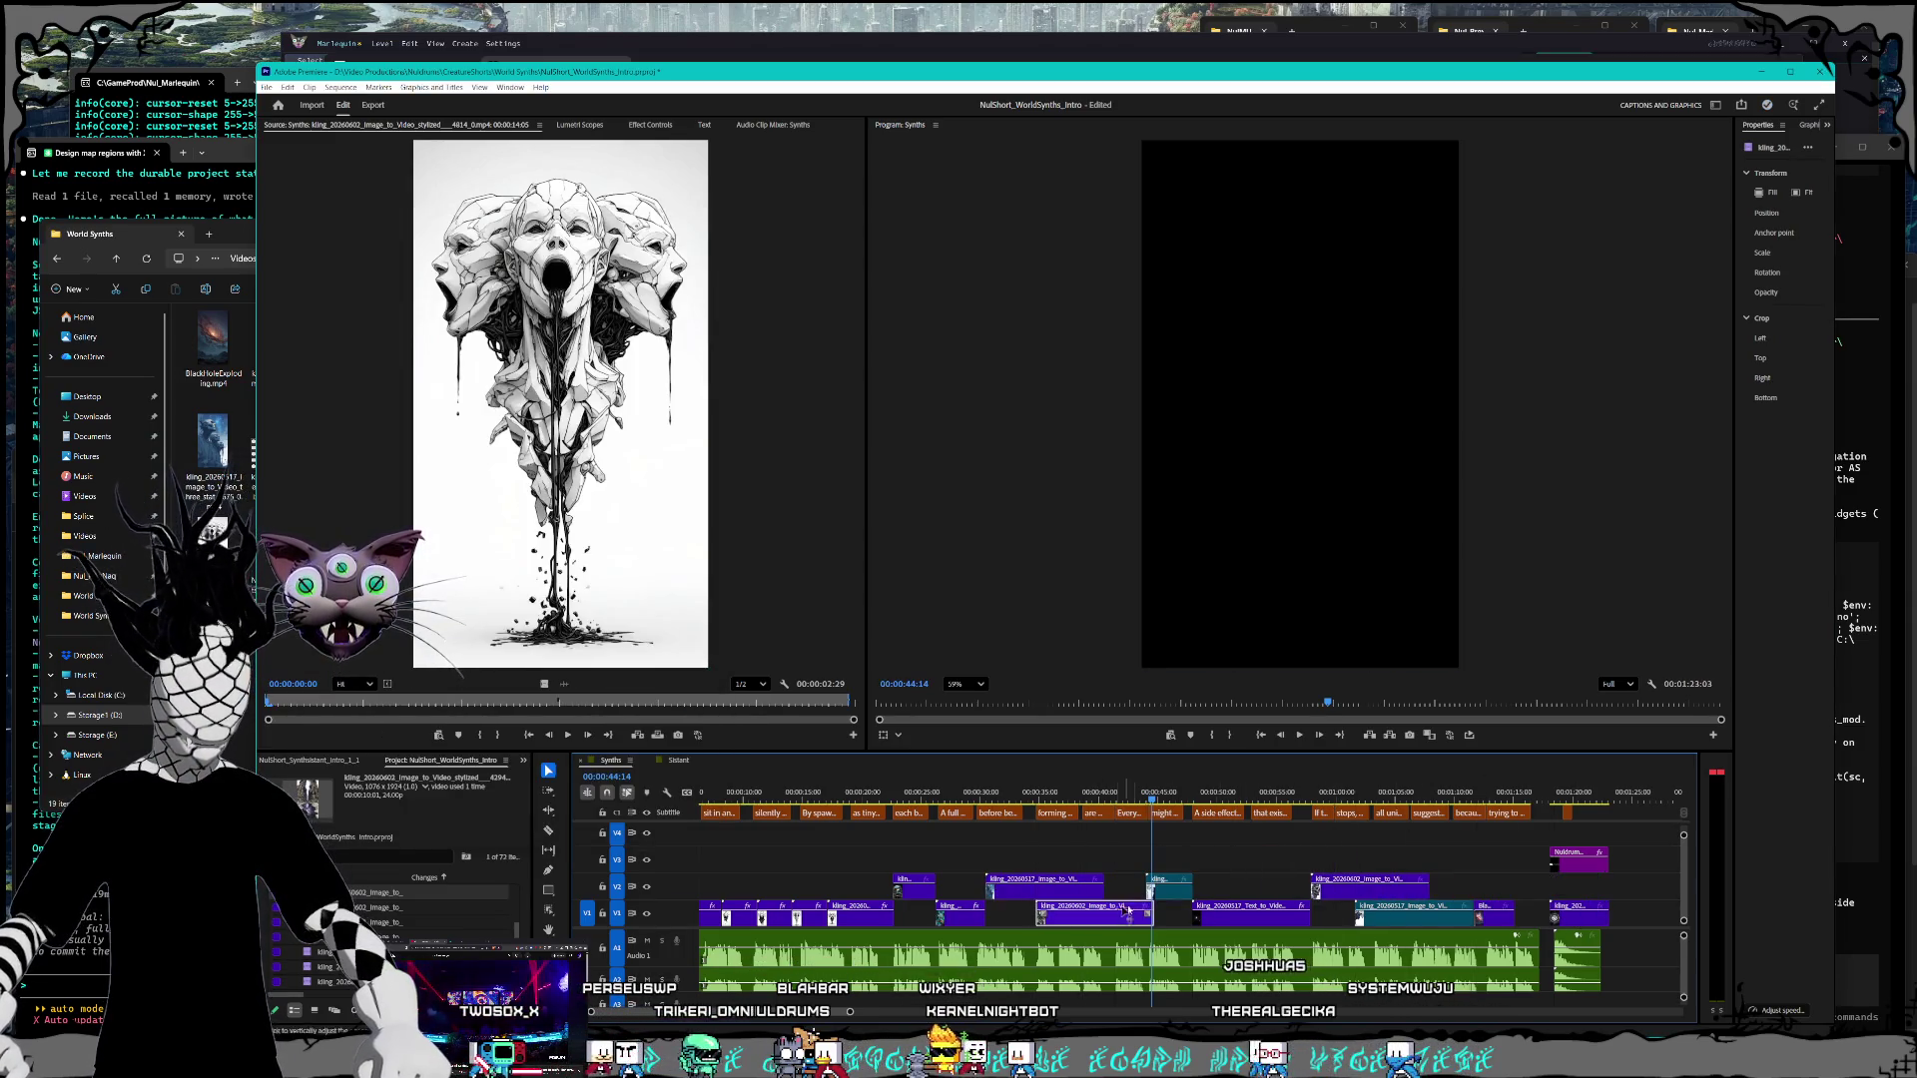
Step: Trim the start and end of the new V2 clip and shorten the new V1 clip
mouse_move(1008, 796)
left_mouse_down()
mouse_move(983, 798)
mouse_move(1163, 799)
mouse_move(1042, 795)
left_mouse_up()
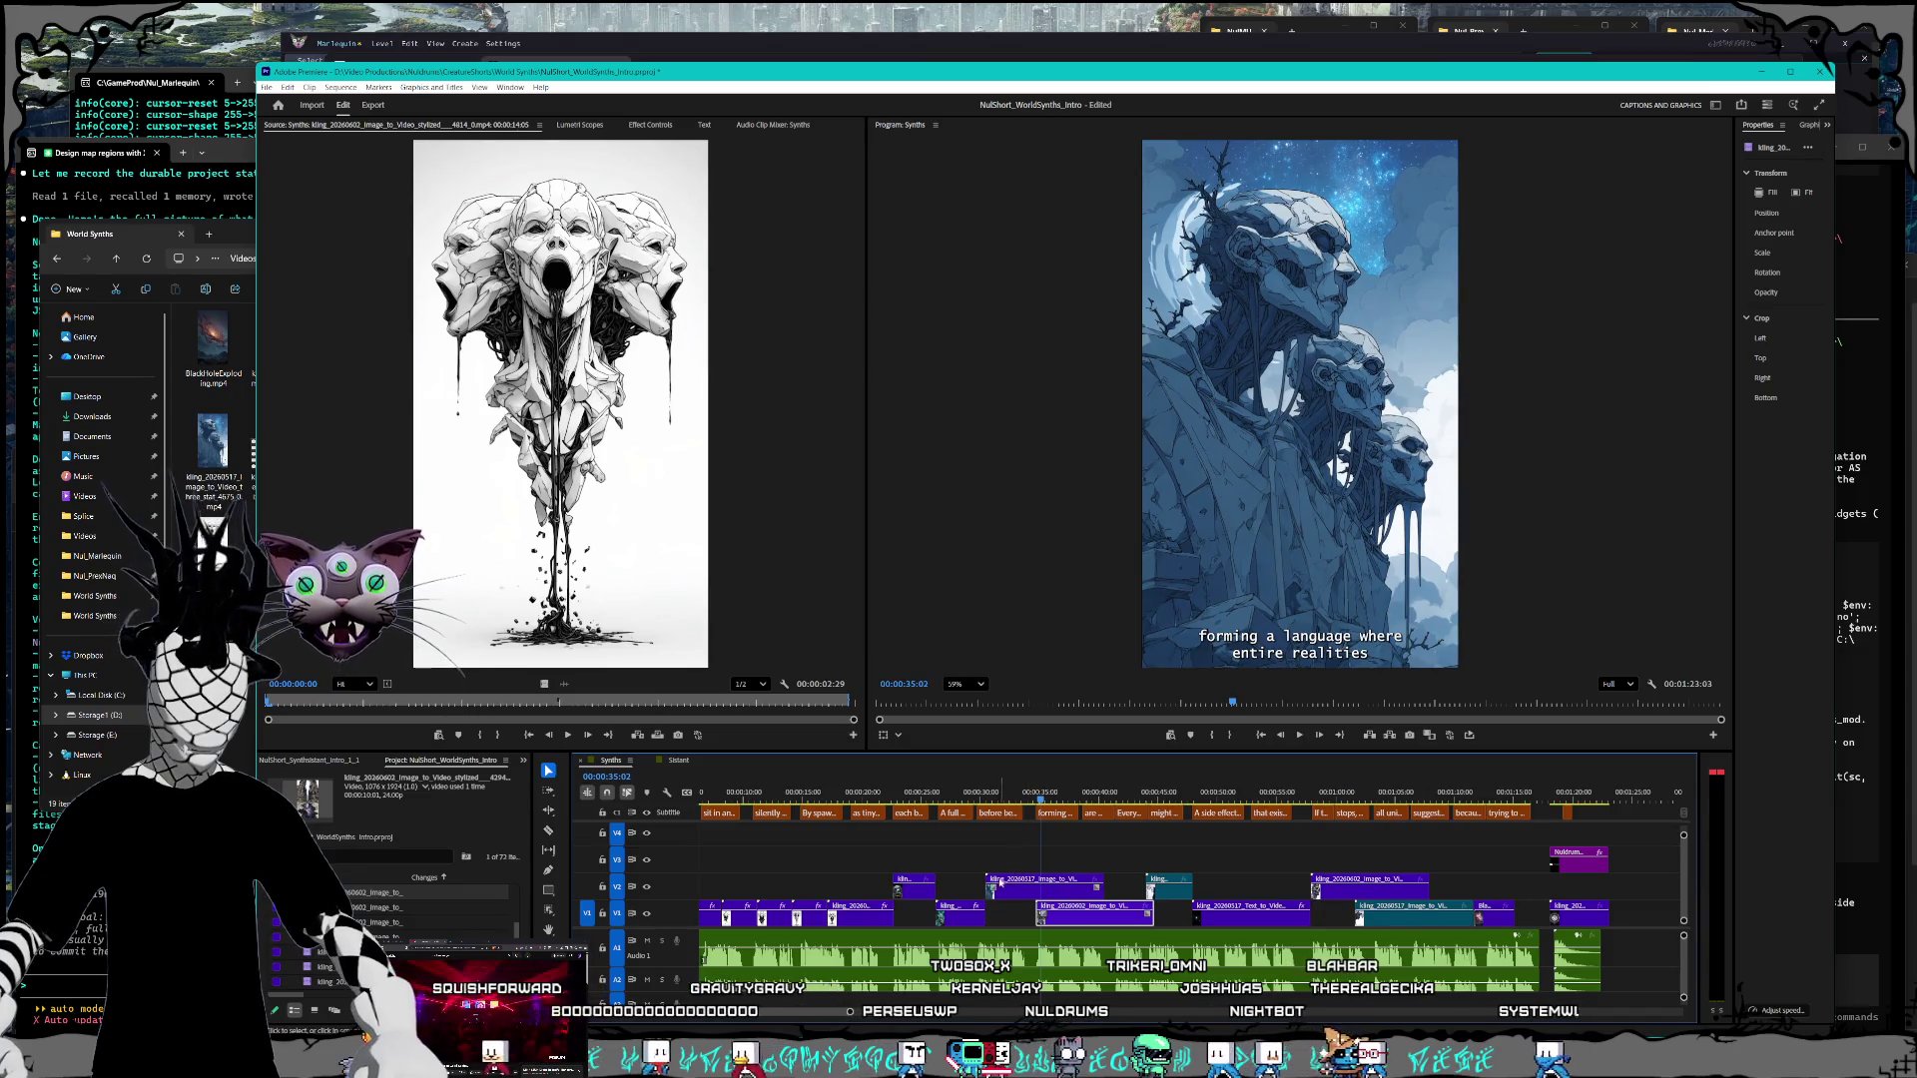
left_click_drag(992, 887, 1036, 891)
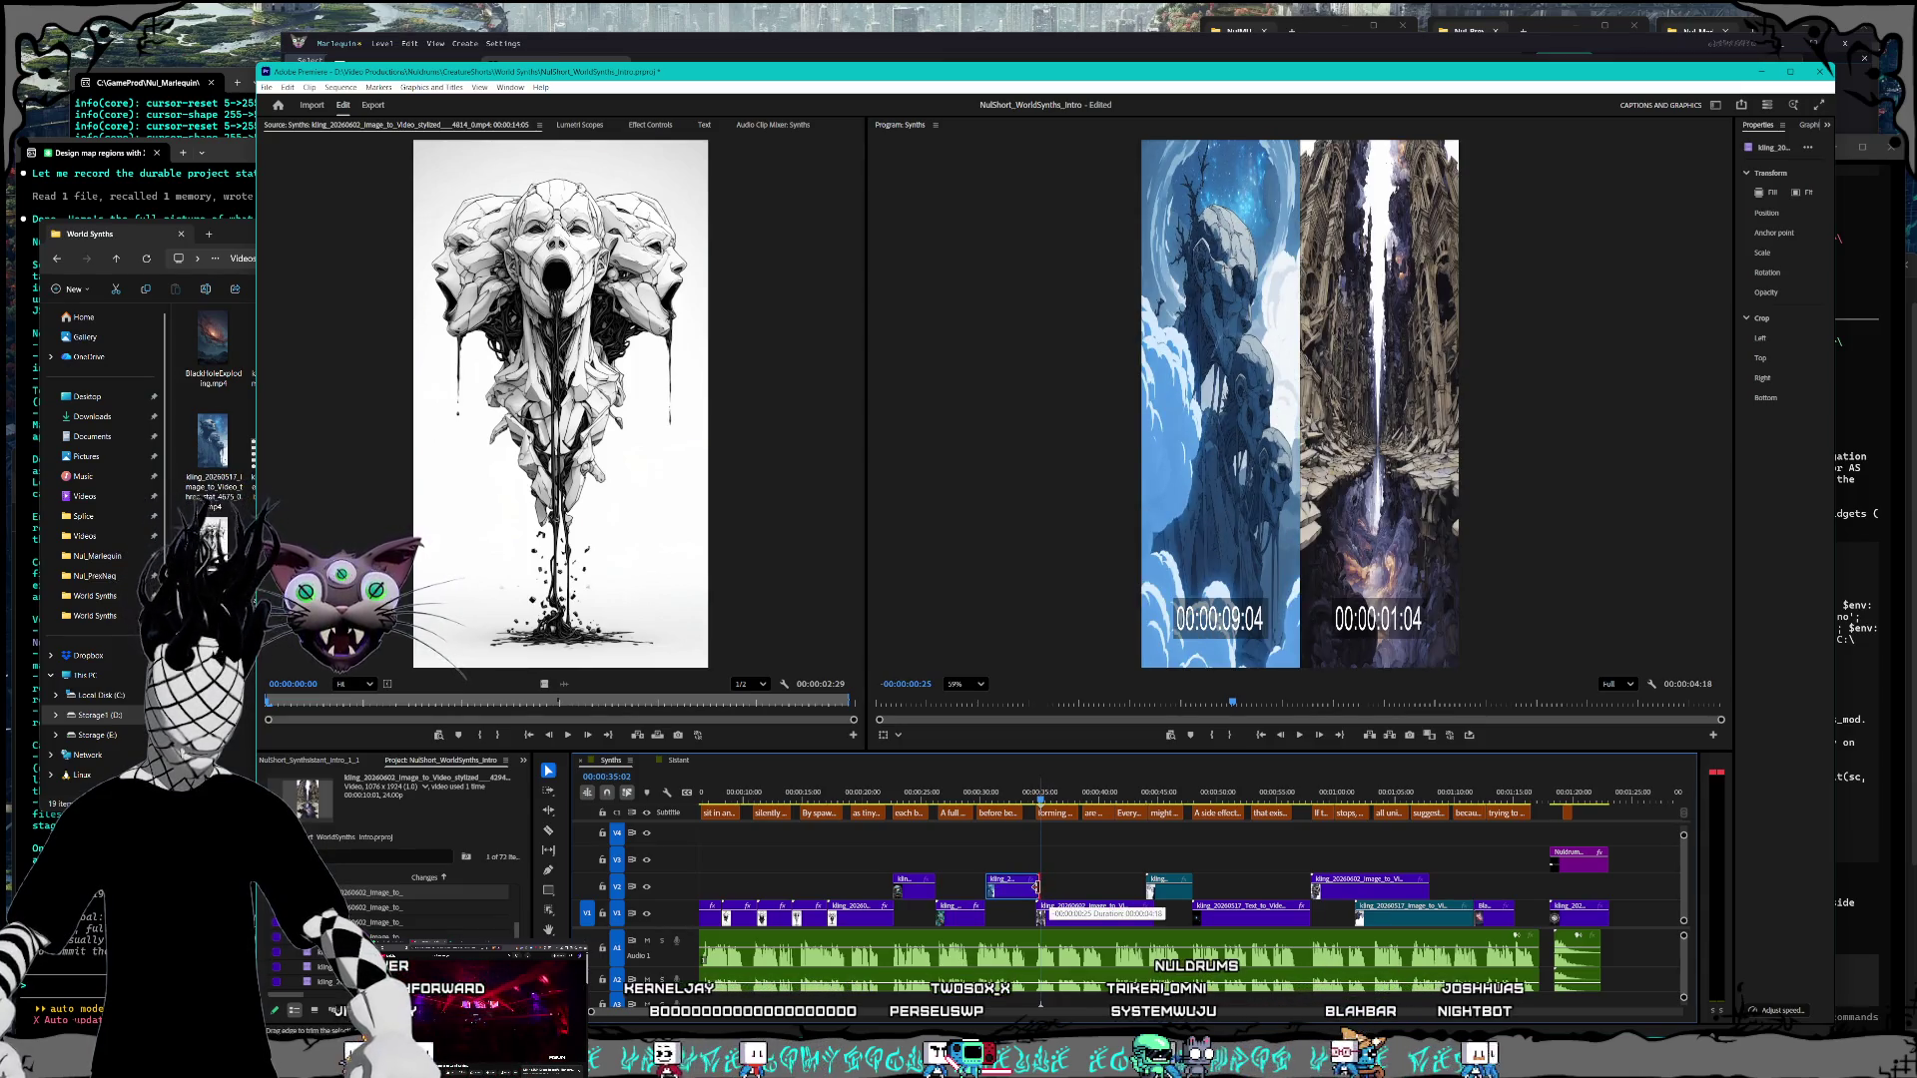
scroll(1059, 917, "up", 5)
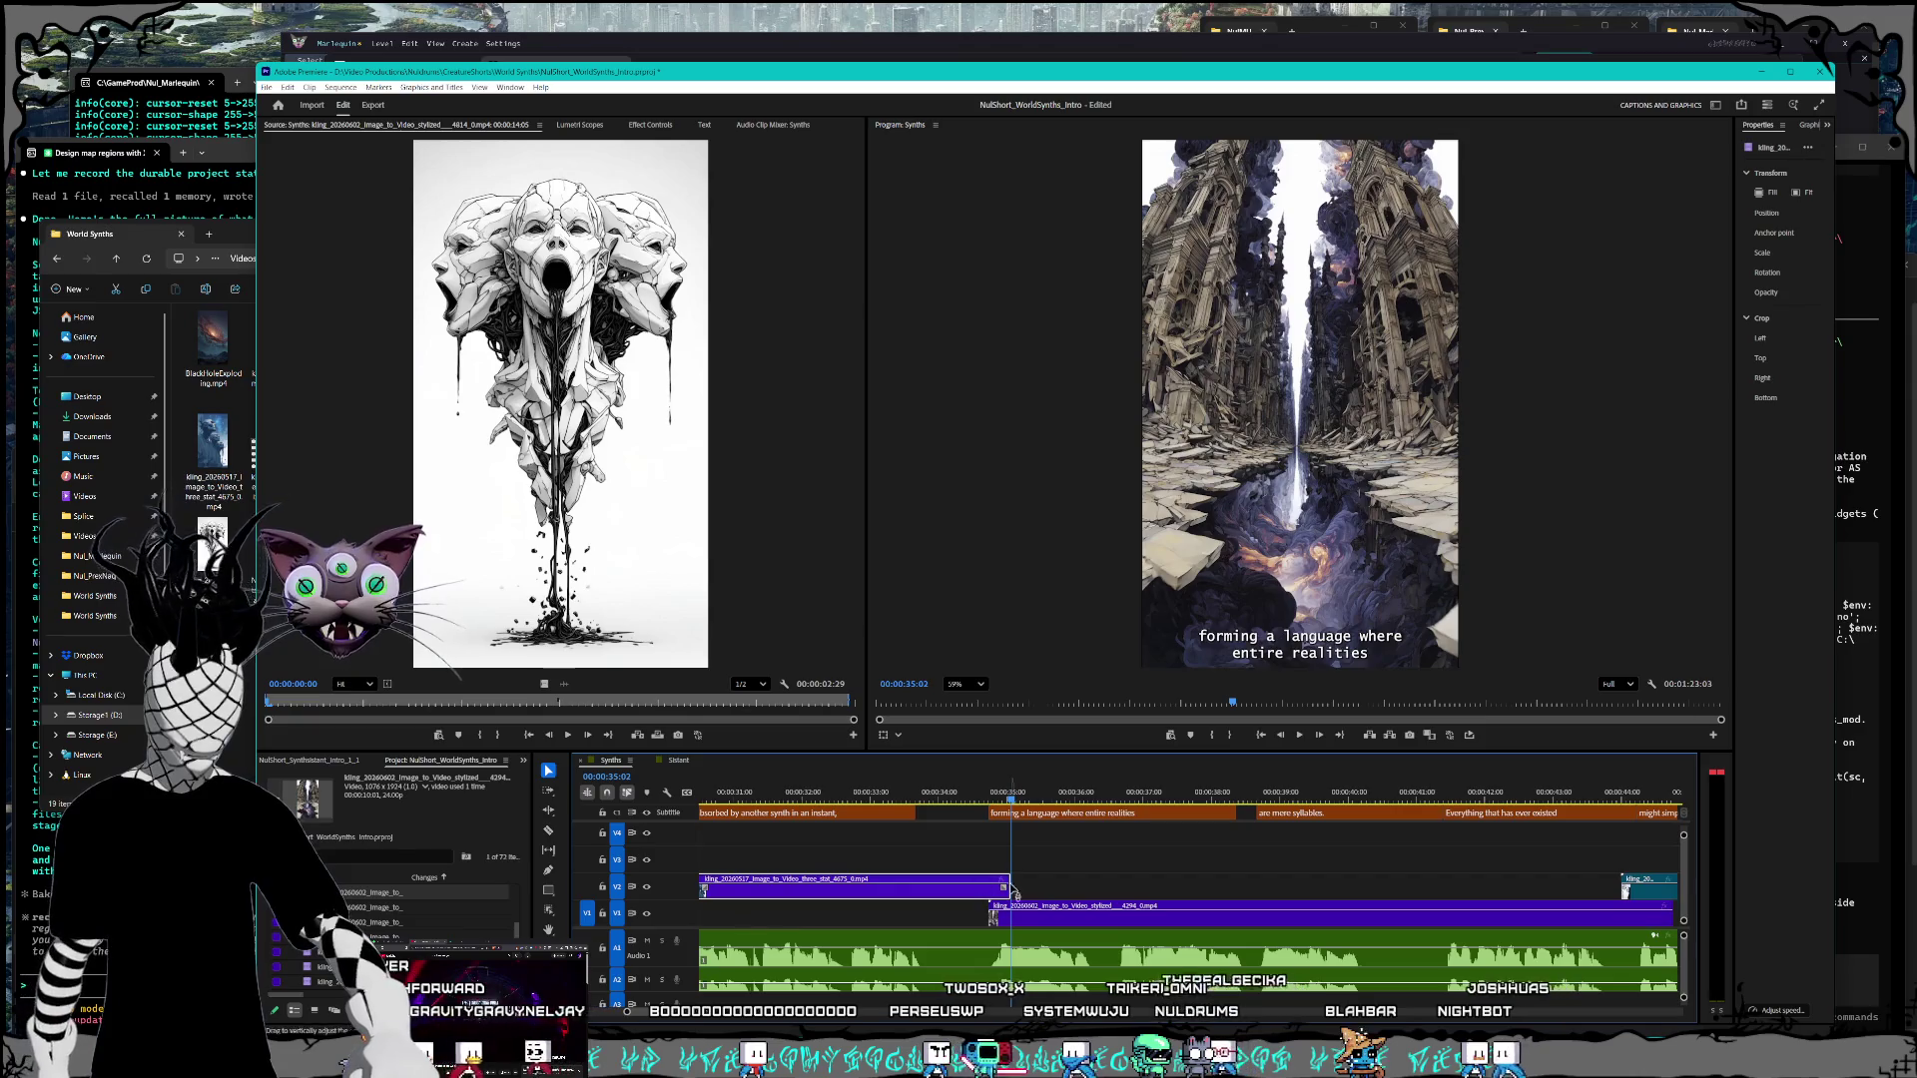
left_click_drag(1004, 888, 990, 887)
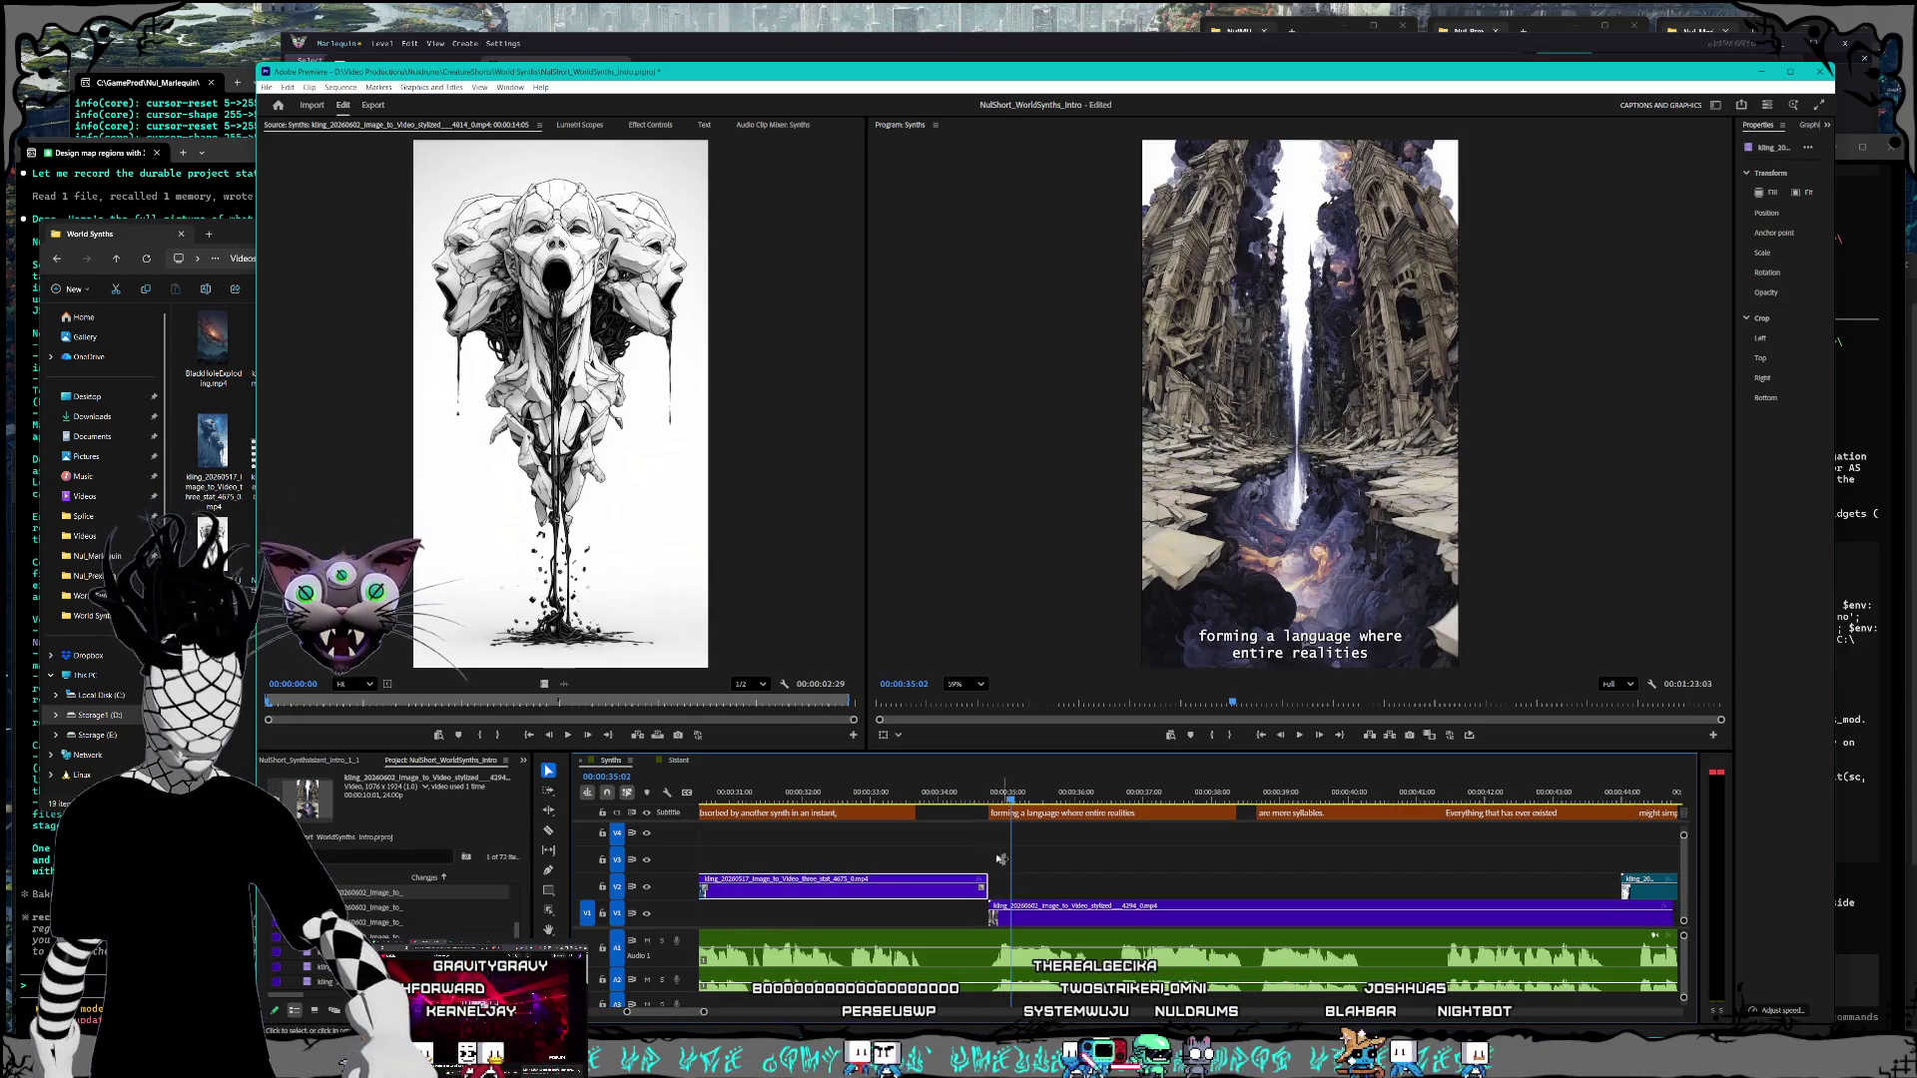
scroll(954, 851, "down", 4)
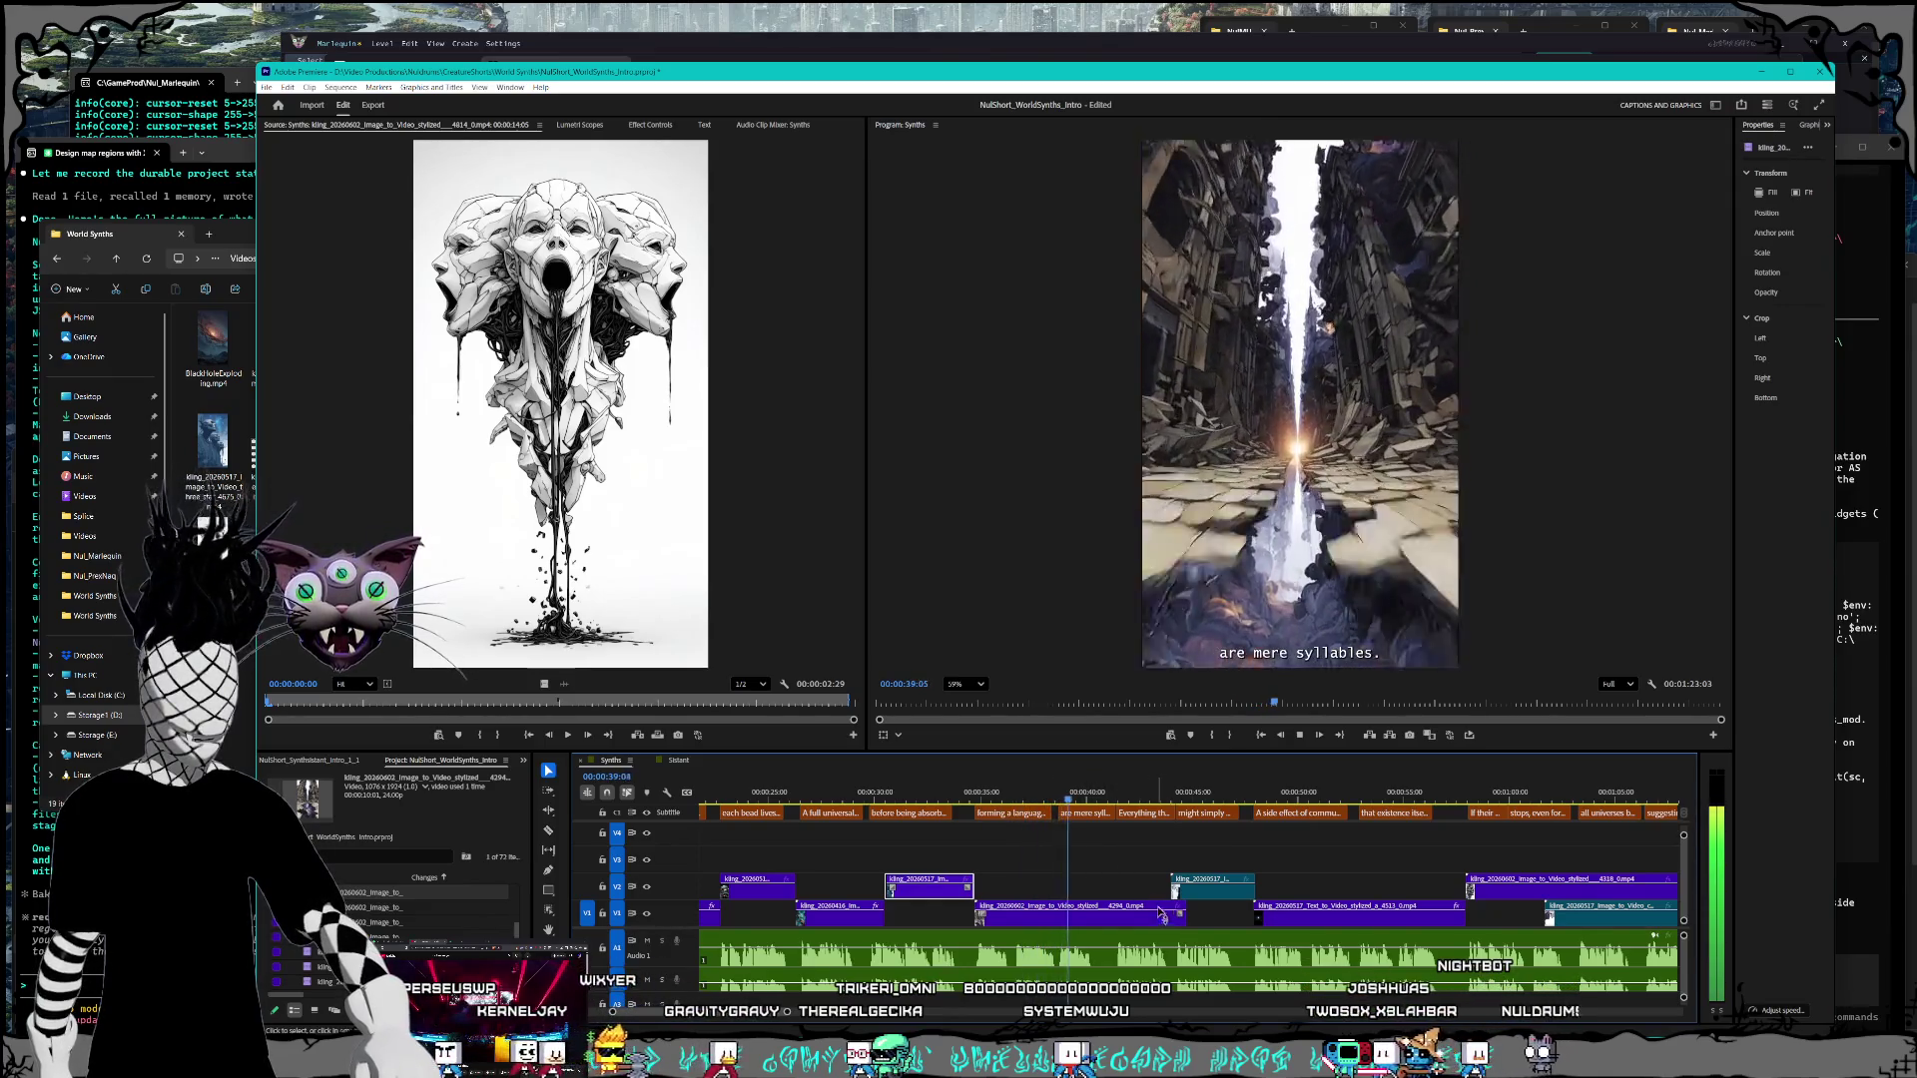
left_click_drag(1185, 913, 1101, 915)
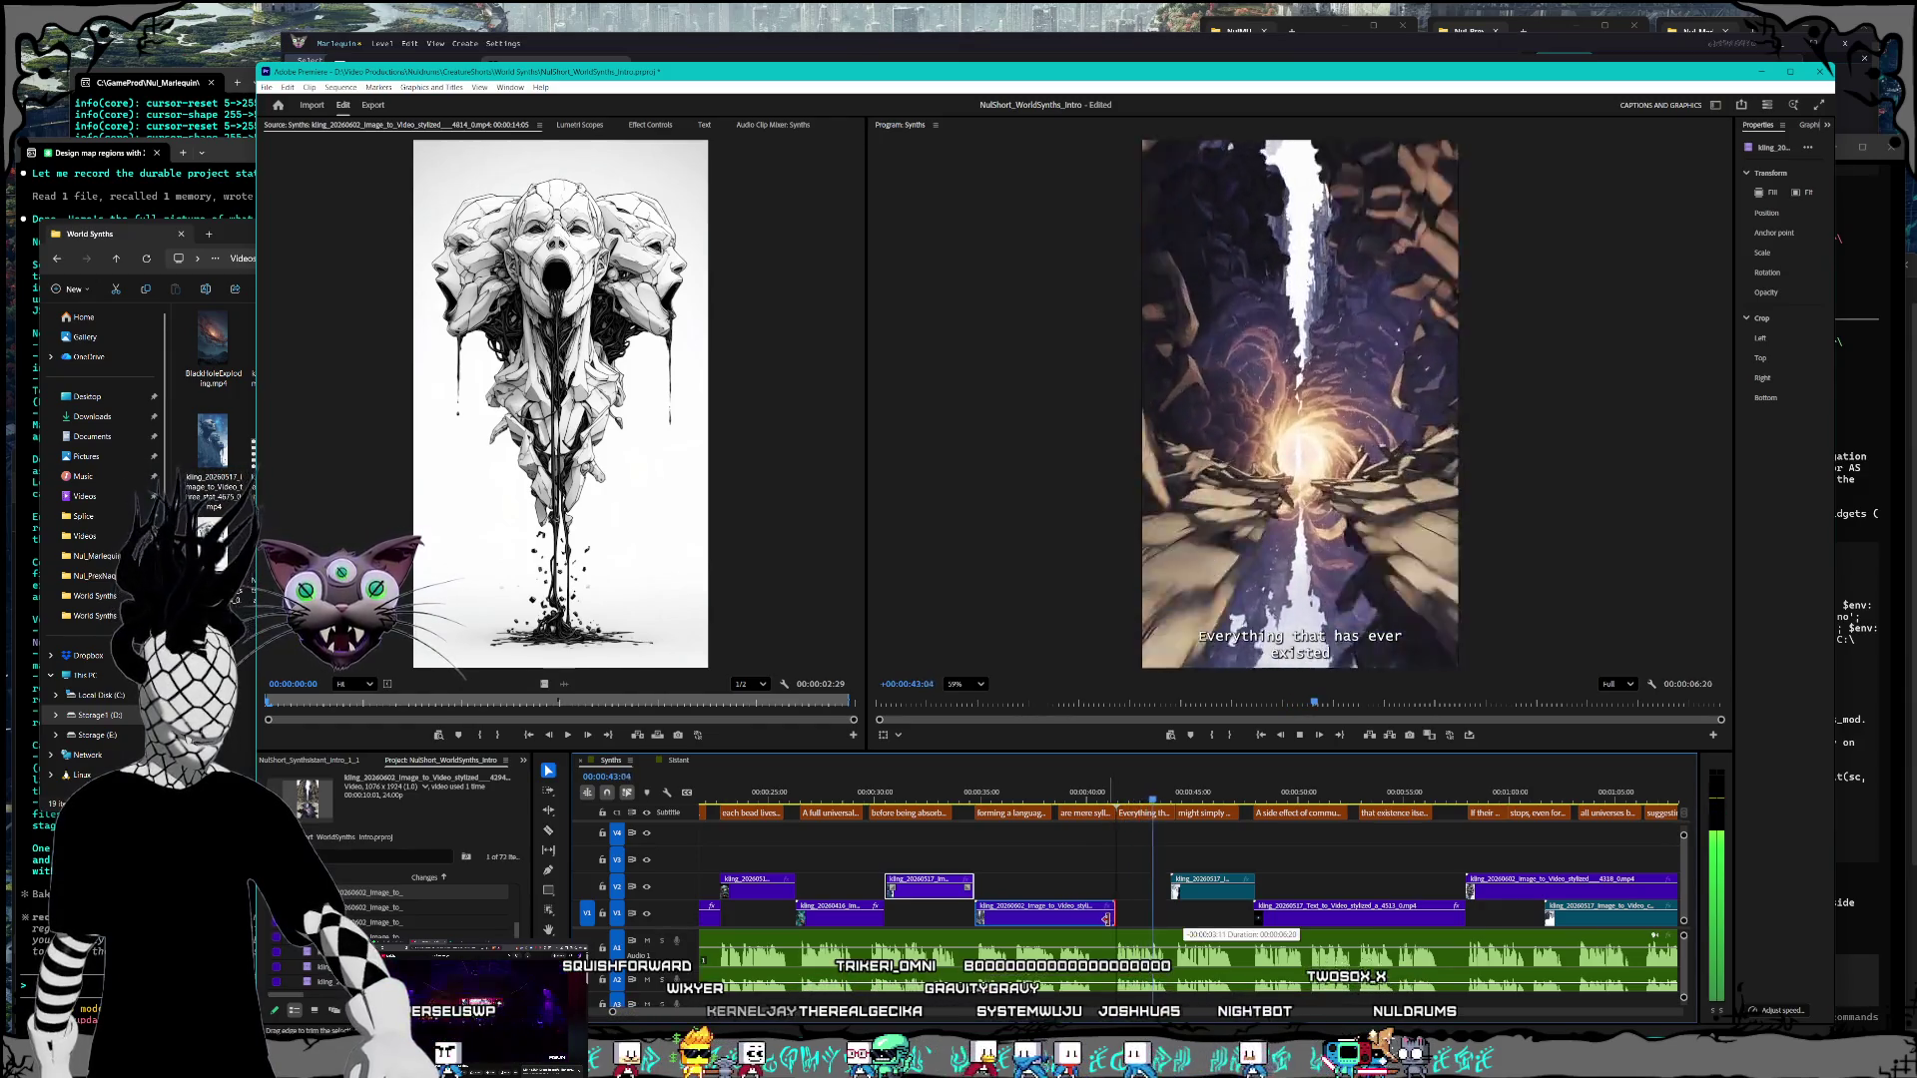
Step: Move the skull-castle clip up to V3, about 15 seconds earlier, near 41 seconds
key("minus")
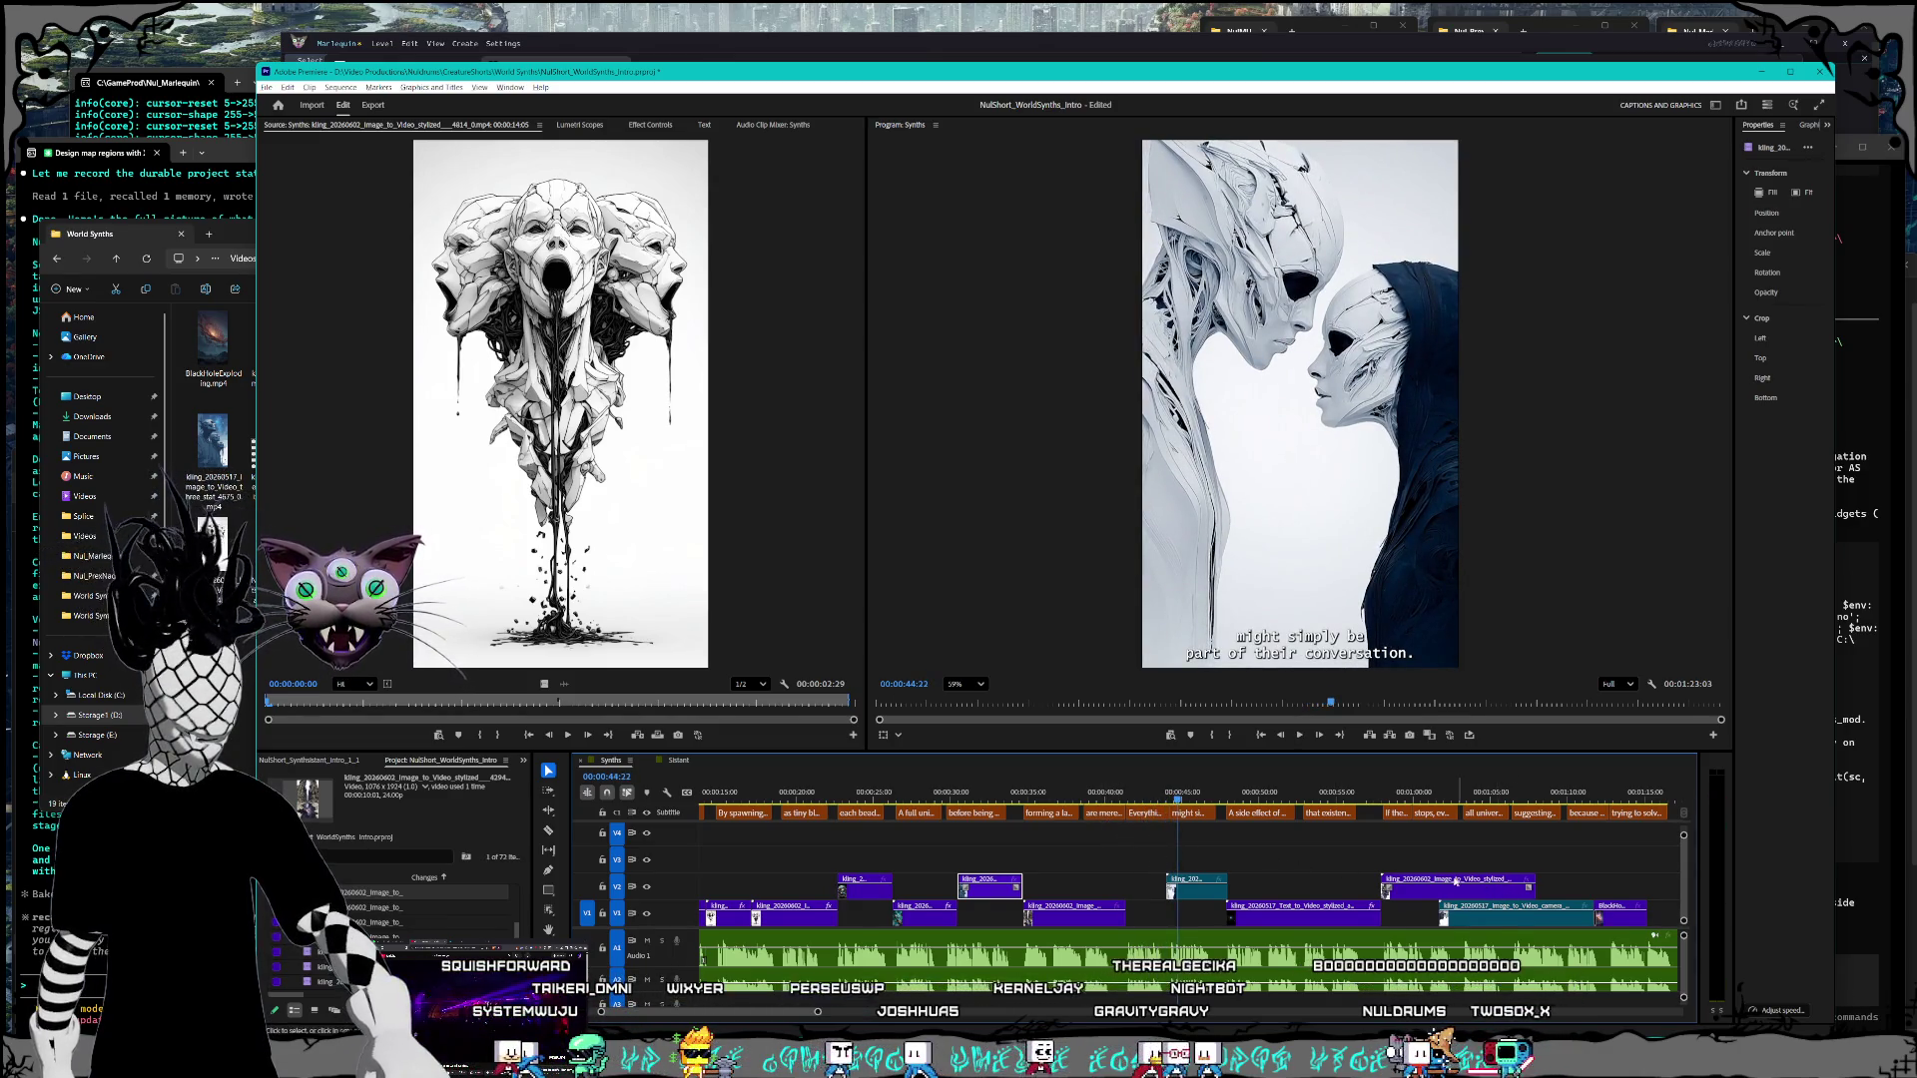
scroll(1405, 879, "down", 1)
left_click_drag(1430, 891, 1215, 868)
left_click(1182, 791)
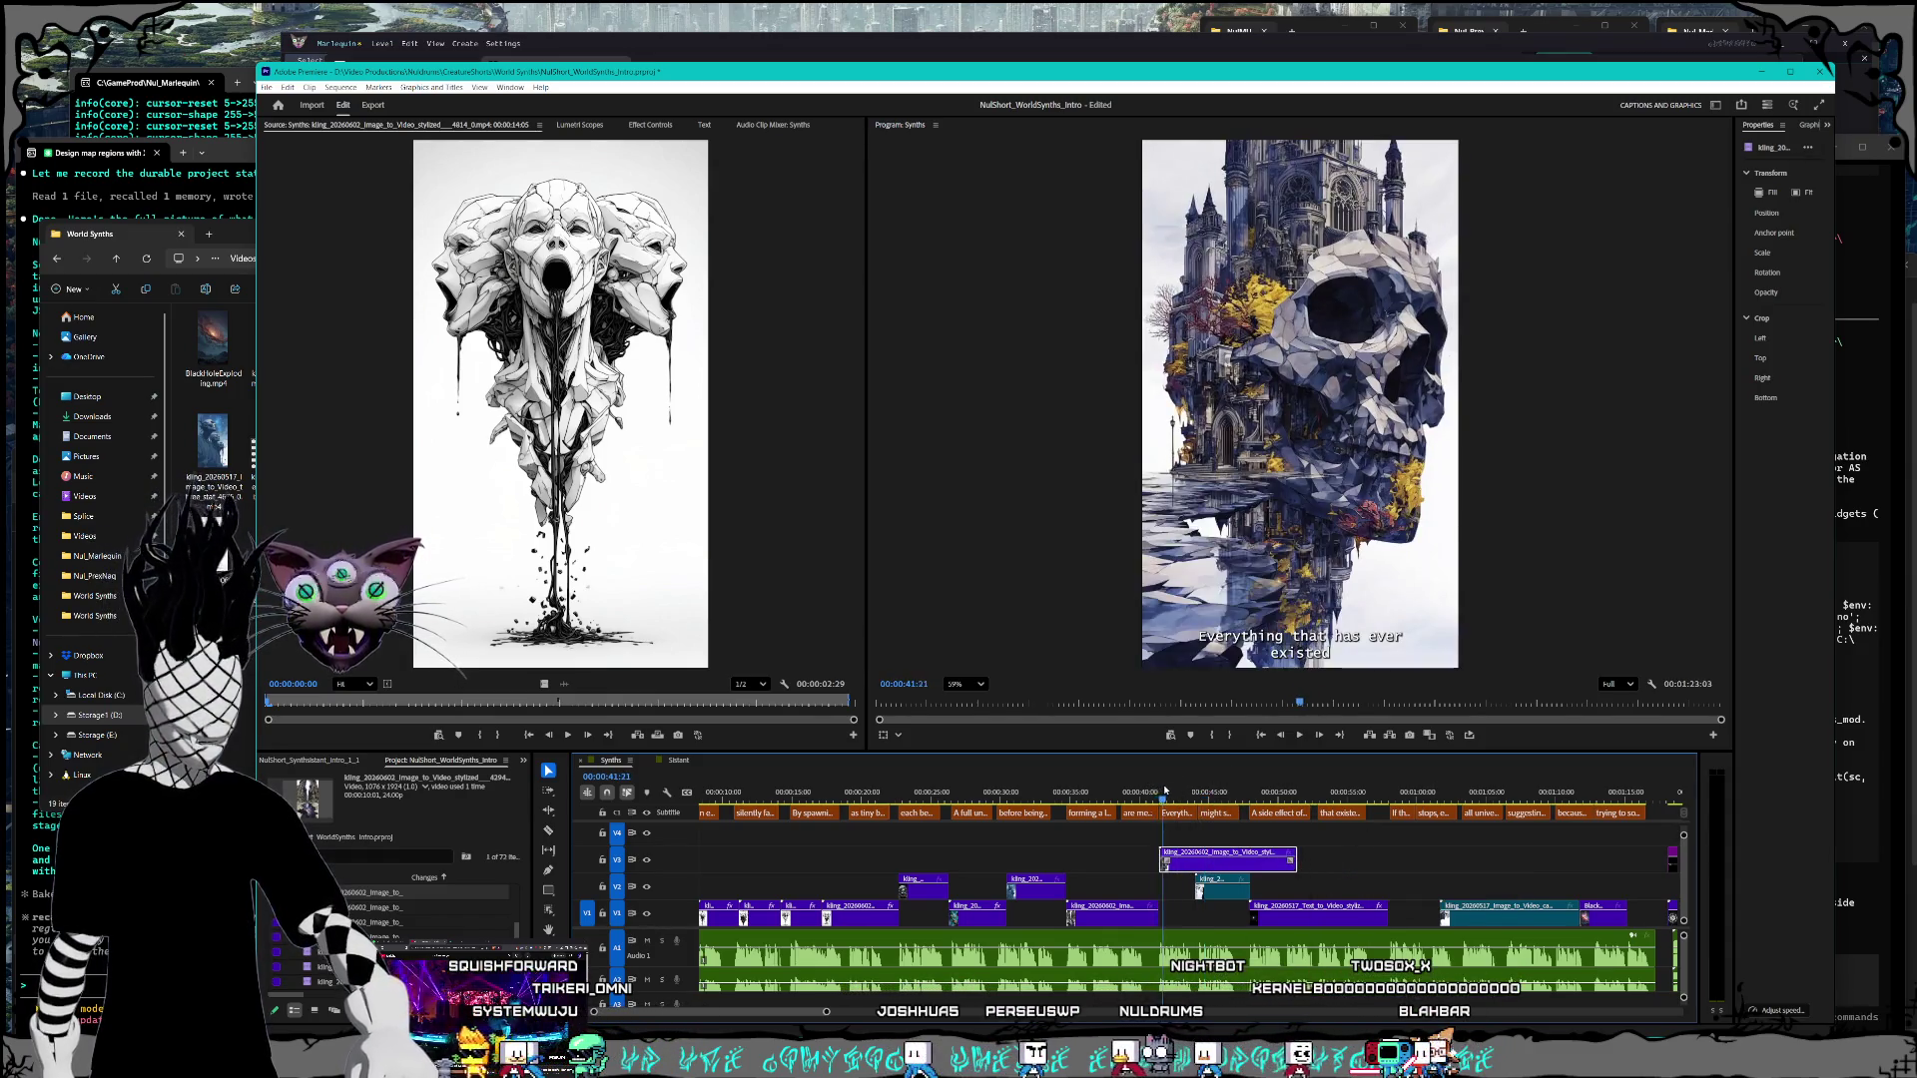
mouse_move(1182, 791)
left_mouse_down()
mouse_move(1490, 792)
mouse_move(1467, 796)
left_mouse_up()
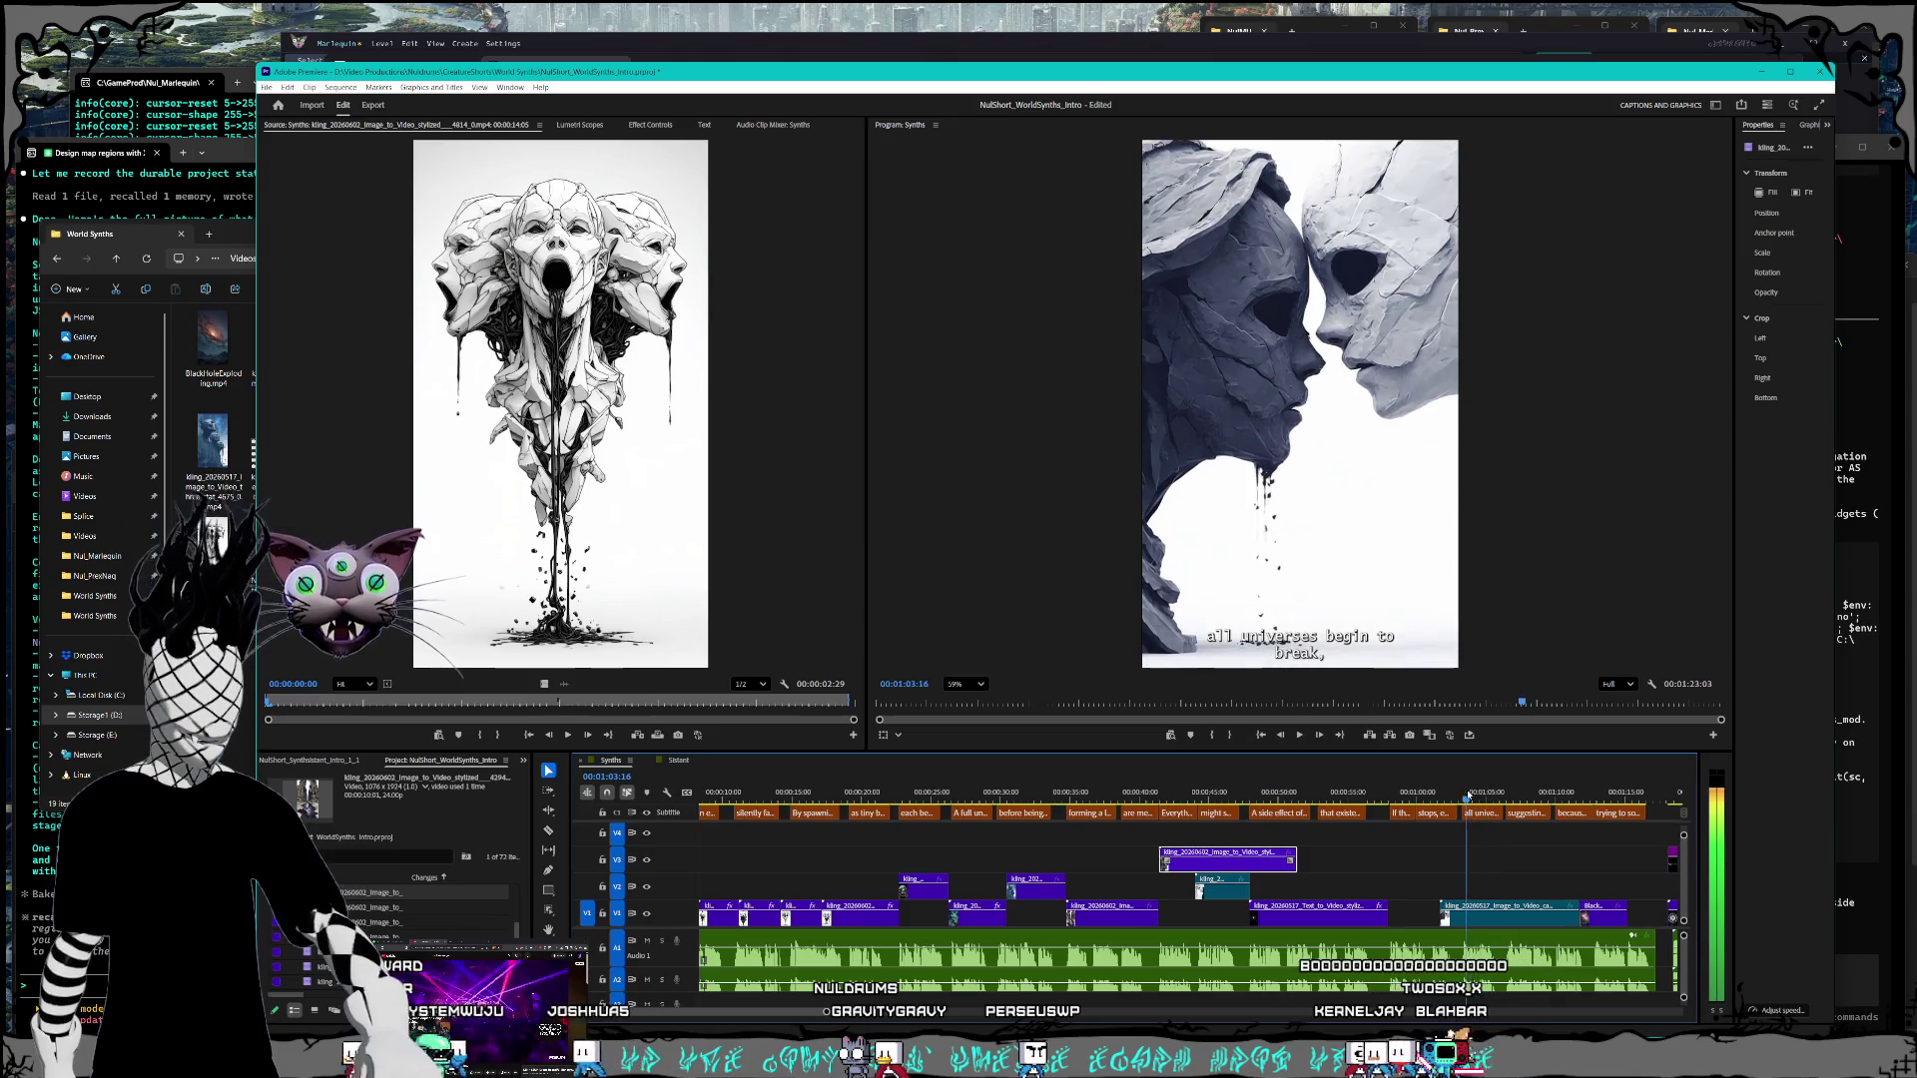
Step: Lift the Kling clip onto V2 and move the BlackHole image to the playhead at the caption
mouse_move(1528, 914)
left_mouse_down()
mouse_move(1518, 889)
mouse_move(1398, 888)
left_mouse_up()
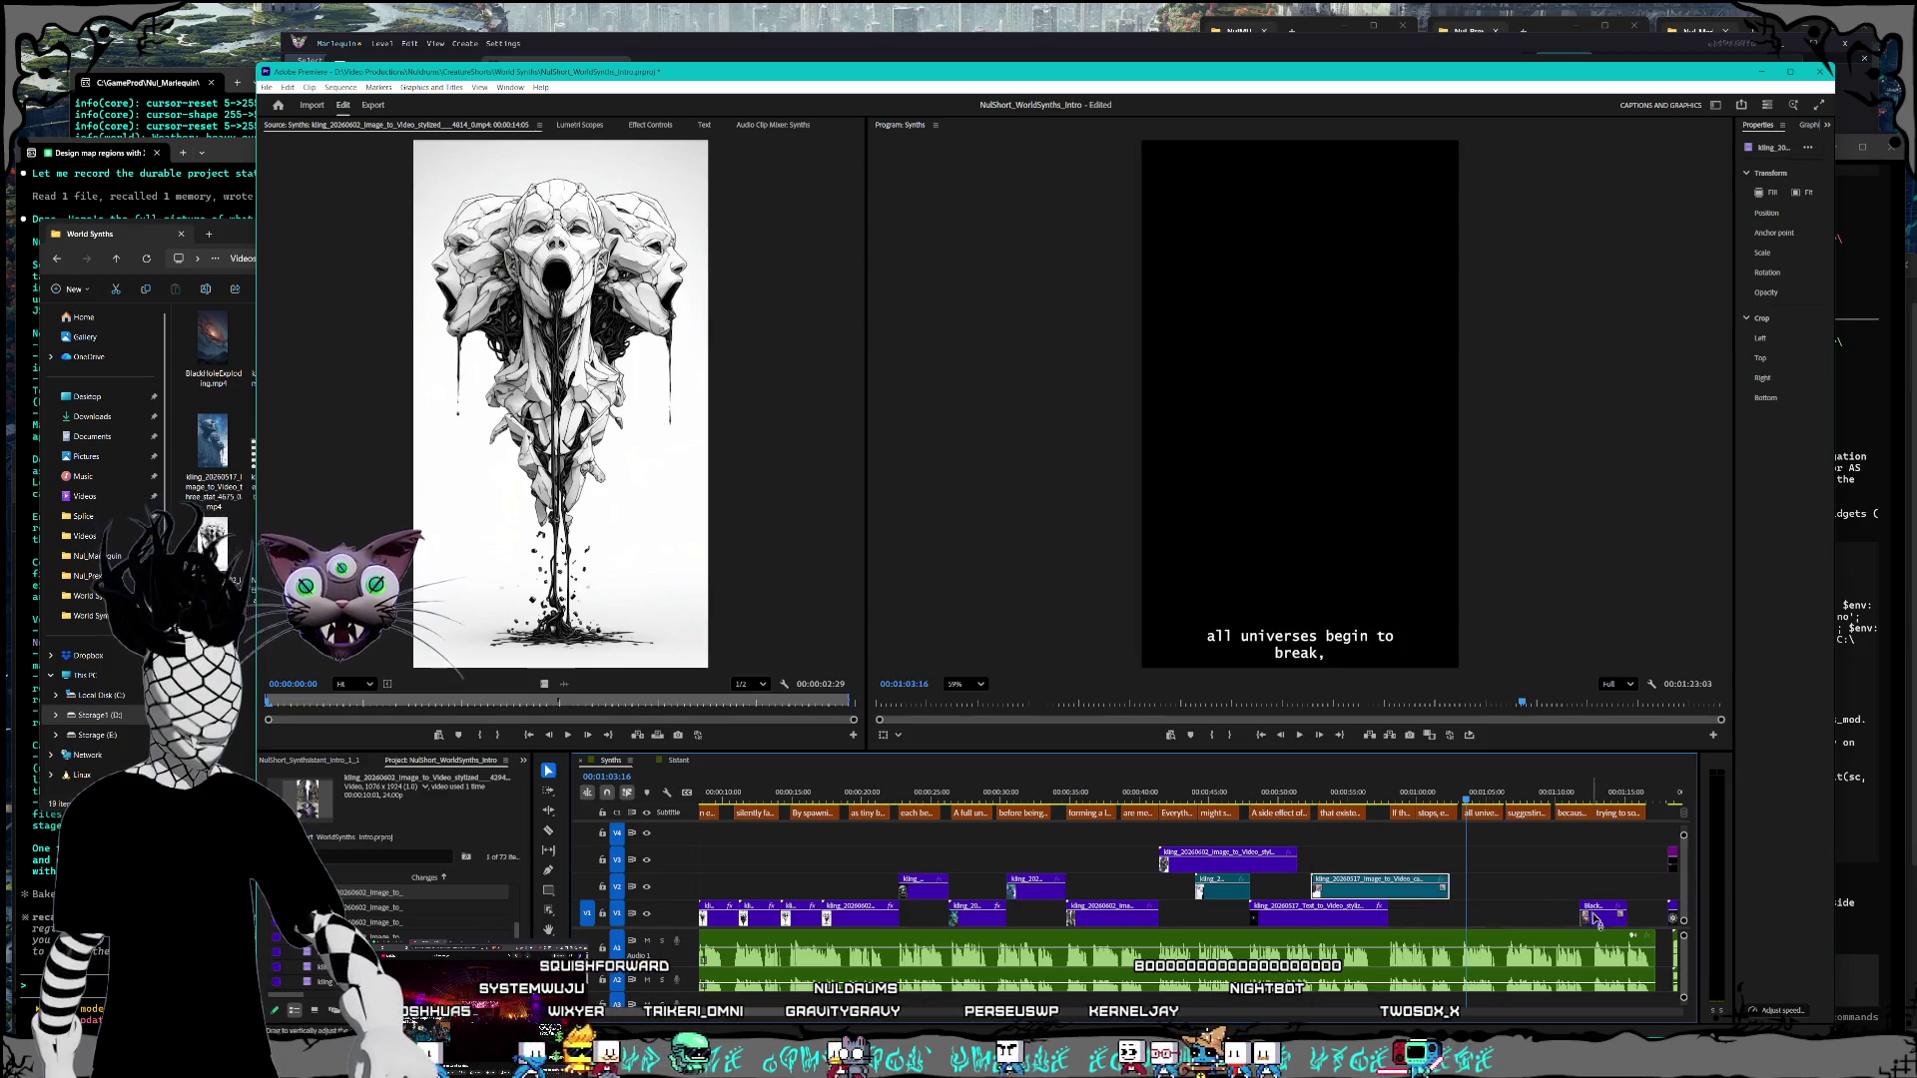
left_click_drag(1595, 916, 1480, 917)
key("=")
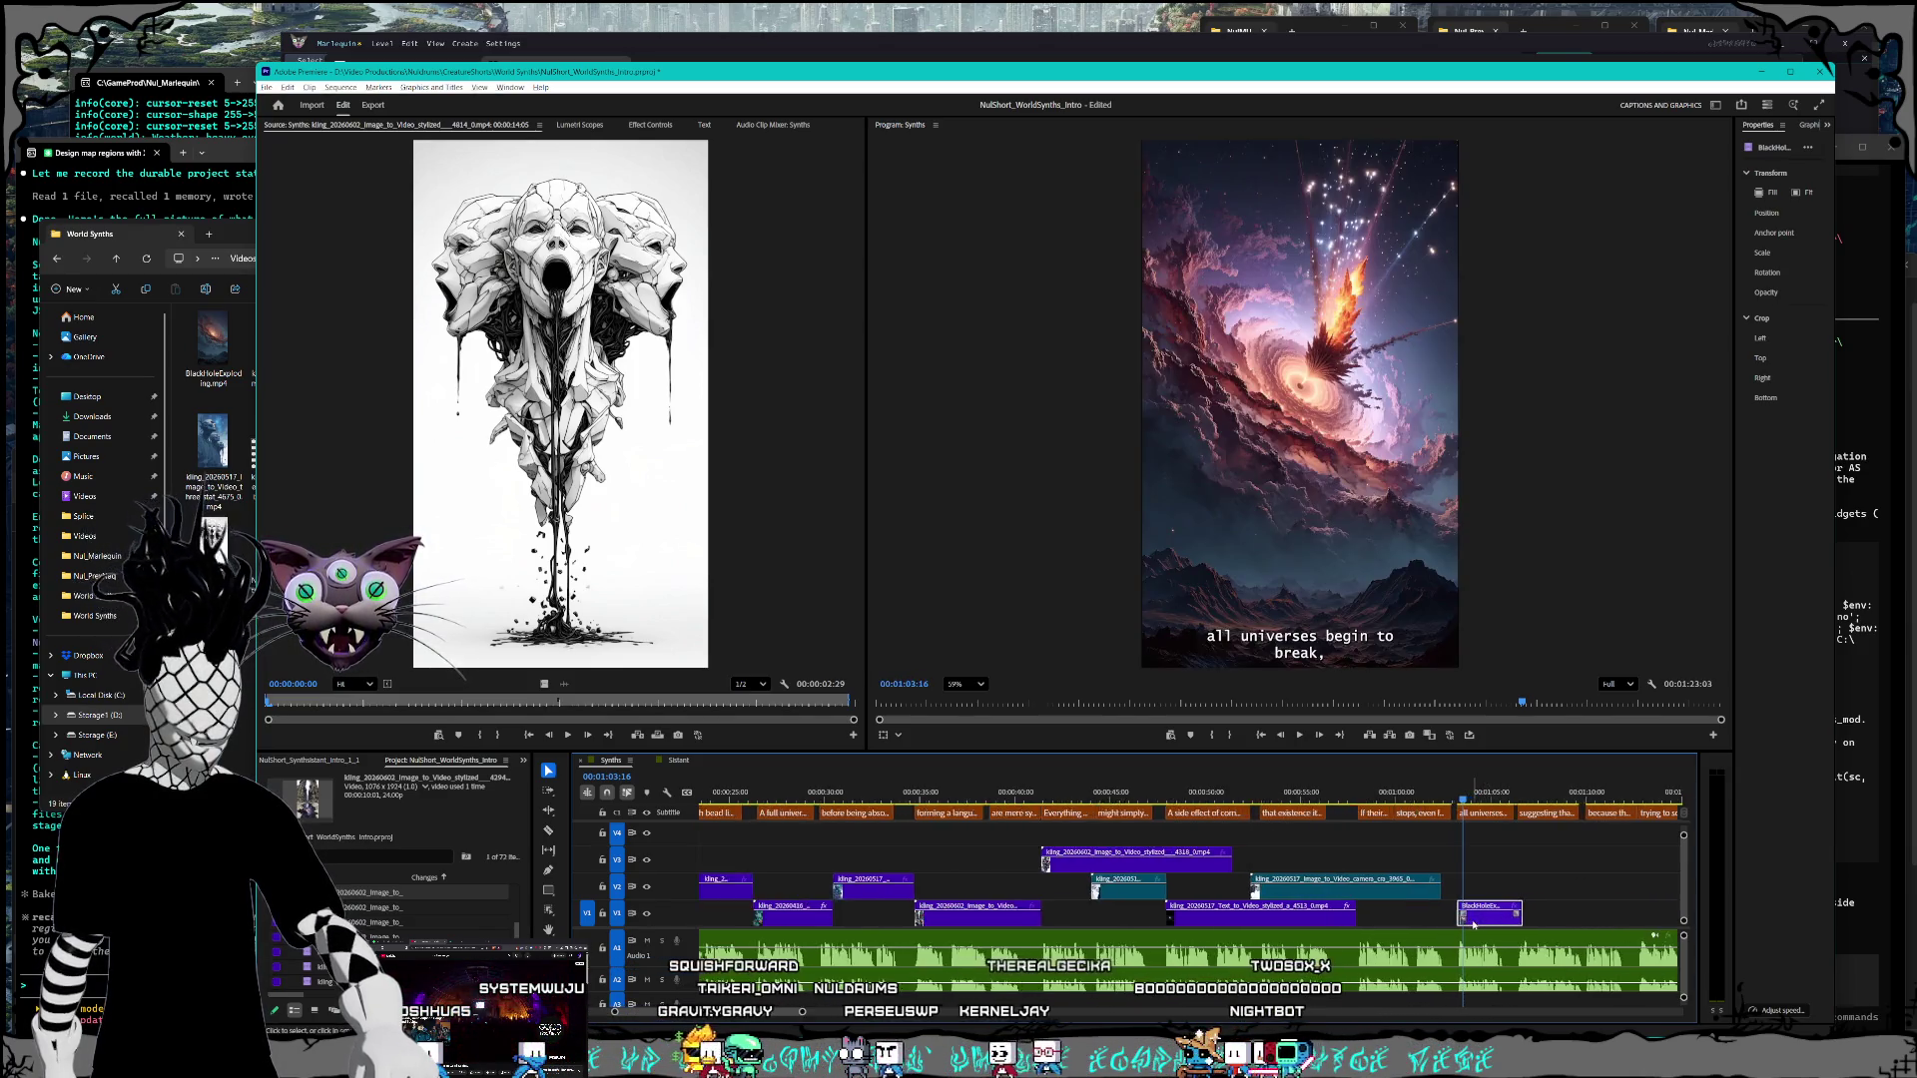
scroll(1473, 926, "up", 3)
Step: Play back the black-hole section to check its timing
key("Left")
key("Left")
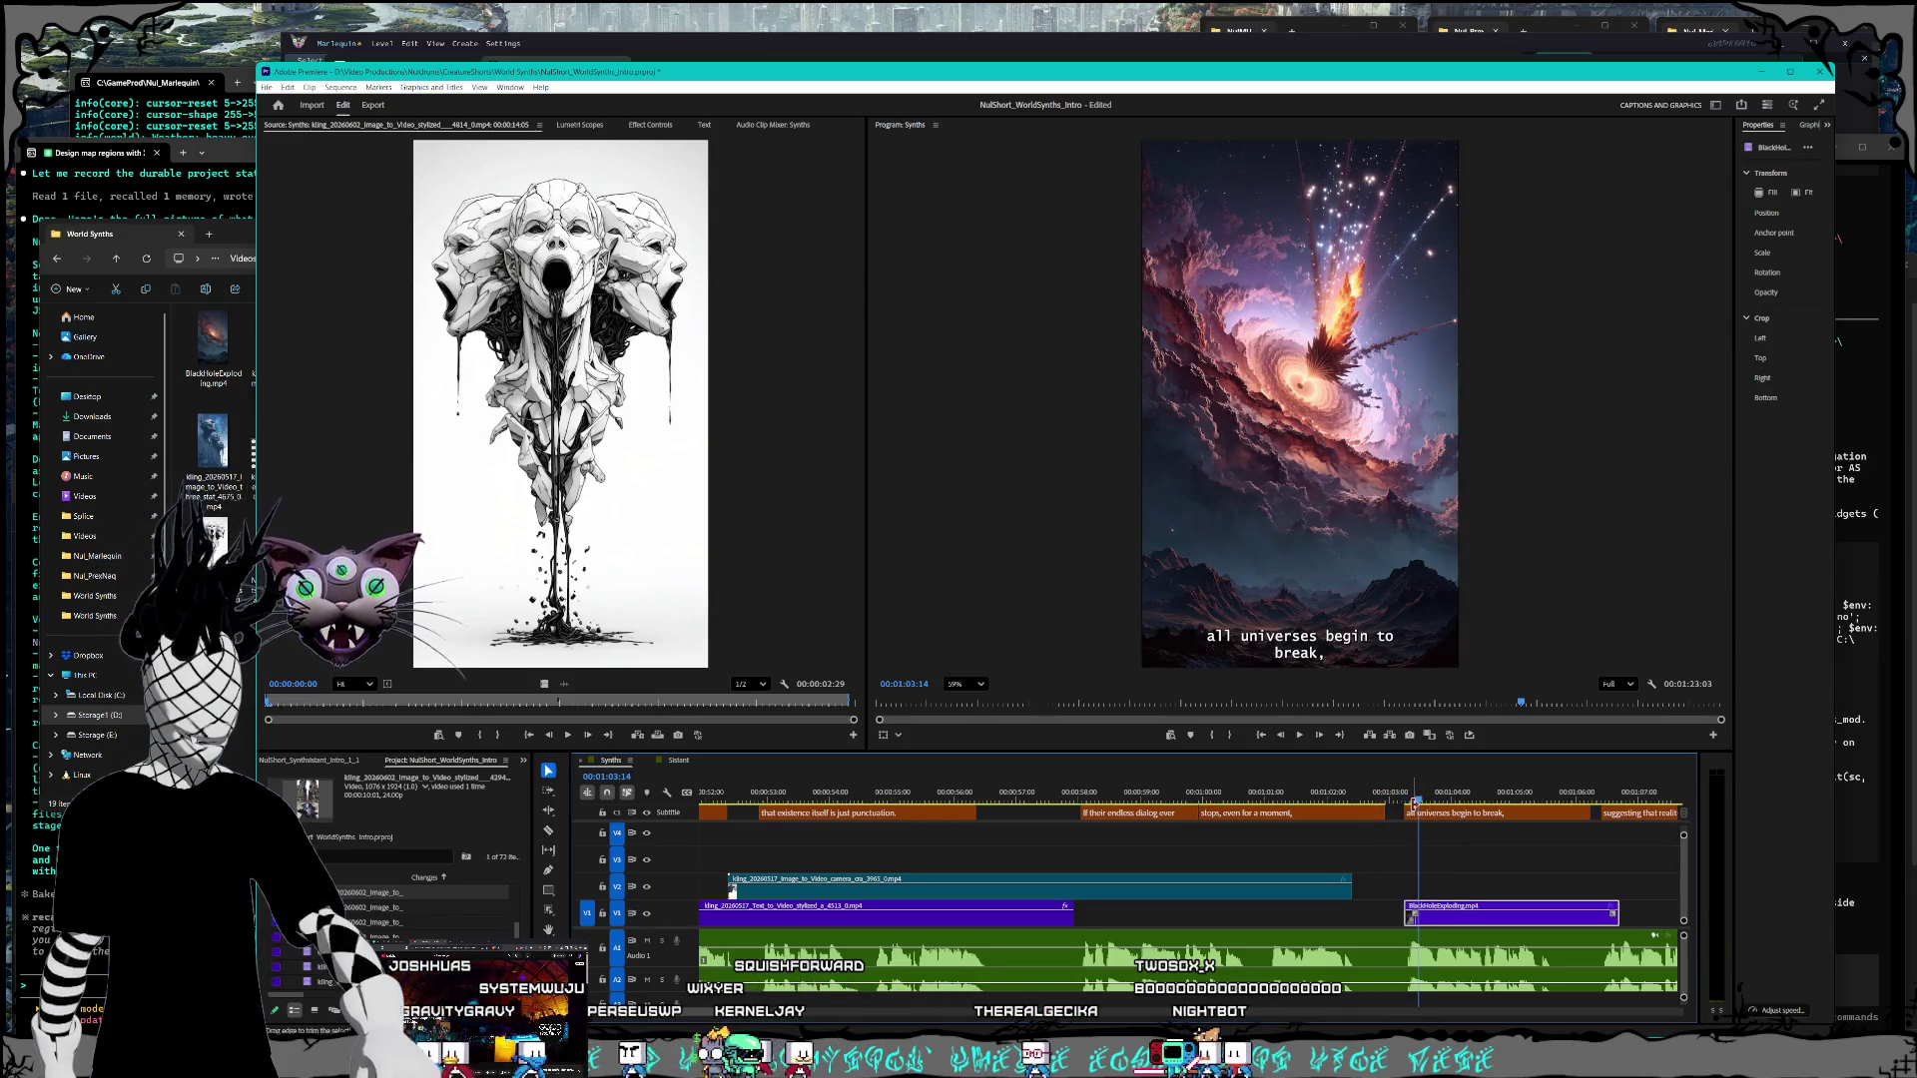
key("space")
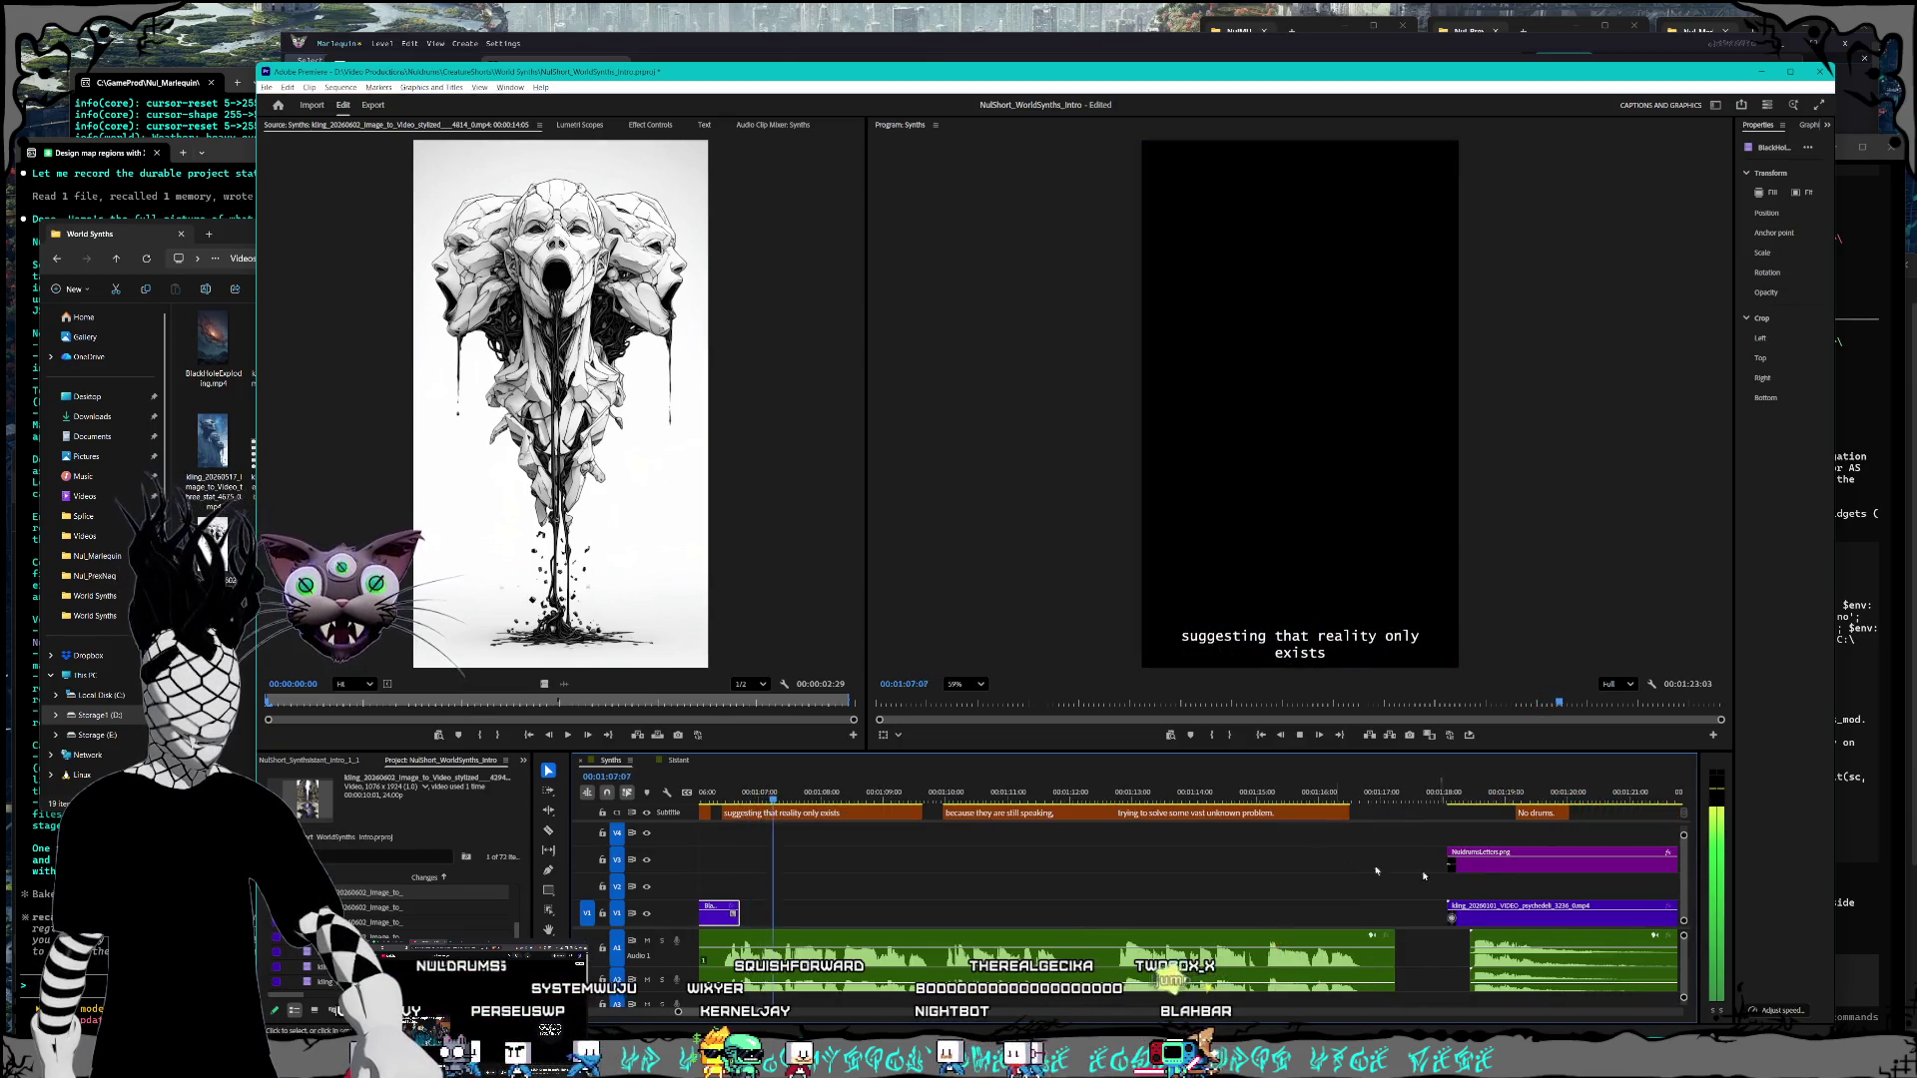
key("minus")
key("minus")
key("space")
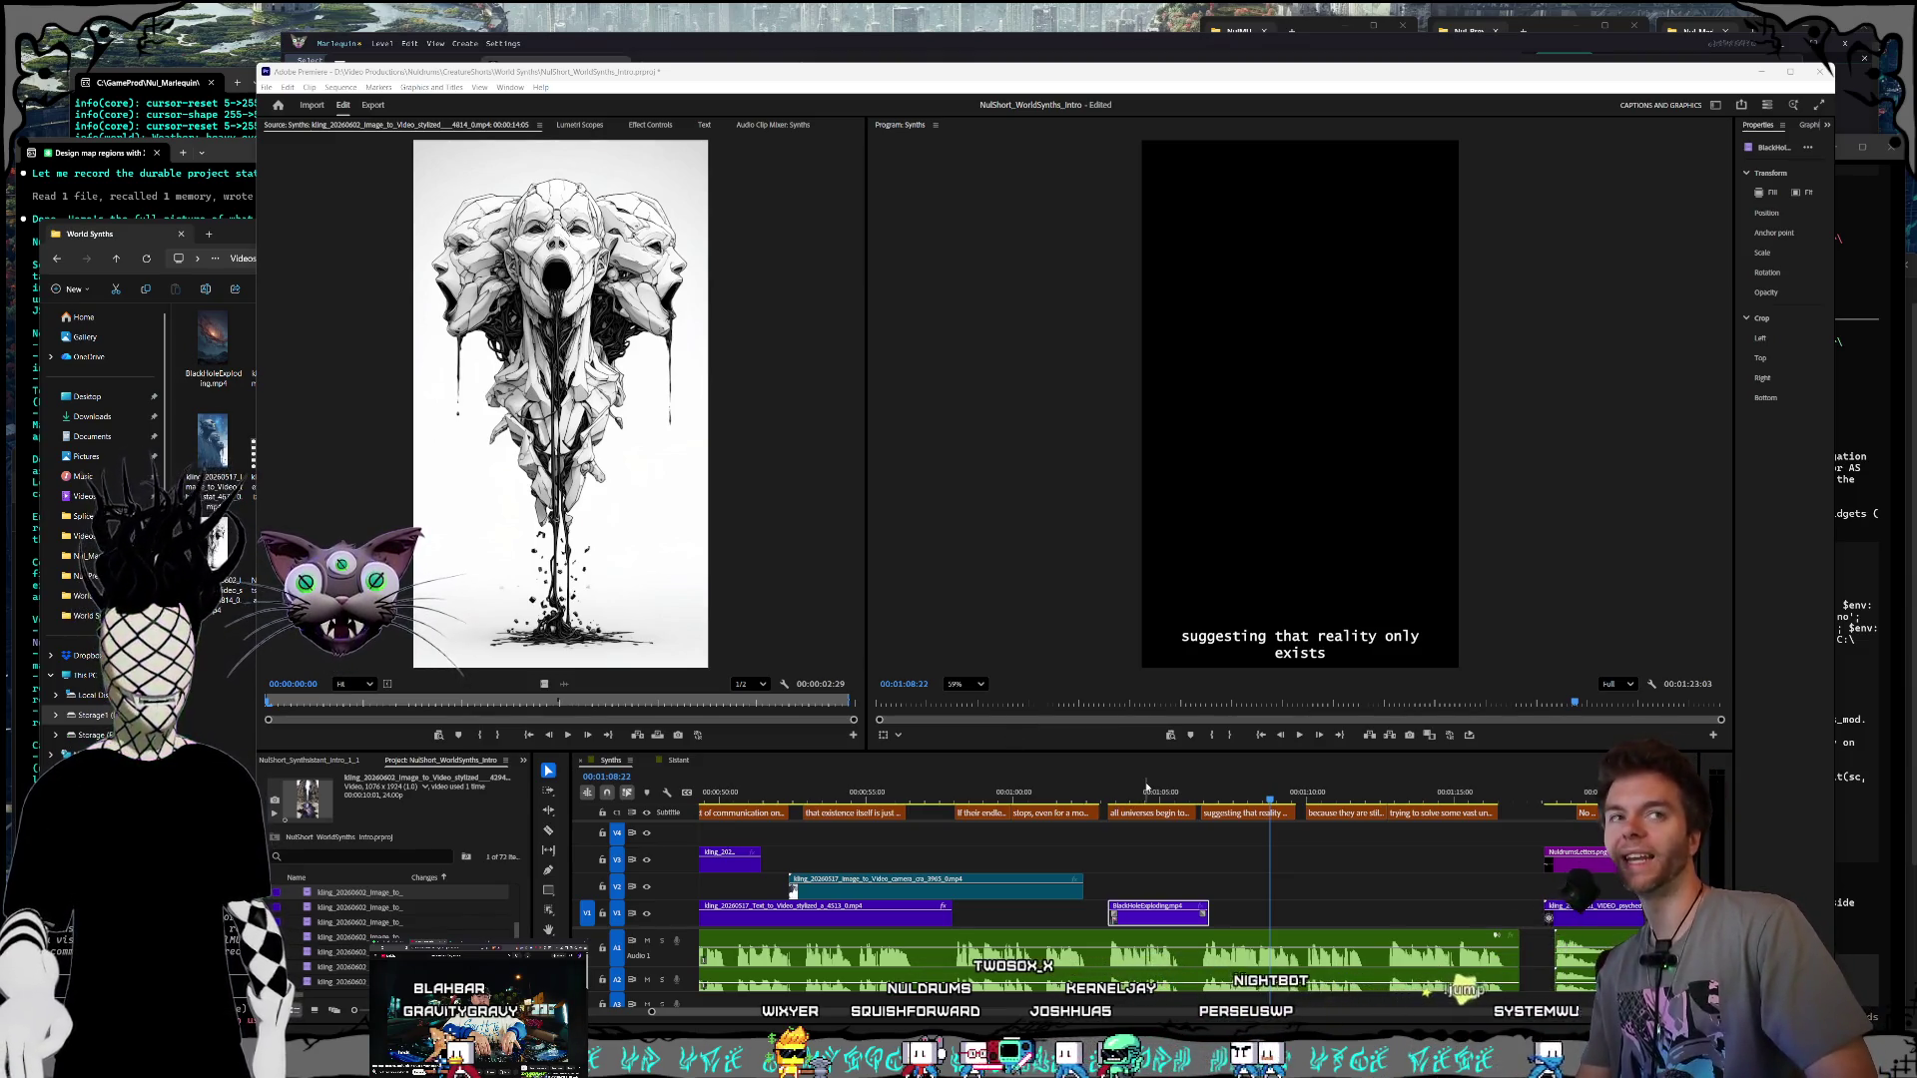
Step: Return the playhead to 00:00:00:00 and play the World Synths short with subtitles
scroll(1136, 788, "up", 5)
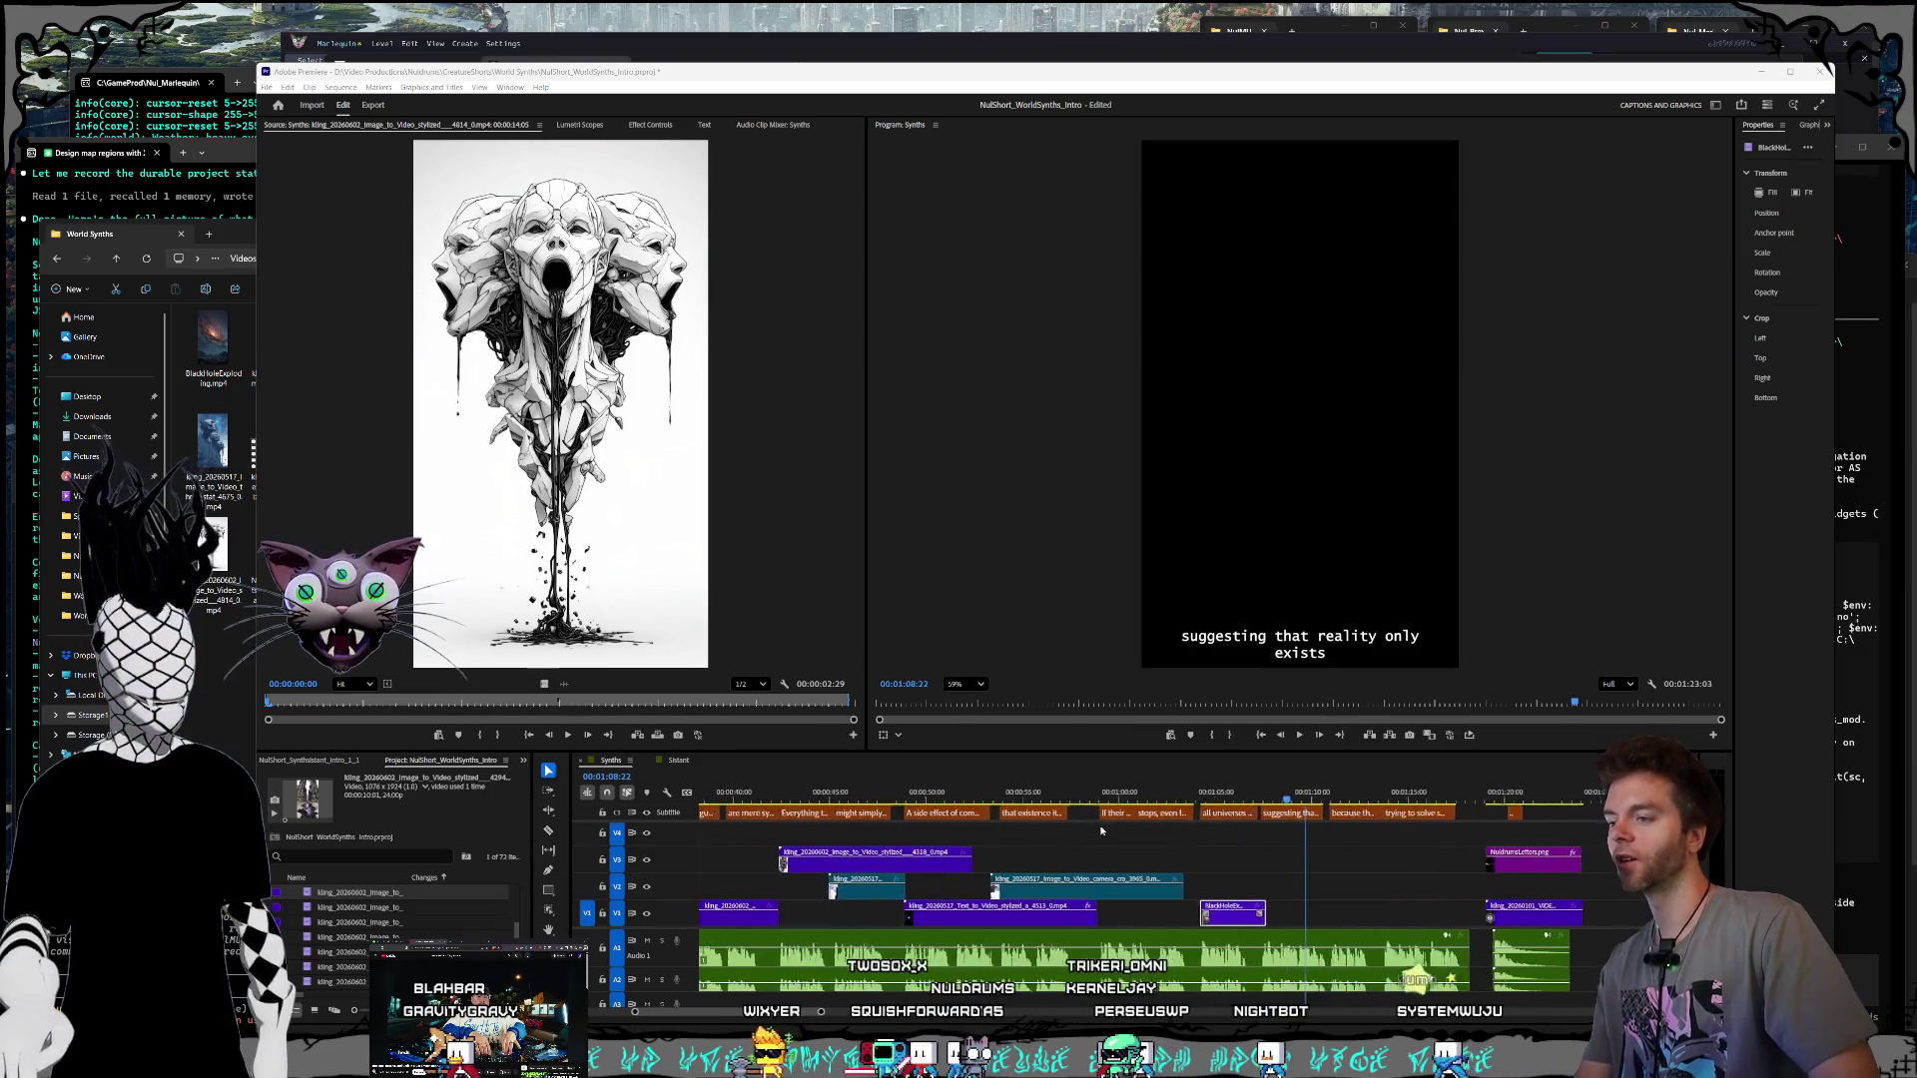
scroll(1104, 840, "down", 6)
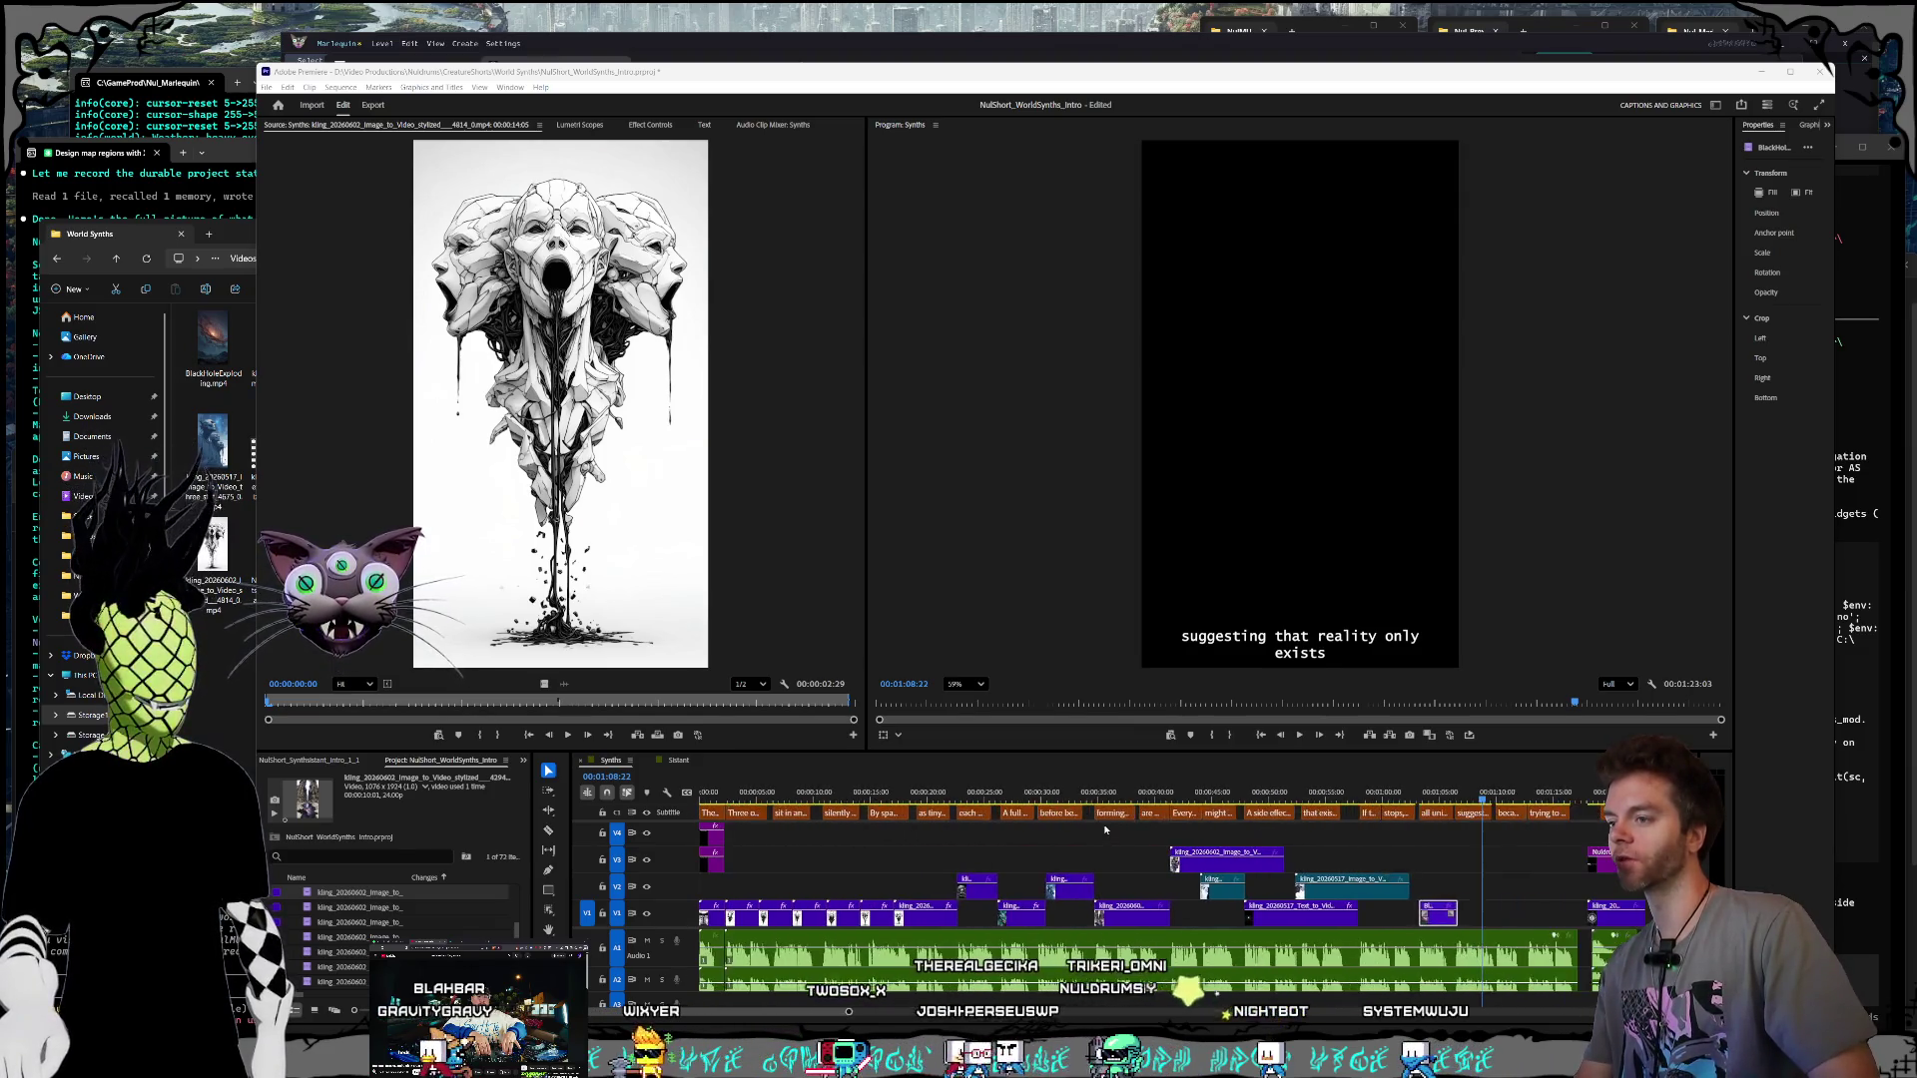
scroll(789, 874, "up", 3)
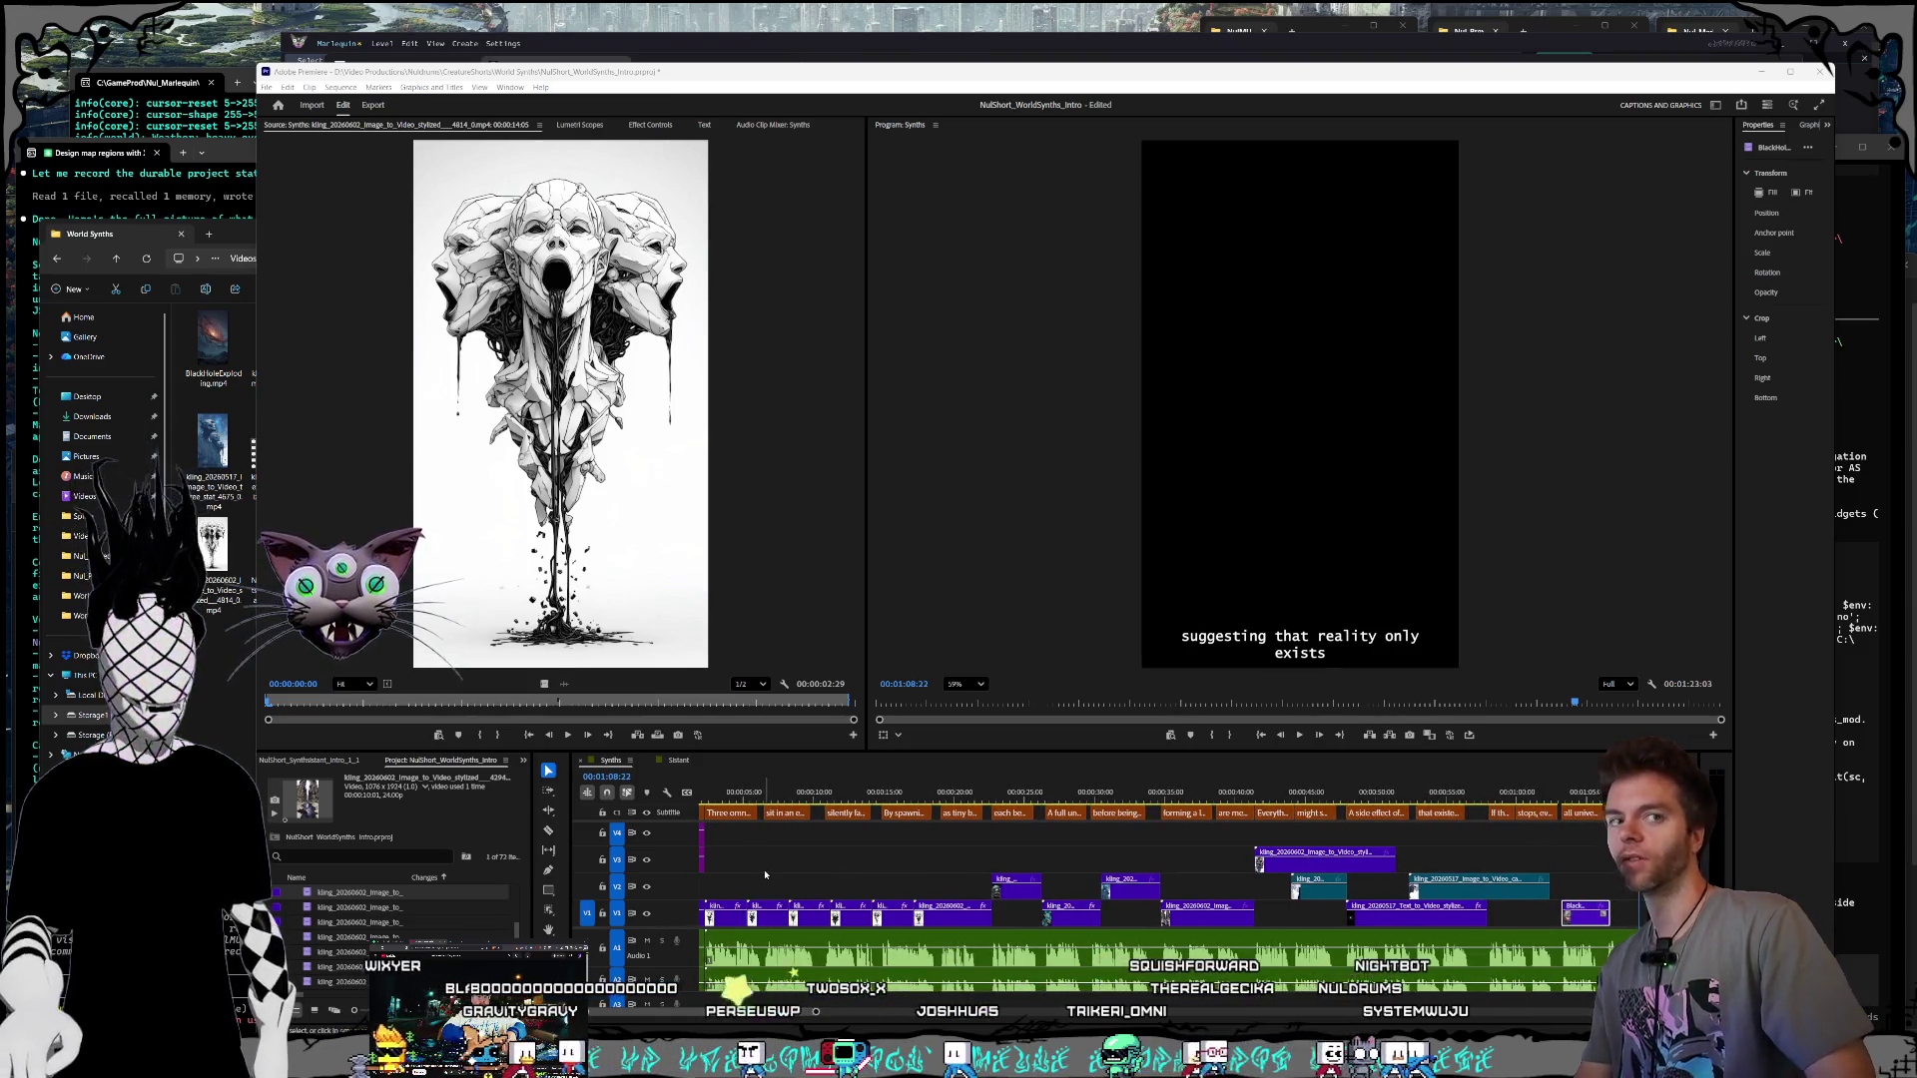
scroll(810, 859, "up", 2)
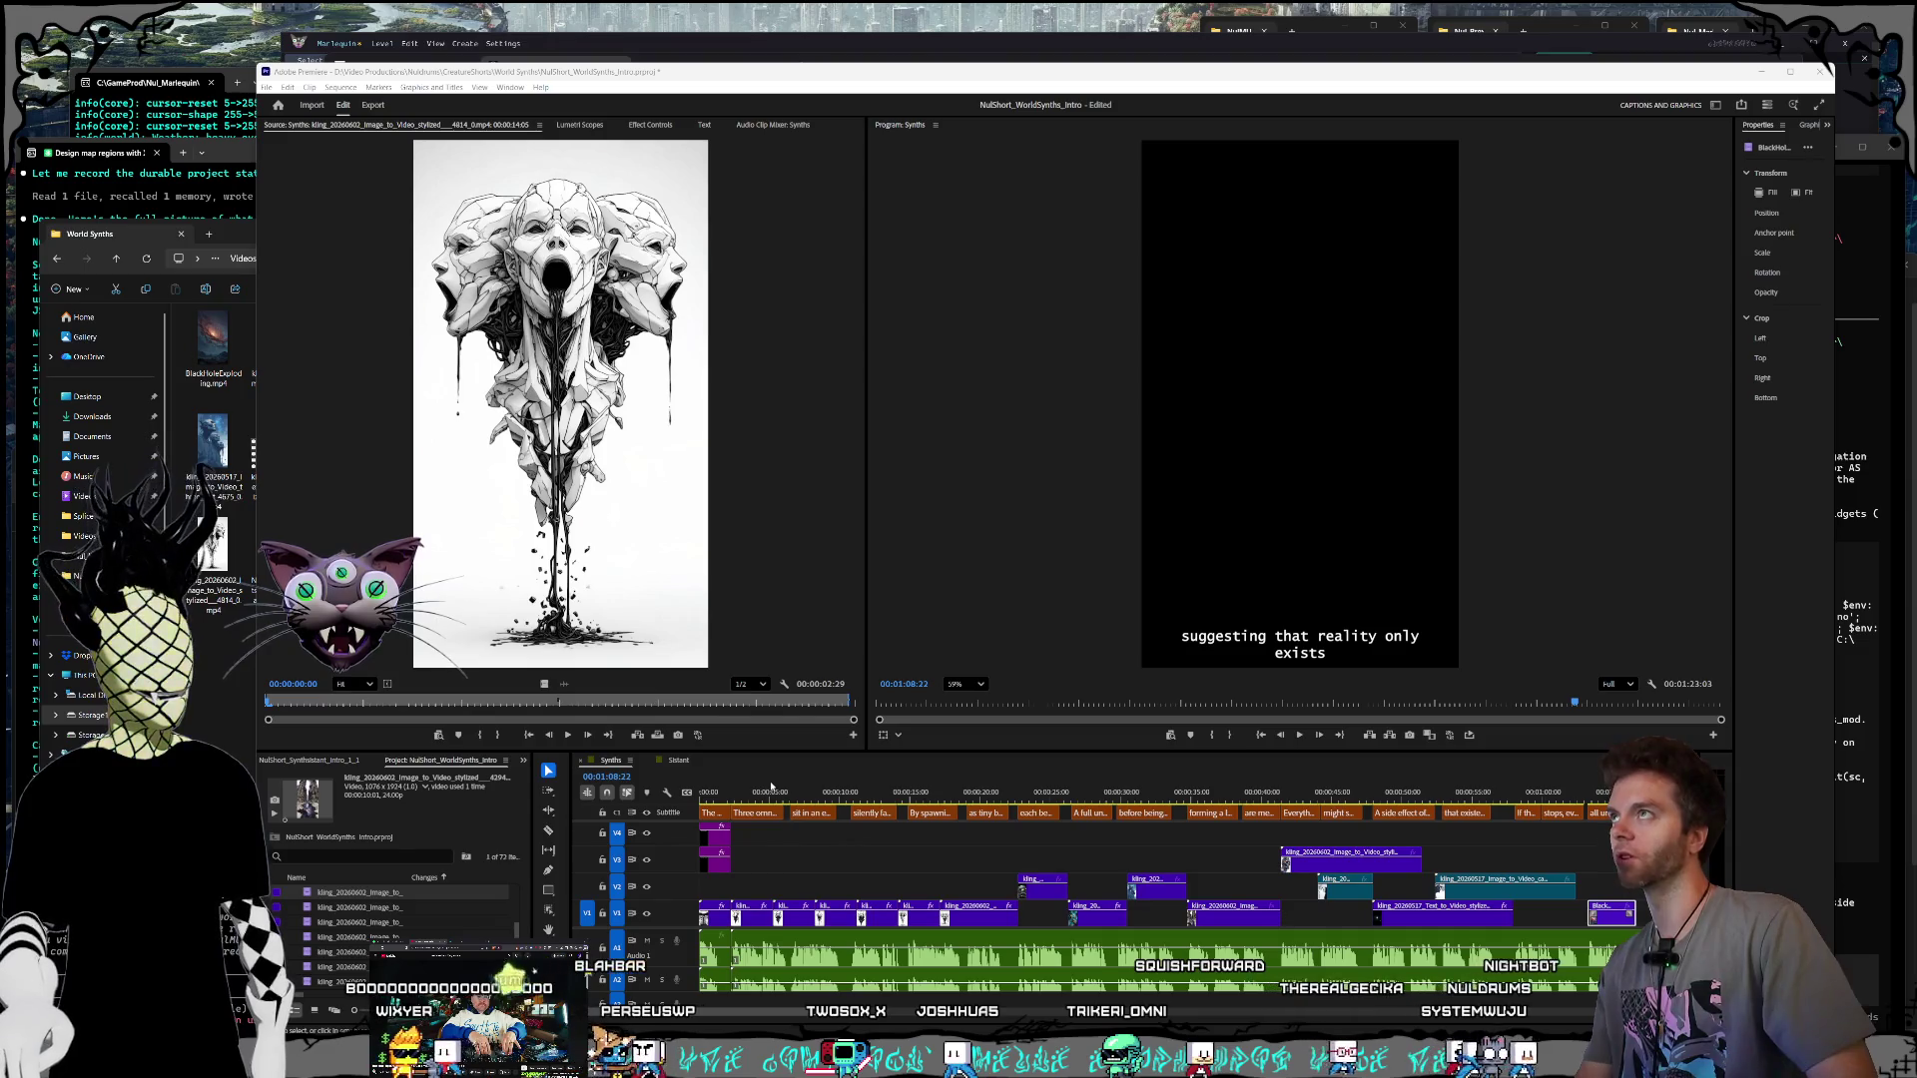
left_click_drag(784, 789, 687, 794)
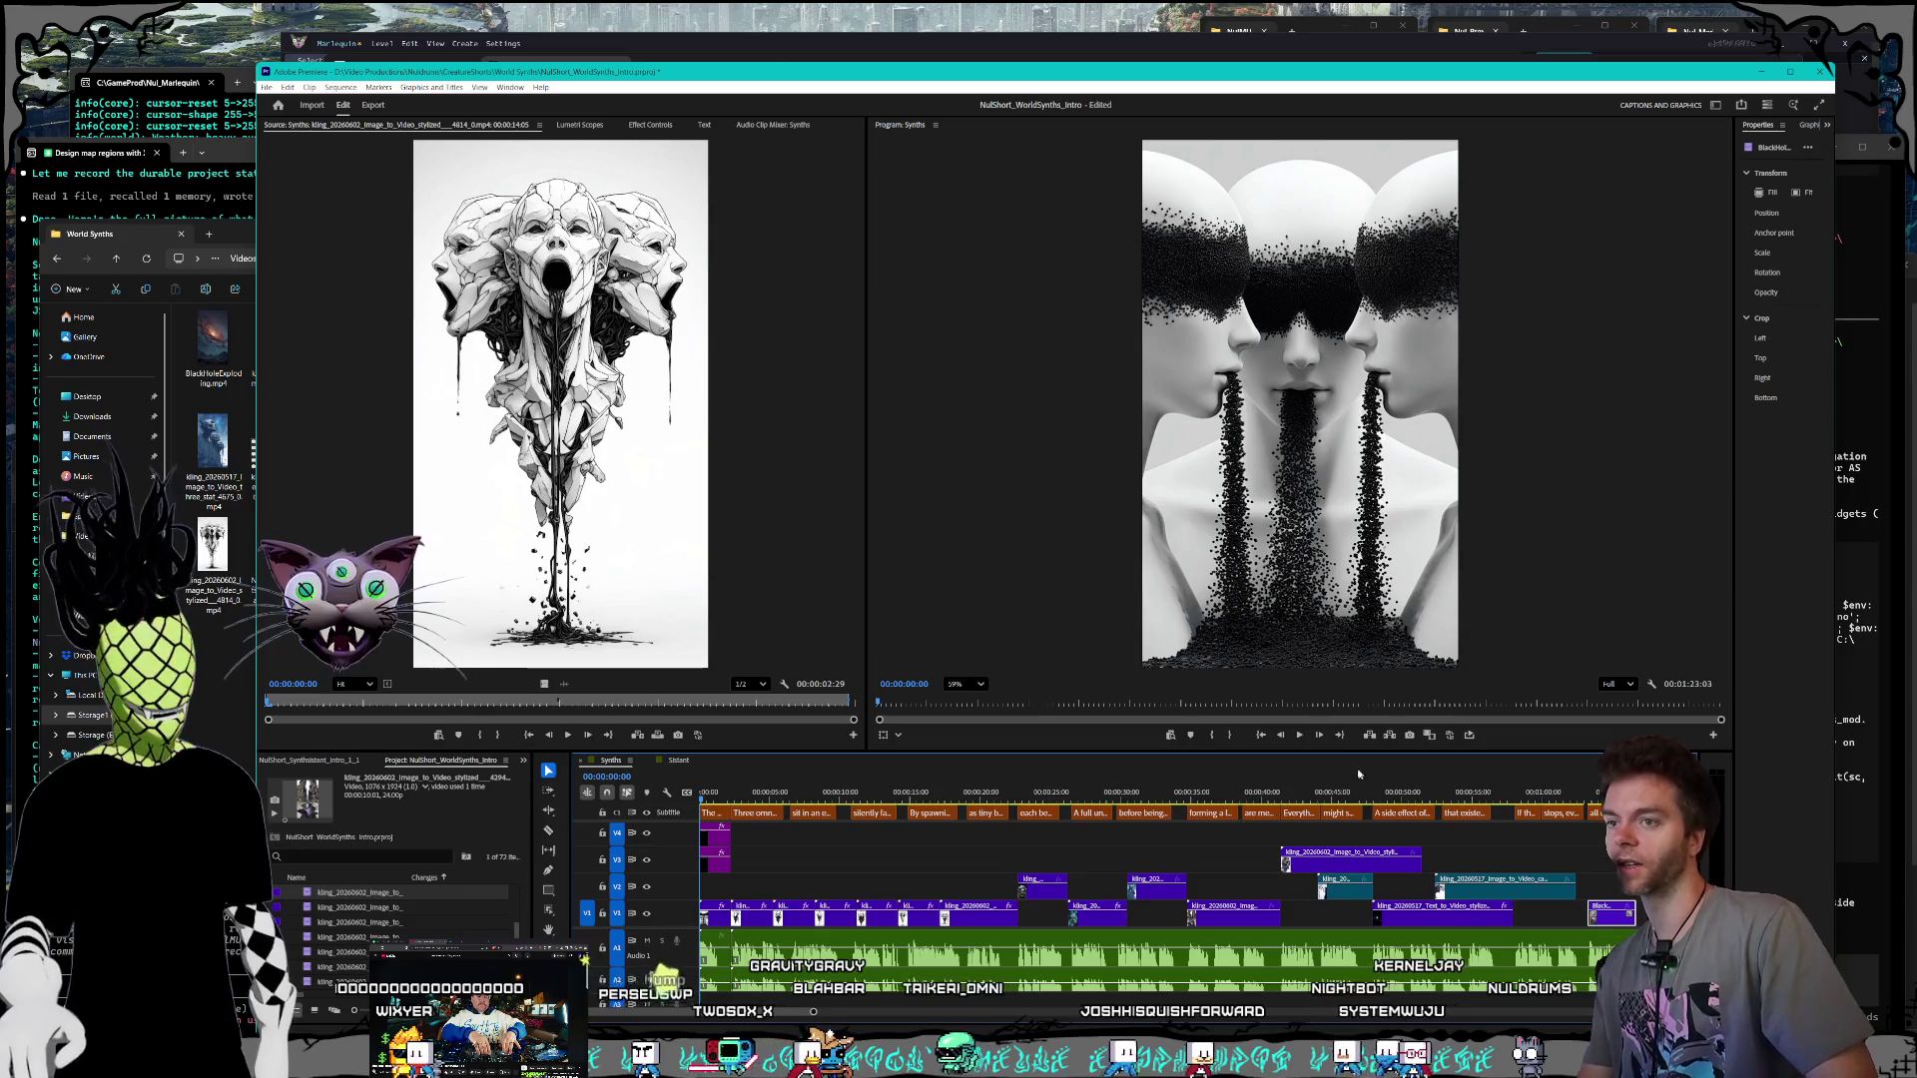
left_click(1297, 743)
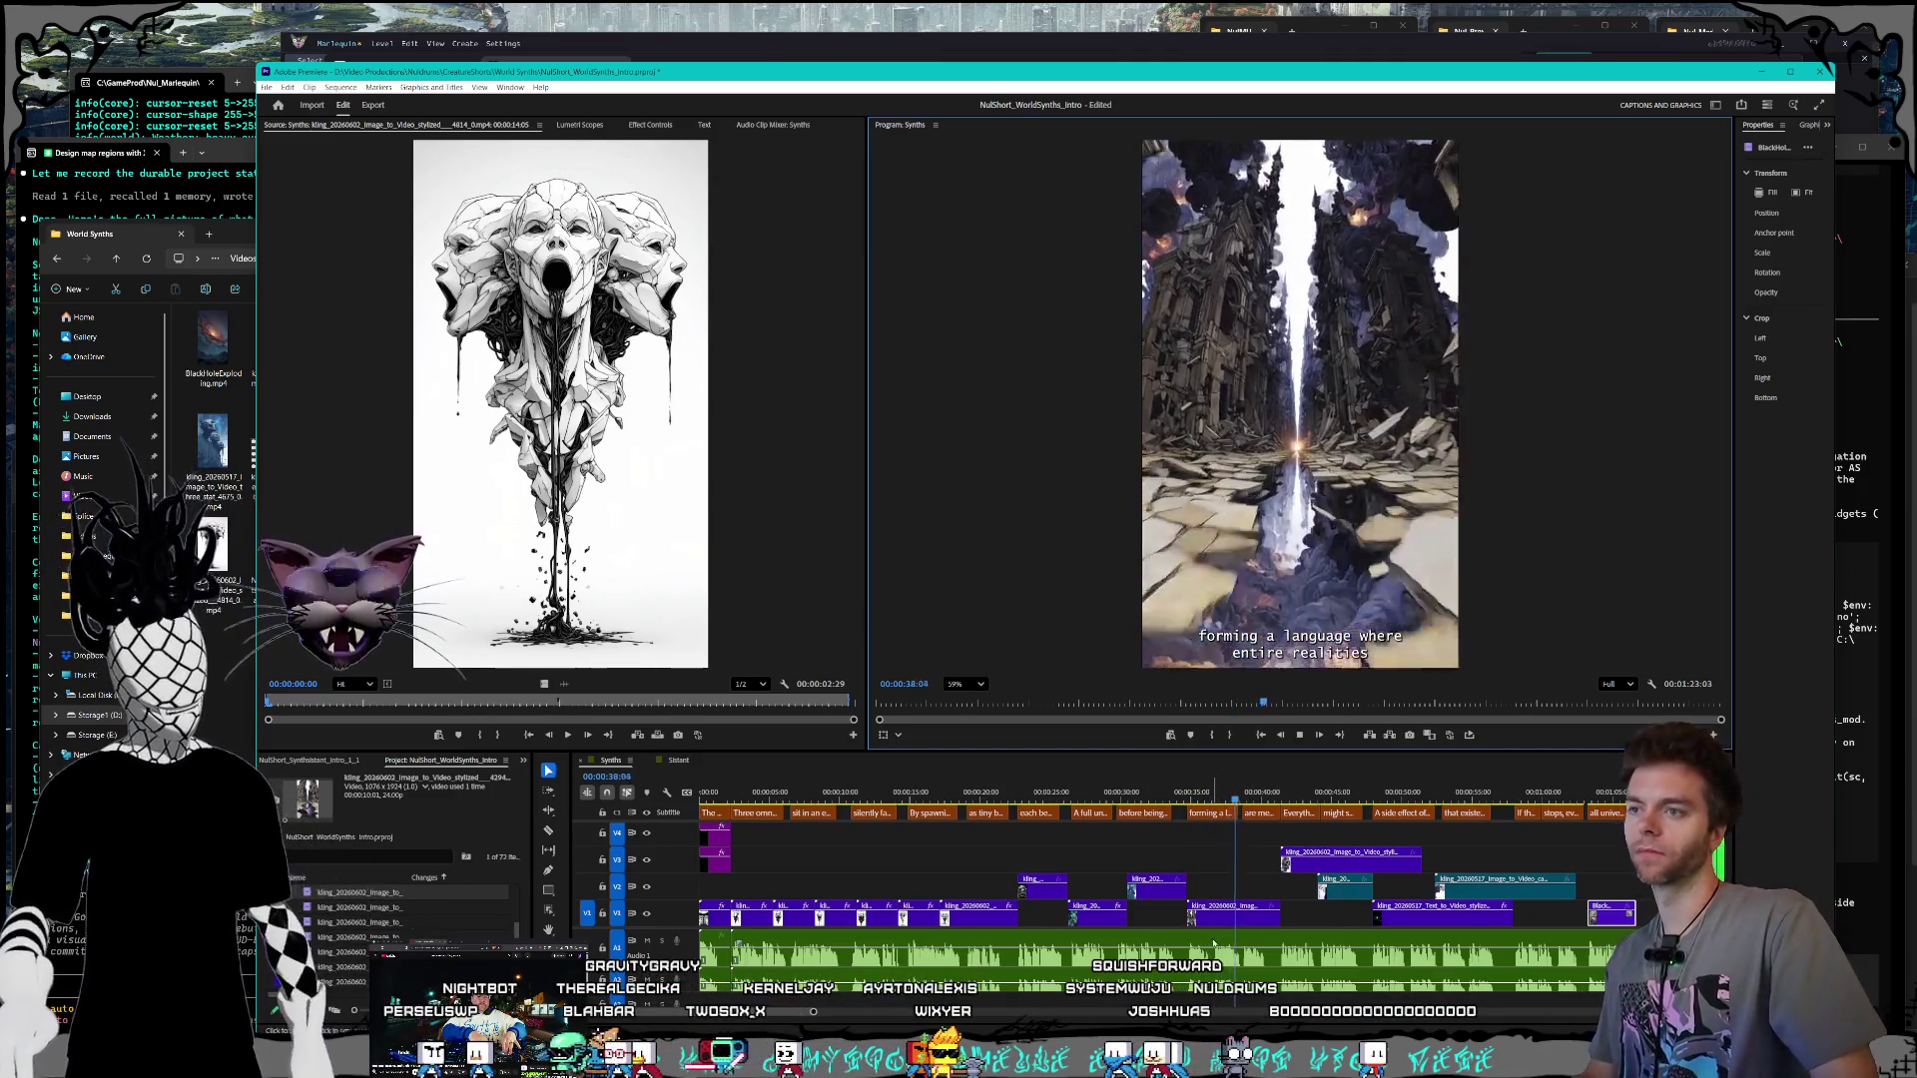
Step: Stop playback and replay from about 30 seconds through the stacked-faces and skull-castle shots
key("equal")
key("equal")
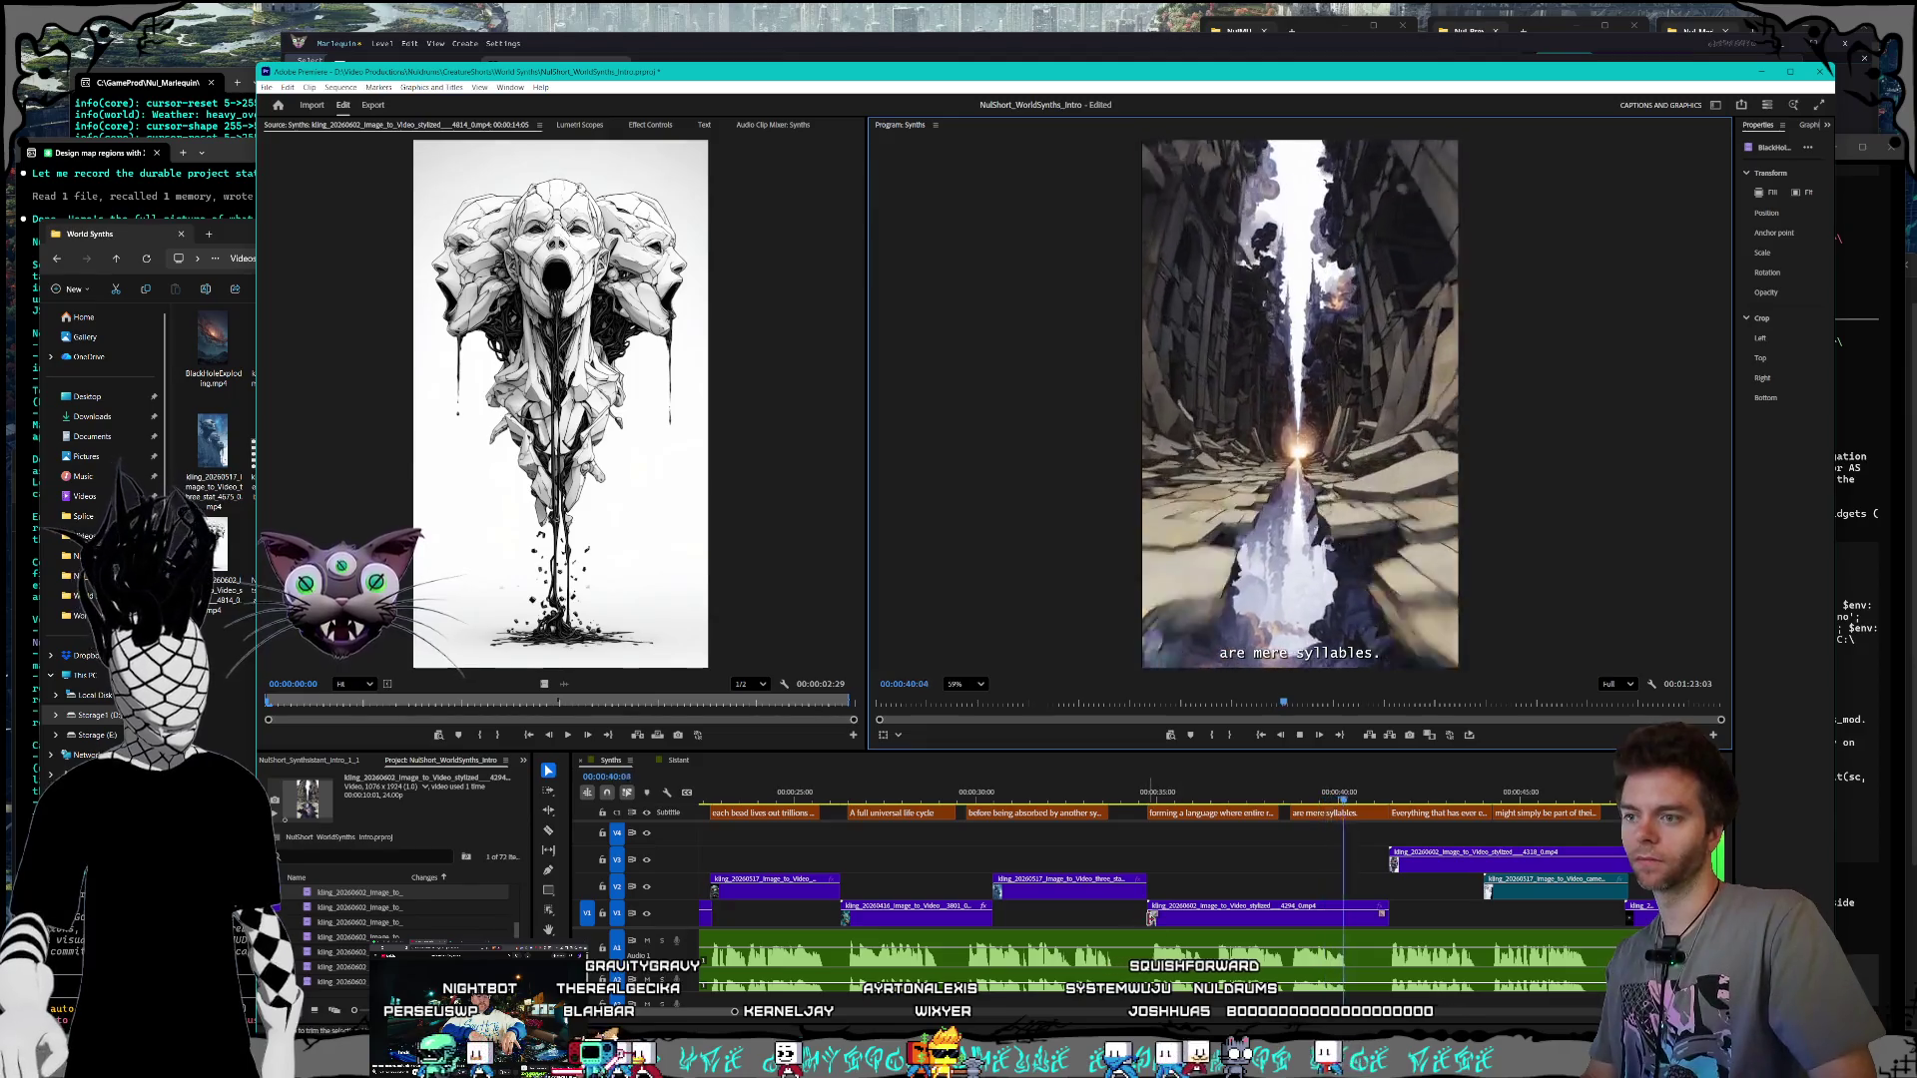
left_click(1231, 918)
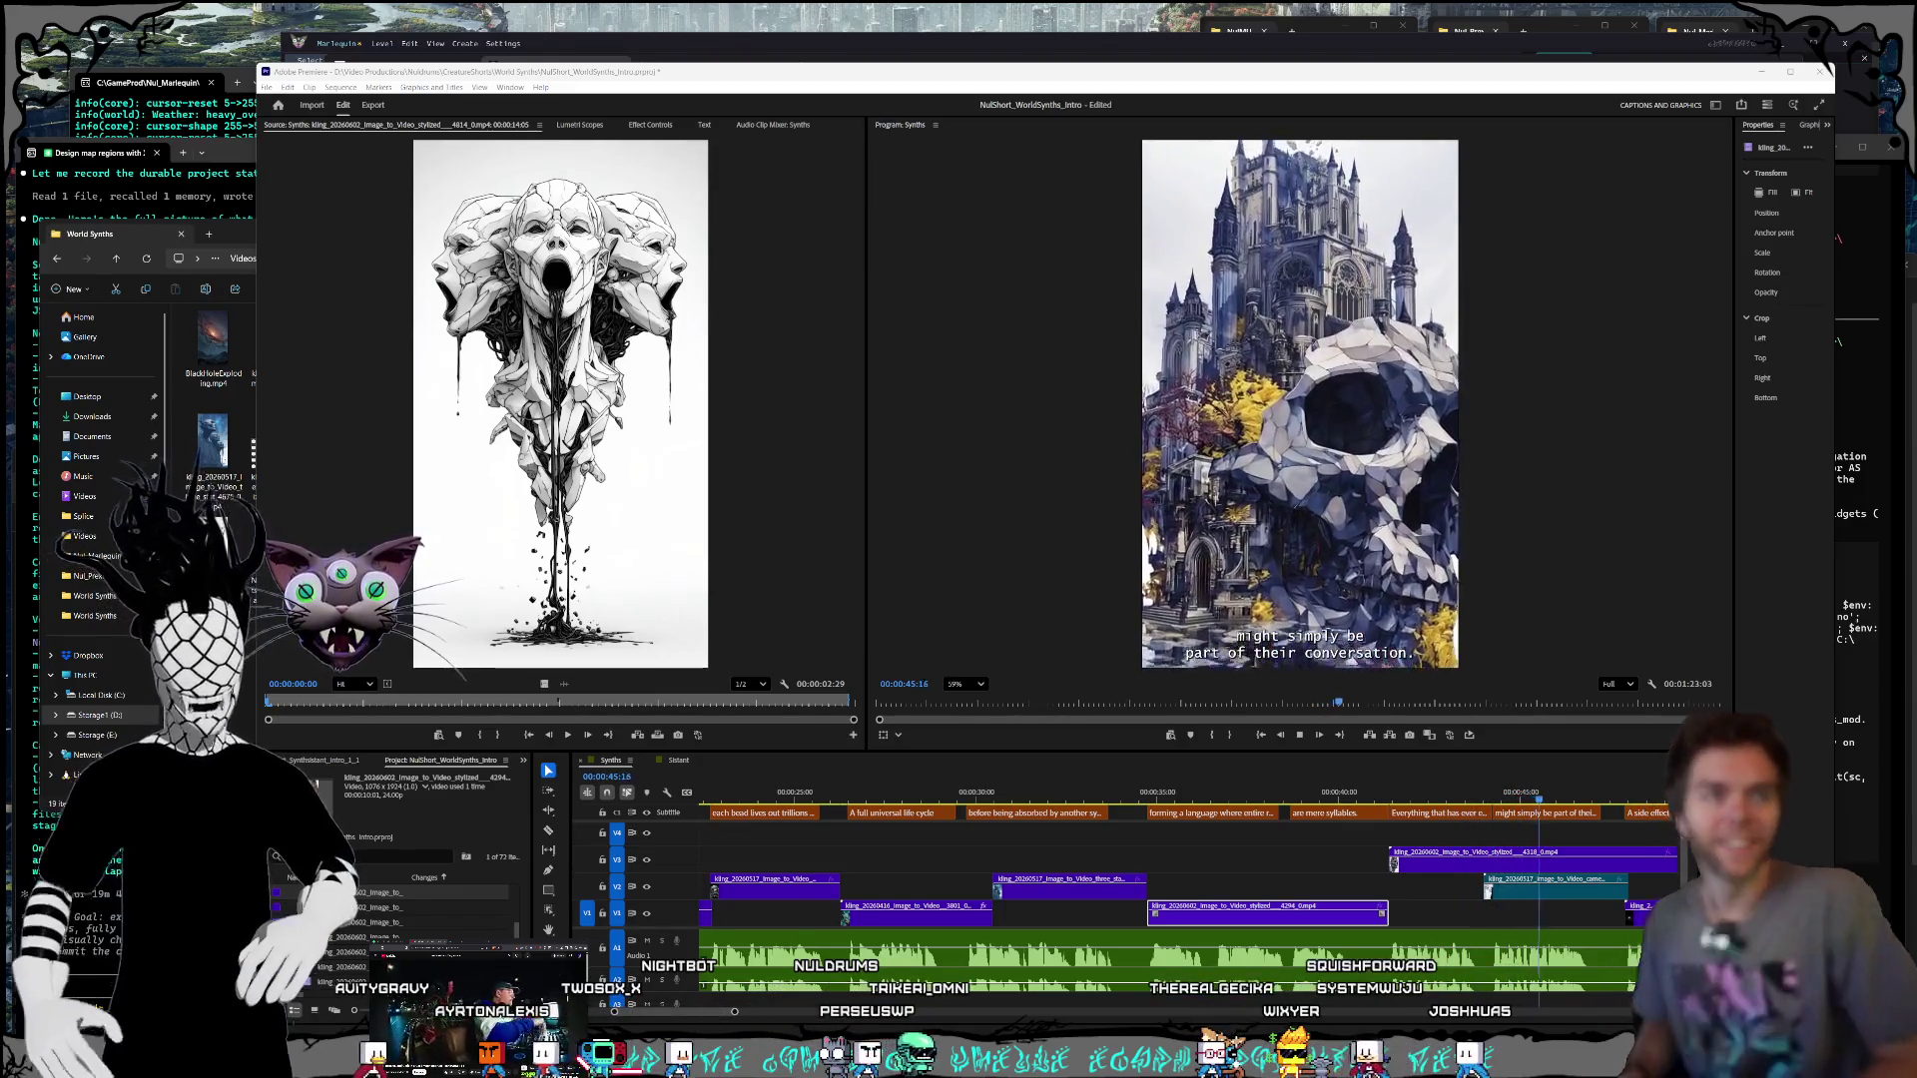
key("space")
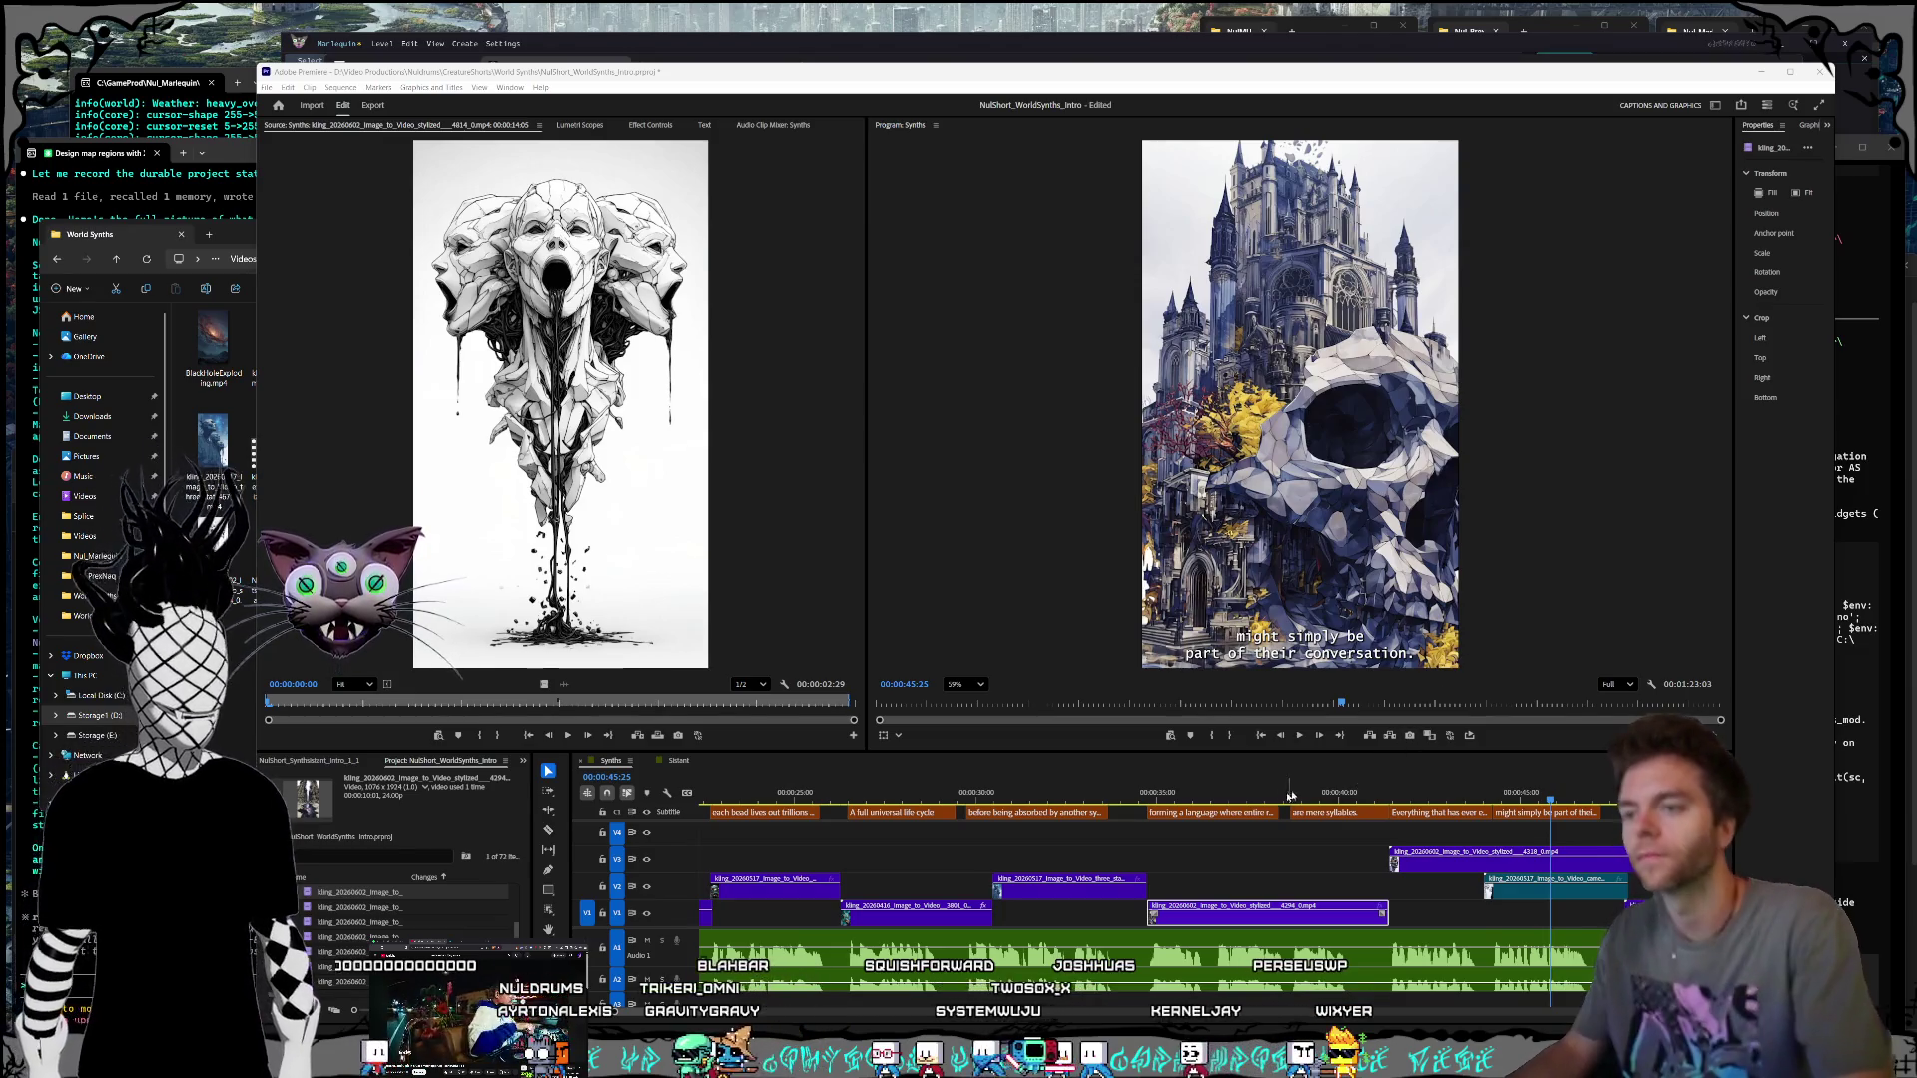
left_click_drag(989, 789, 1016, 784)
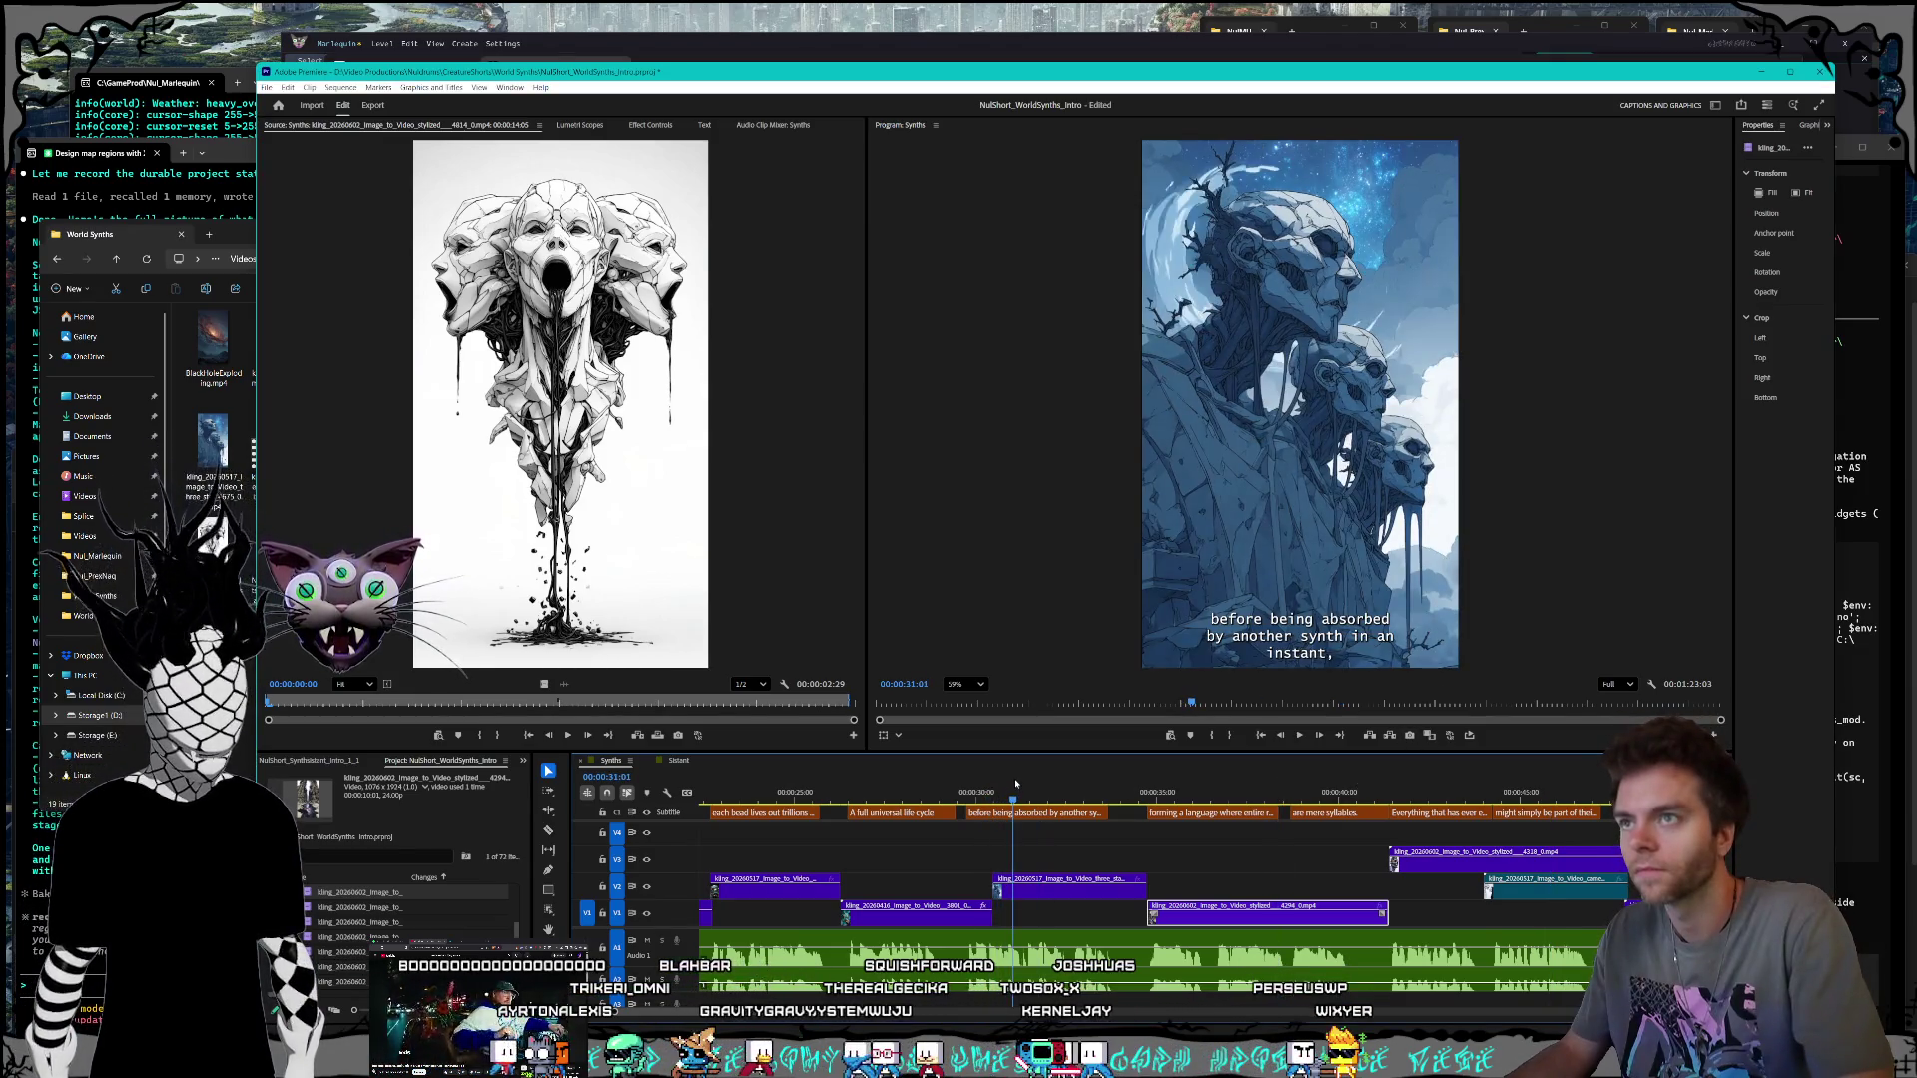
left_click(984, 787)
key("space")
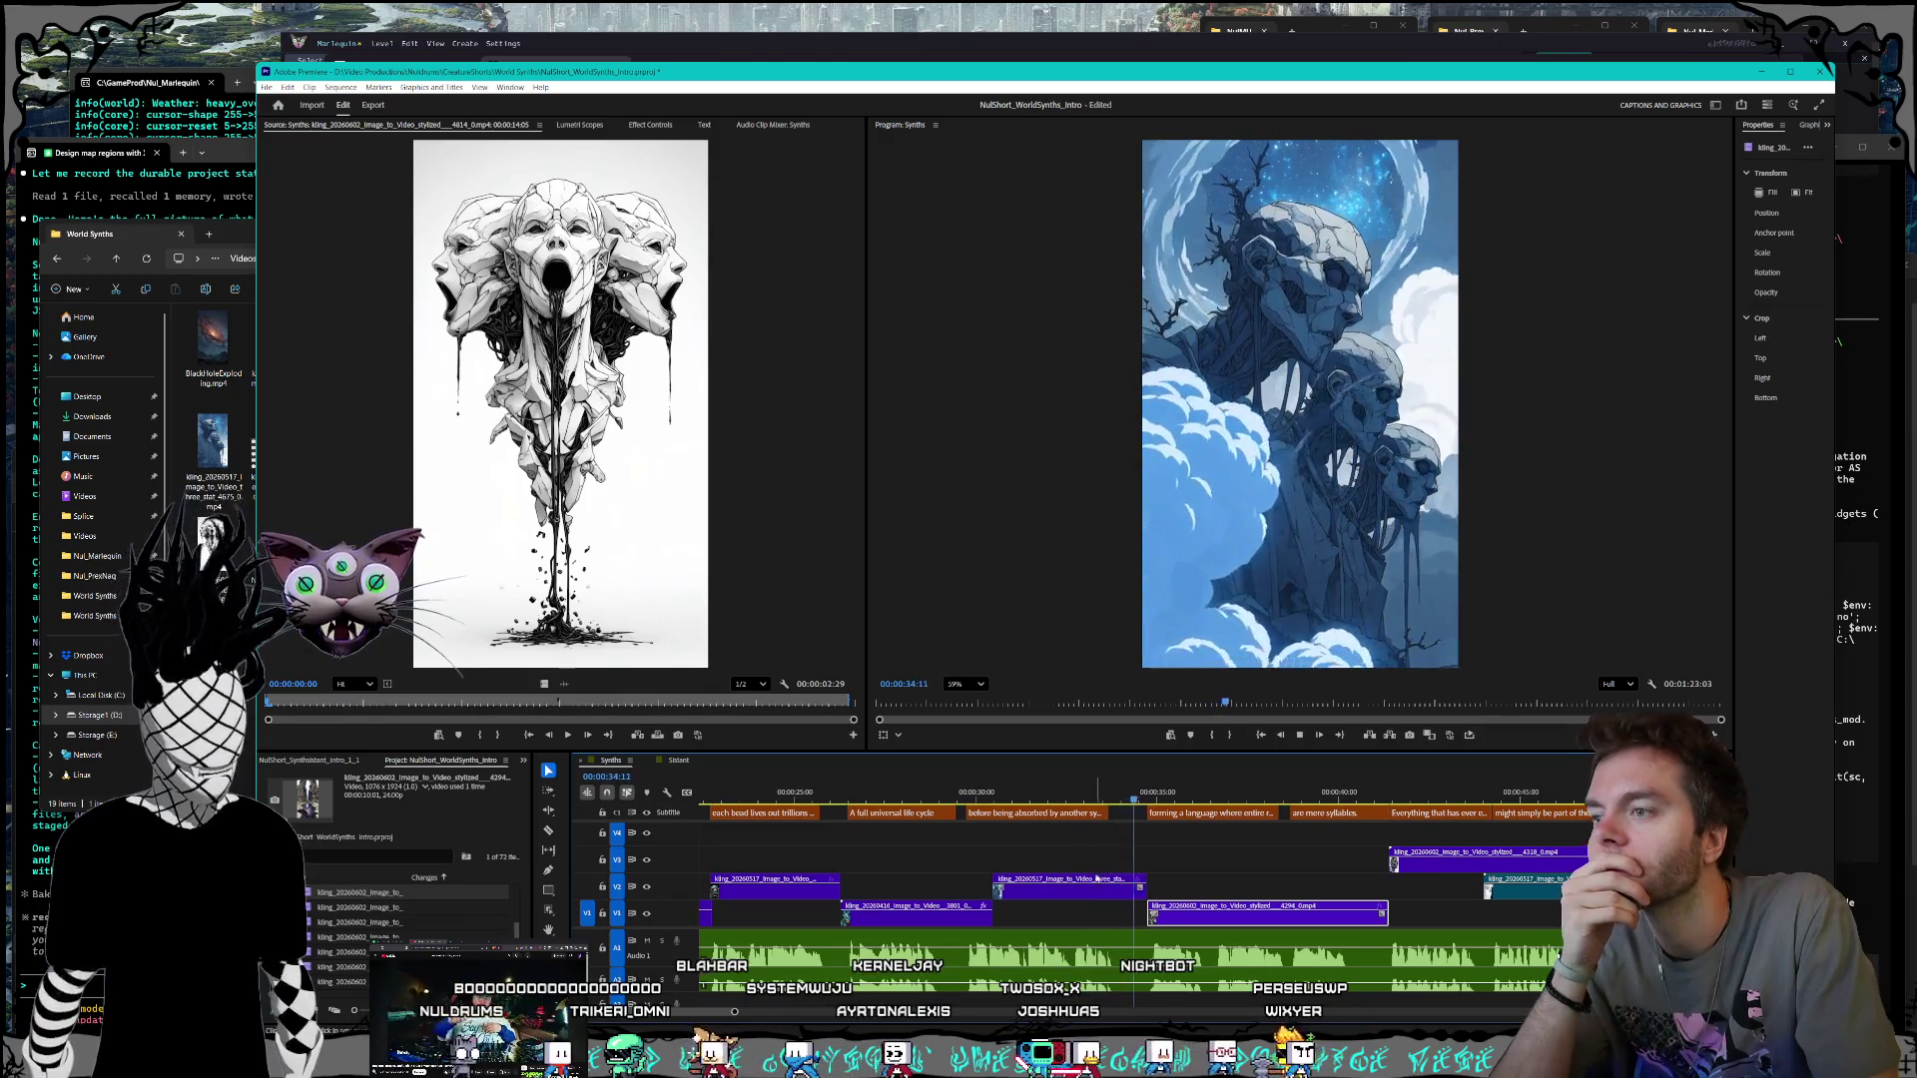
right_click(1097, 878)
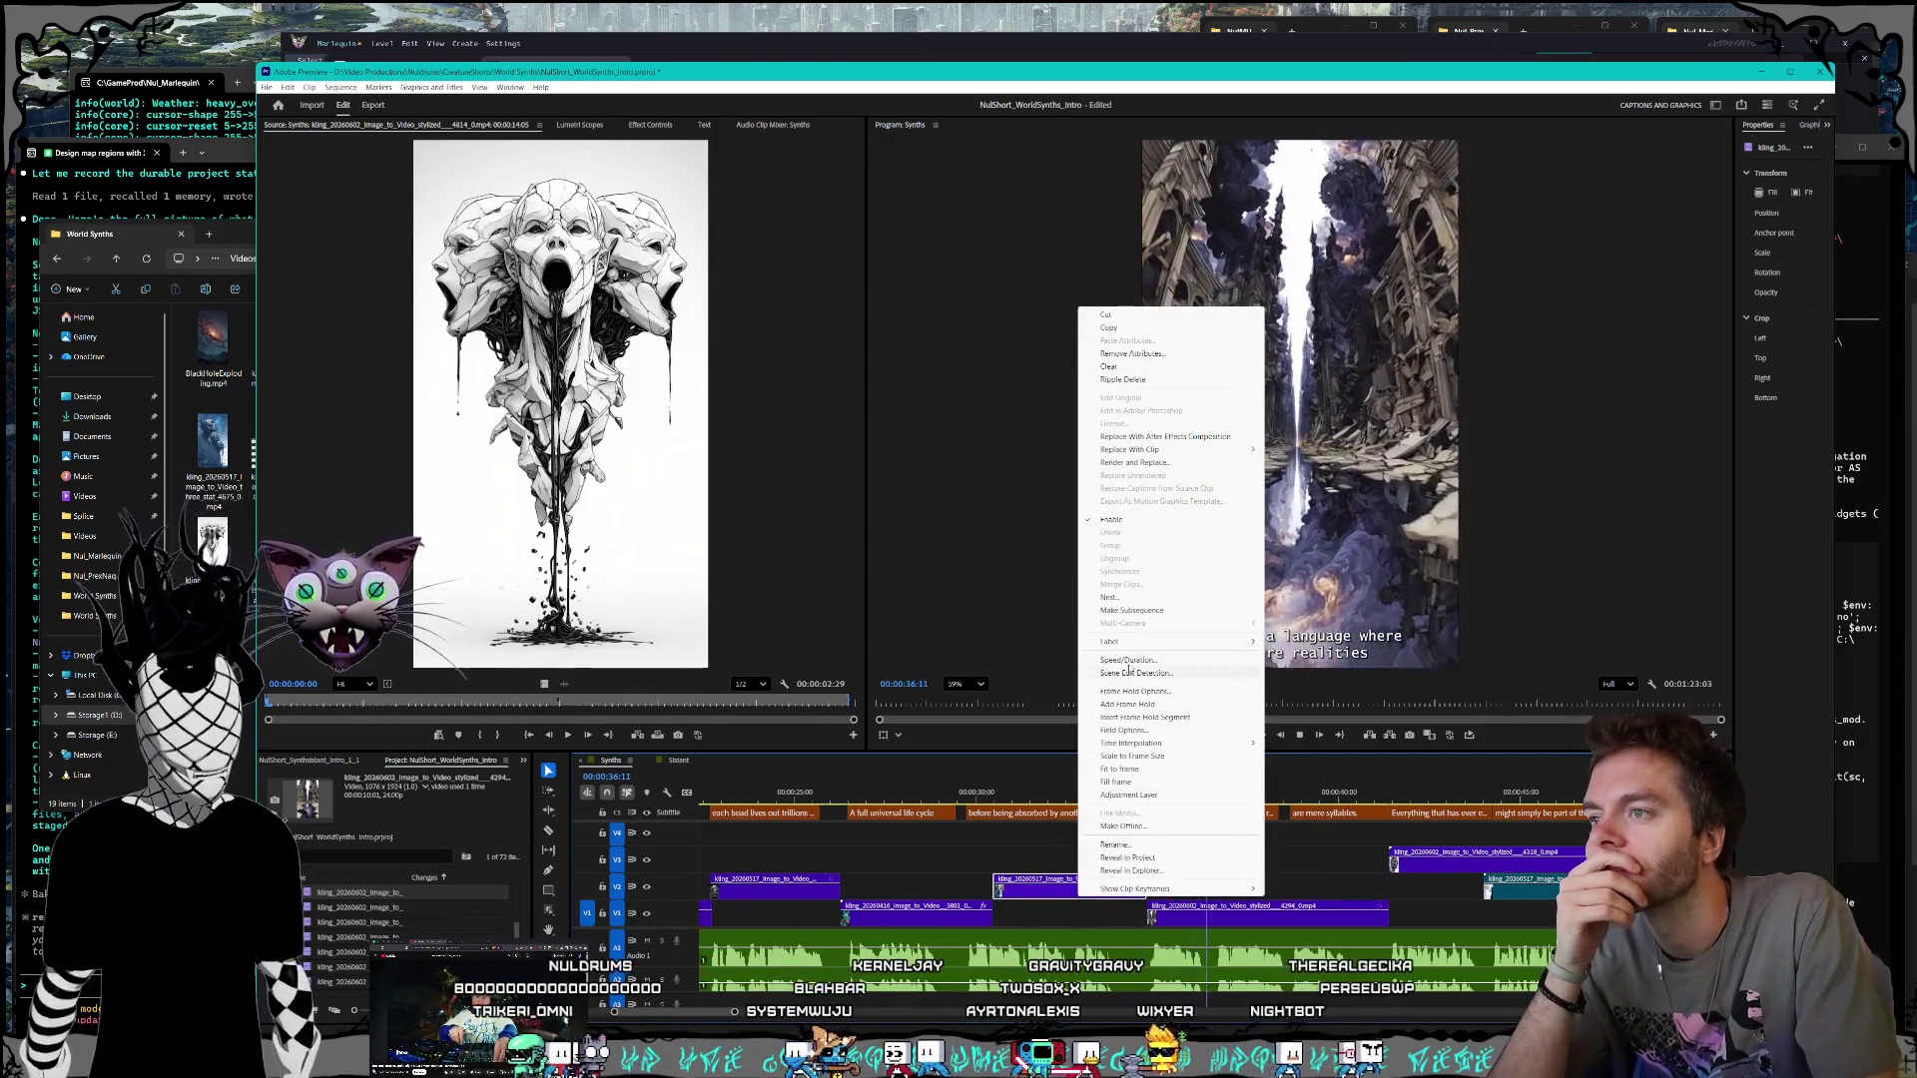
Step: Set the stacked-faces V2 clip to 130% speed and extend its end back to the next V1 clip
left_click(1128, 661)
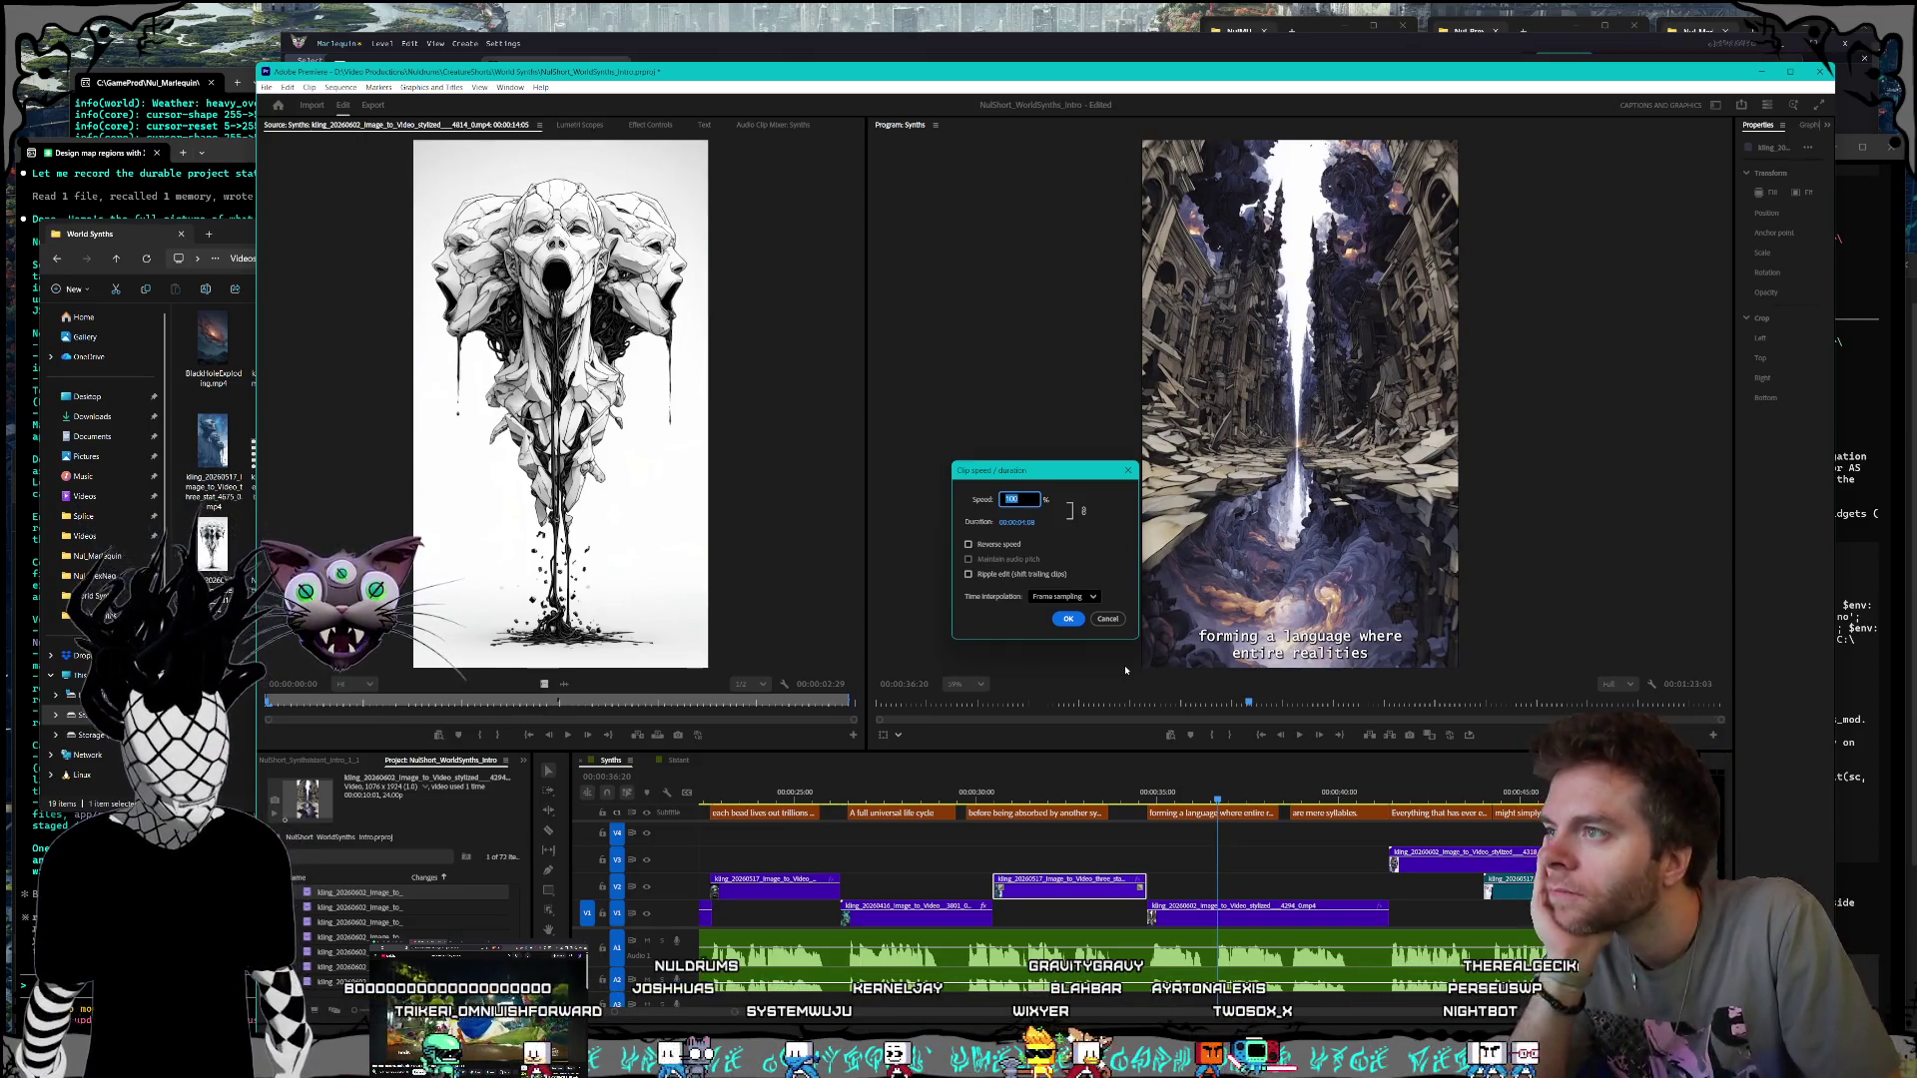
type("30")
key("Return")
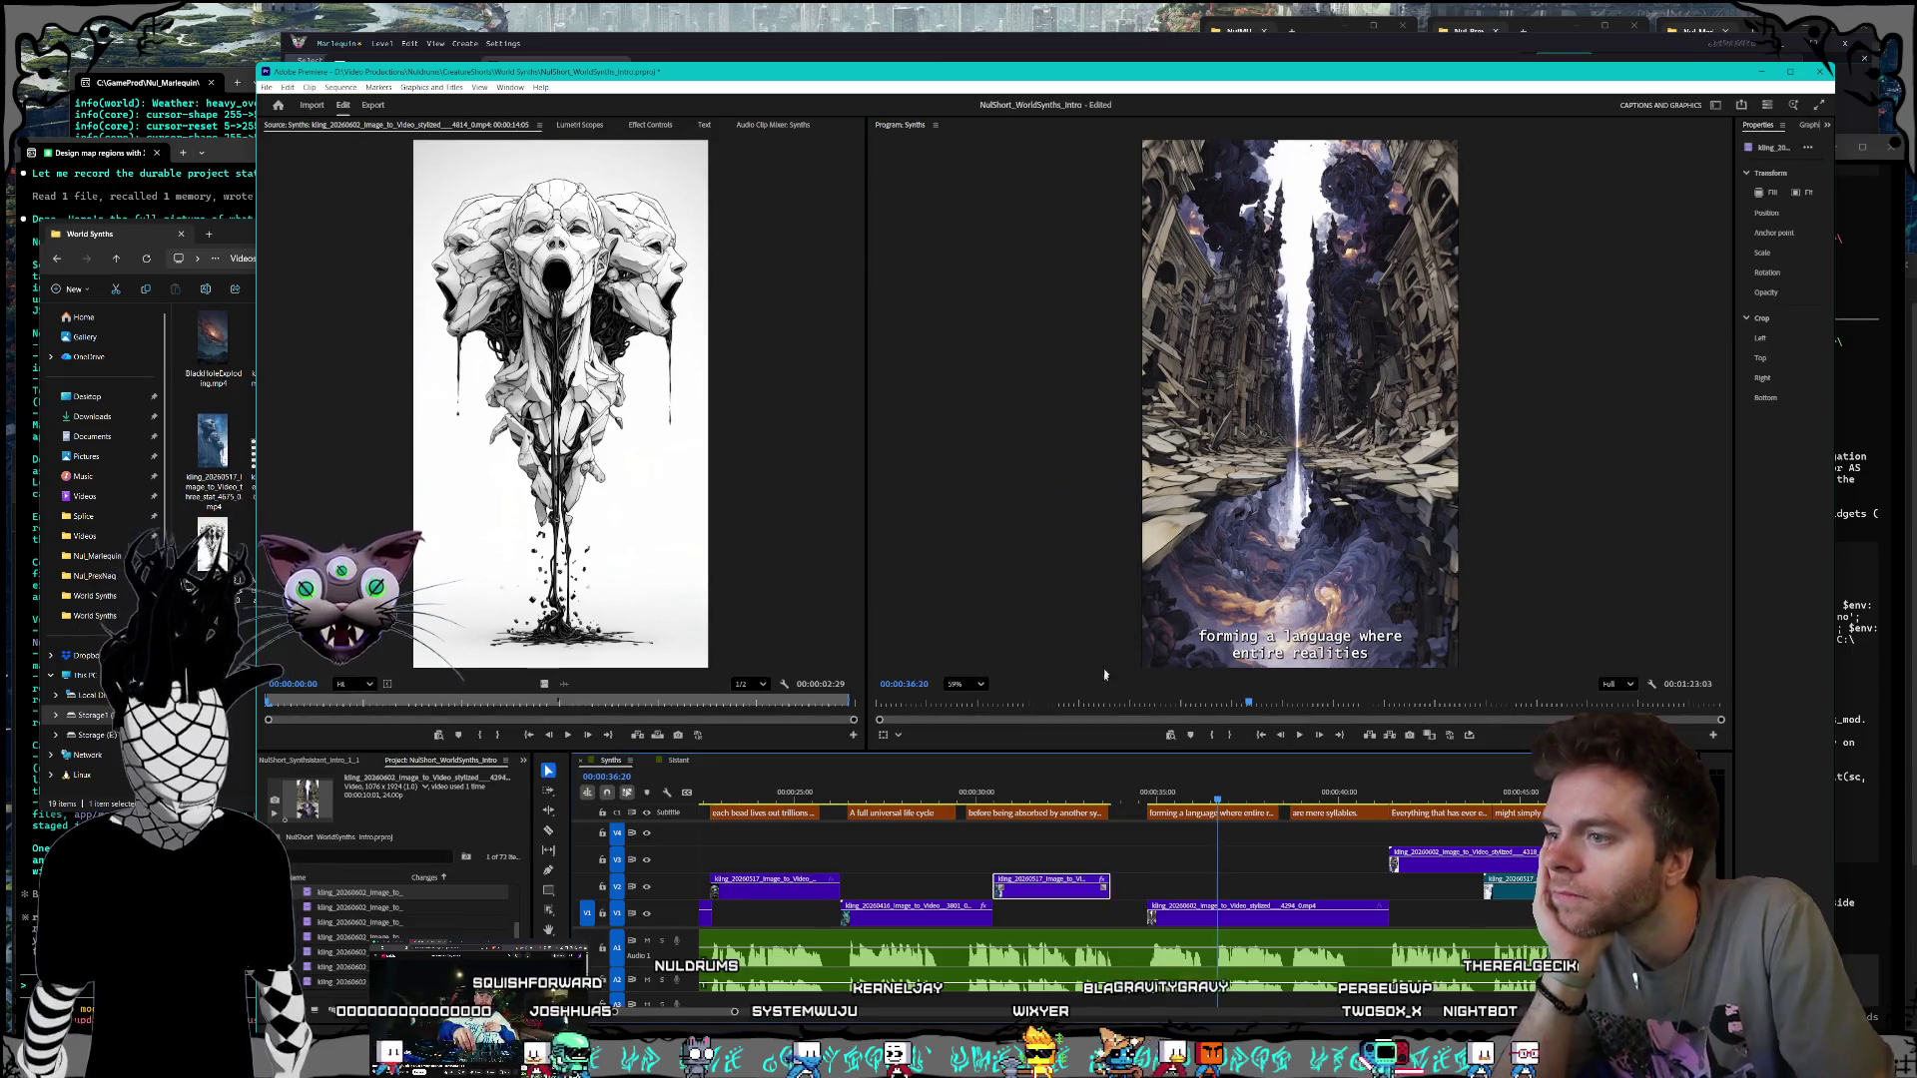
mouse_move(1014, 895)
left_mouse_down()
mouse_move(1063, 898)
mouse_move(995, 887)
left_mouse_up()
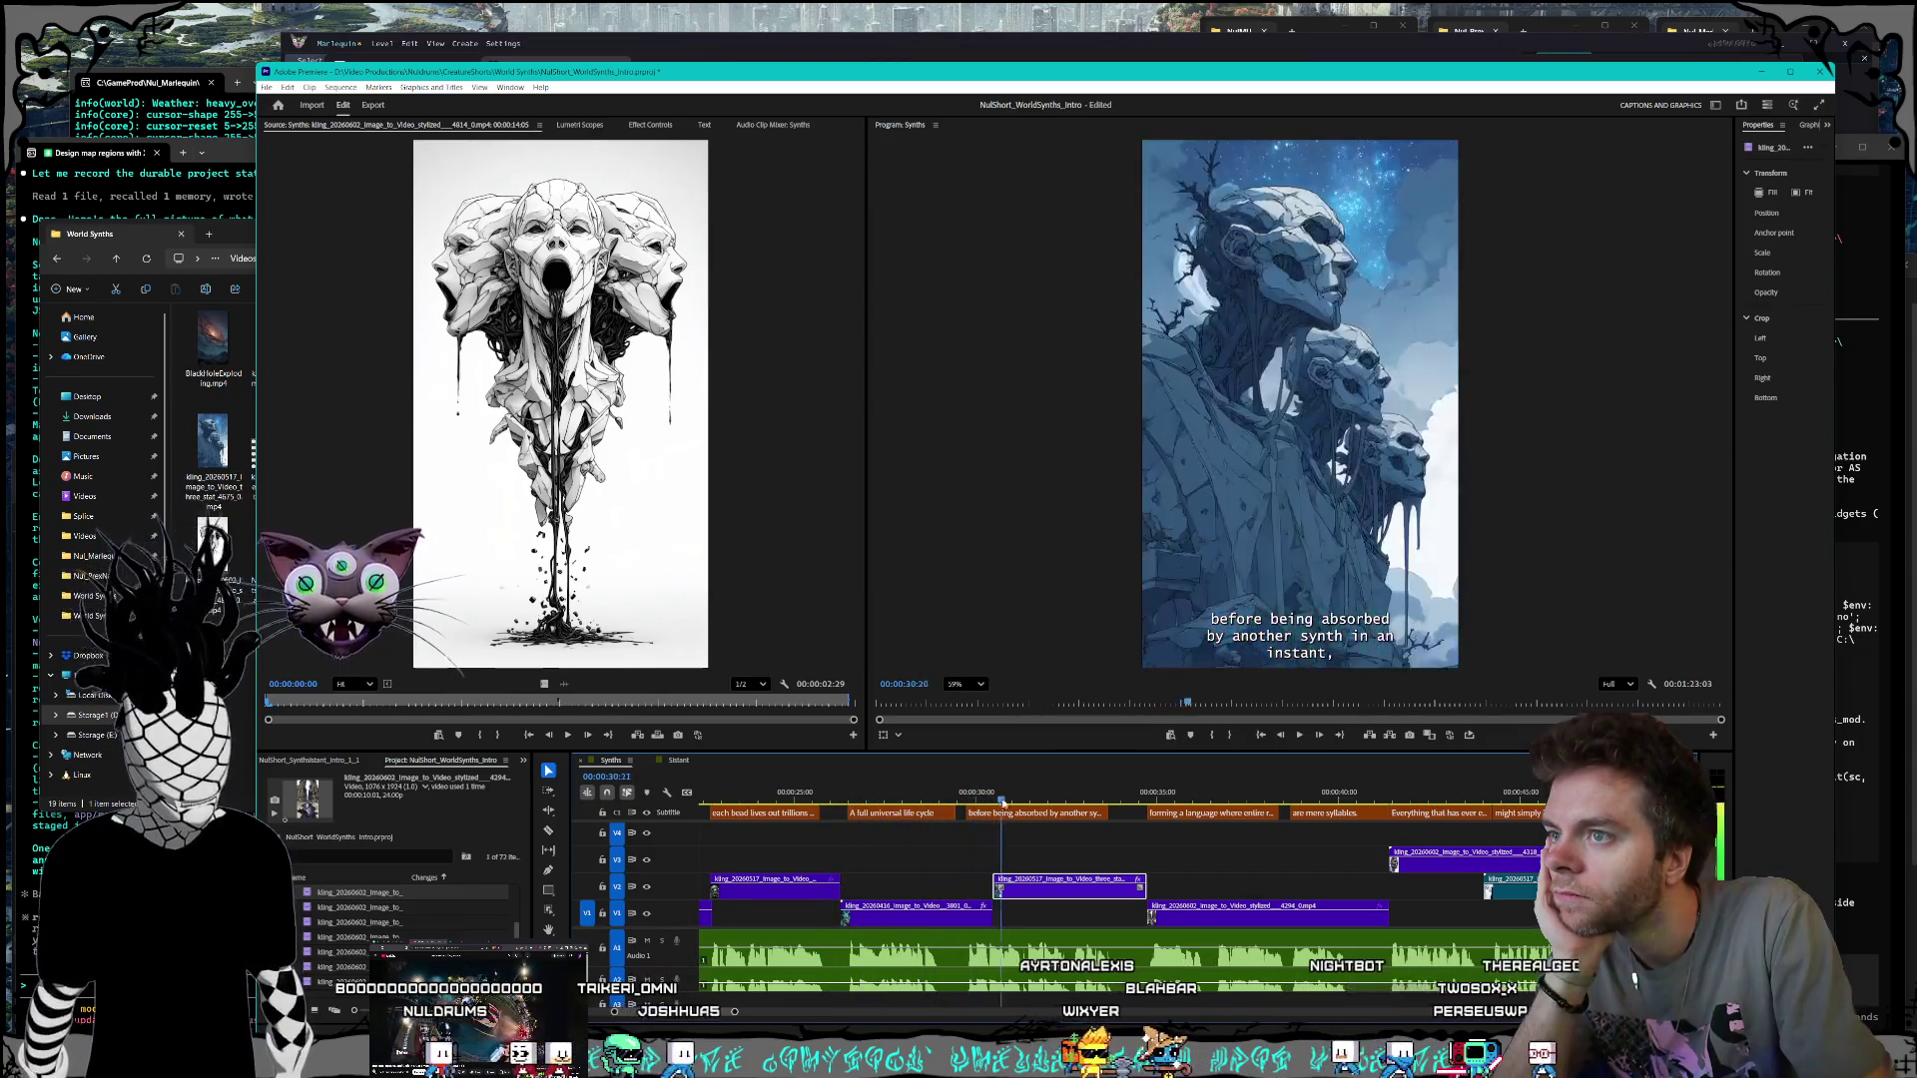
Step: Move the purple V3 clip later onto V2 so it ends where the NULDRUMS logo clip starts
mouse_move(1044, 805)
left_mouse_down()
mouse_move(1169, 824)
mouse_move(1126, 825)
left_mouse_up()
key("space")
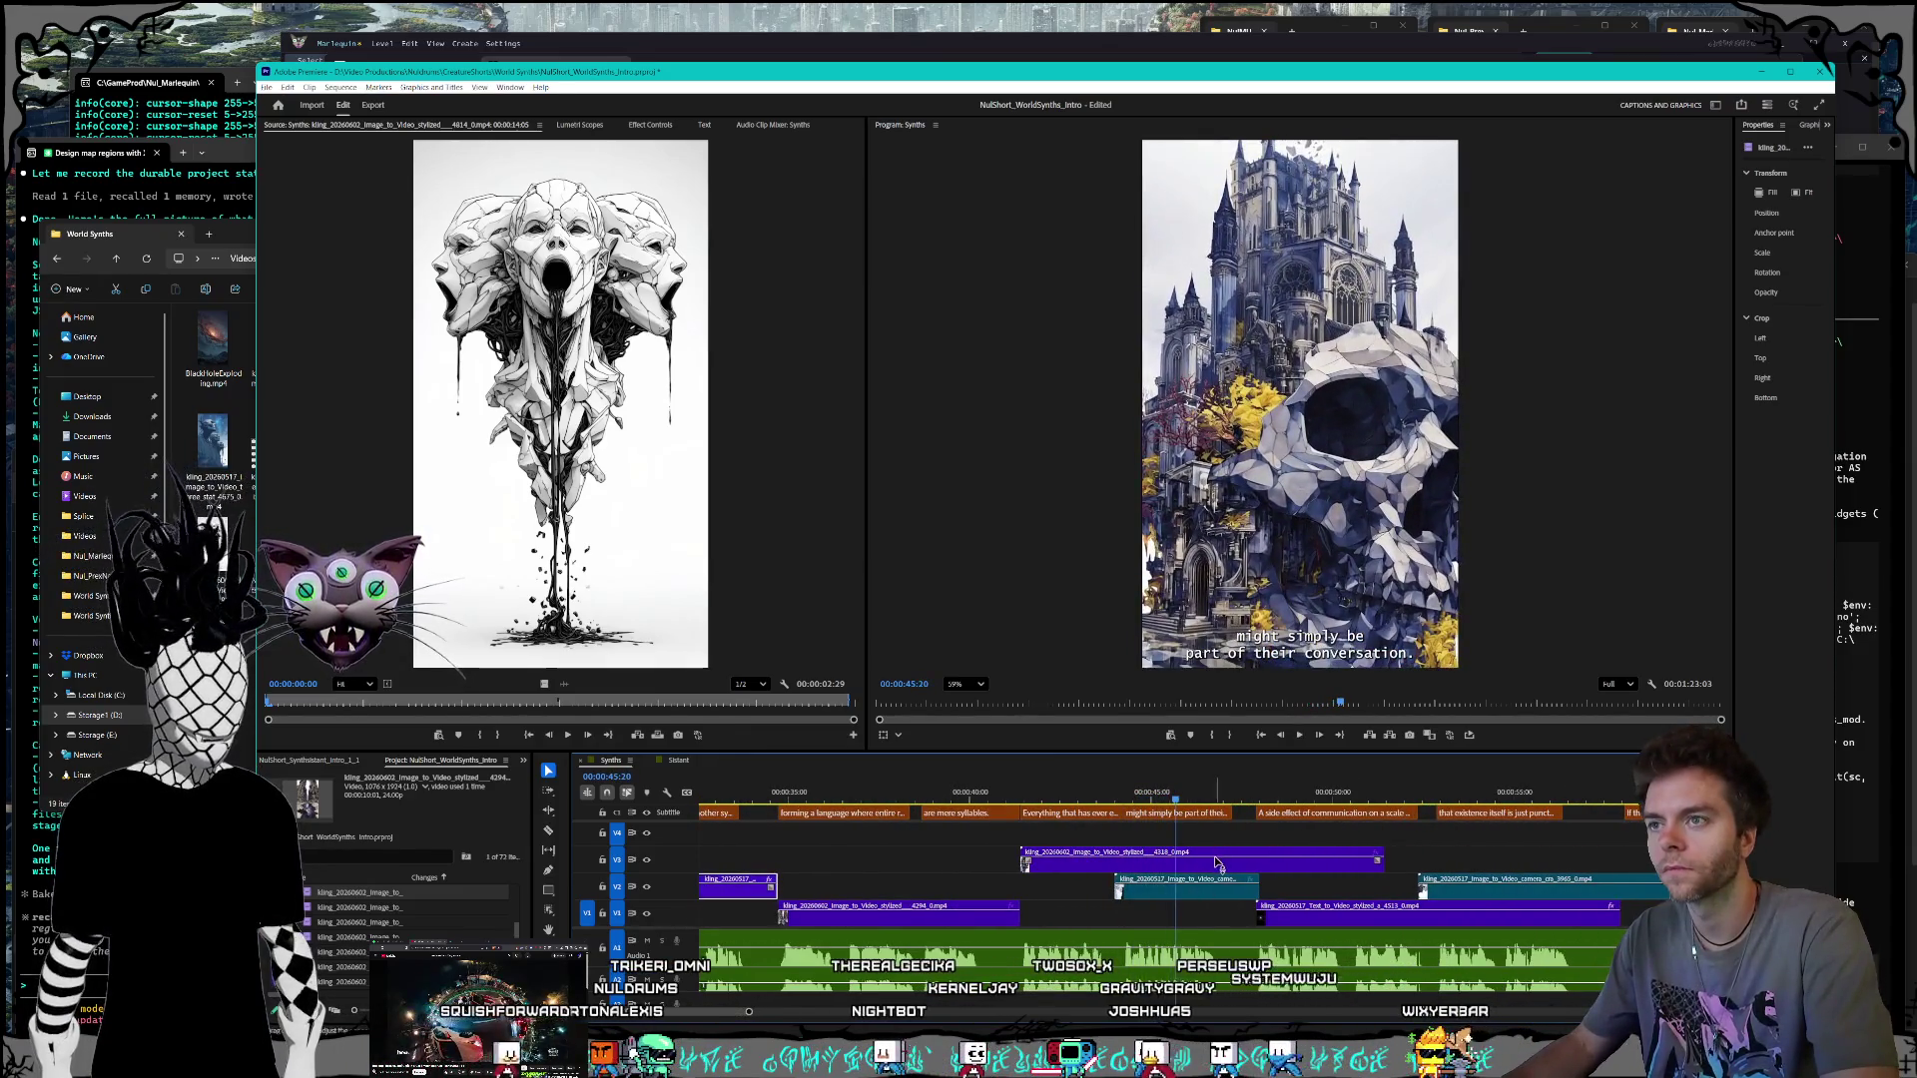
scroll(1228, 879, "down", 3)
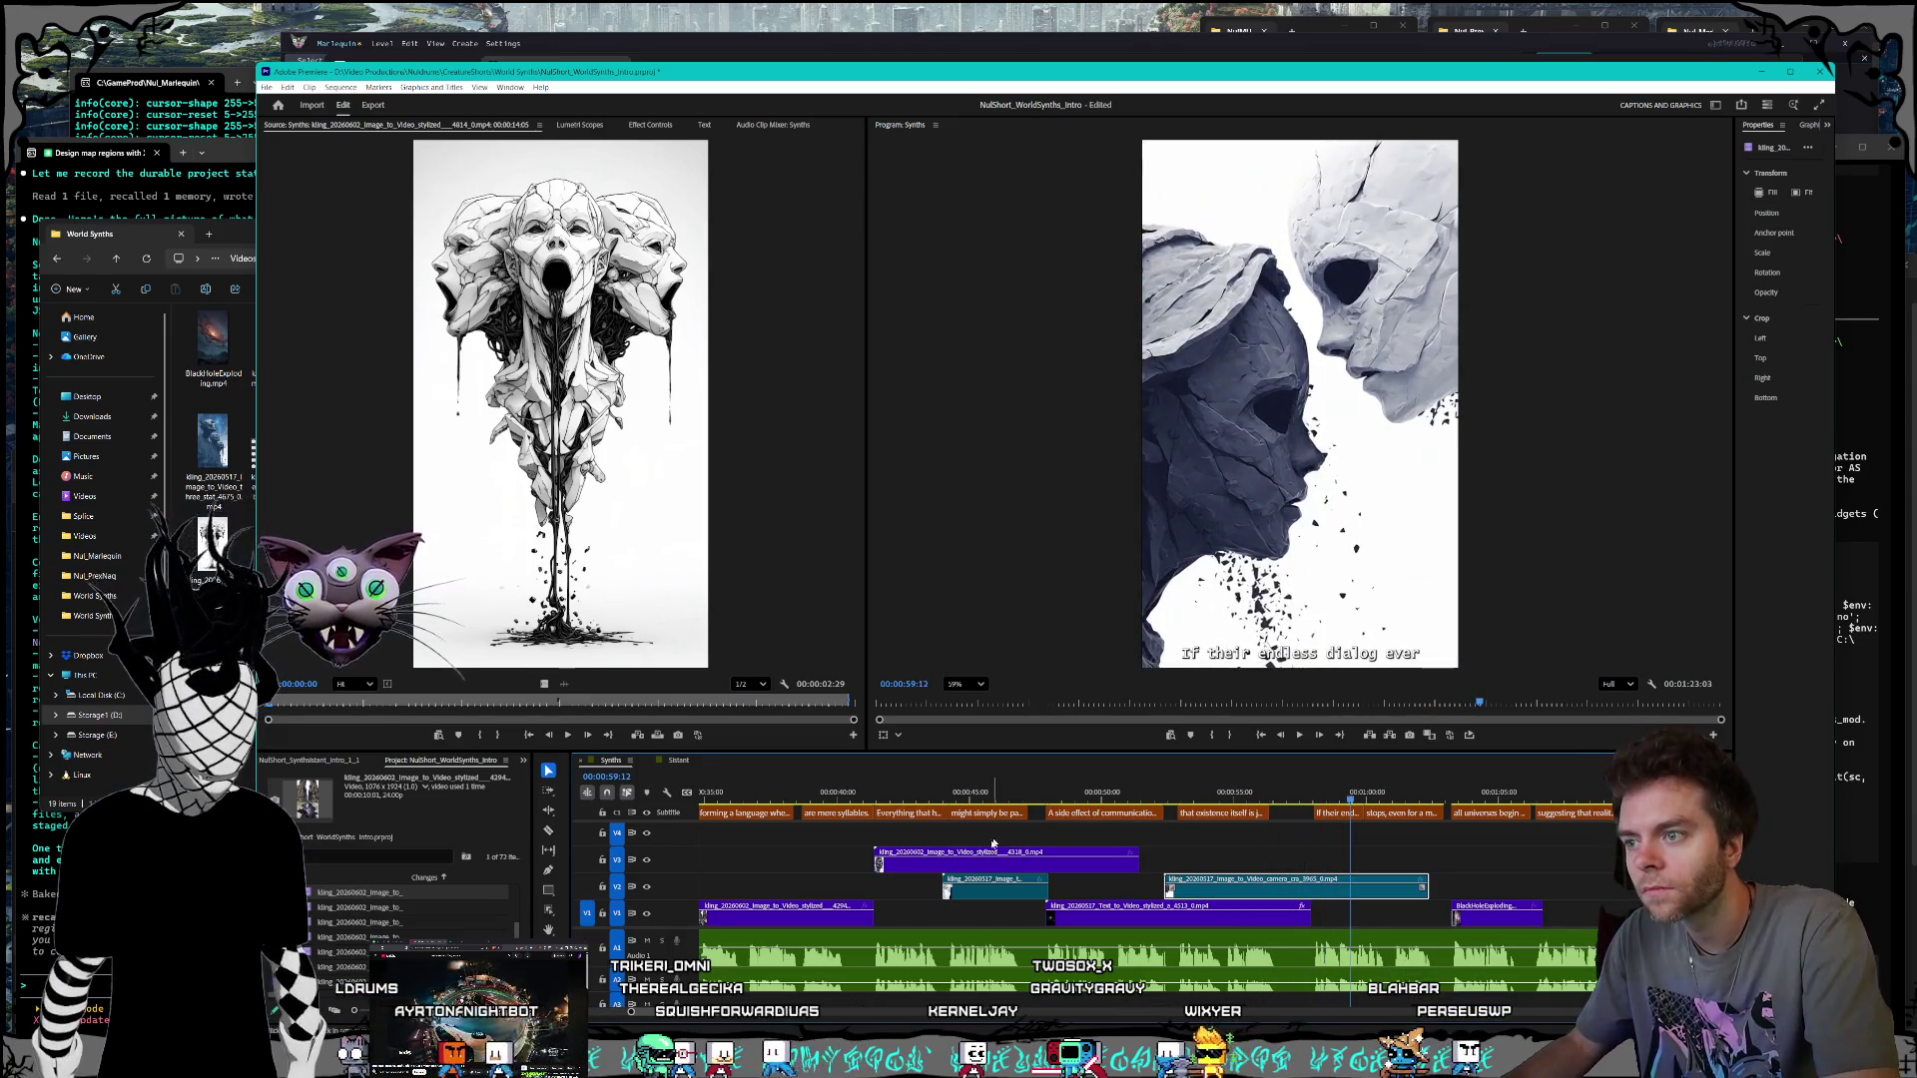
left_click_drag(1021, 871, 1506, 870)
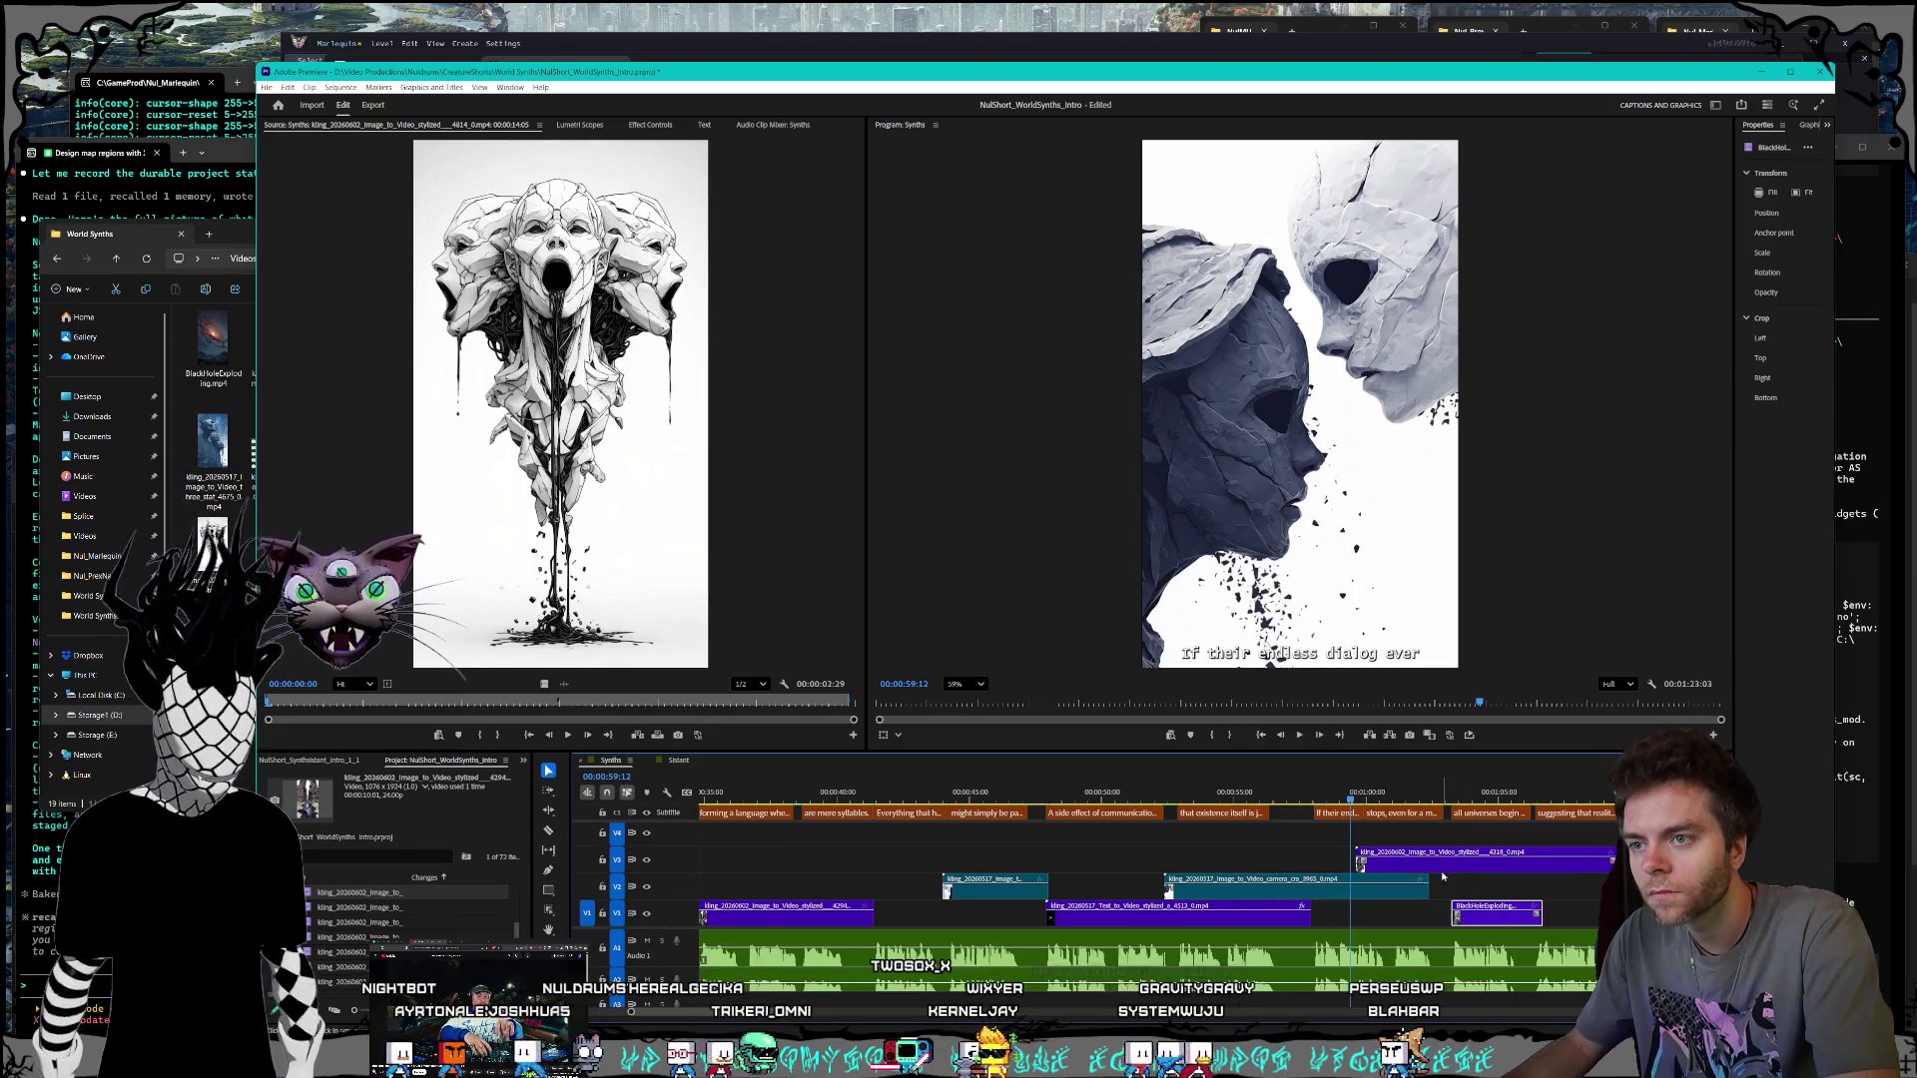
scroll(1442, 876, "down", 4)
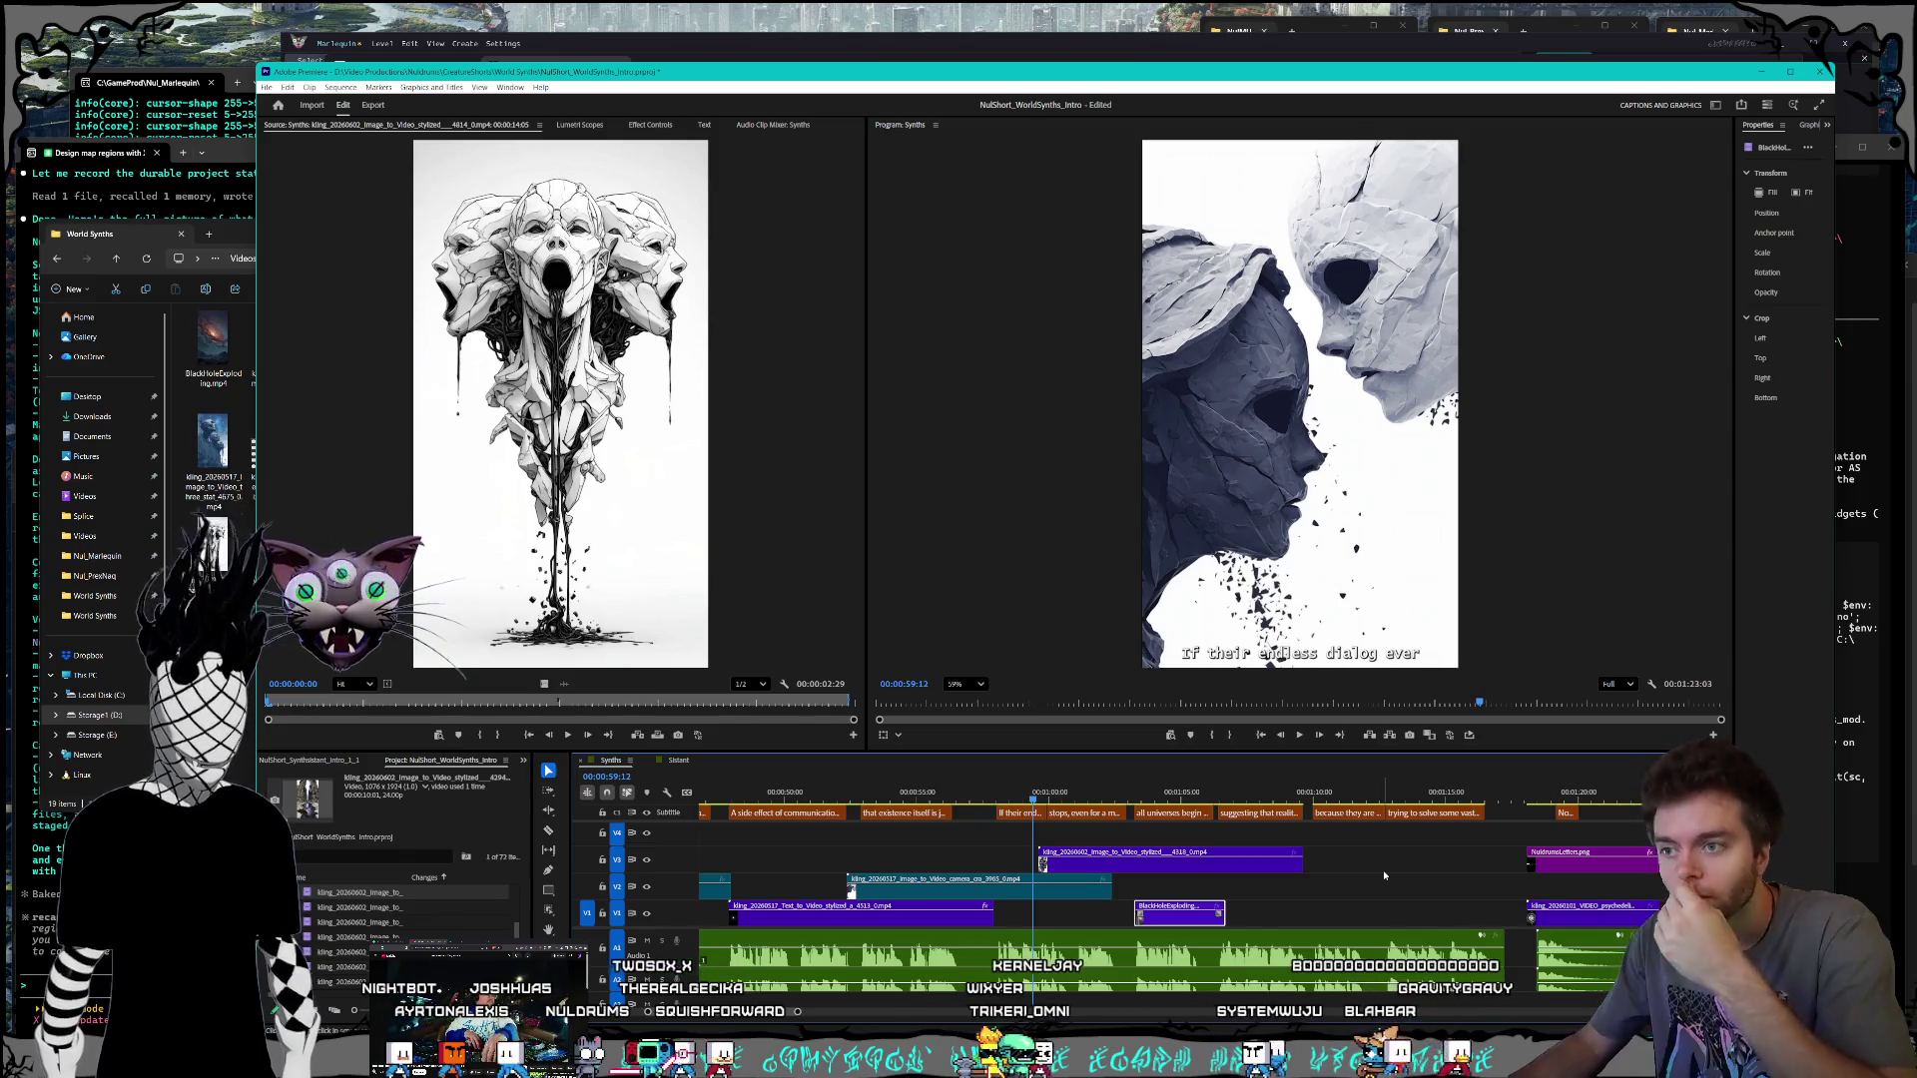
mouse_move(1227, 859)
left_mouse_down()
mouse_move(1428, 916)
mouse_move(1428, 884)
mouse_move(1398, 863)
mouse_move(1438, 894)
left_mouse_up()
left_click_drag(1249, 796, 1207, 802)
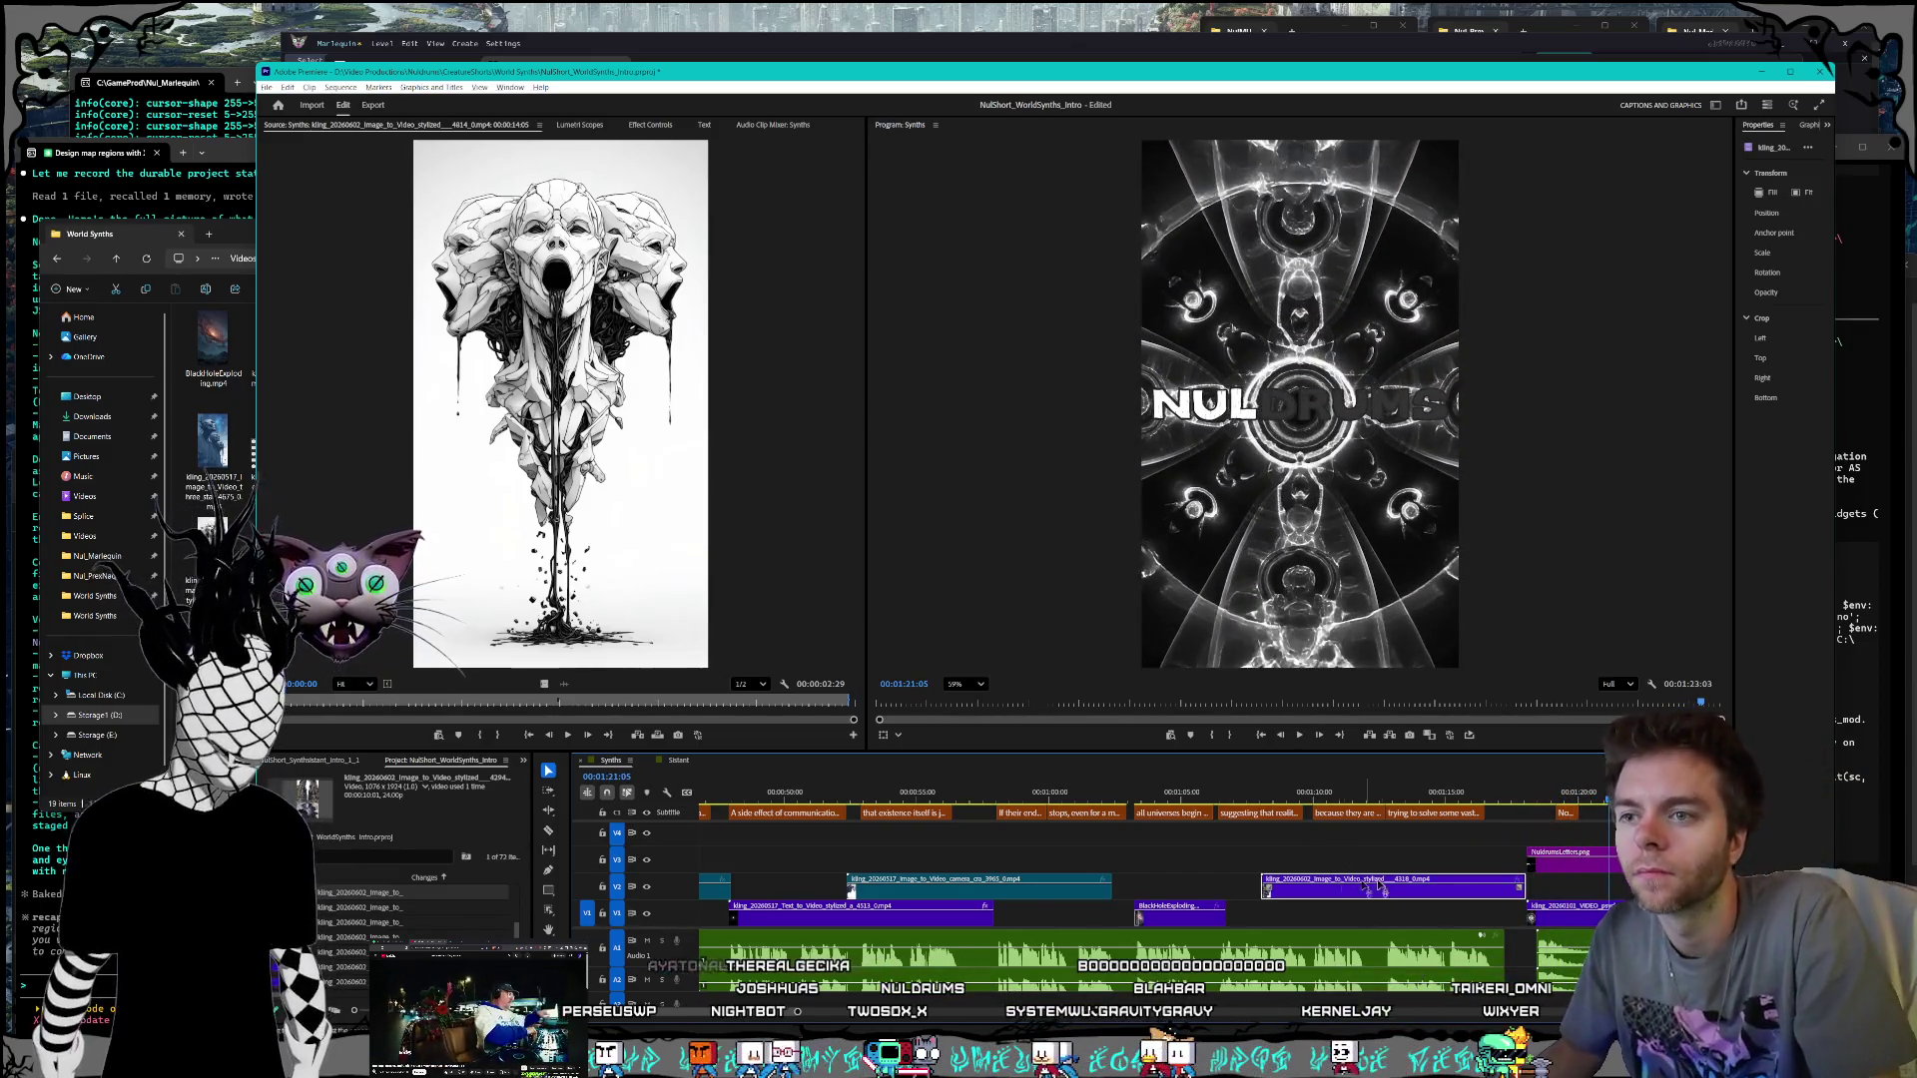
Step: Marquee-select the ending clips and push them later, shifting the V2 clip later too
key("minus")
scroll(1496, 907, "right", 3)
scroll(1419, 896, "up", 2)
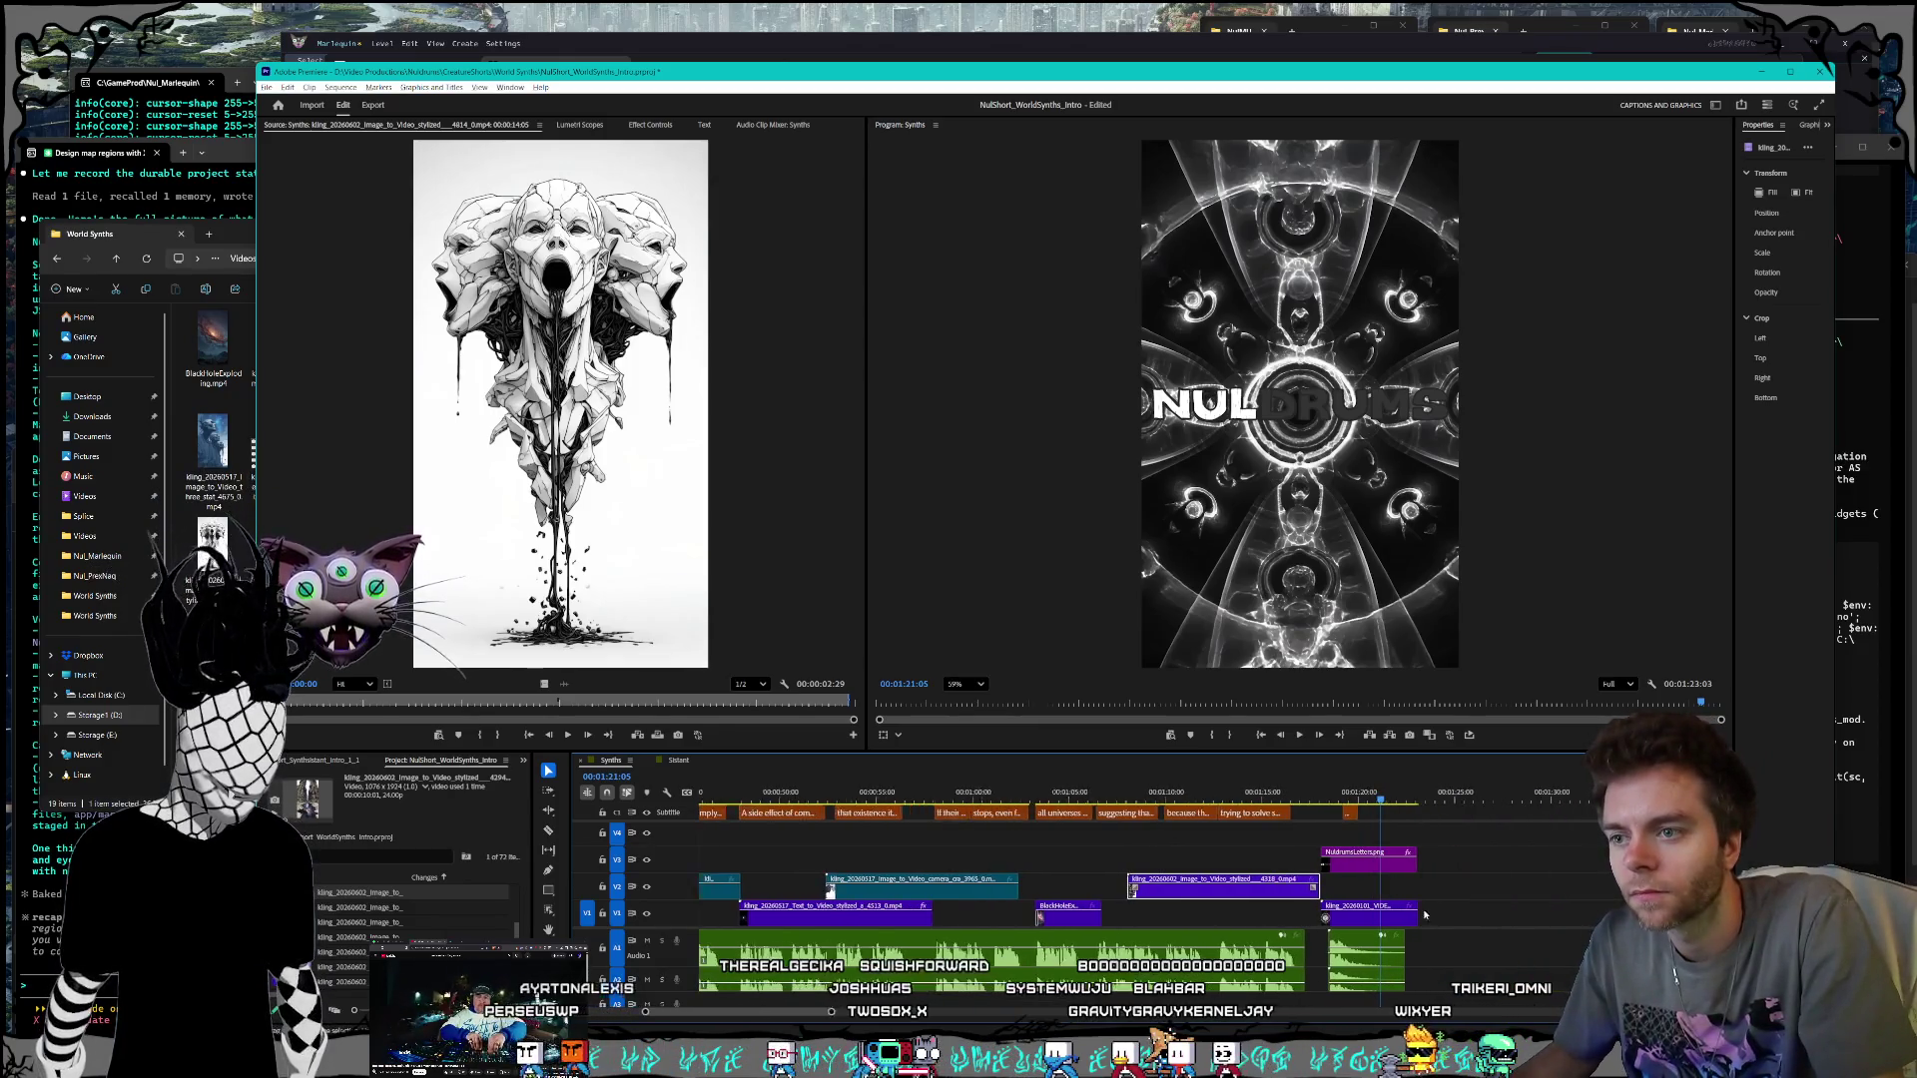
left_click(1392, 958)
mouse_move(1425, 982)
left_mouse_down()
mouse_move(1313, 893)
mouse_move(1324, 822)
left_mouse_up()
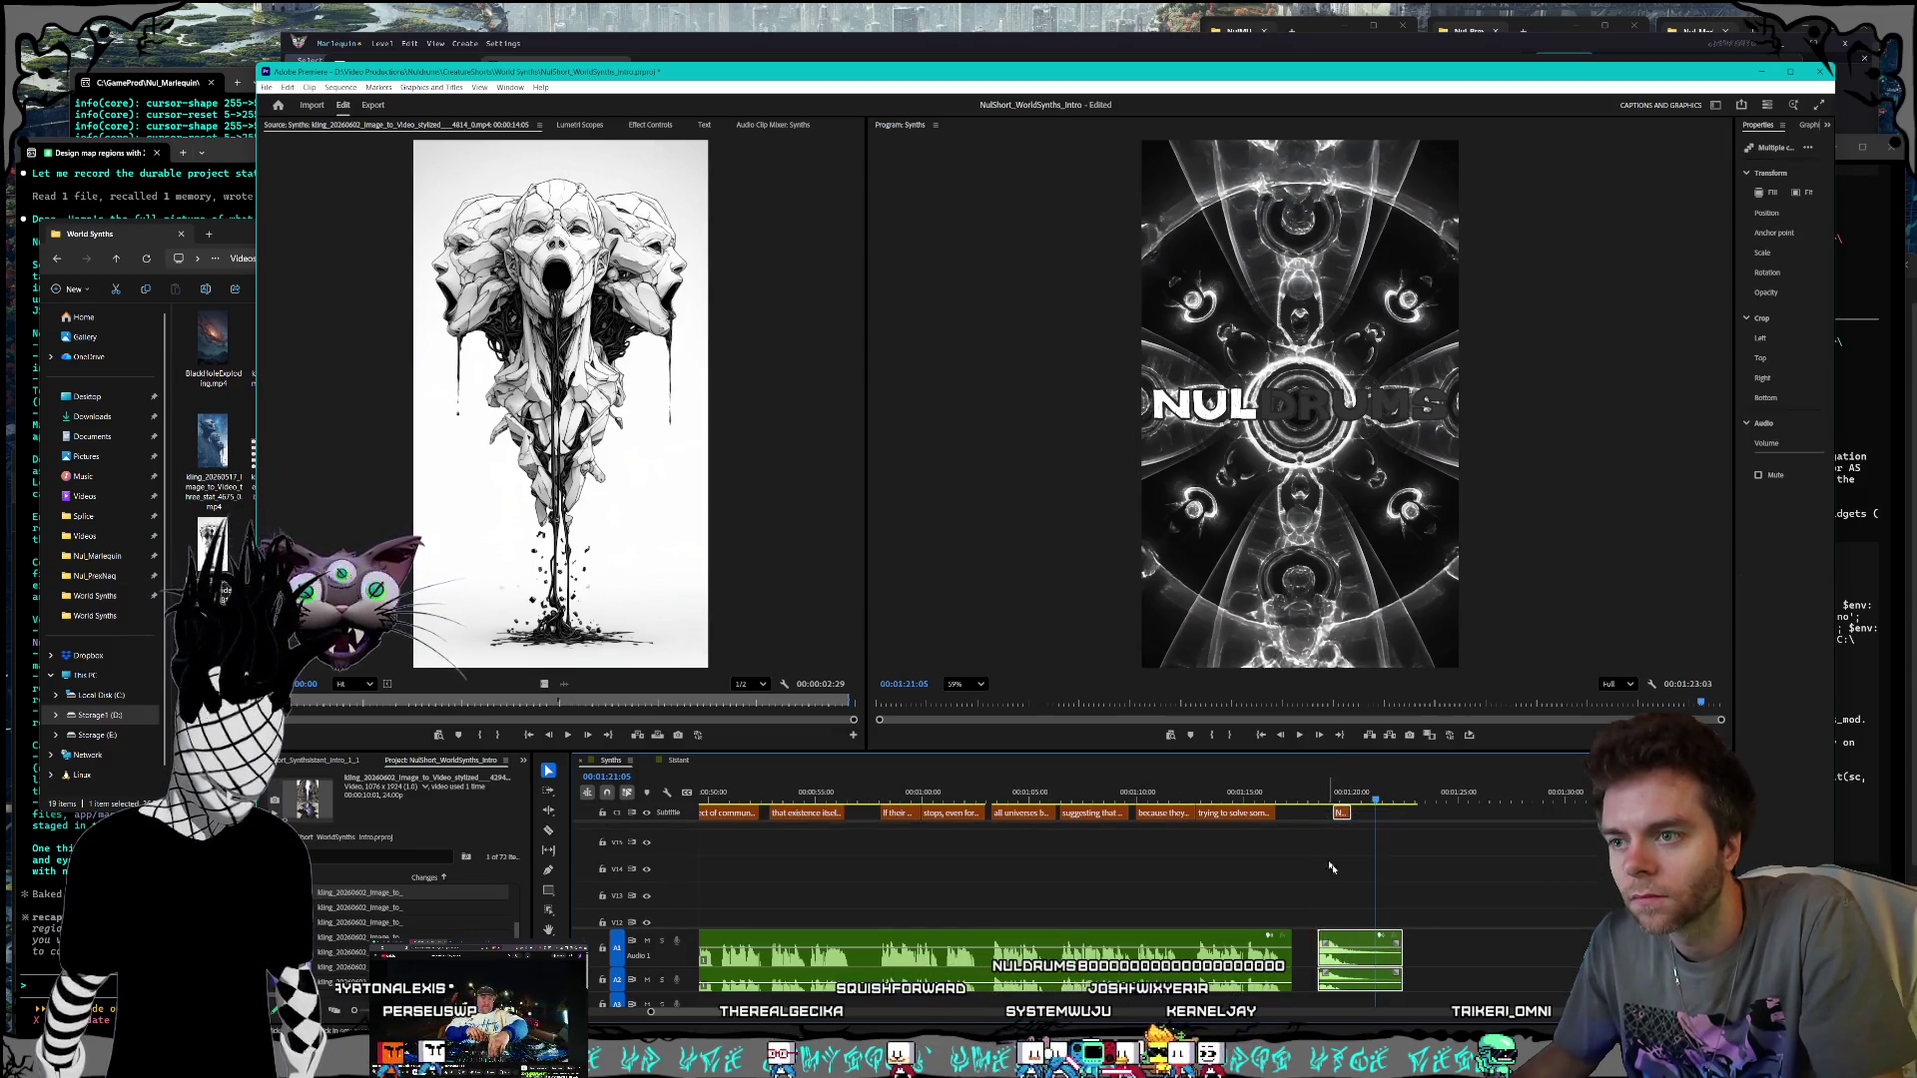
scroll(1399, 875, "right", 1)
scroll(1148, 879, "down", 4)
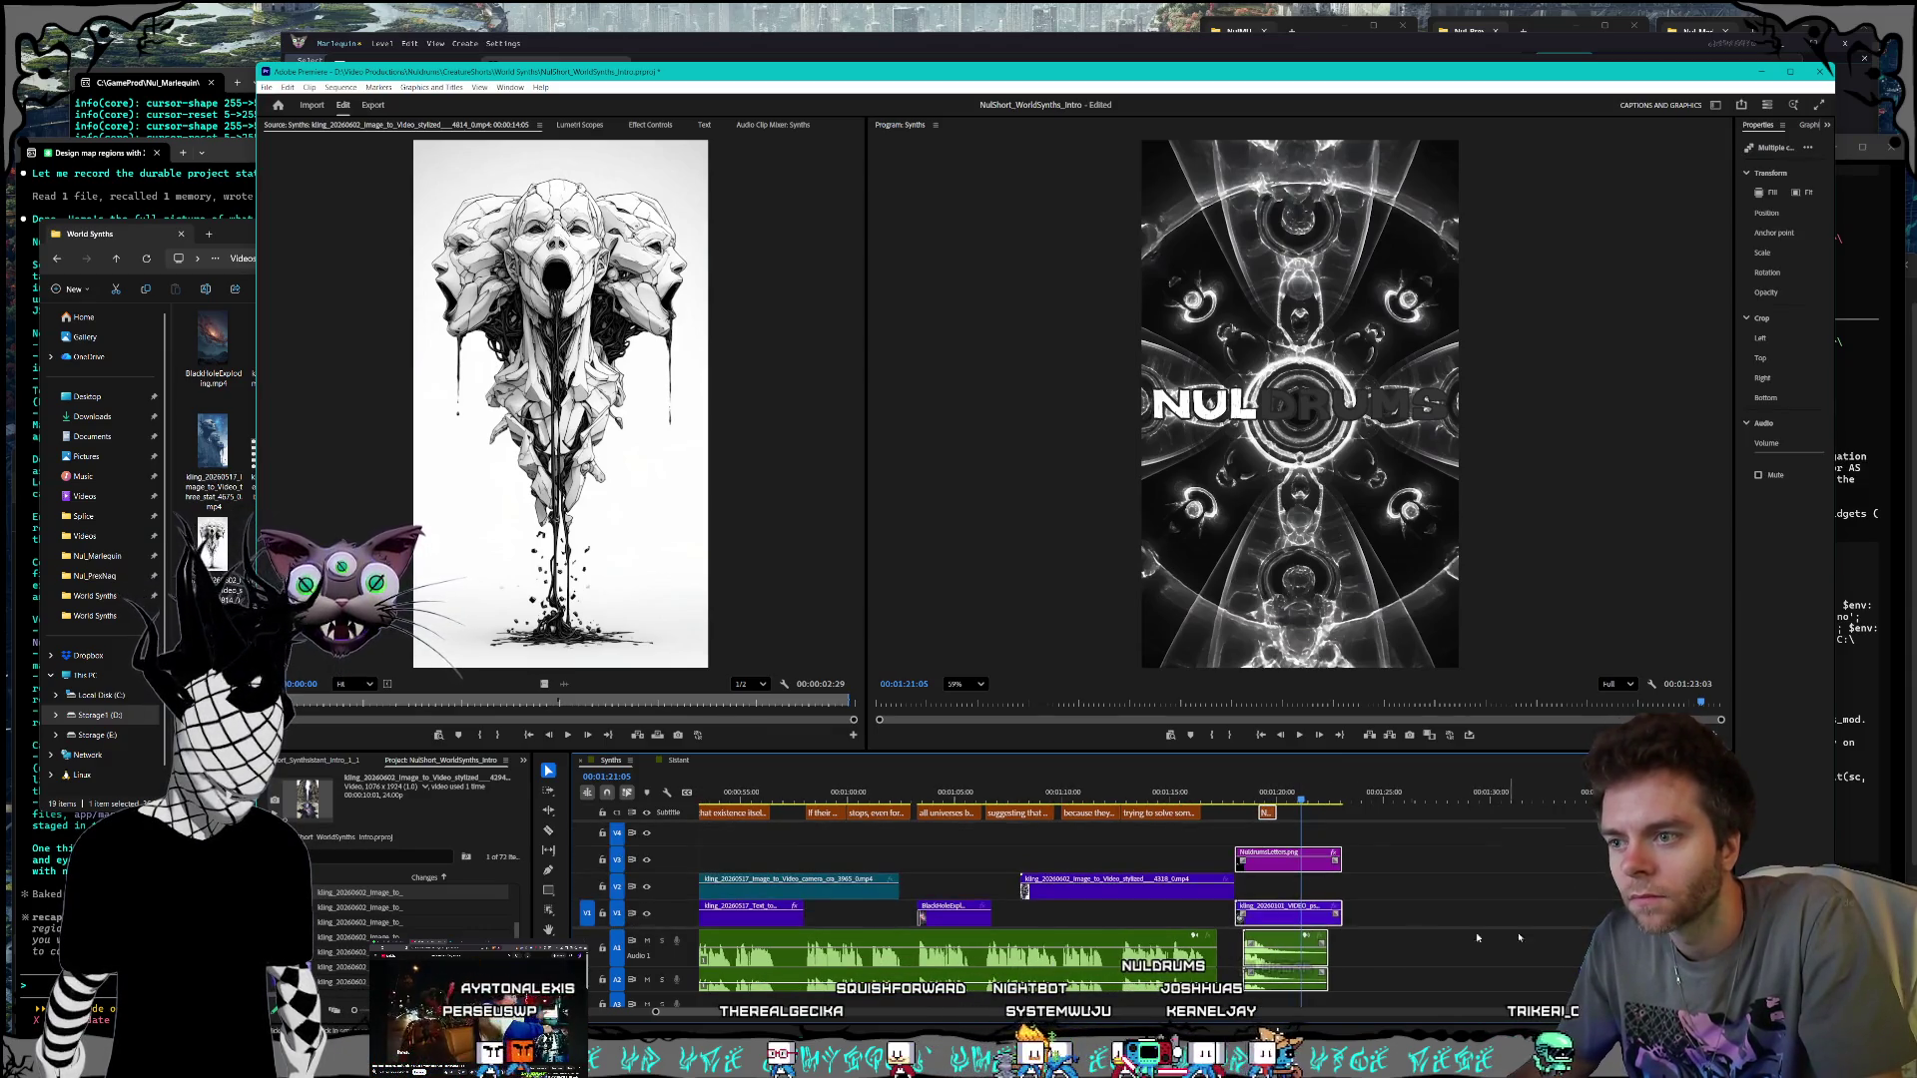
scroll(1268, 921, "left", 1)
left_click_drag(1266, 921, 1309, 920)
left_click_drag(1175, 902, 1241, 901)
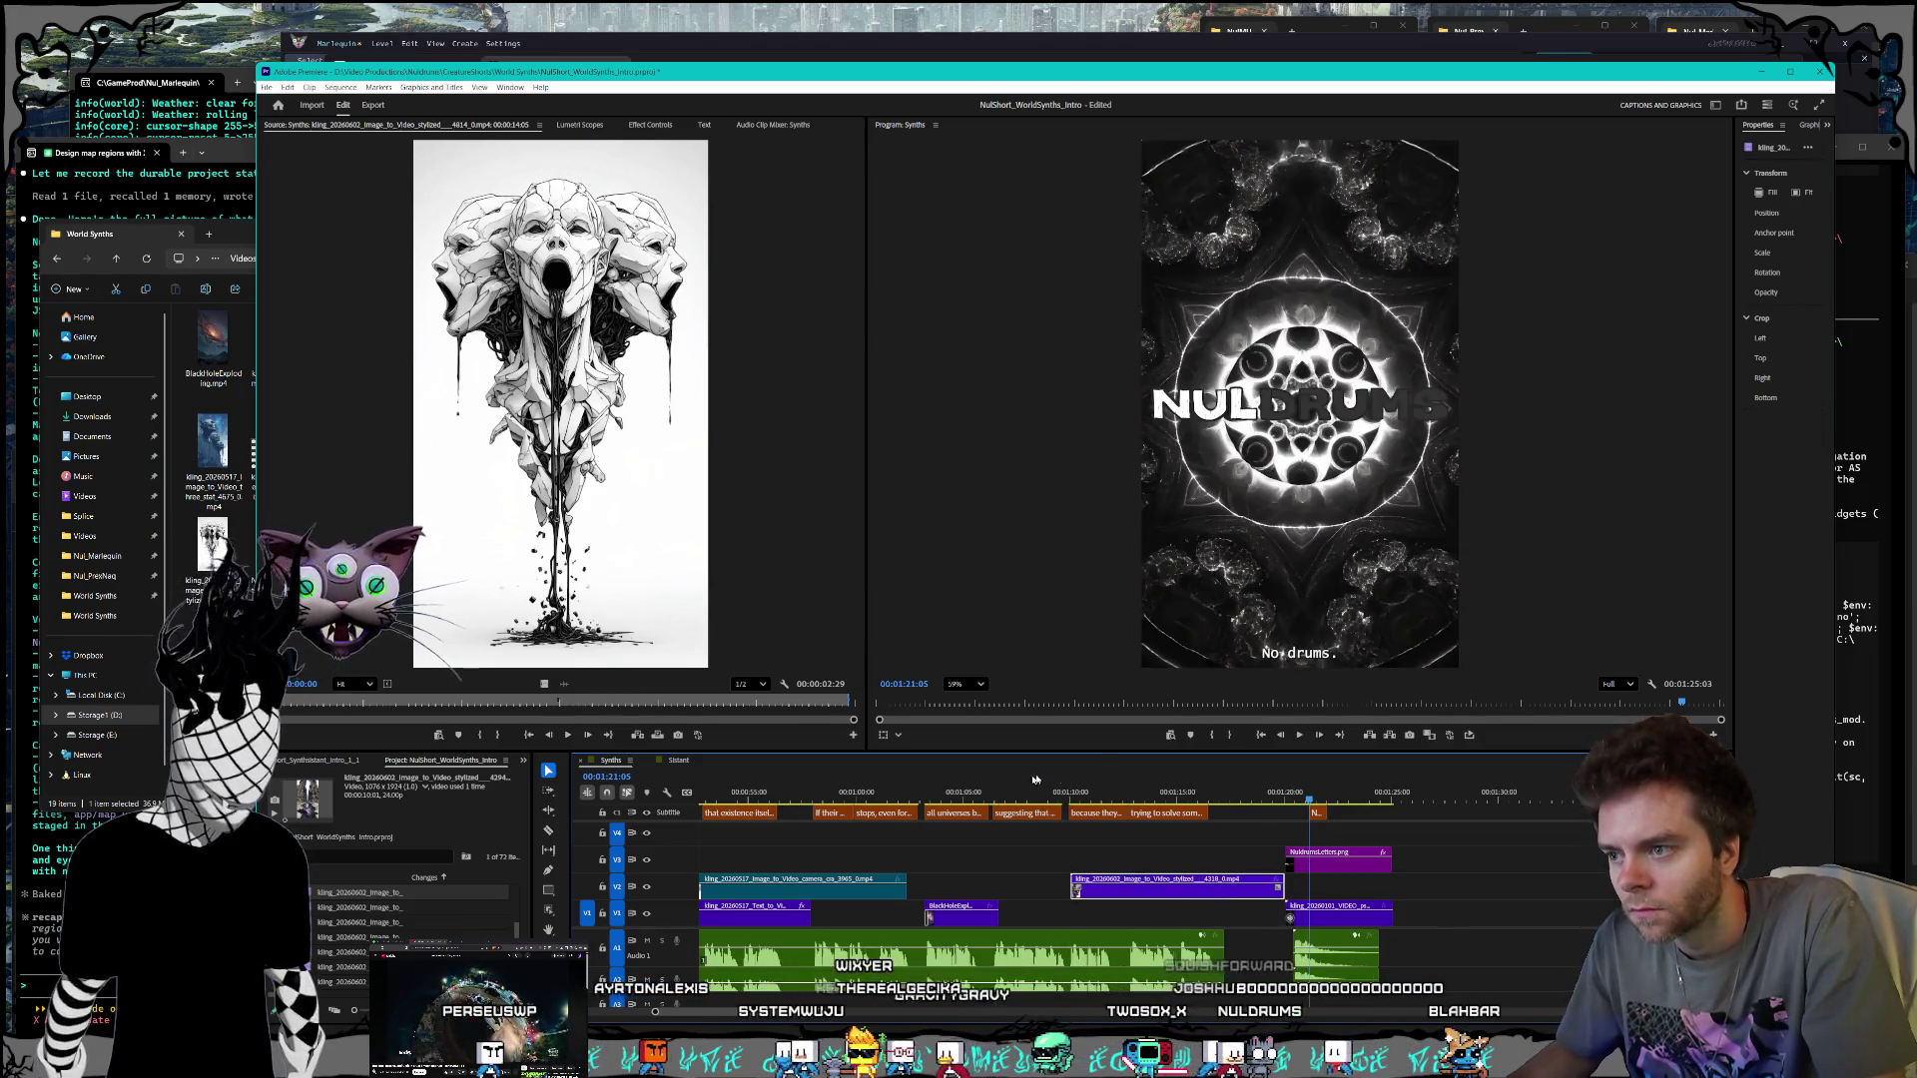
Step: Scrub the playhead through roughly 41 to 45 seconds to review the edit
mouse_move(1056, 789)
left_mouse_down()
mouse_move(1098, 788)
mouse_move(1021, 781)
left_mouse_up()
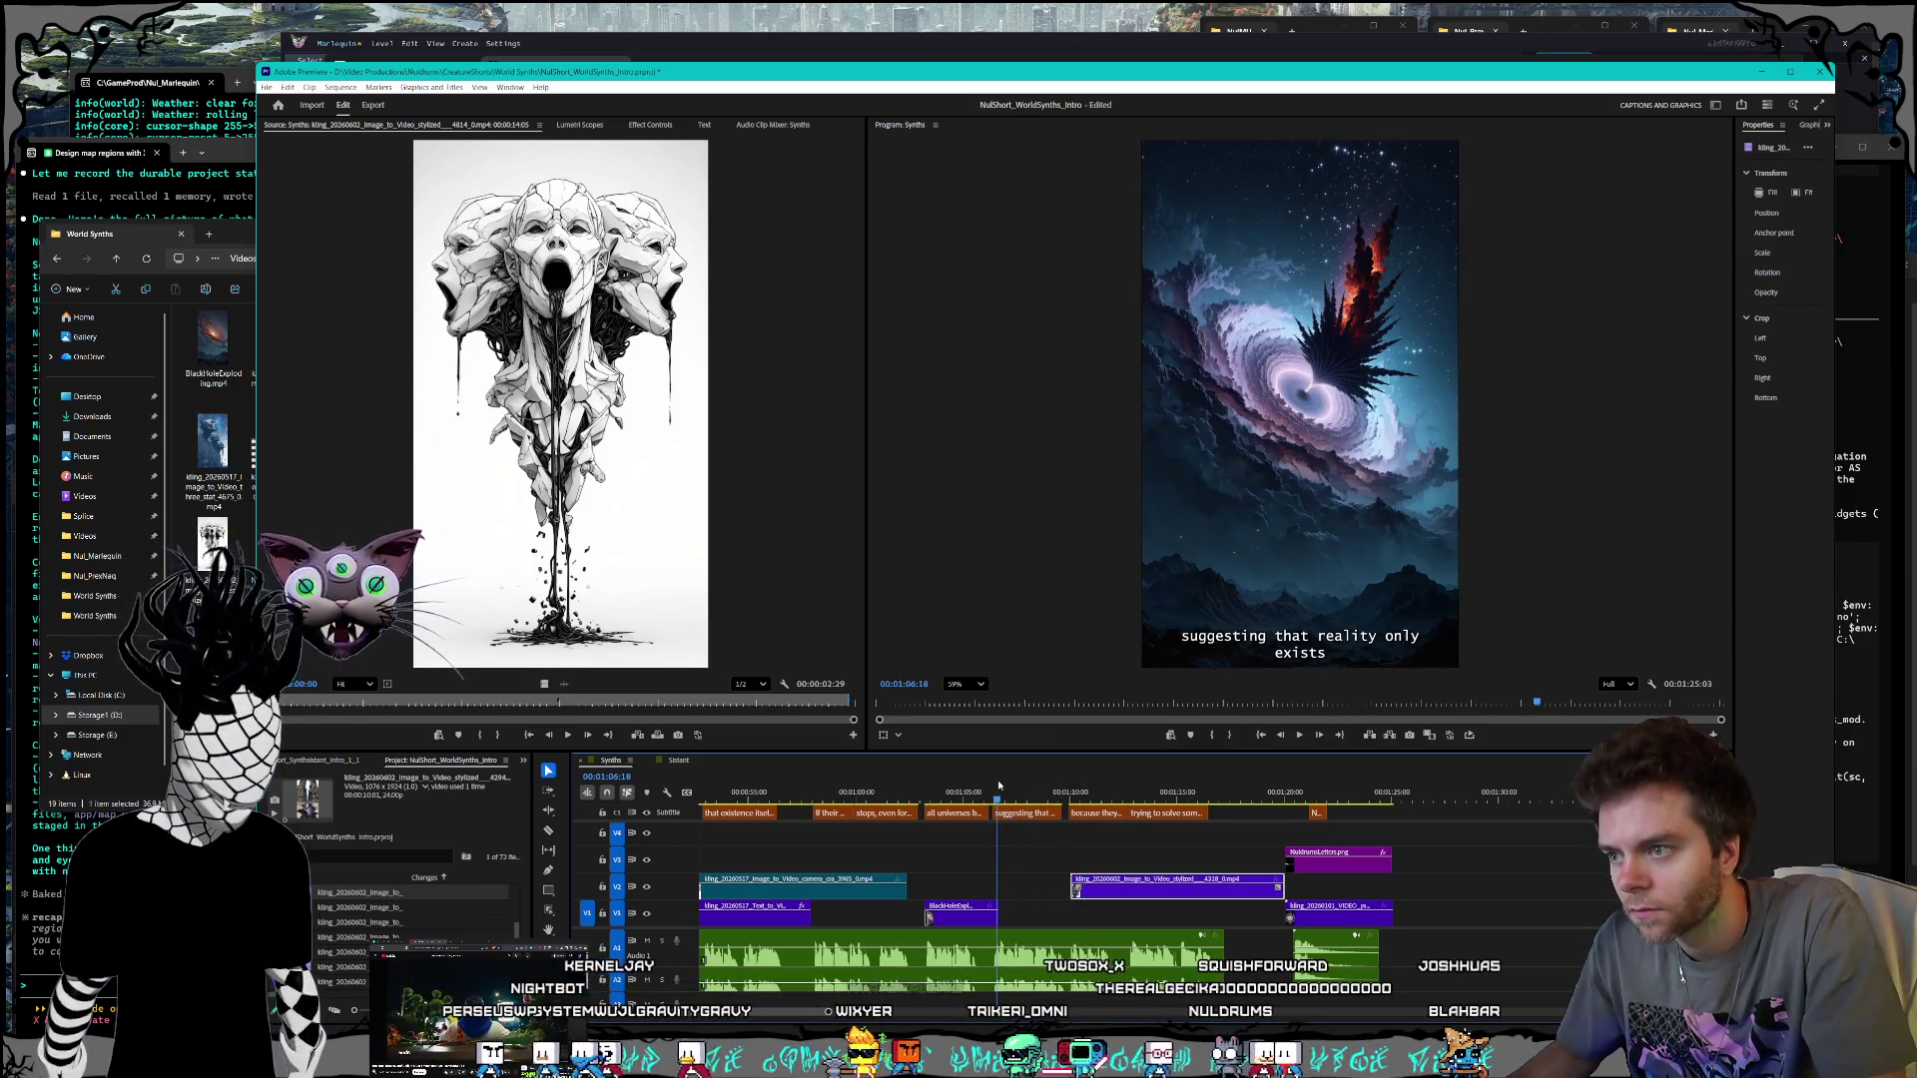
scroll(1109, 929, "up", 2)
scroll(1110, 928, "up", 5)
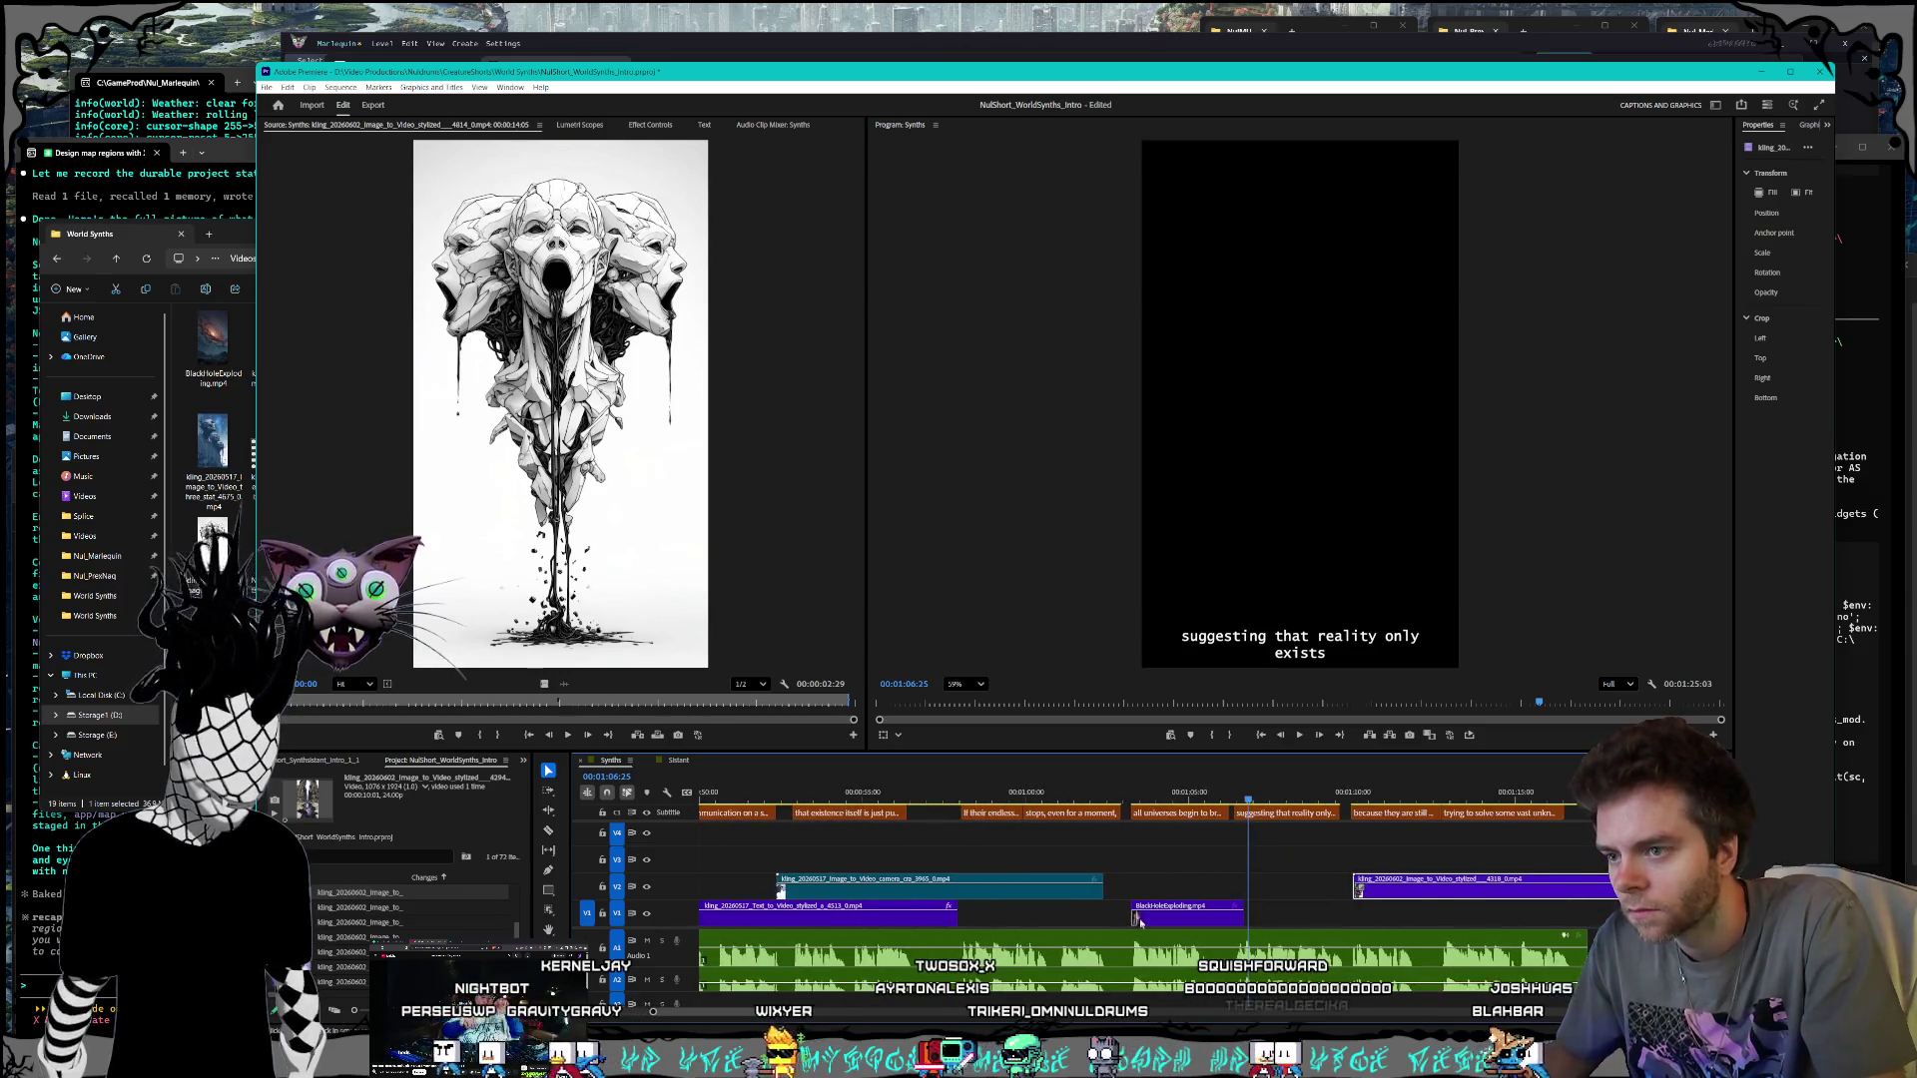
scroll(1174, 861, "up", 5)
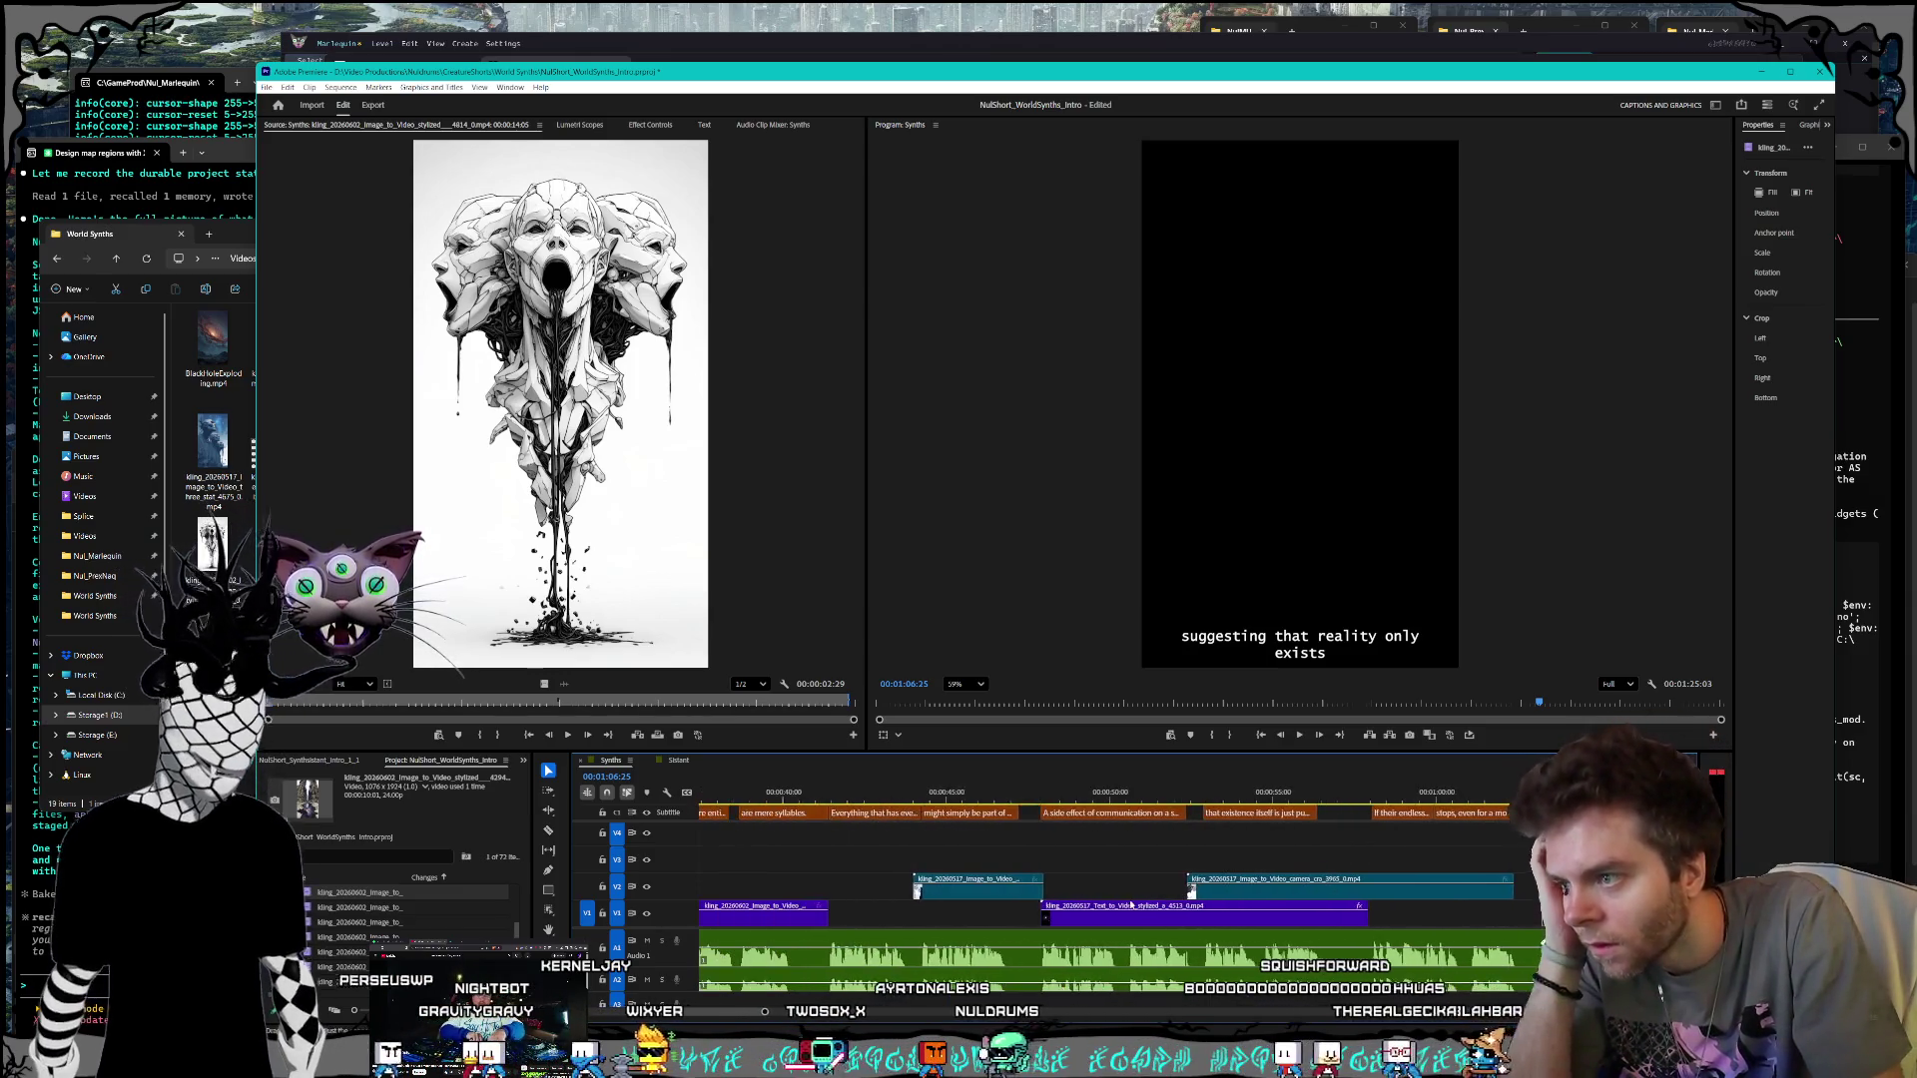
left_click(944, 794)
left_click_drag(921, 799, 928, 798)
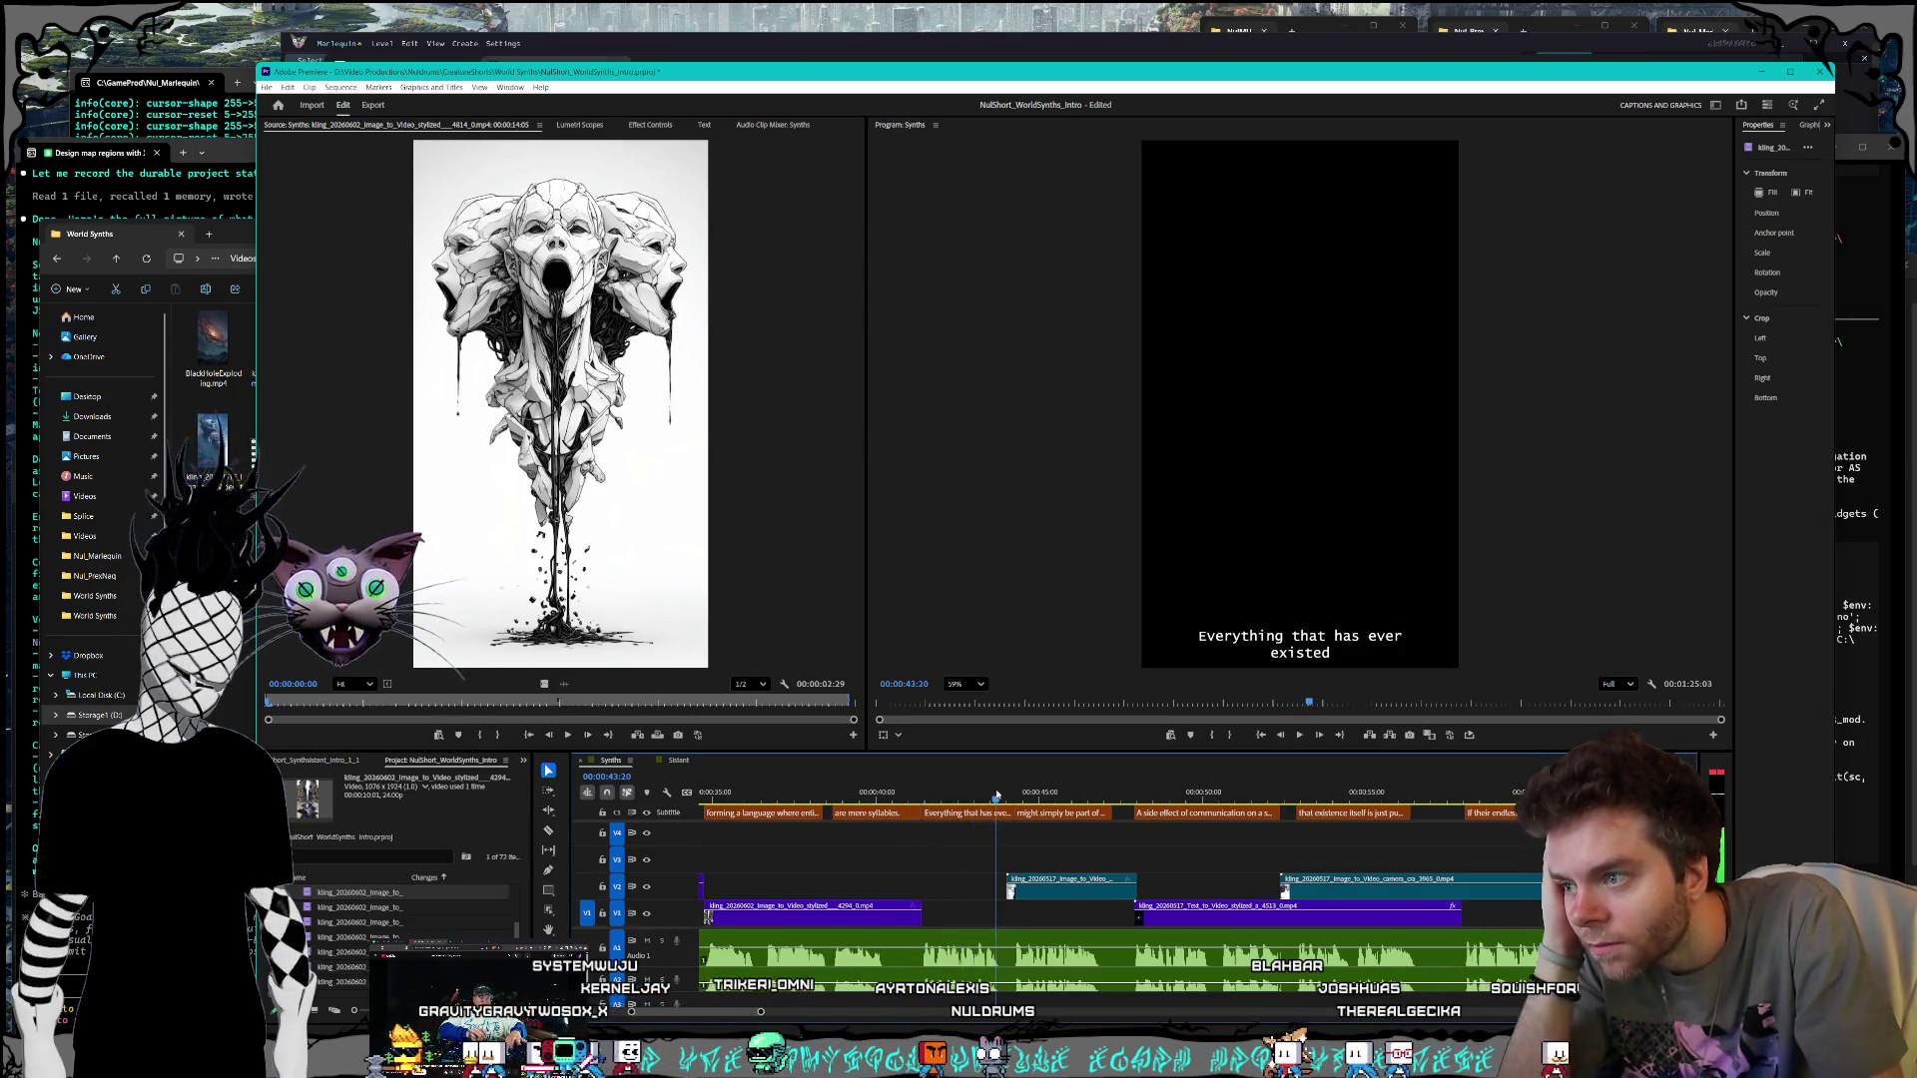
left_click_drag(1006, 795, 1298, 805)
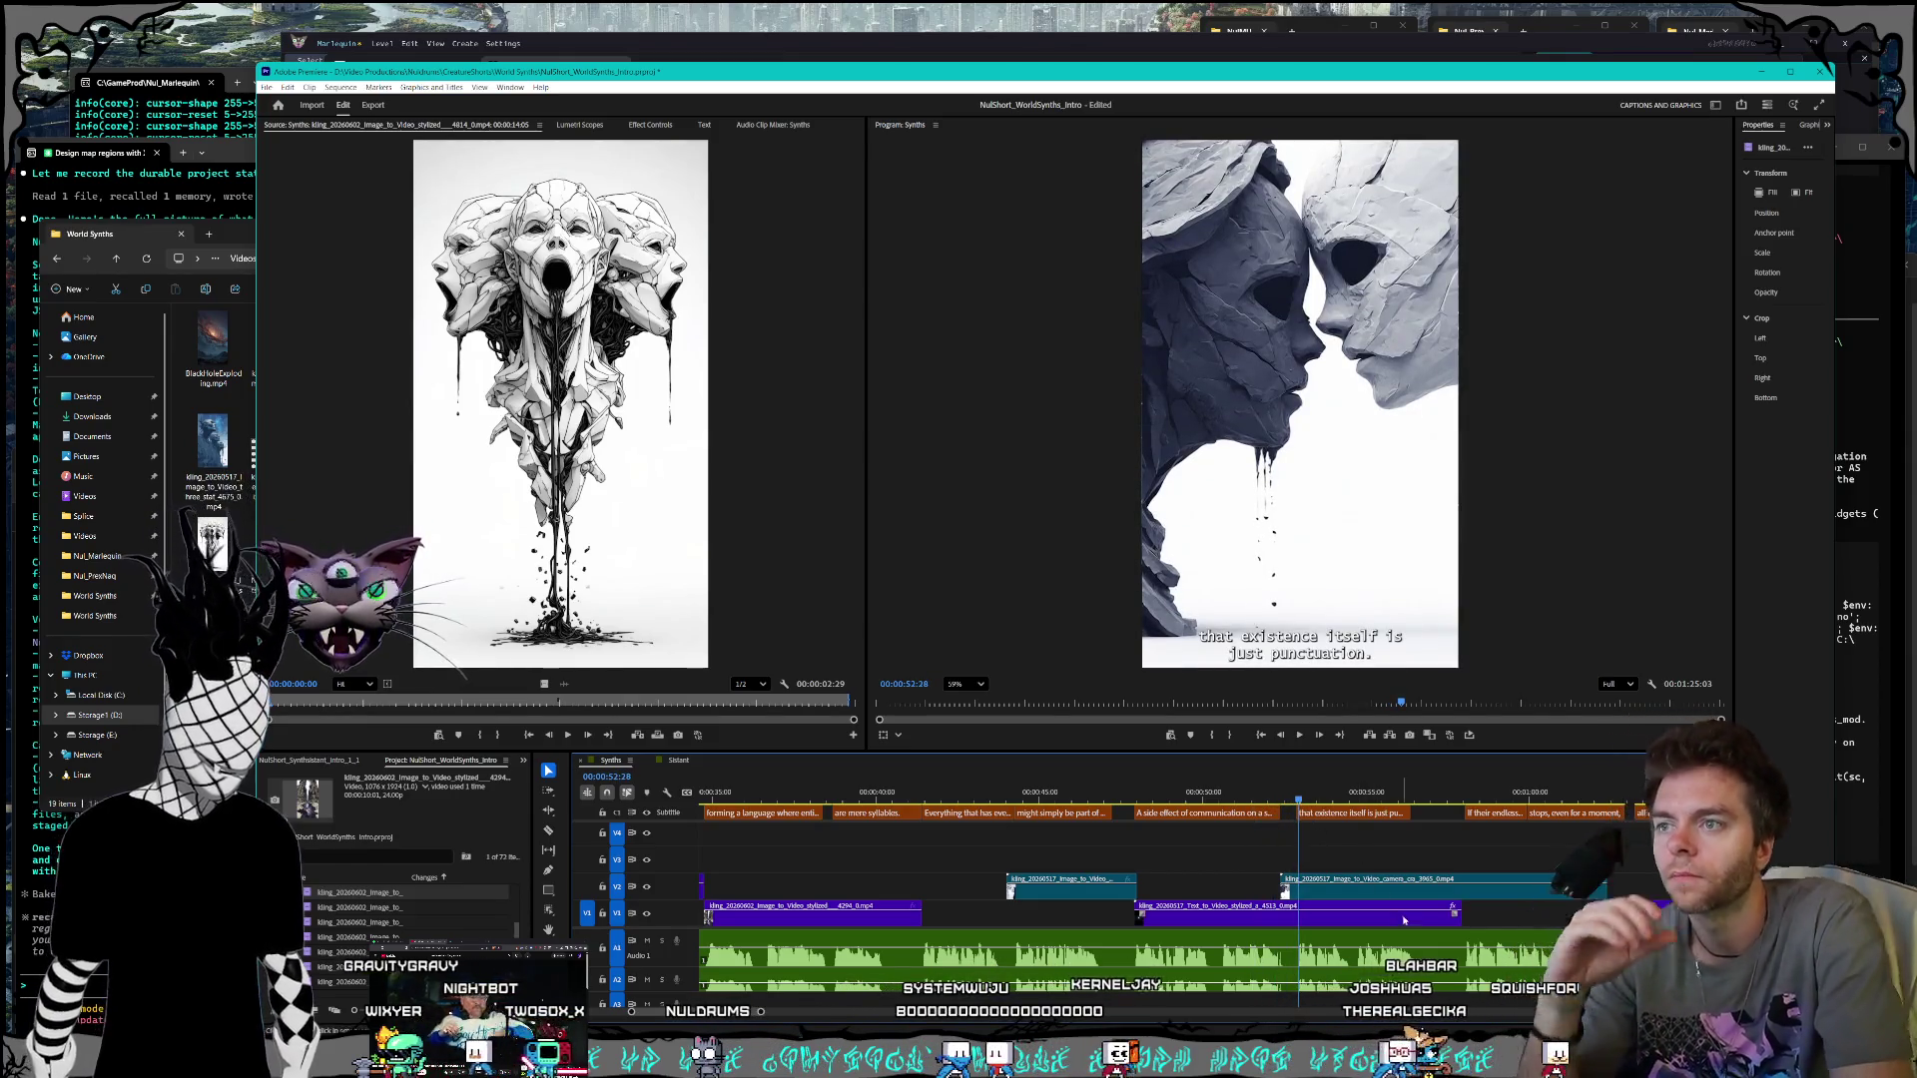
Step: Place the teal galaxy camera clip on V1 at 1:00 after the black-hole shot, trimmed shorter
left_click(1495, 895)
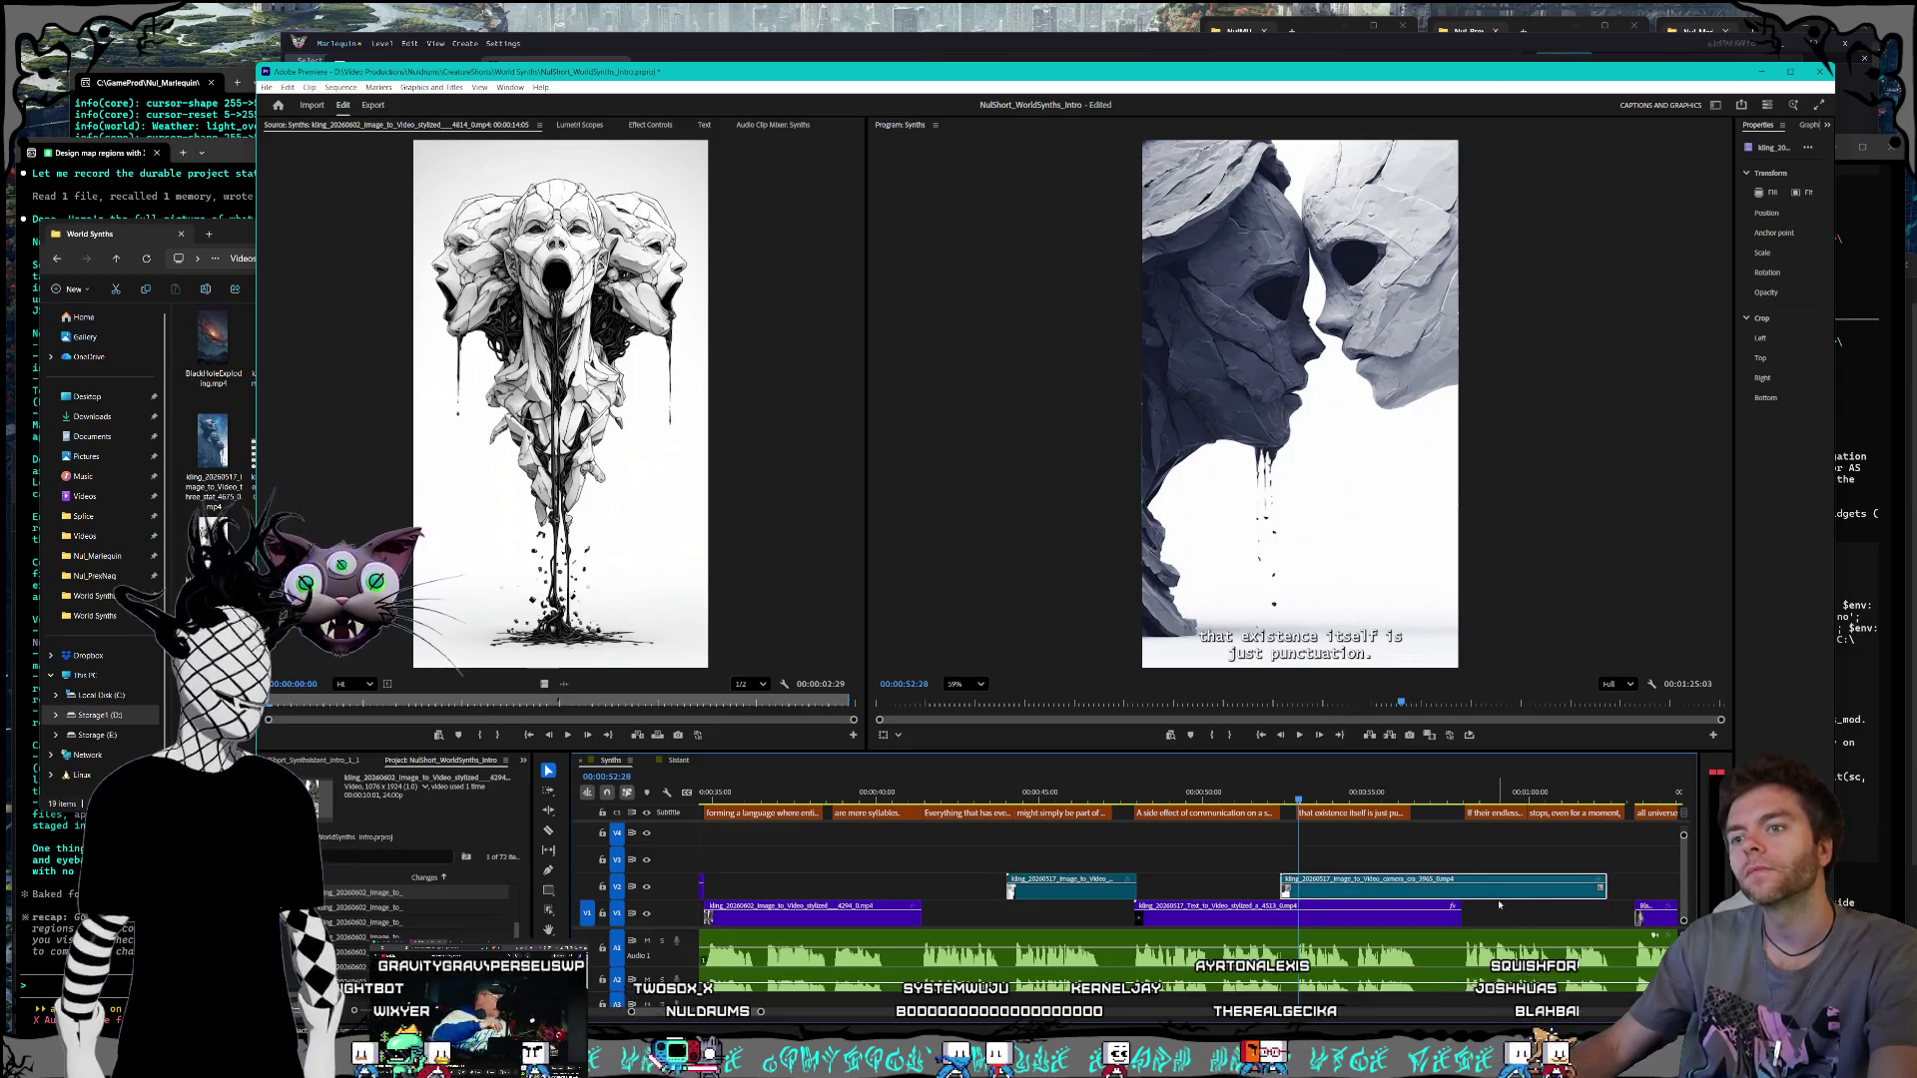
scroll(1498, 905, "down", 5)
mouse_move(1059, 886)
left_mouse_down()
mouse_move(1306, 887)
mouse_move(1539, 935)
left_mouse_up()
scroll(1302, 929, "down", 3)
mouse_move(1302, 926)
left_mouse_down()
mouse_move(1398, 918)
mouse_move(1368, 899)
mouse_move(969, 888)
left_mouse_up()
left_click_drag(1115, 886, 962, 885)
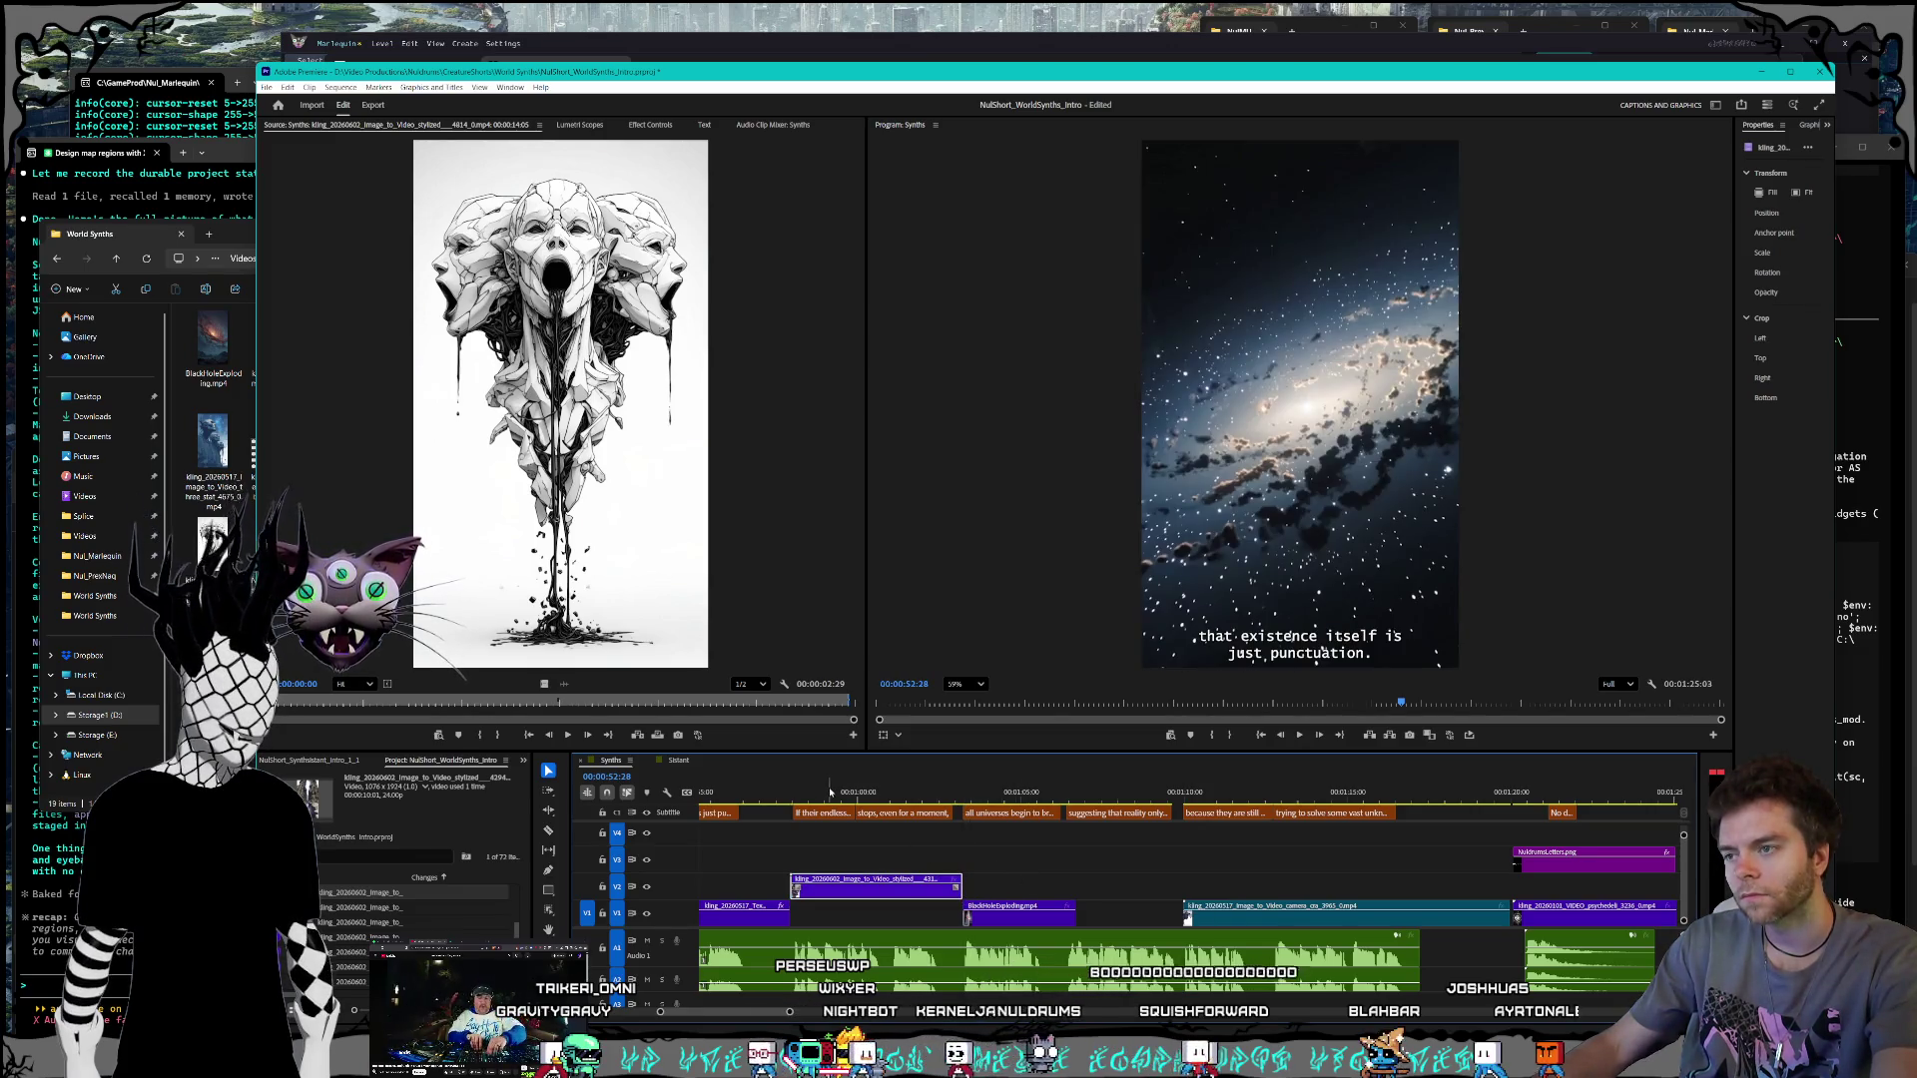
Step: Try 130% speed on the V2 clip, re-extend its end slightly, and preview the result
left_click(769, 802)
key("space")
right_click(856, 887)
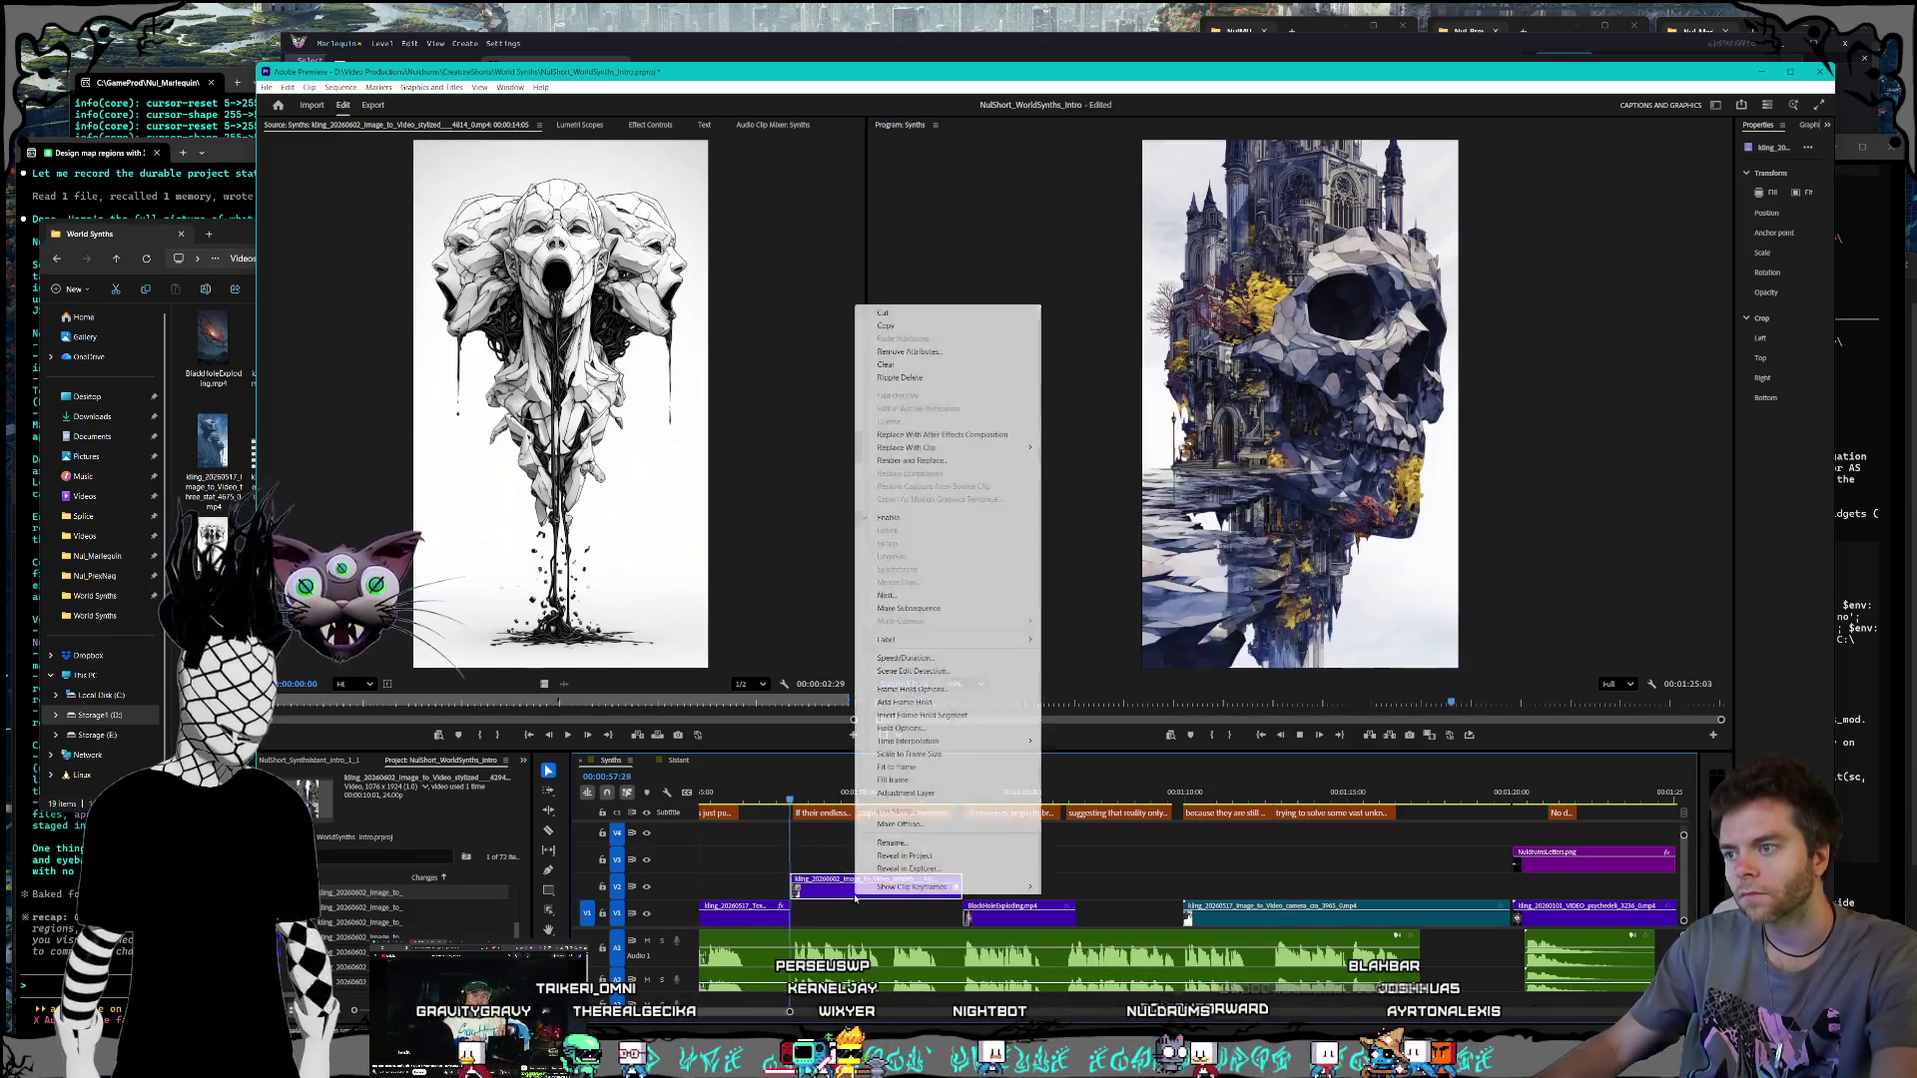
left_click(899, 658)
type("130")
key("Return")
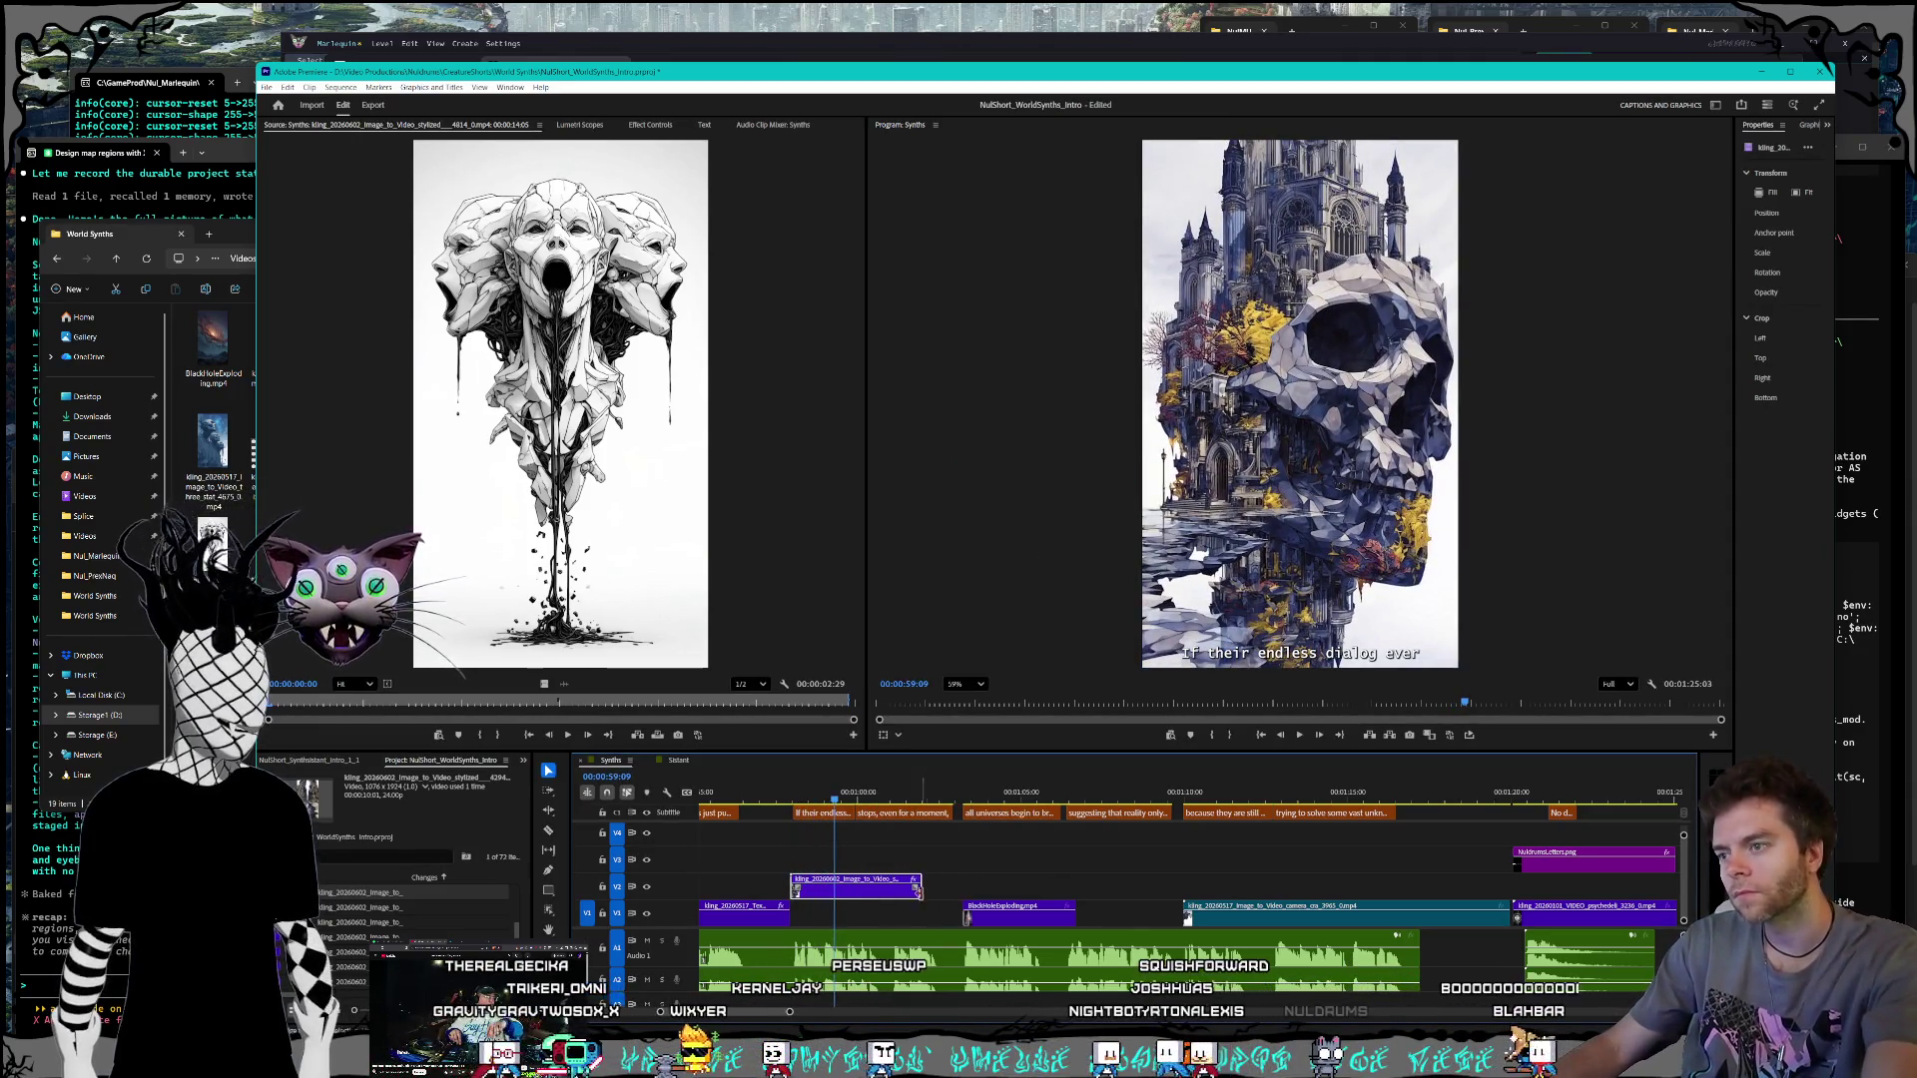
left_click_drag(916, 887, 965, 888)
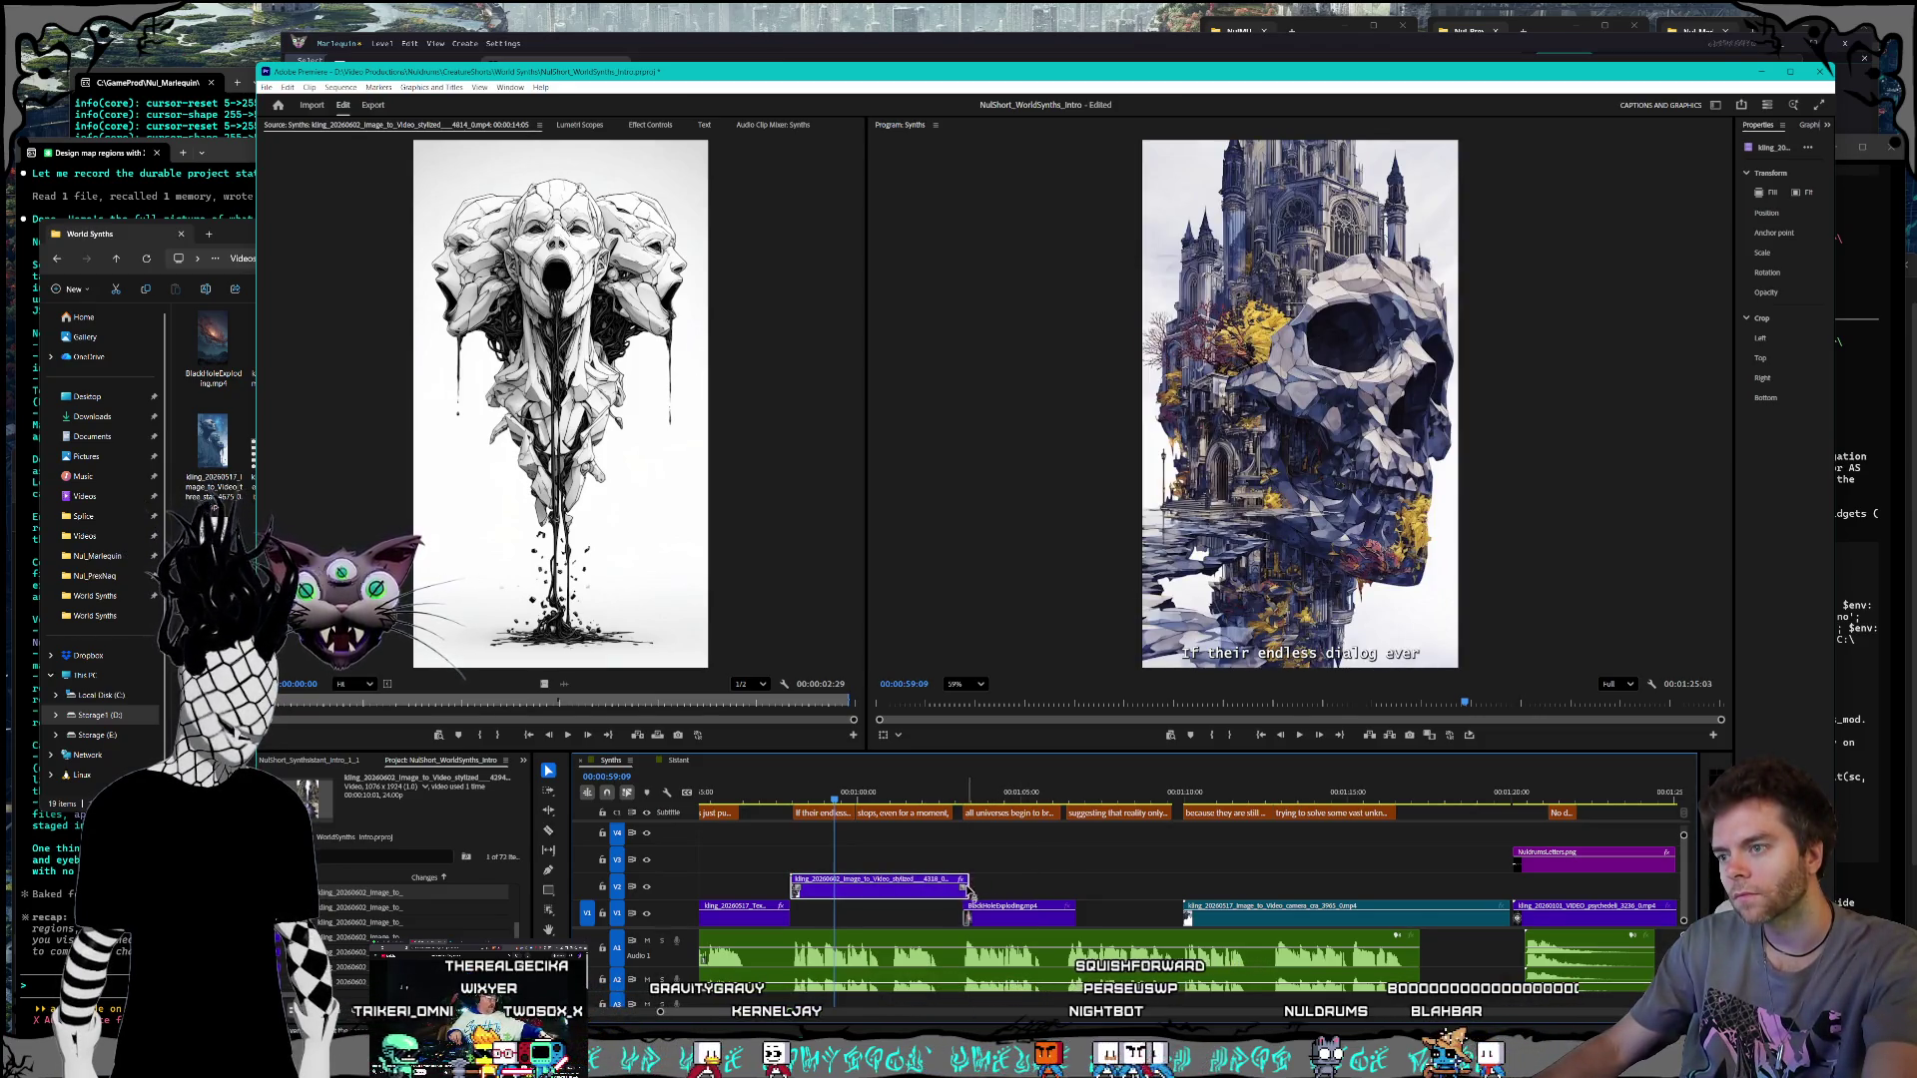
left_click_drag(963, 888, 956, 888)
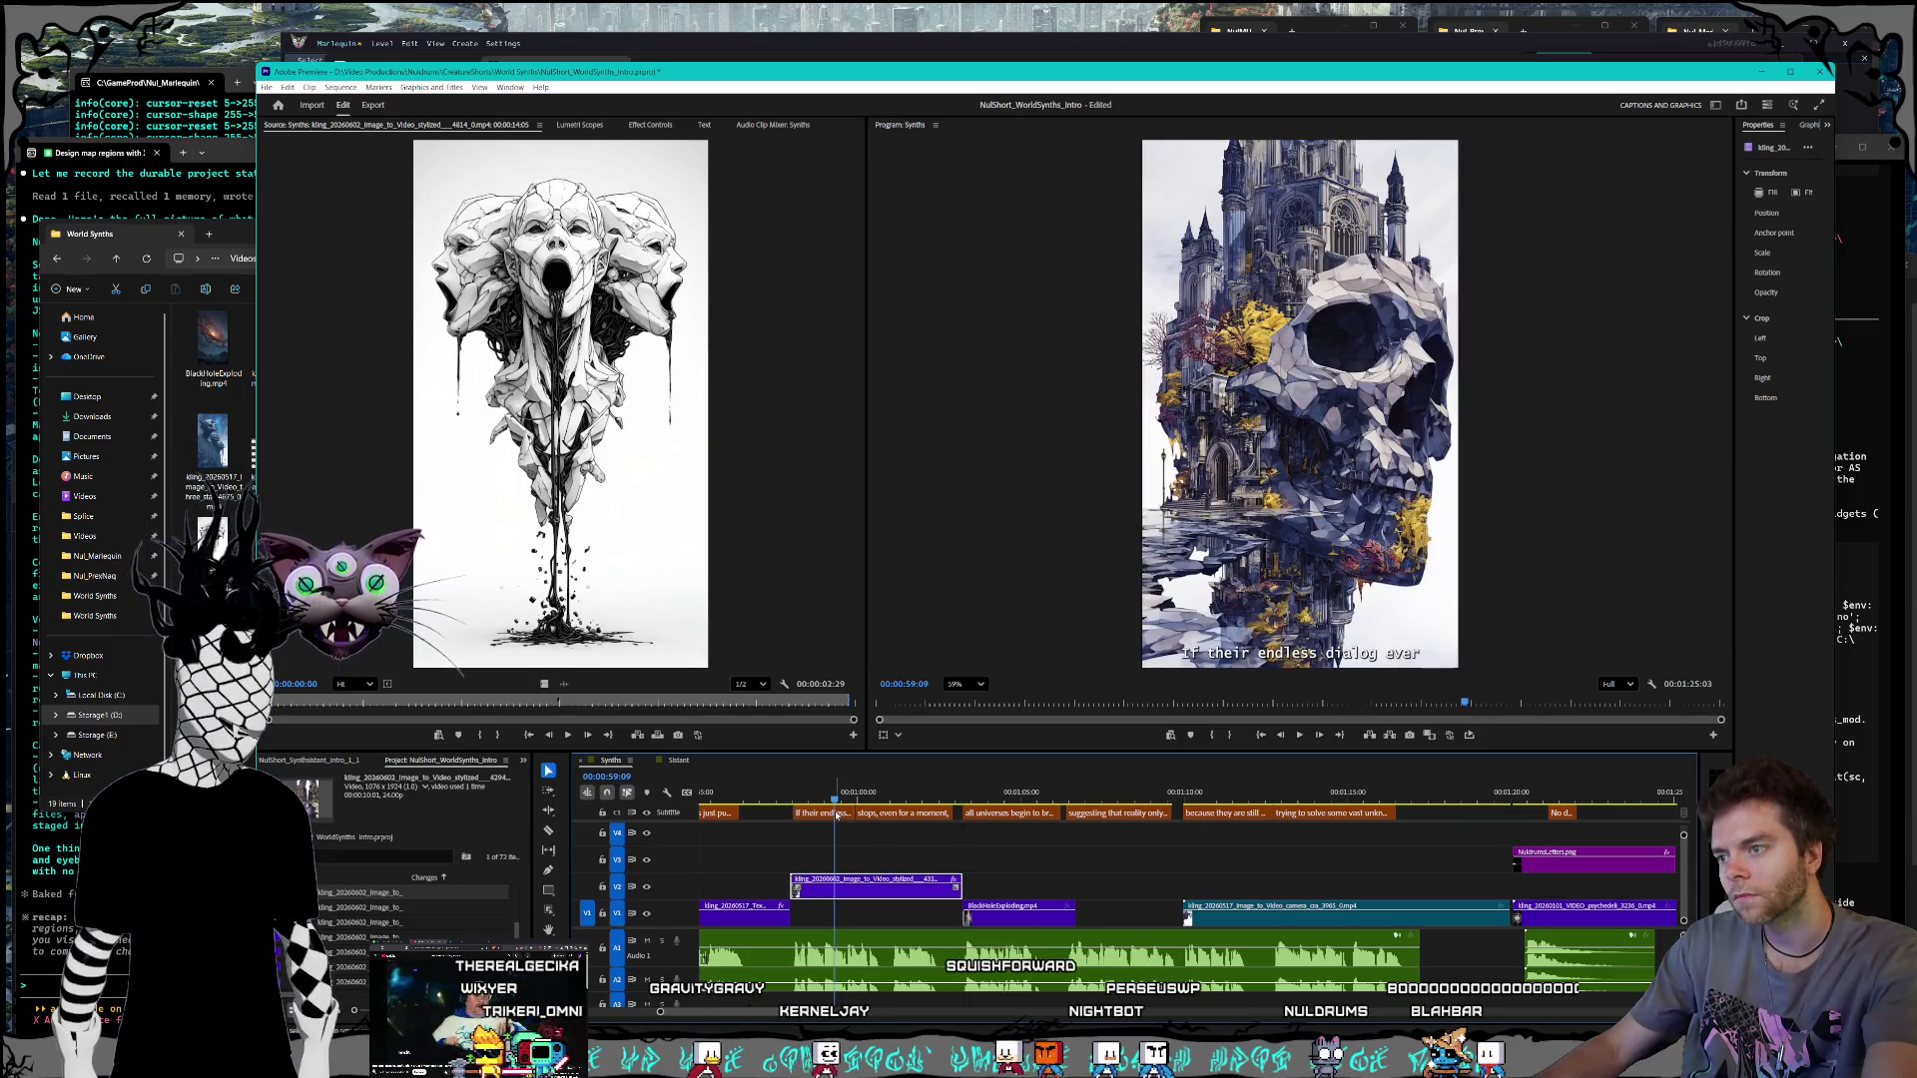
left_click(791, 805)
key("space")
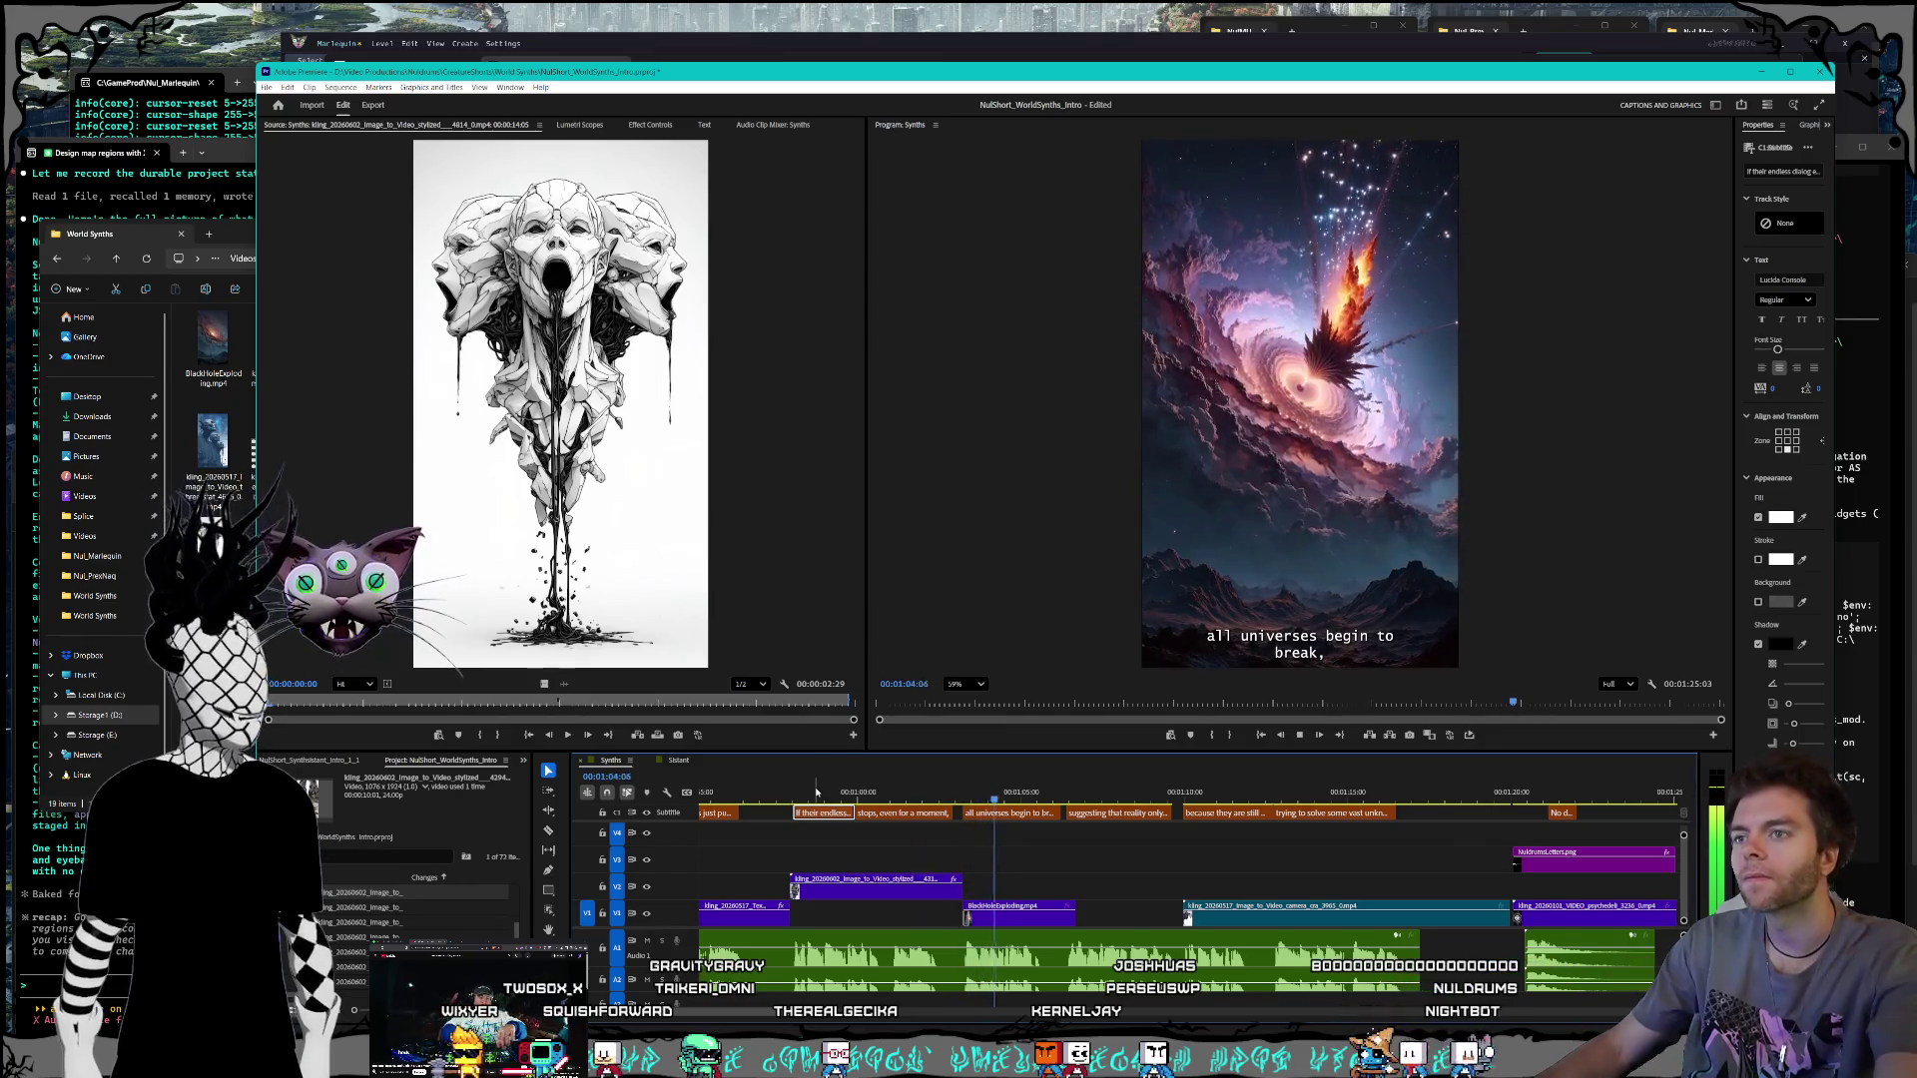
Step: Change the stylized V2 clip to 150% speed, stretch its end out, and replay from the skull section
left_click(819, 894)
right_click(877, 894)
left_click(920, 652)
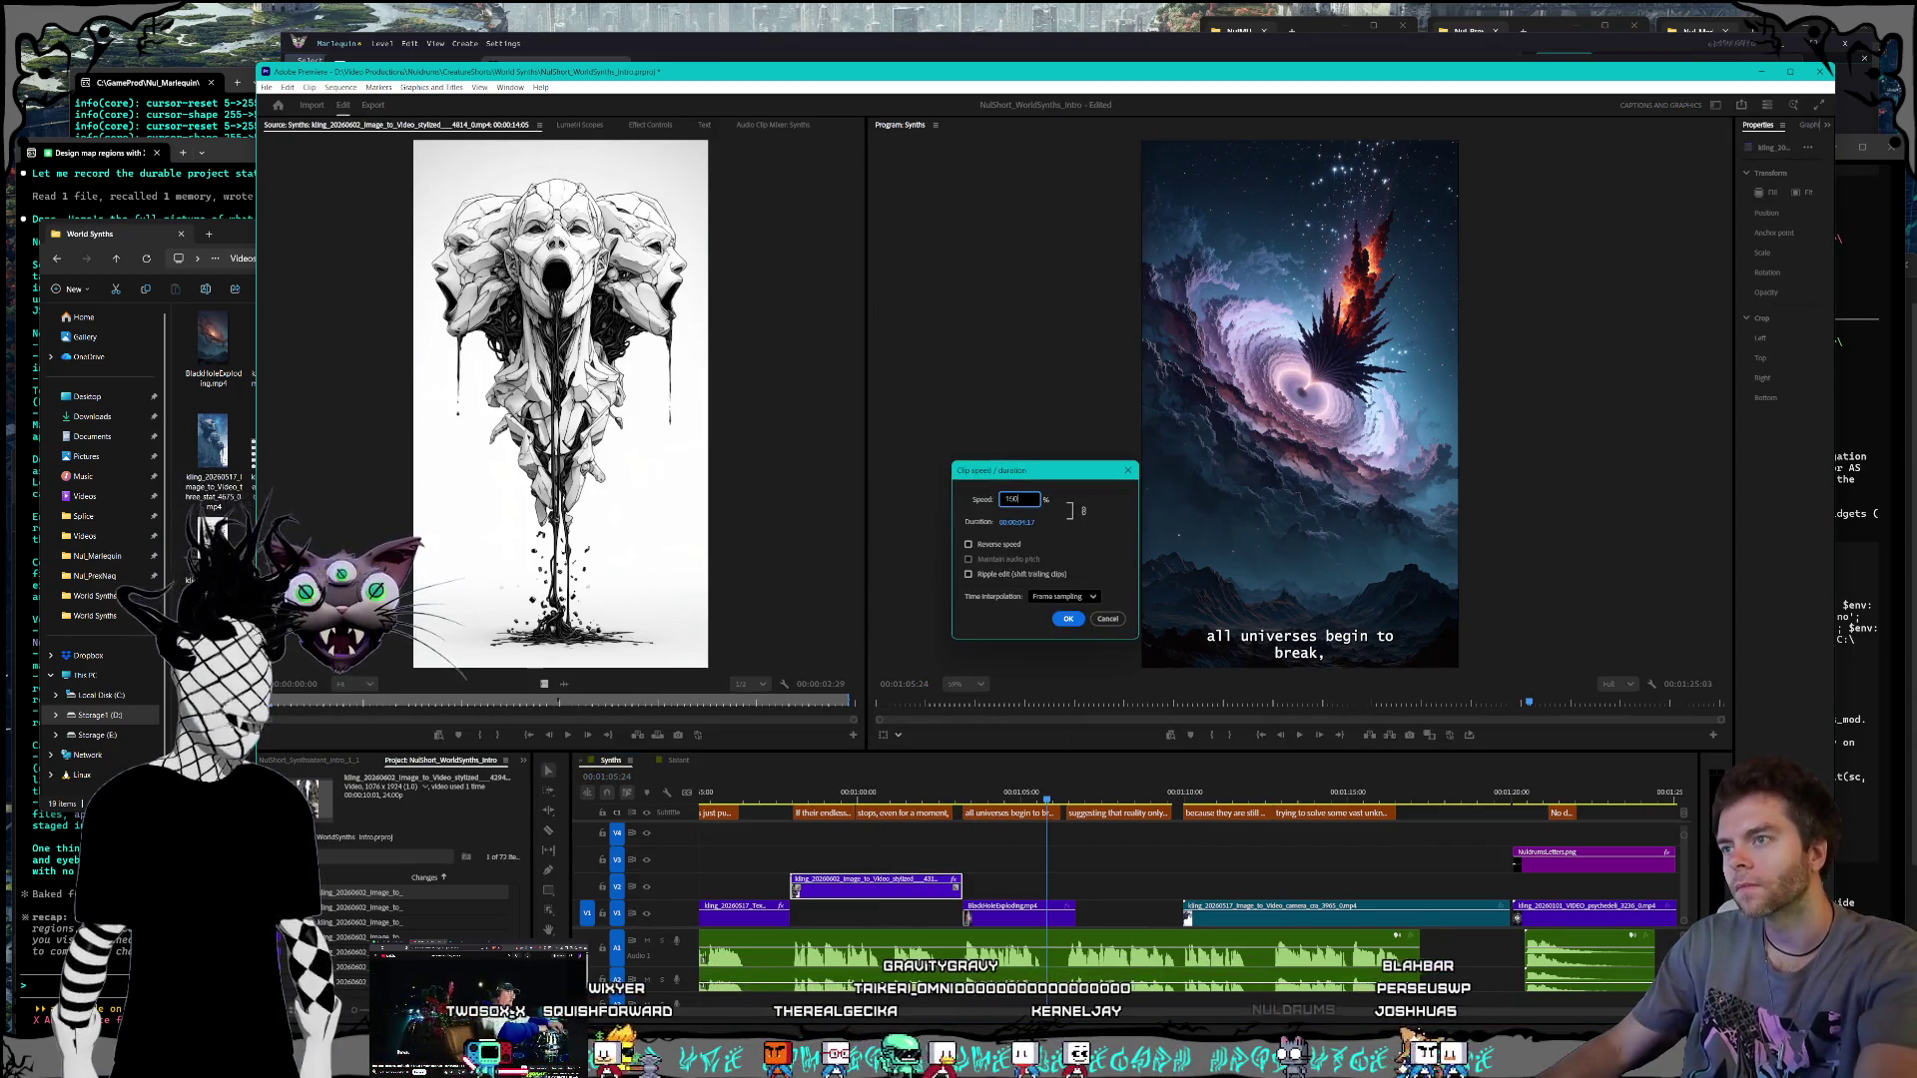
key("Return")
left_click_drag(934, 887, 955, 890)
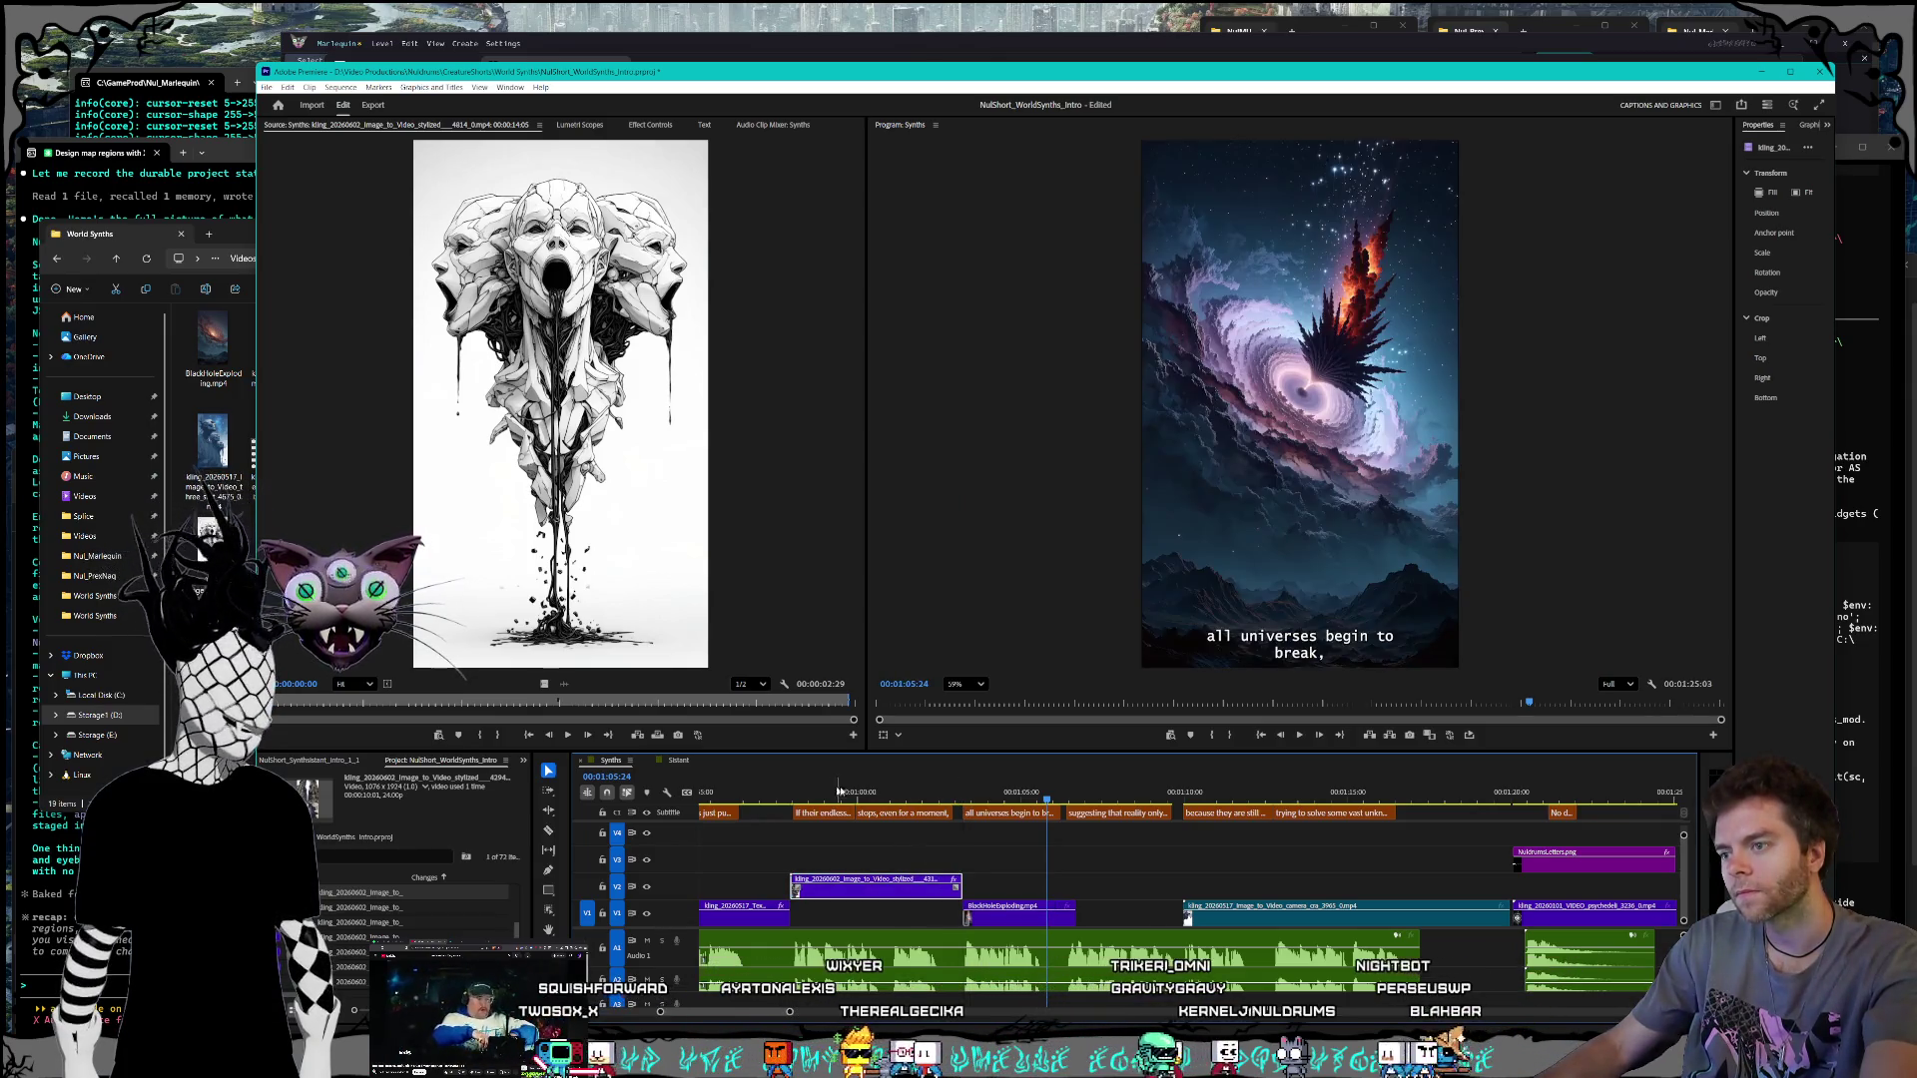
left_click(777, 794)
key("space")
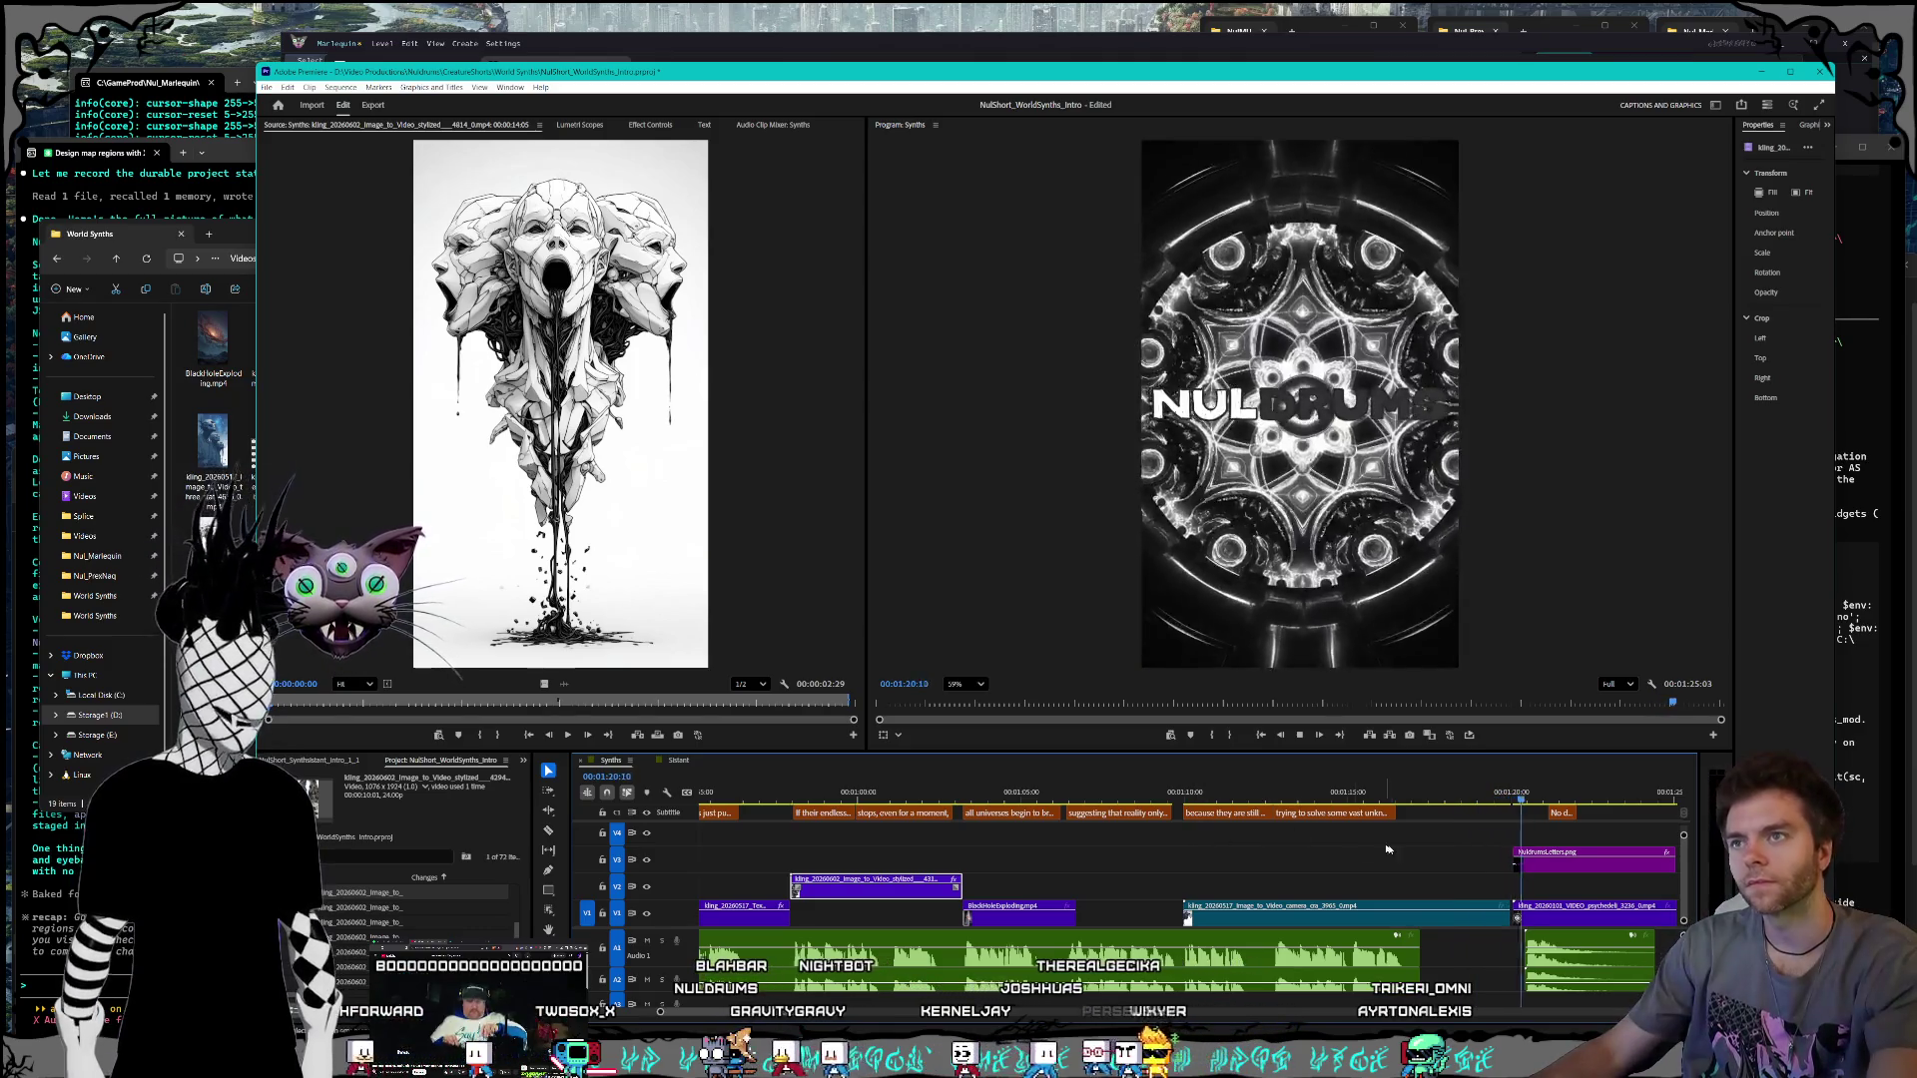
Step: Play the NULDRUMS ending, then scrub back through the faces and skull-castle shots
scroll(1438, 962, "down", 4)
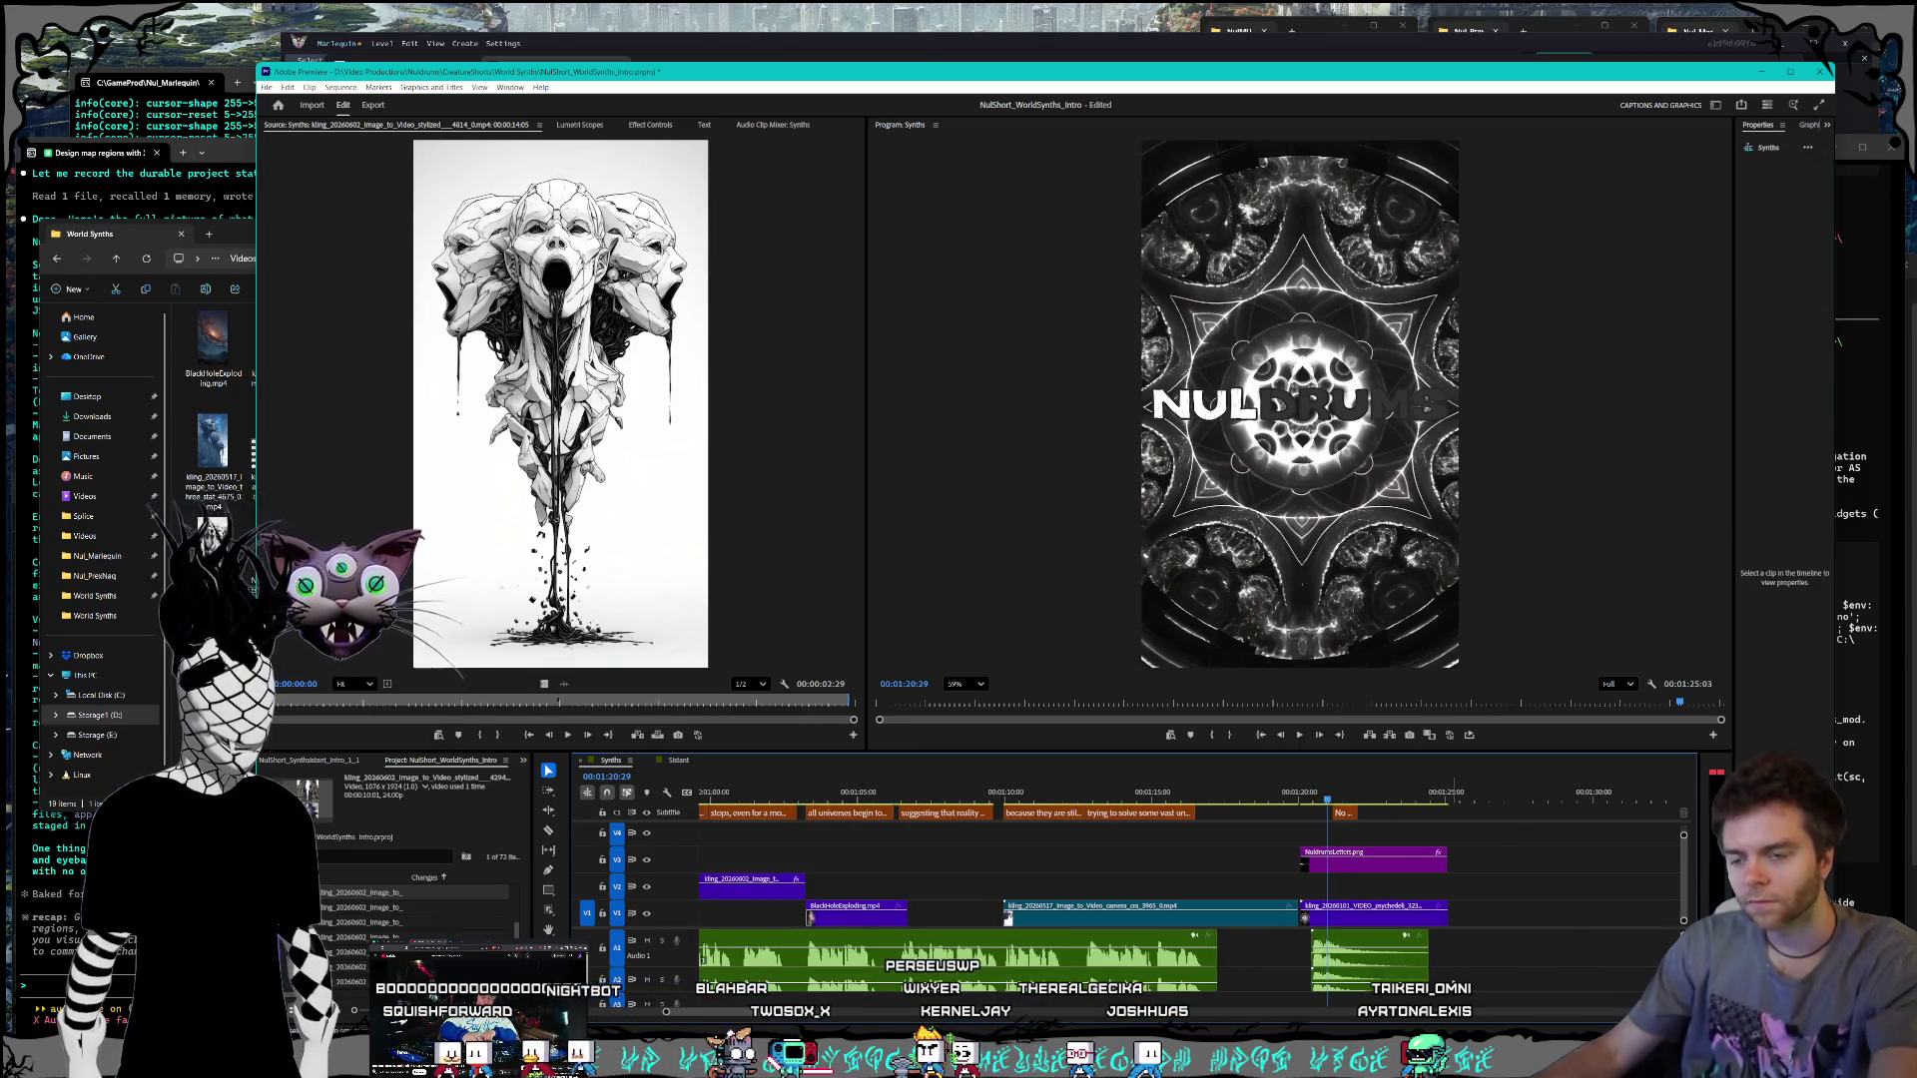
left_click(1356, 909)
key("space")
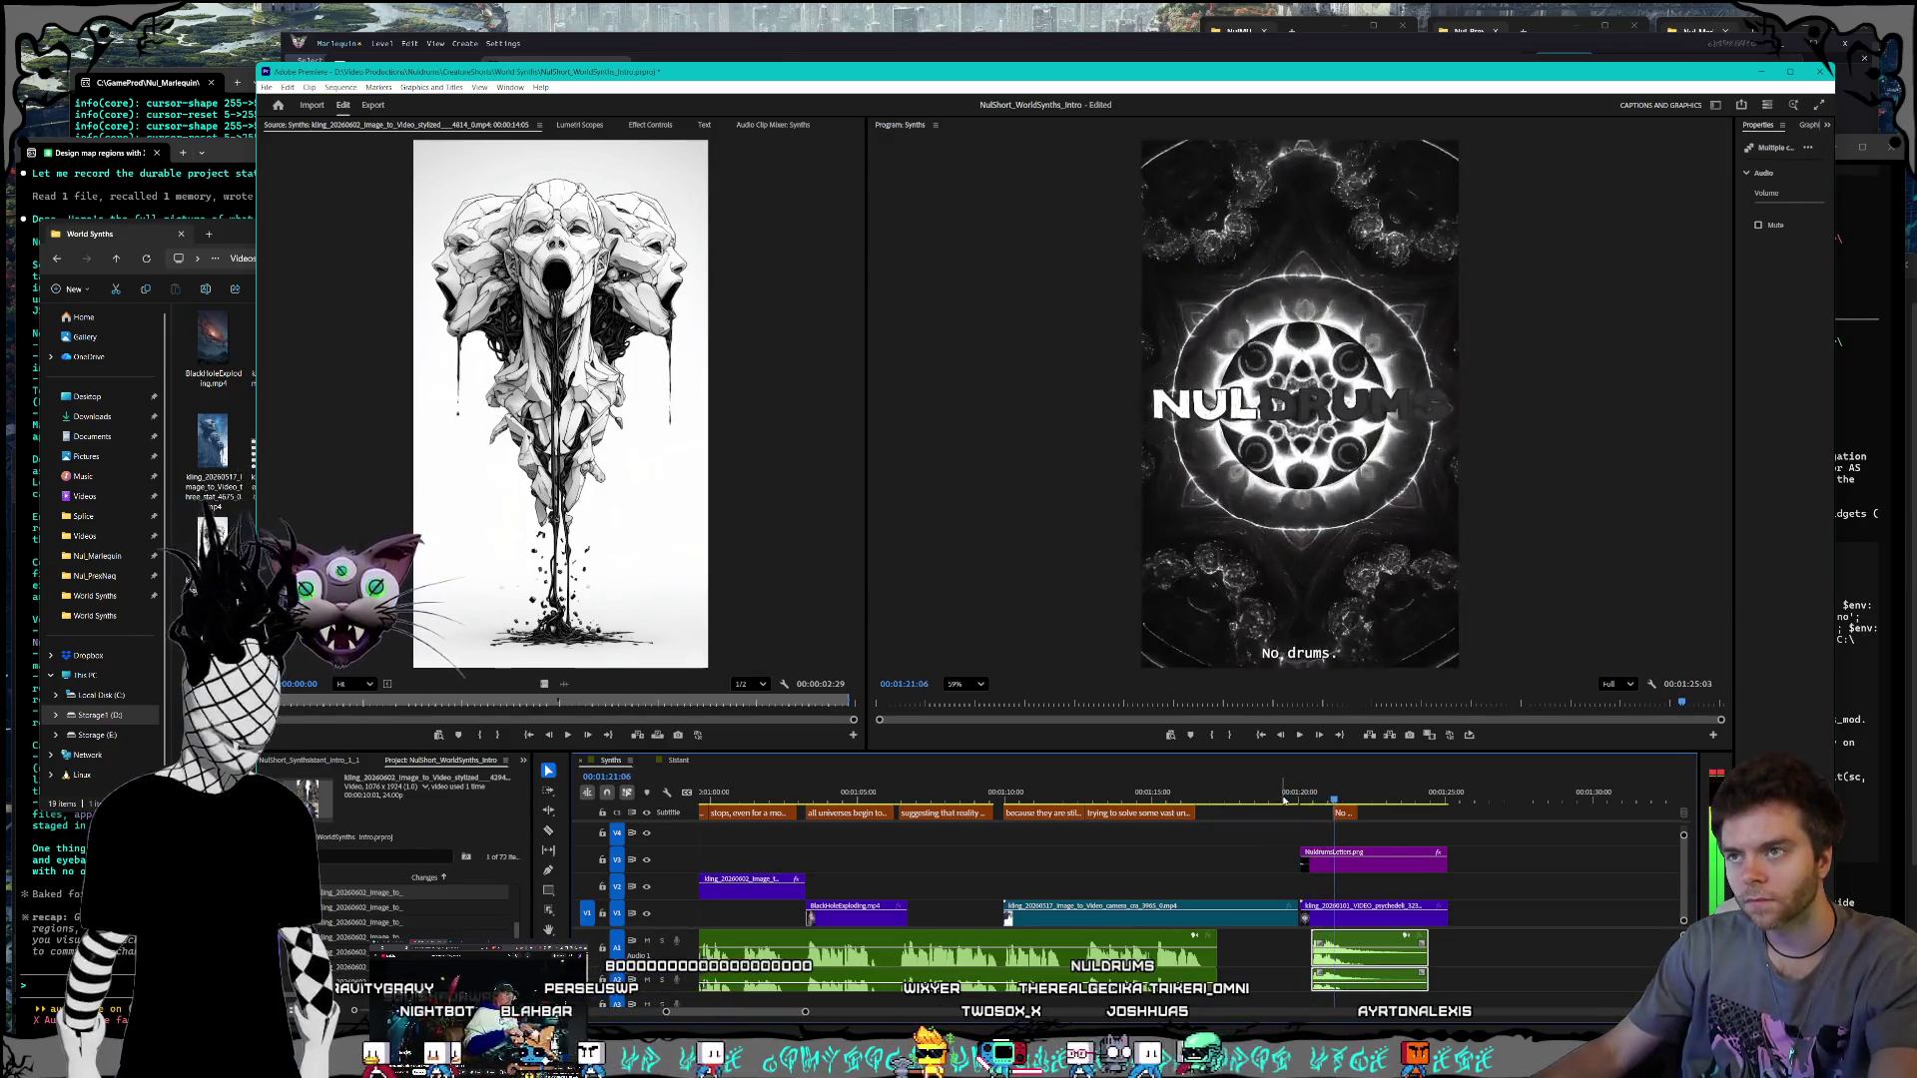
left_click(1285, 799)
left_click_drag(1293, 811, 1453, 989)
scroll(1683, 895, "up", 3)
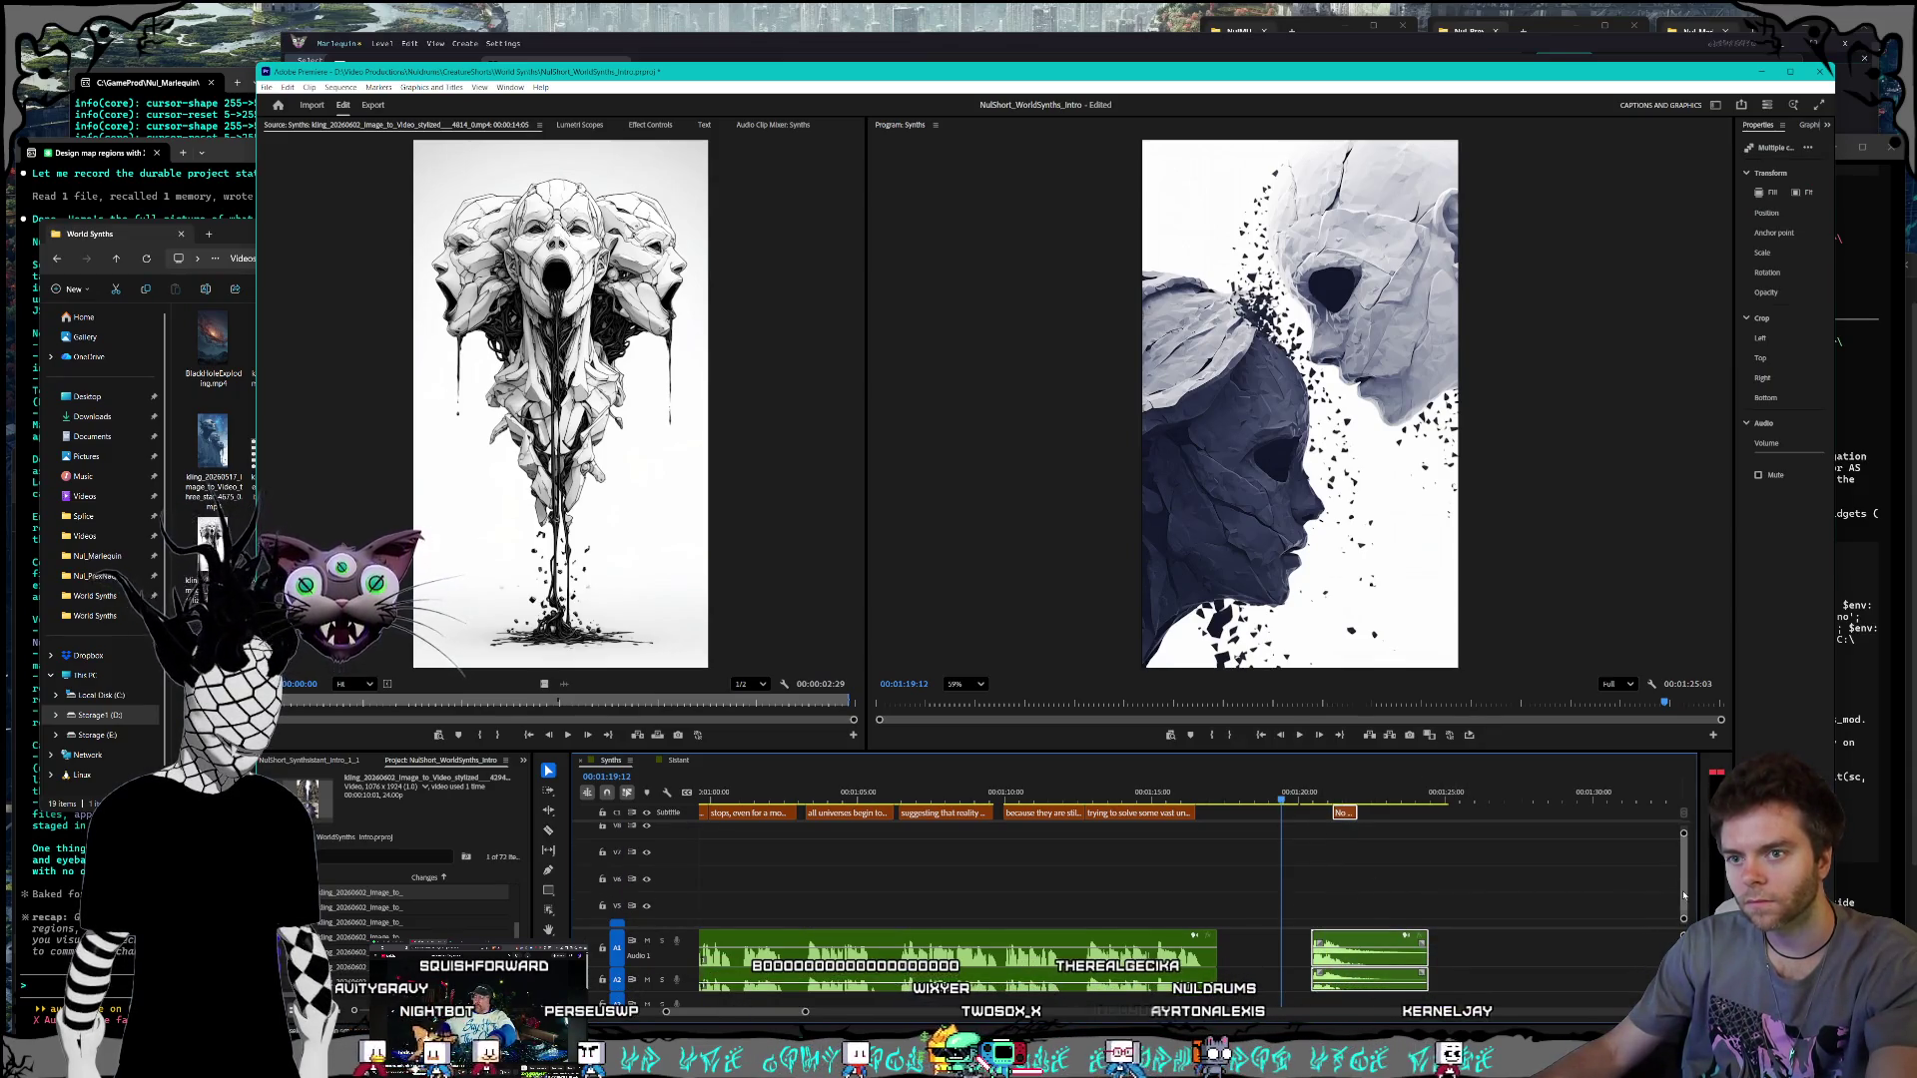
scroll(1684, 895, "down", 3)
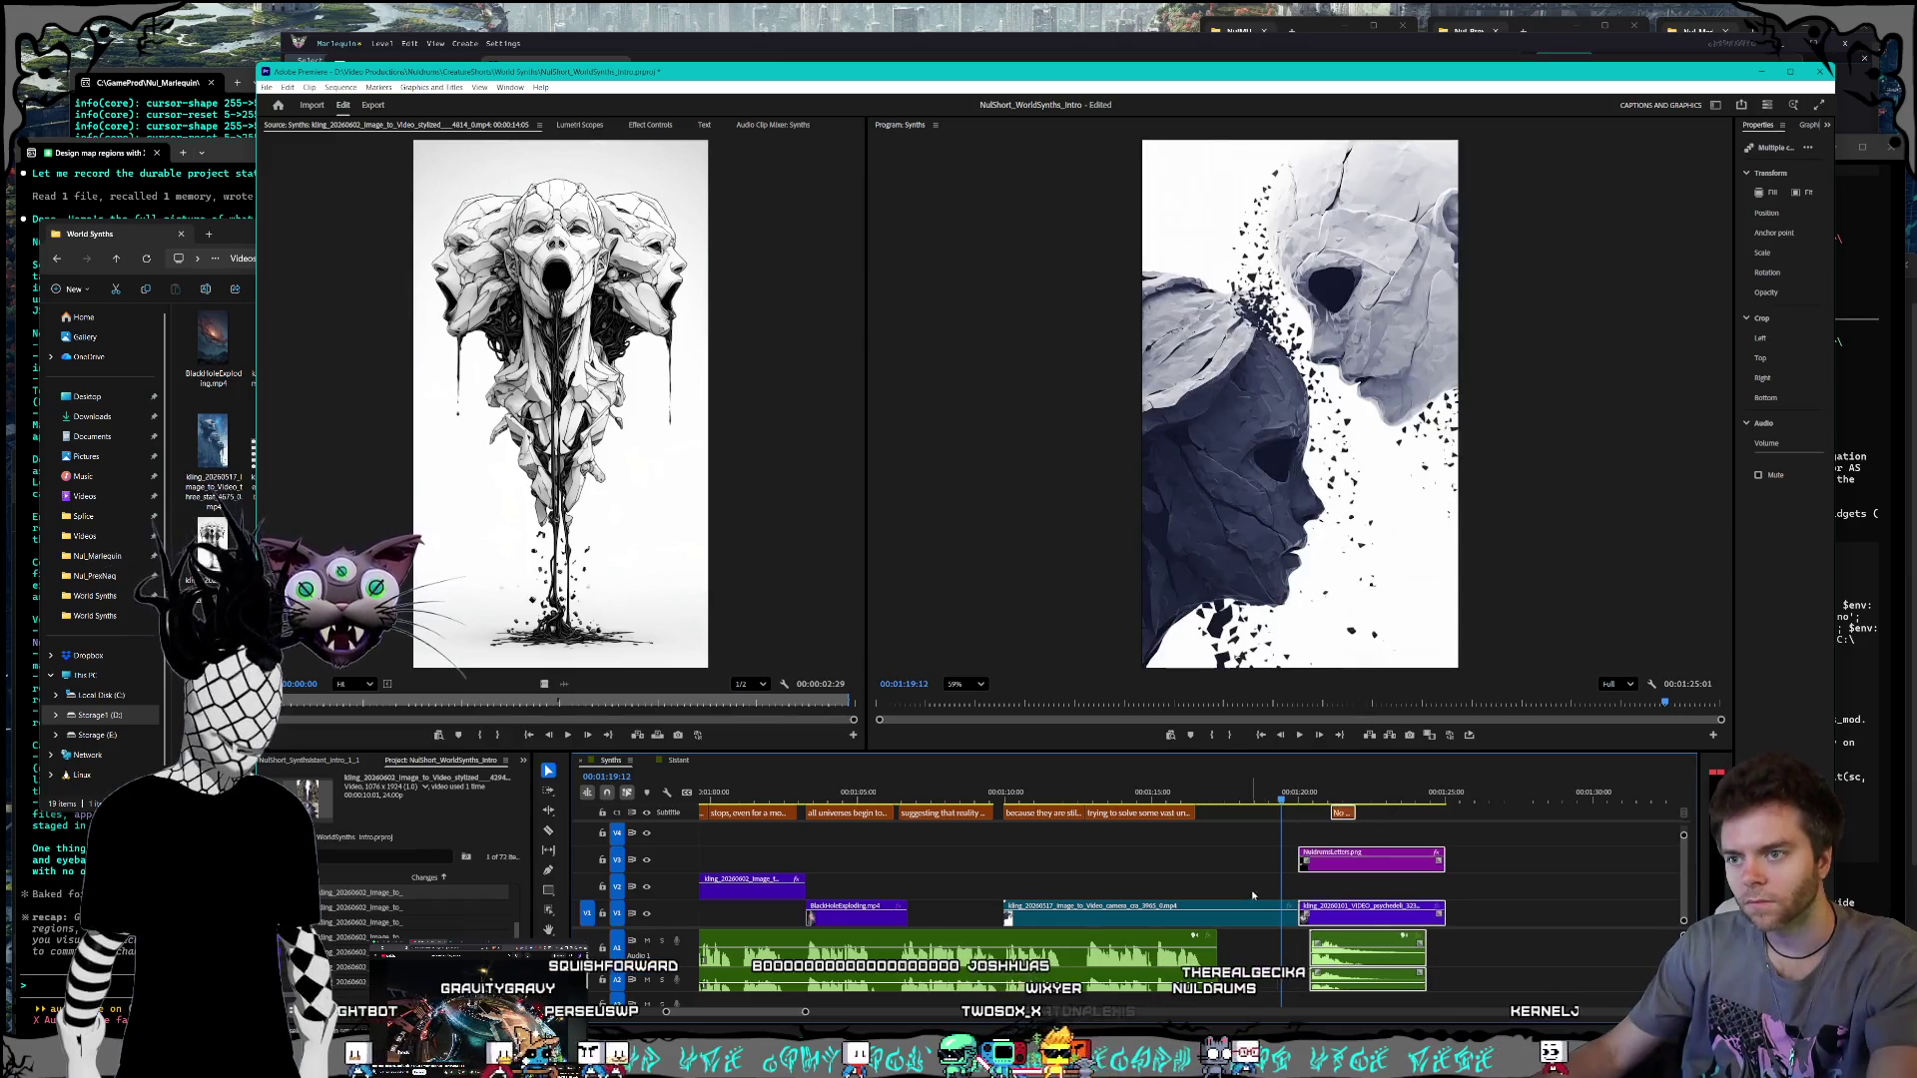
left_click_drag(1295, 794, 1007, 791)
scroll(1110, 863, "up", 5)
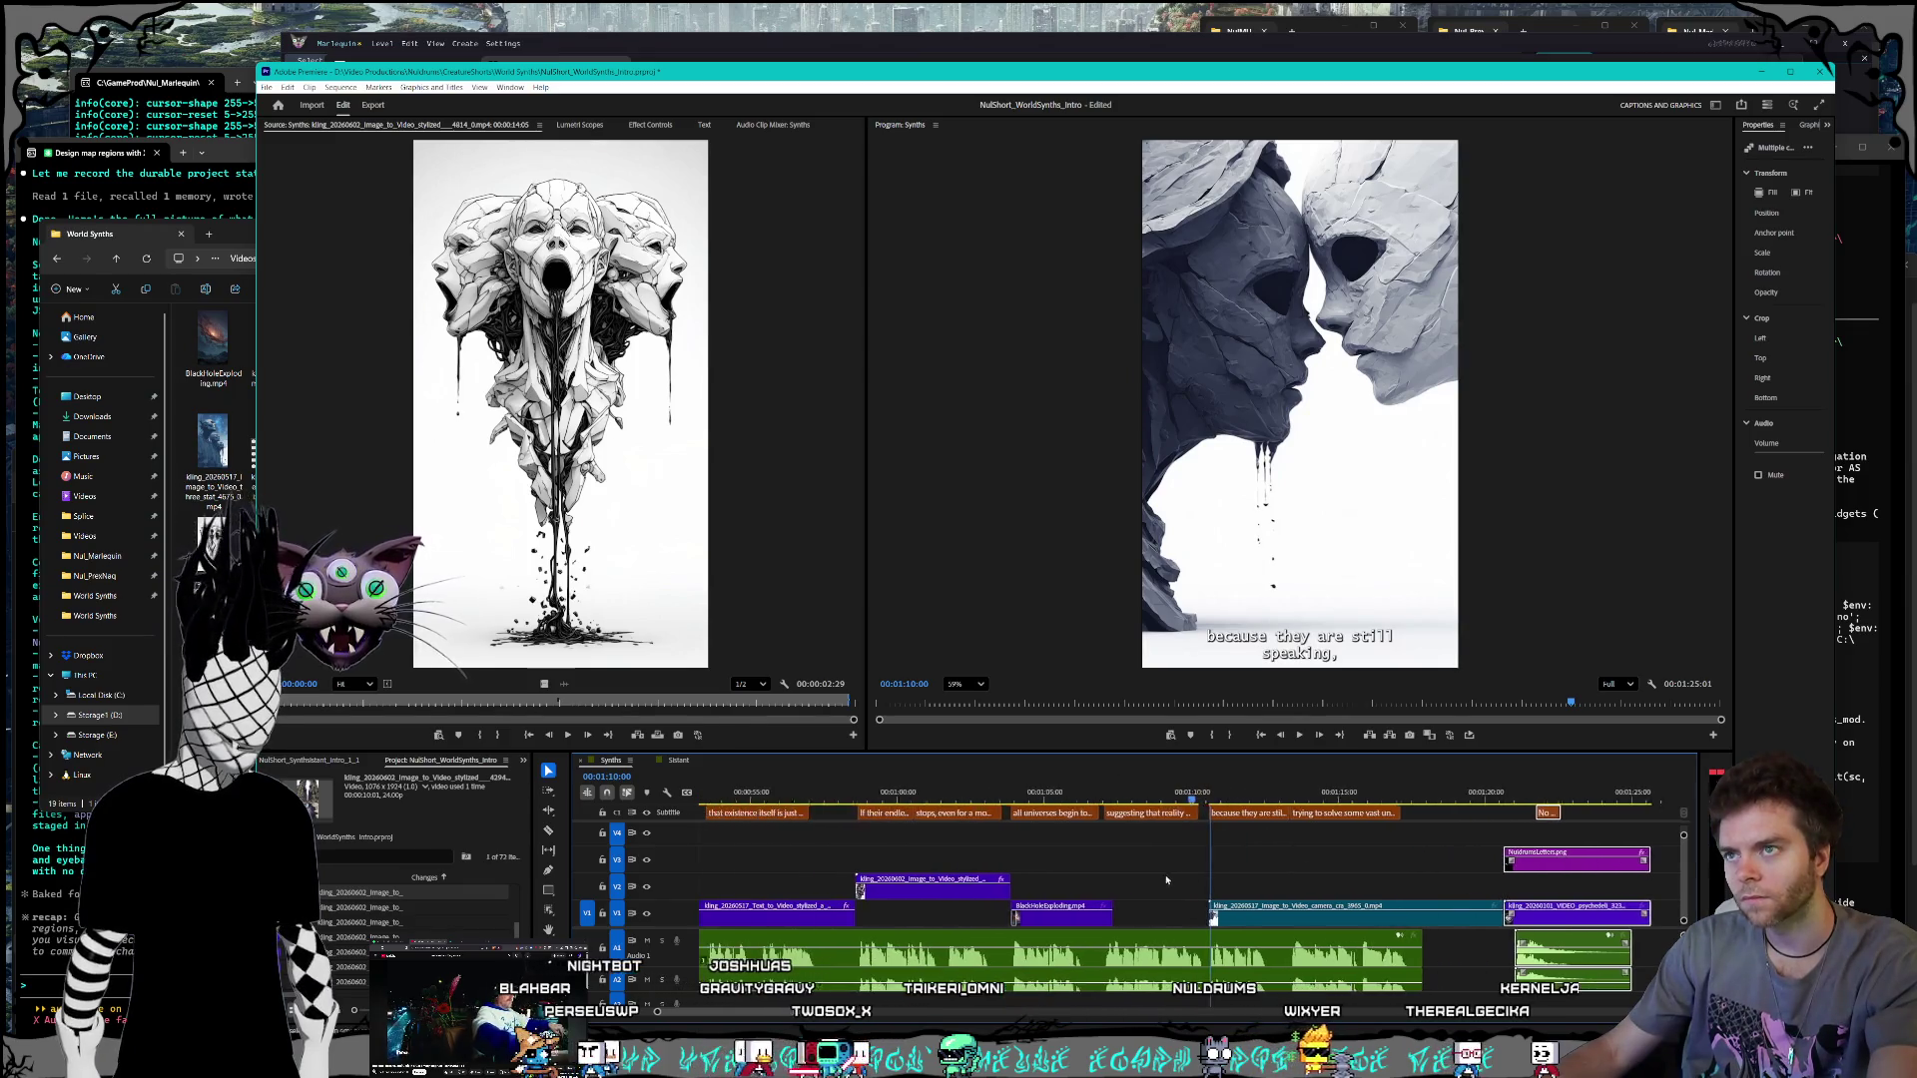
scroll(1204, 873, "up", 1)
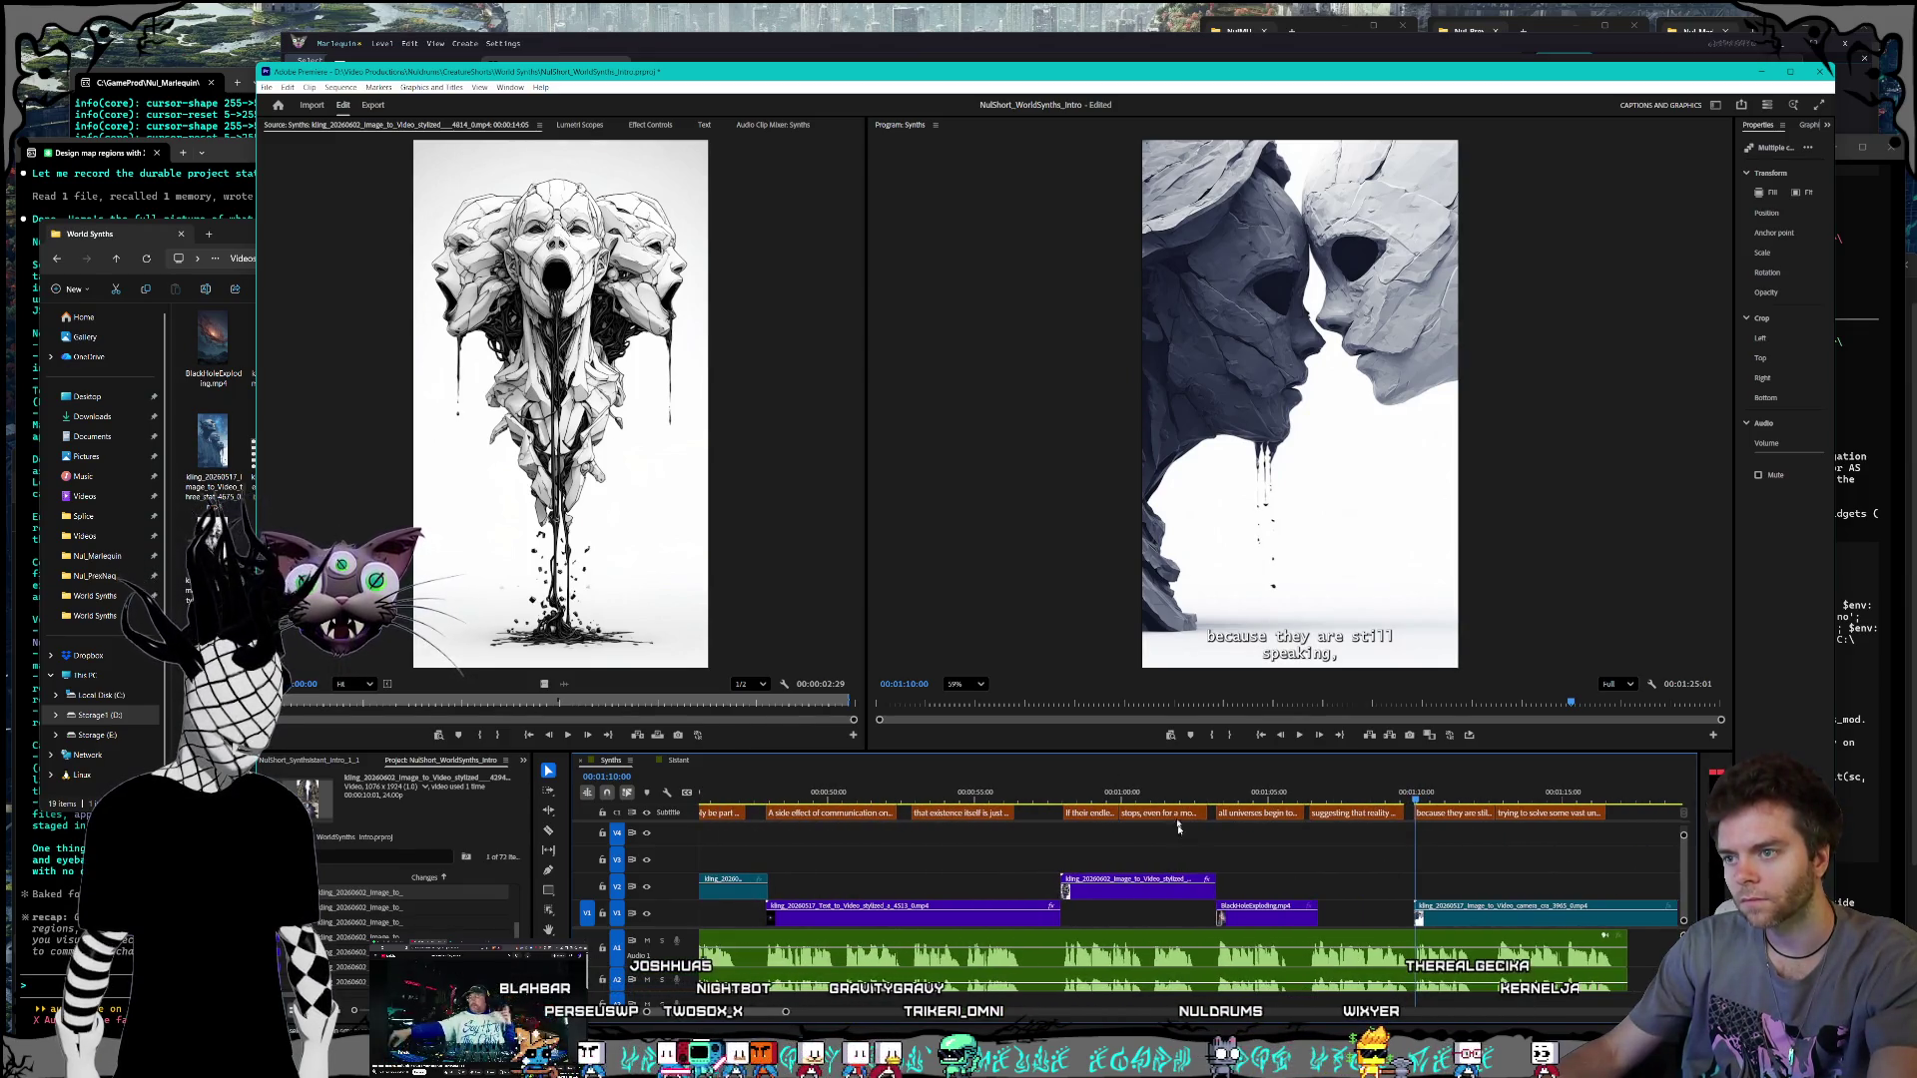
left_click_drag(1136, 793, 1047, 790)
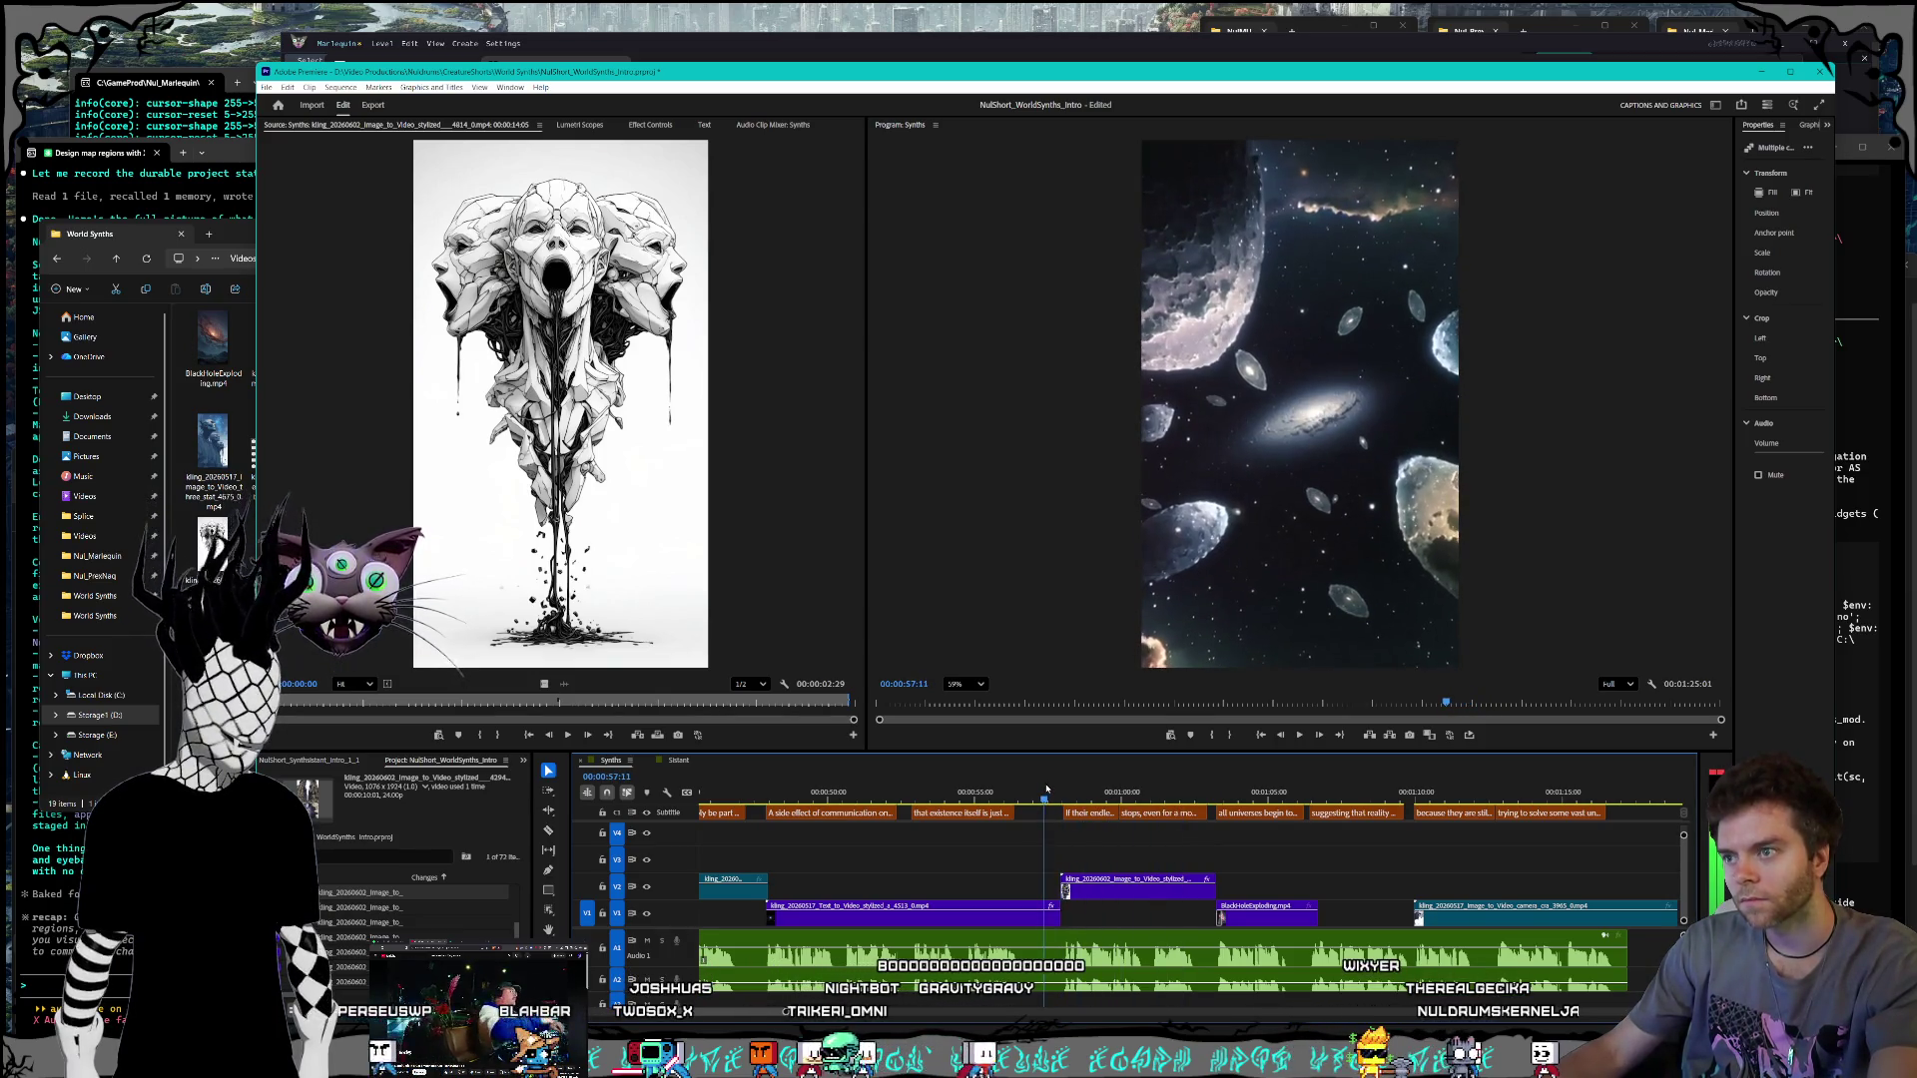
Step: Shift the upper-track clip near the 48-second star shot, then bring up the World Synths folder window
left_click(777, 800)
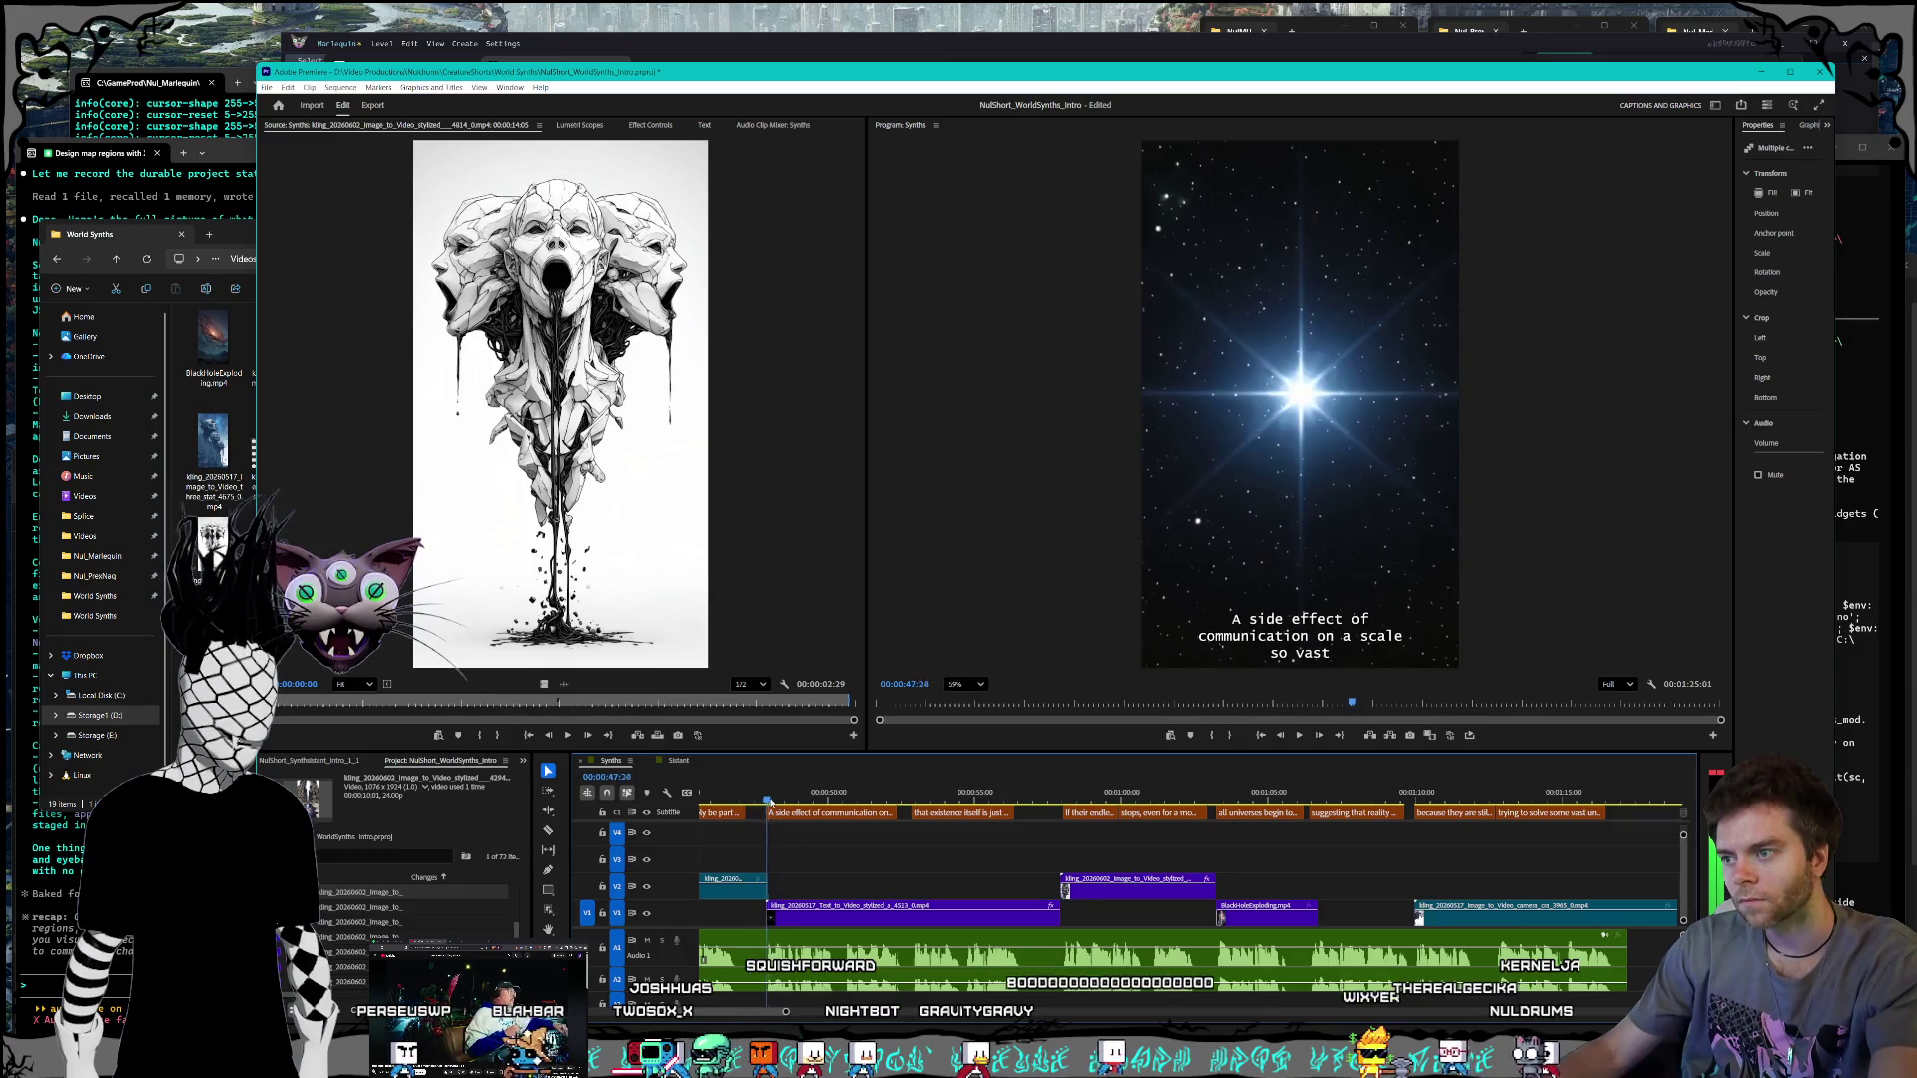
scroll(1019, 918, "up", 3)
left_click_drag(1038, 892, 1039, 902)
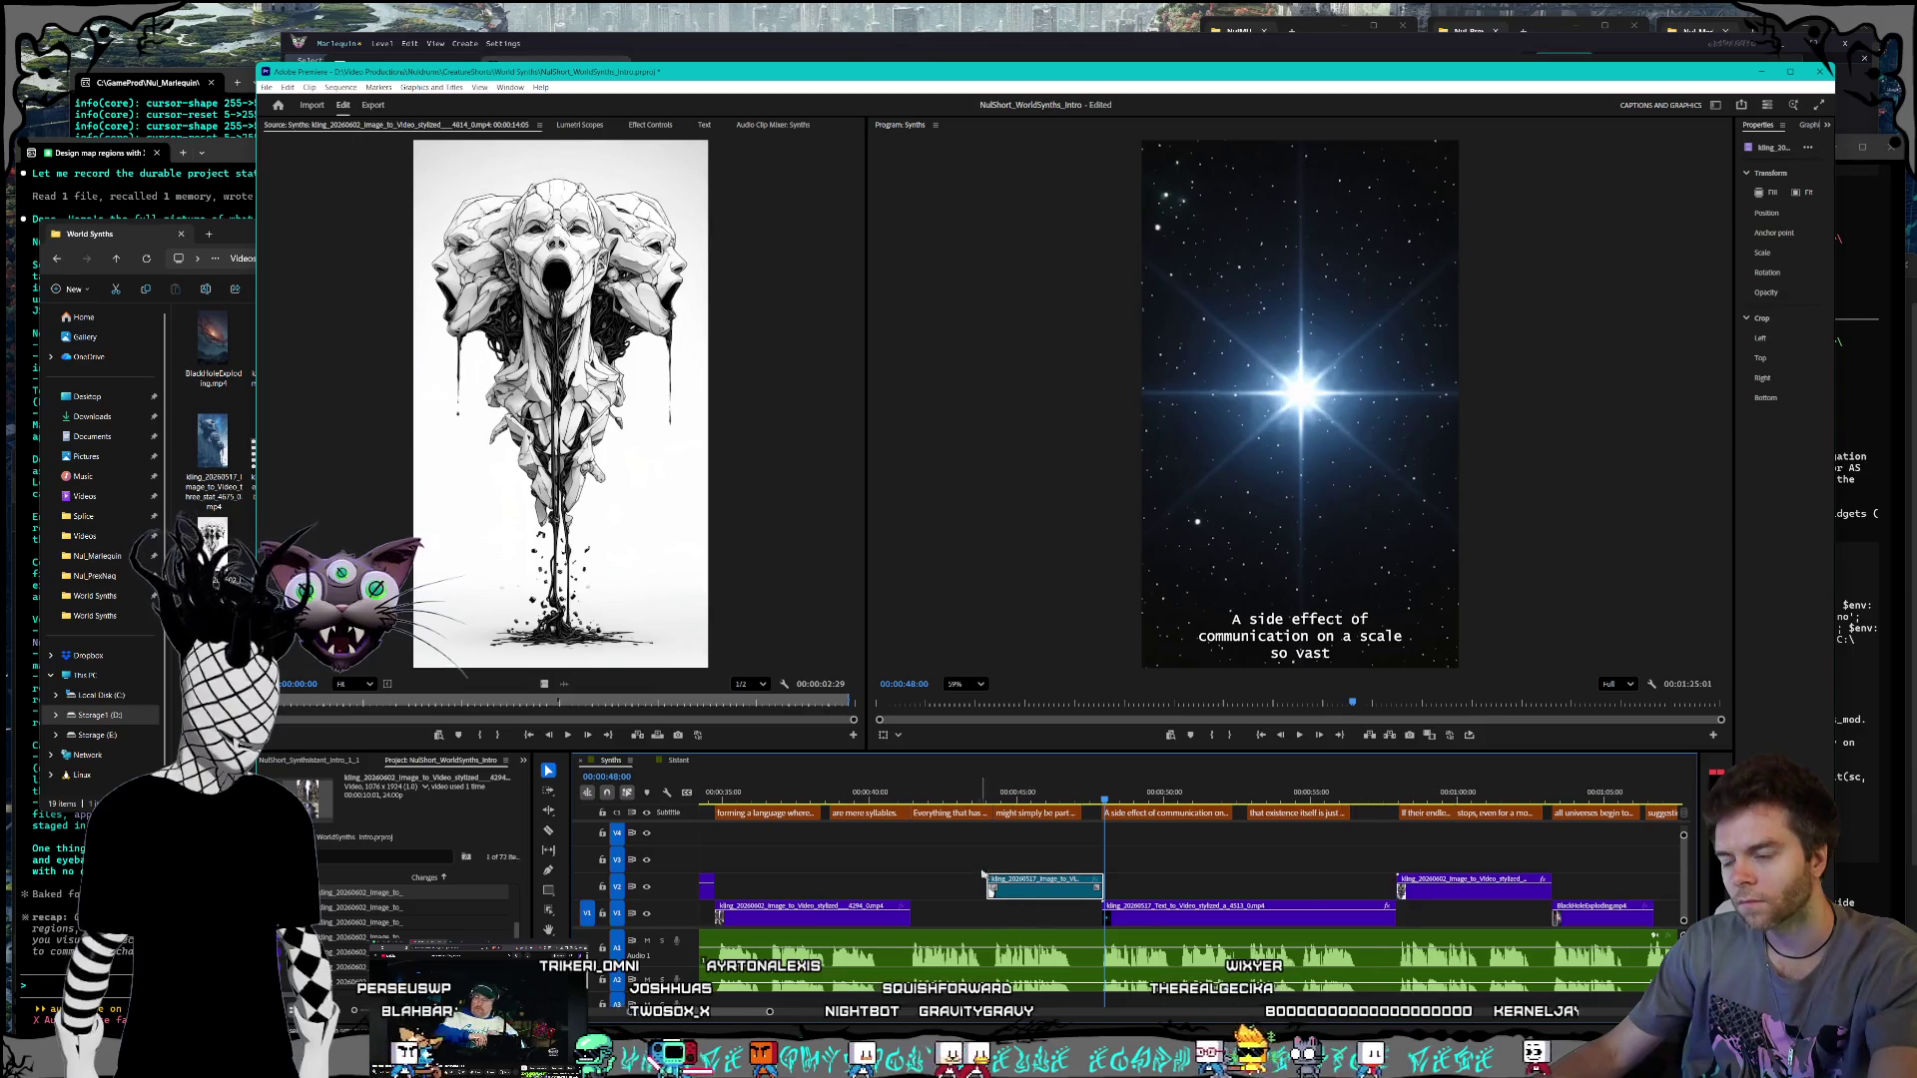
scroll(1094, 899, "down", 5)
scroll(1093, 898, "down", 6)
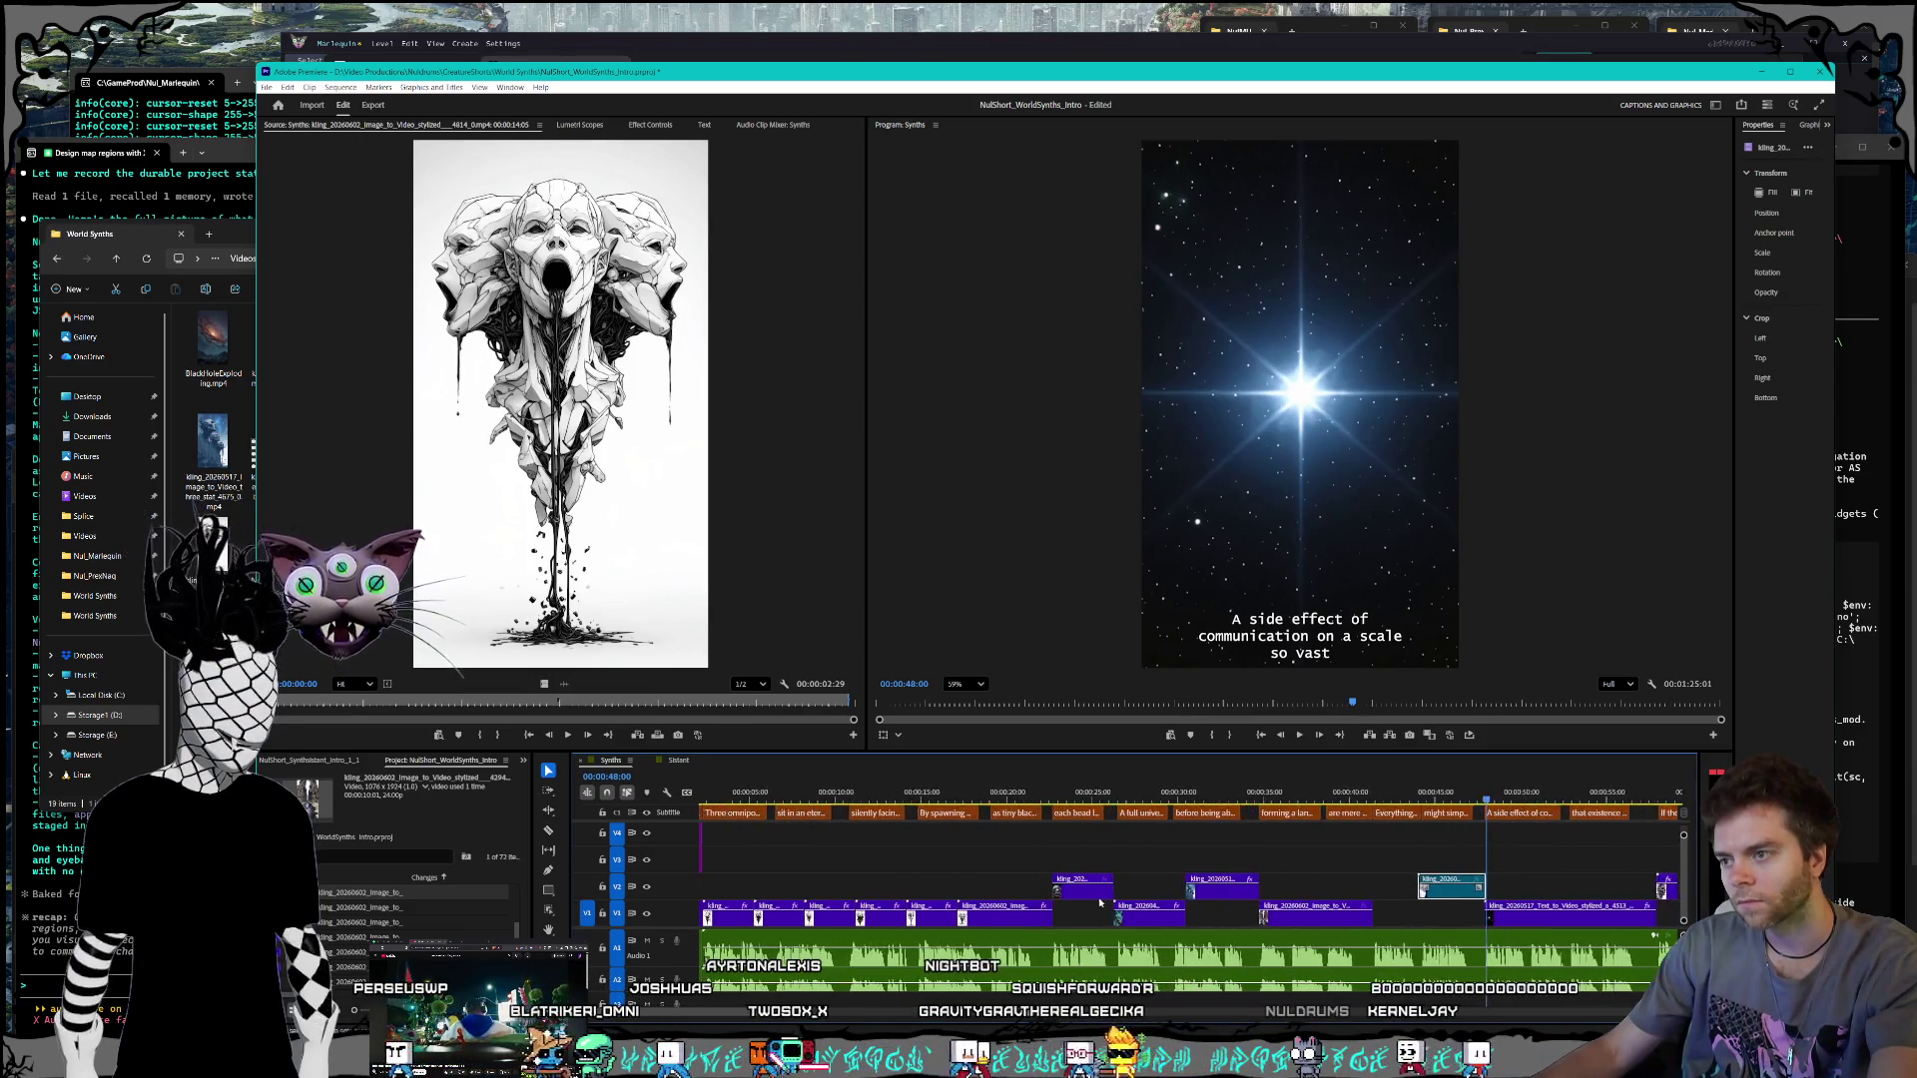
scroll(1083, 900, "up", 3)
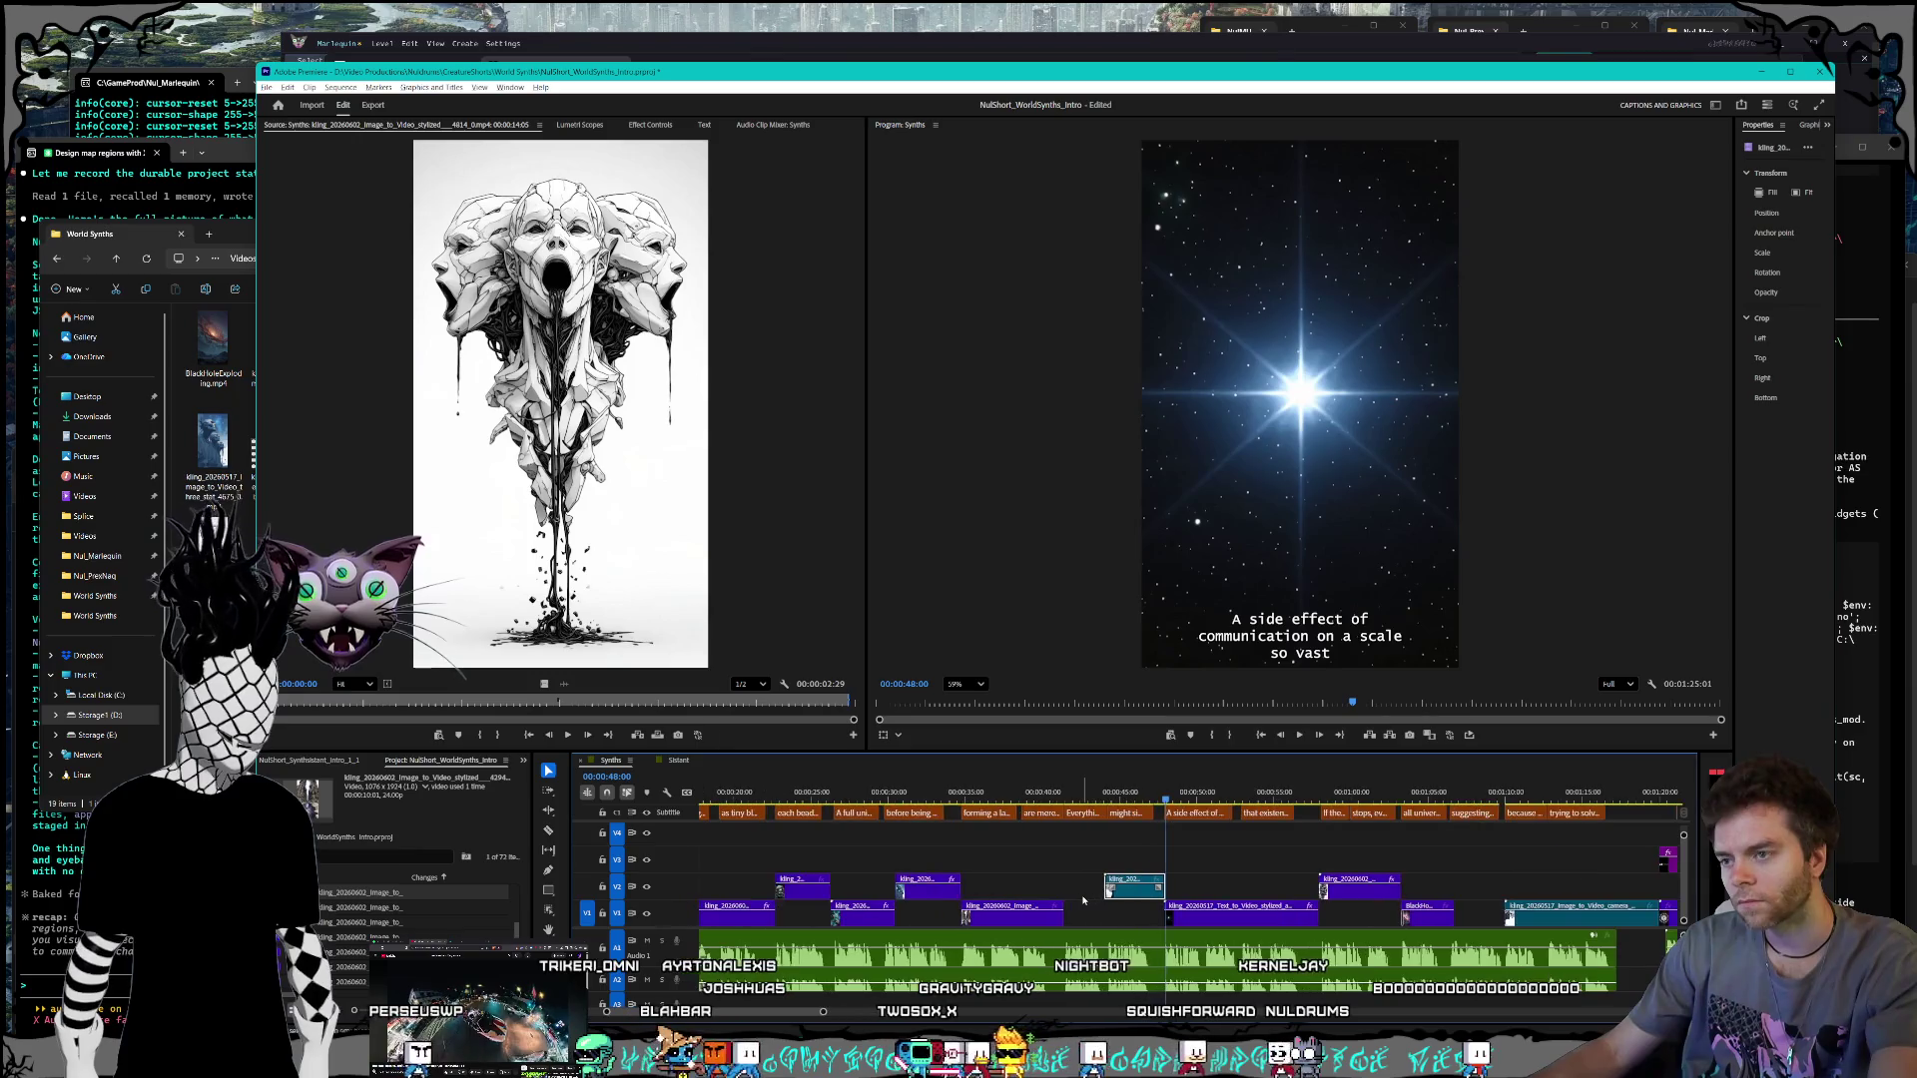
left_click(212, 439)
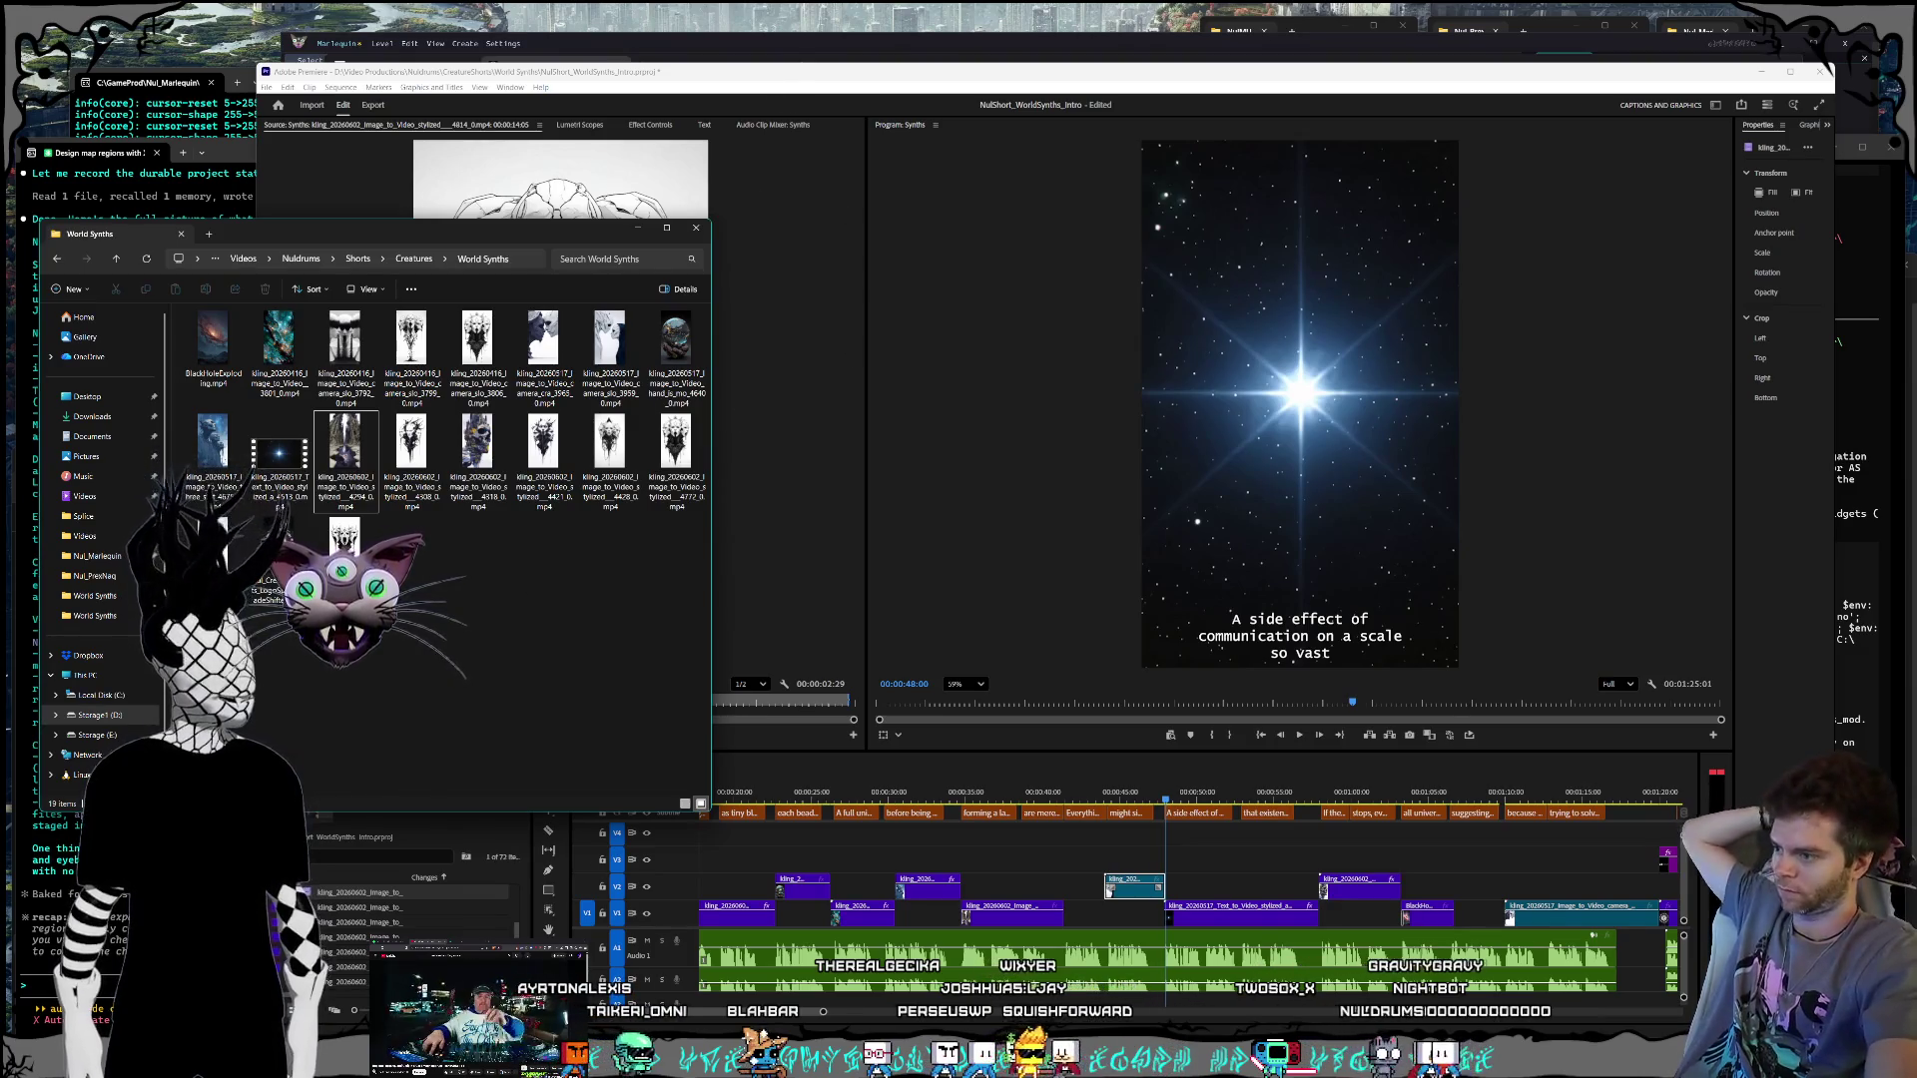
Step: Glance at the Kling AI generation page, then return to Premiere and jump back to the previous cut
key("alt+Tab")
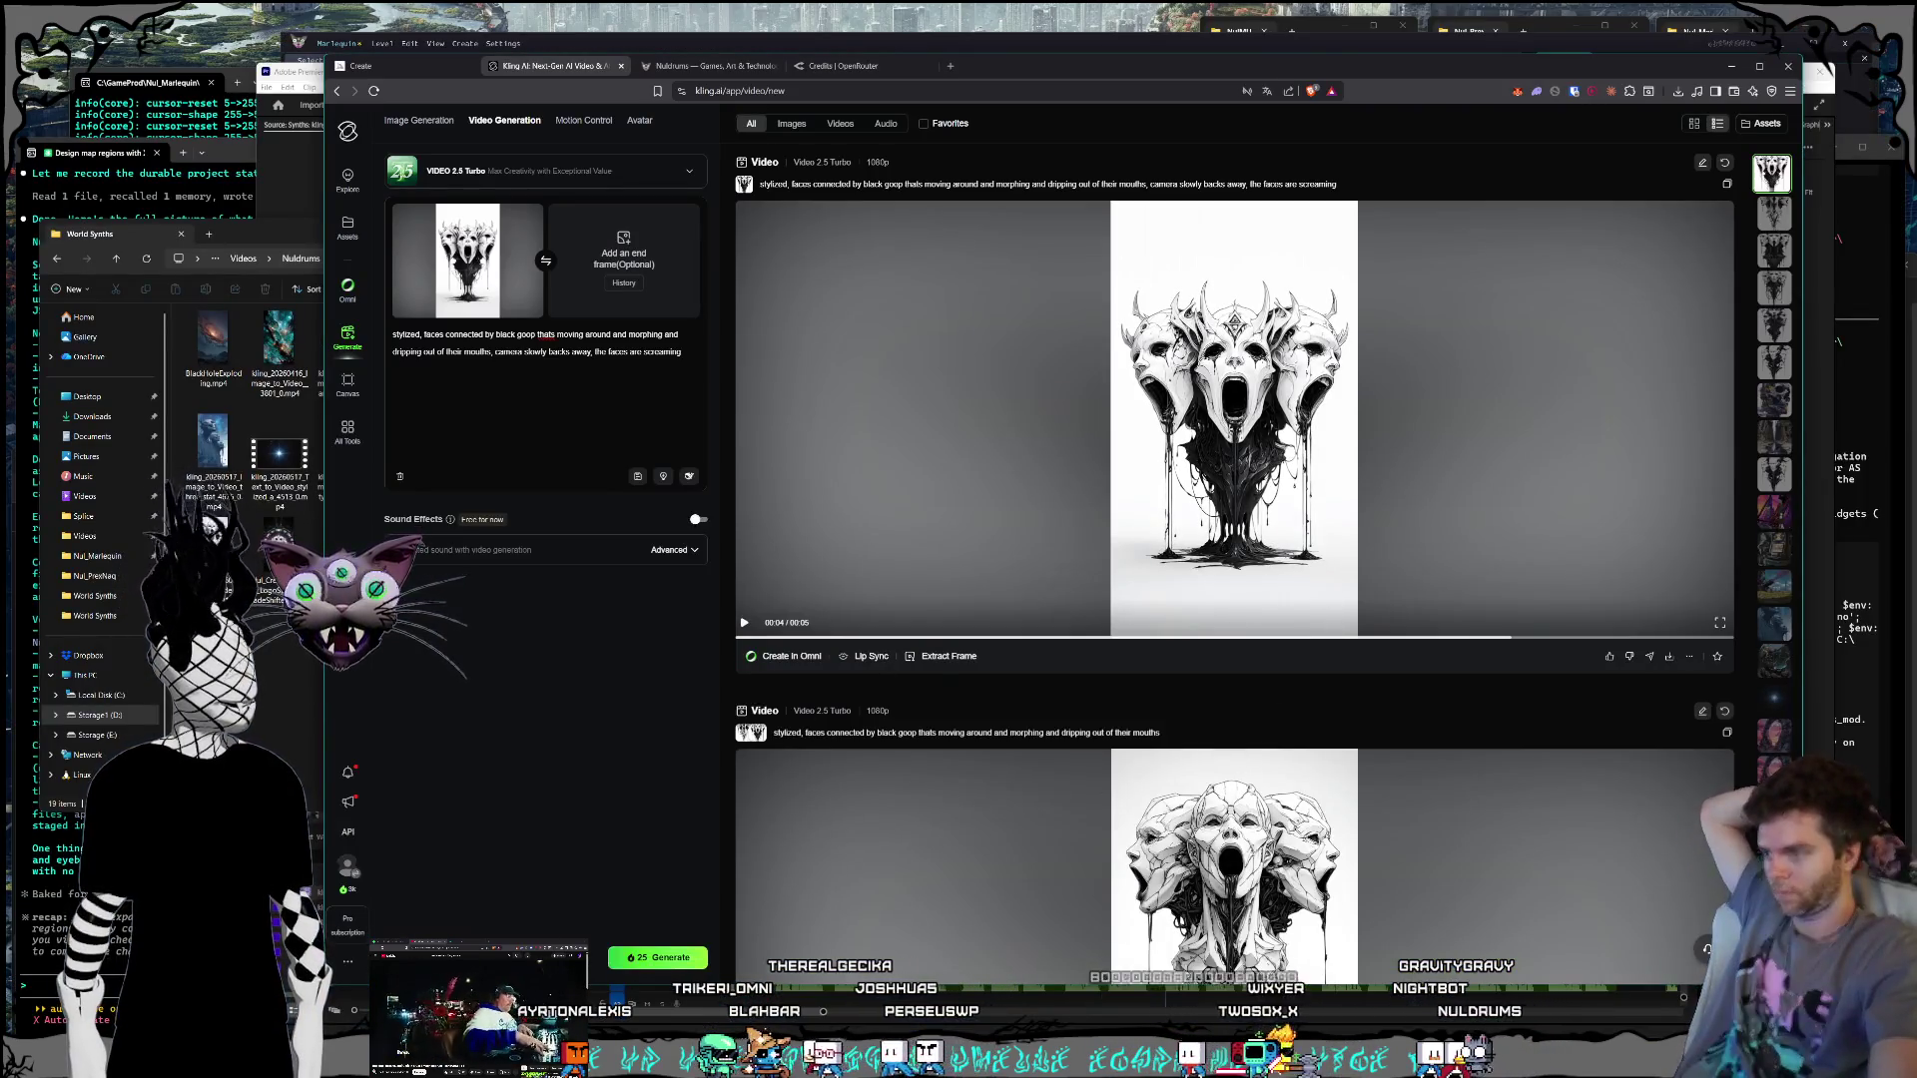
key("alt+Tab")
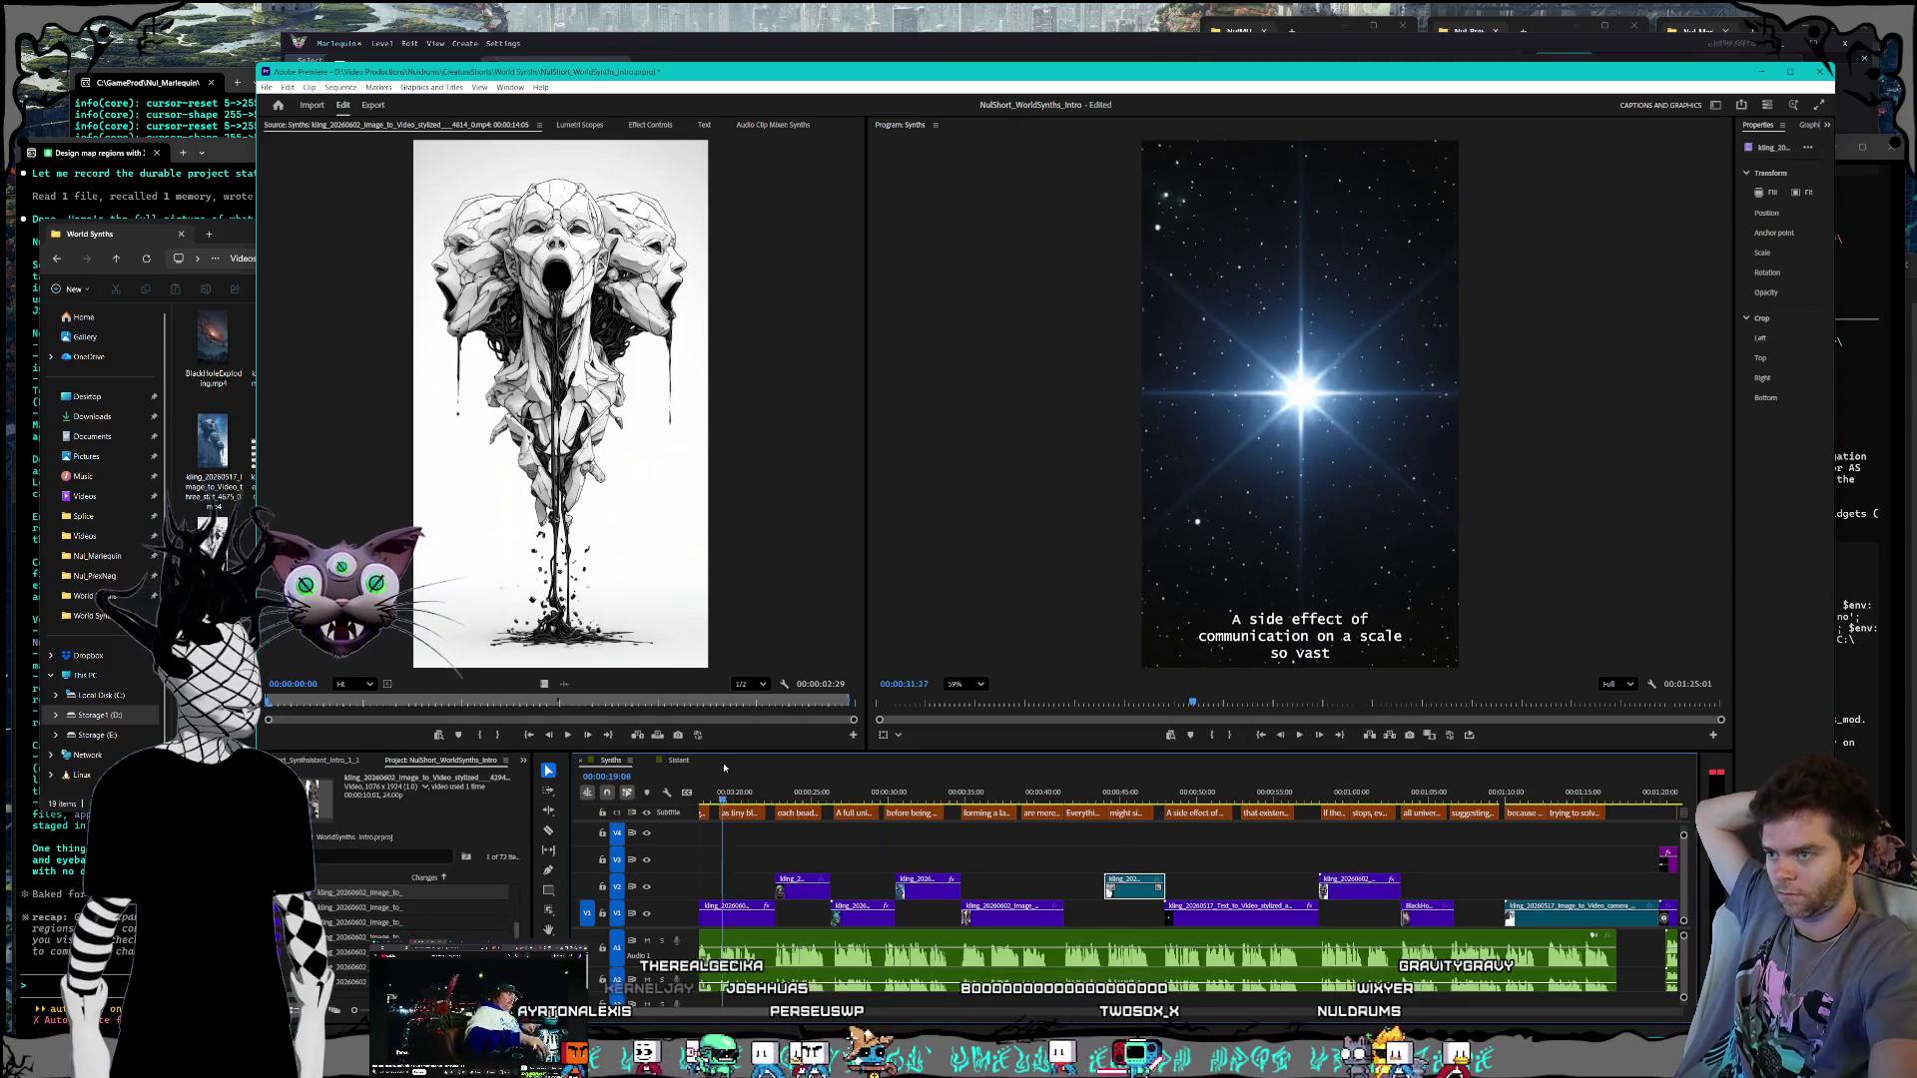
key("Up")
key("Up")
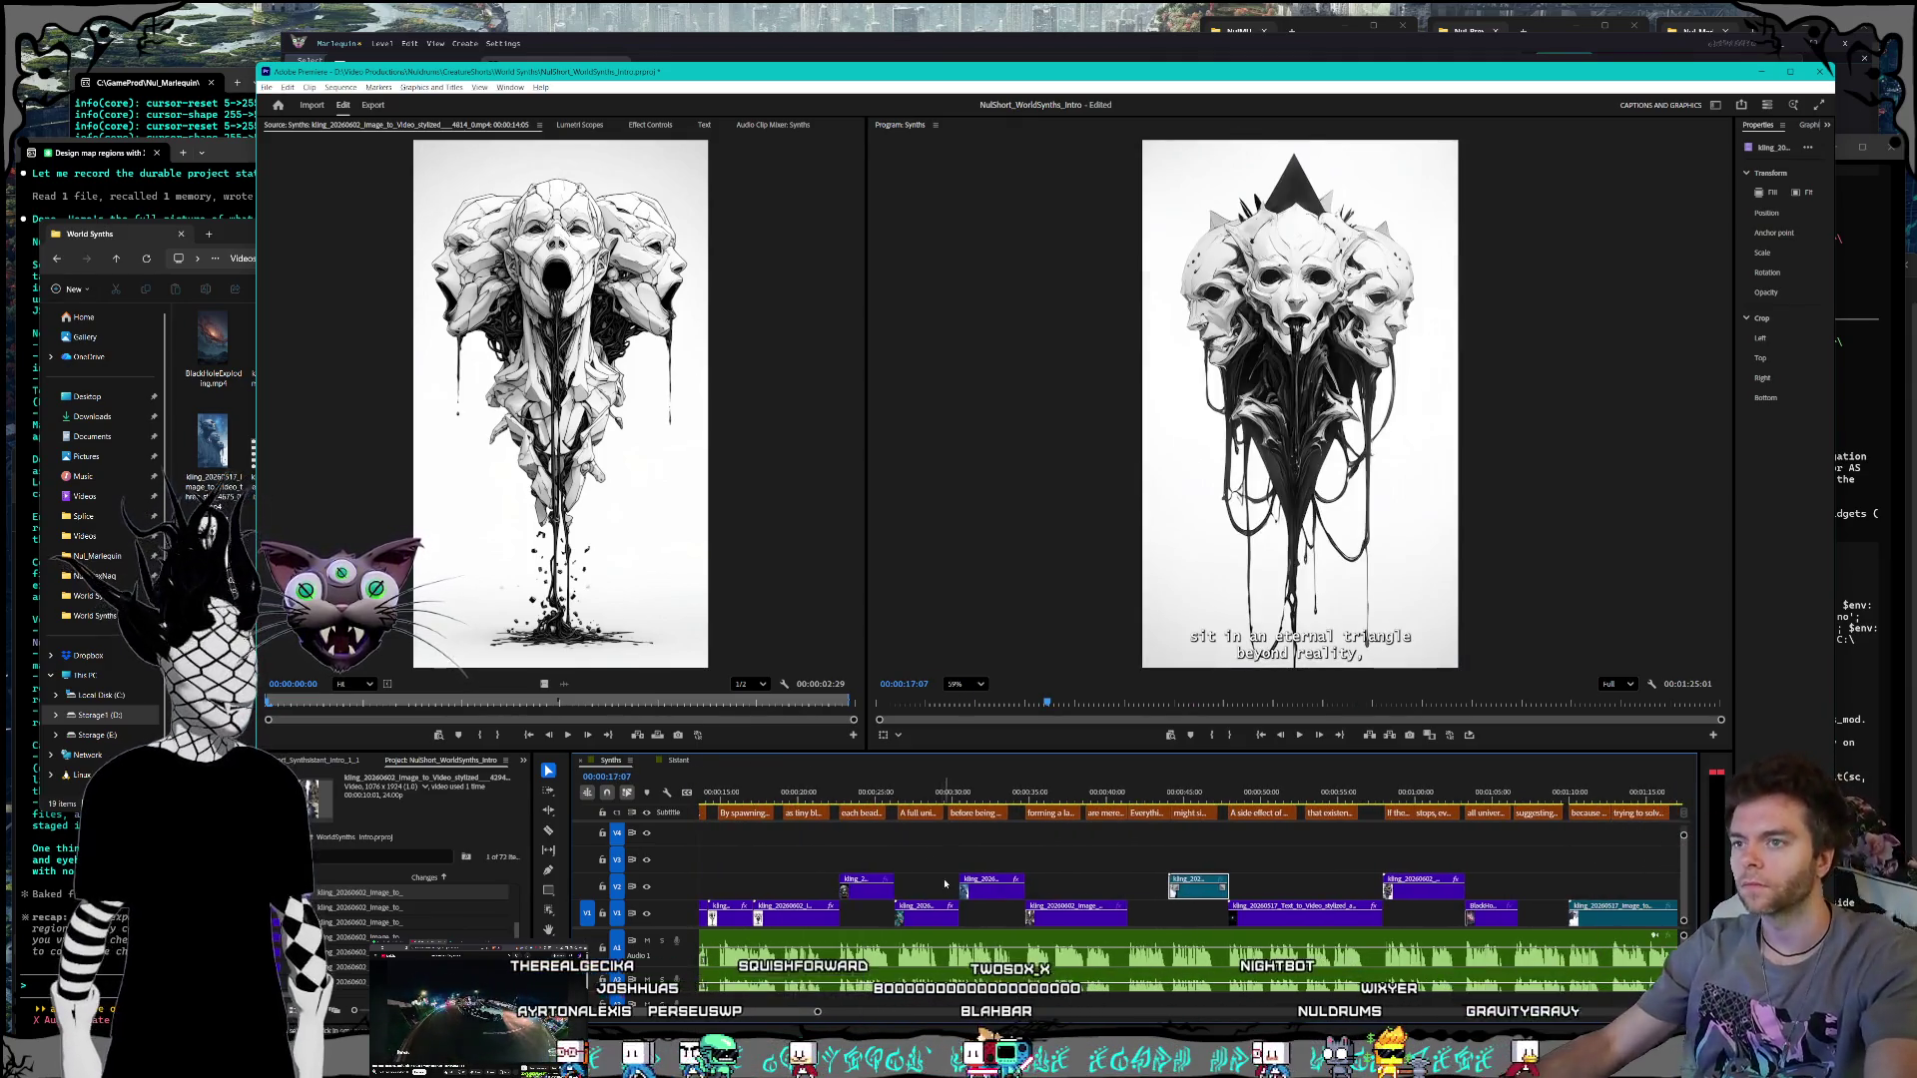
key("minus")
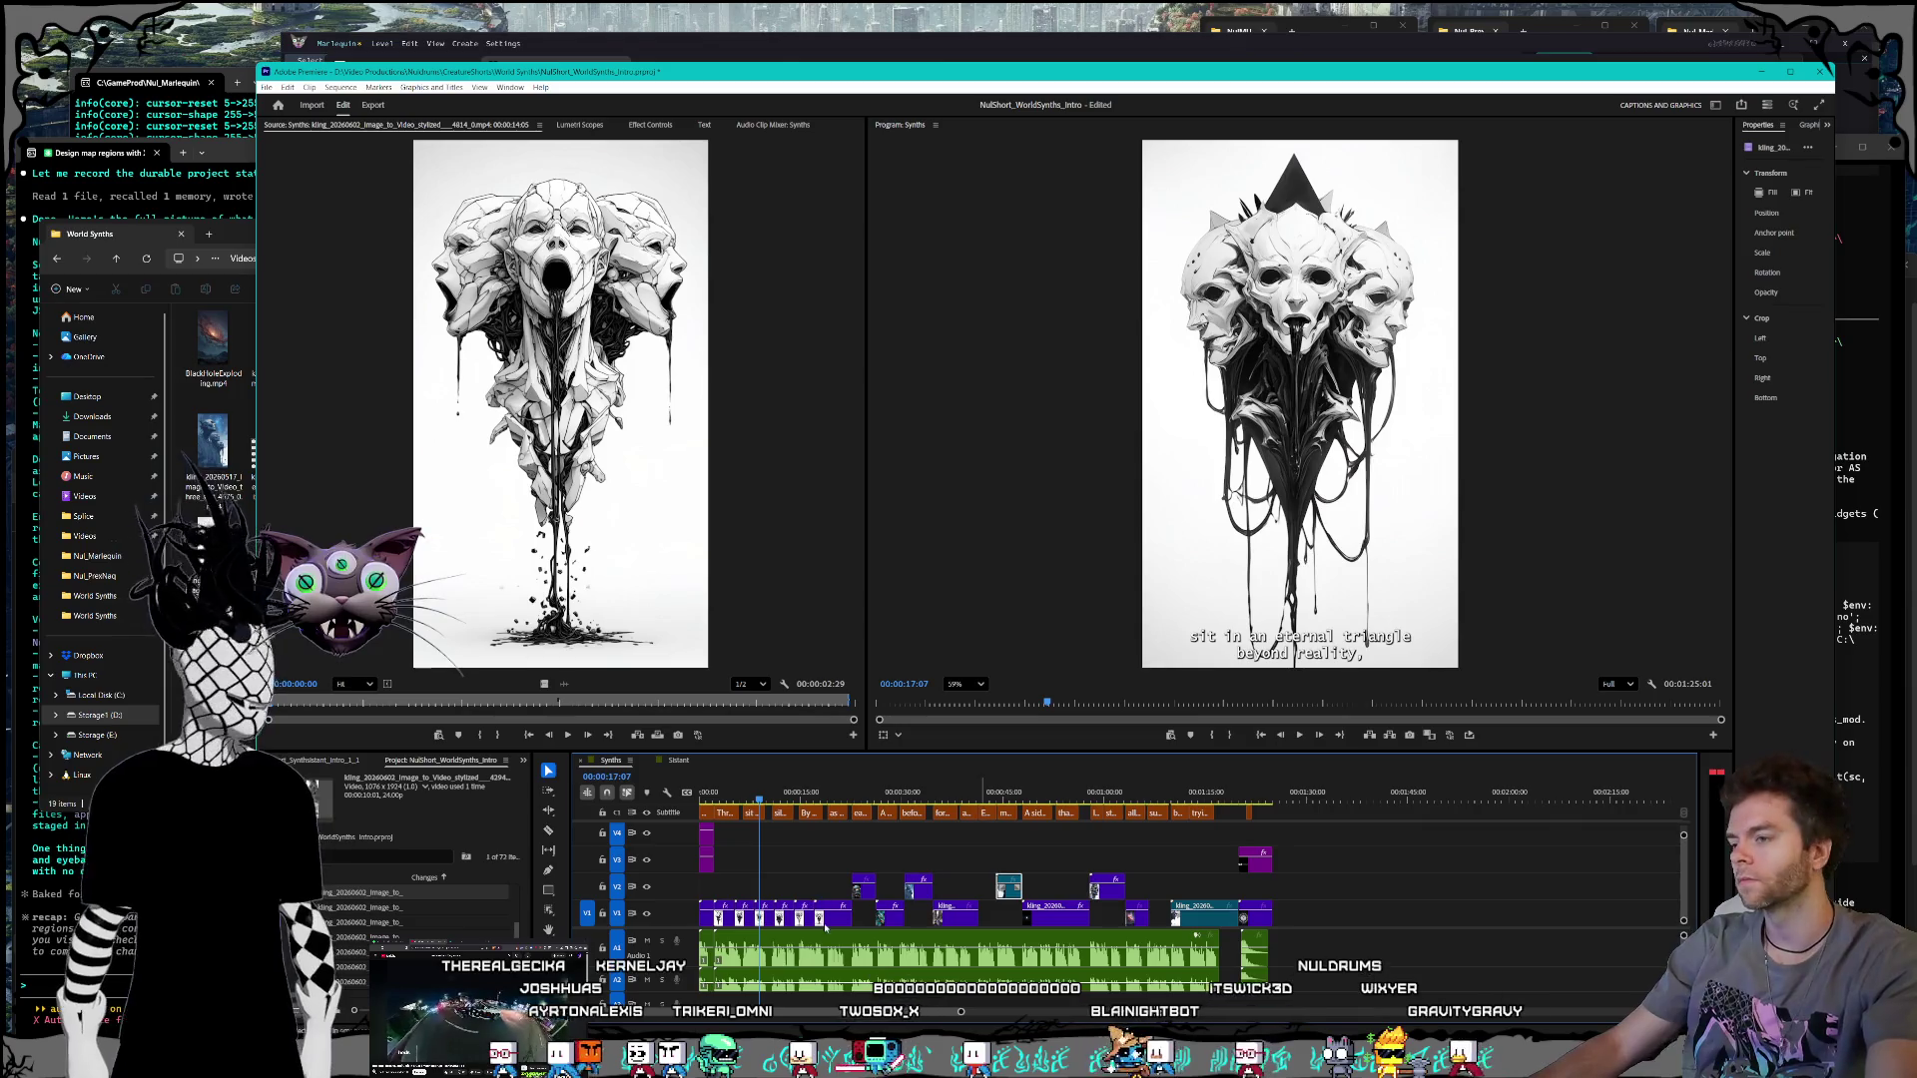
scroll(825, 927, "up", 2)
scroll(819, 925, "up", 4)
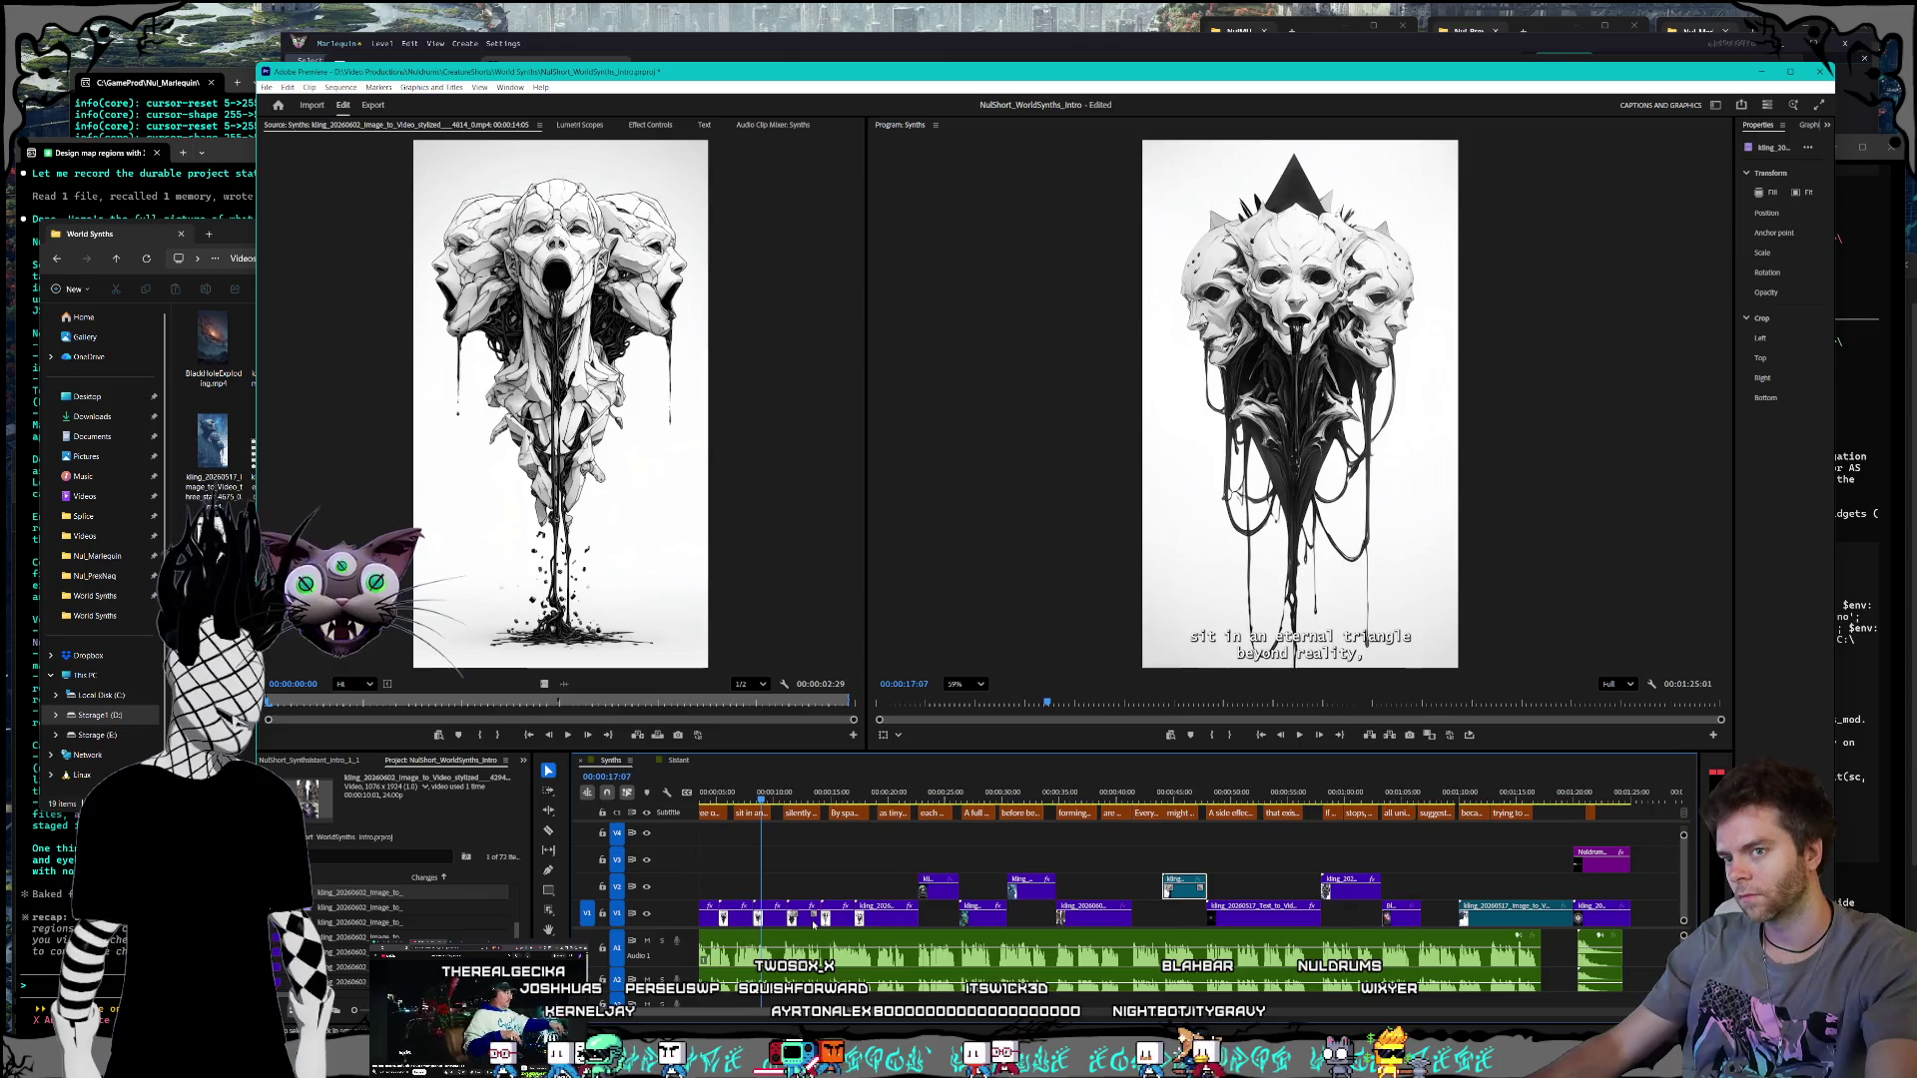
scroll(814, 920, "up", 1)
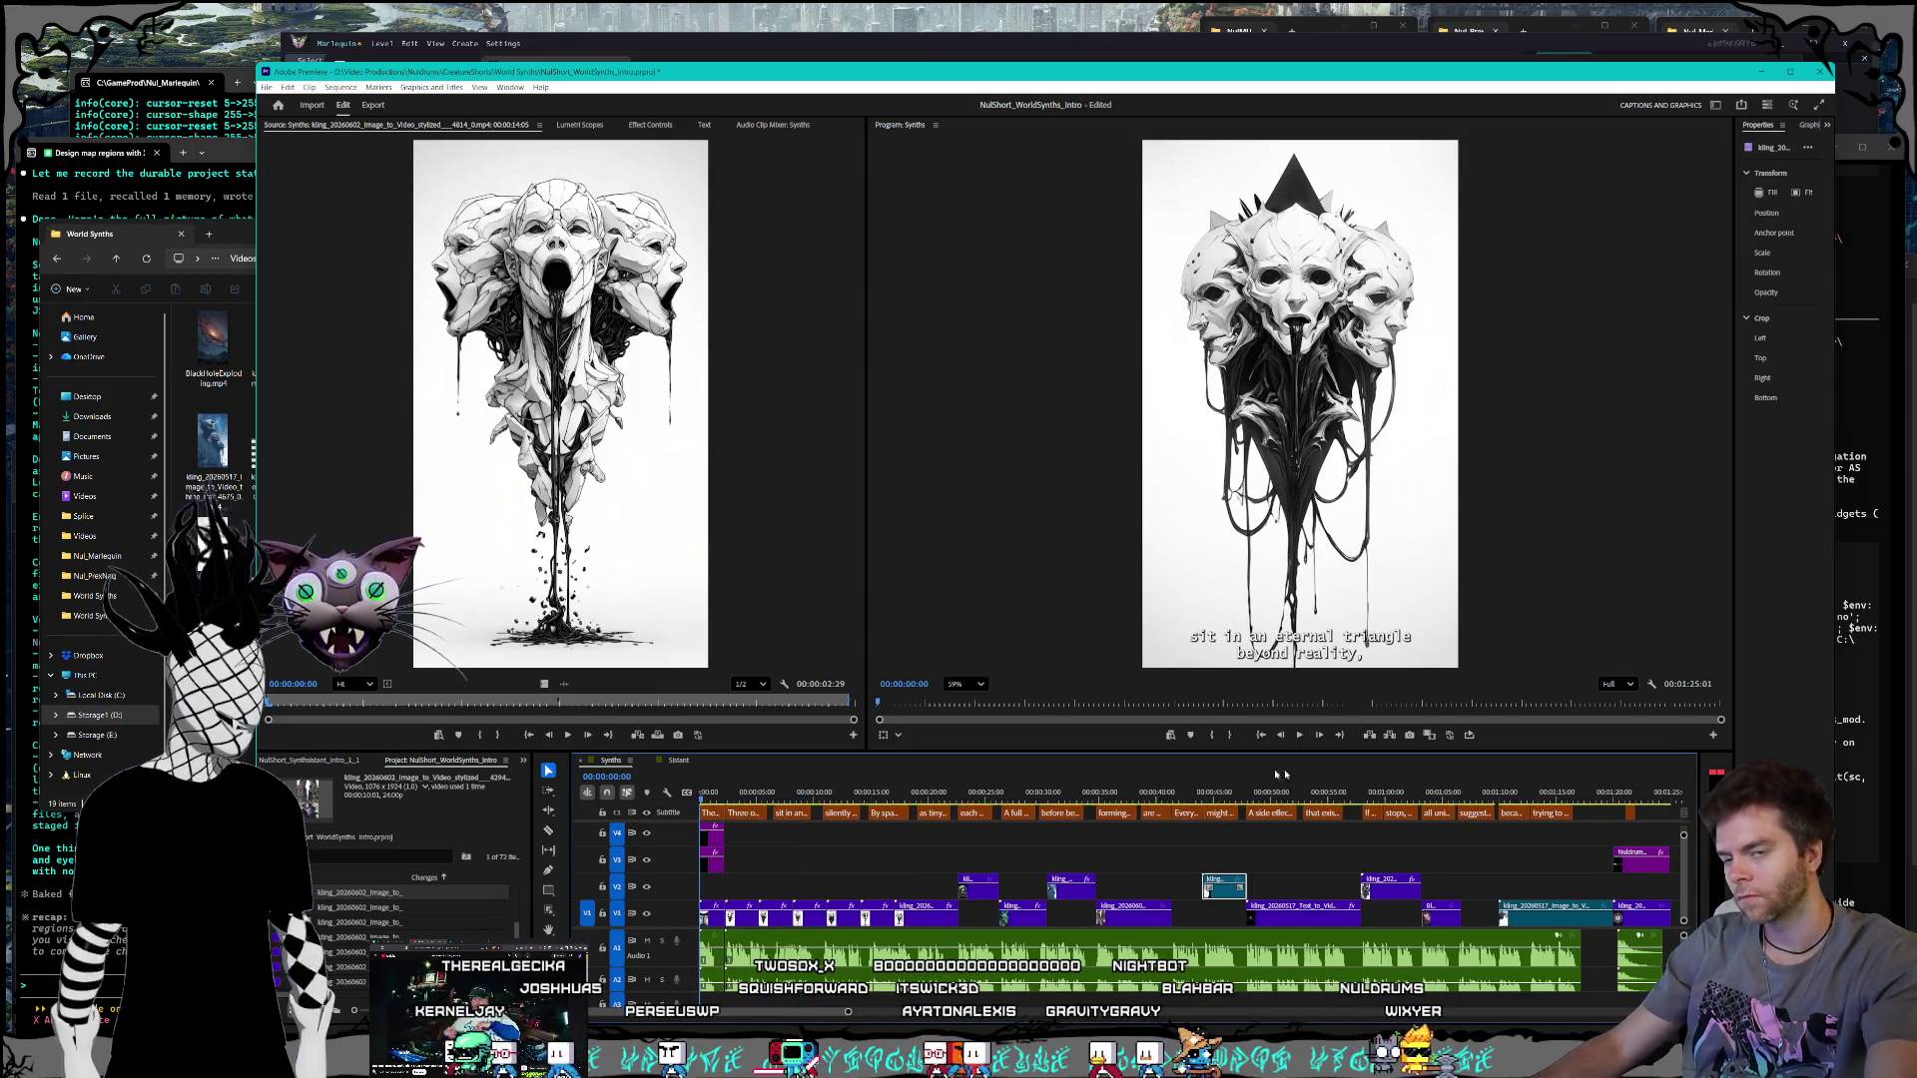
left_click(1282, 737)
left_click(1297, 737)
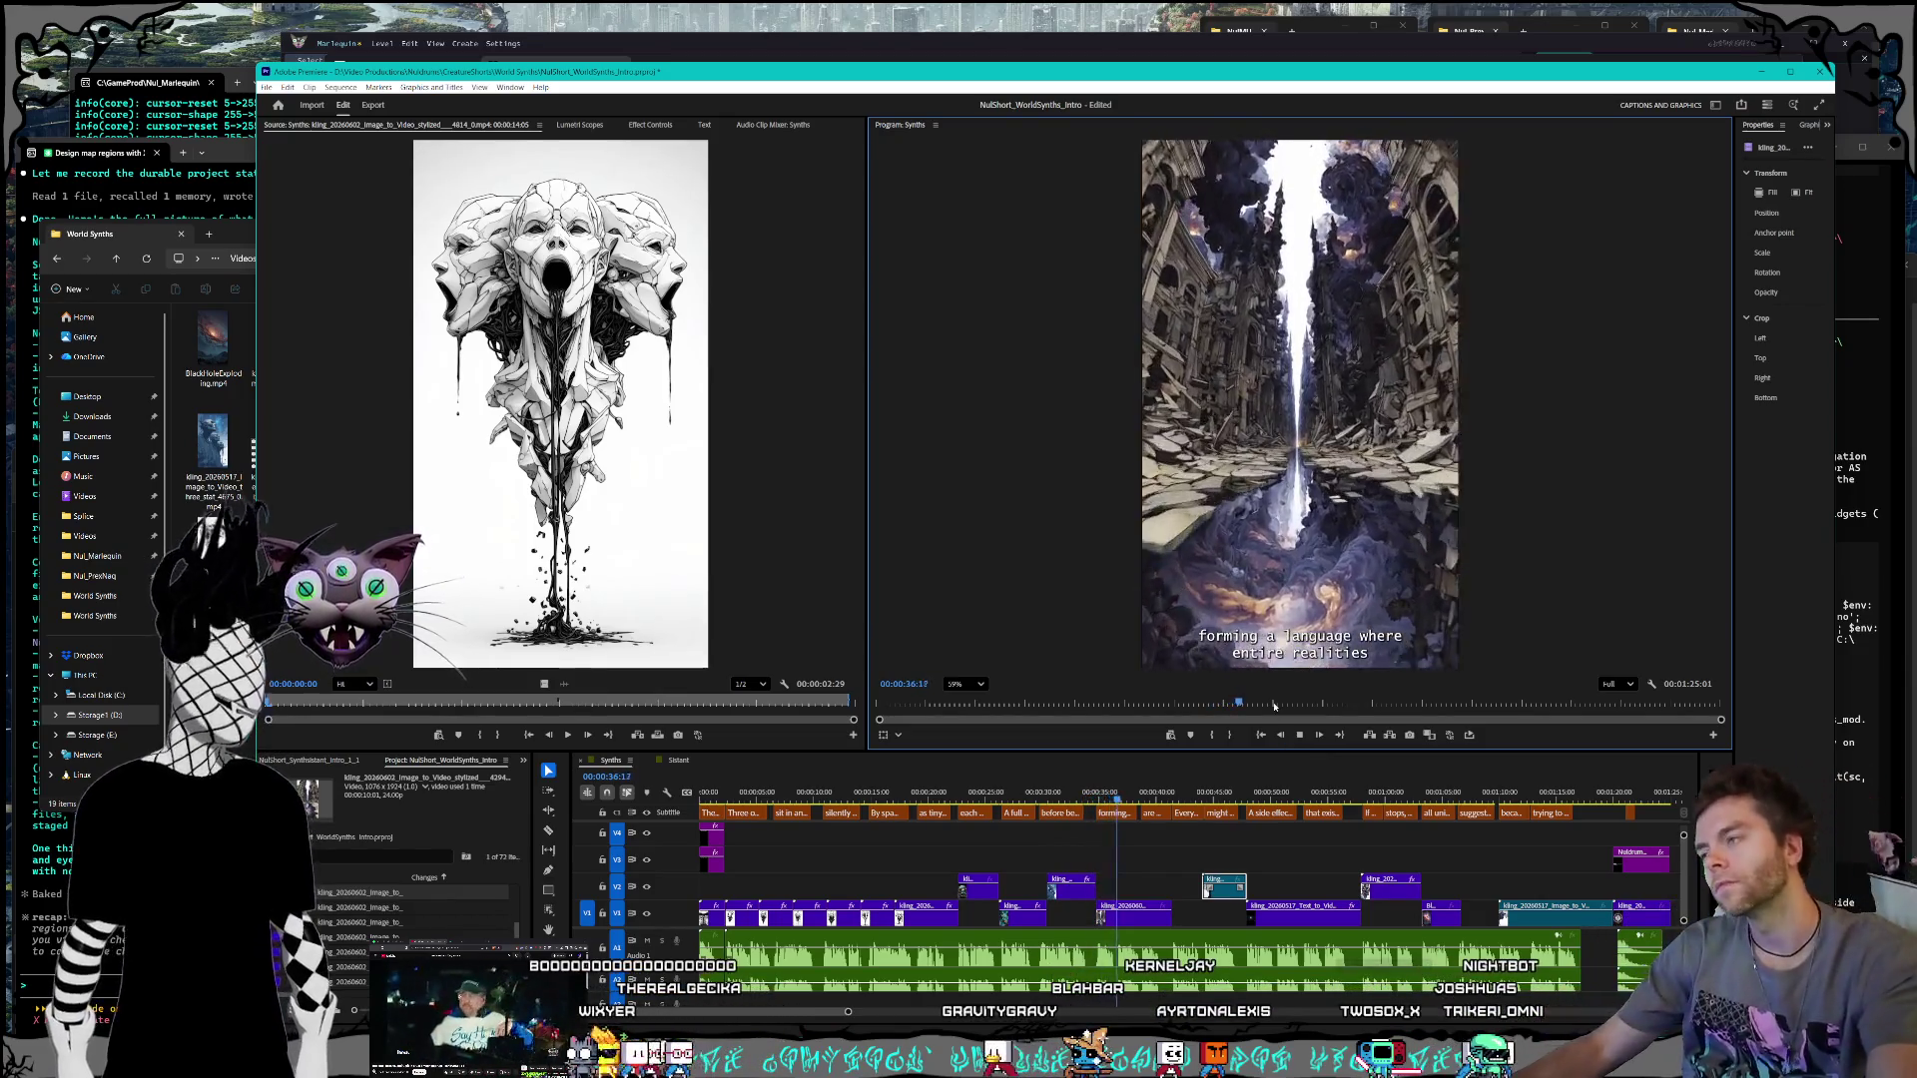
Step: Preview the three omnipotent beings image from the character art folder, then set the folder beside Kling
left_click(215, 599)
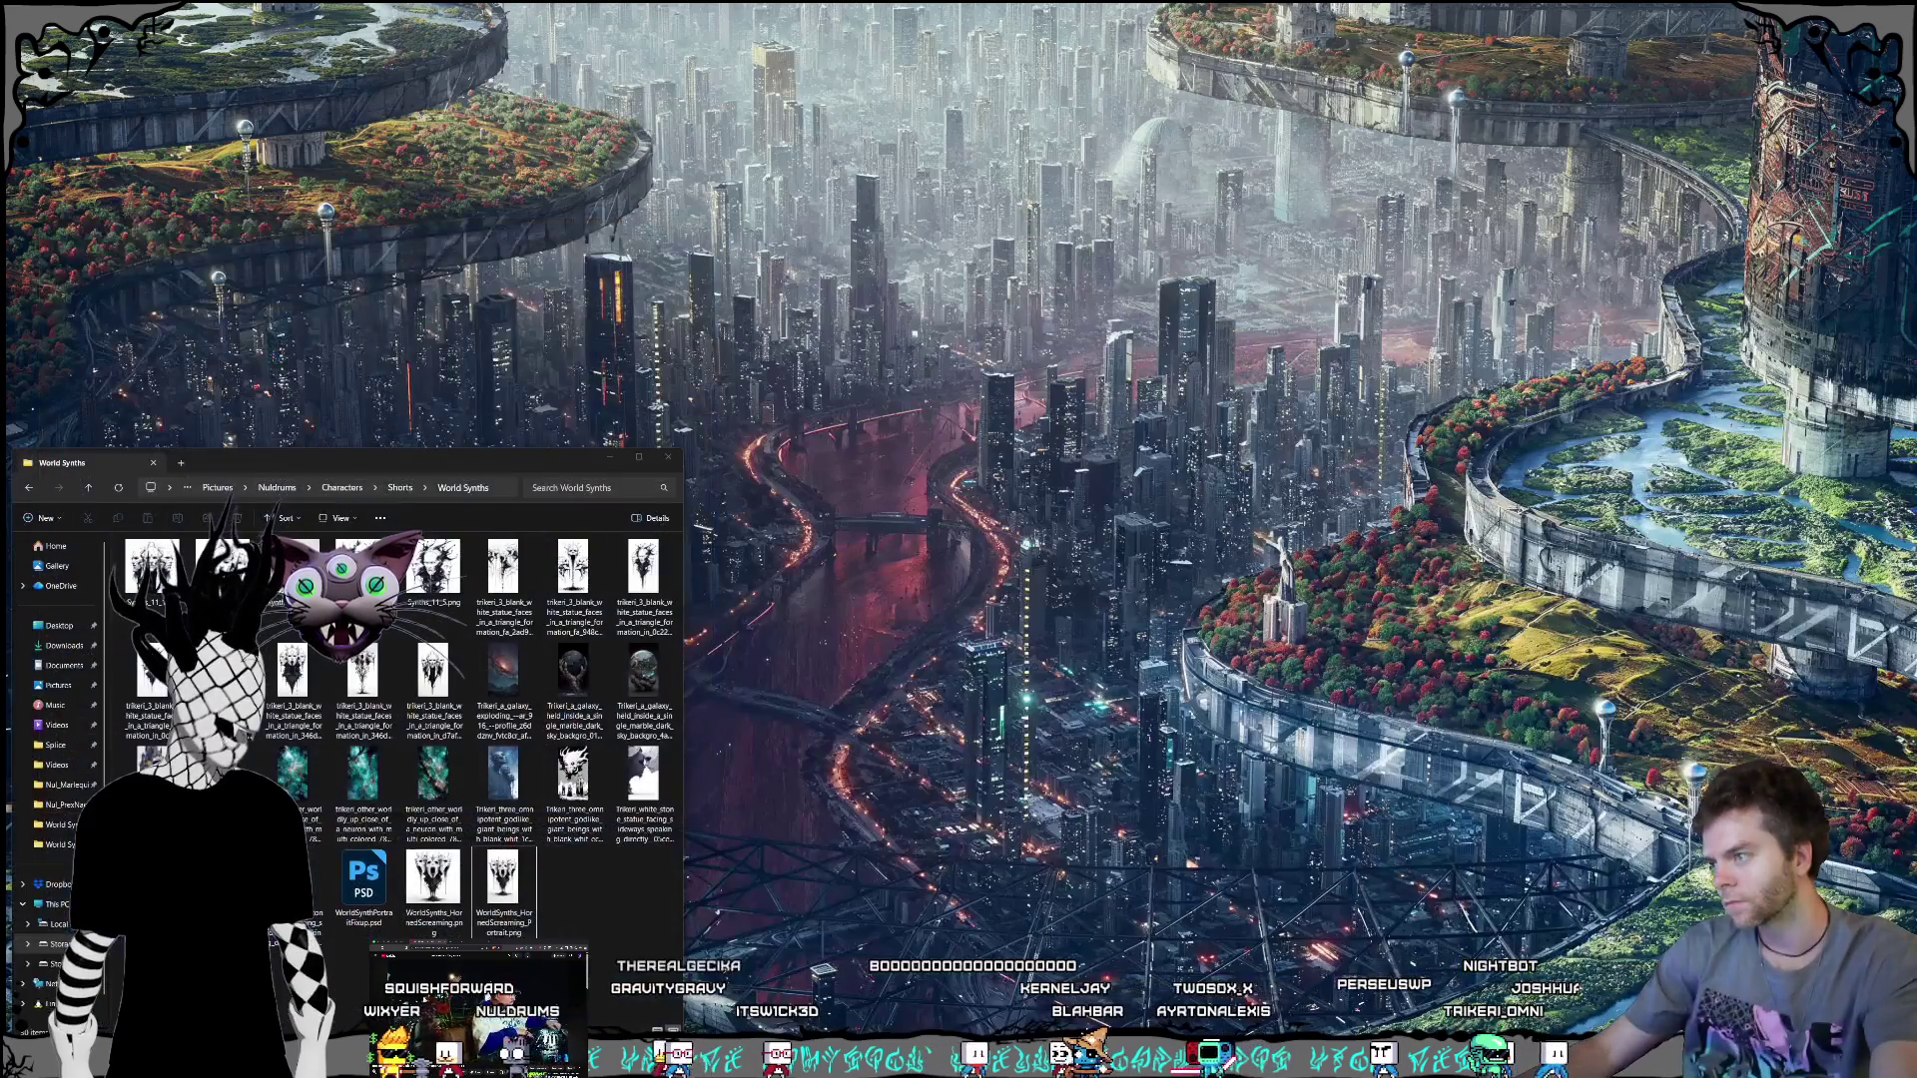
left_click(563, 925)
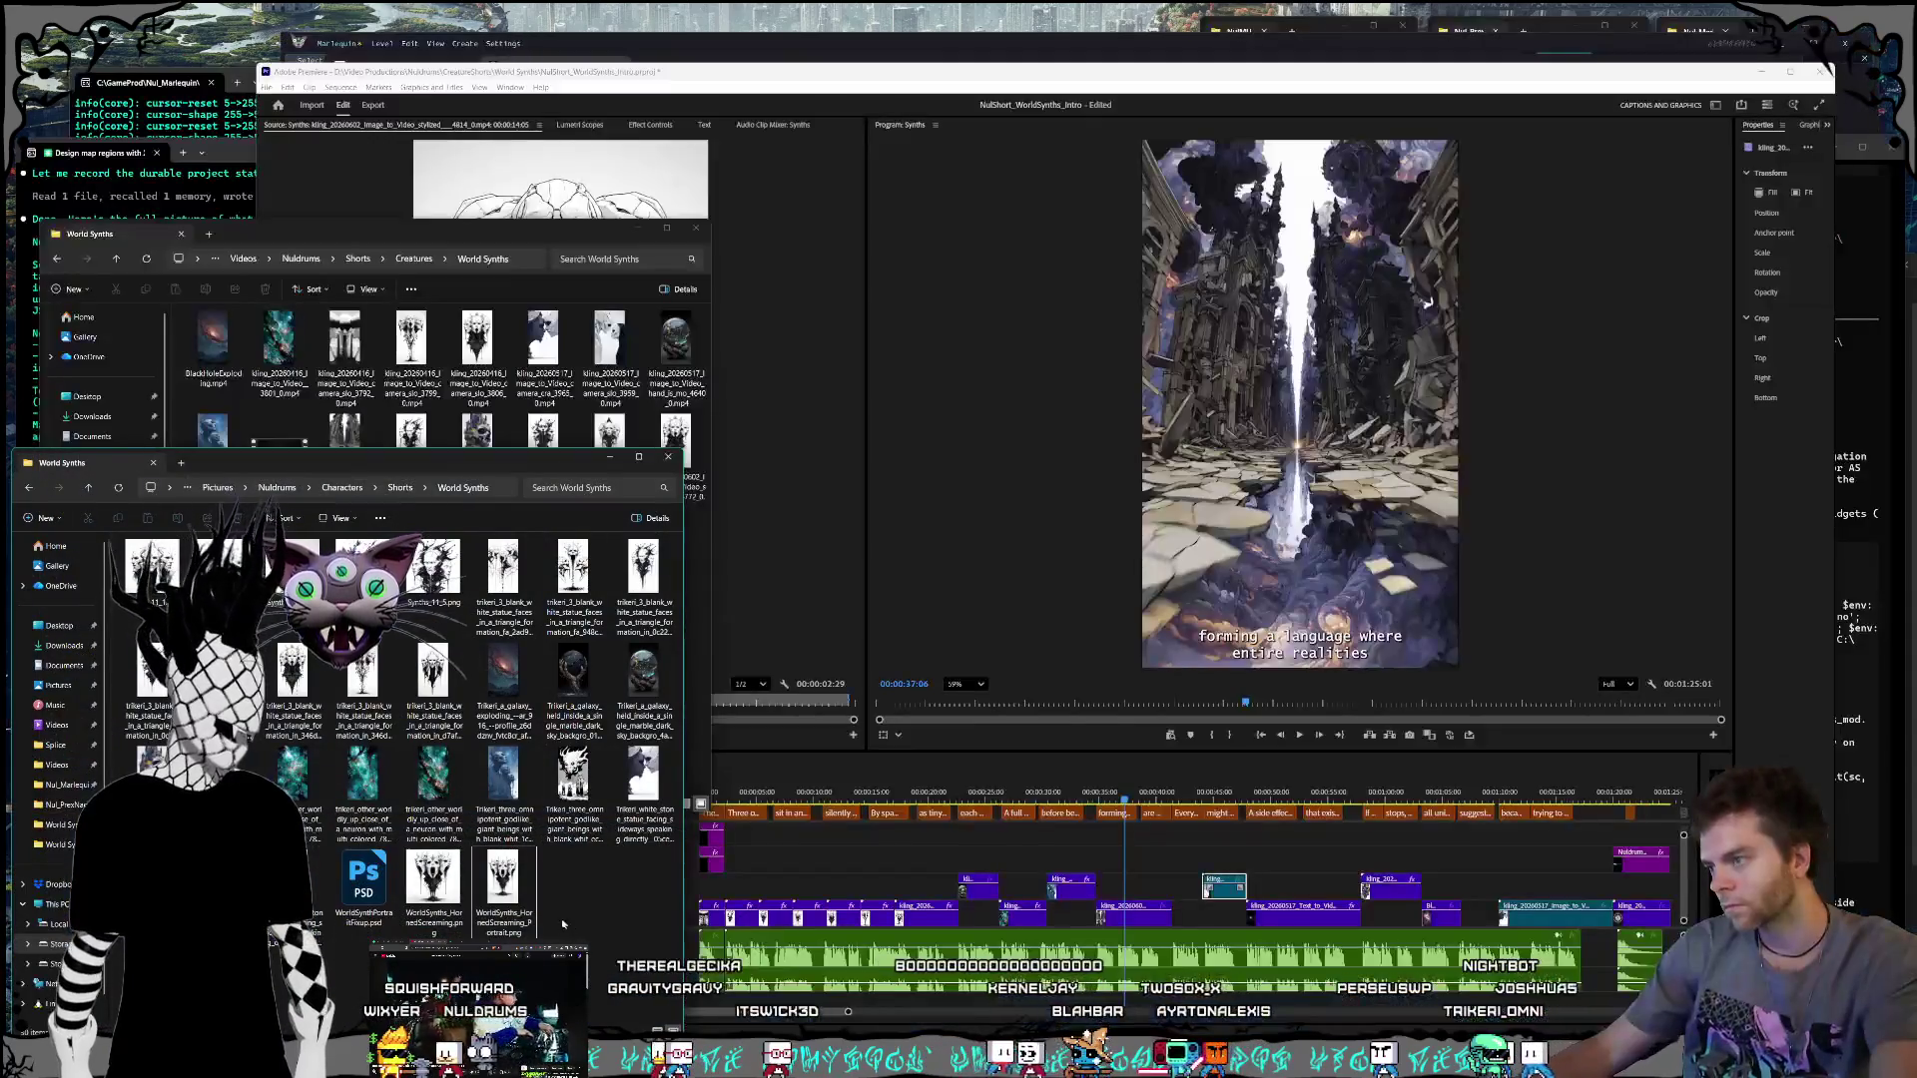
double_click(576, 788)
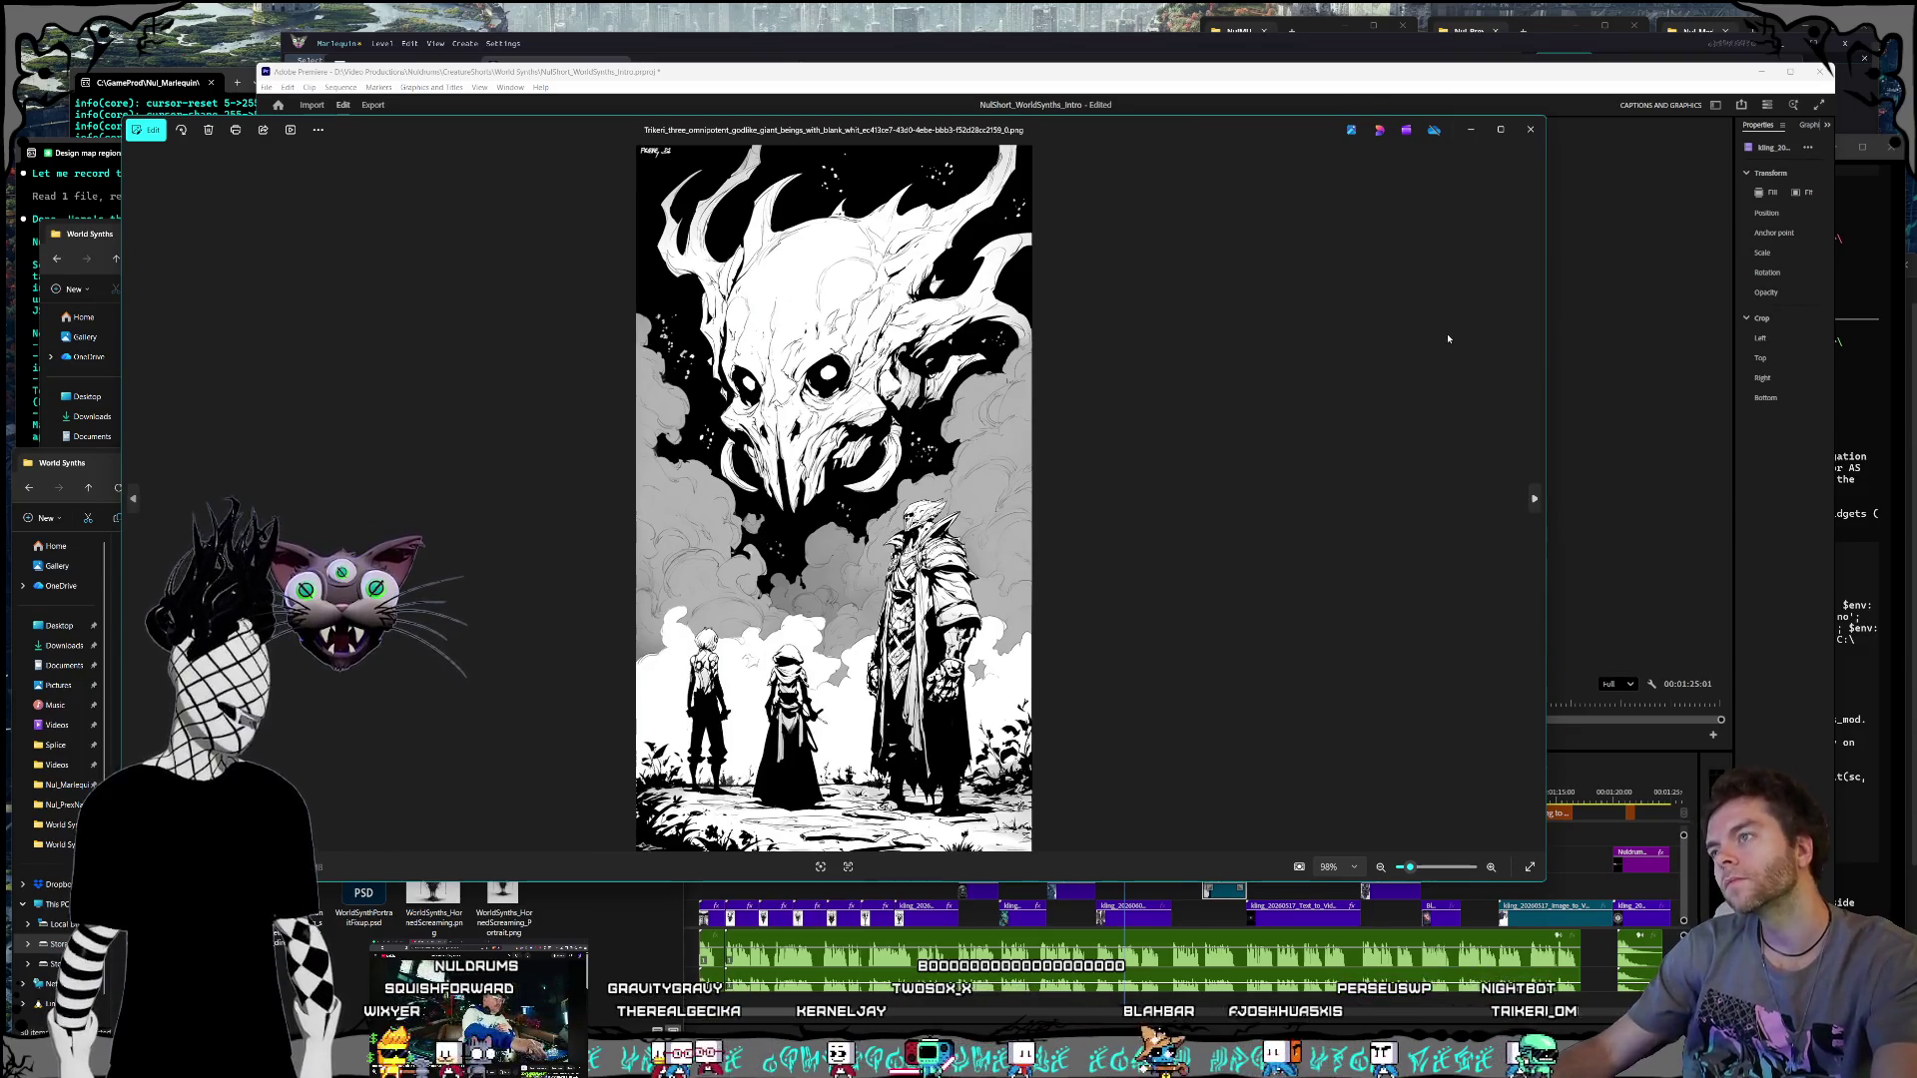
left_click(1531, 130)
left_click(596, 907)
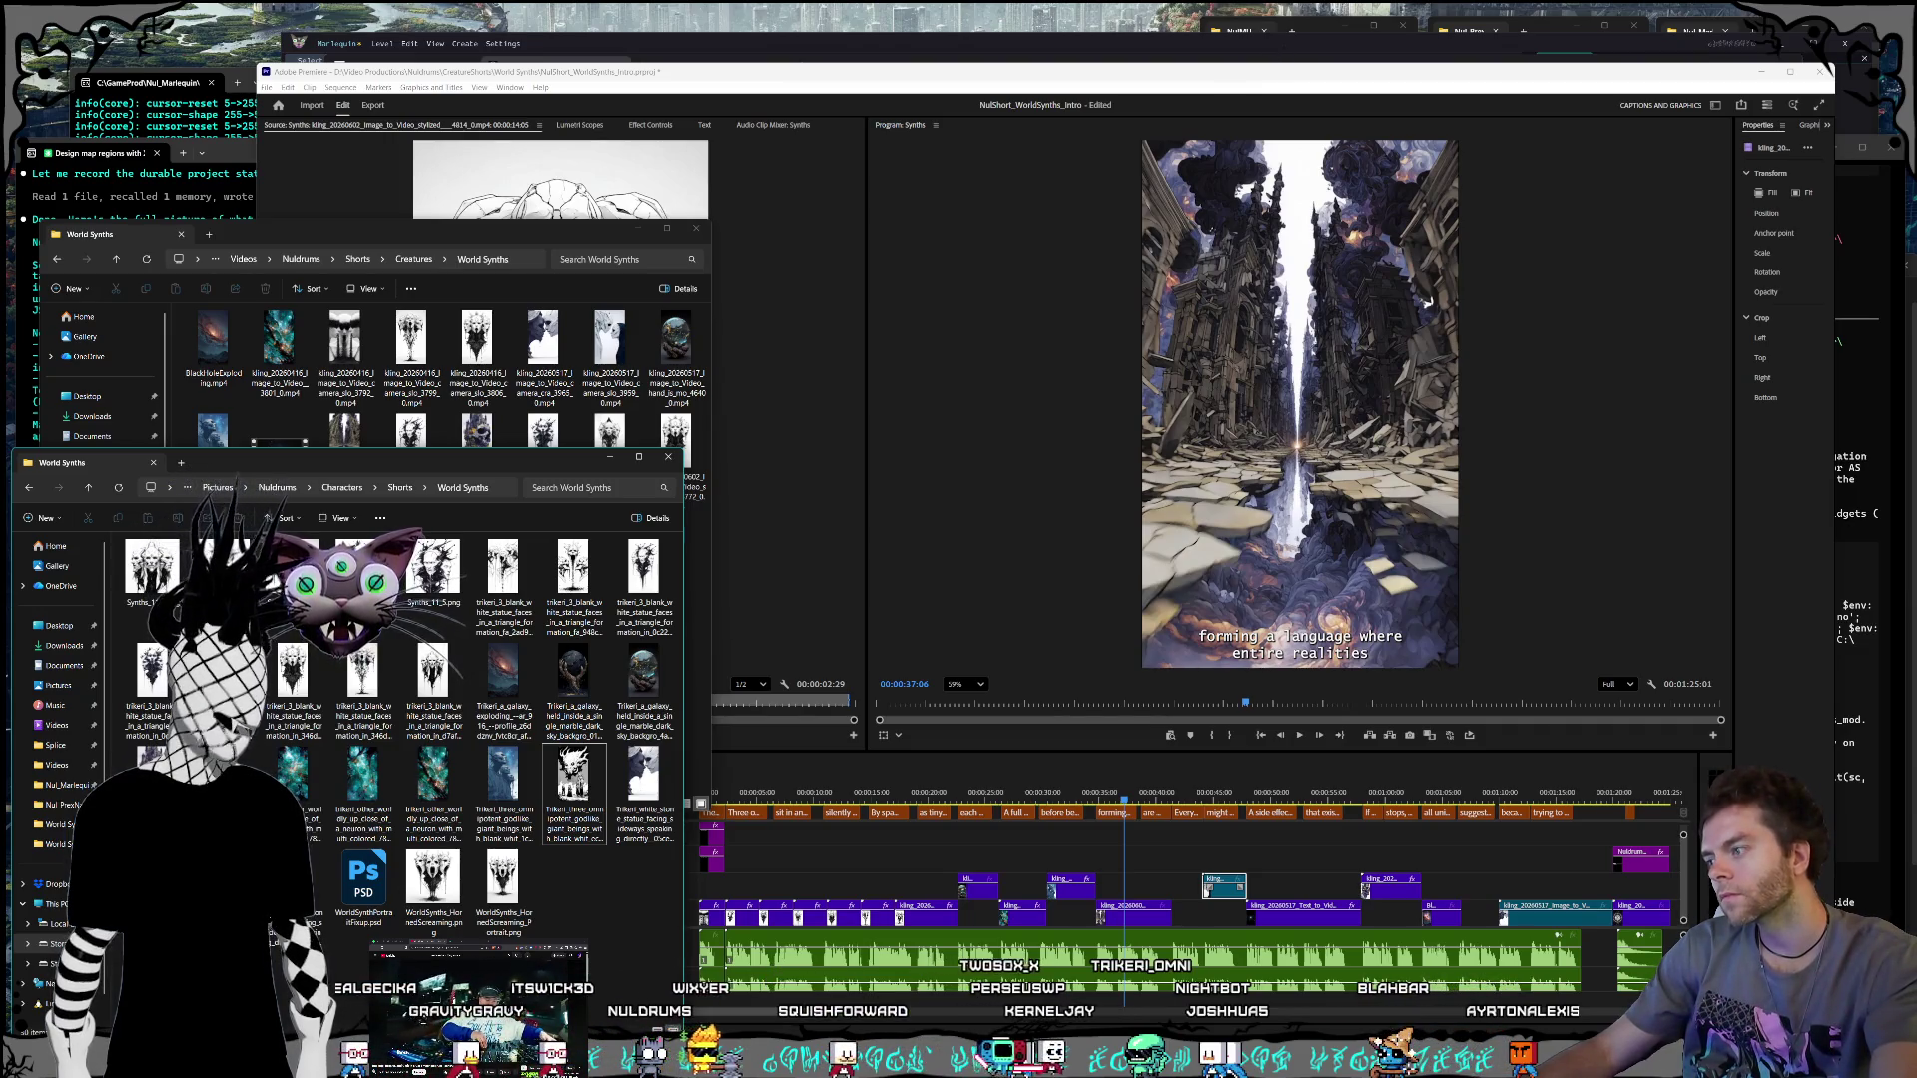
key("alt+Tab")
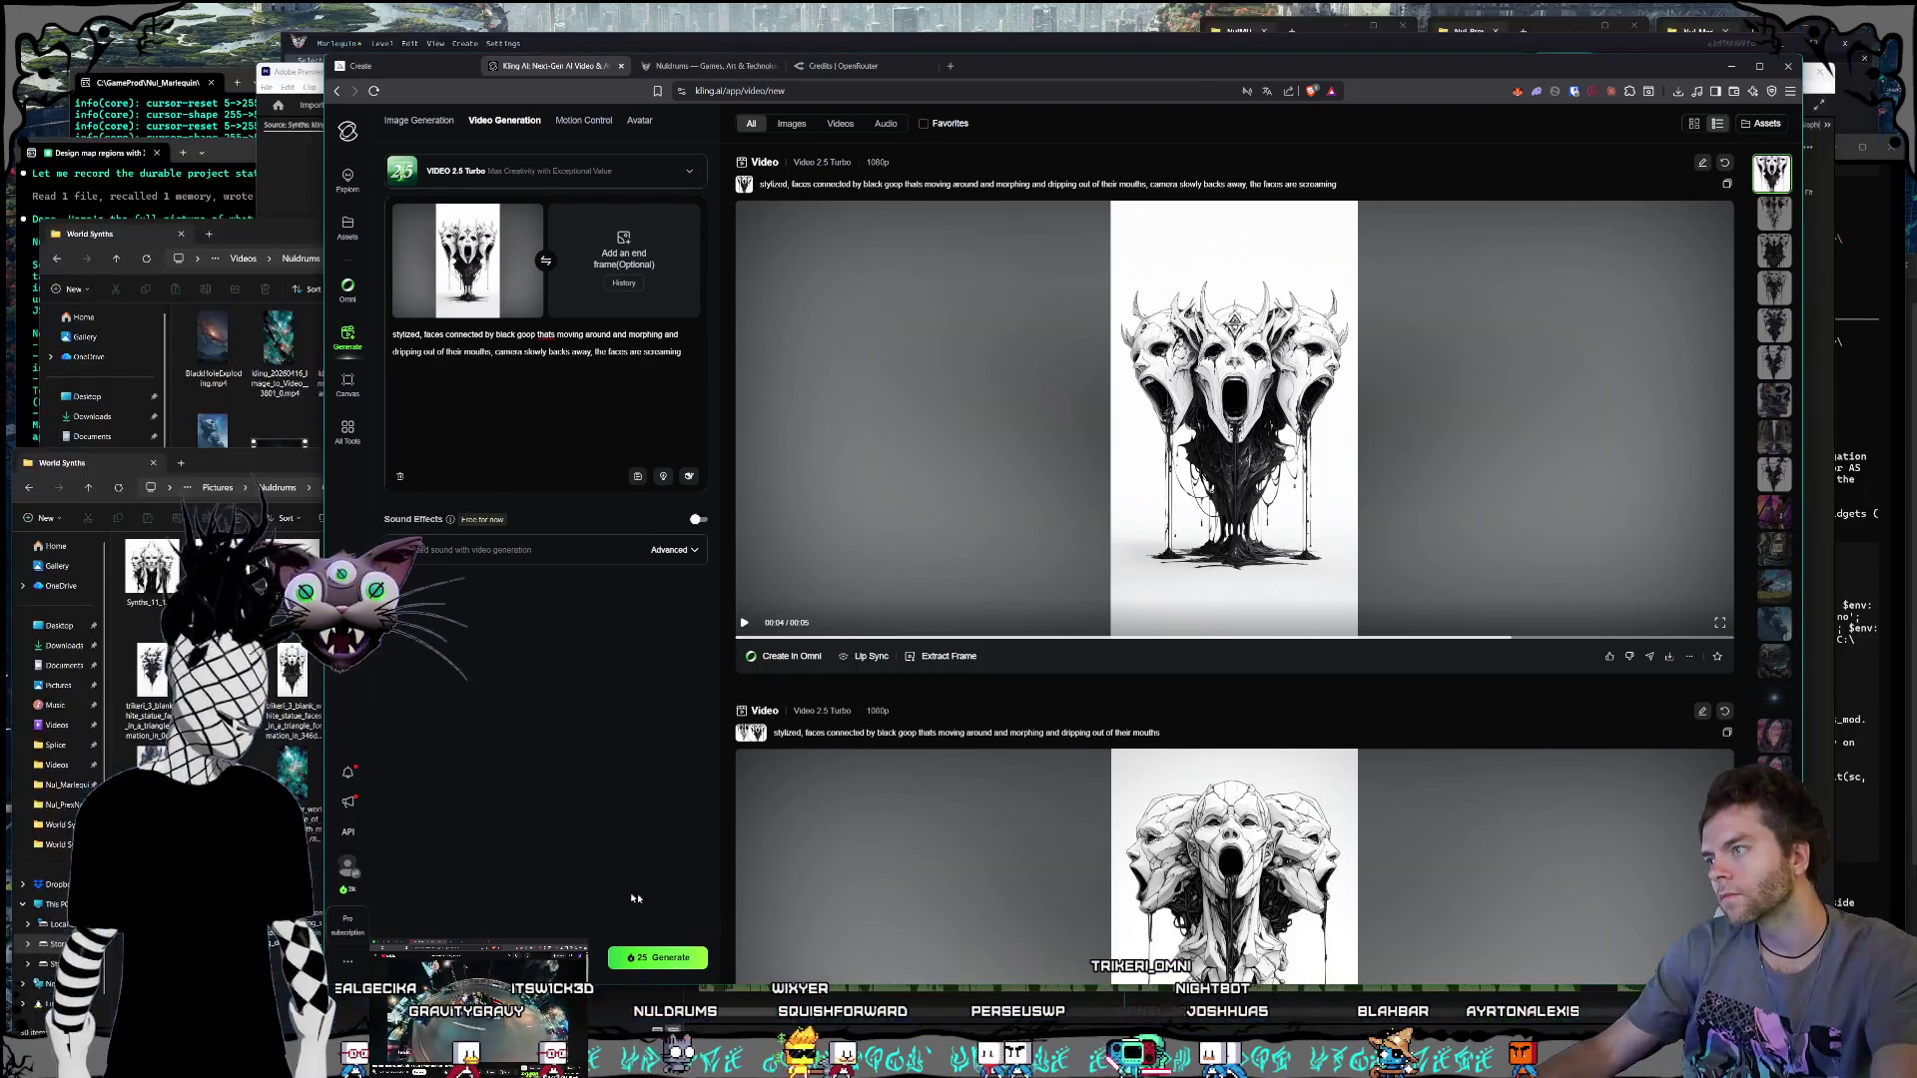
left_click(110, 463)
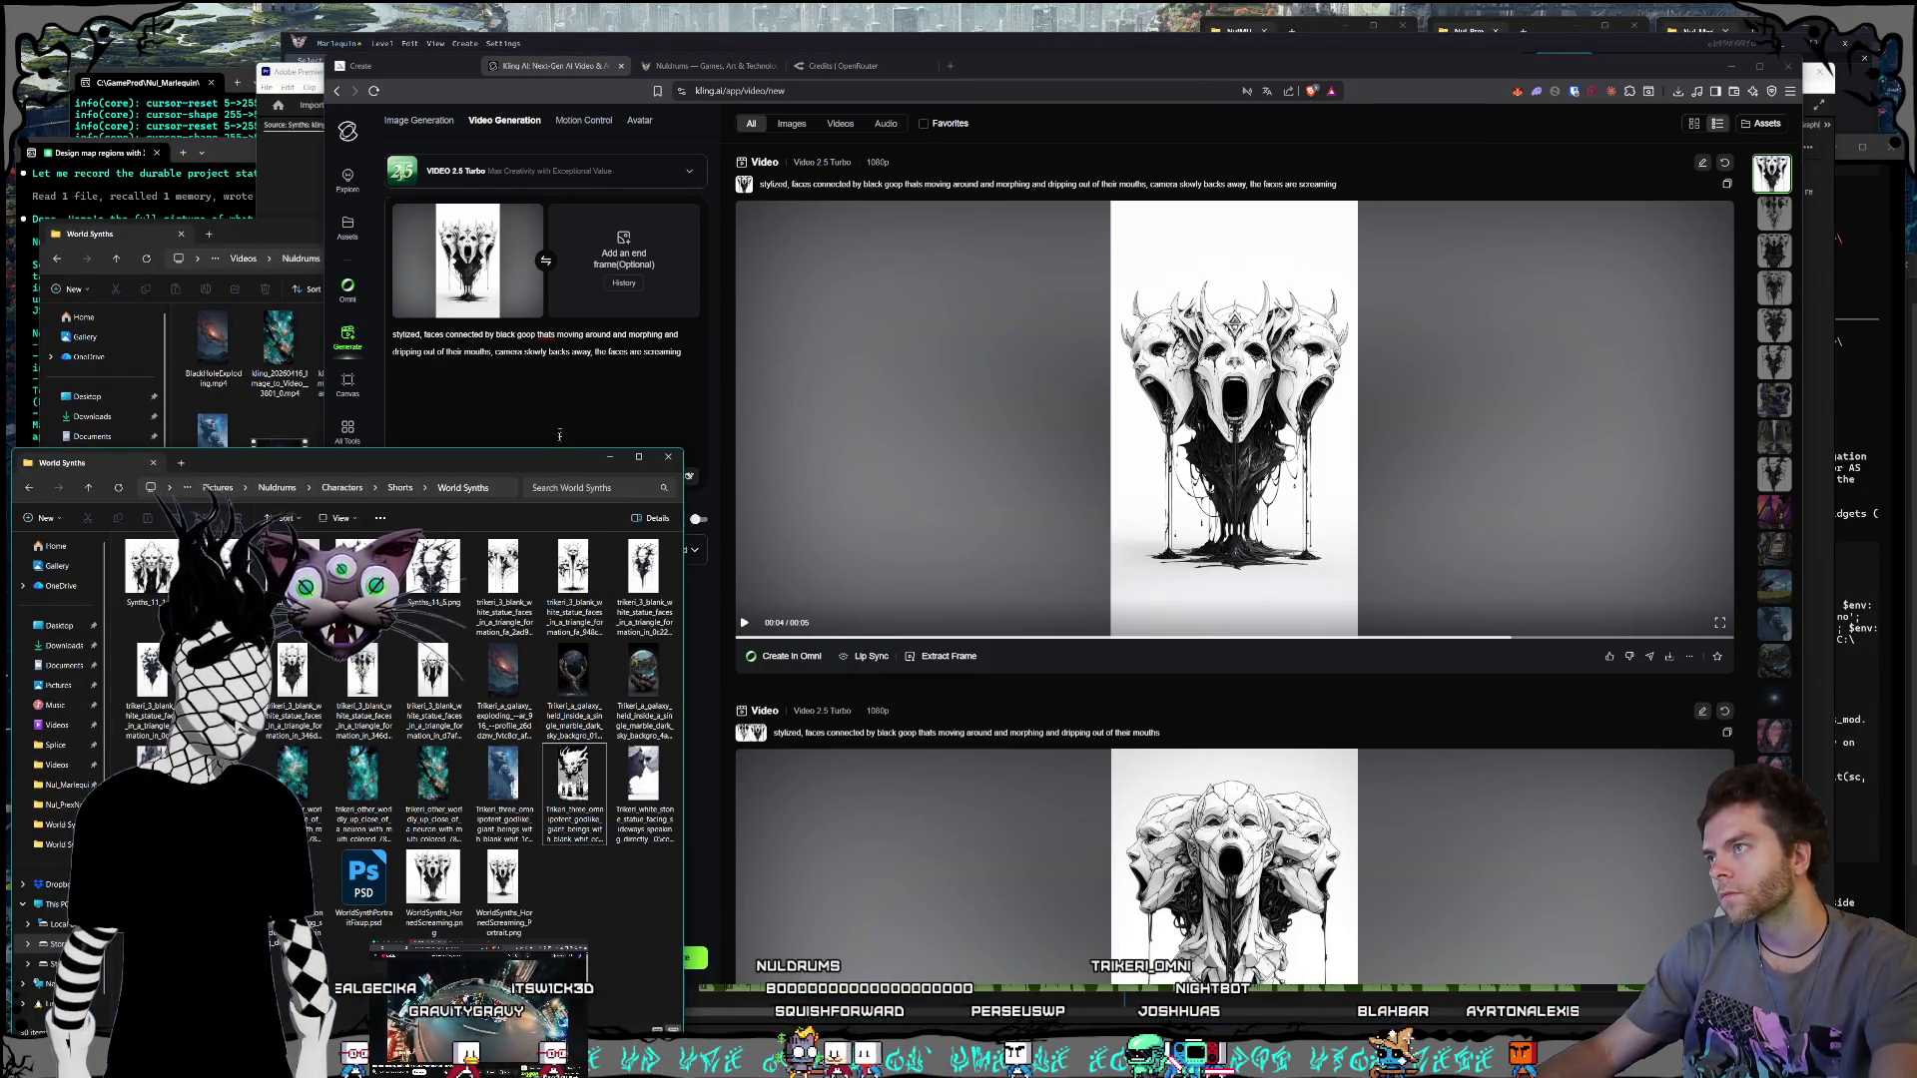
Step: Replace the Kling start frame with the HornedScreaming portrait file
left_click(524, 219)
left_click(517, 861)
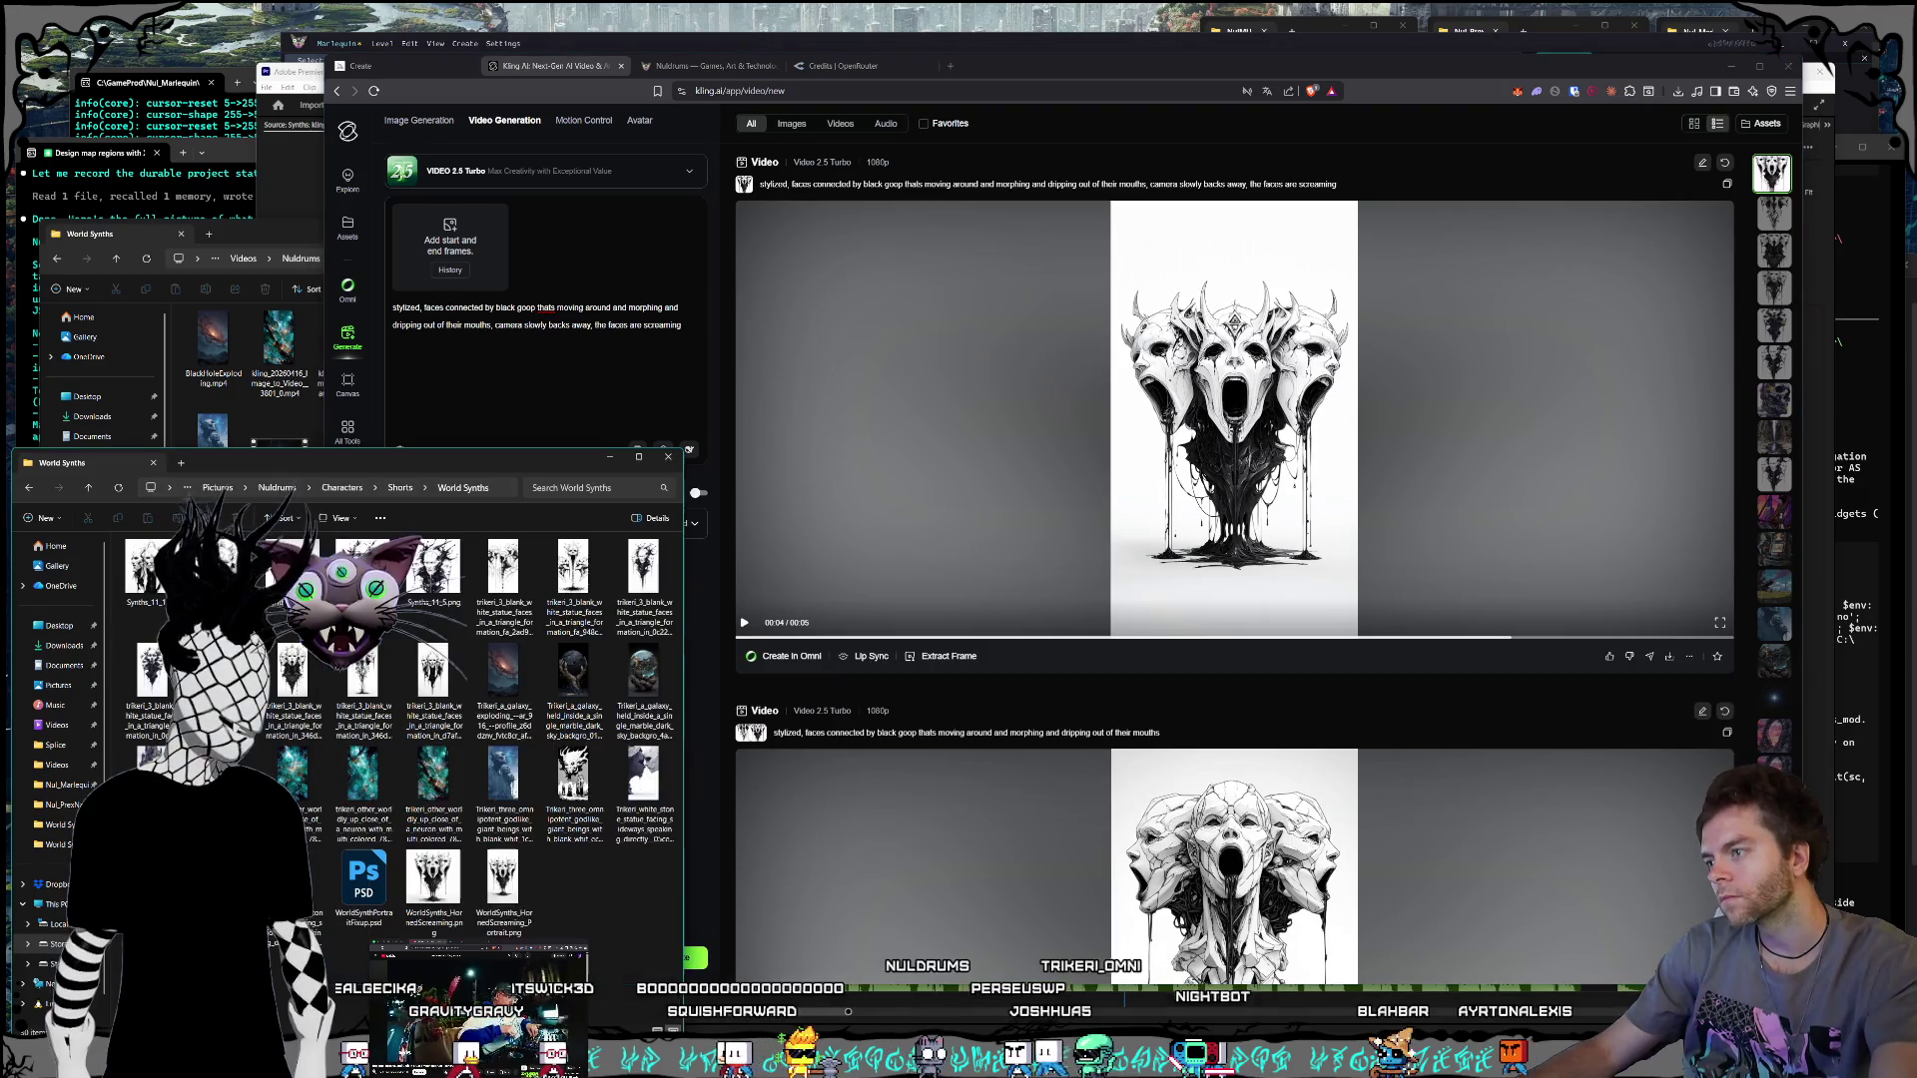
mouse_move(517, 861)
left_mouse_down()
mouse_move(535, 560)
mouse_move(469, 279)
mouse_move(546, 346)
left_mouse_up()
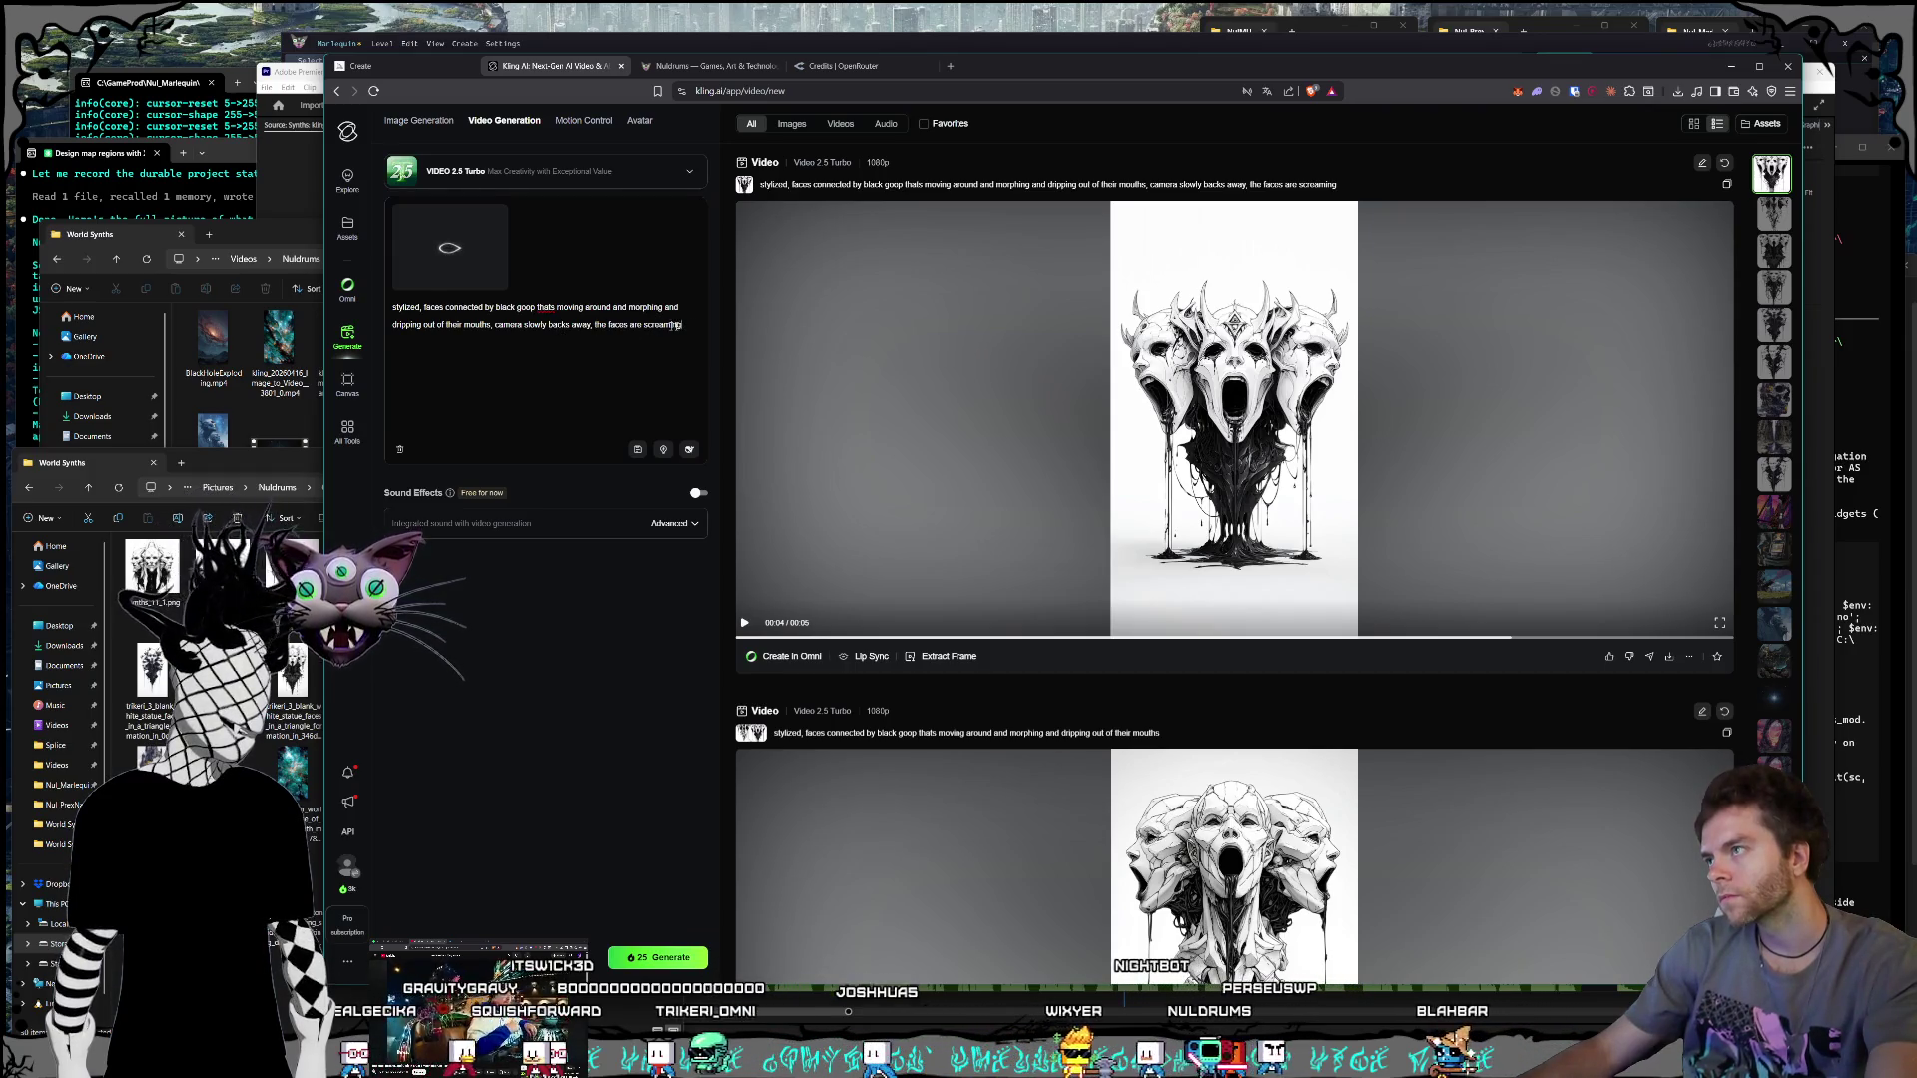
Step: Trim the prompt back to 'stylized,' and view the three omnipotent beings image full size
left_click_drag(683, 327, 421, 309)
key("BackSpace")
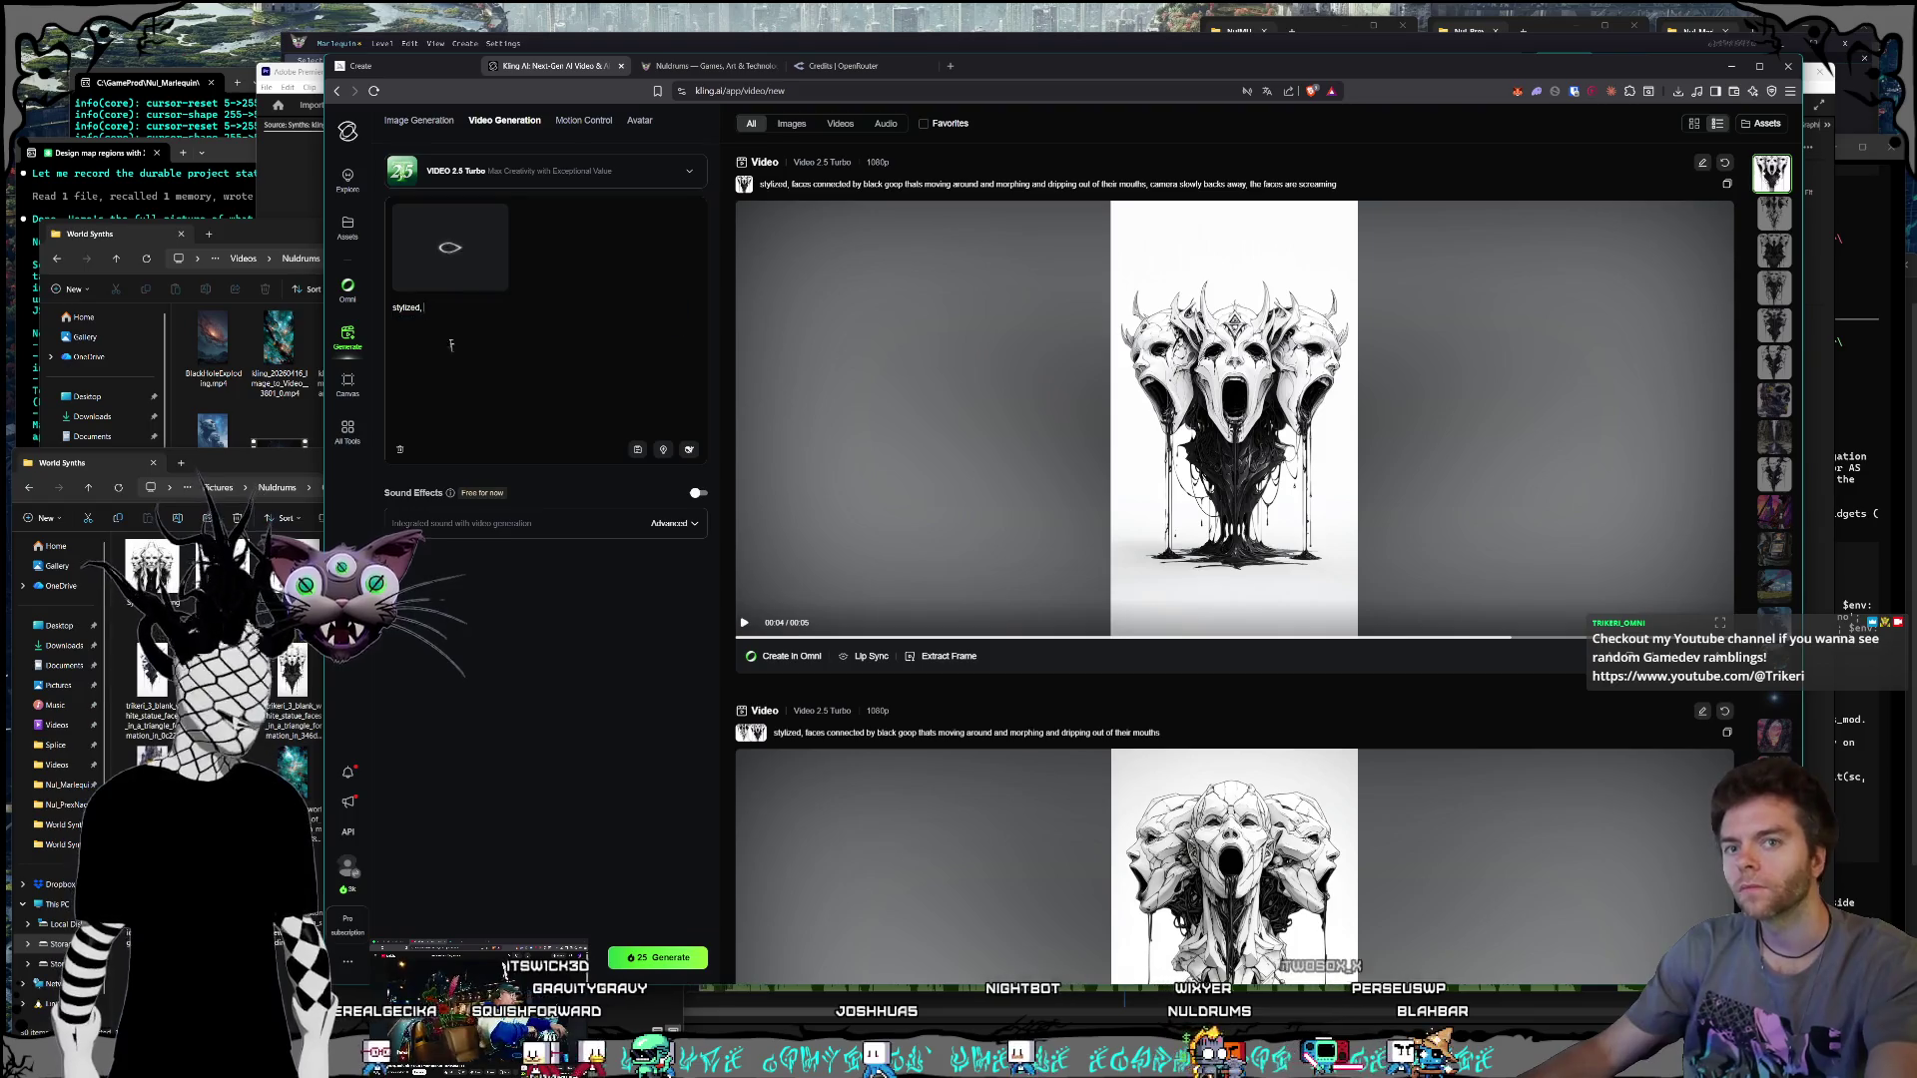
left_click(583, 799)
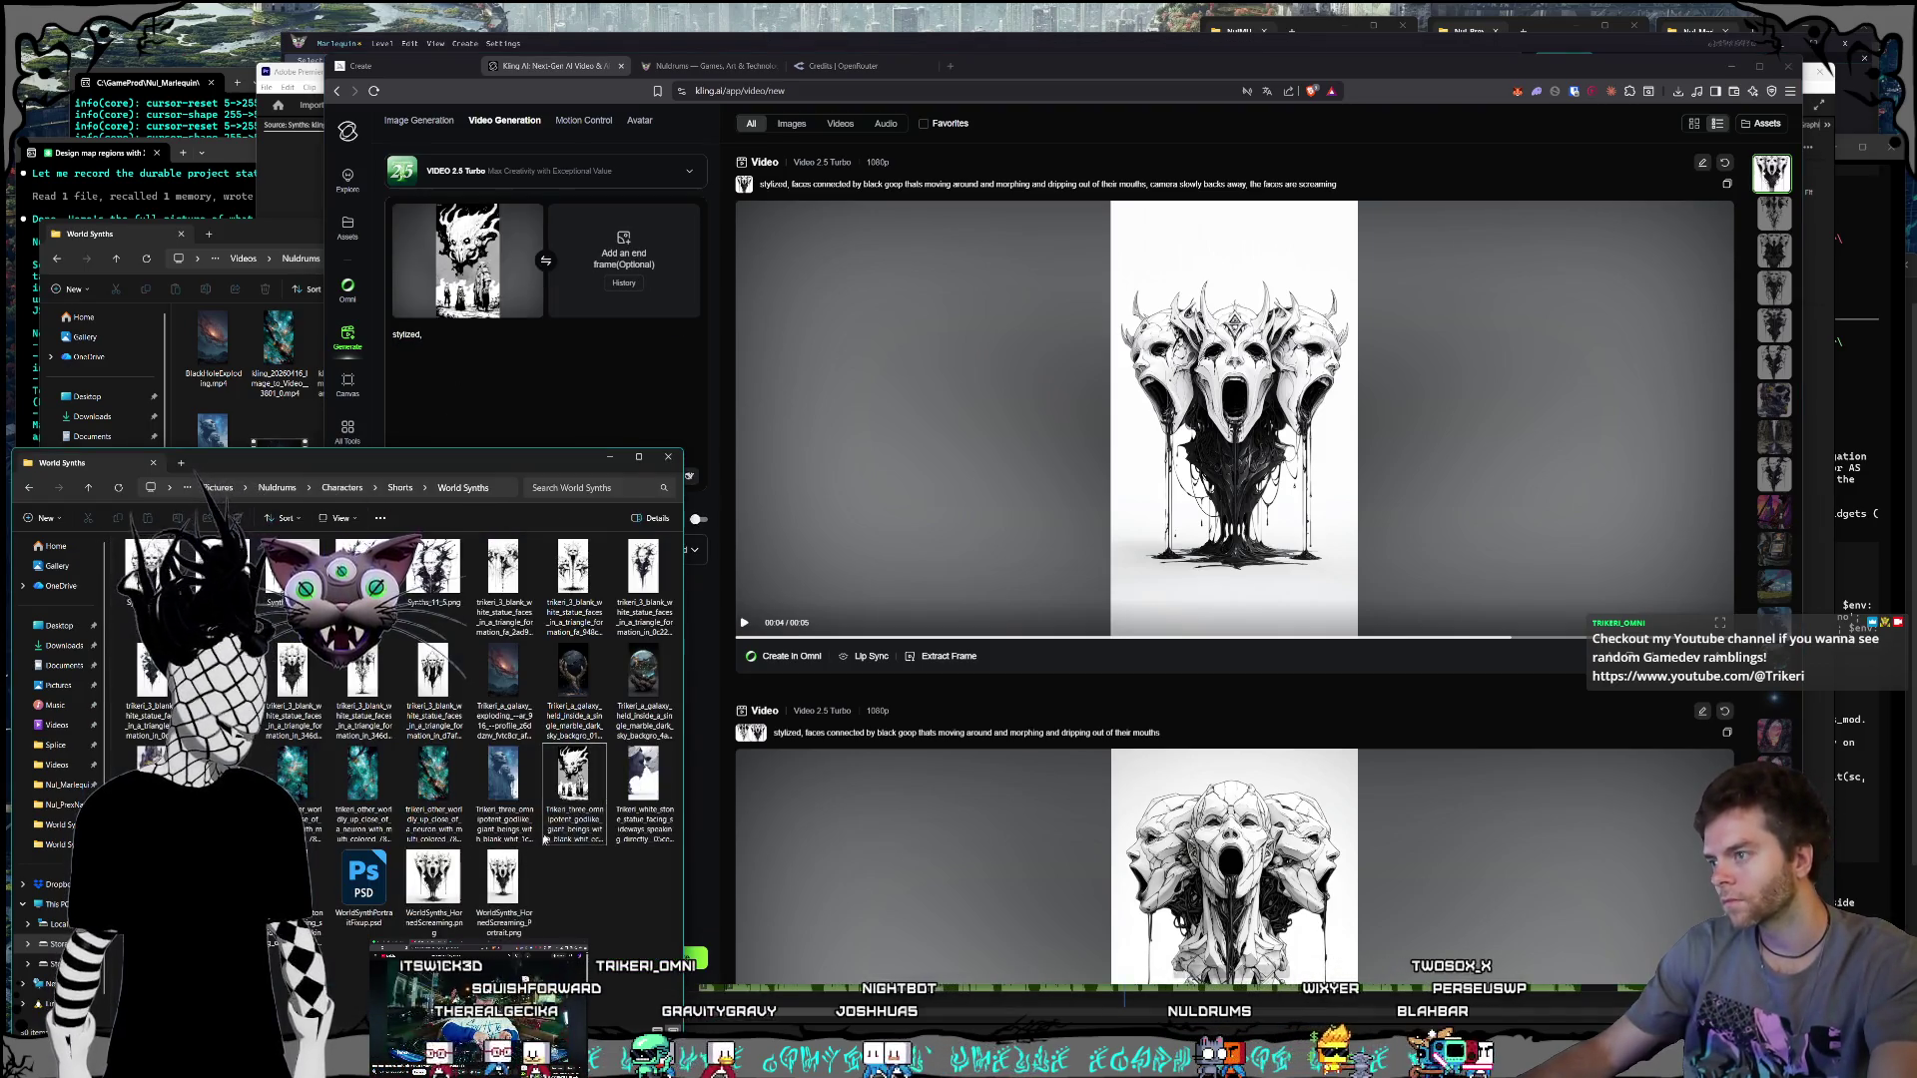
double_click(582, 799)
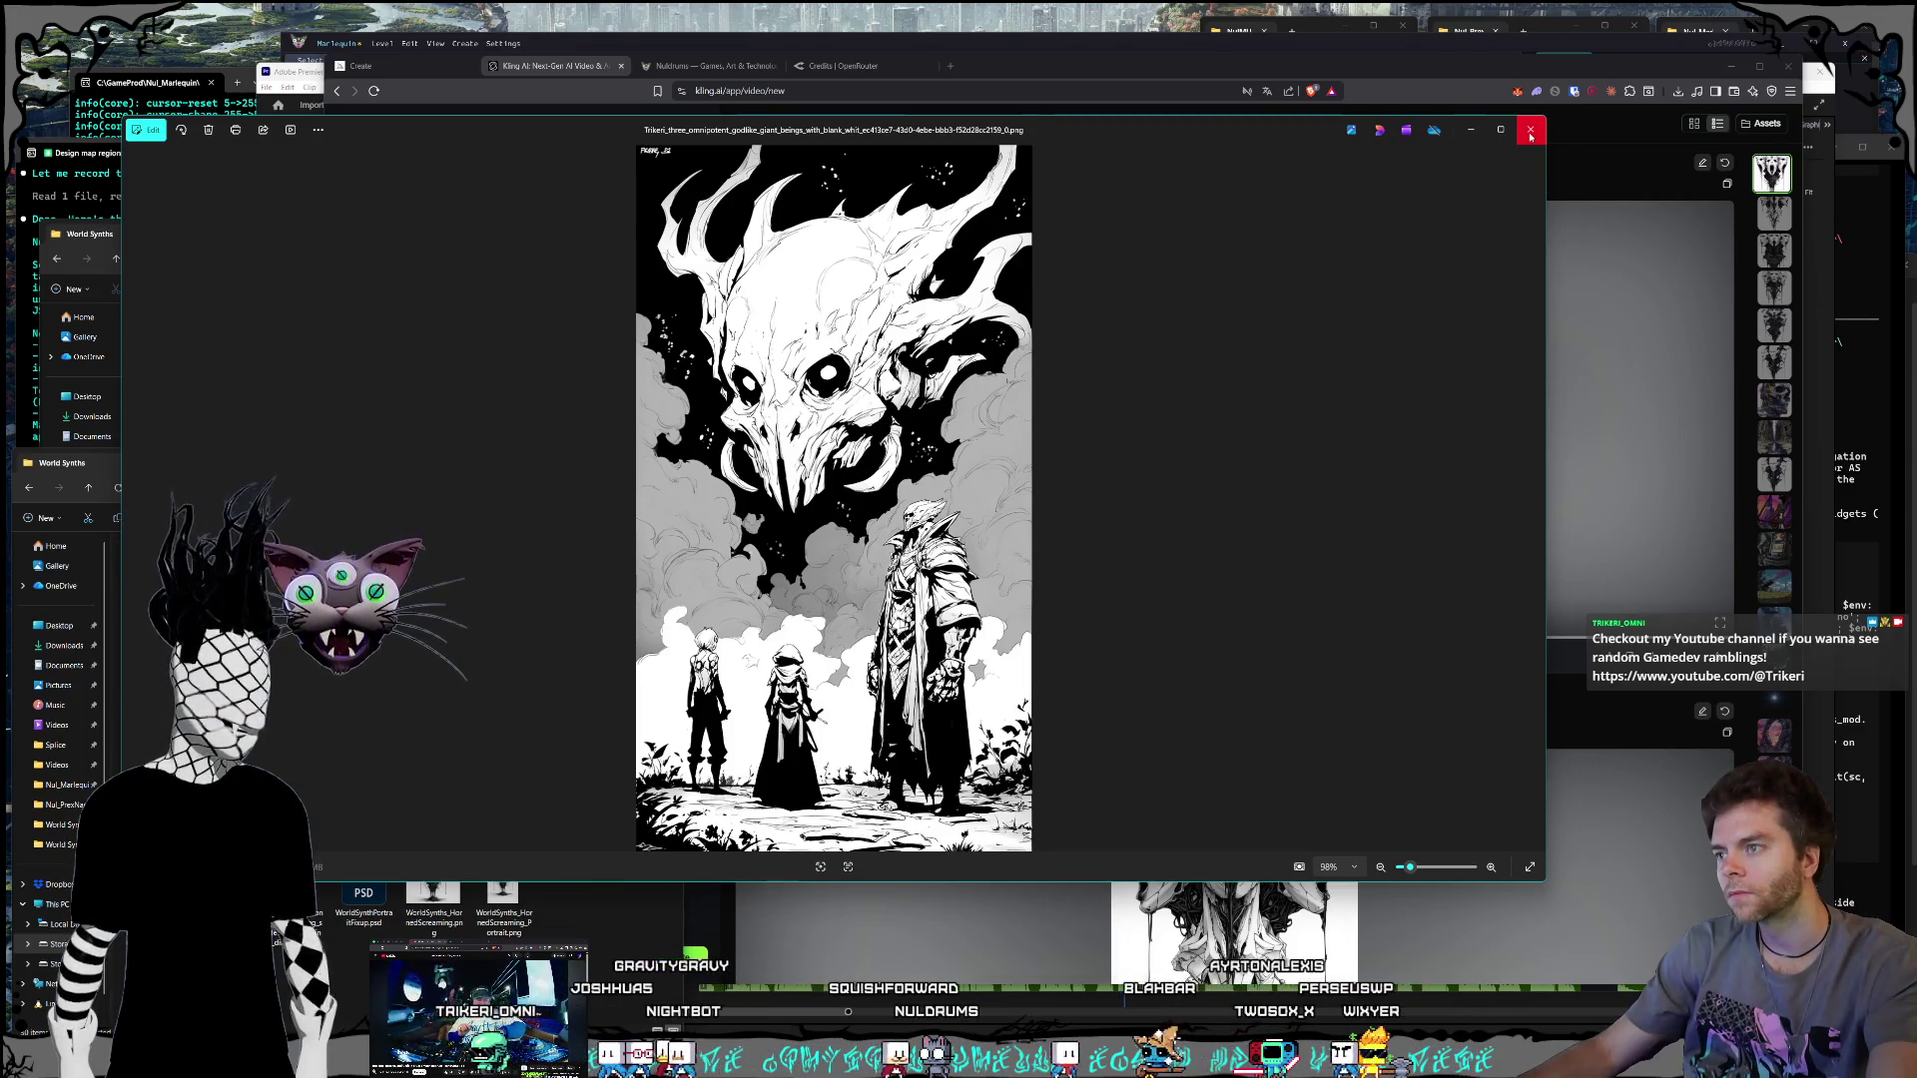
left_click(1531, 135)
Step: Write the prompt: 3 characters looking up and talking to a sky being, using arm motion while talking
left_click(522, 371)
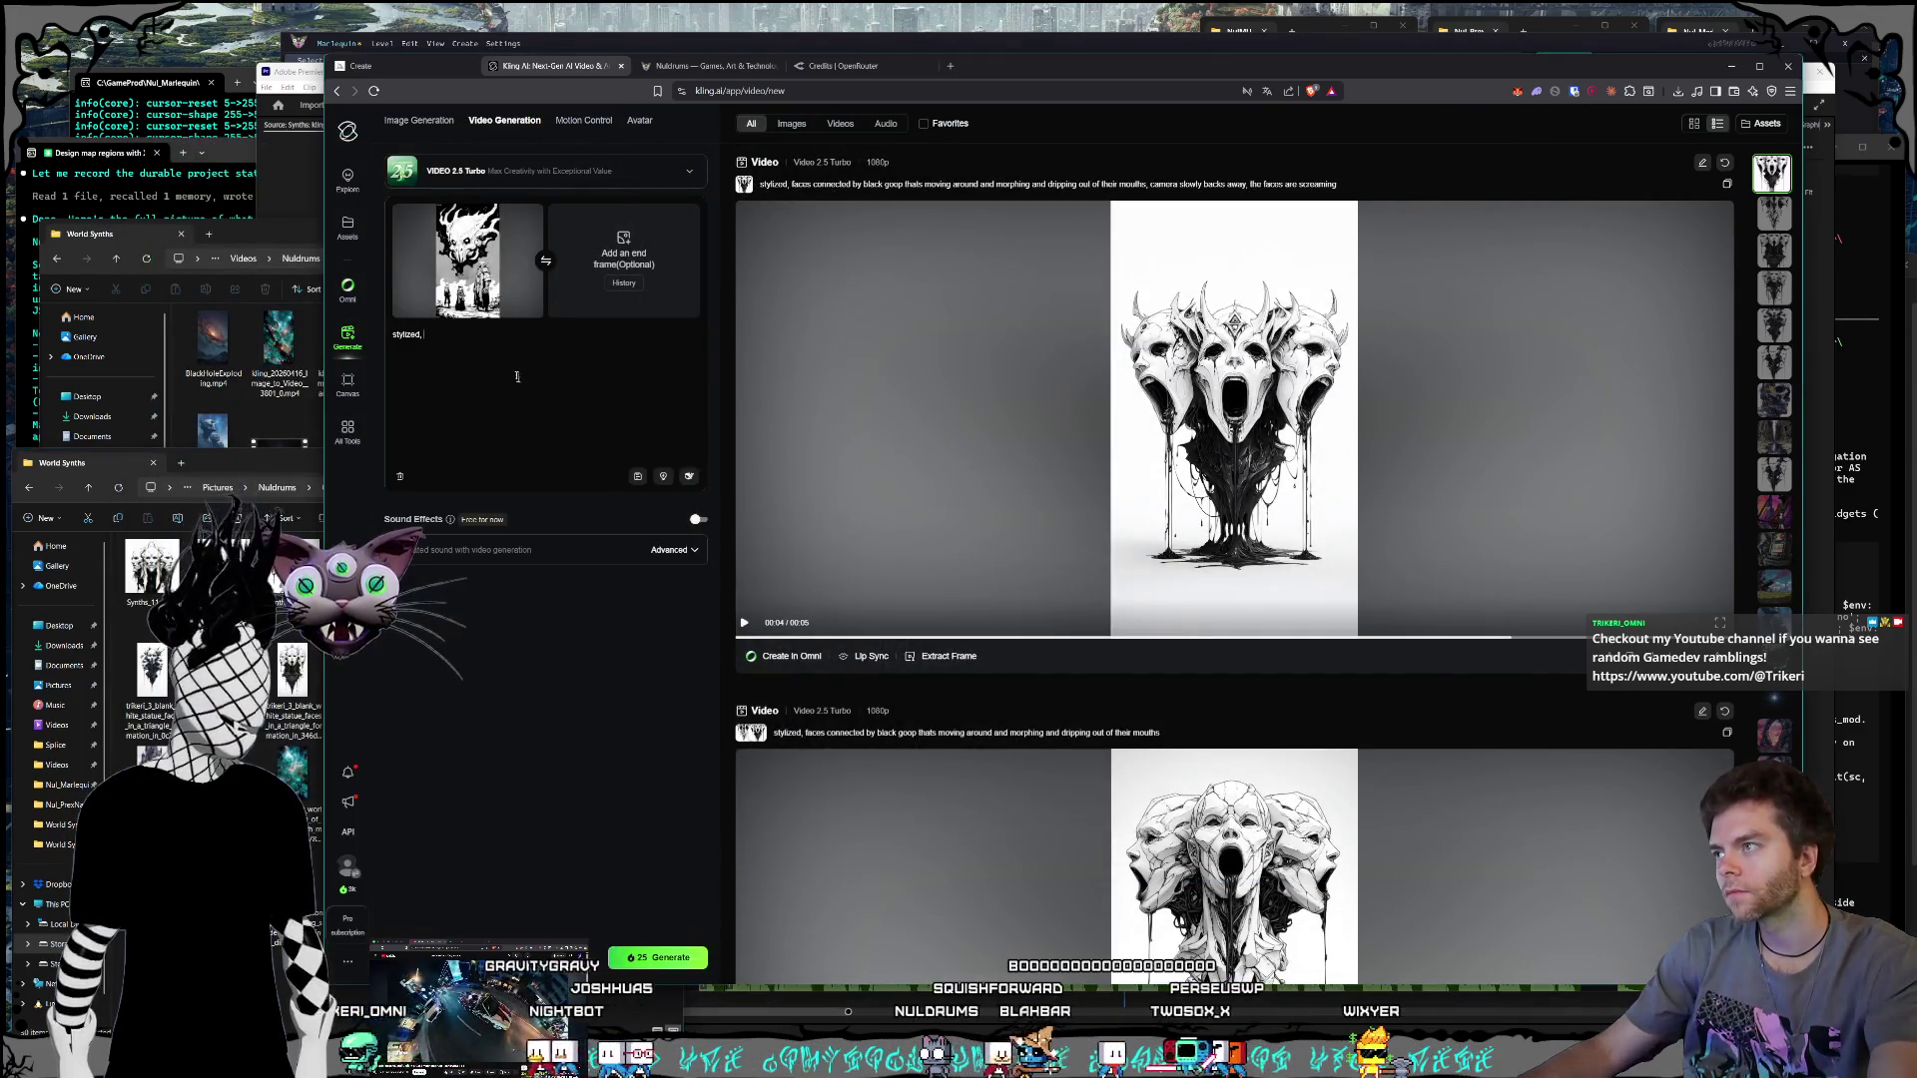
type("3 characters loo")
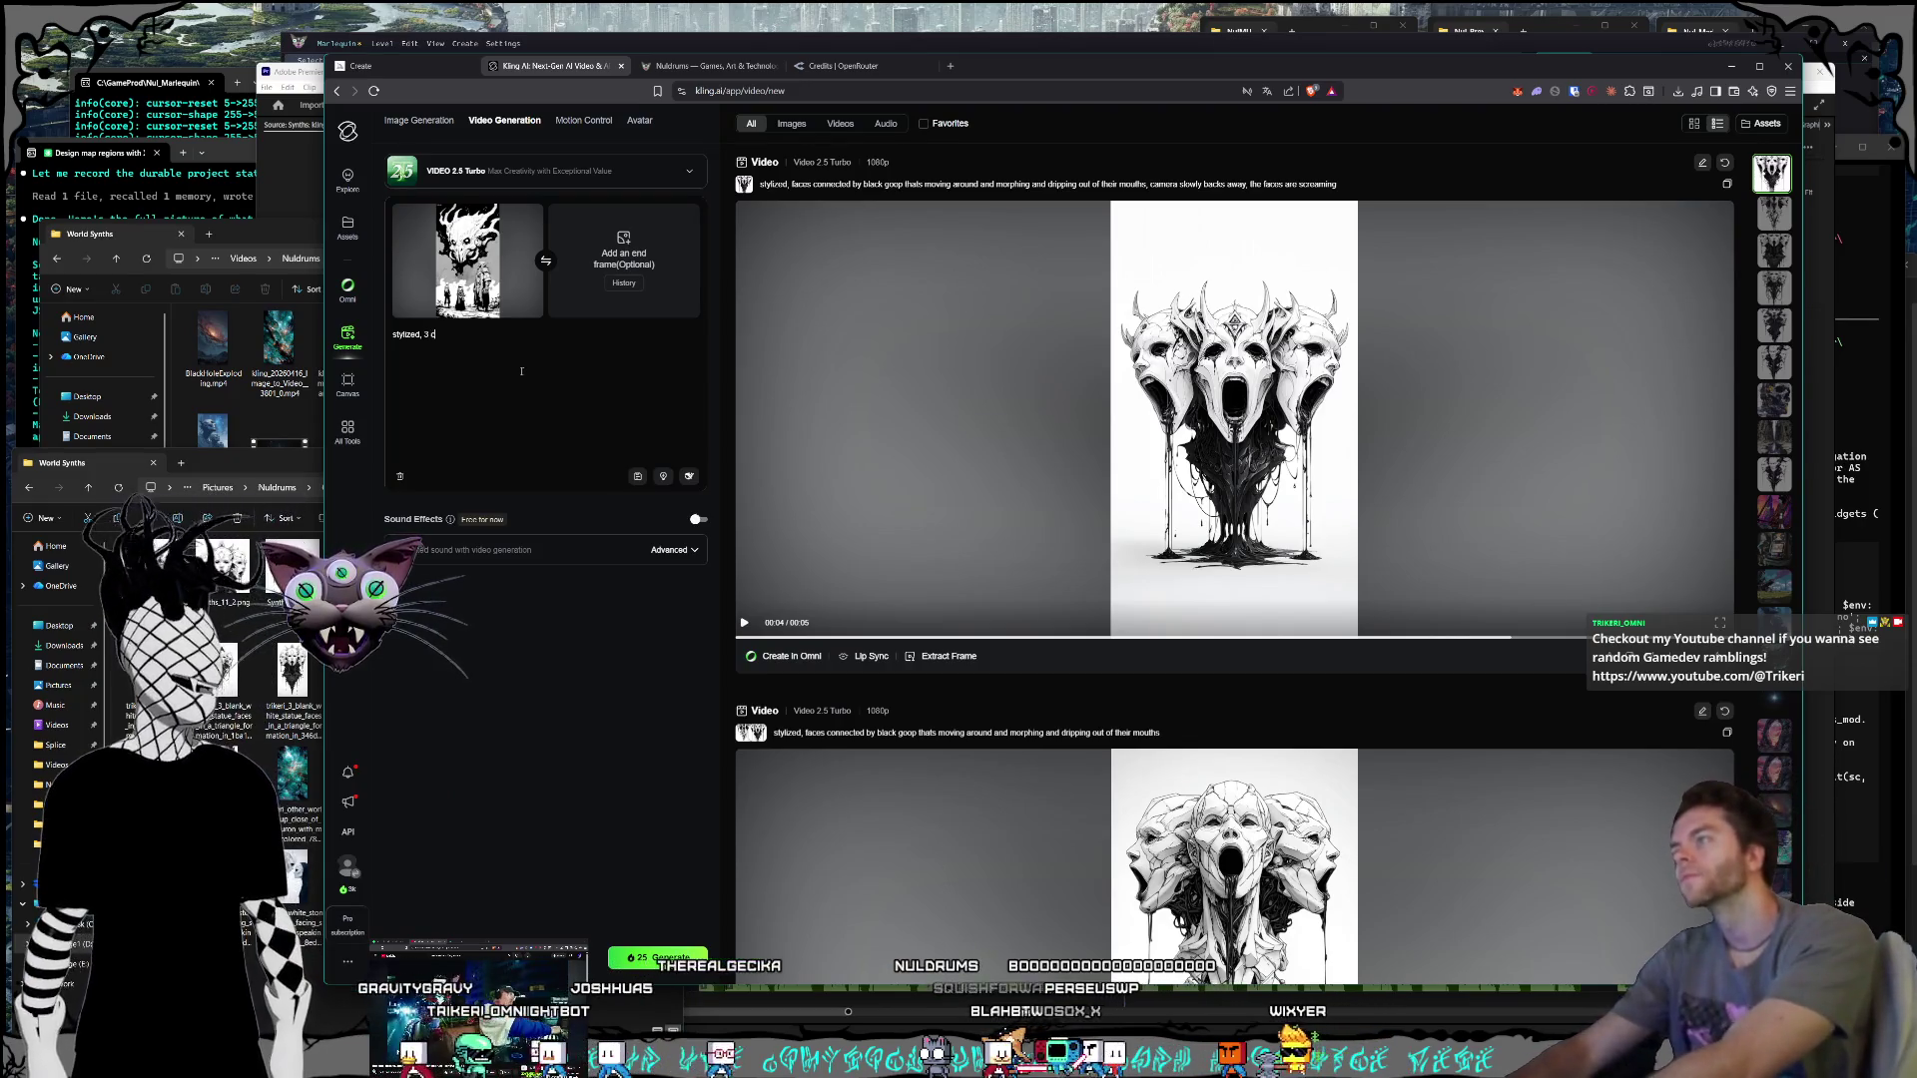
type("king")
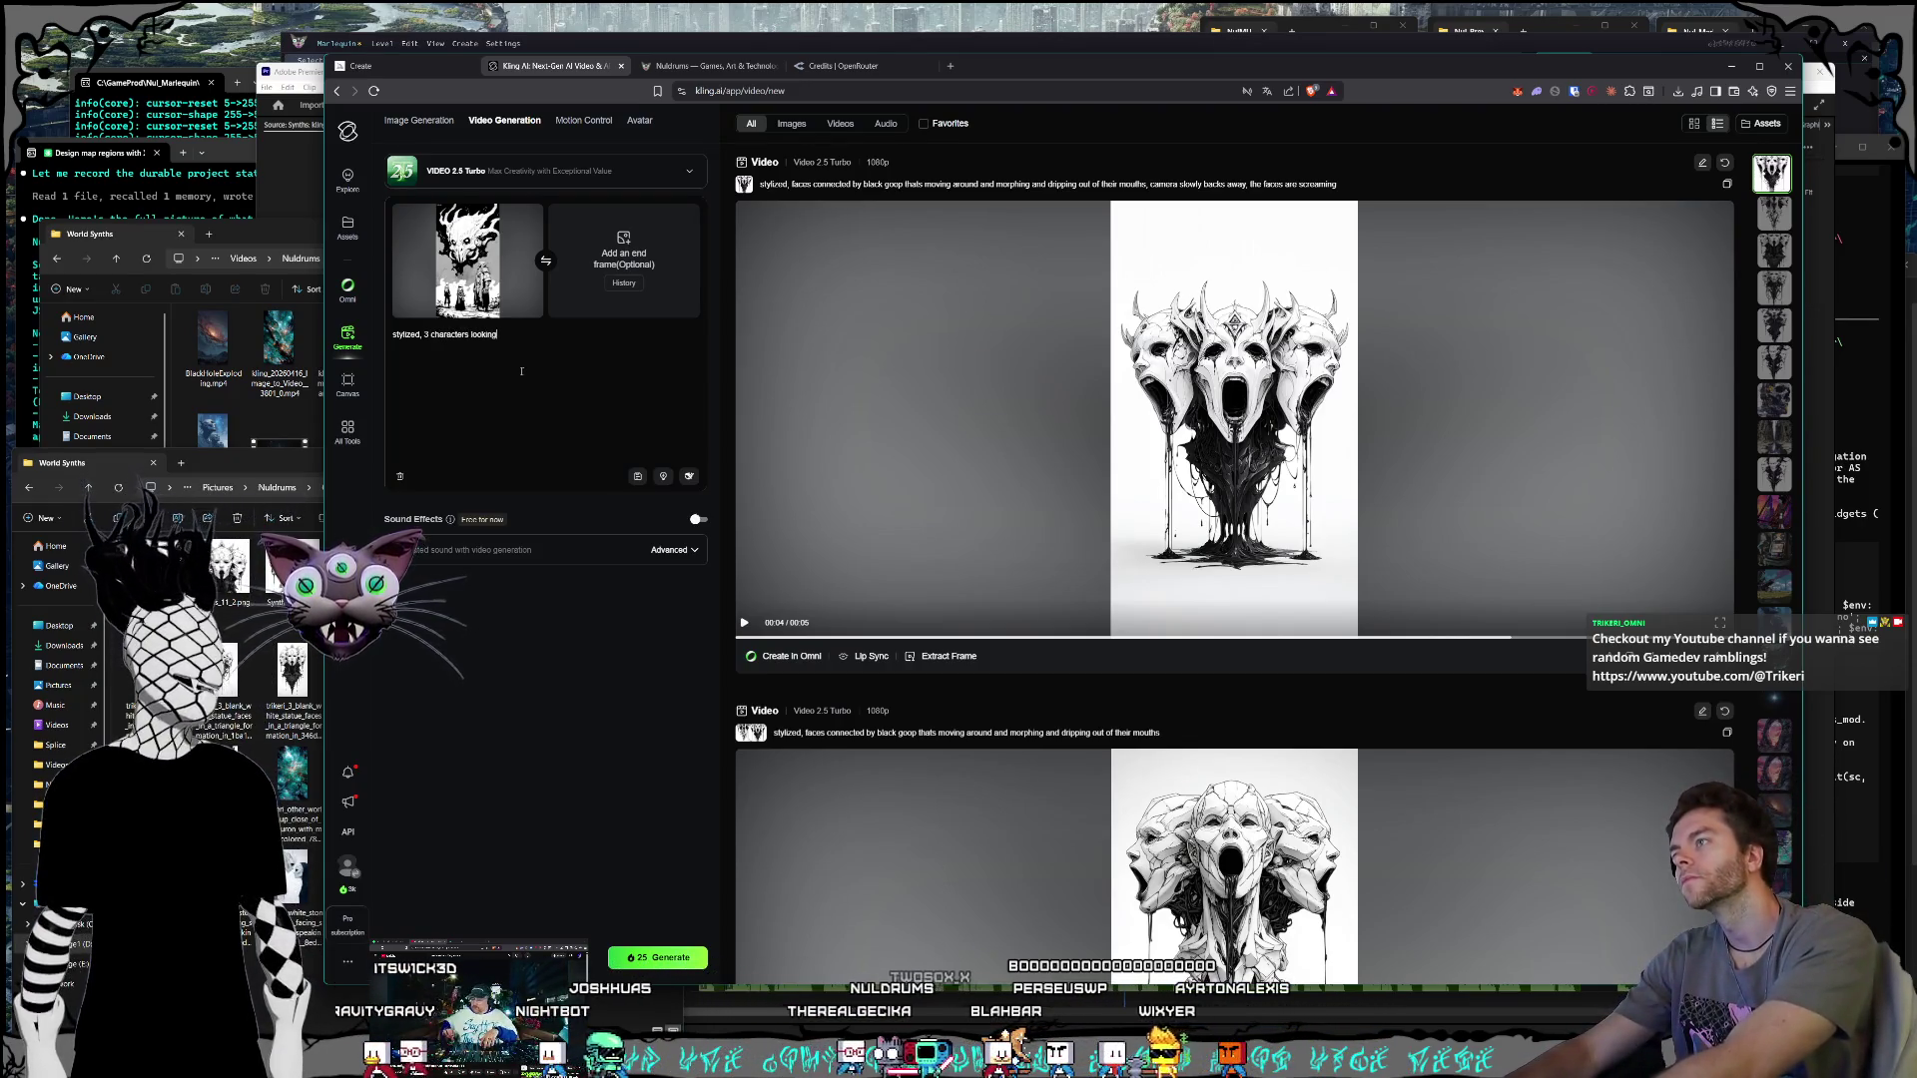
type(" up to and talkin")
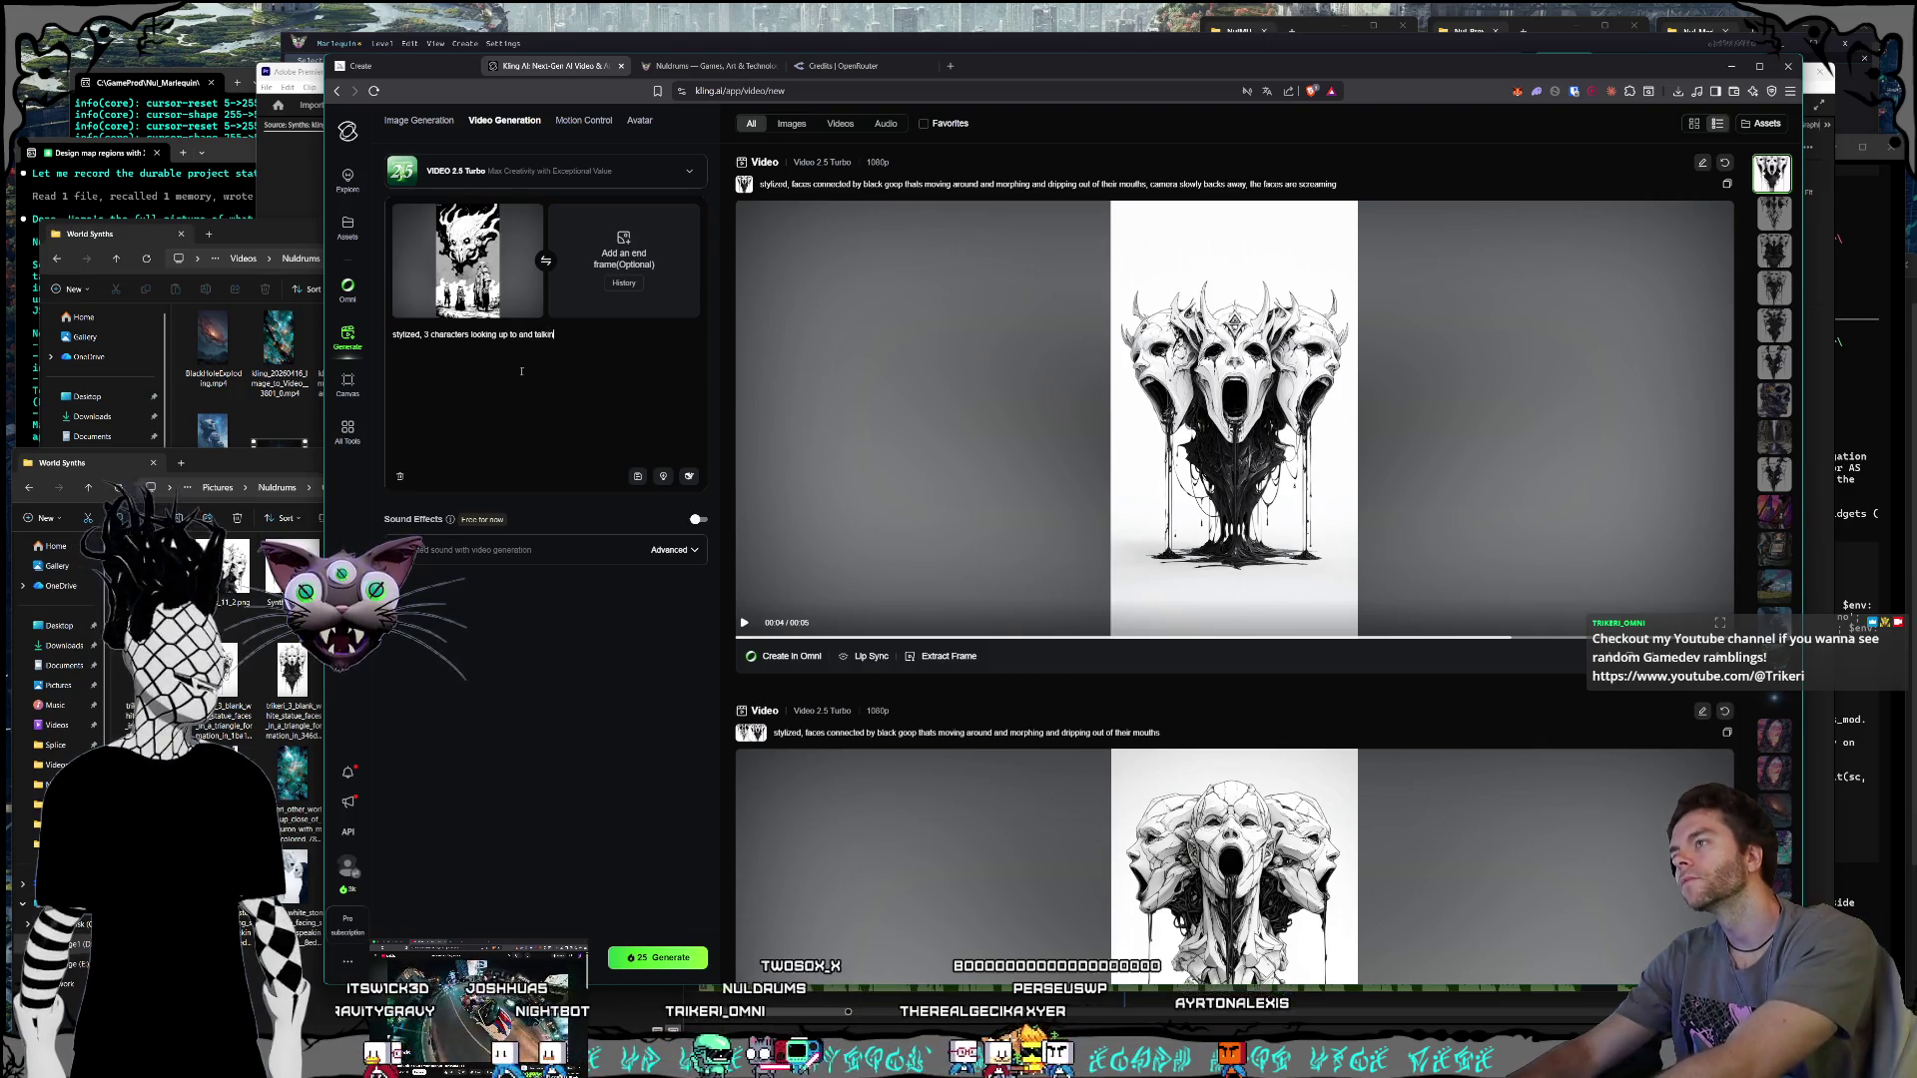
type("g to a being in the sky")
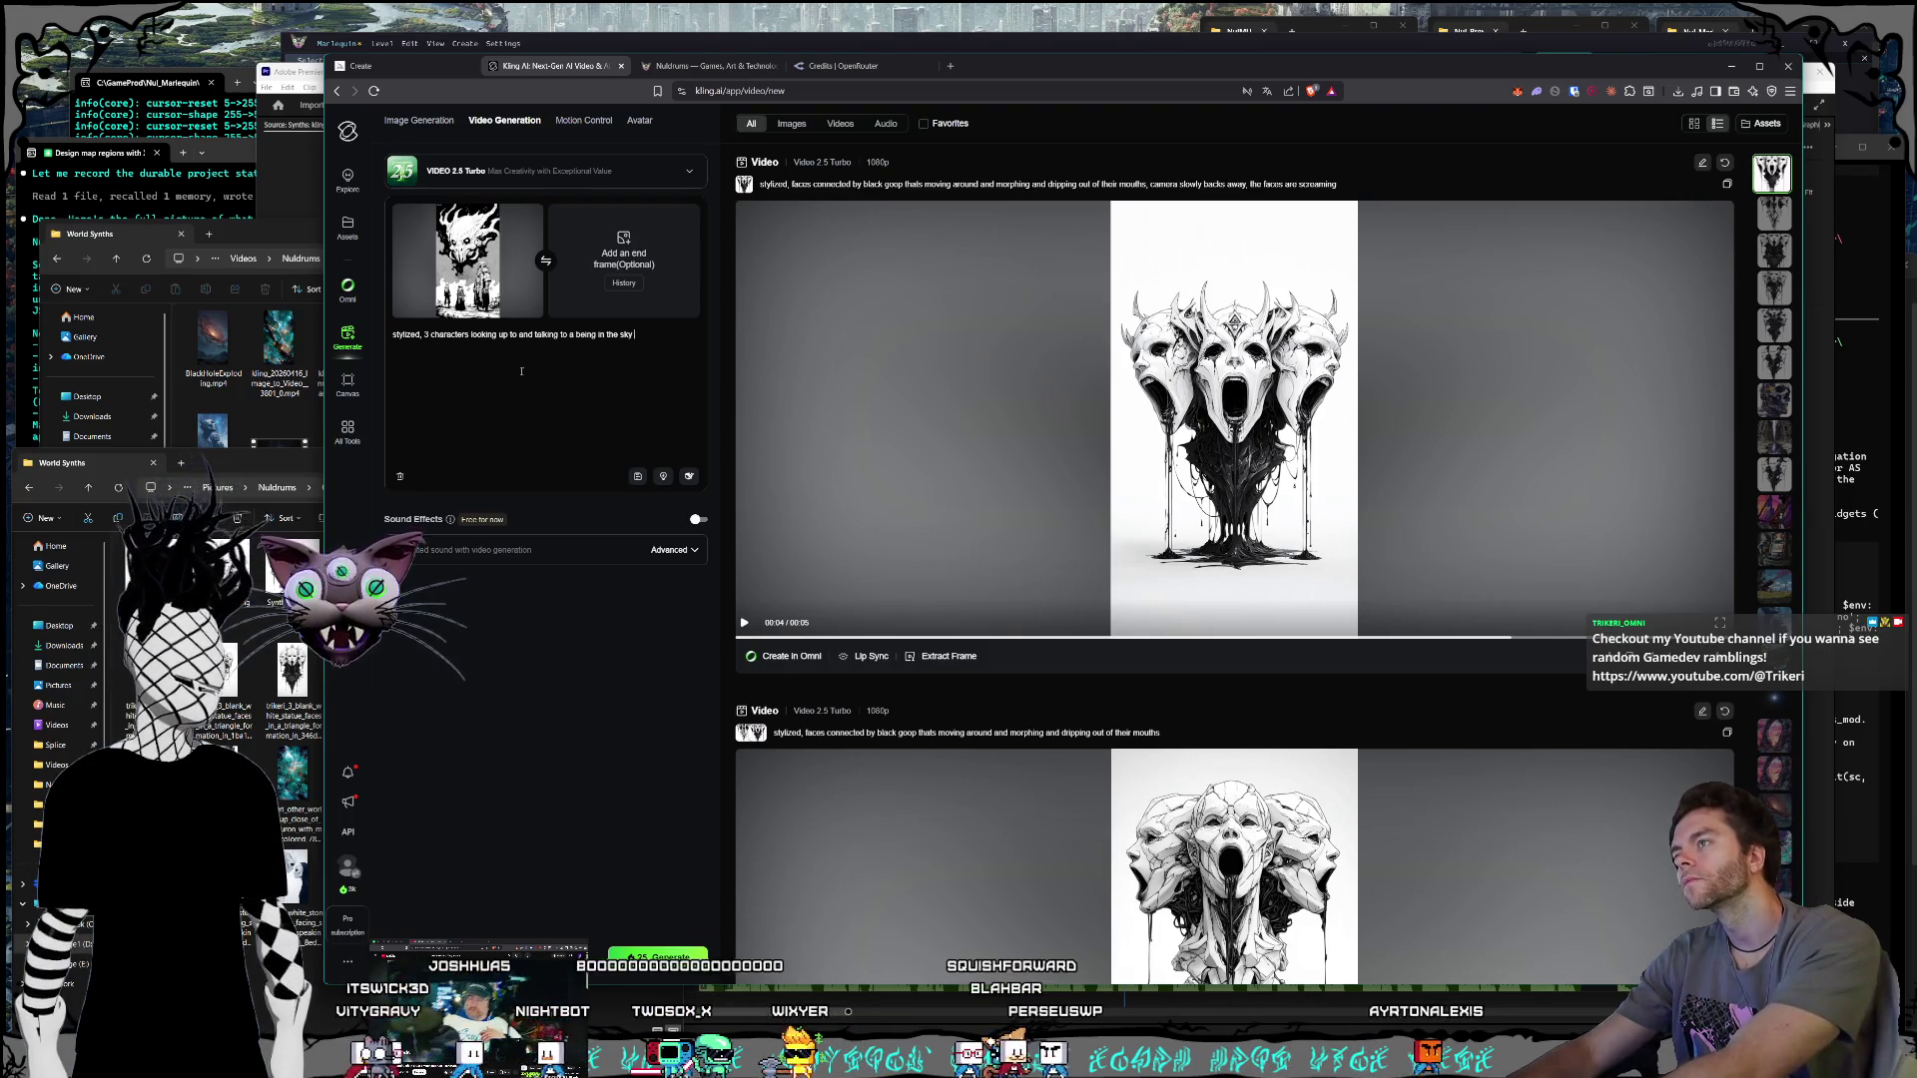
type(" and using th")
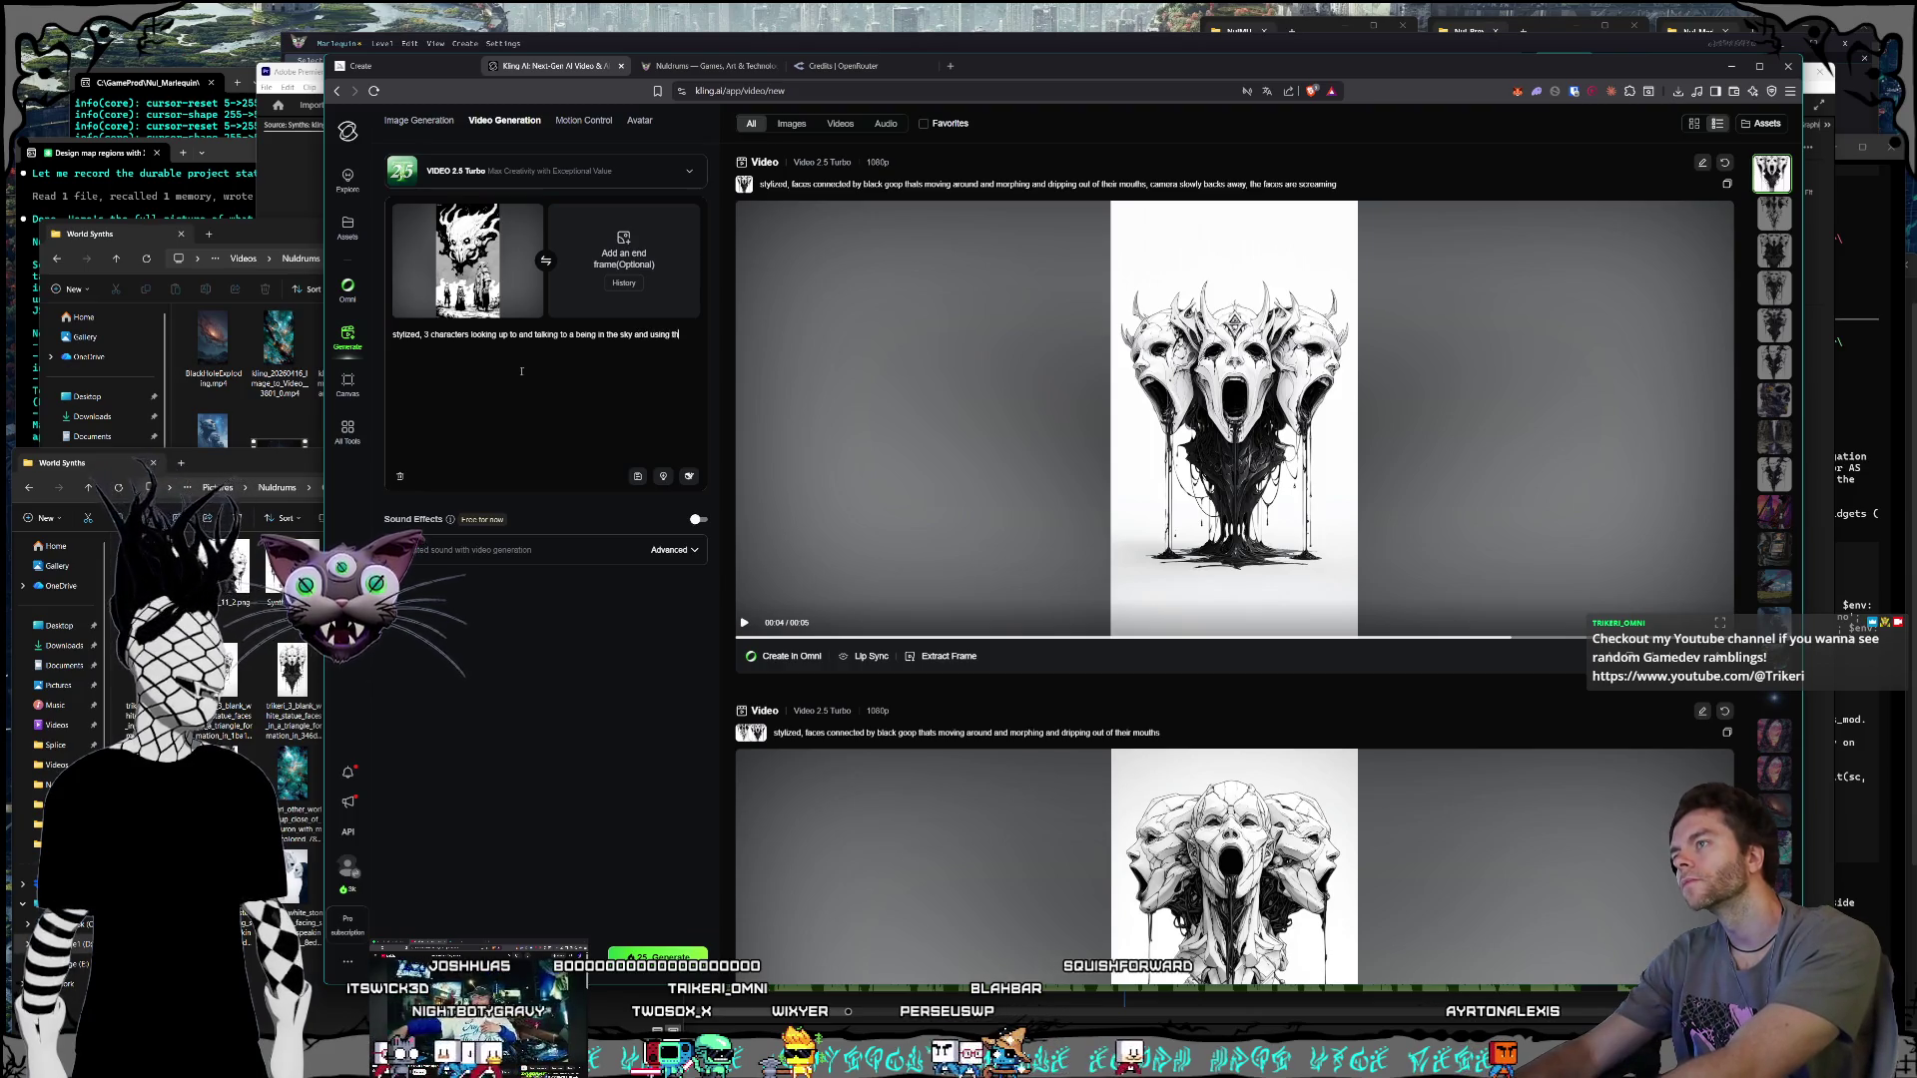
type("eir arms mo")
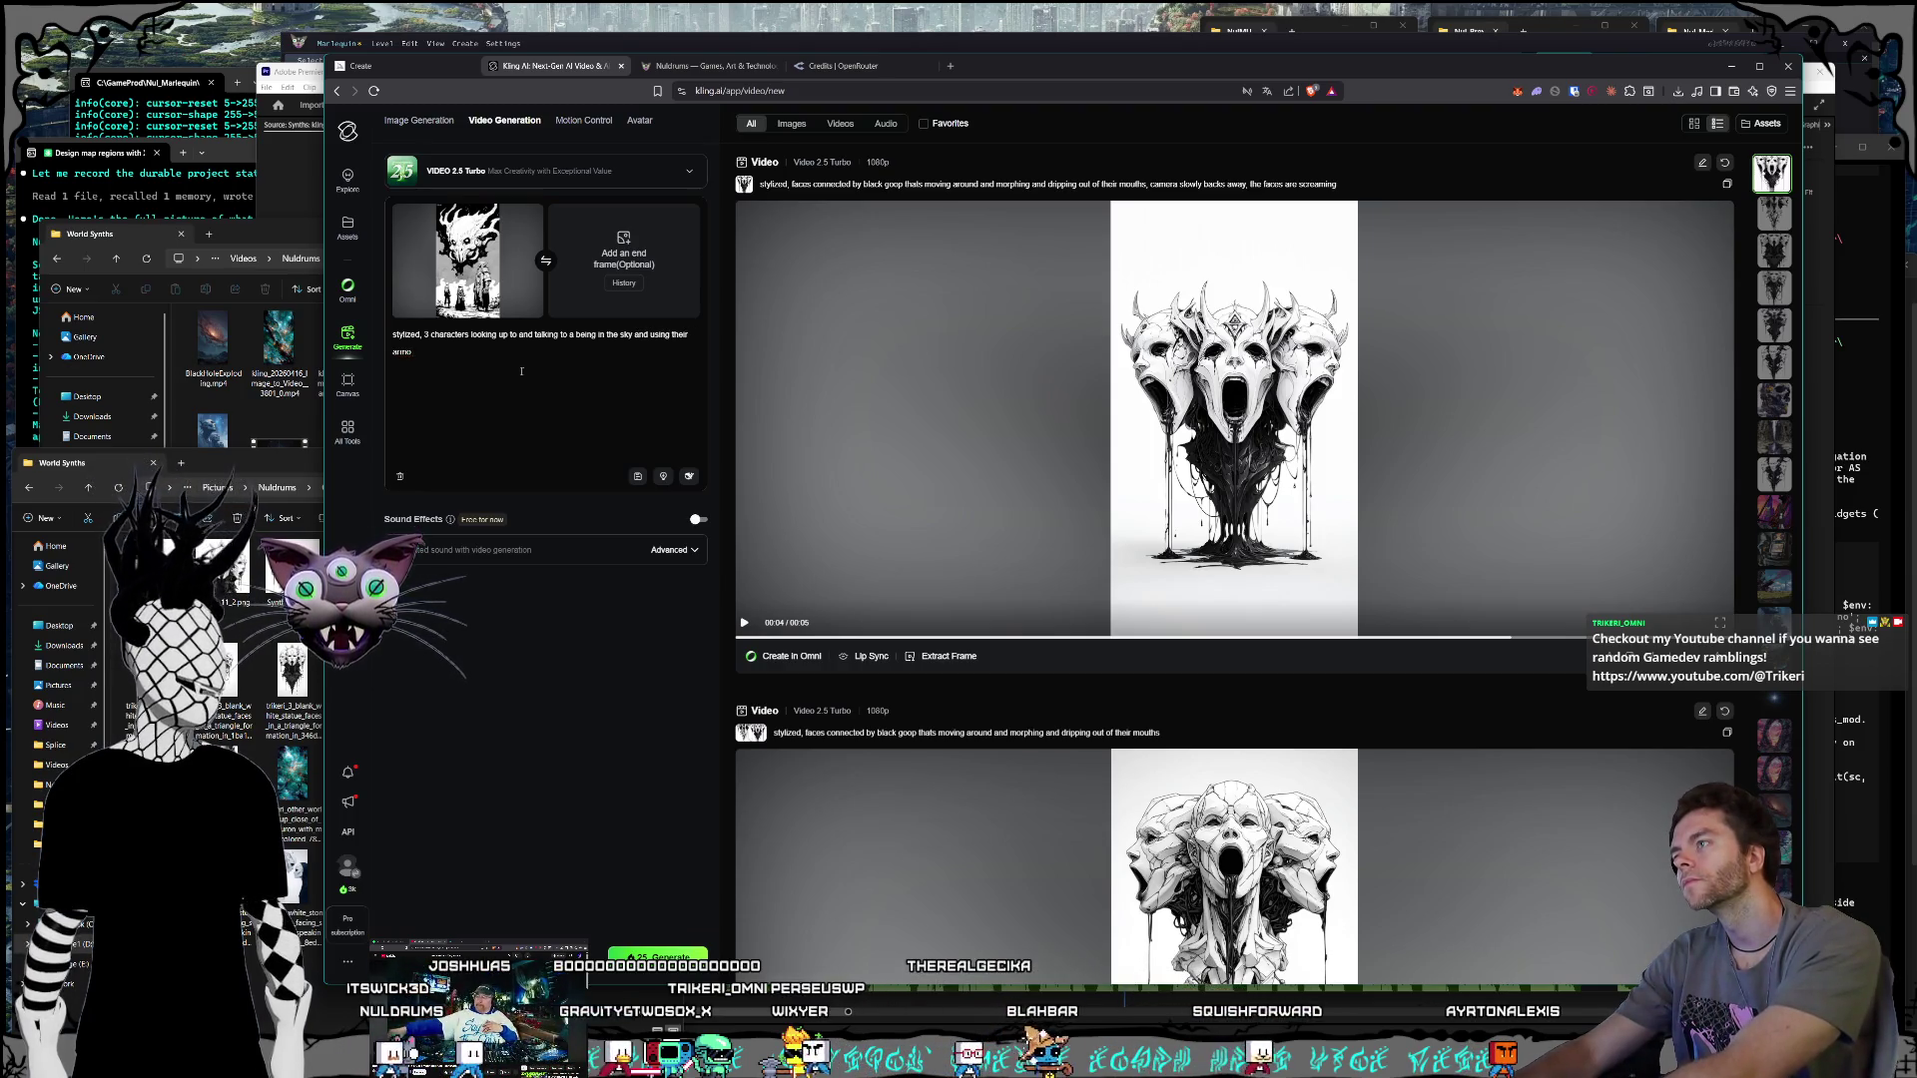
type("tion")
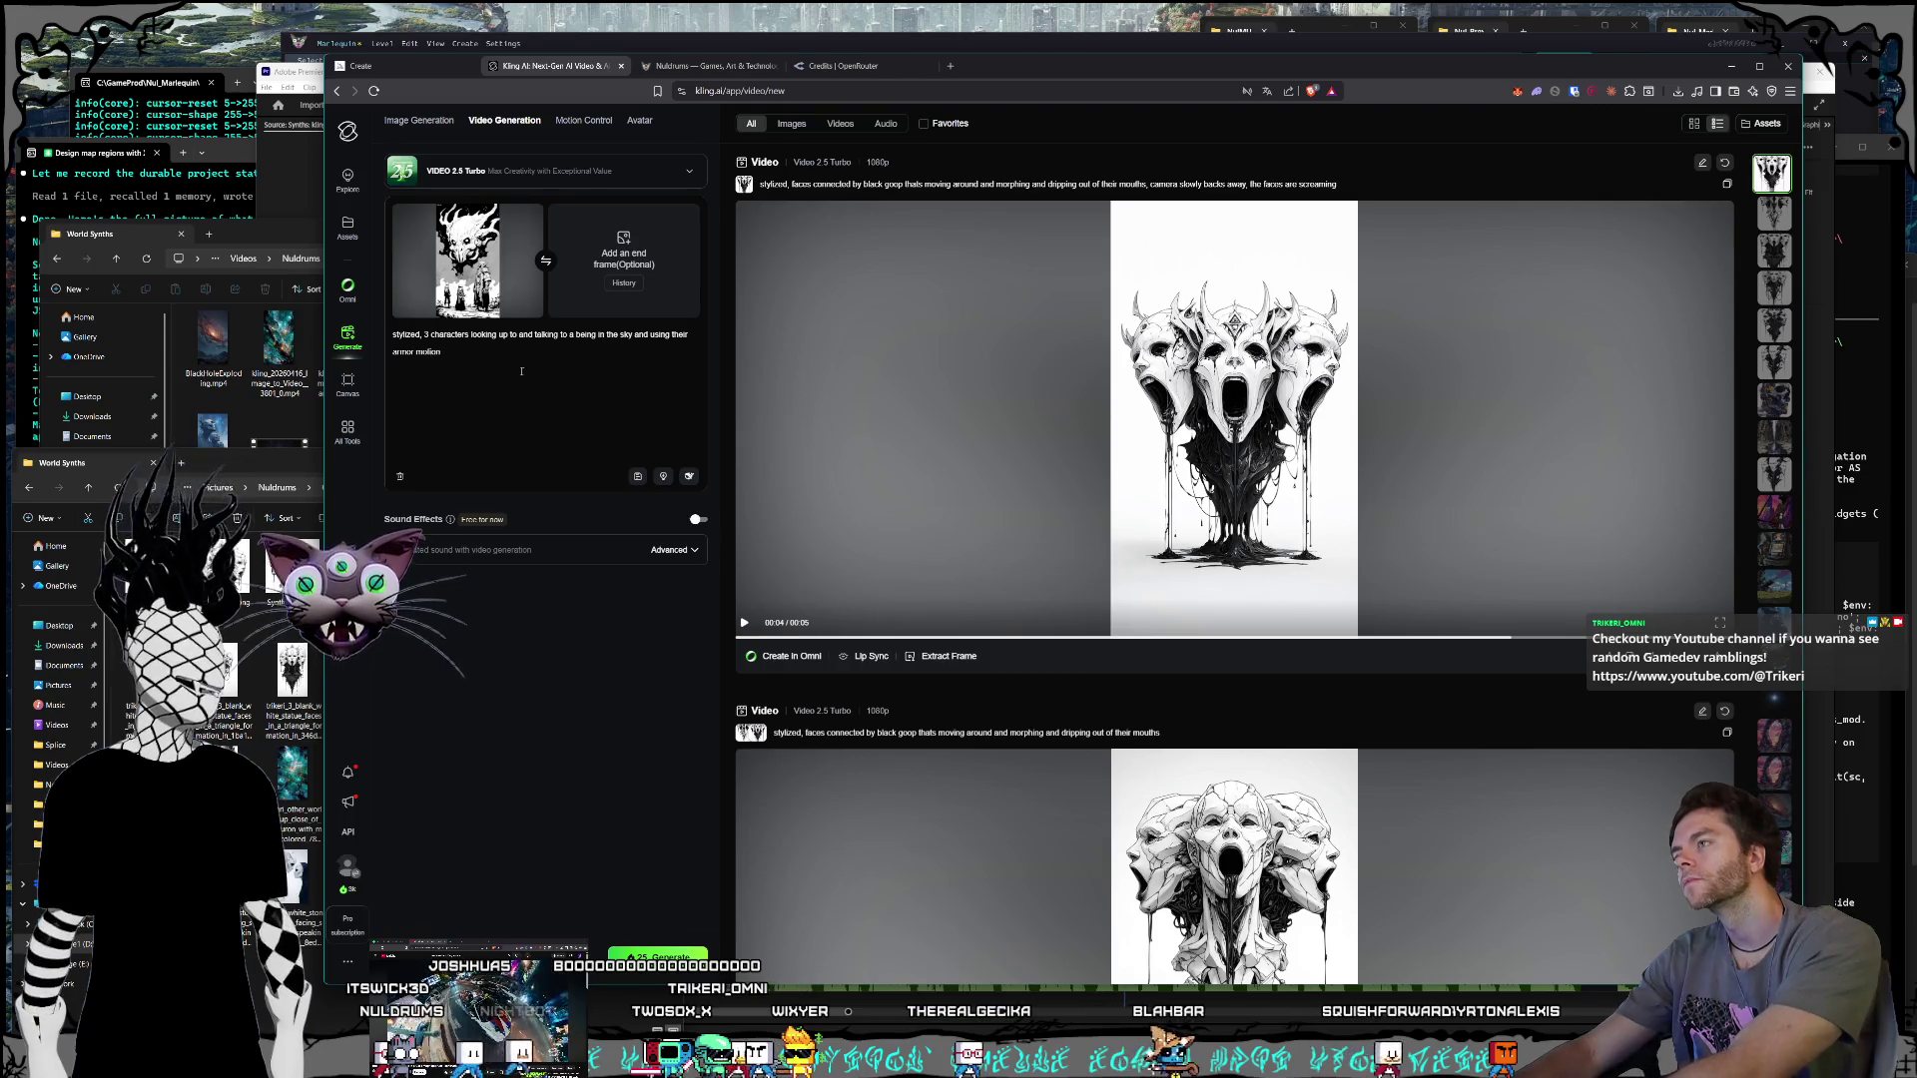
key("BackSpace")
key("BackSpace")
key("BackSpace")
type("s")
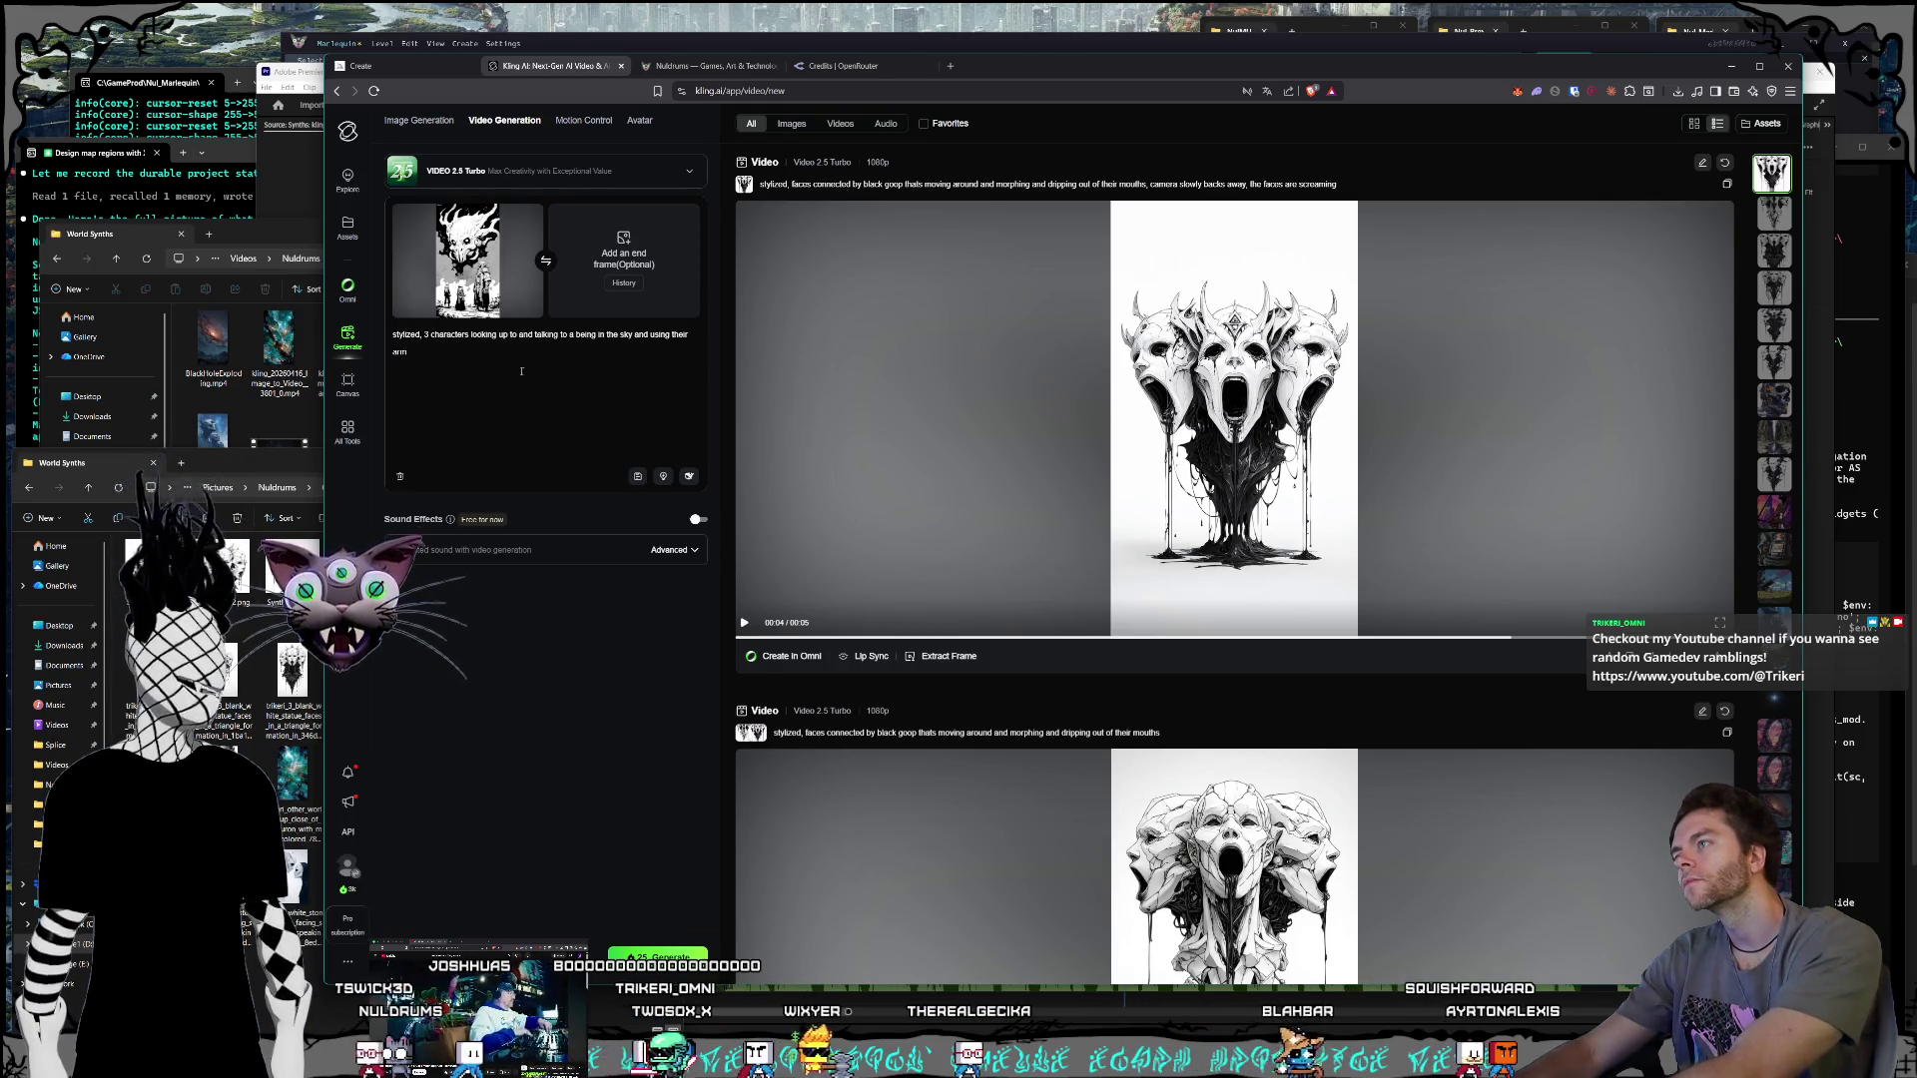
type(" for motio")
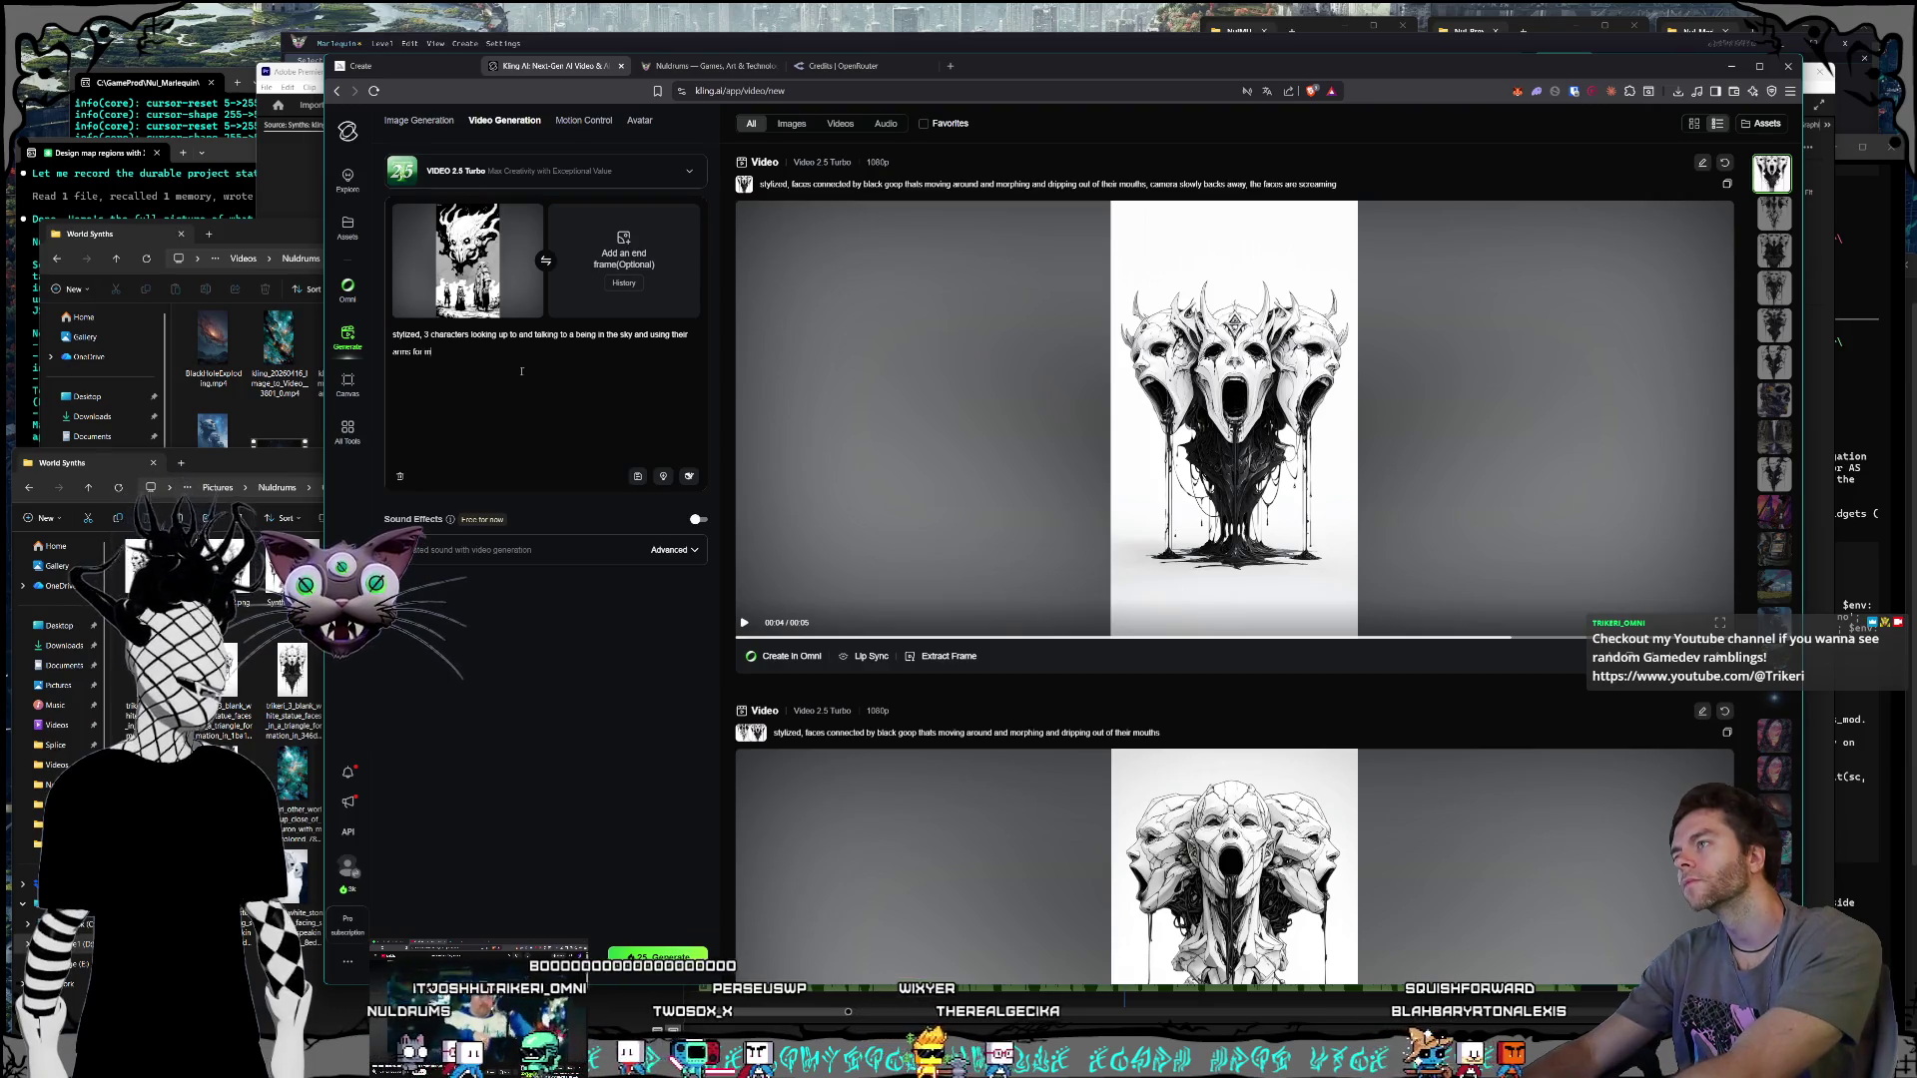
key("BackSpace")
key("BackSpace")
key("BackSpace")
type("motion while talking,")
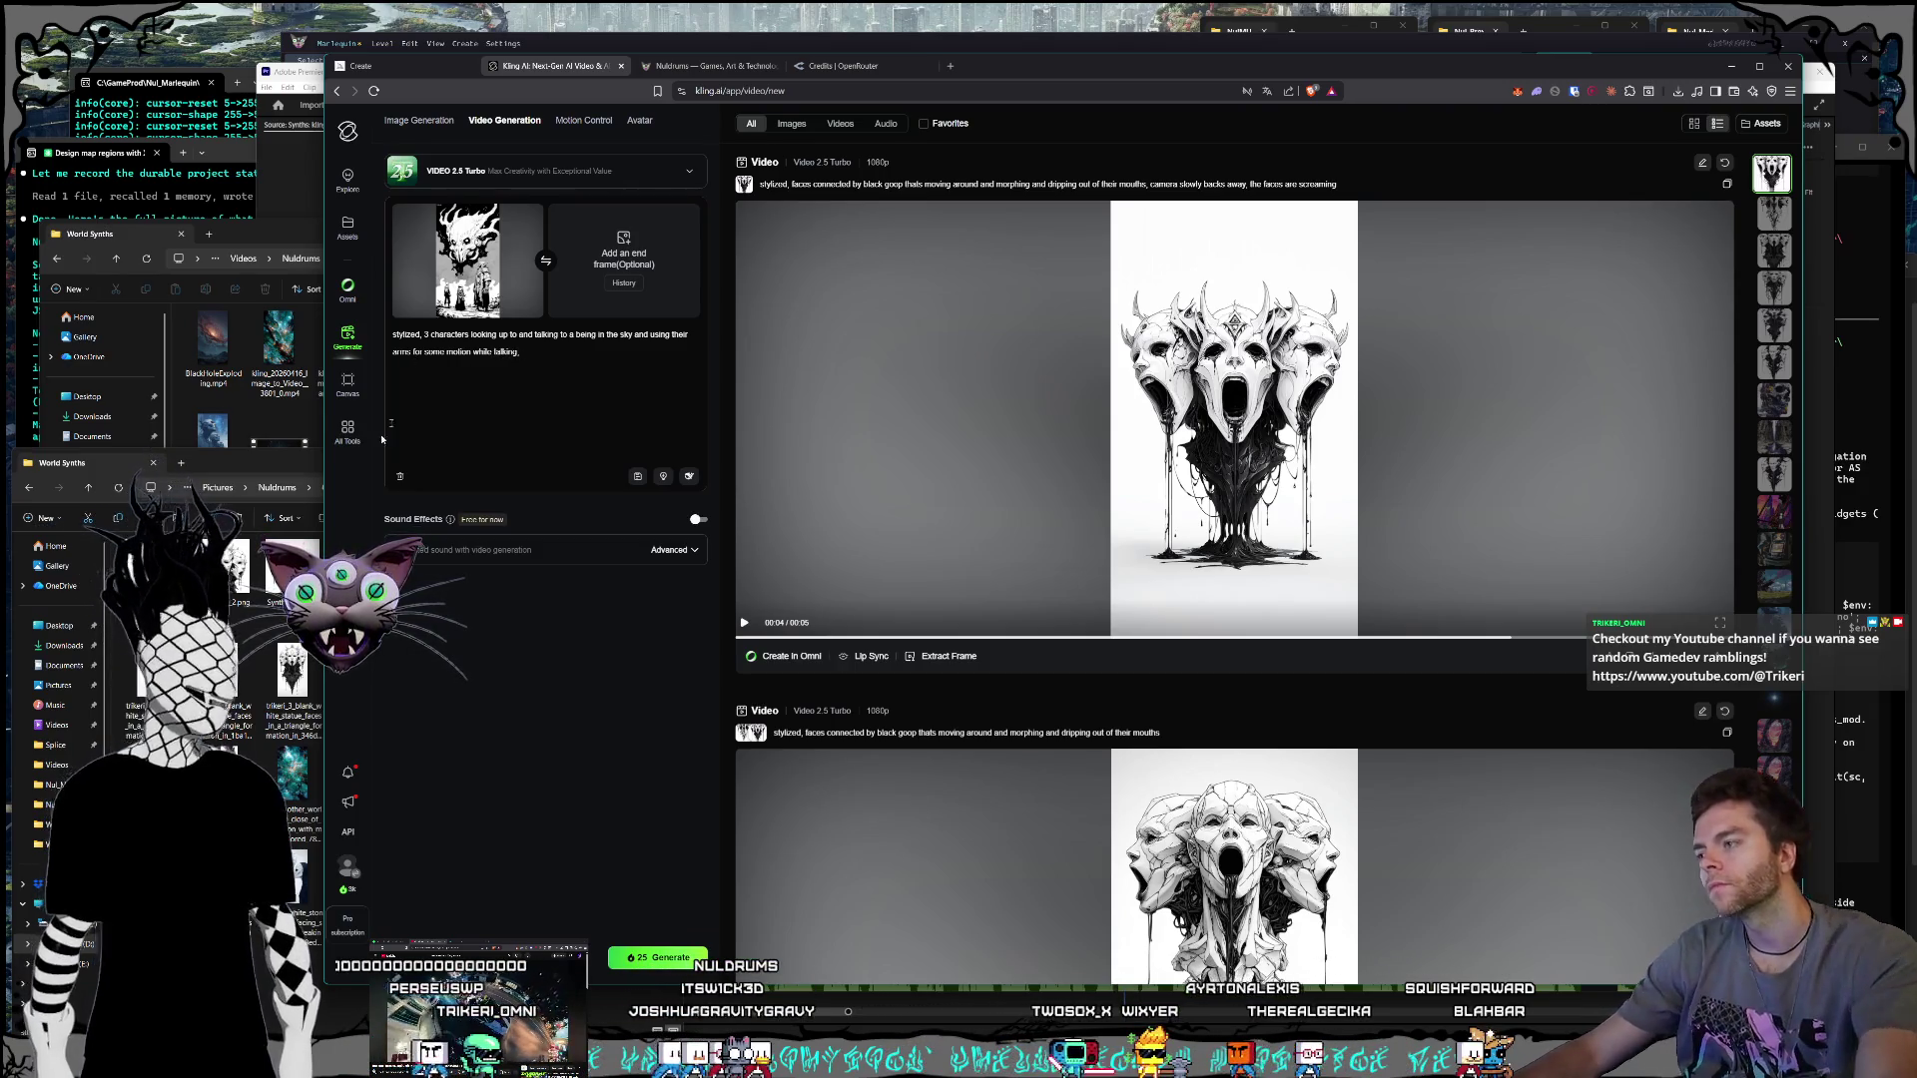
Step: Reopen the three omnipotent beings image from the World Synths folder for reference
left_click(300, 649)
double_click(574, 835)
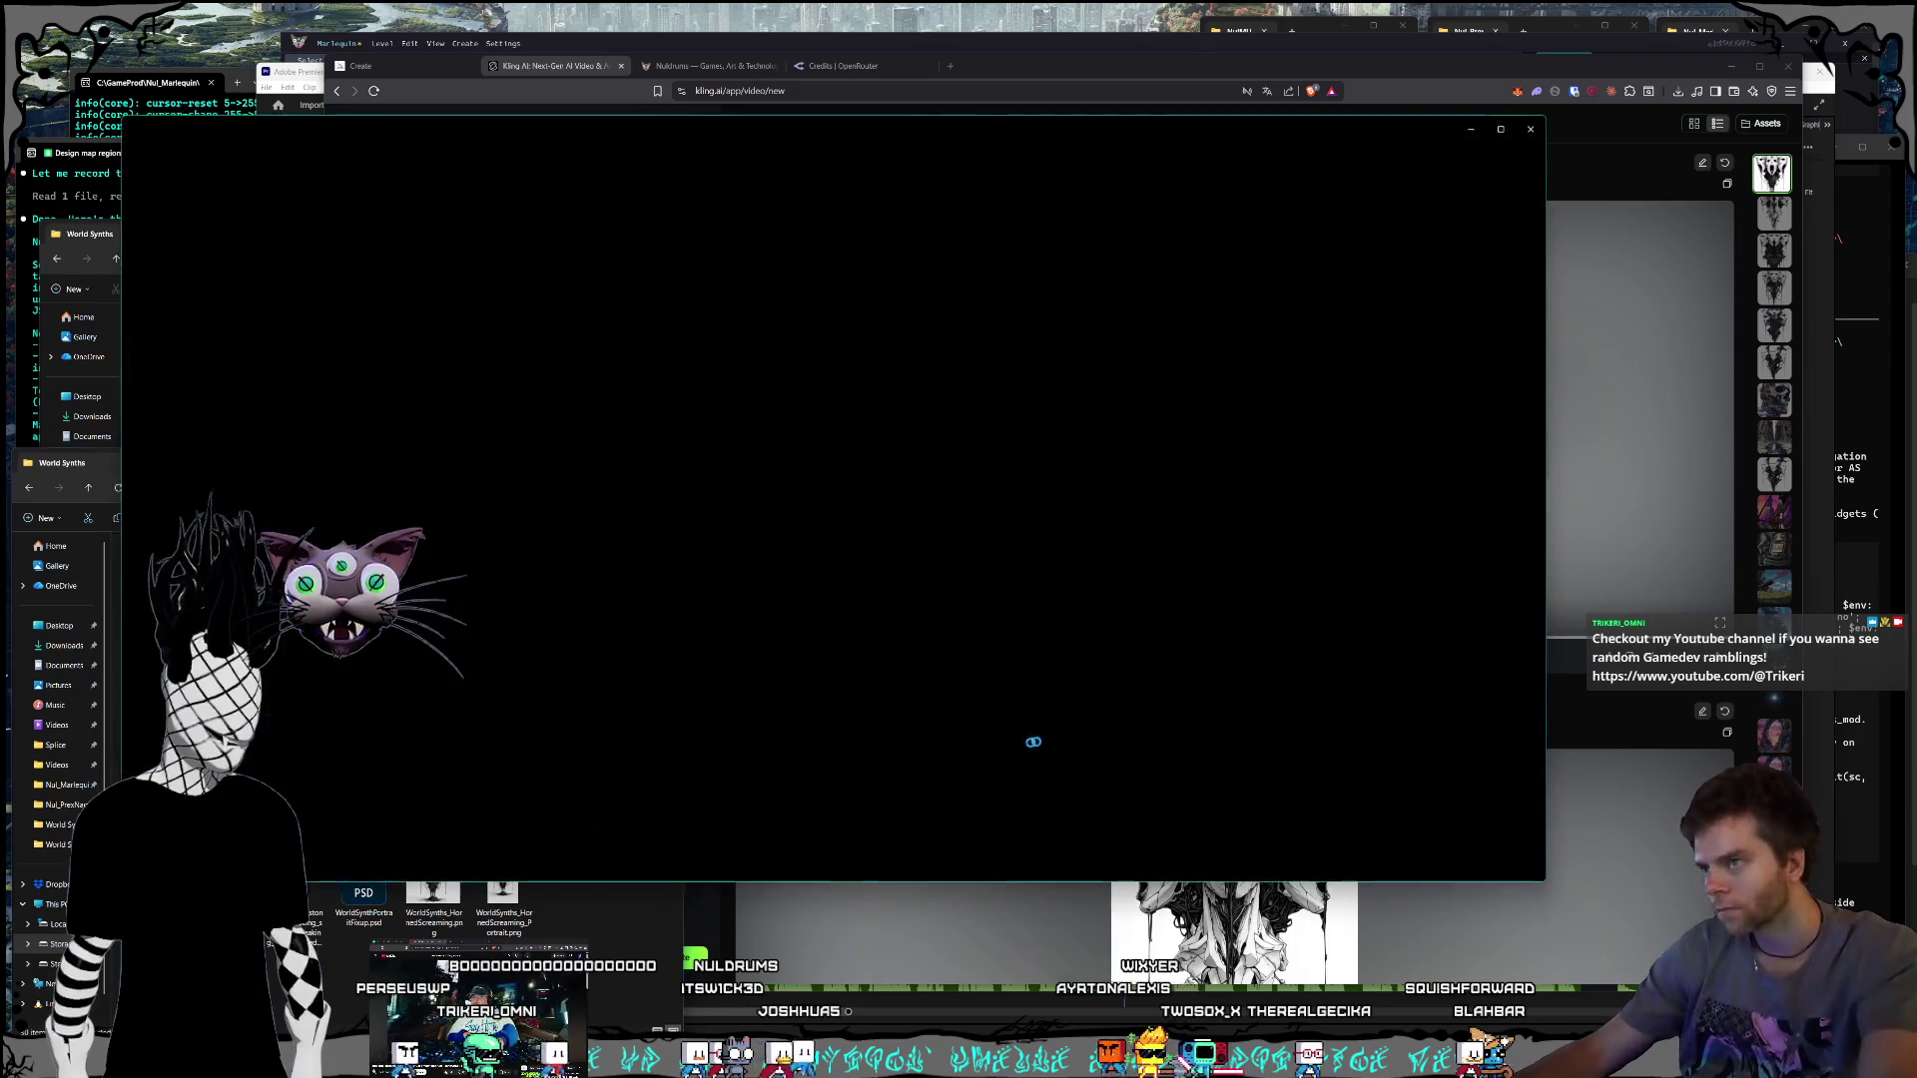
left_click(1528, 131)
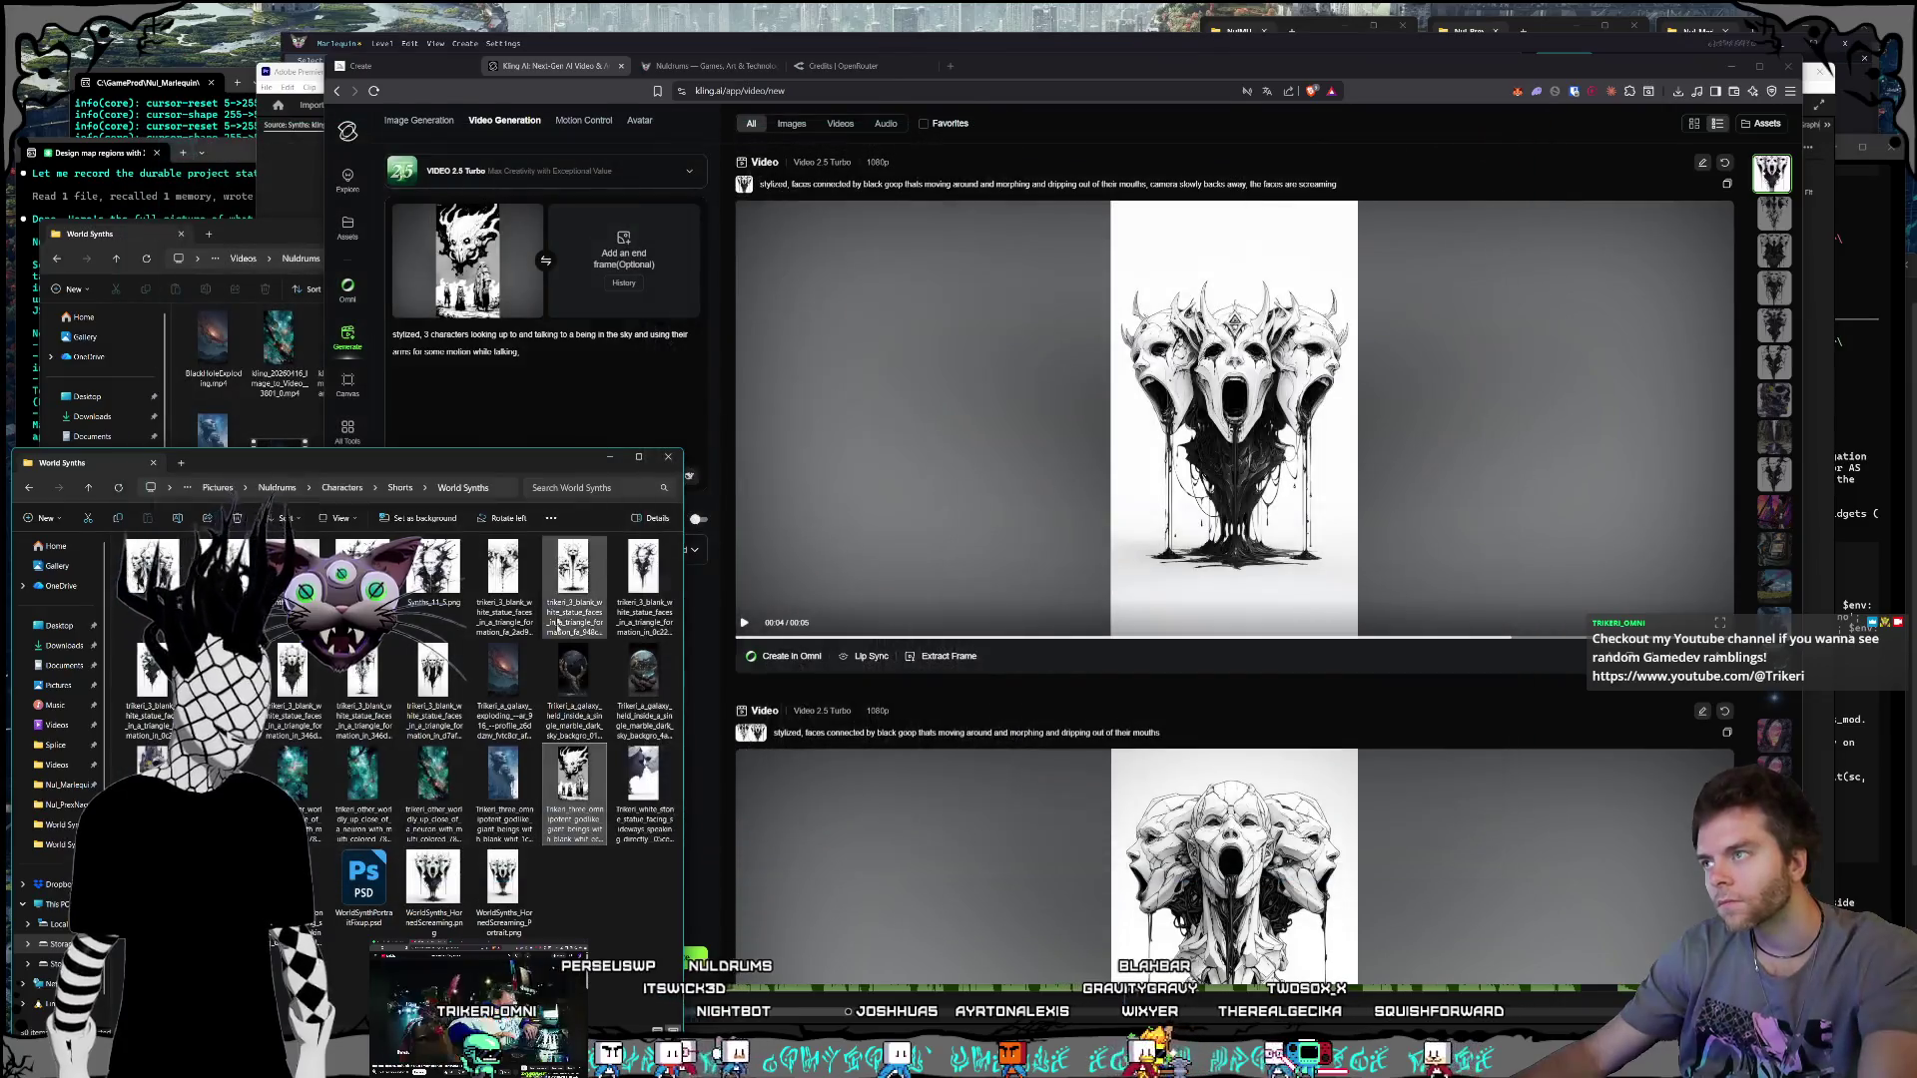
Step: Extend the prompt with billowing clouds, a clear view of the deity, and wind gently blowing the plants
left_click(596, 370)
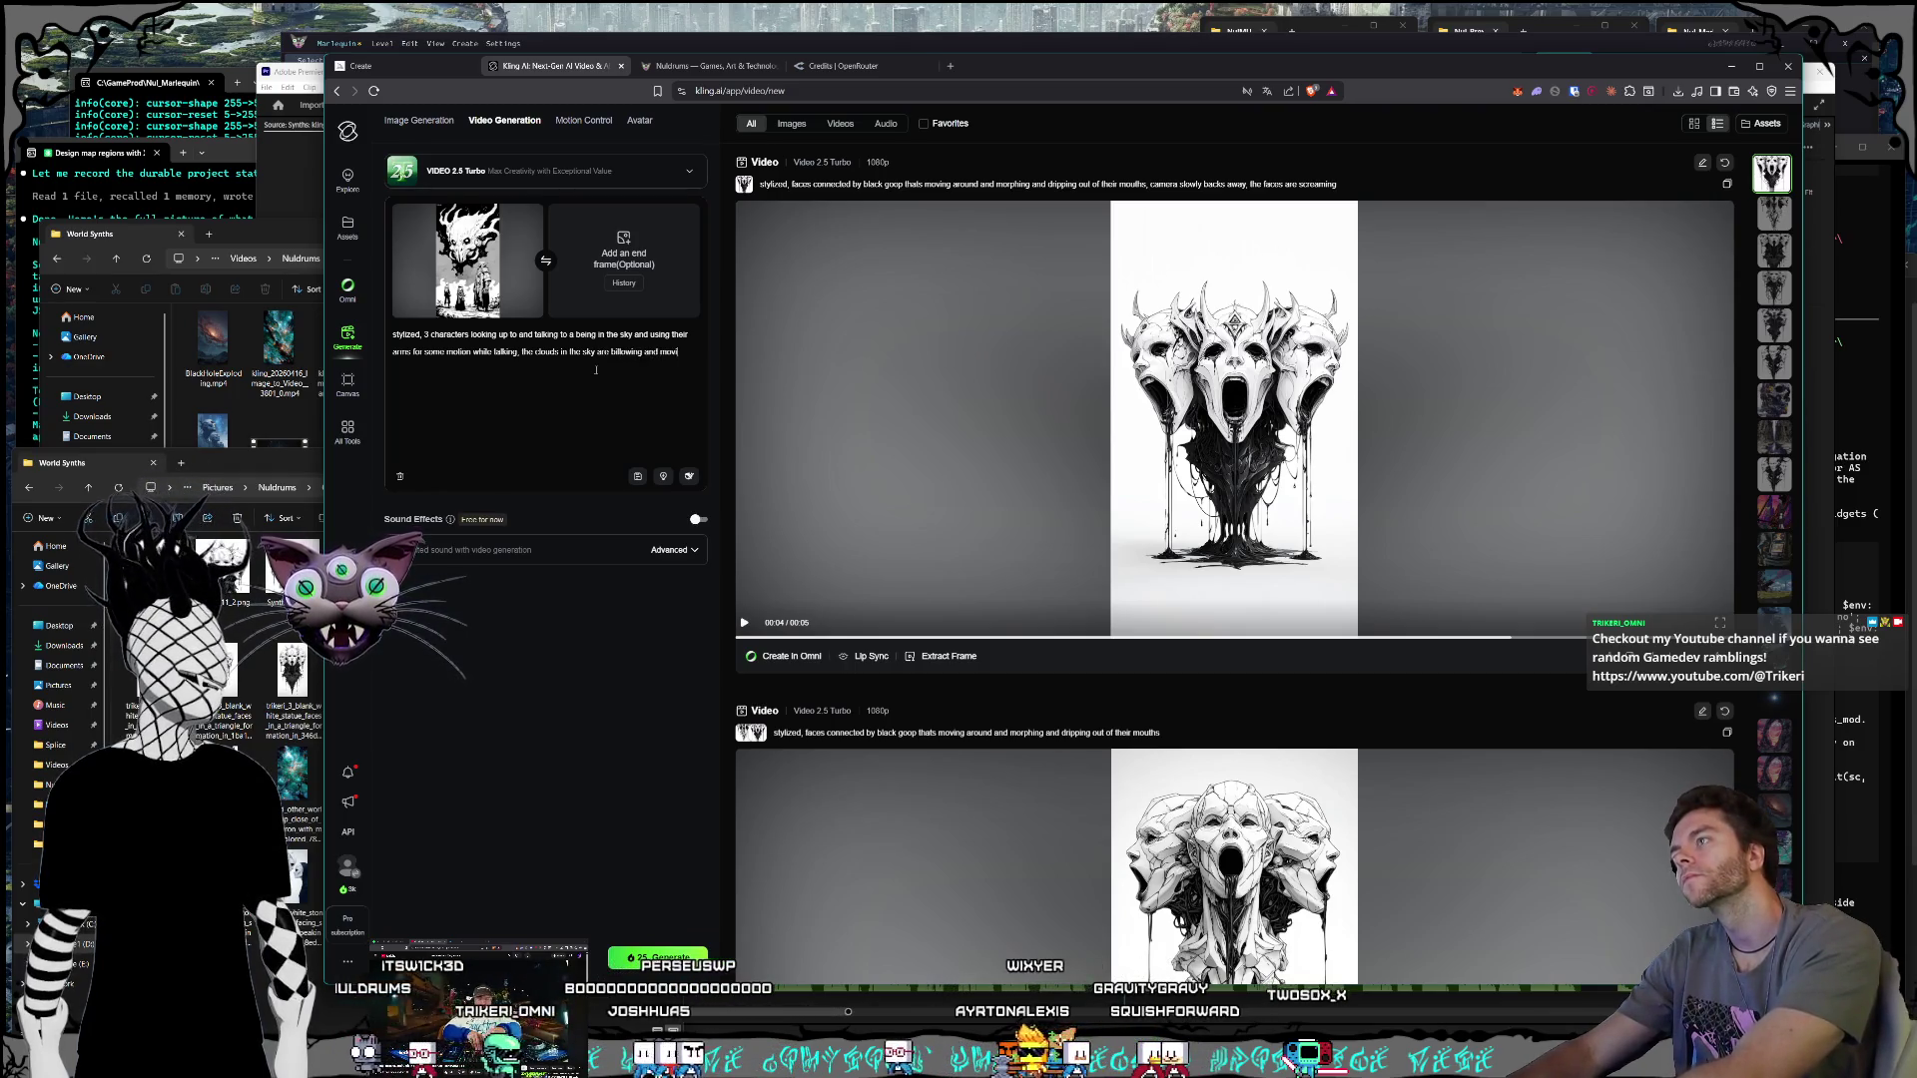
type("ng but keeping the view of the deity in the sky clear, wind is blowing the")
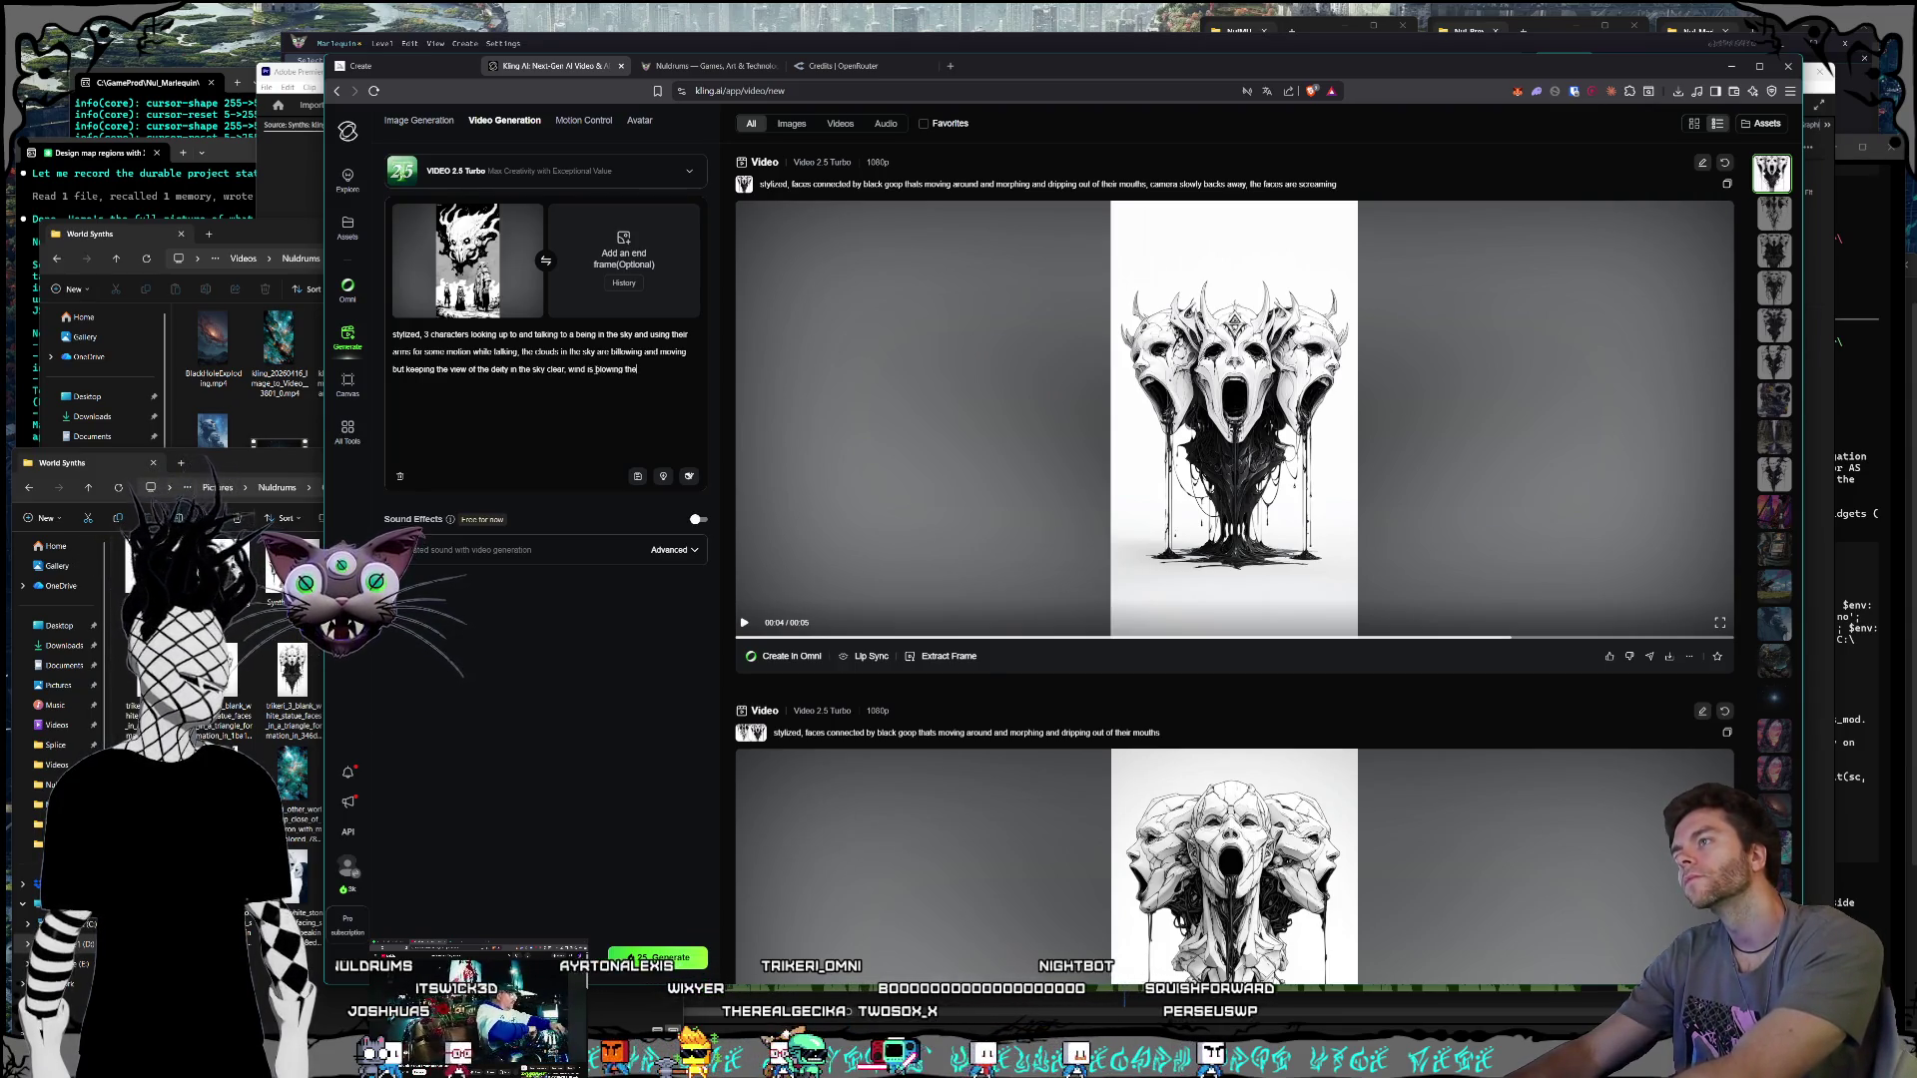
type(" plants")
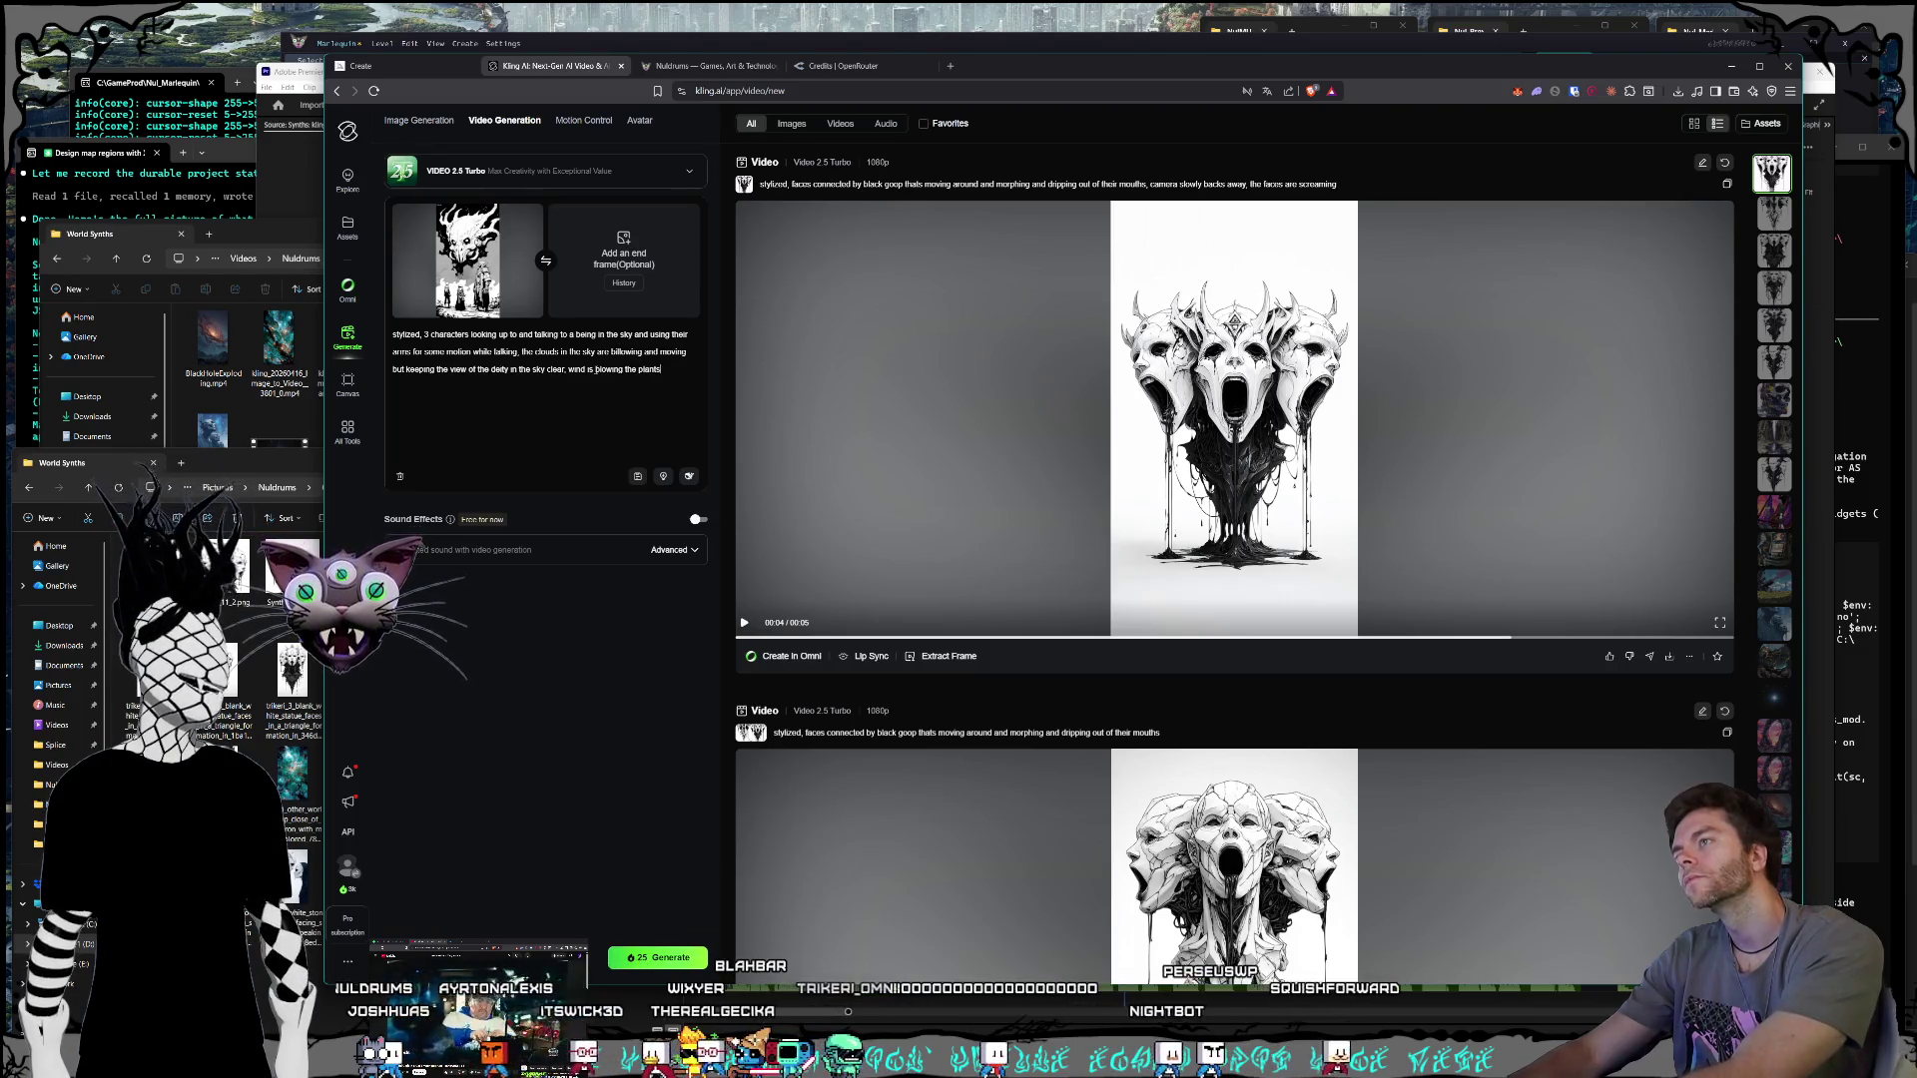
type(" a little bit")
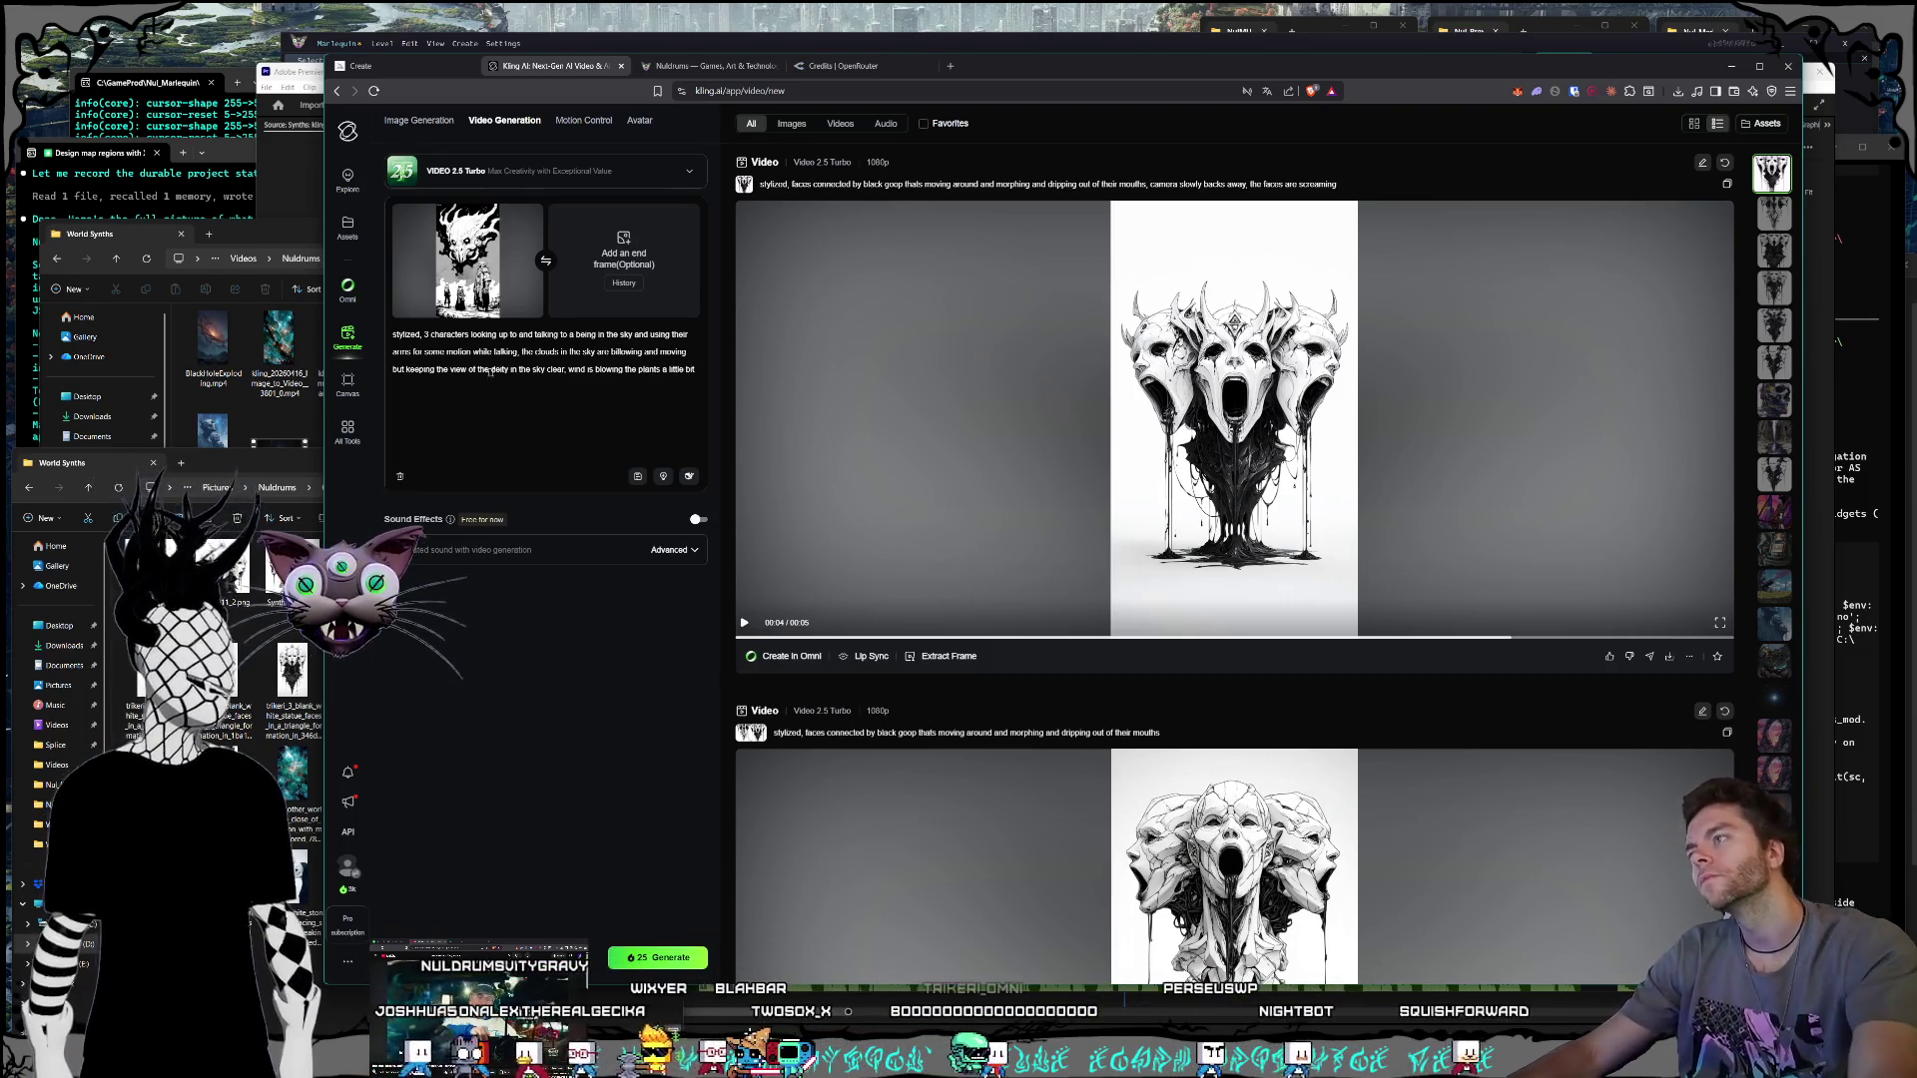
Step: Insert 'monochromatic' after 'stylized' at the start of the prompt
left_click(422, 335)
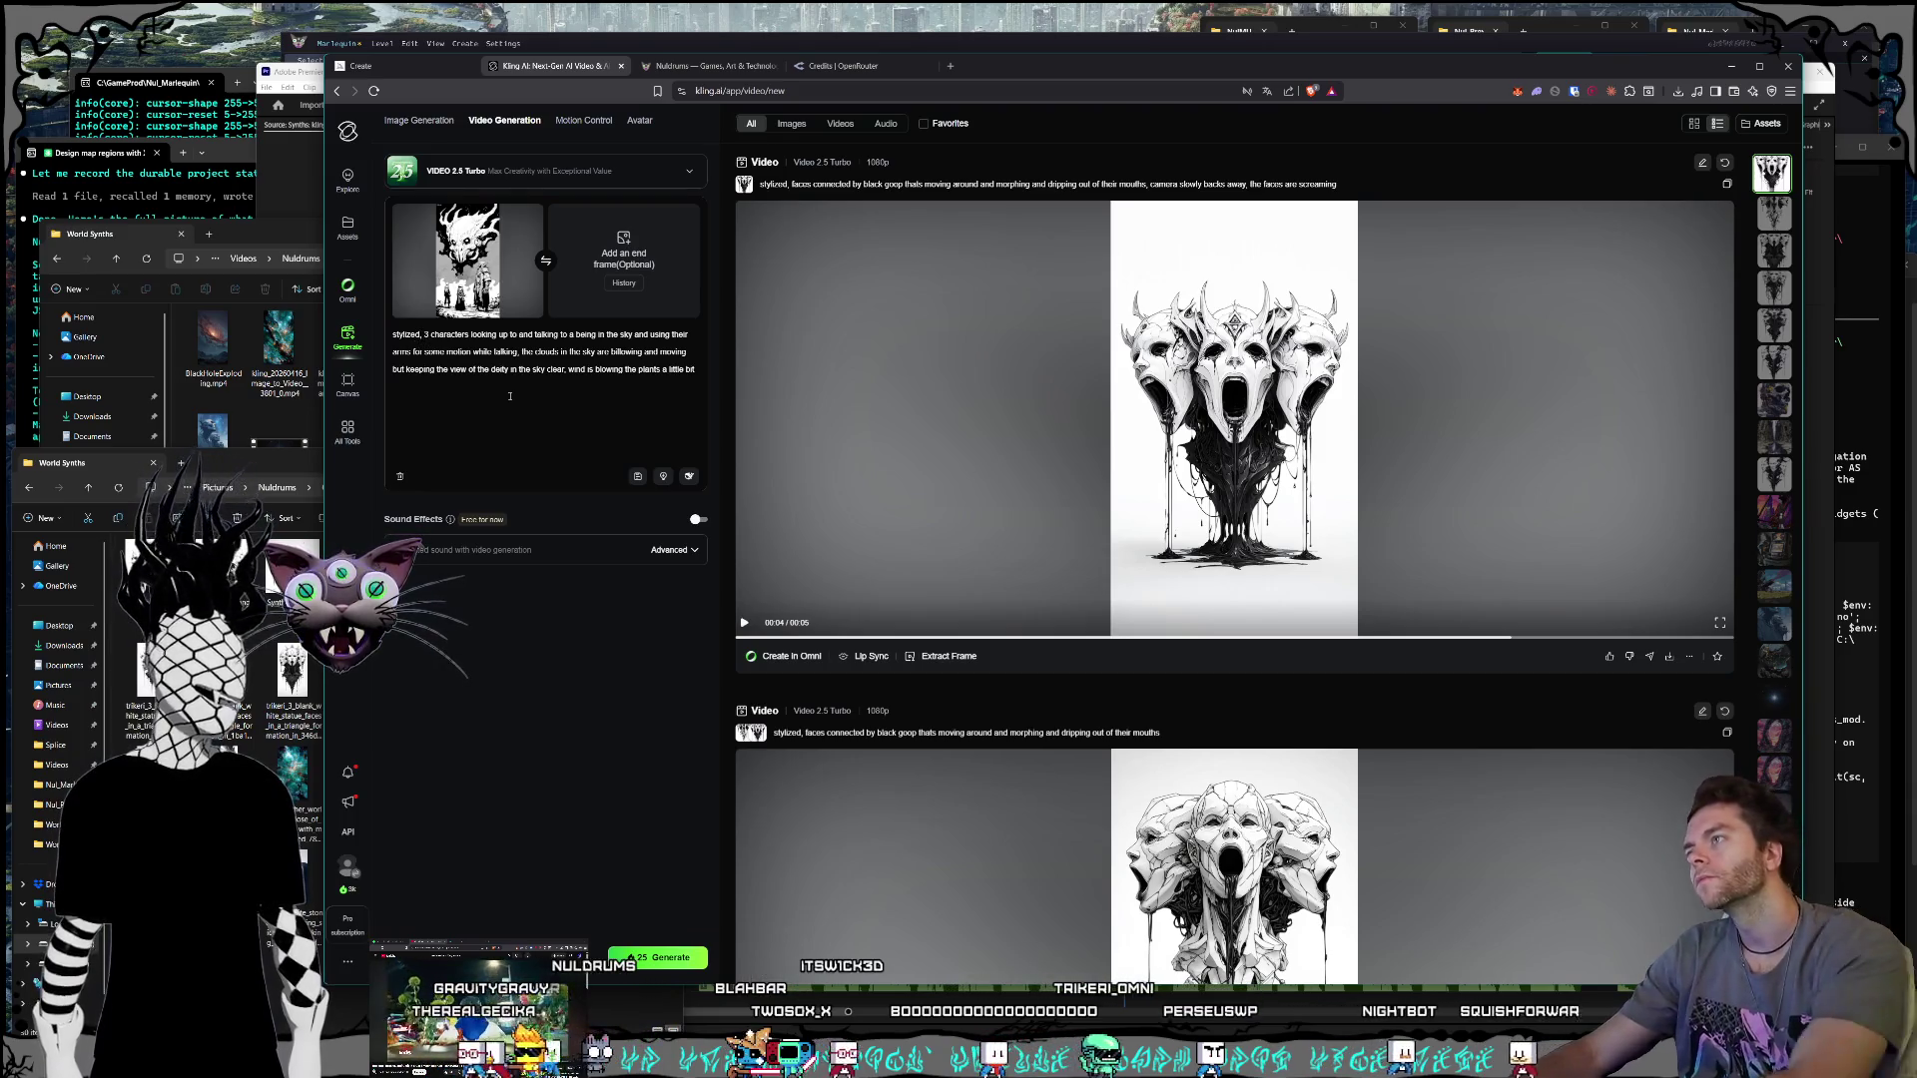
type("monochro")
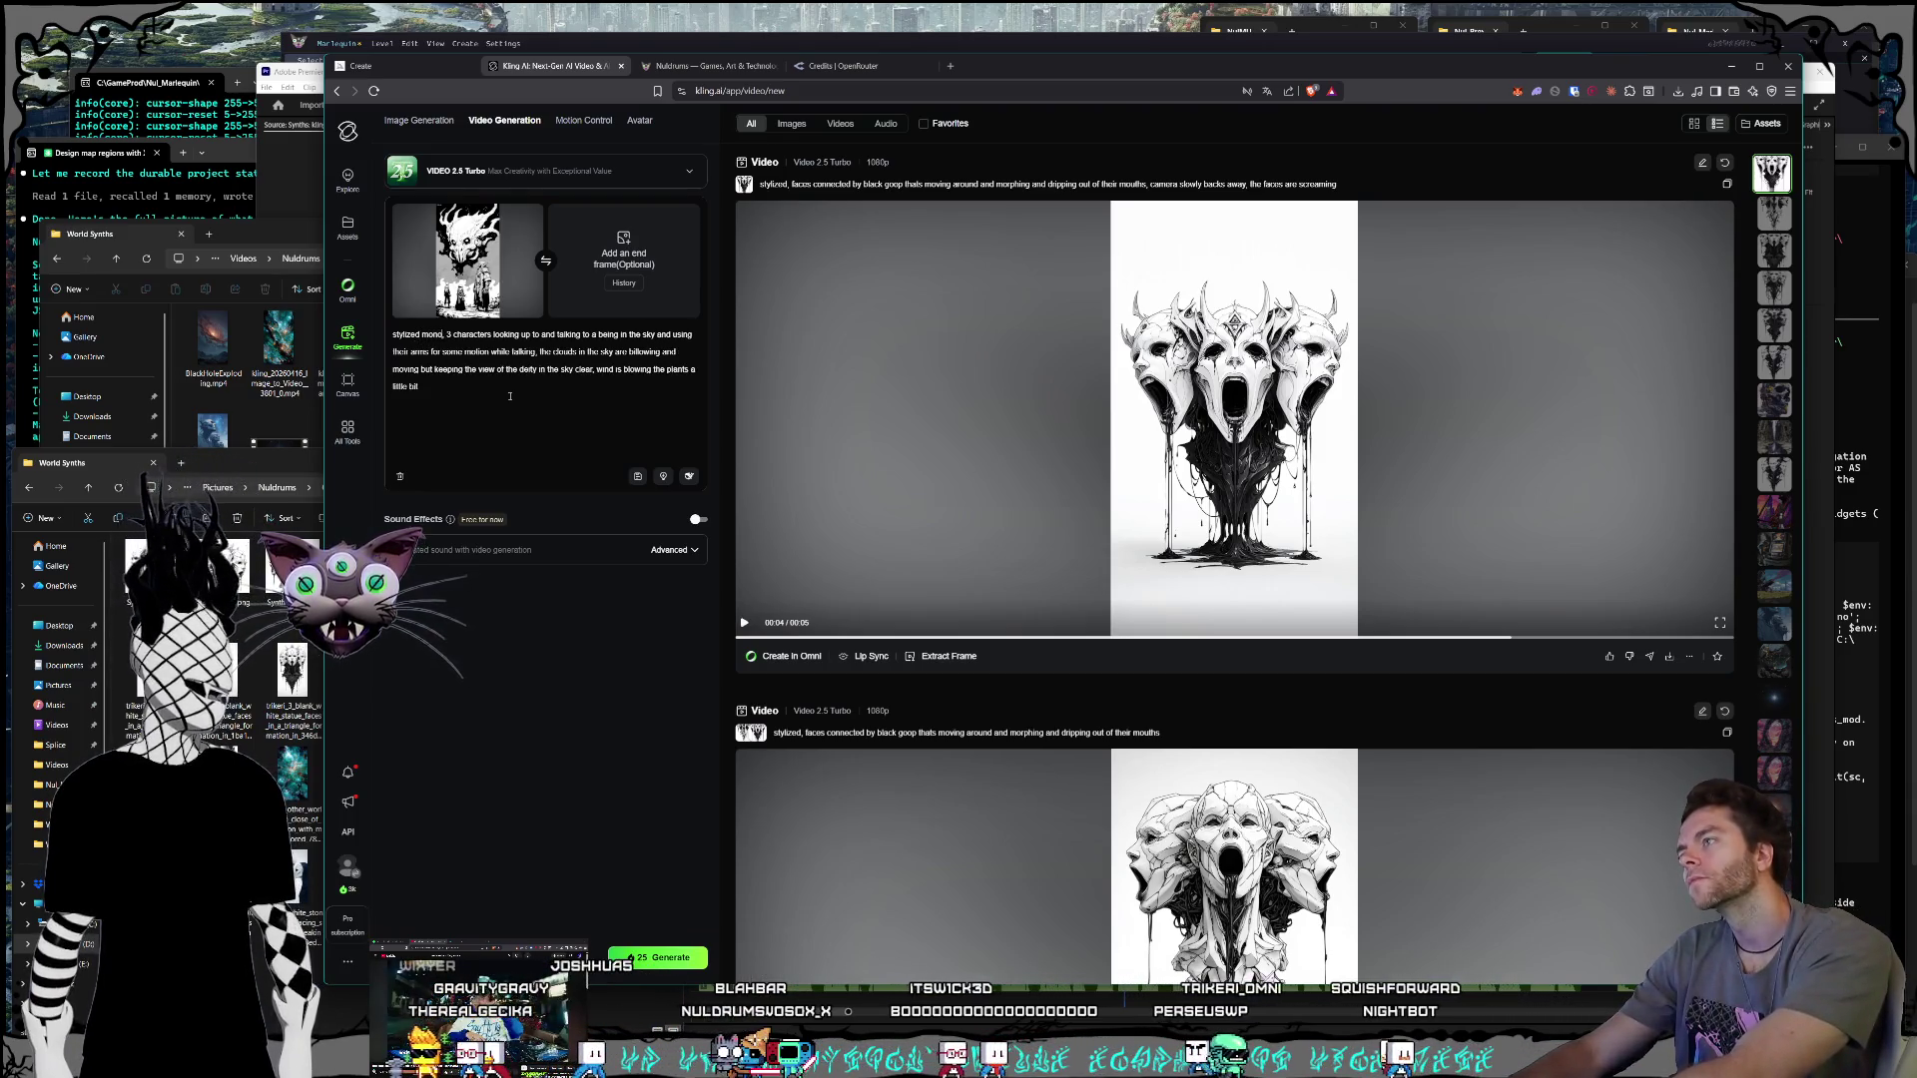
key("BackSpace")
key("BackSpace")
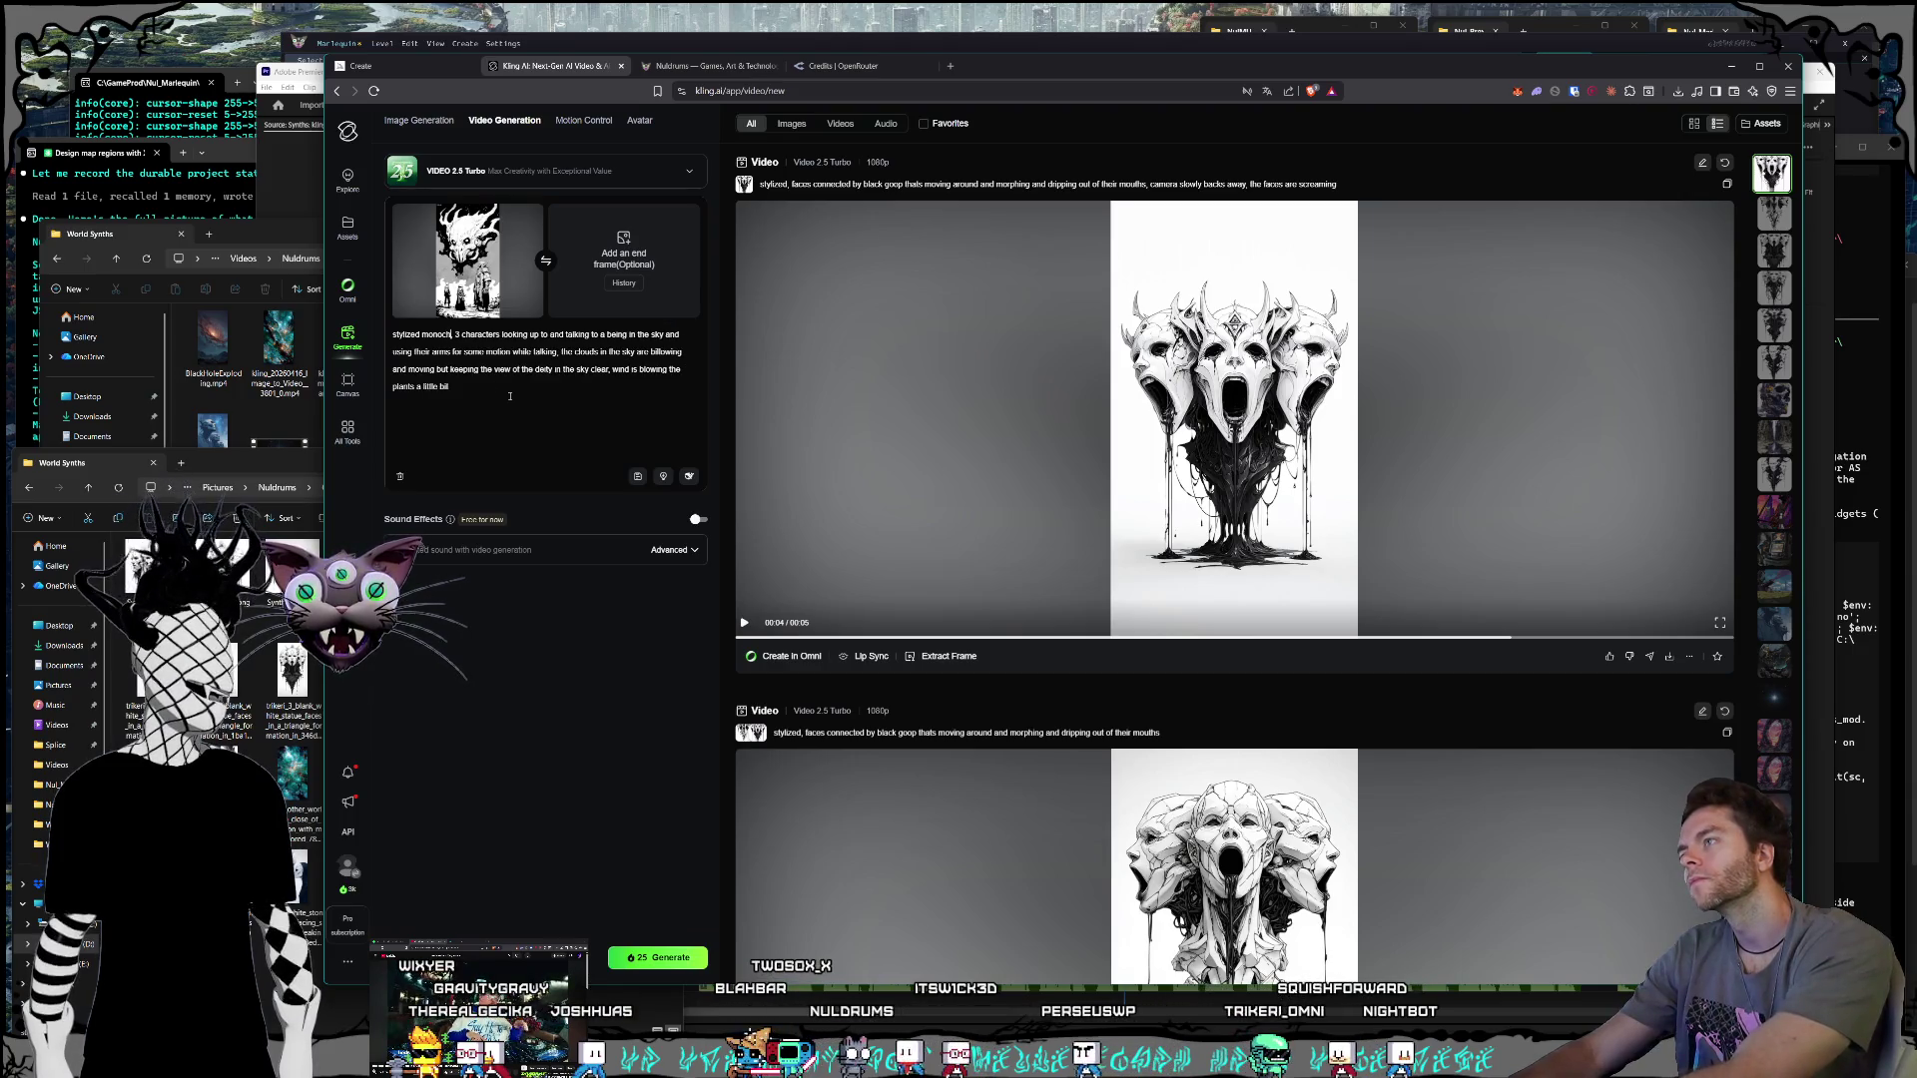
type("atic,")
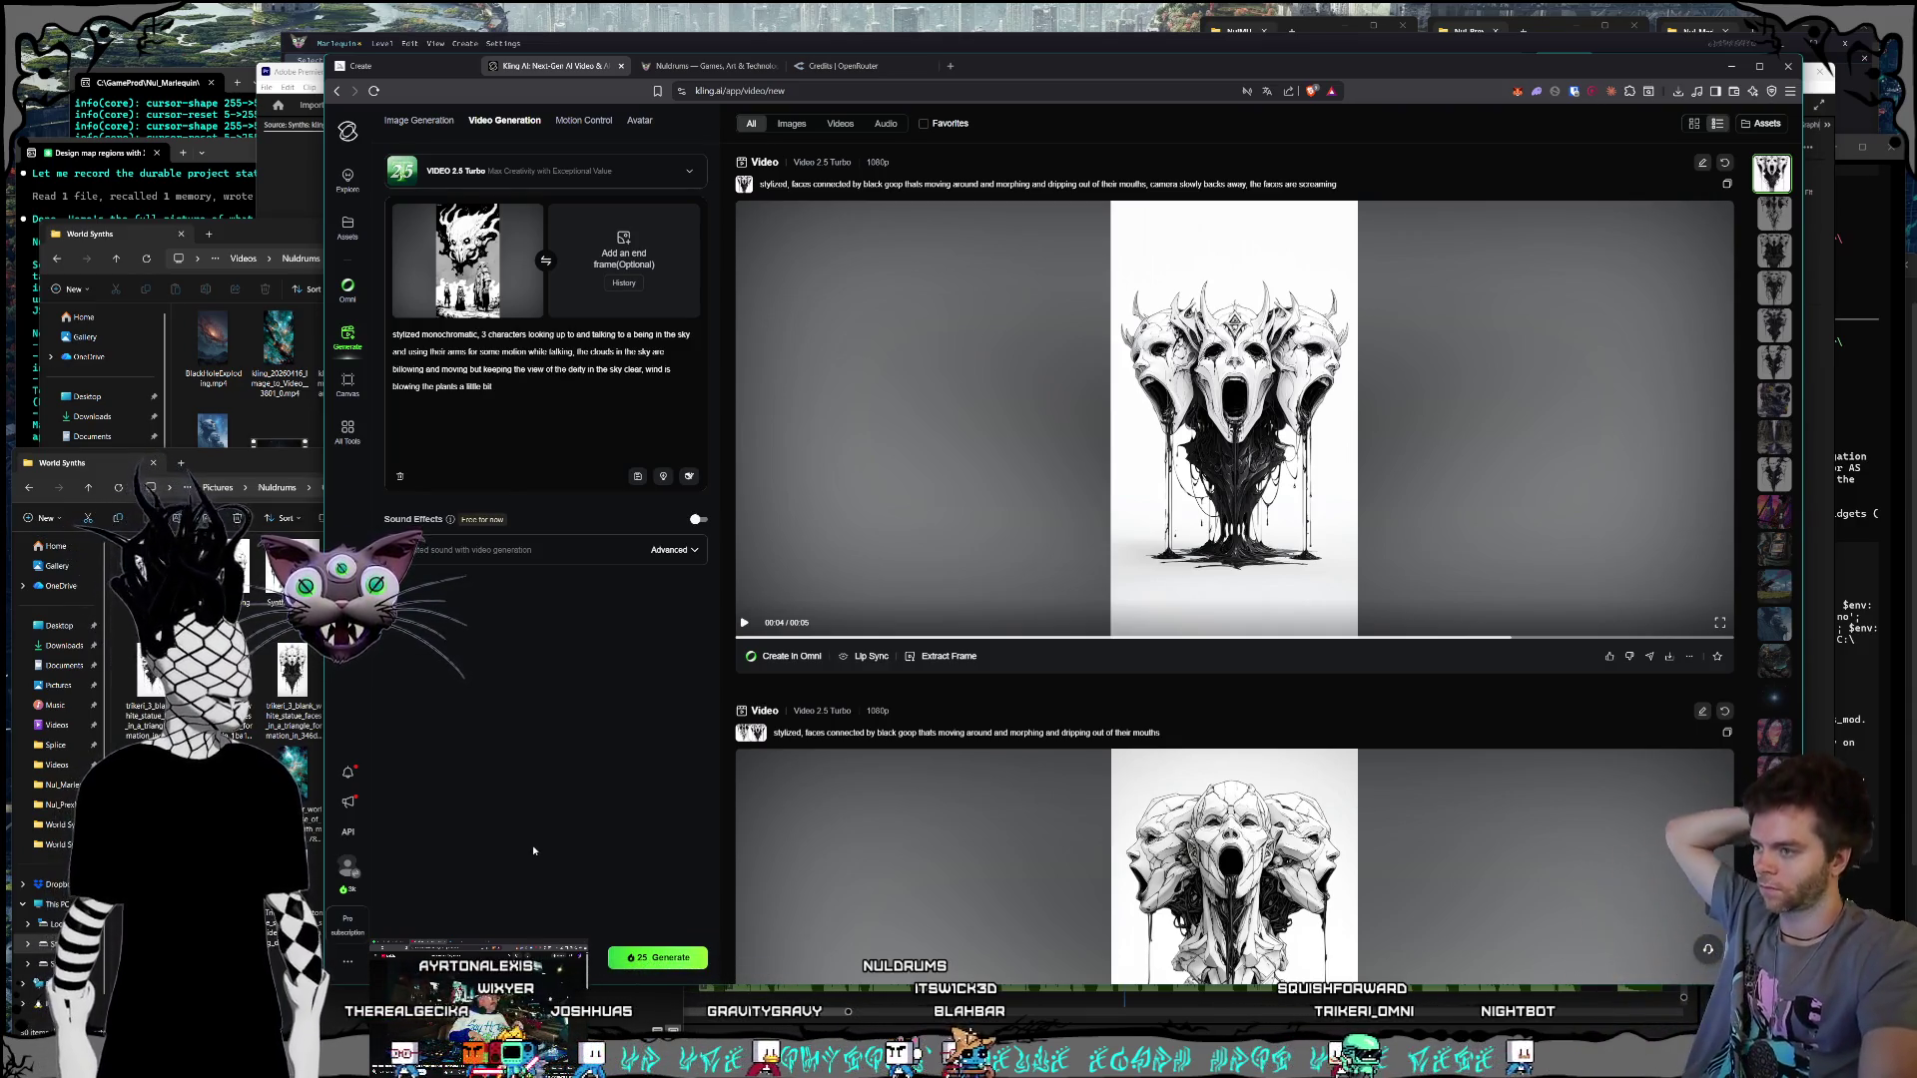
left_click(315, 847)
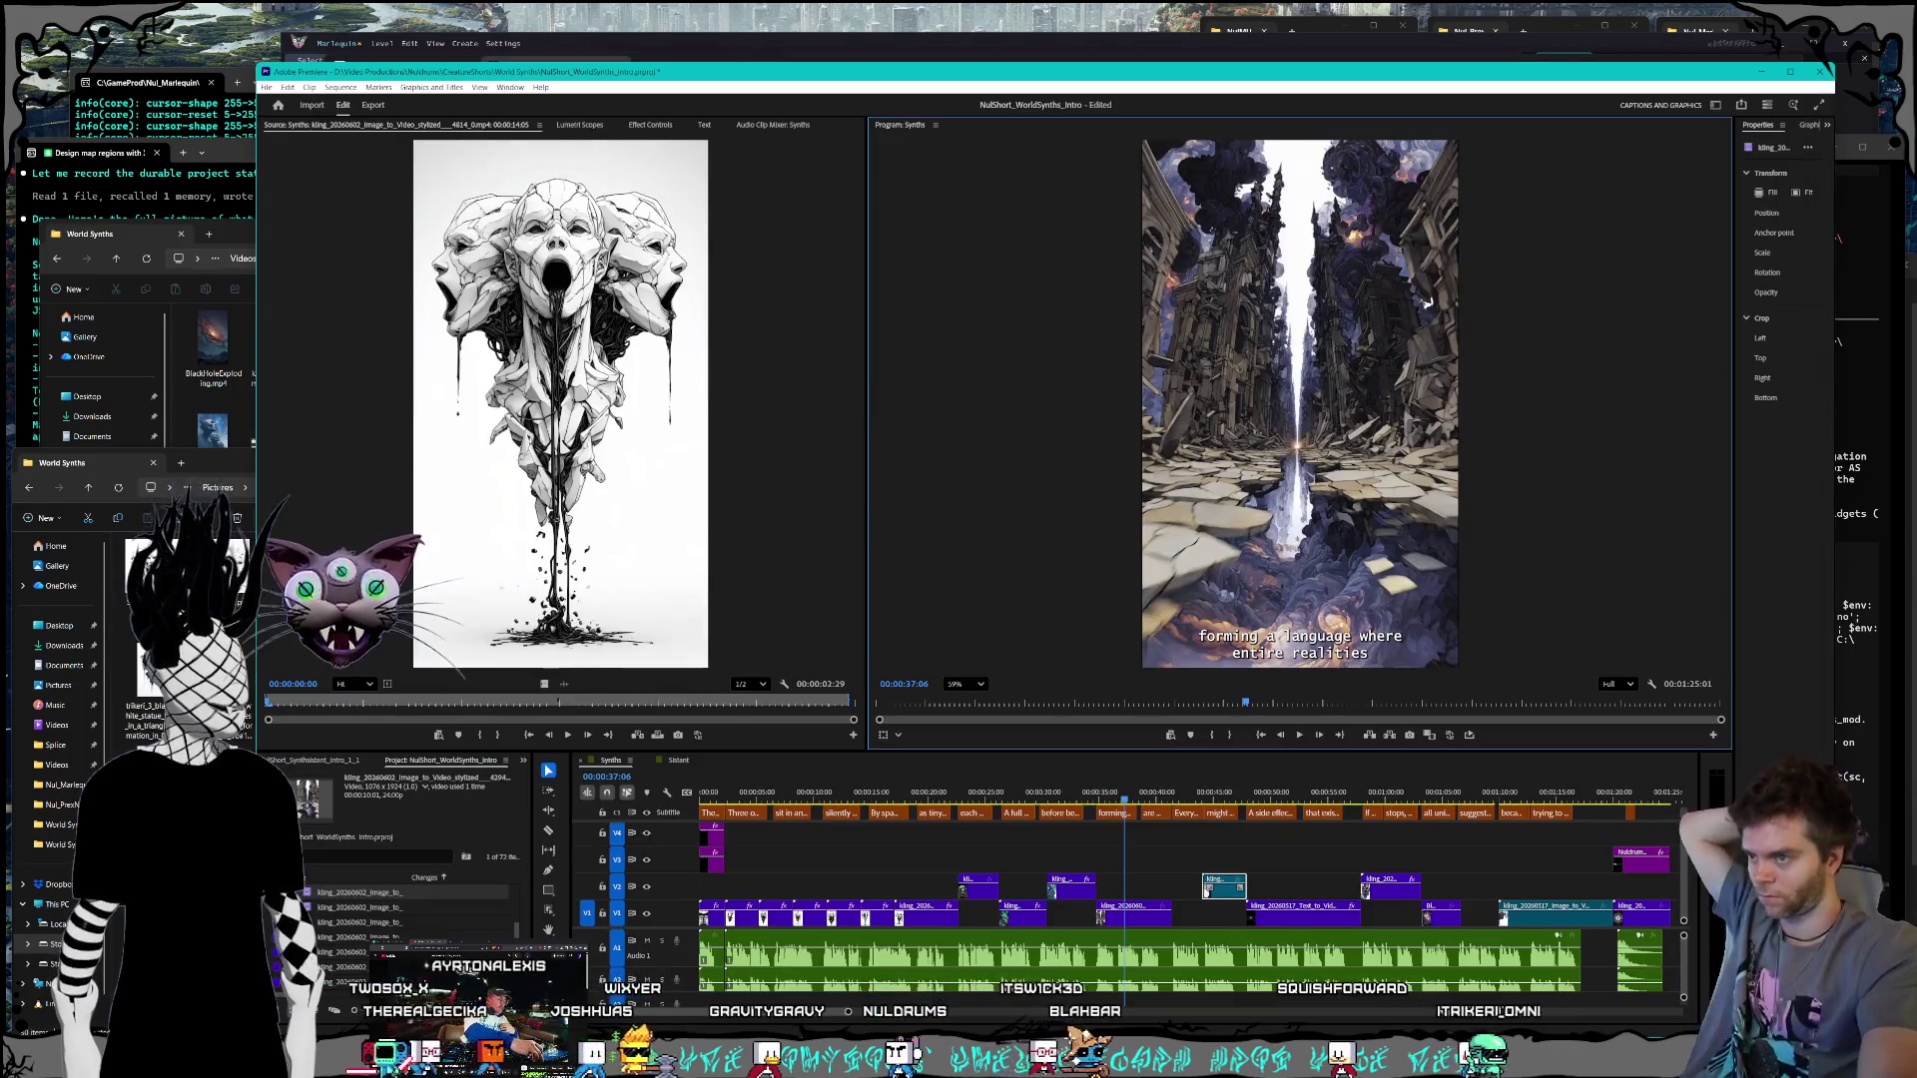
mouse_move(1154, 803)
left_mouse_down()
mouse_move(1488, 828)
mouse_move(1465, 833)
left_mouse_up()
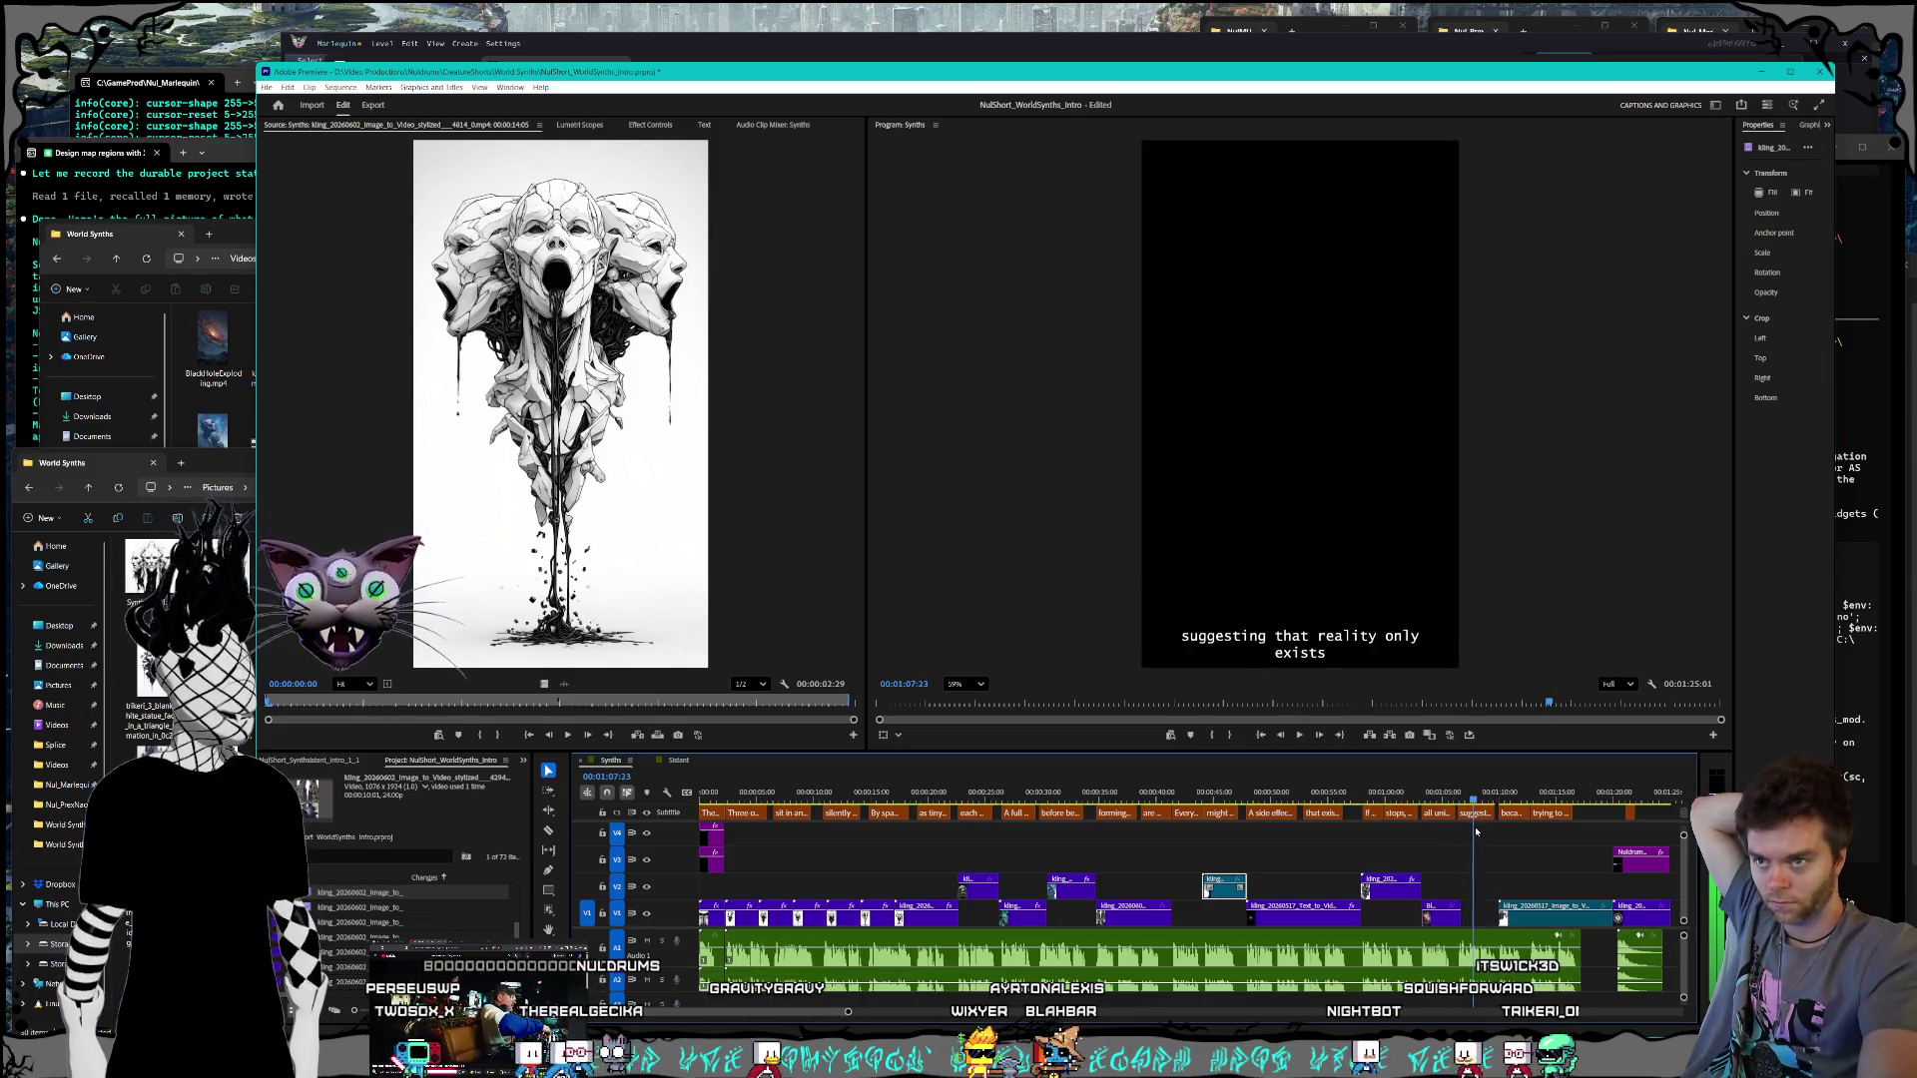
left_click(1438, 793)
key("space")
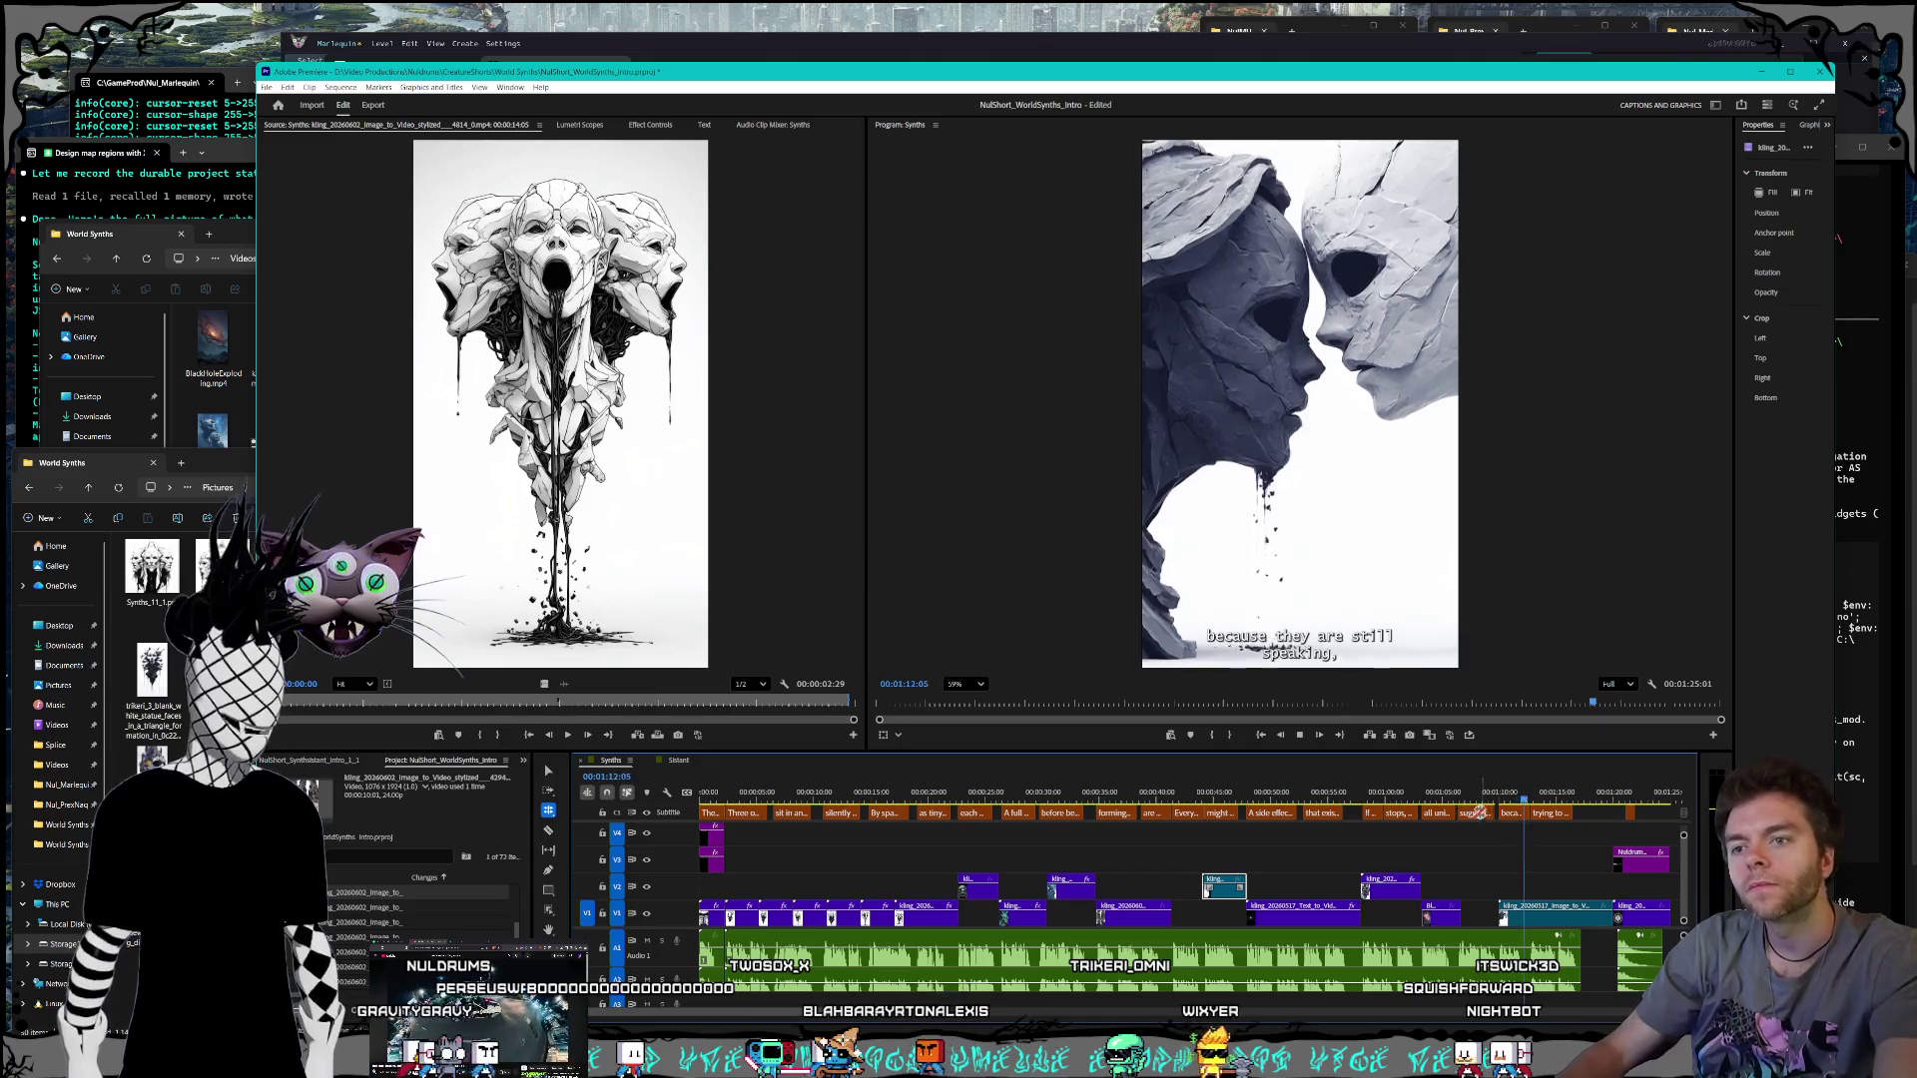
key("space")
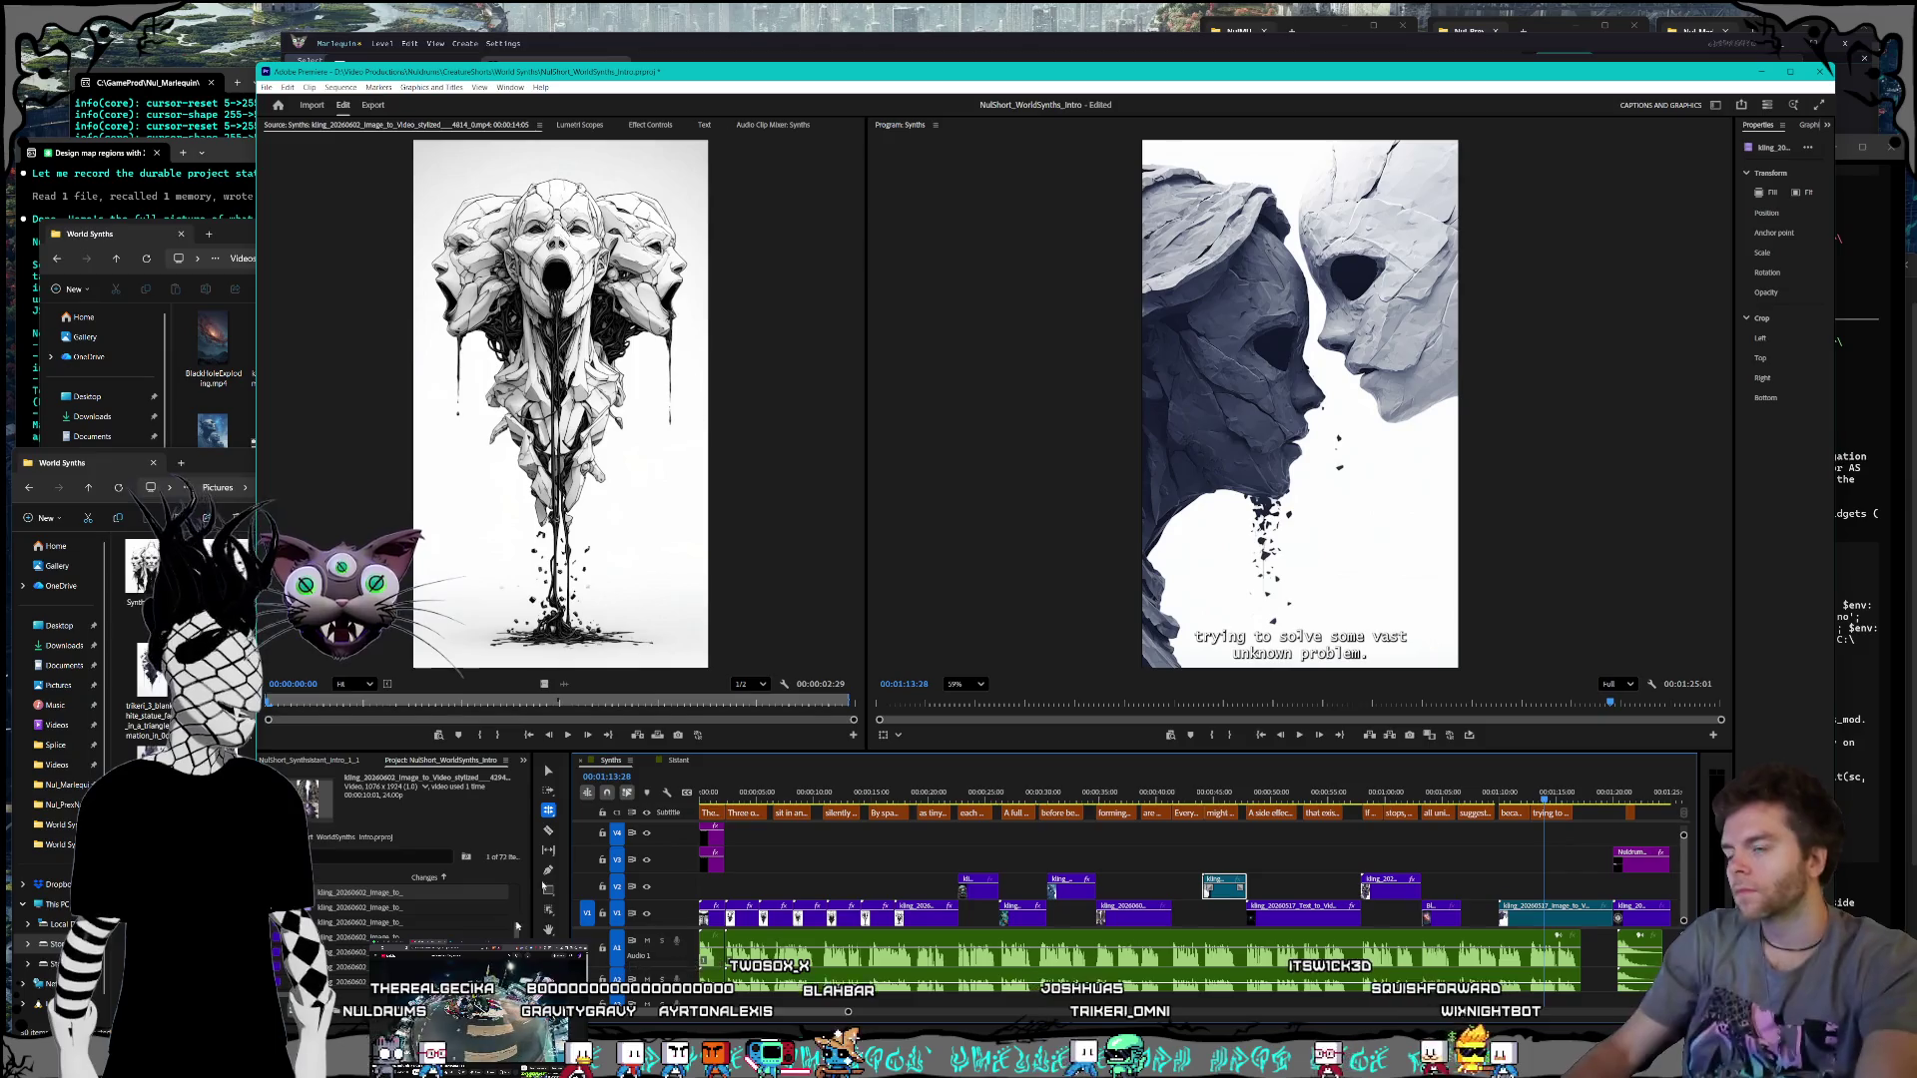
key("alt+Tab")
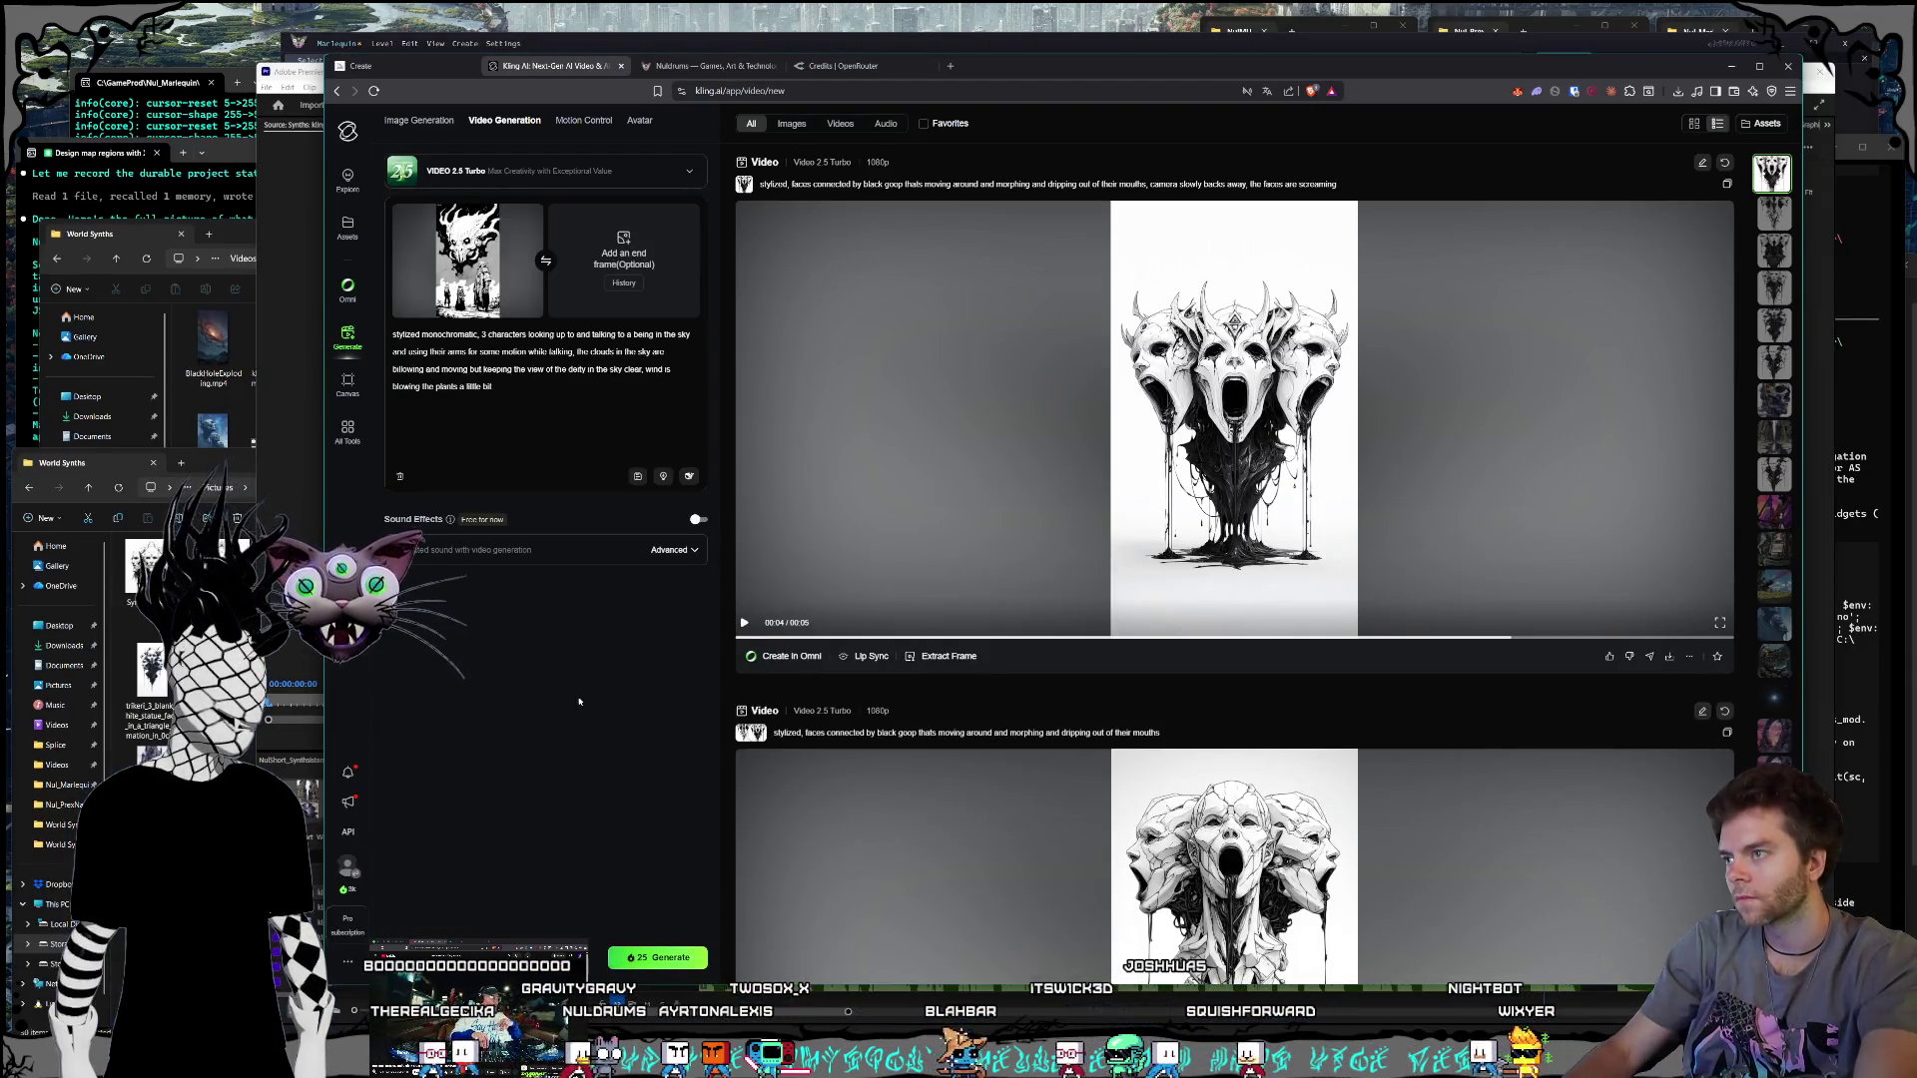
Step: Set the video length to 10s and start generating the sky-deity video
left_click(489, 958)
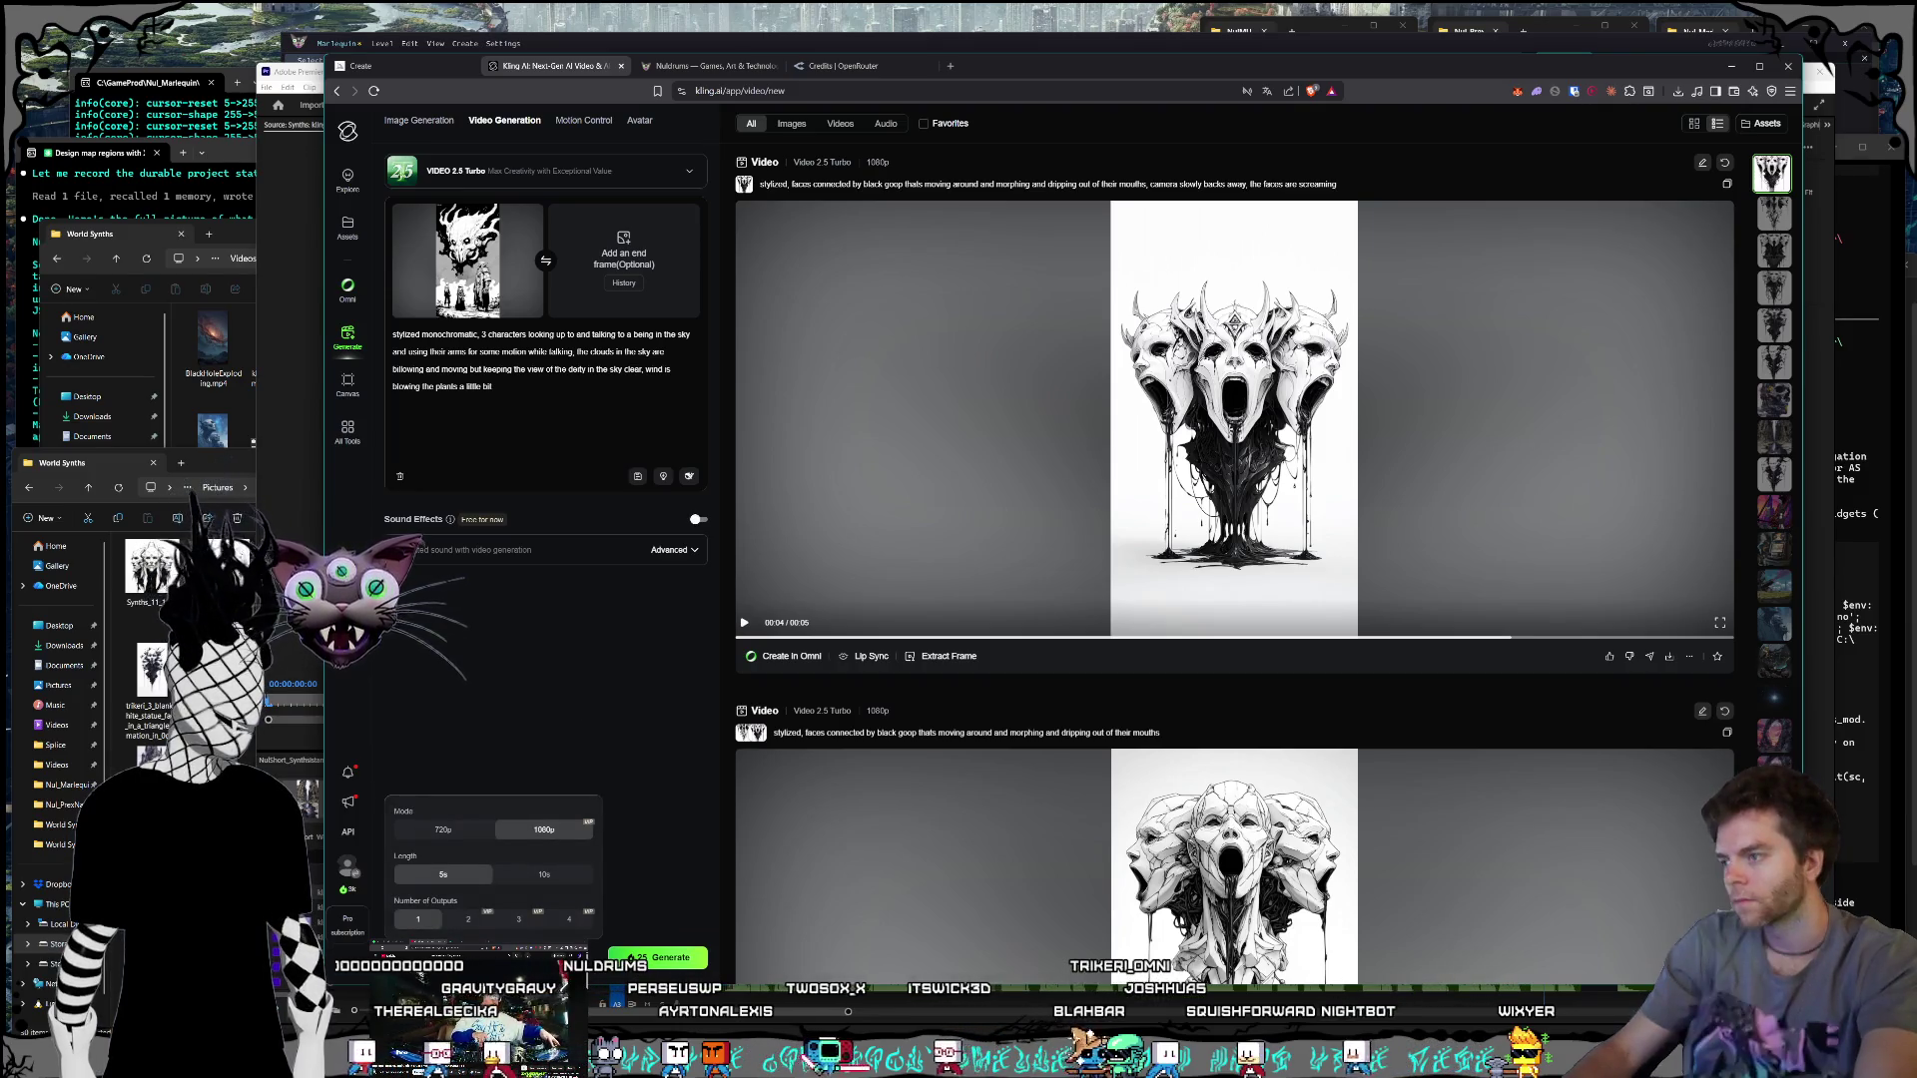
left_click(545, 876)
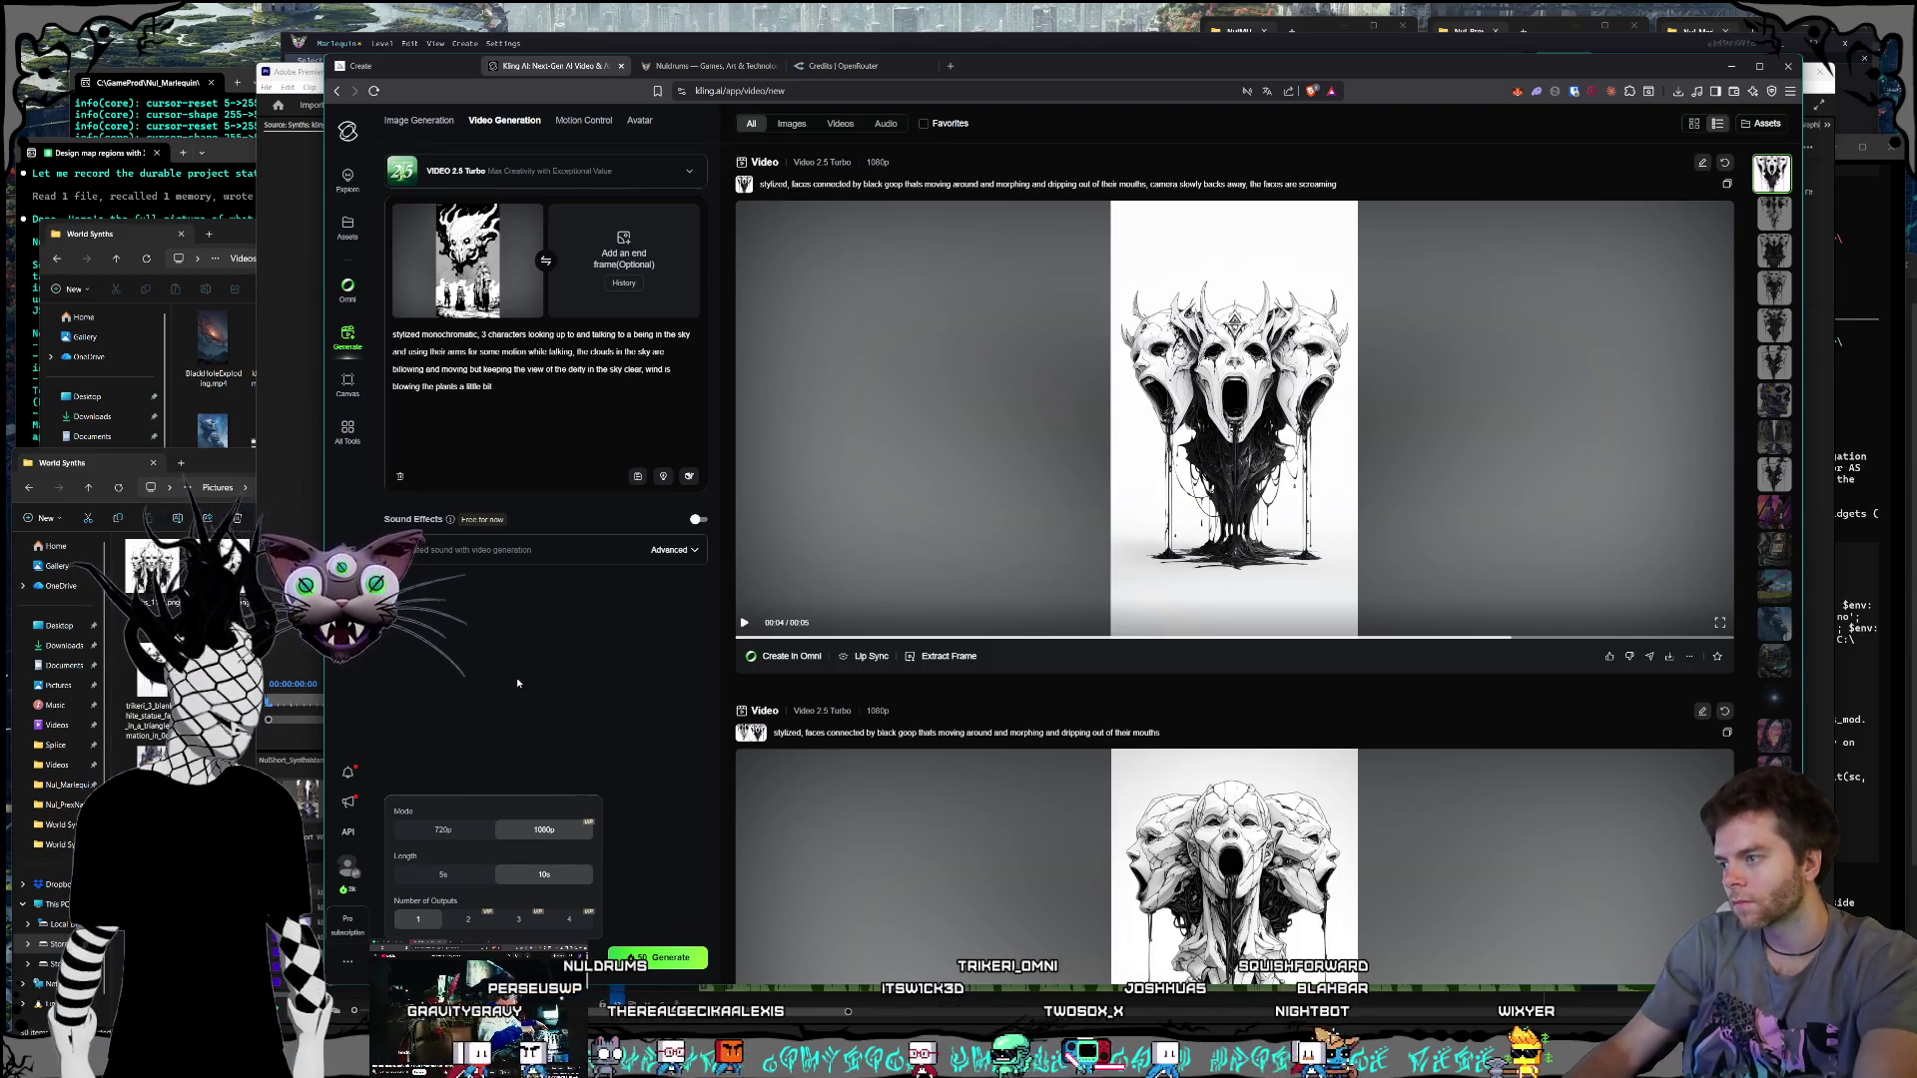
left_click(517, 680)
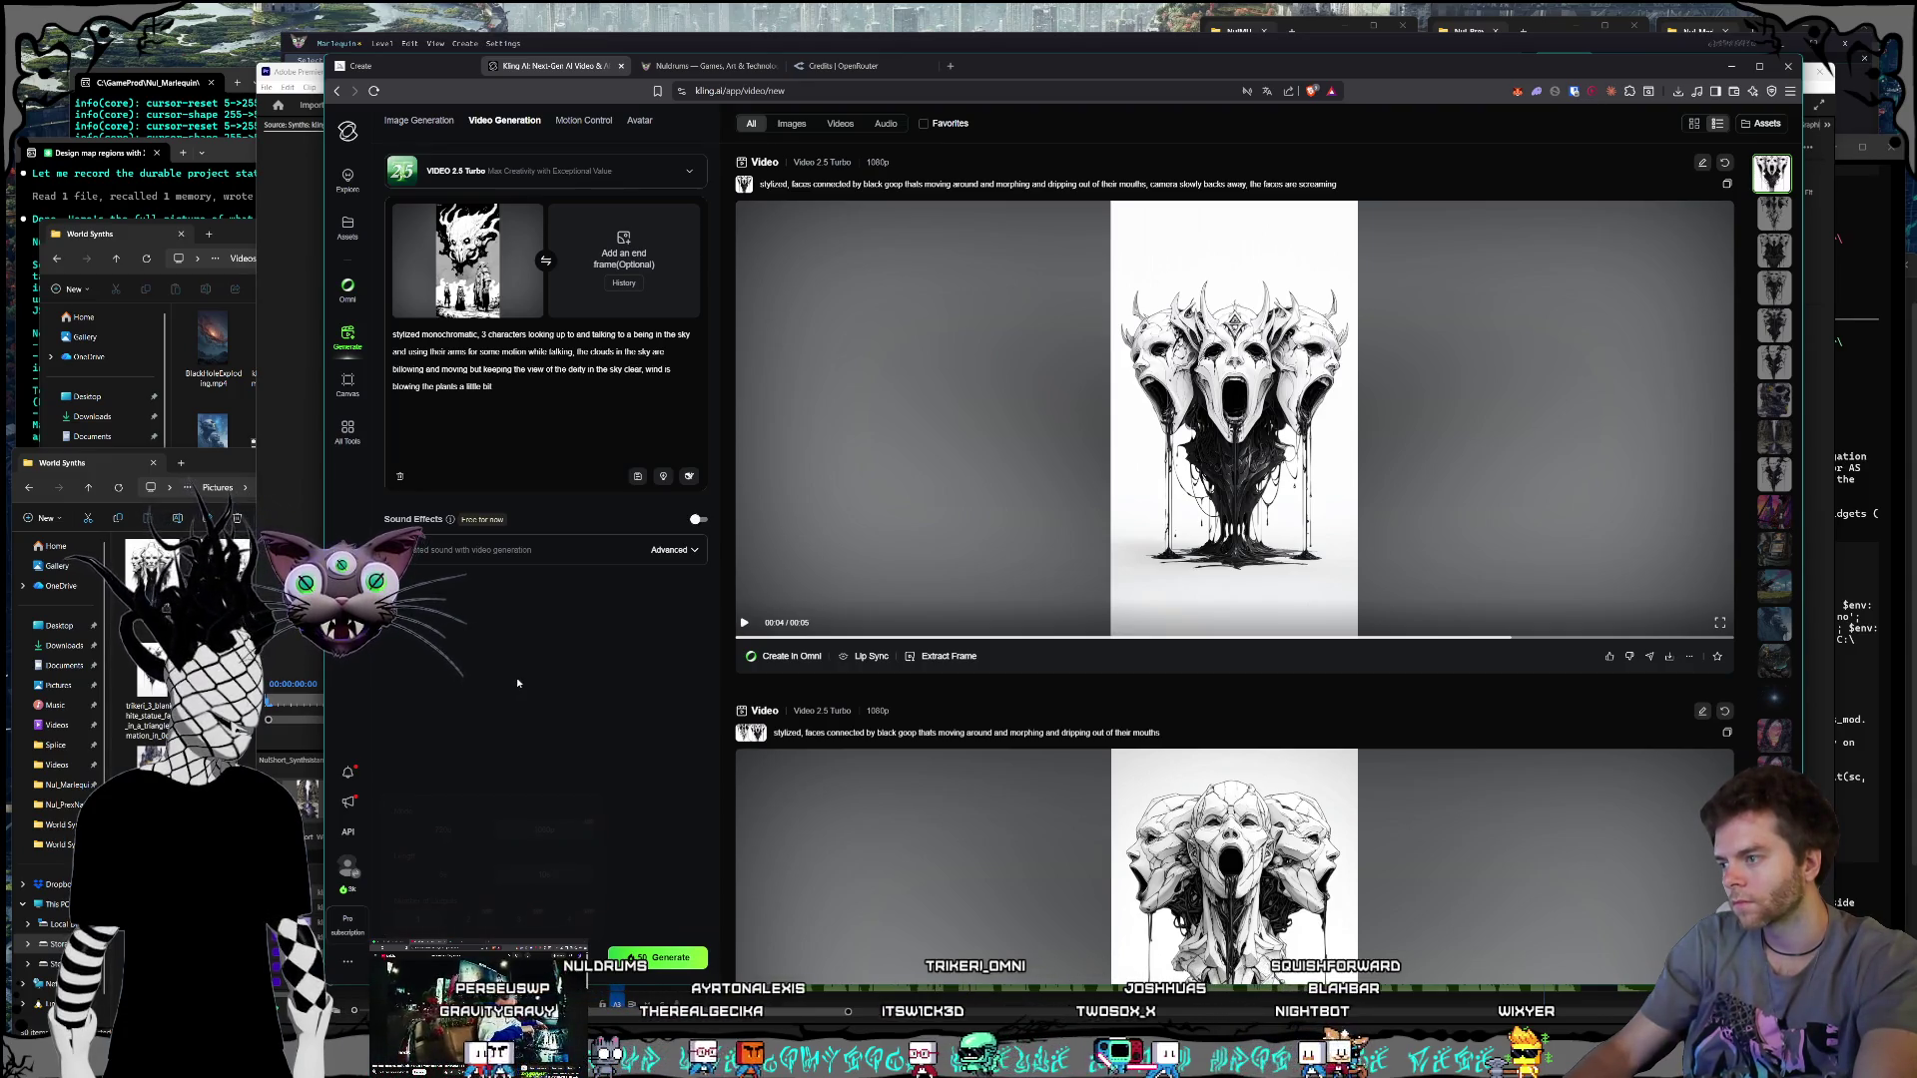
left_click(650, 960)
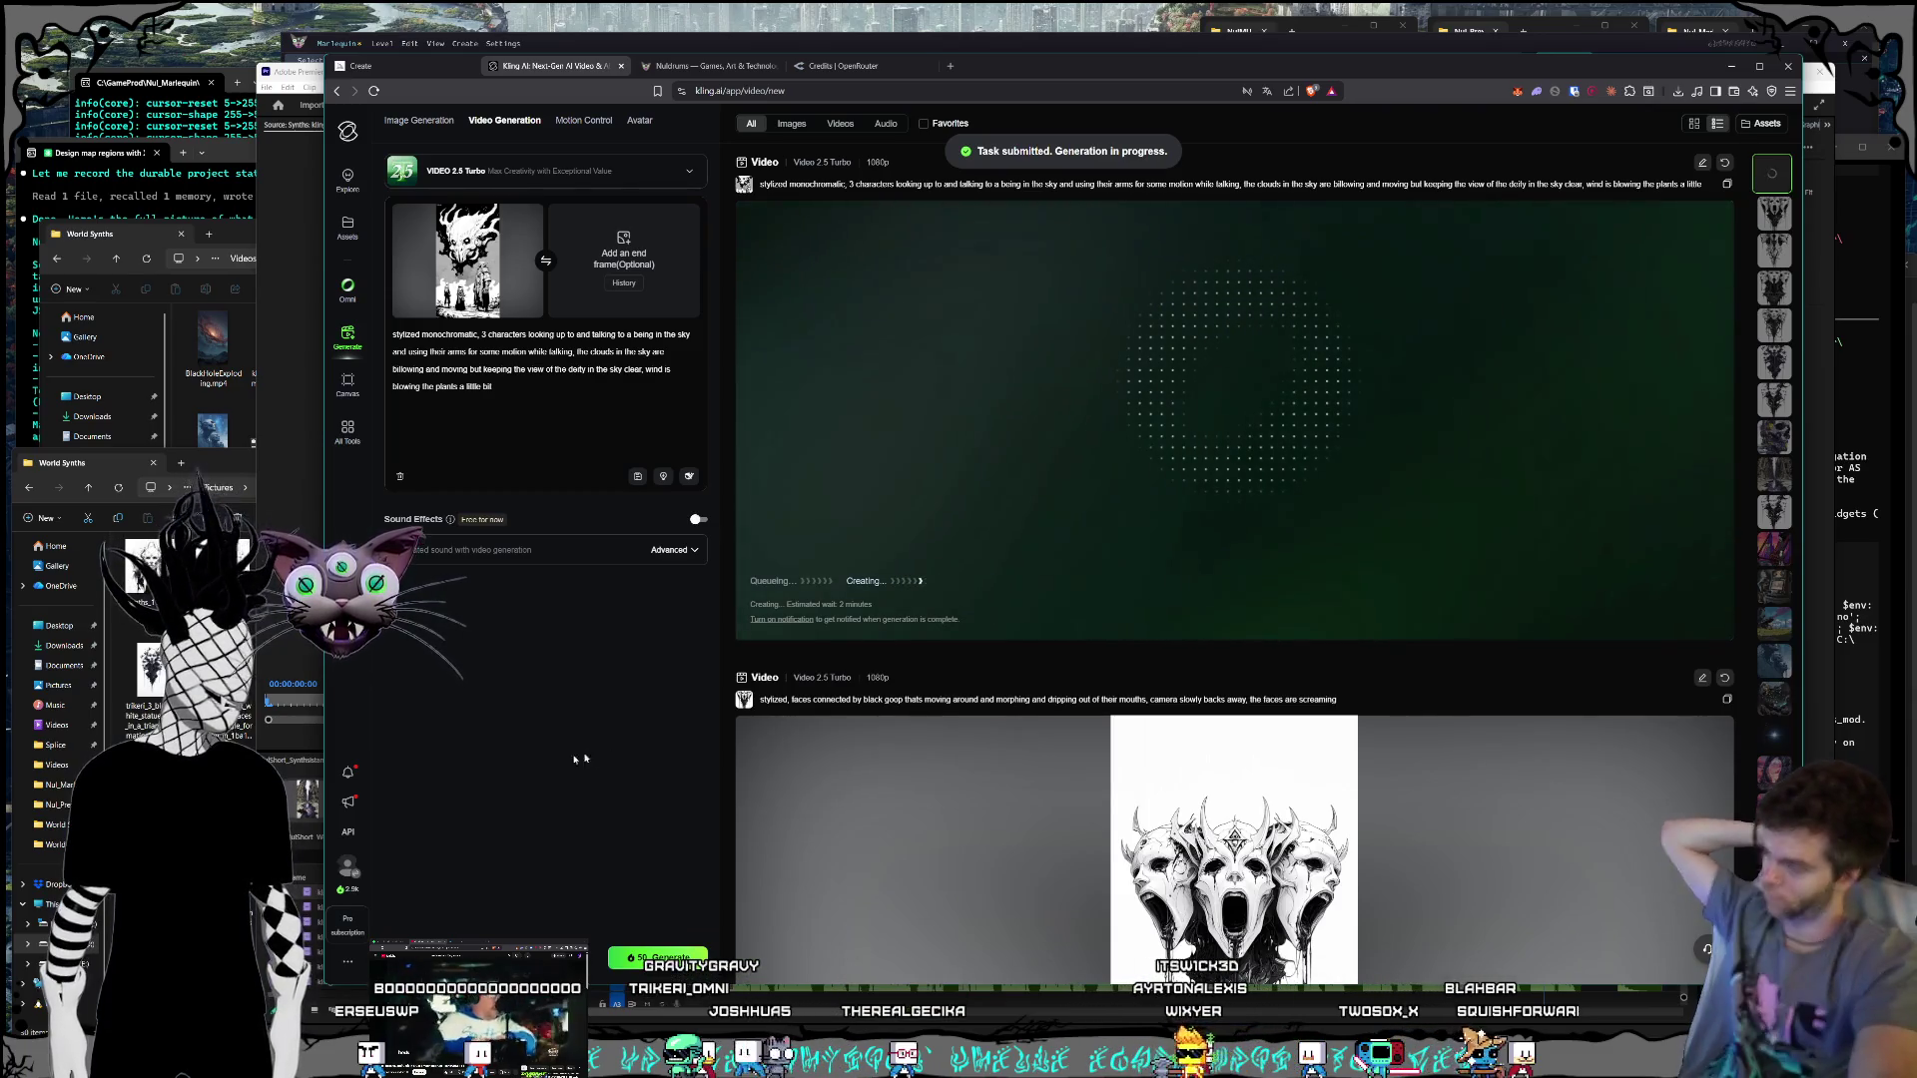
Step: Clear the selection in the World Synths image folder and return to the Premiere edit
left_click(205, 469)
left_click(572, 908)
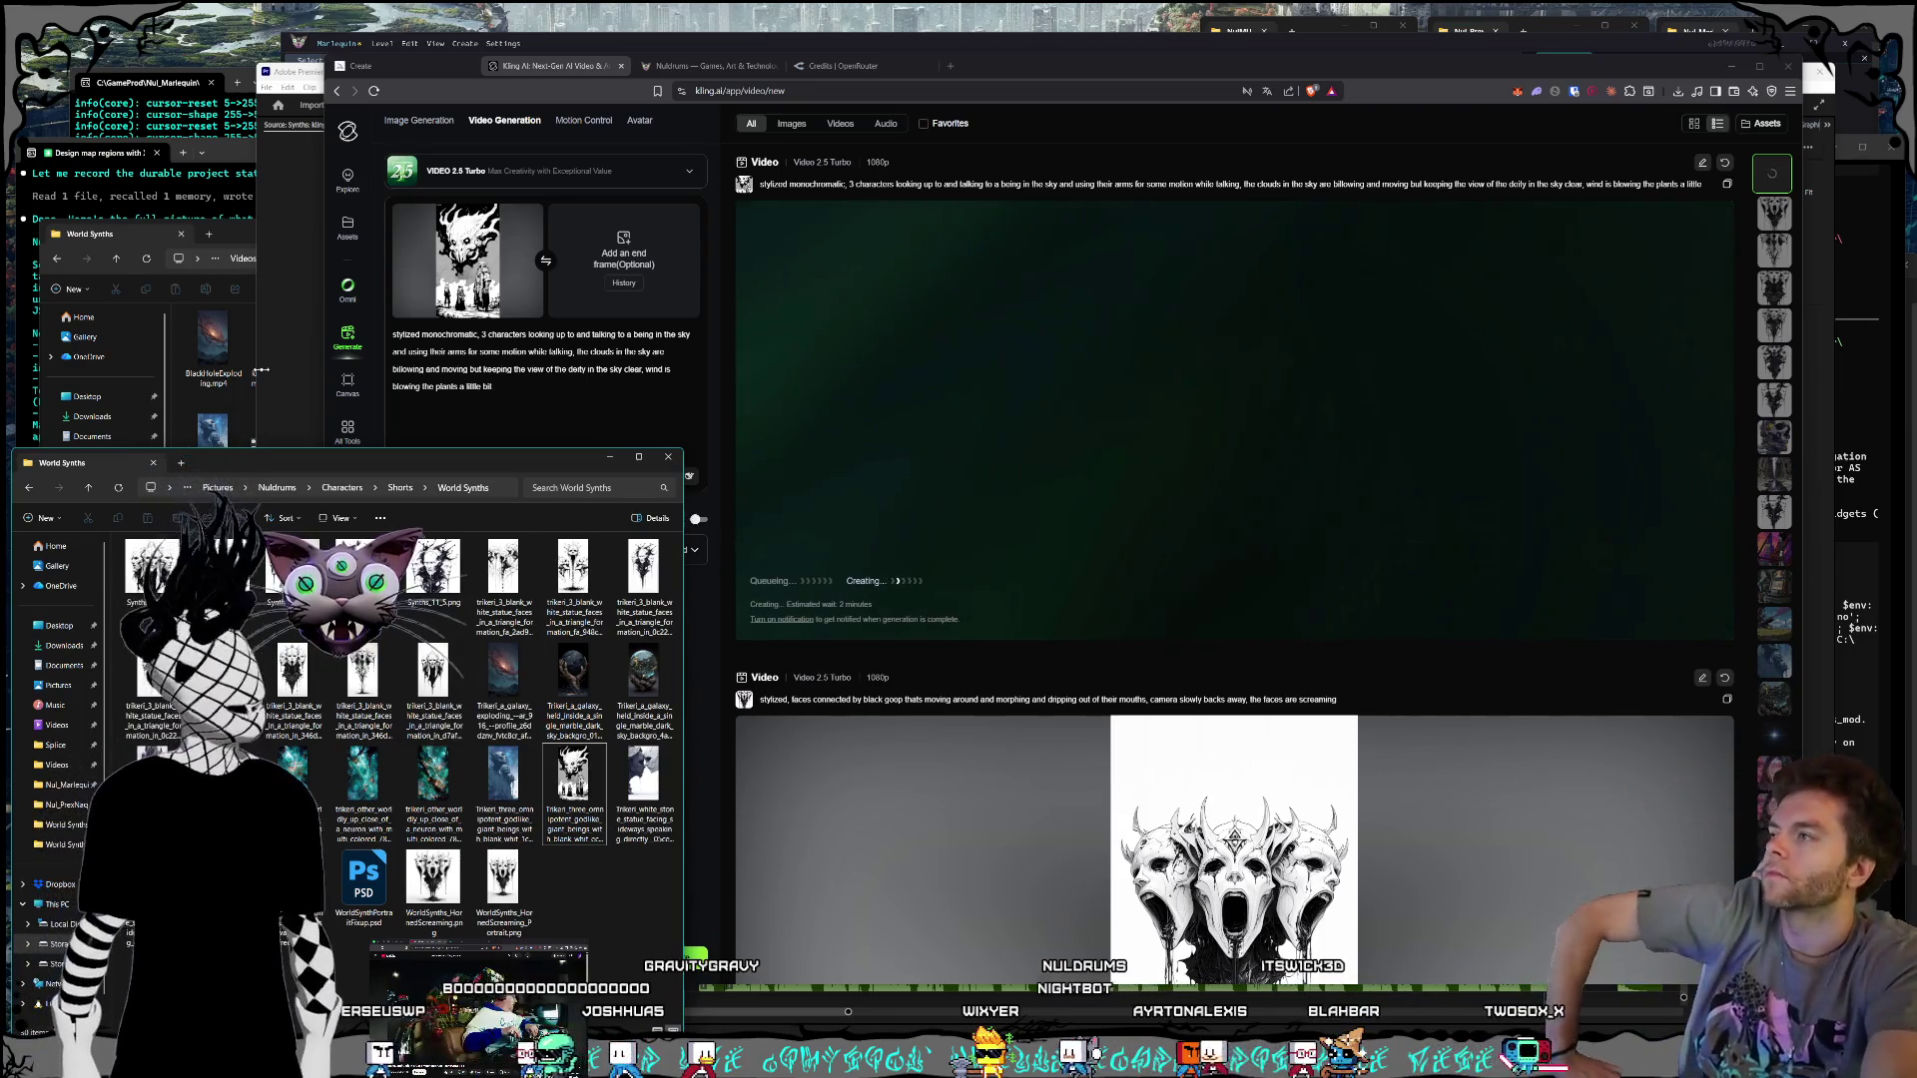
left_click(289, 346)
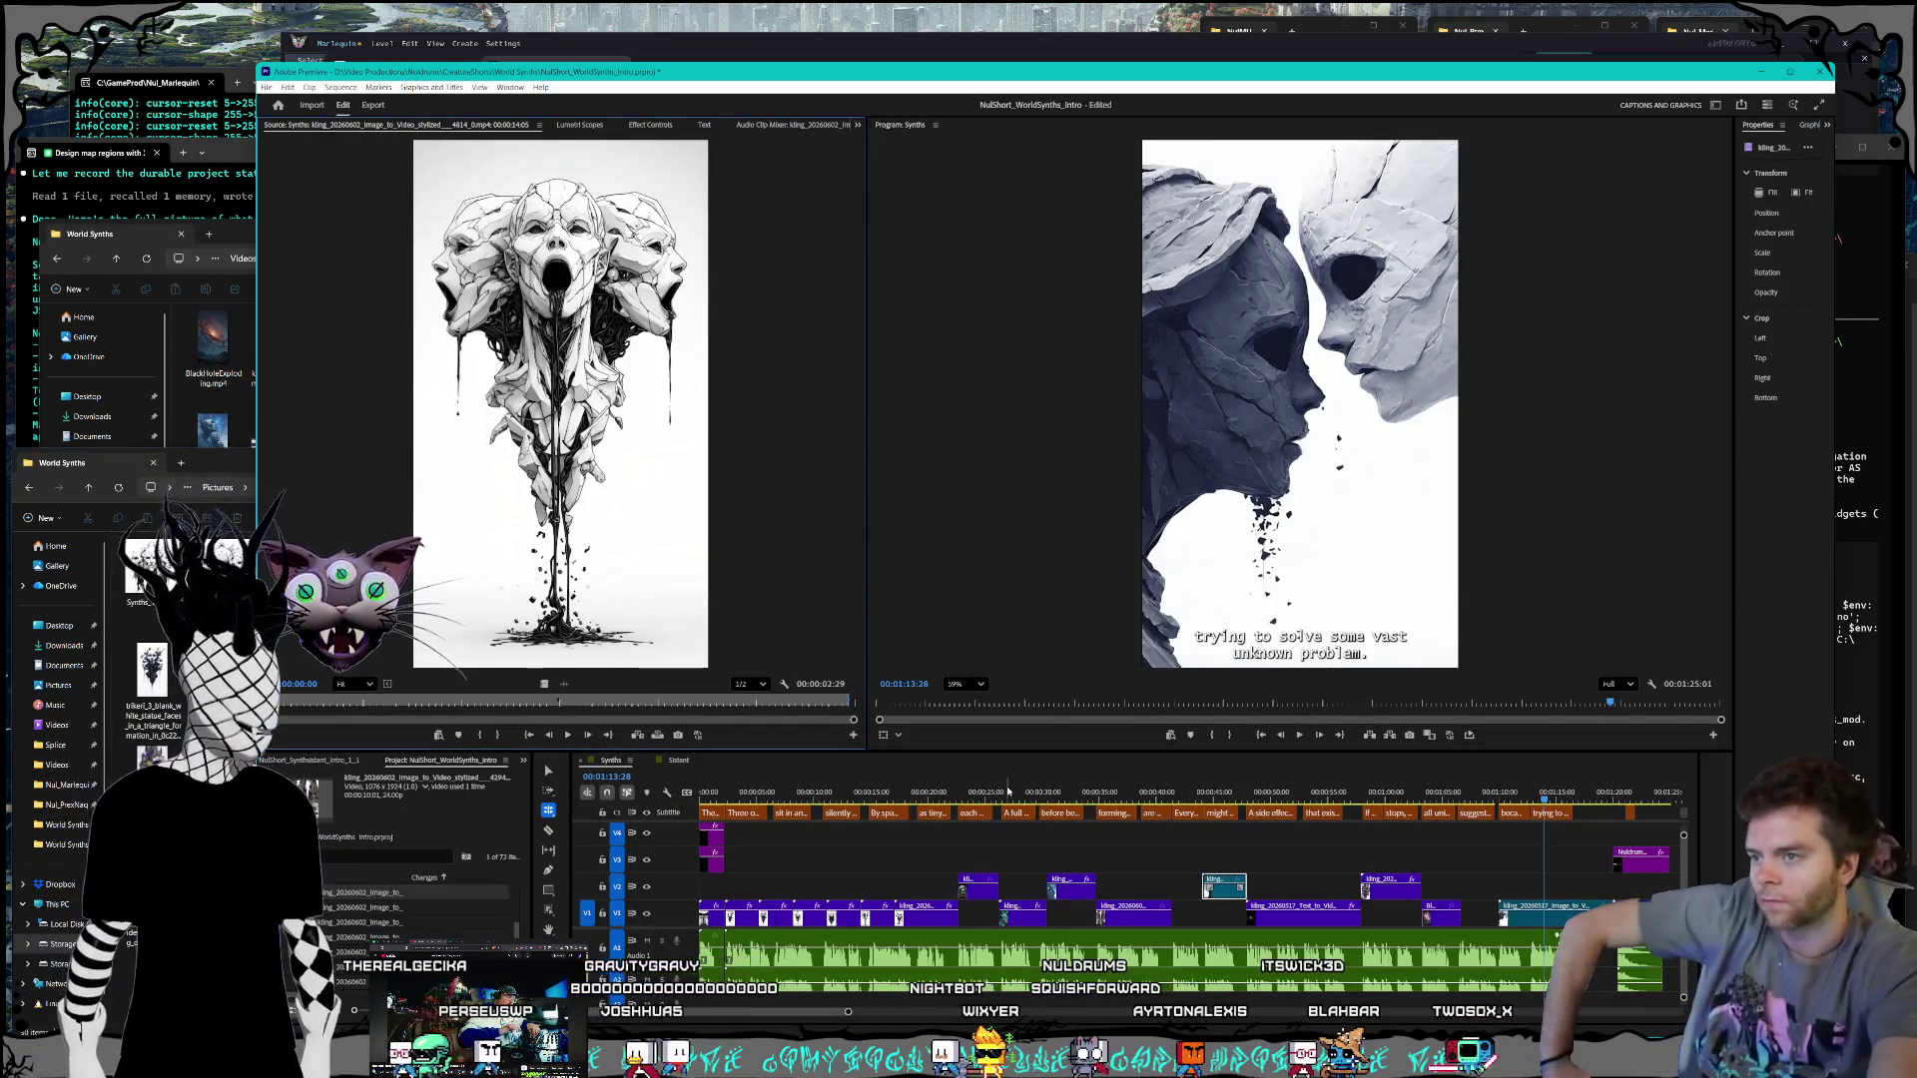
Step: Rewind the World Synths intro to 00:00:00:00 and watch it through, then switch to the agent terminal
left_click_drag(812, 789, 699, 792)
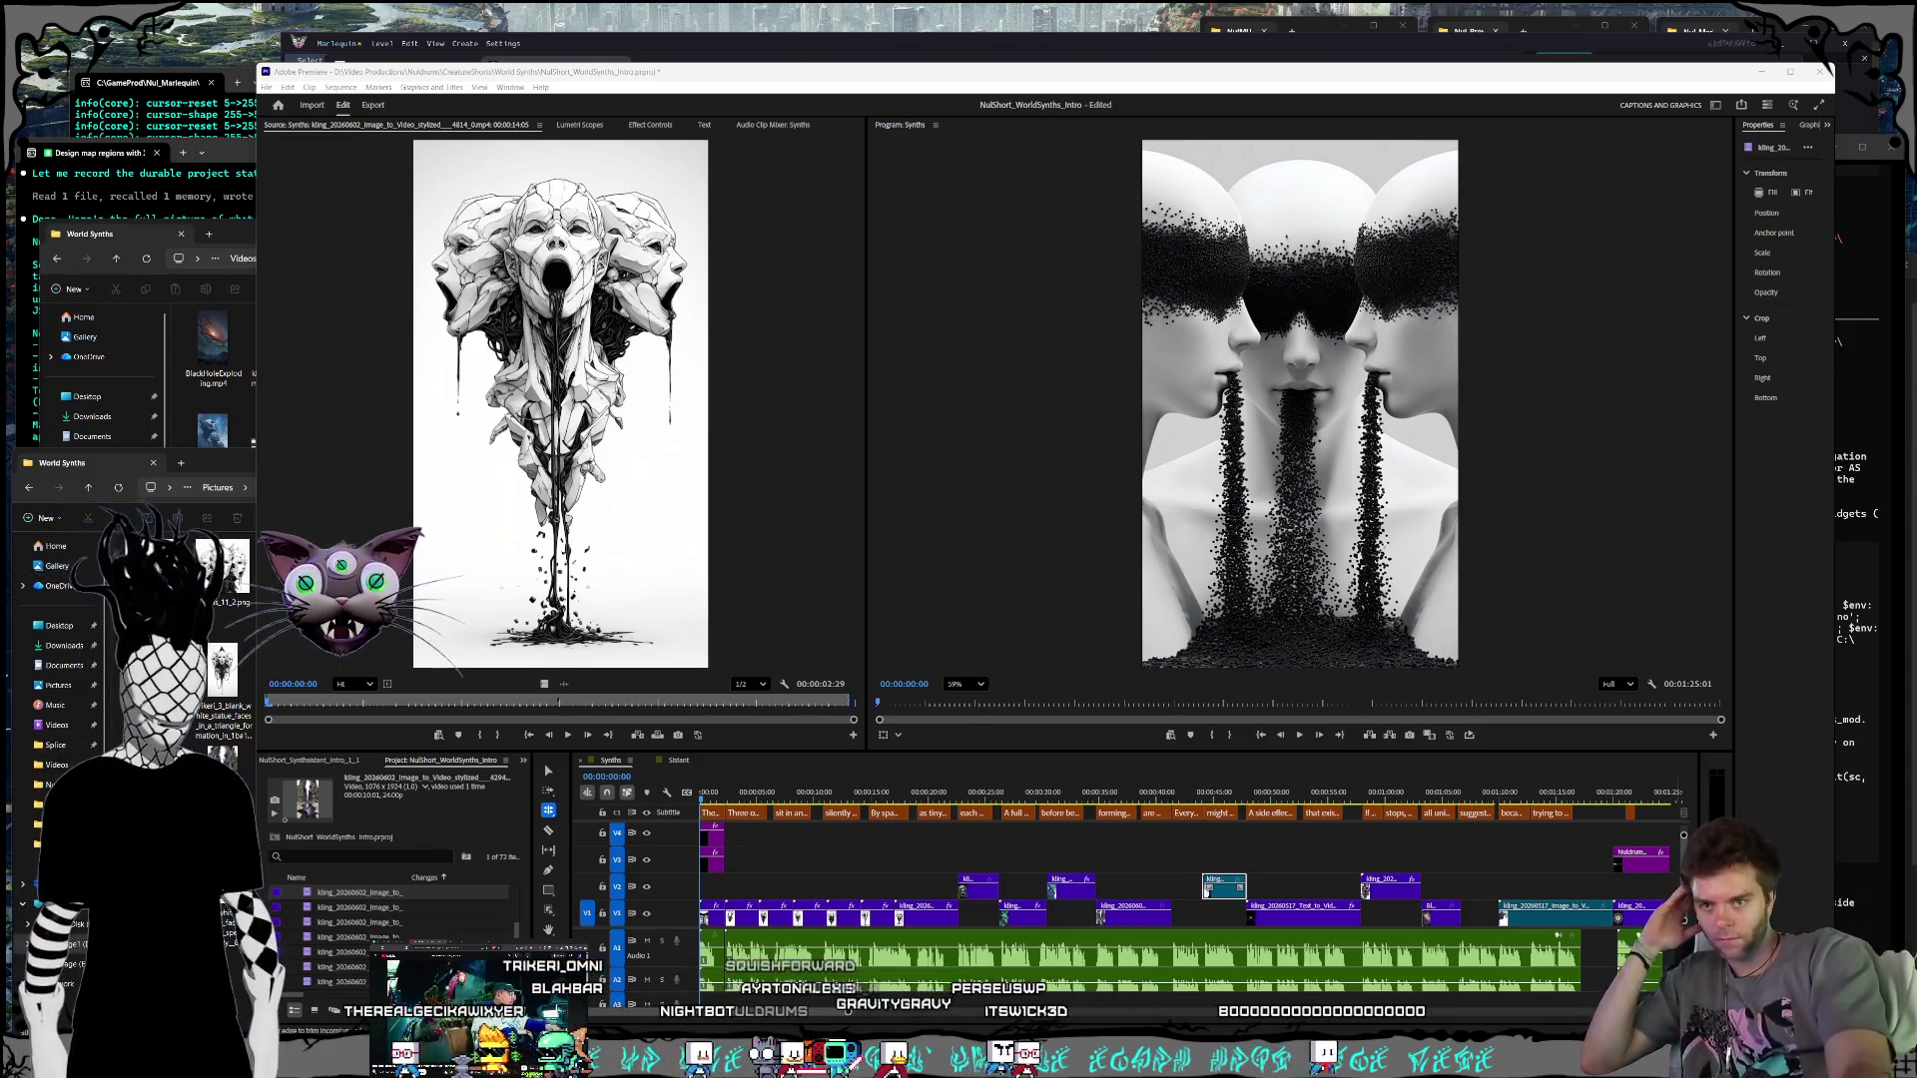
left_click(1881, 926)
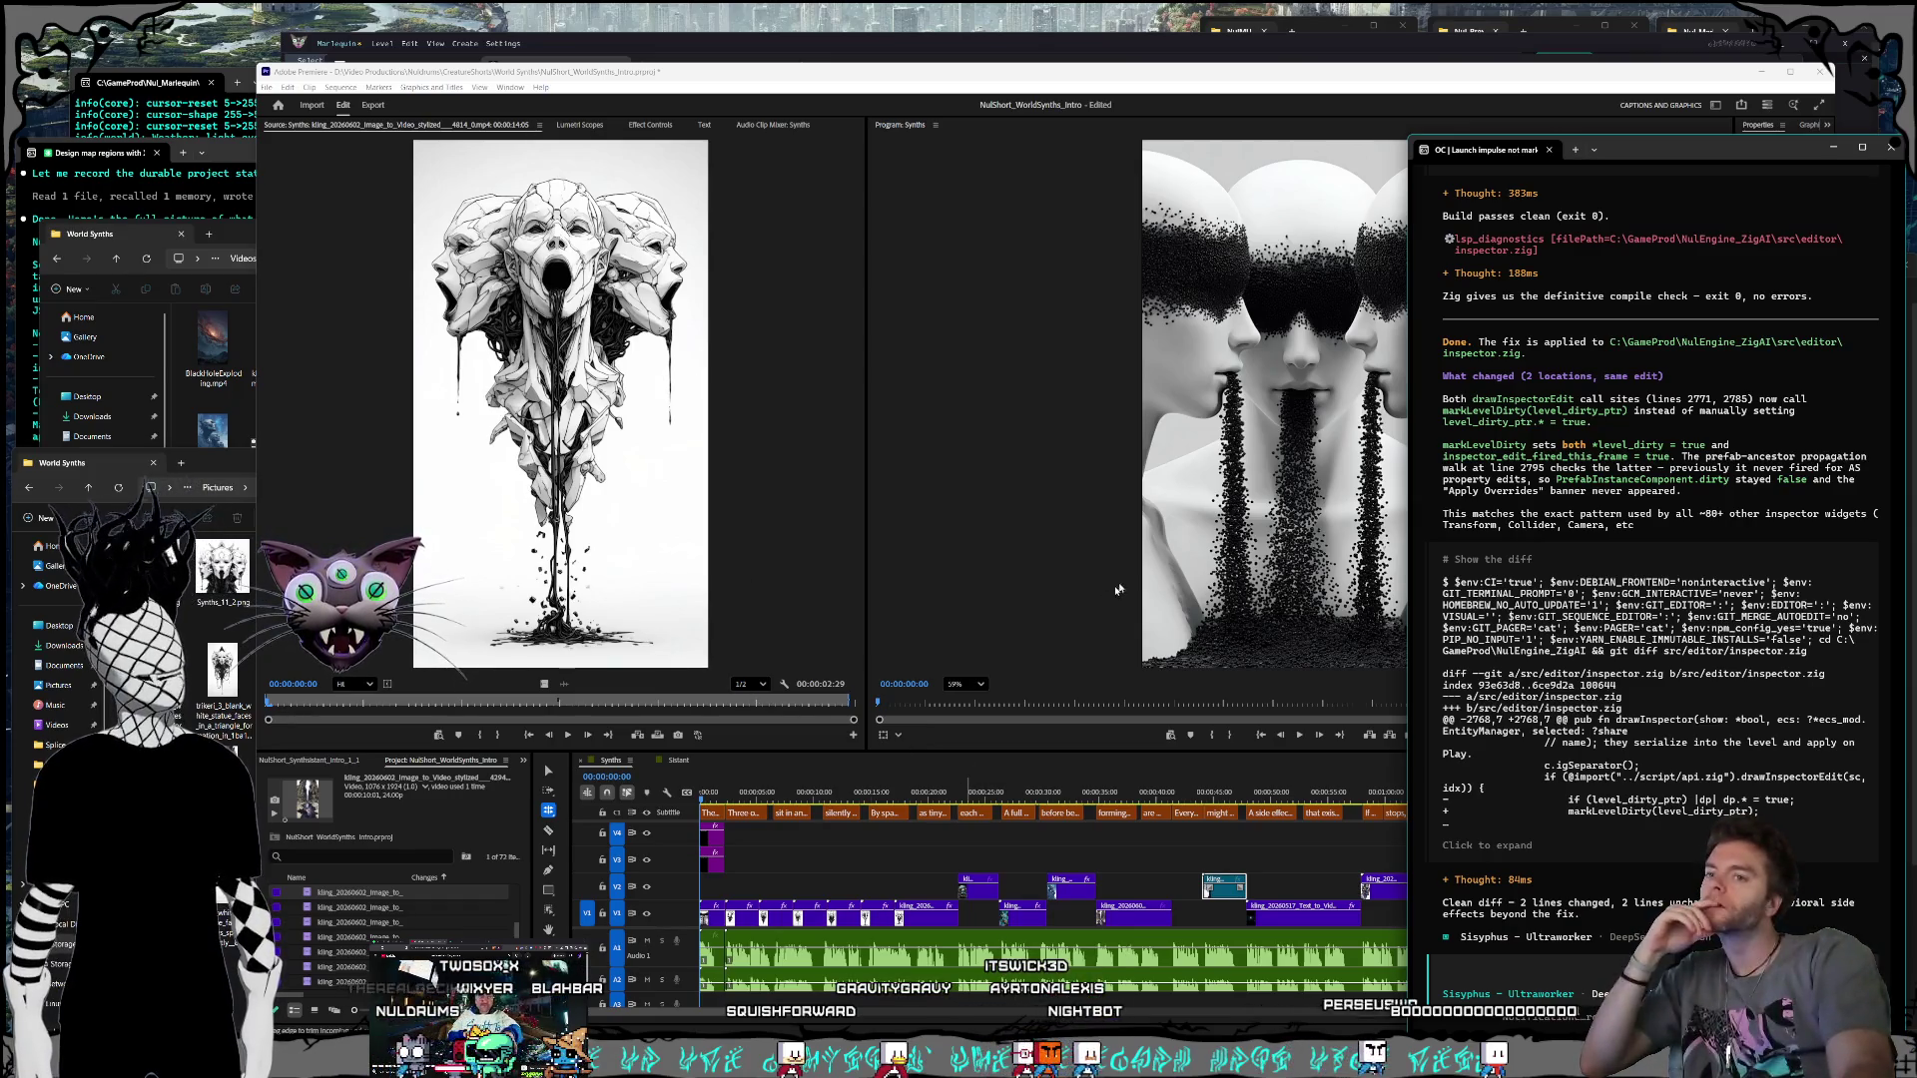
Step: Launch Nul_Marlequin.nulproject in NulEngine and bring the editor window in front
left_click(1757, 31)
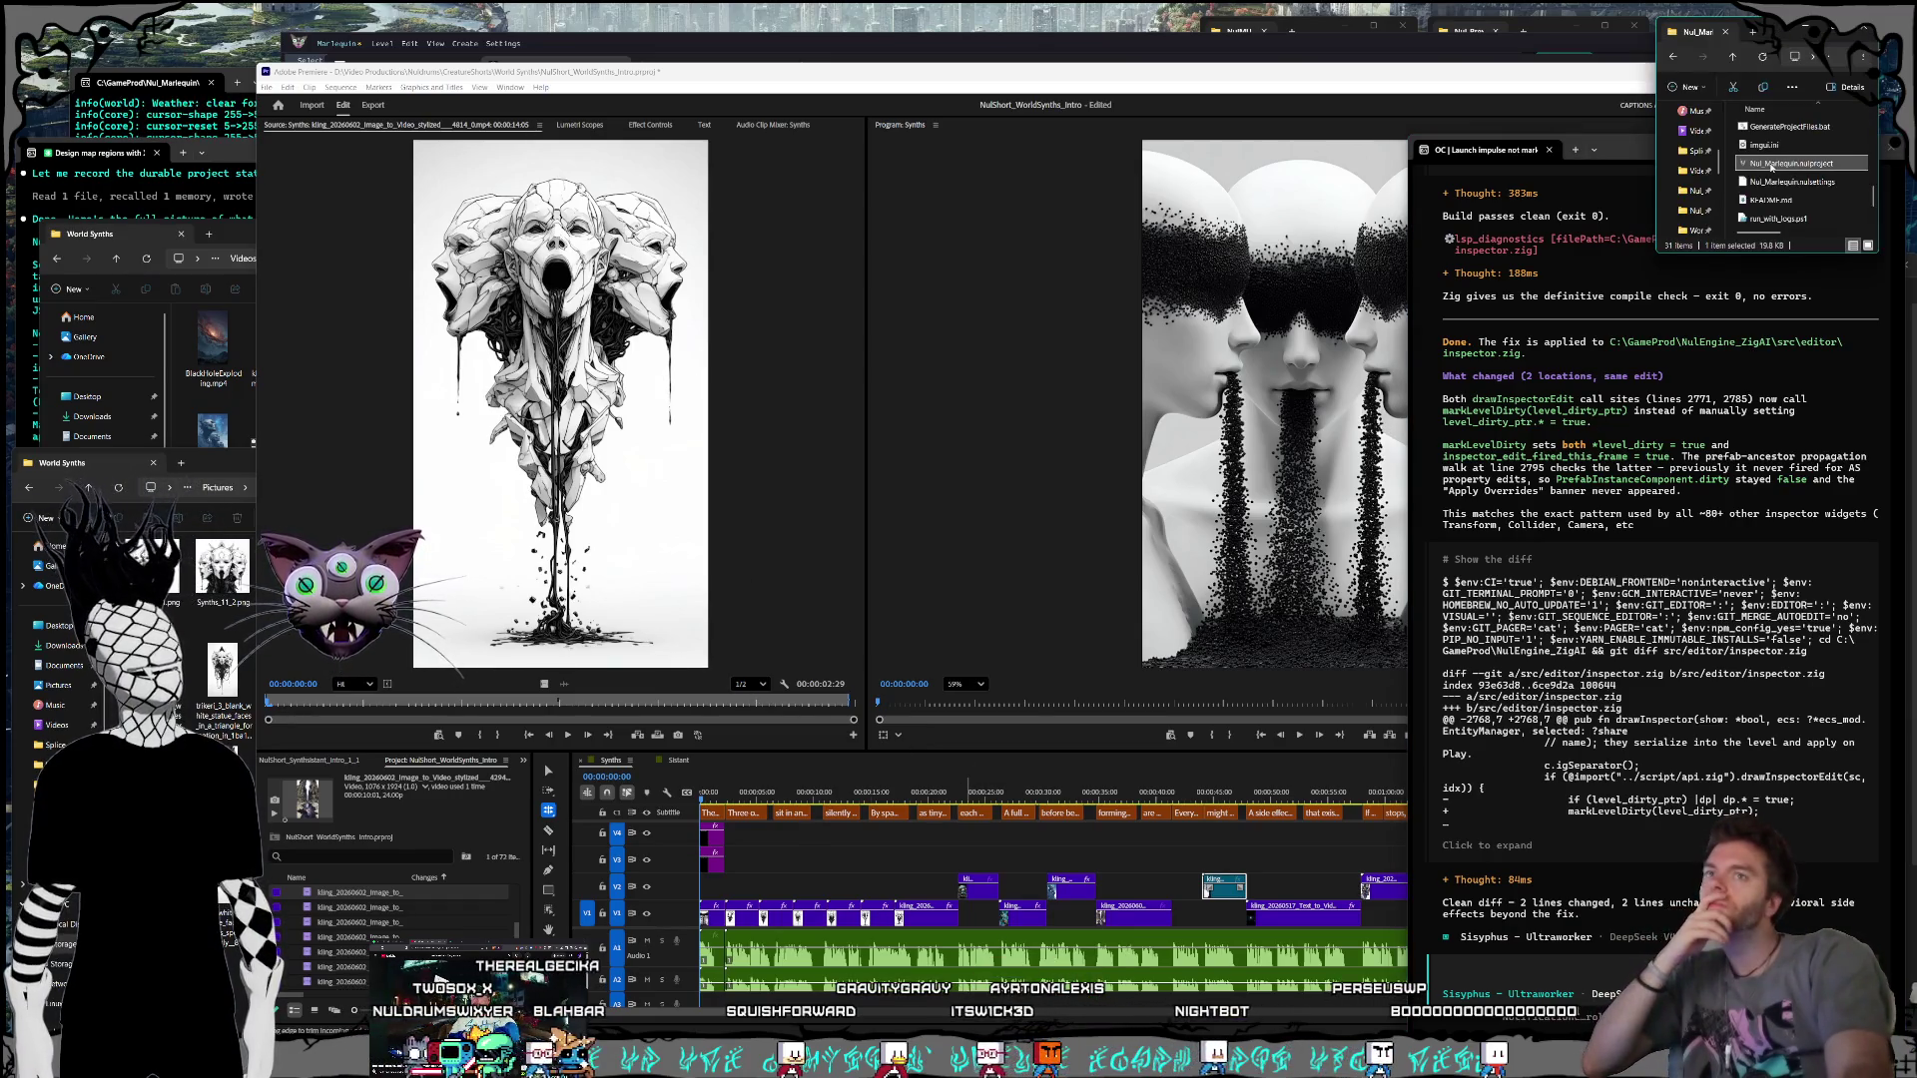
double_click(1771, 166)
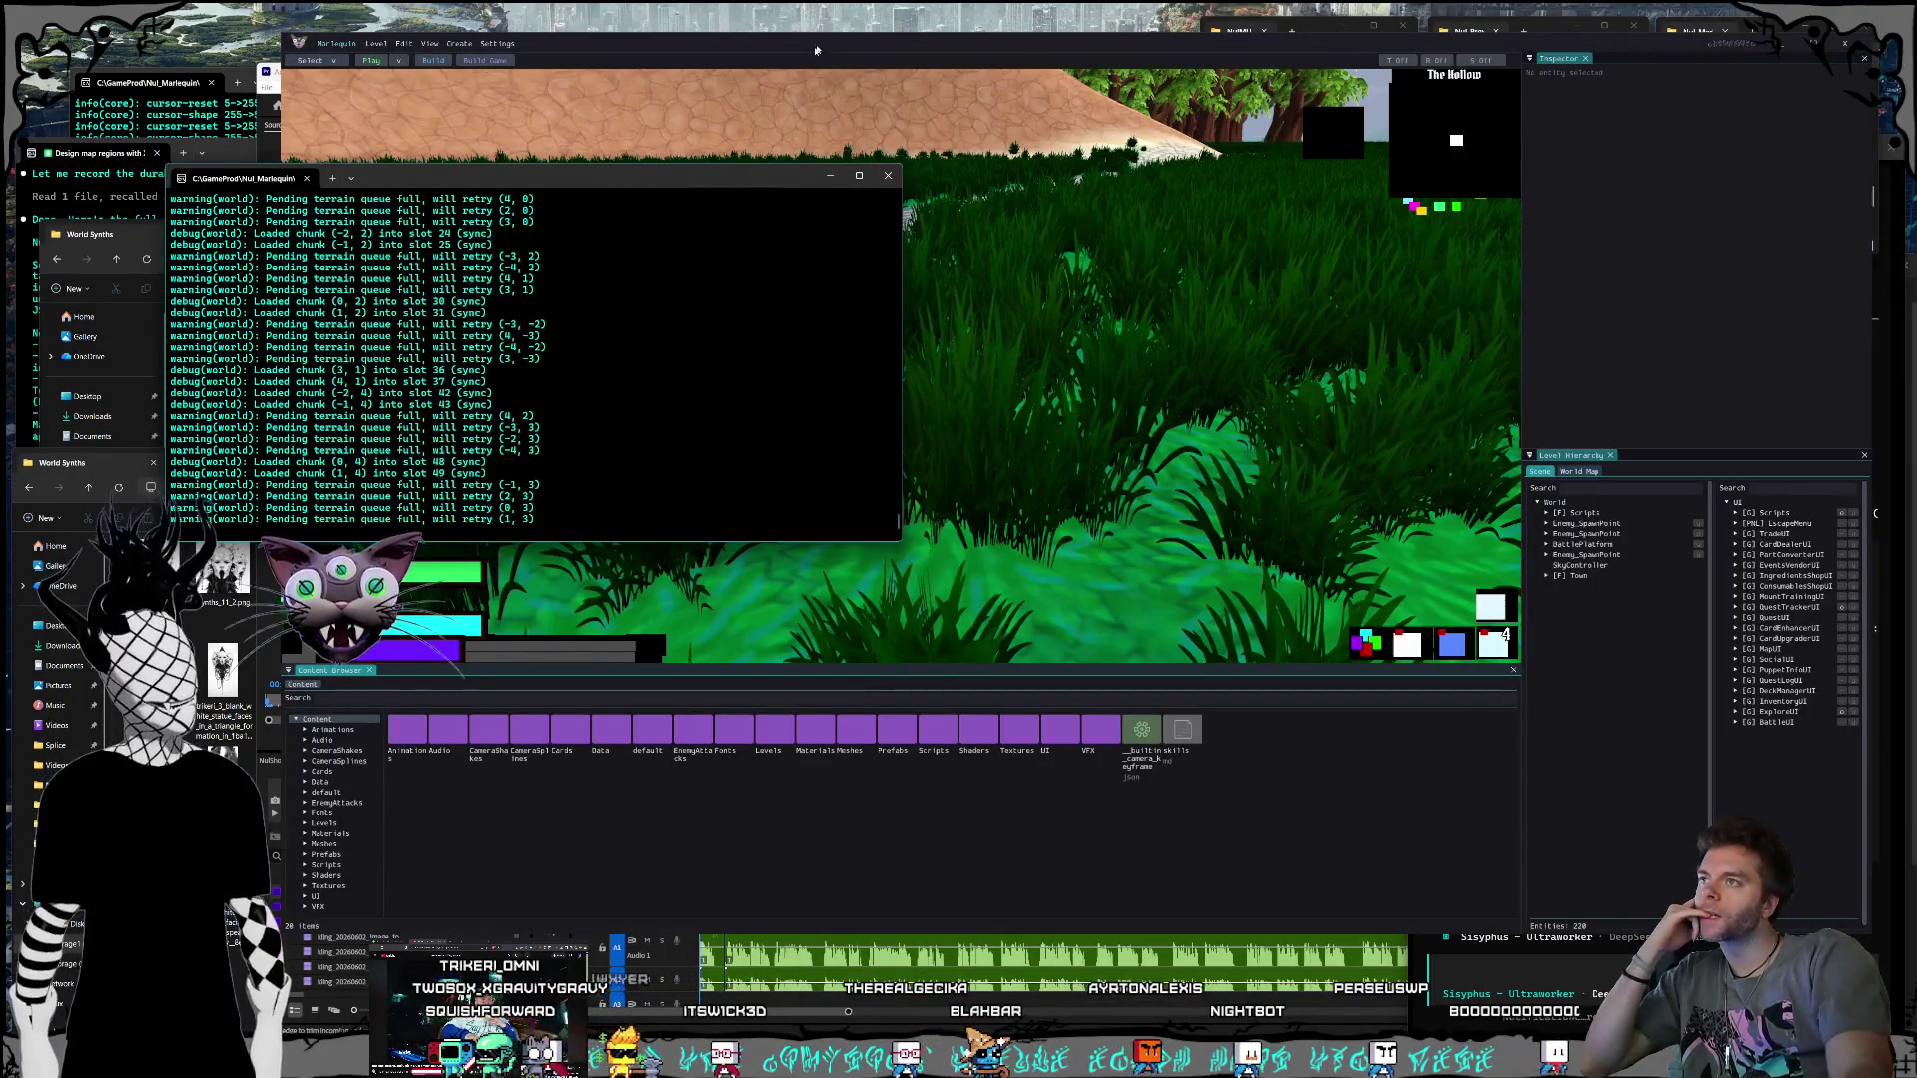
left_click_drag(690, 57, 688, 81)
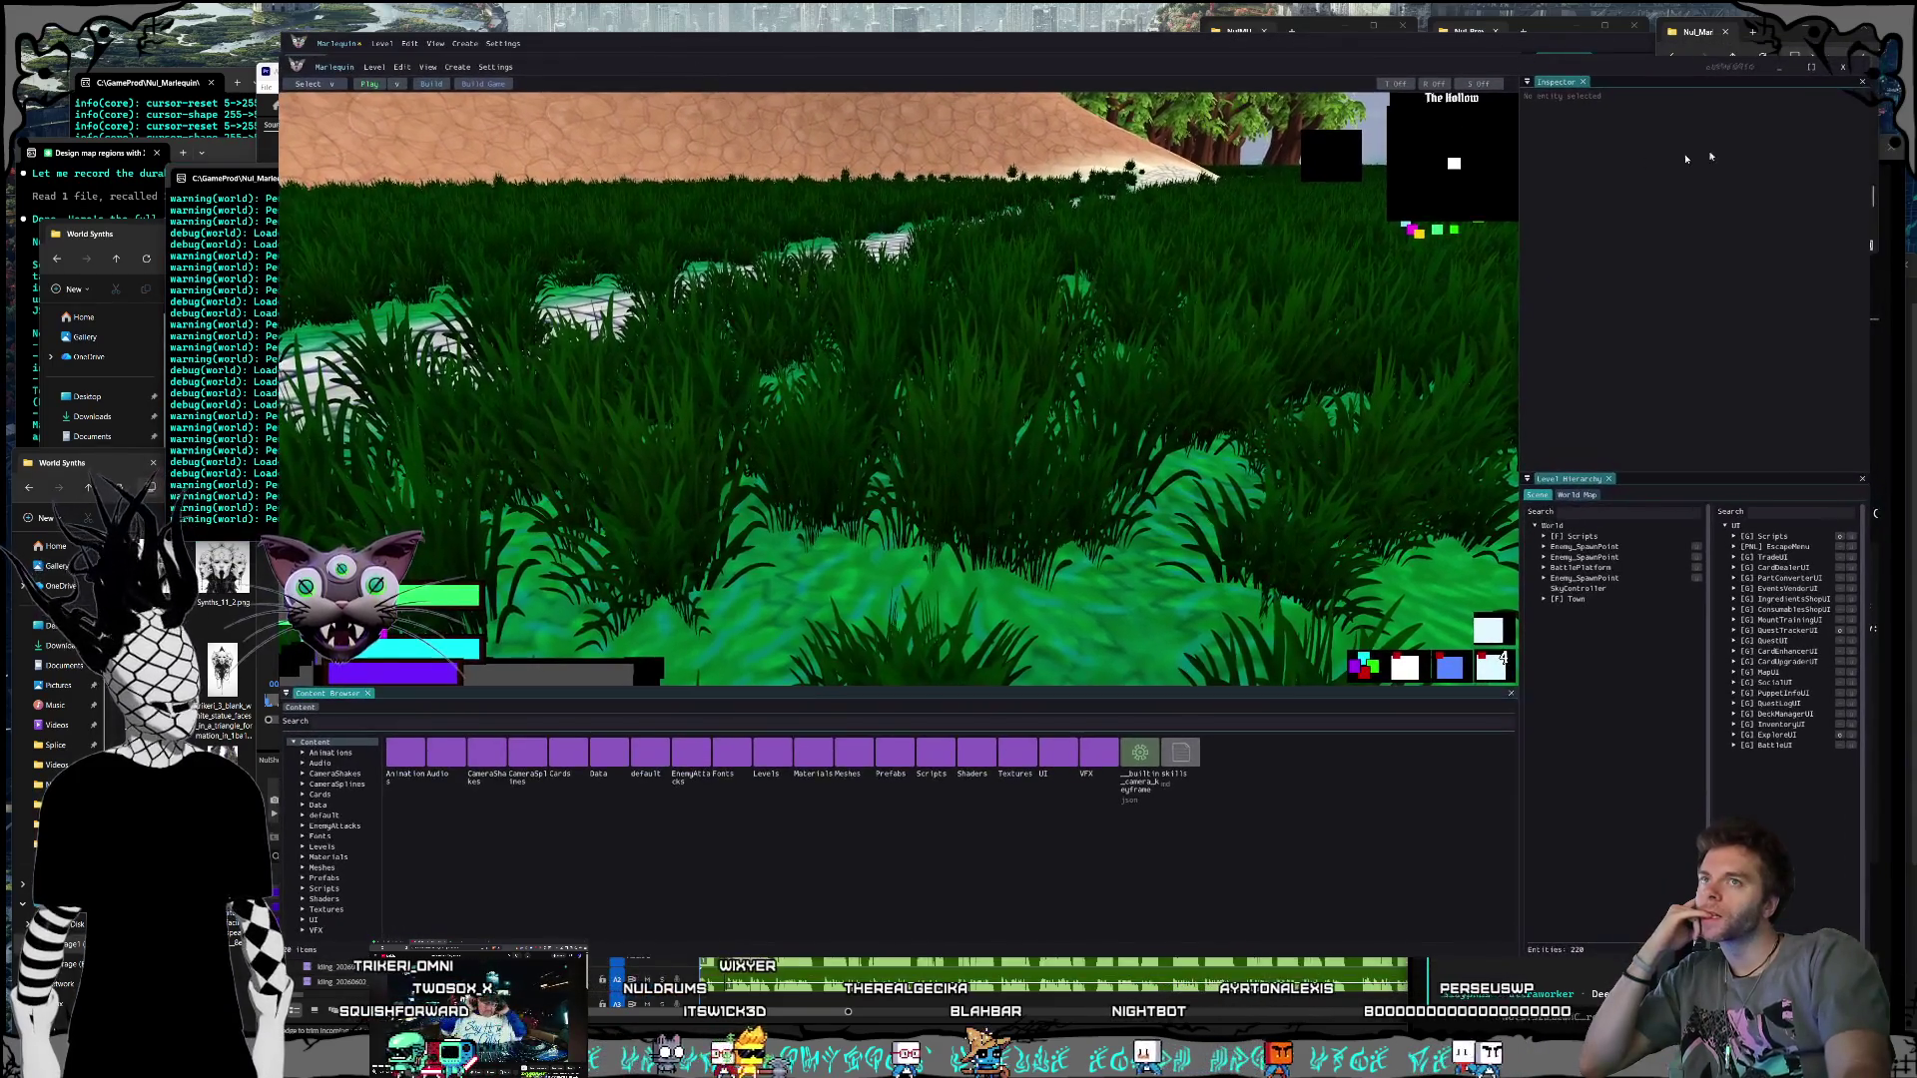
left_click(1843, 67)
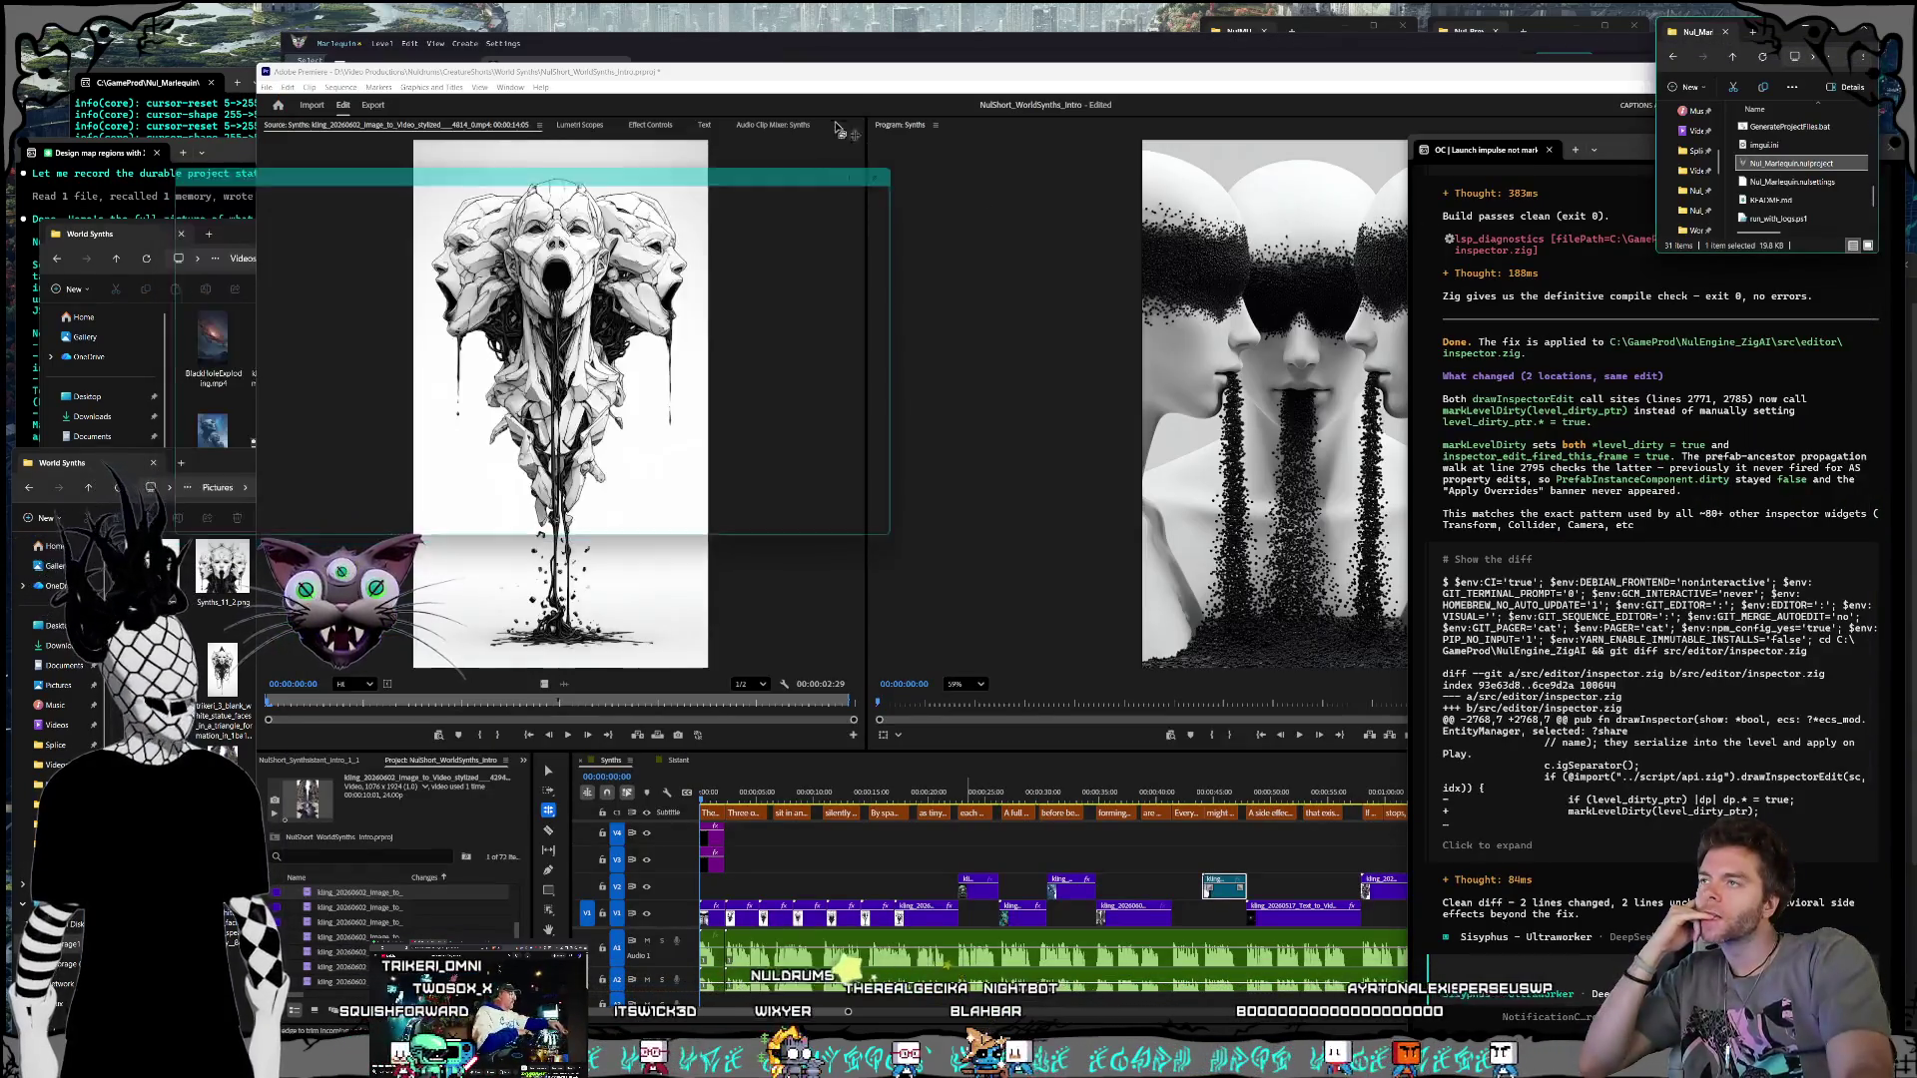
left_click(840, 46)
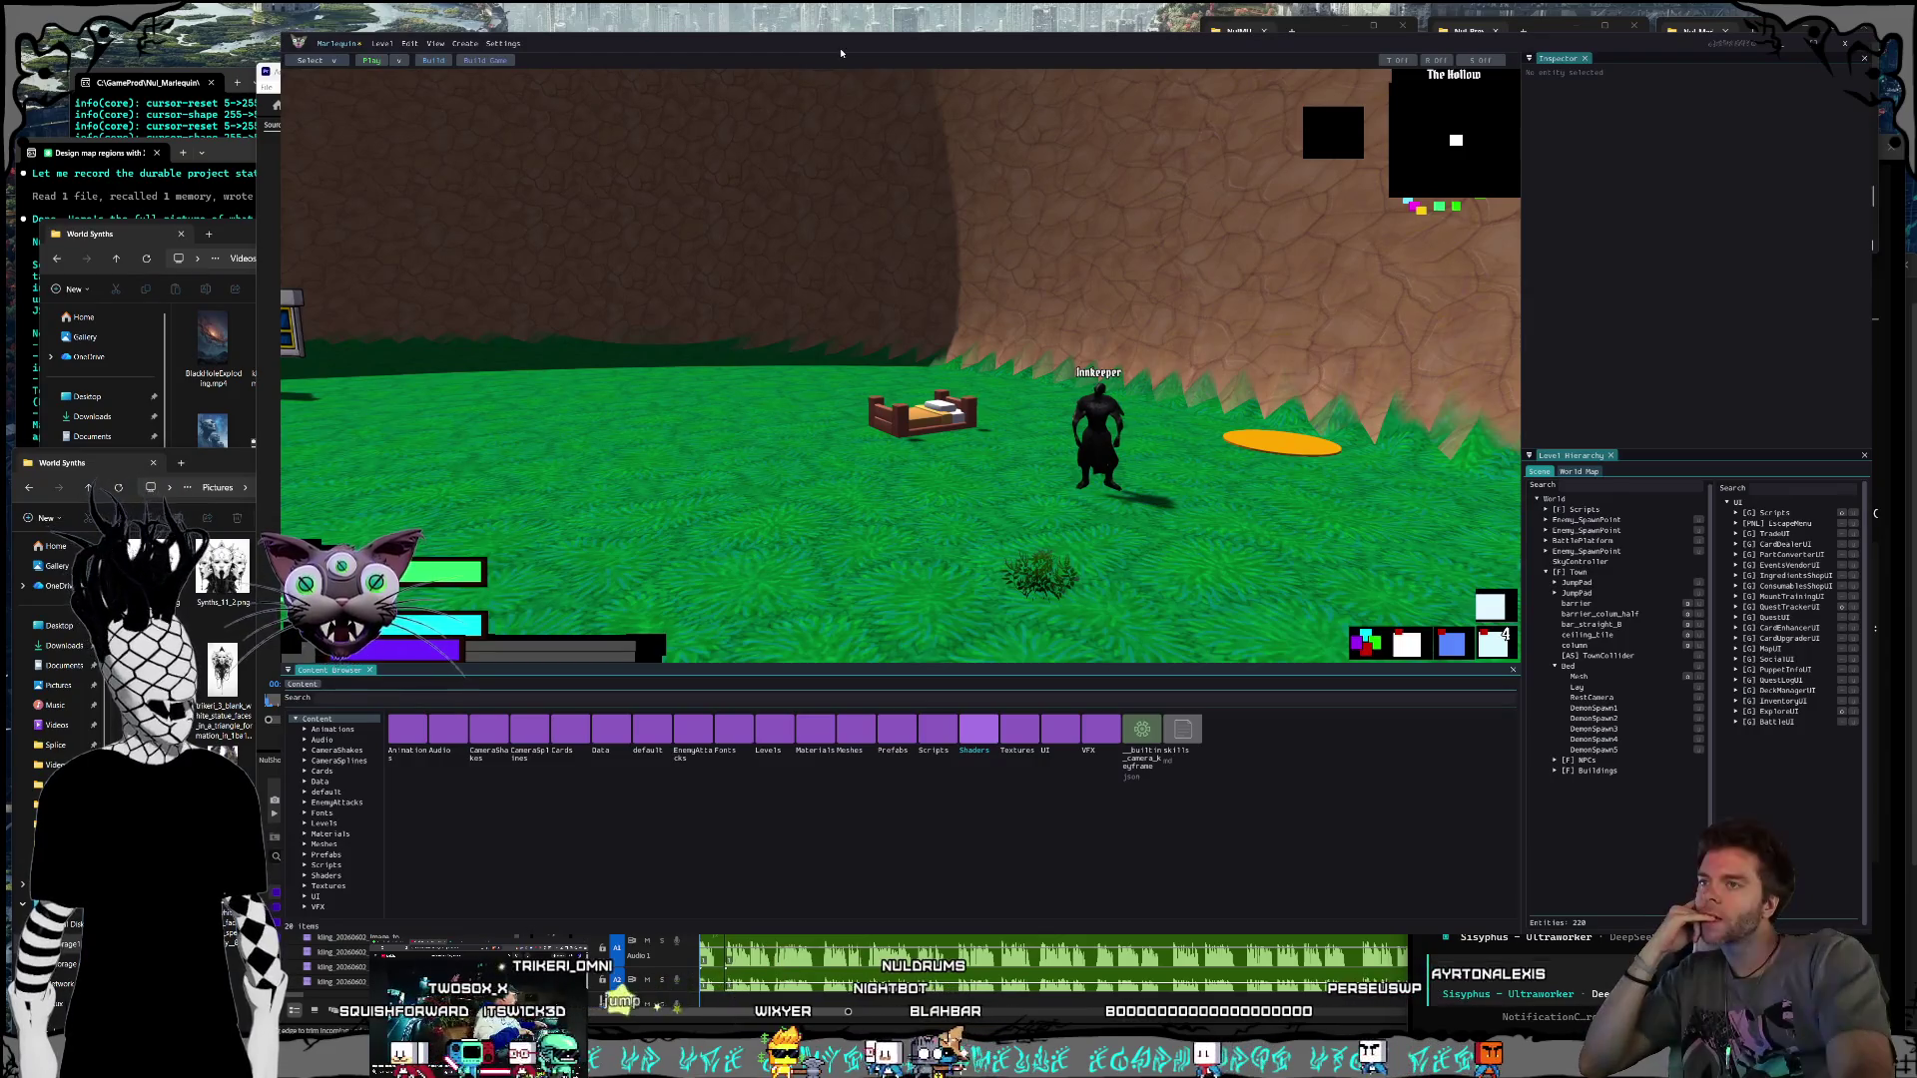
Step: Fly the view toward the Innkeeper and bed, and save the level
key("w")
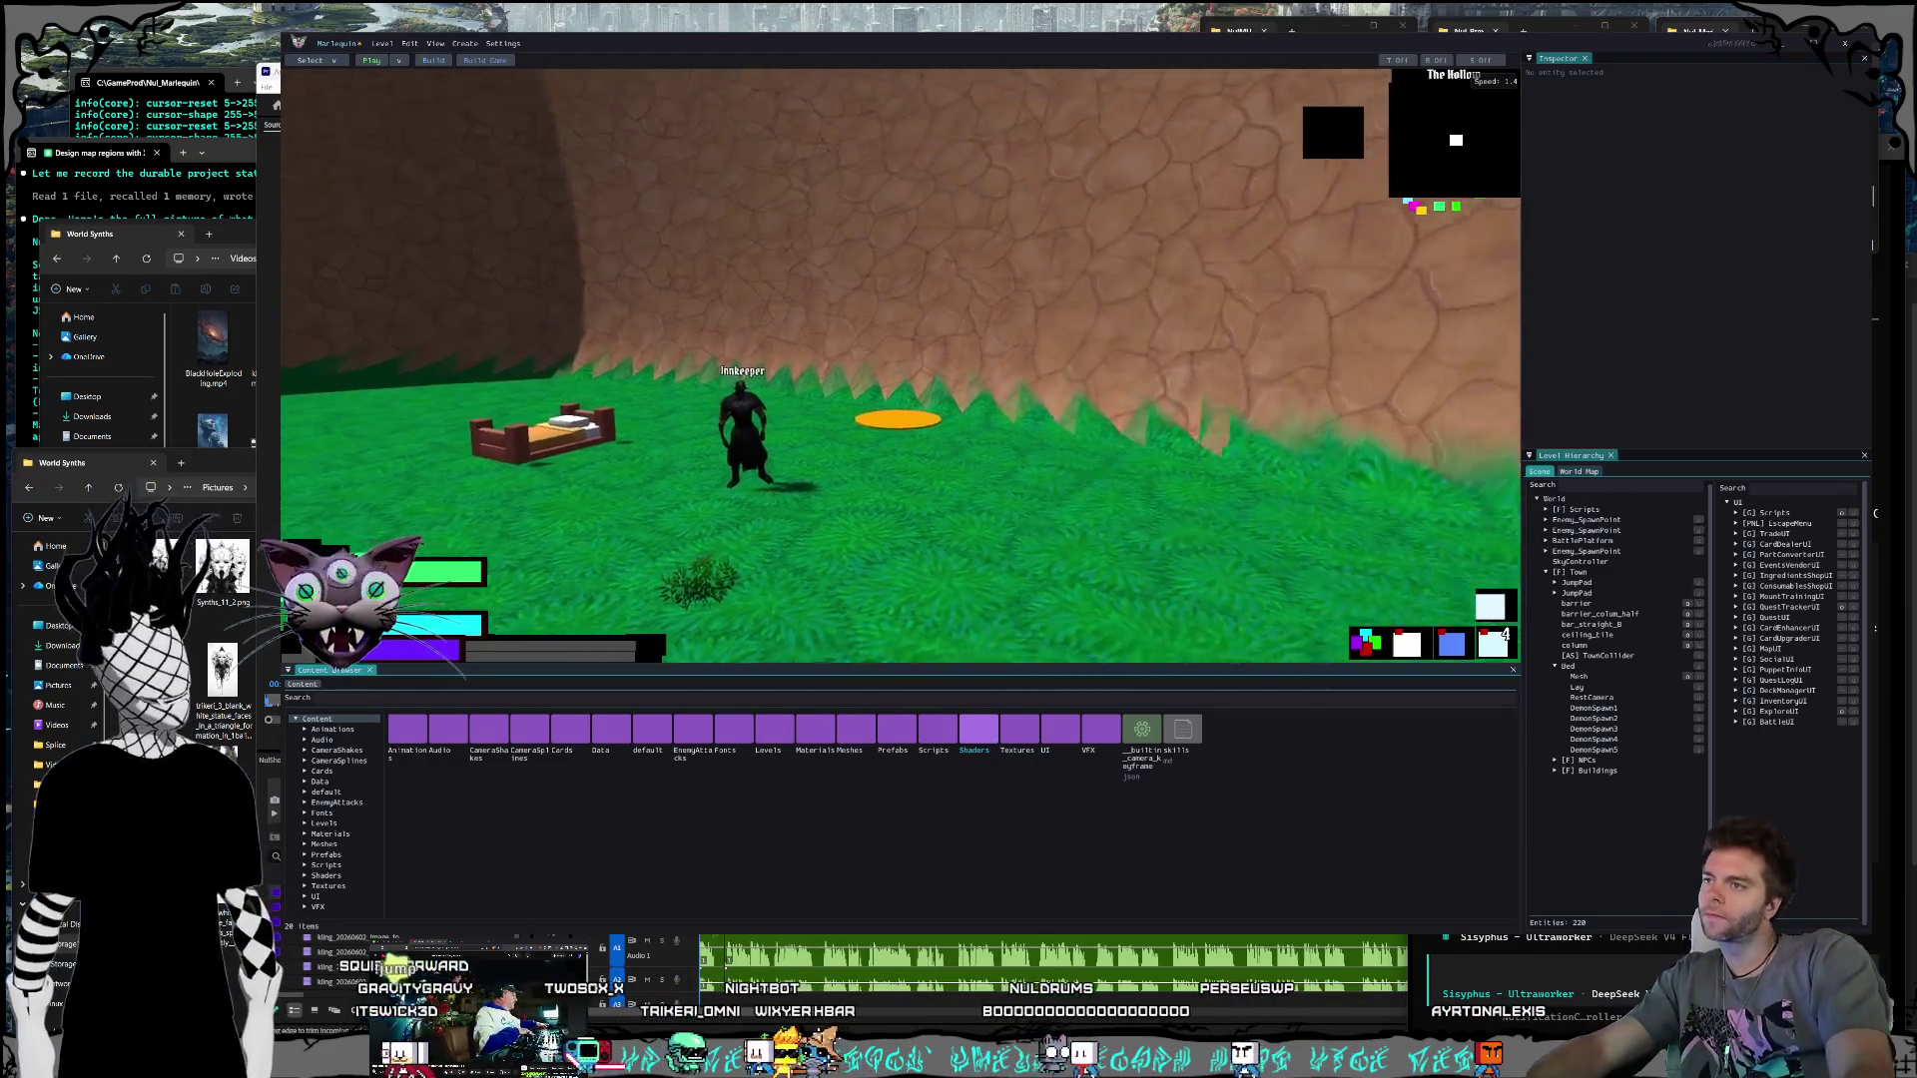
key("w")
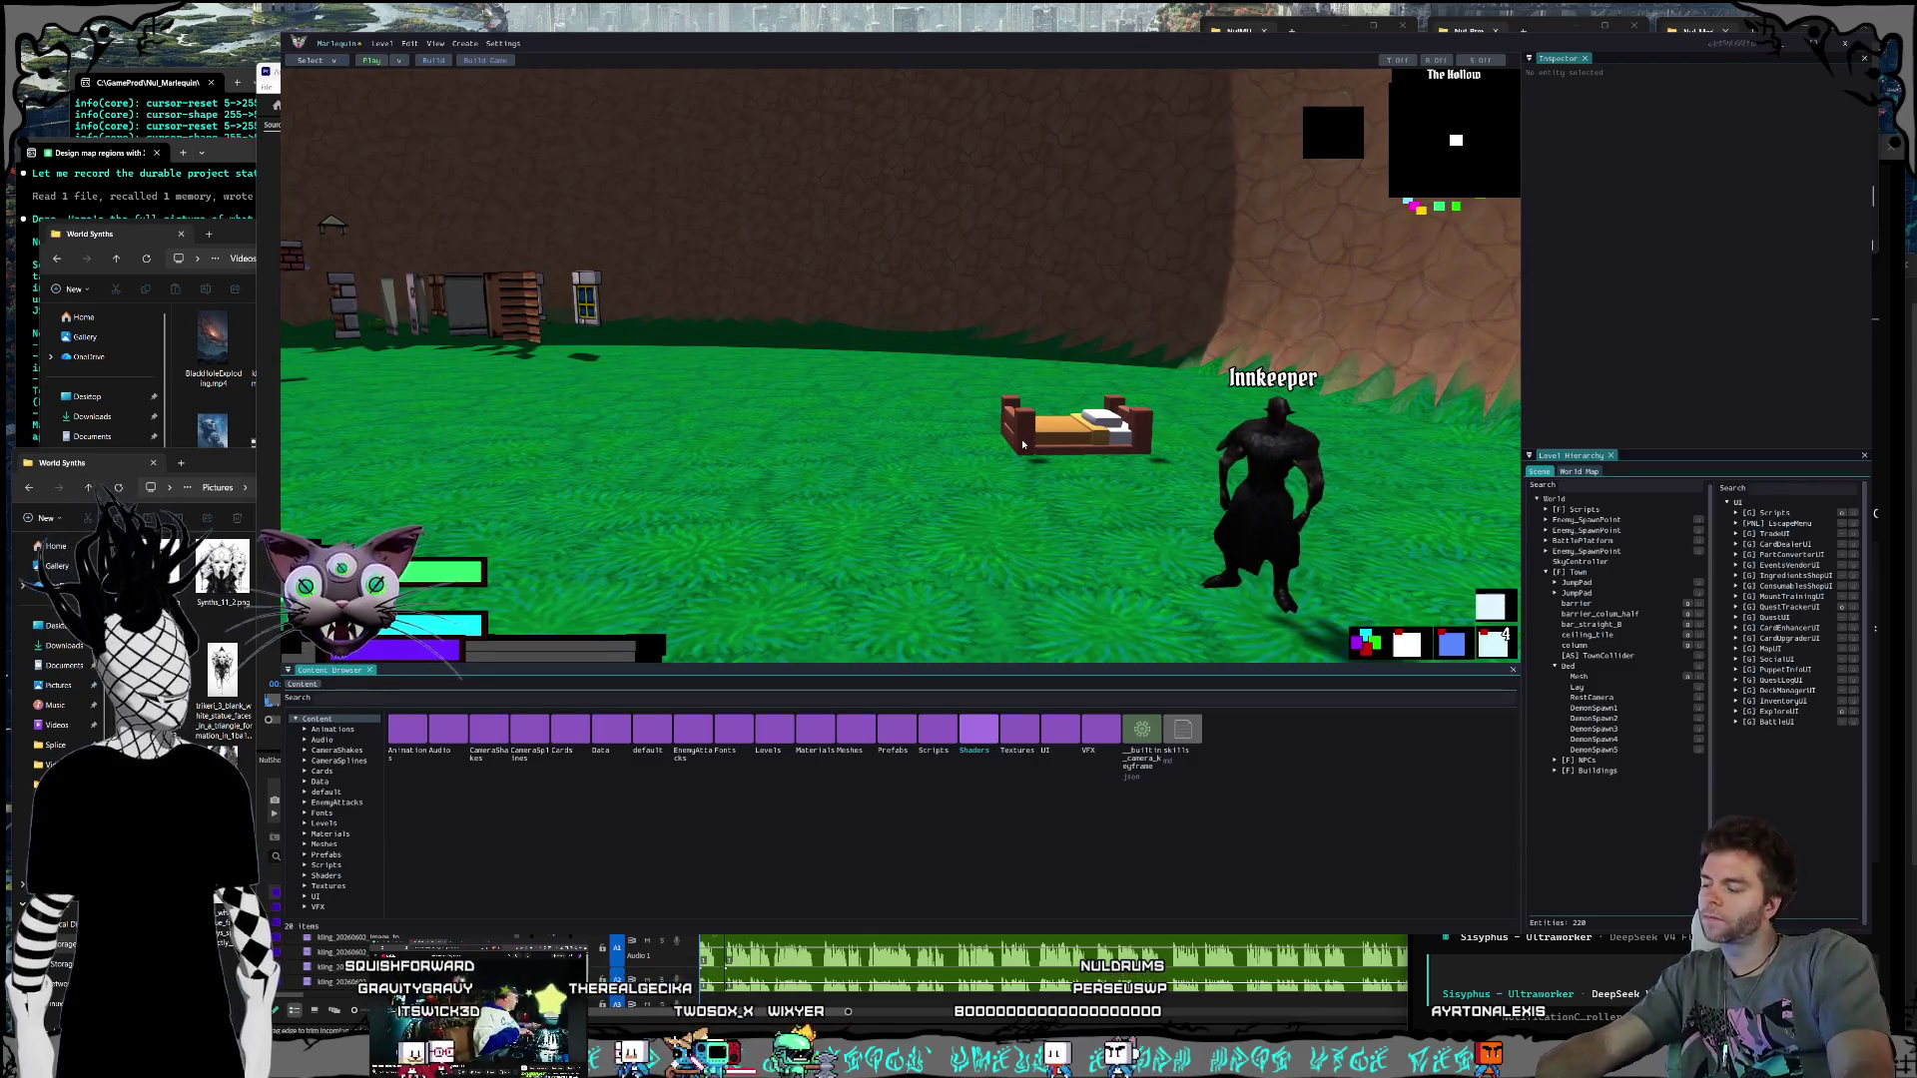
key("w")
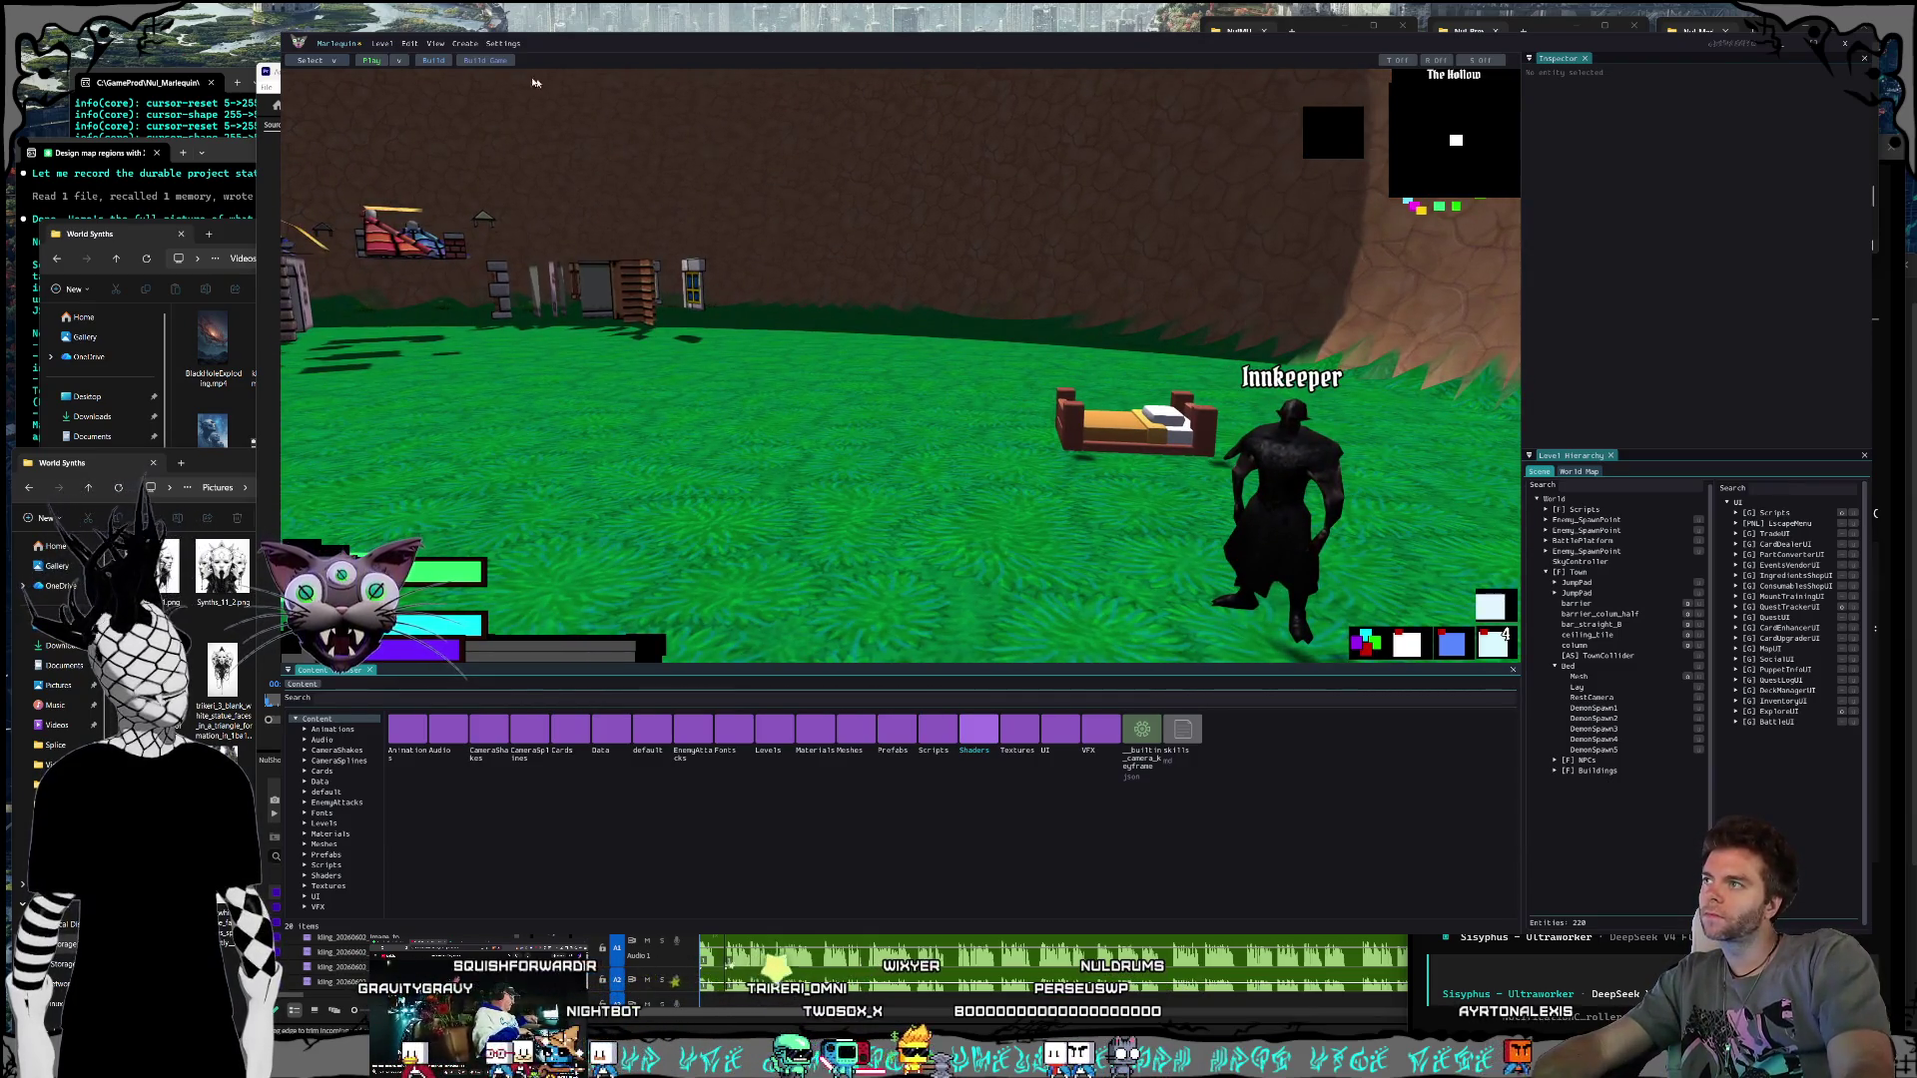
left_click(380, 44)
left_click(393, 72)
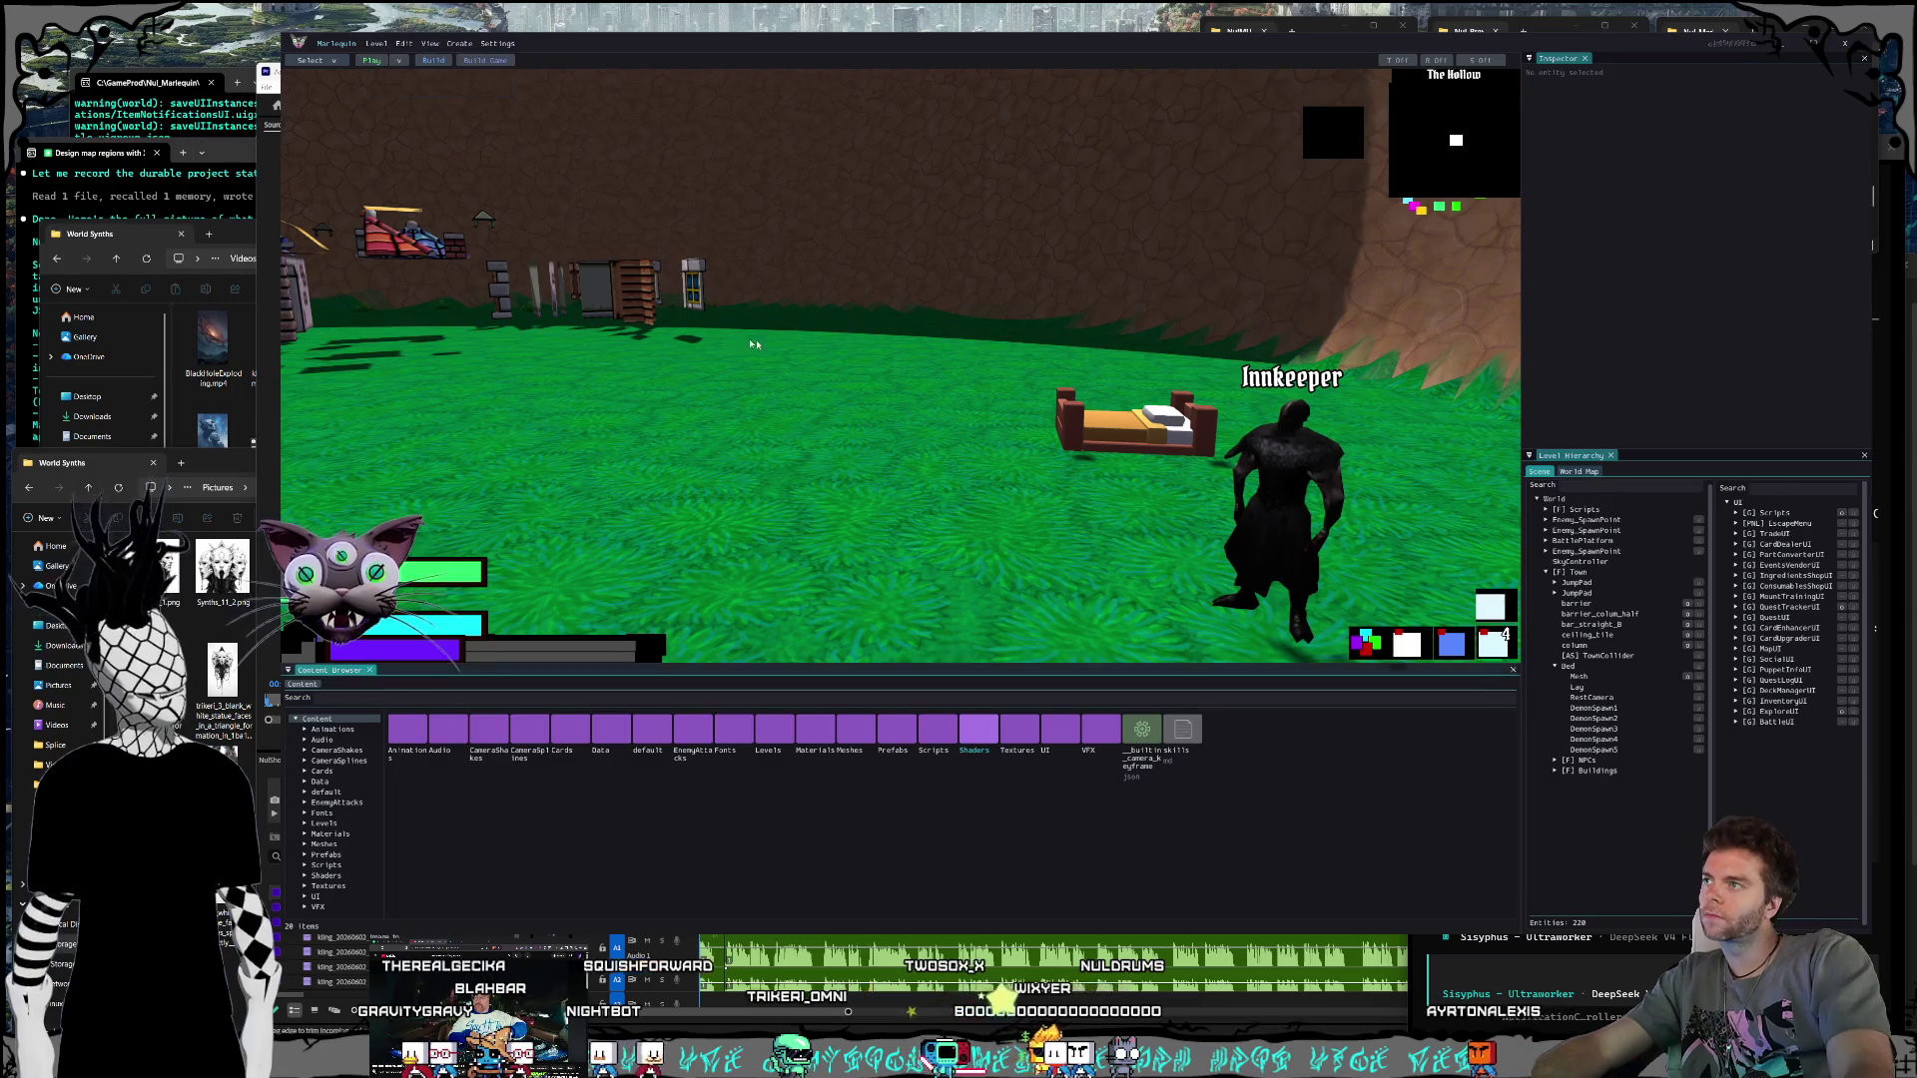
Step: Fly the view past the rock wall and tower up close to the NPC vendors
key("d")
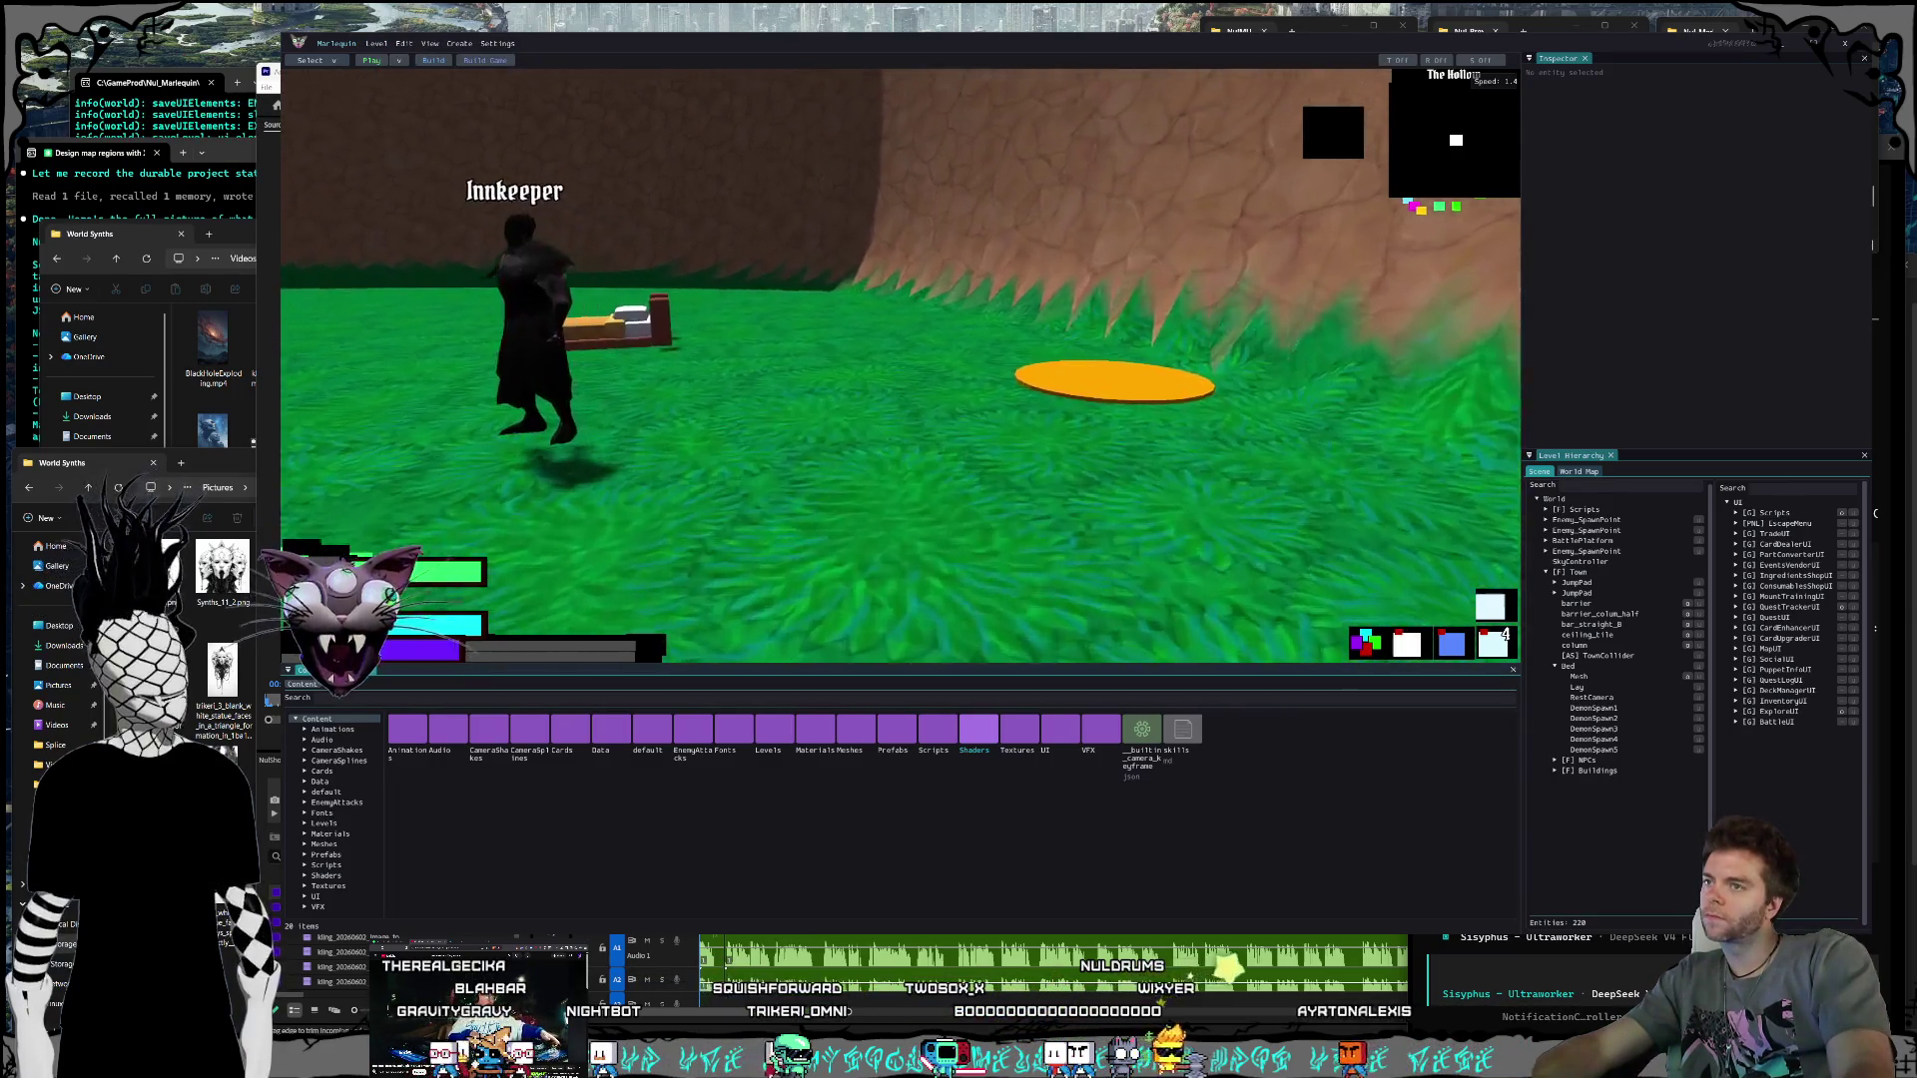
key("a")
mouse_move(1031, 318)
left_mouse_down()
mouse_move(719, 320)
mouse_move(919, 329)
mouse_move(924, 387)
mouse_move(849, 386)
mouse_move(910, 374)
mouse_move(859, 399)
left_mouse_up()
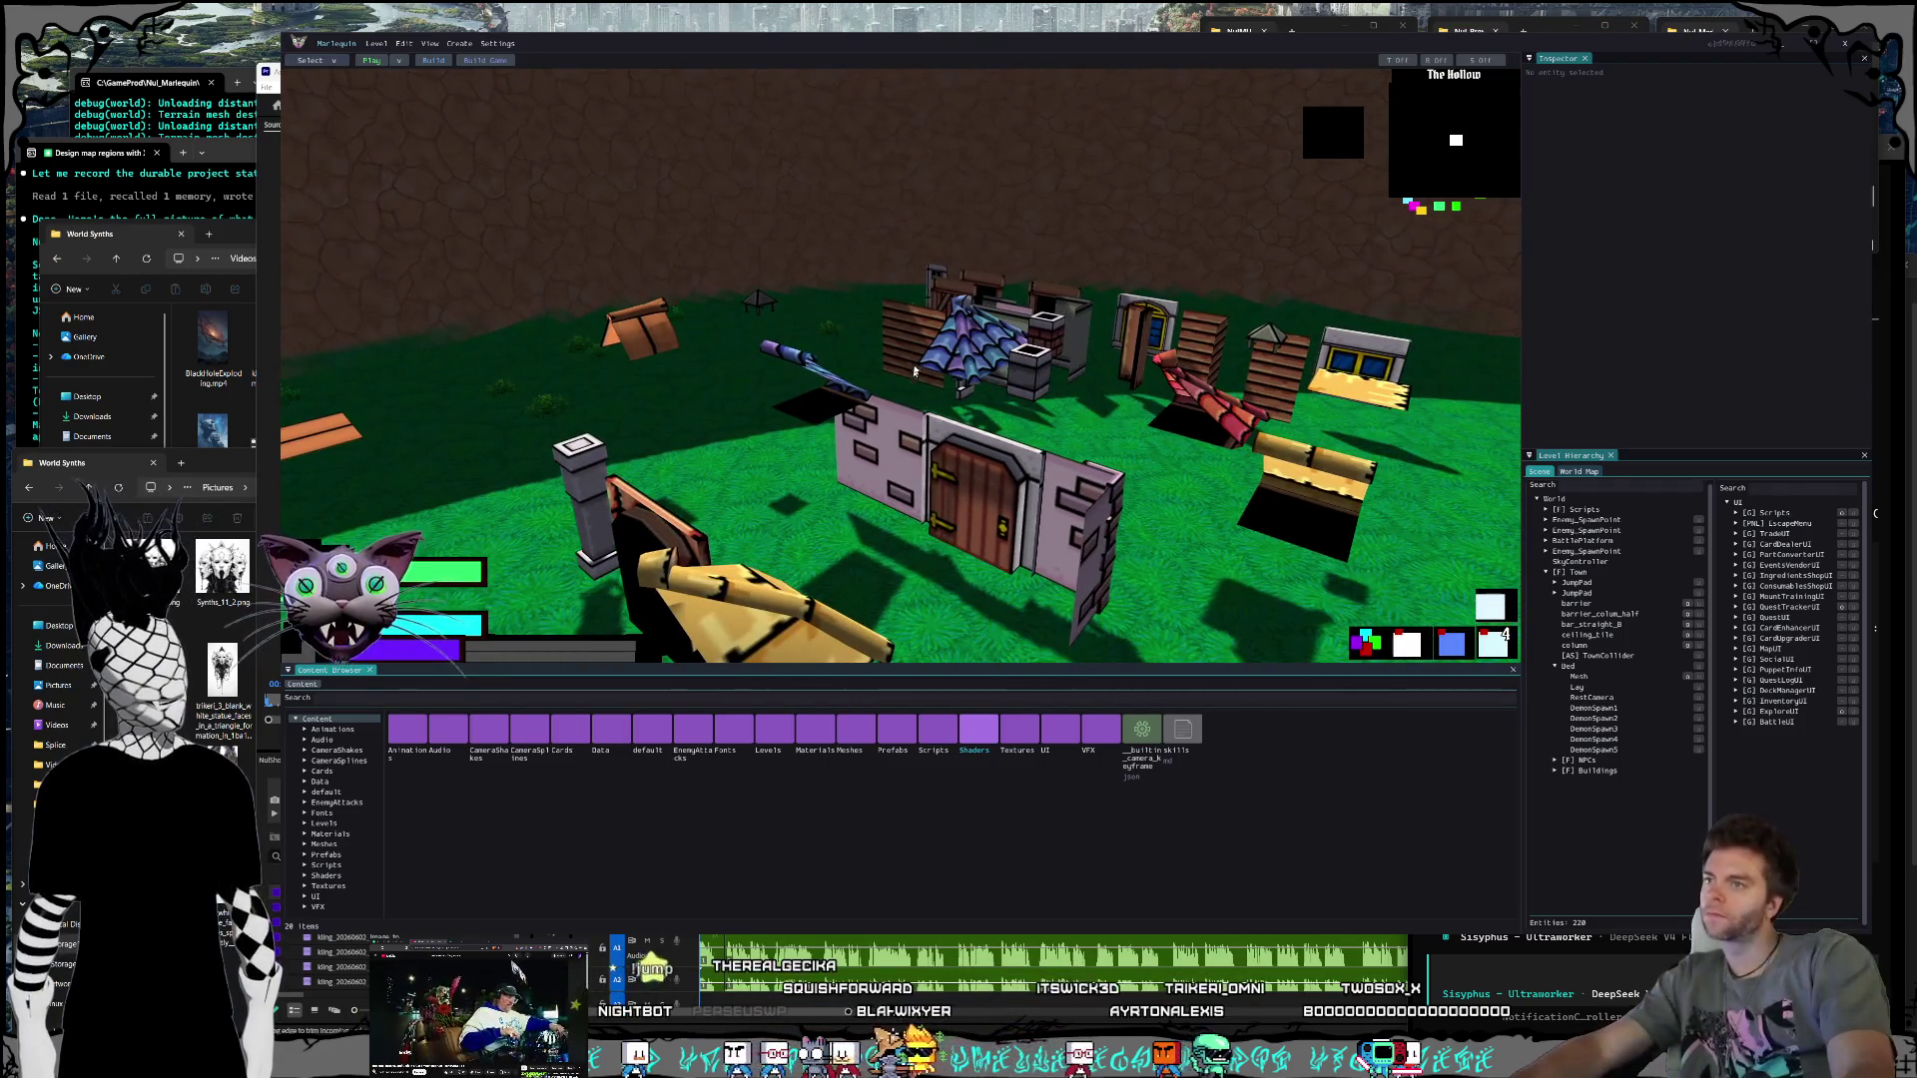
mouse_move(859, 400)
left_mouse_down()
mouse_move(759, 400)
mouse_move(779, 399)
mouse_move(401, 91)
left_mouse_up()
Step: Playtest the level, walking the character to the Innkeeper and interacting to start resting
left_click(371, 60)
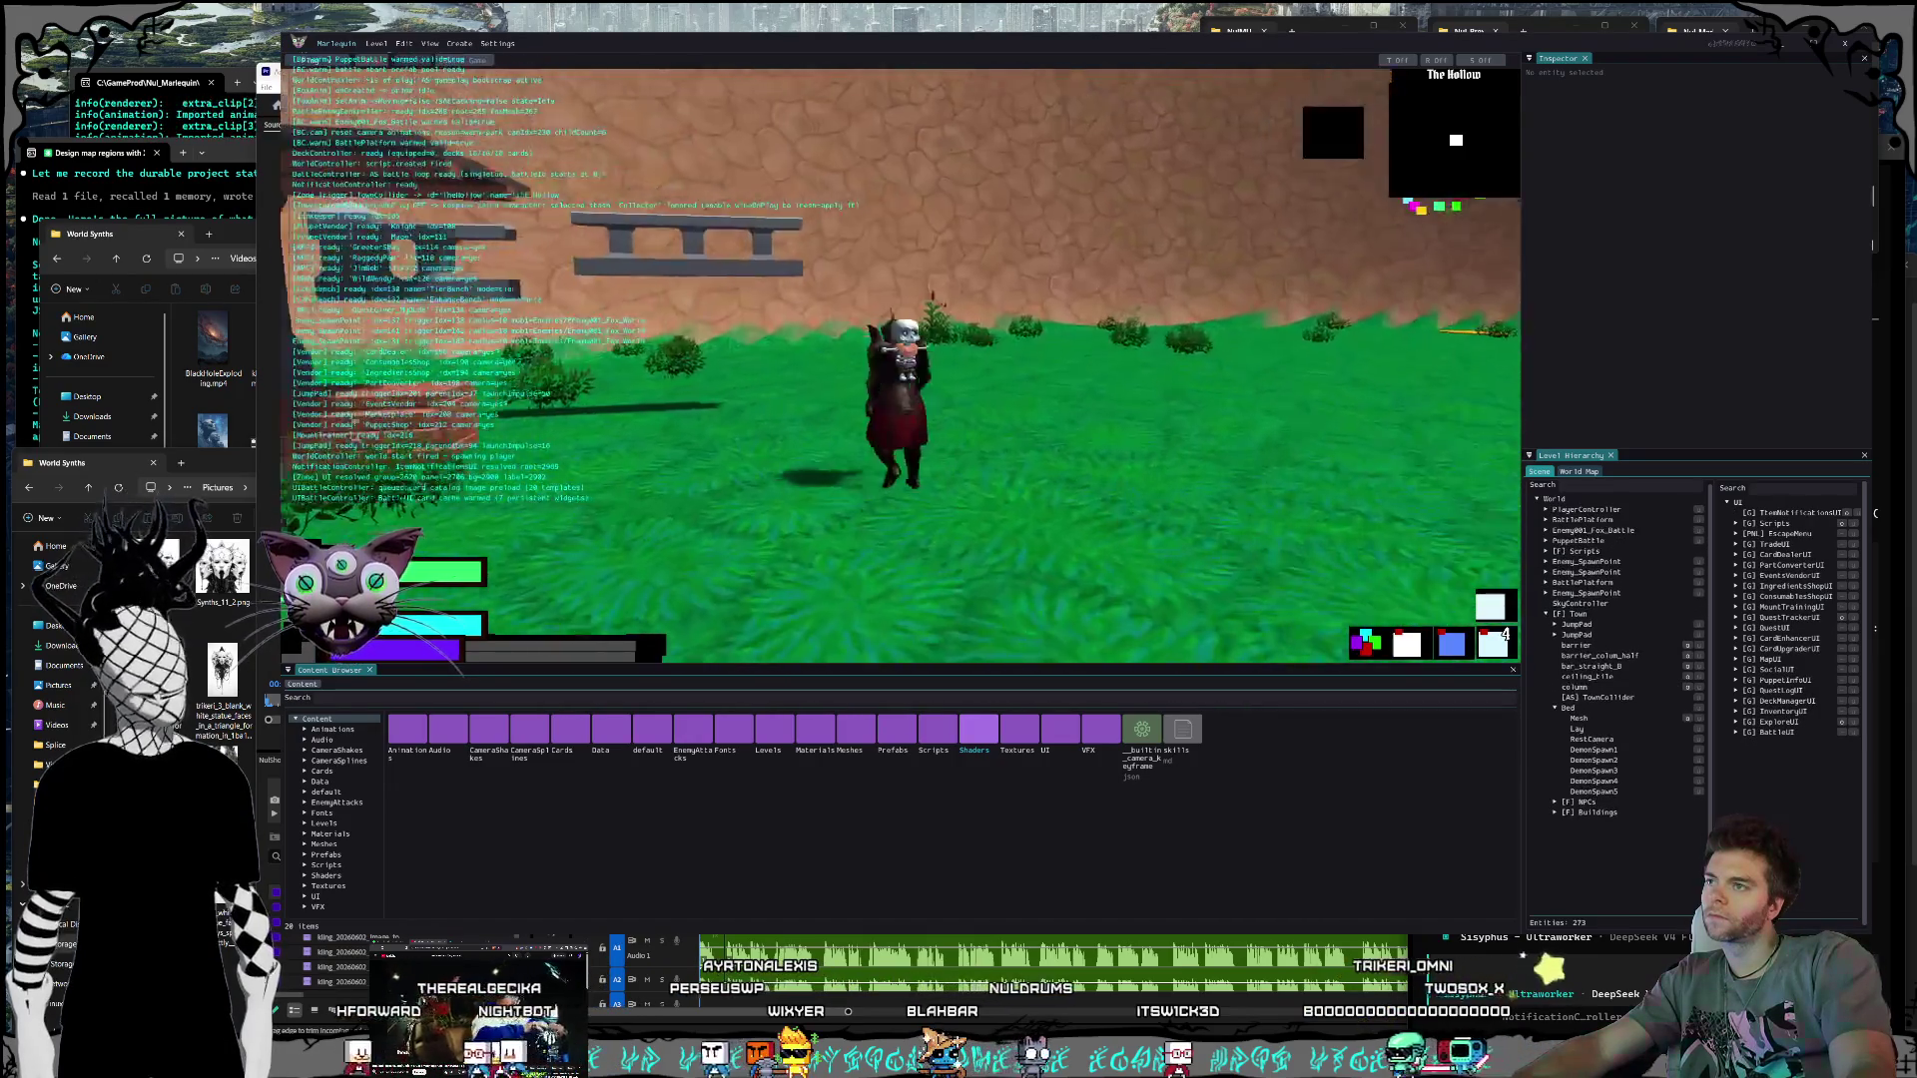
key("a")
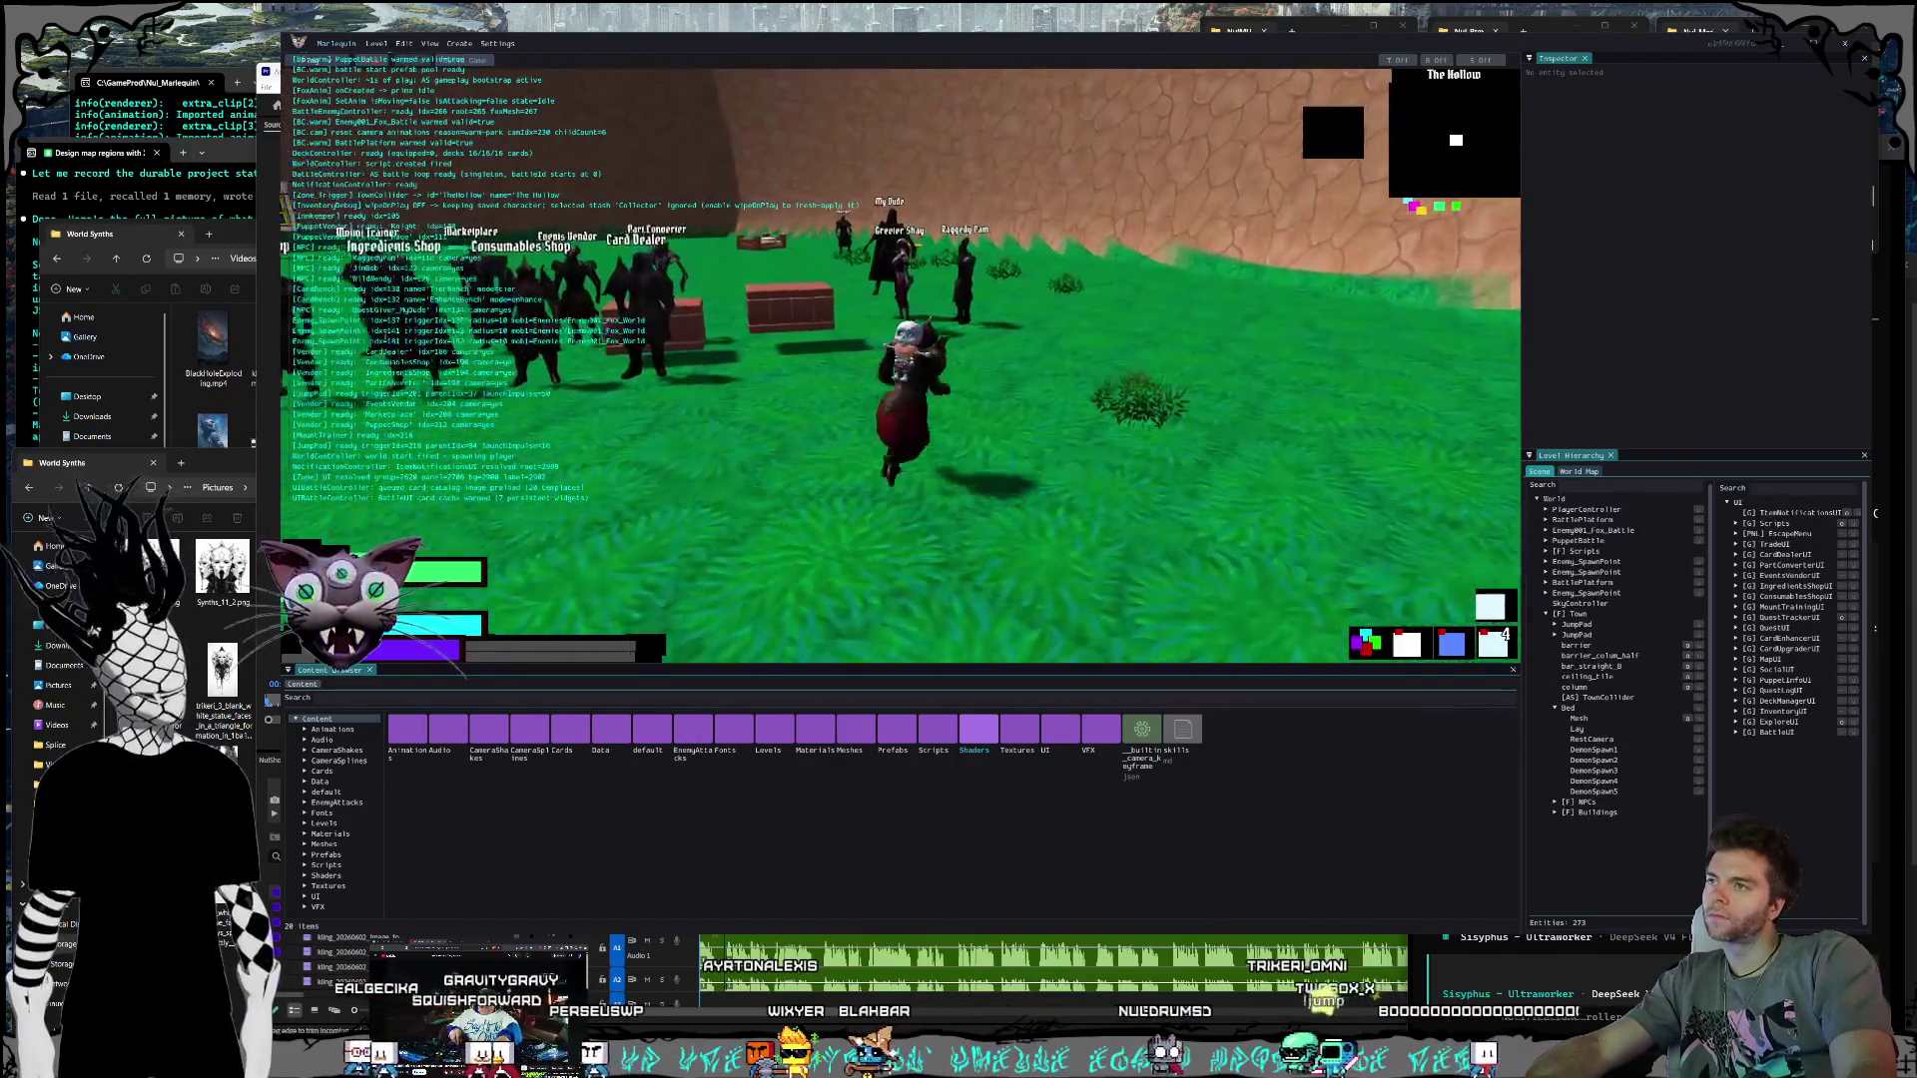
key("w")
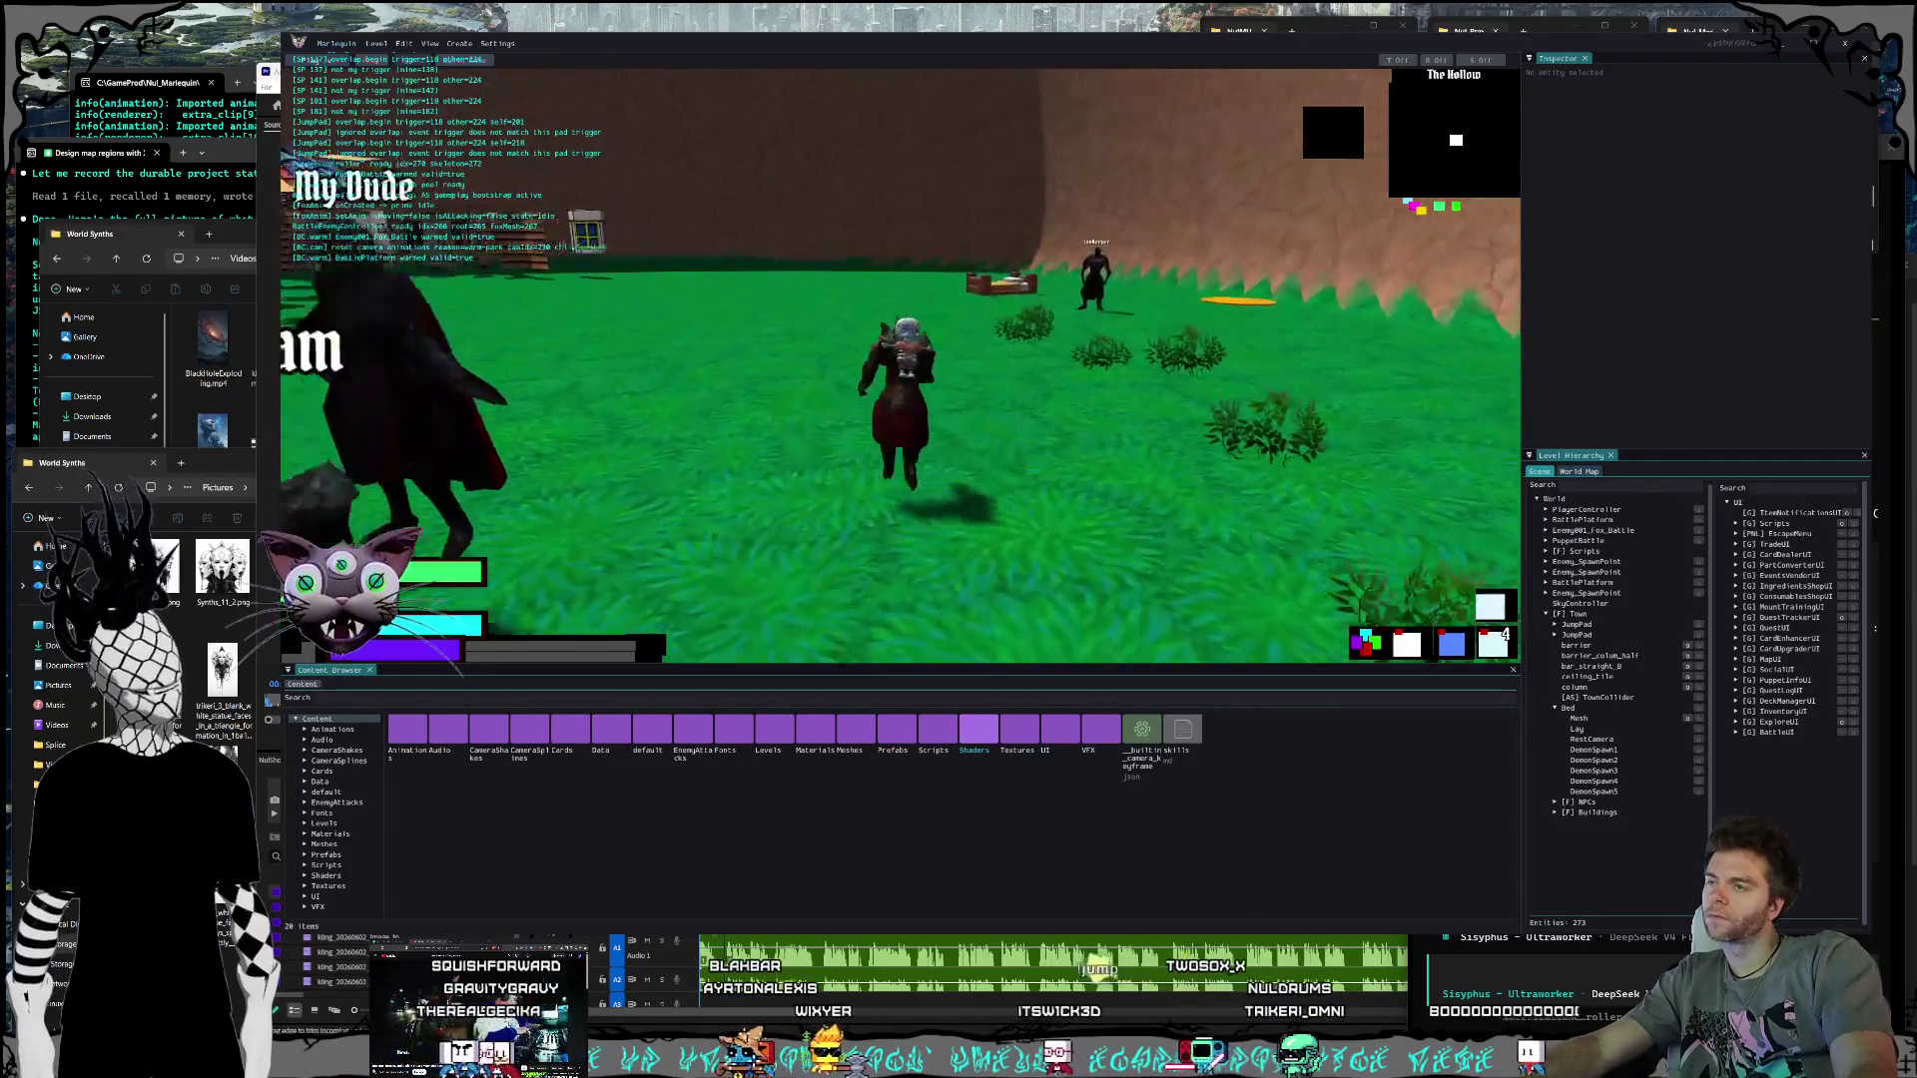
key("d")
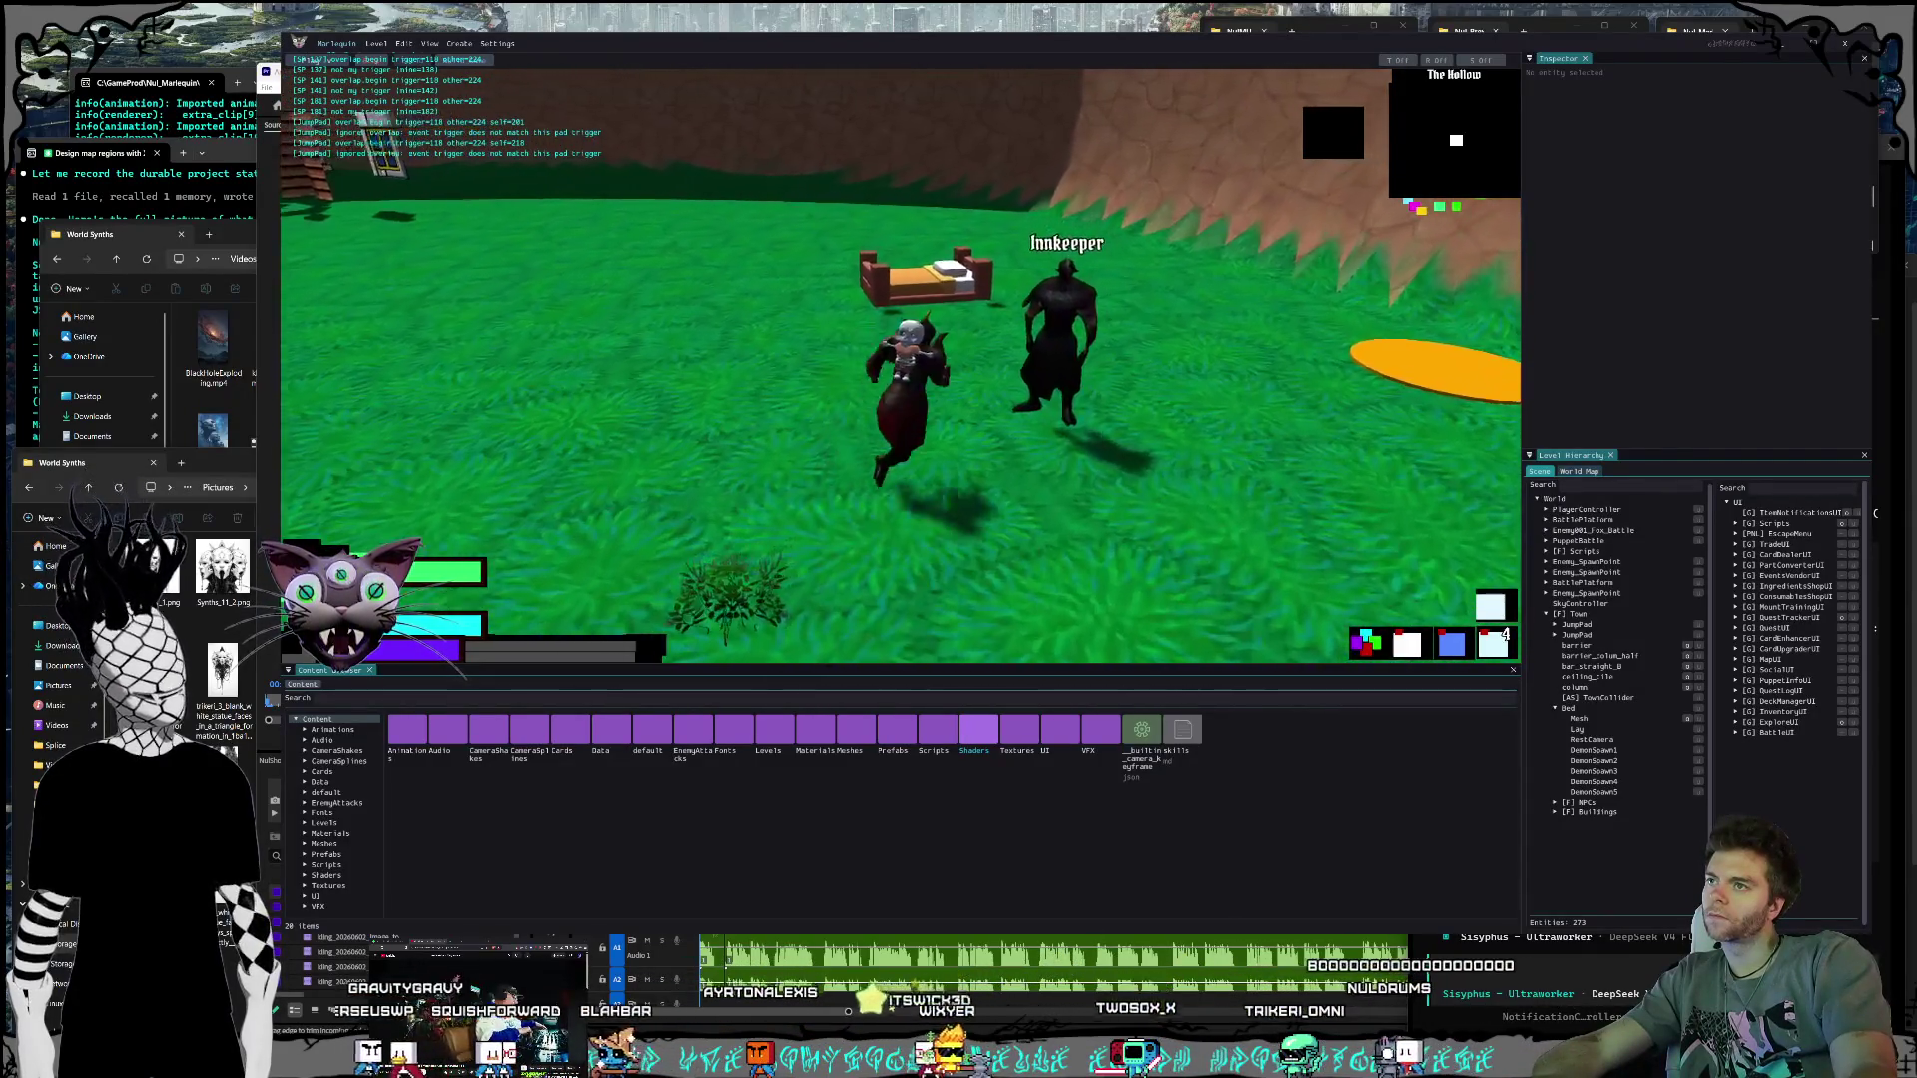
key("d")
key("f")
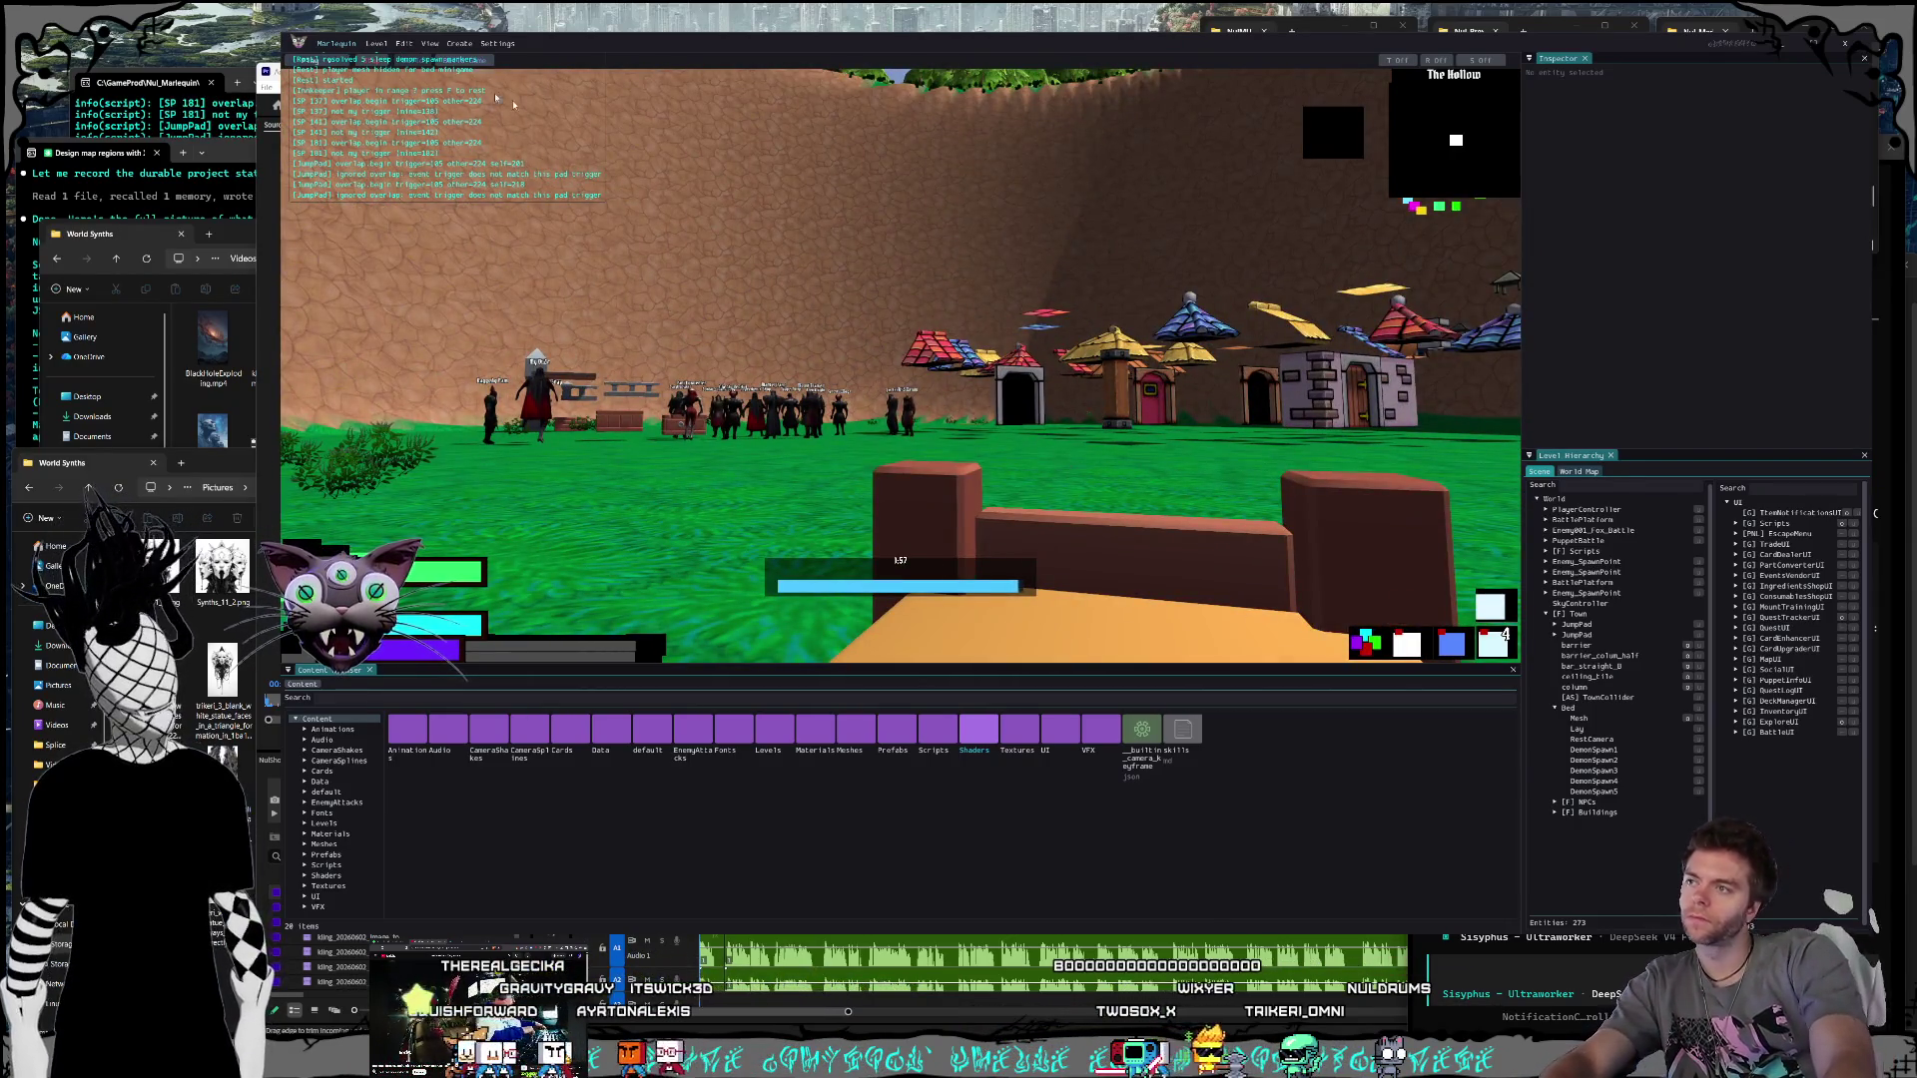
Step: Screenshot the rest-minigame camera view with Snipping Tool and stop the playtest
key("super+shift+s")
mouse_move(293, 37)
left_mouse_down()
mouse_move(1231, 584)
mouse_move(1698, 815)
left_mouse_up()
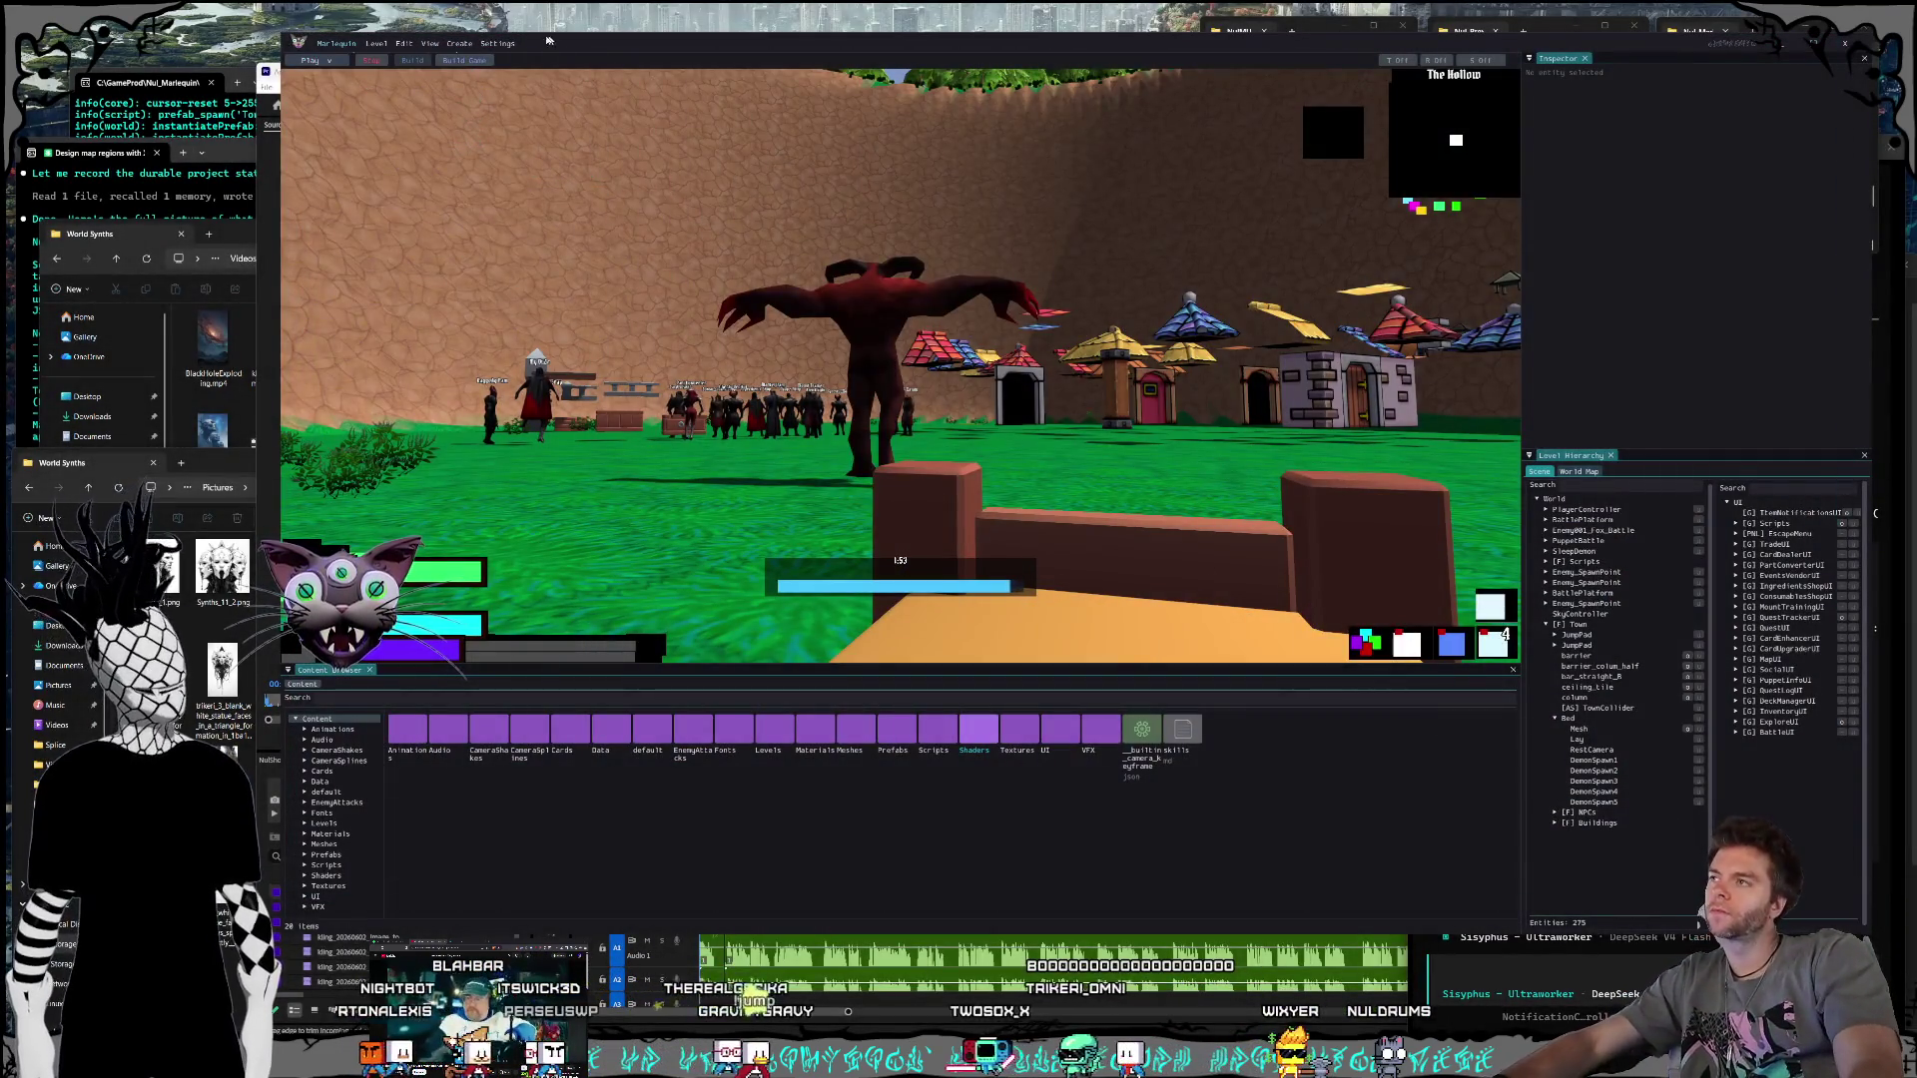
left_click(366, 62)
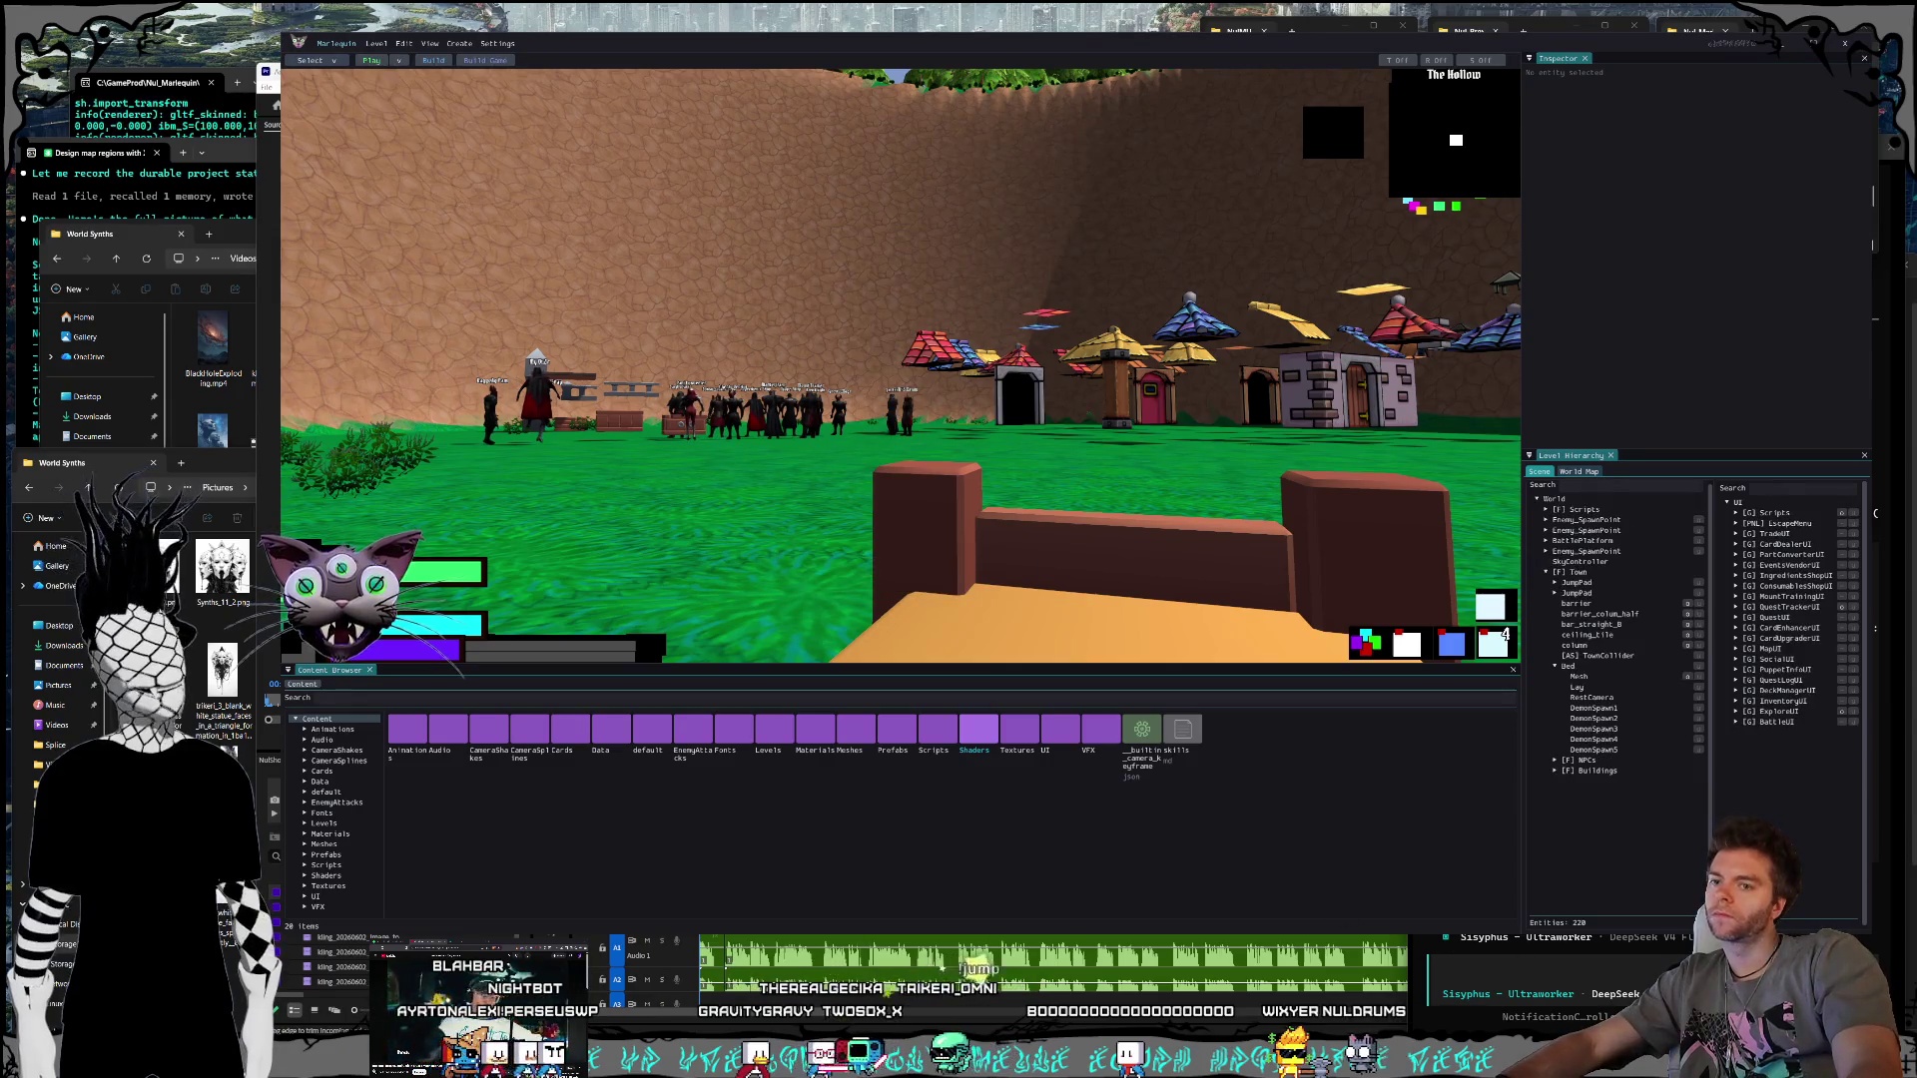
left_click(1621, 975)
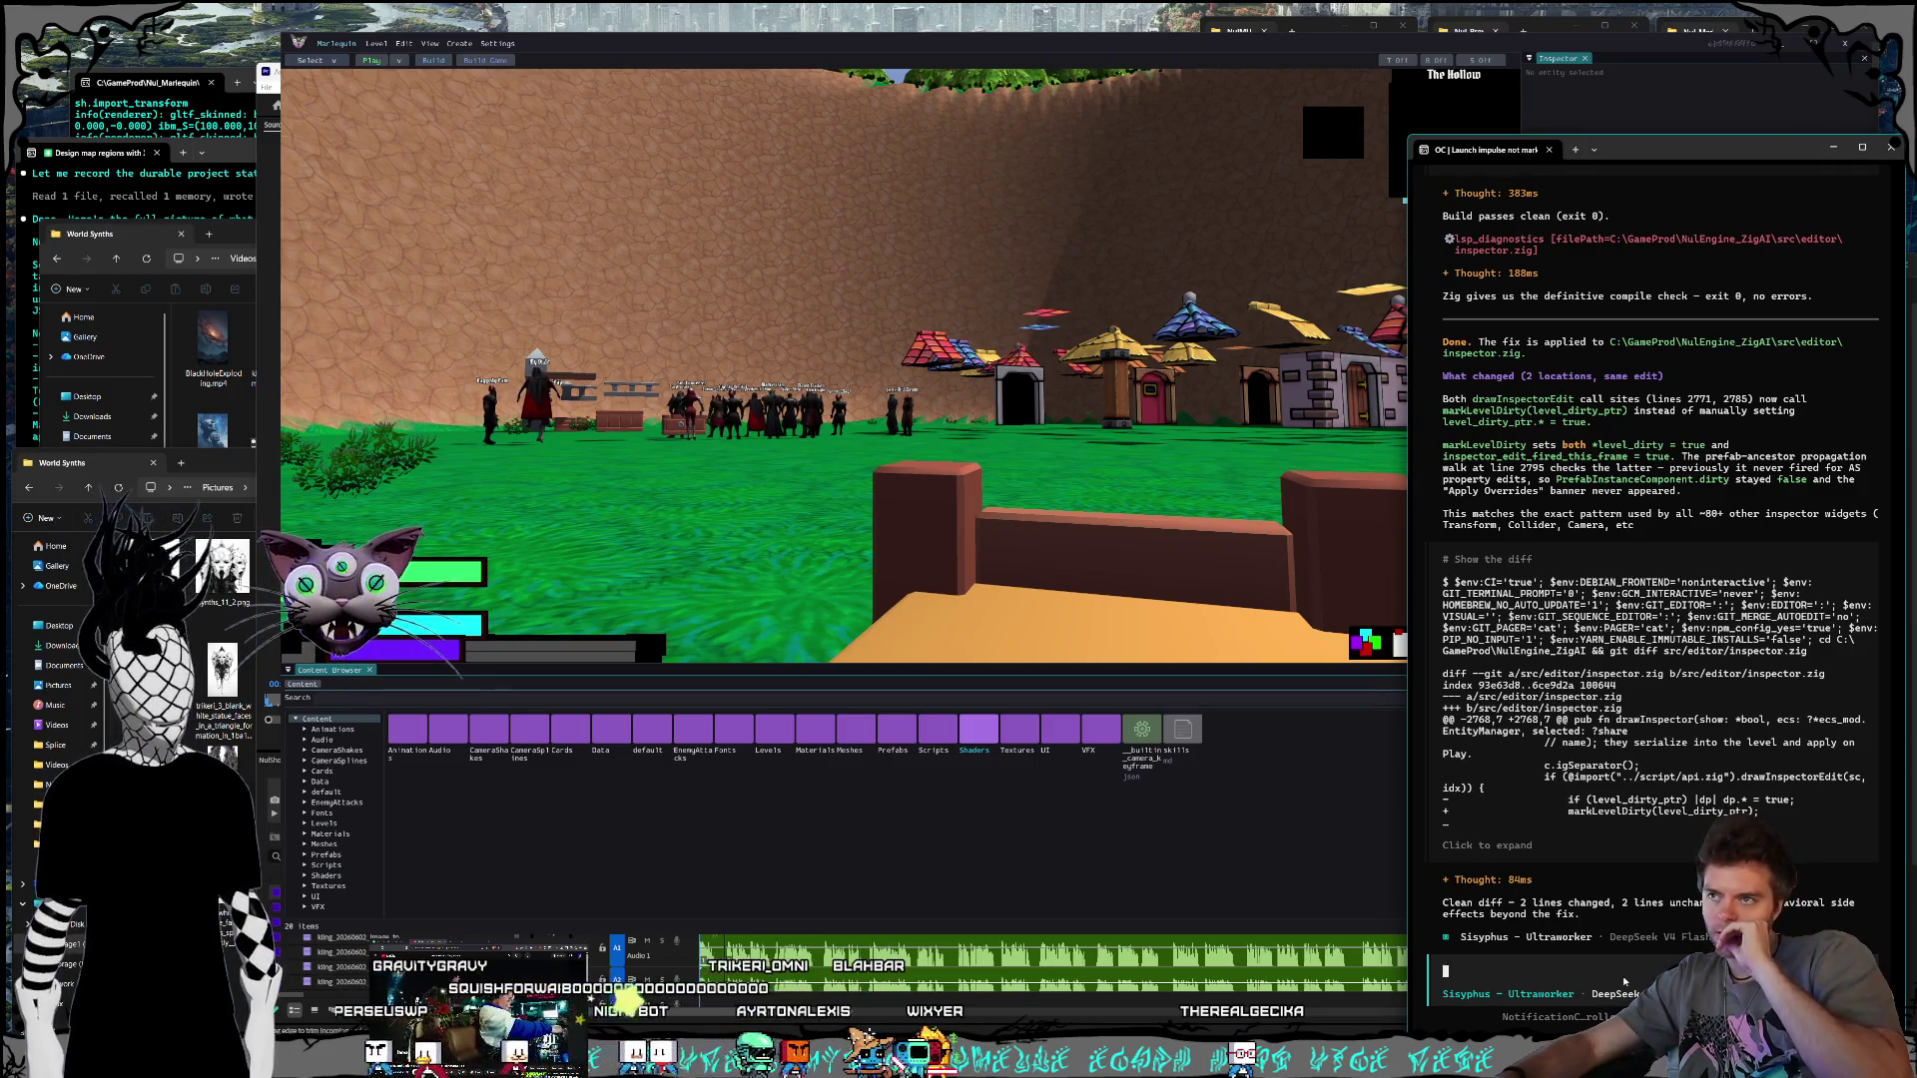
Step: Write the prompt: 'talk to the innkeeper and ... camera angle im seeing is off'
type("can you add")
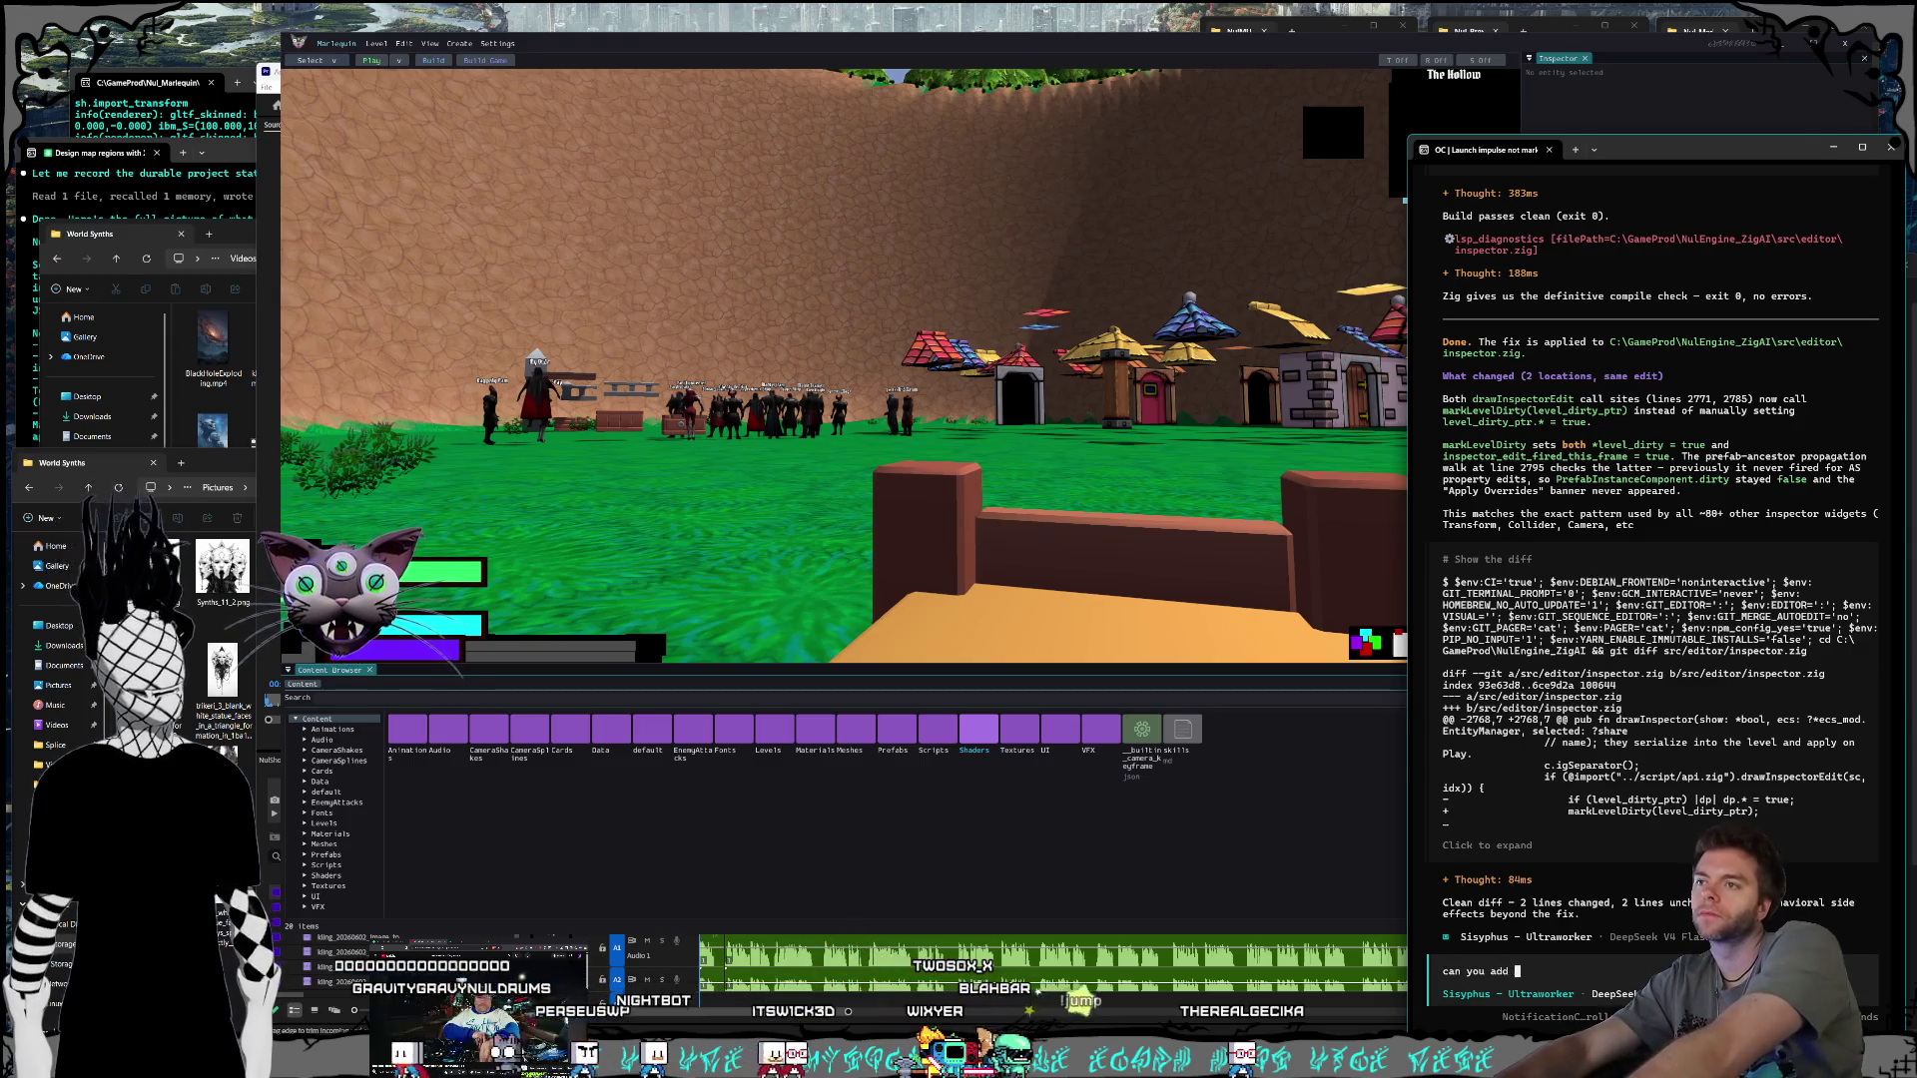
key("BackSpace")
key("BackSpace")
key("BackSpace")
type("when i use the ")
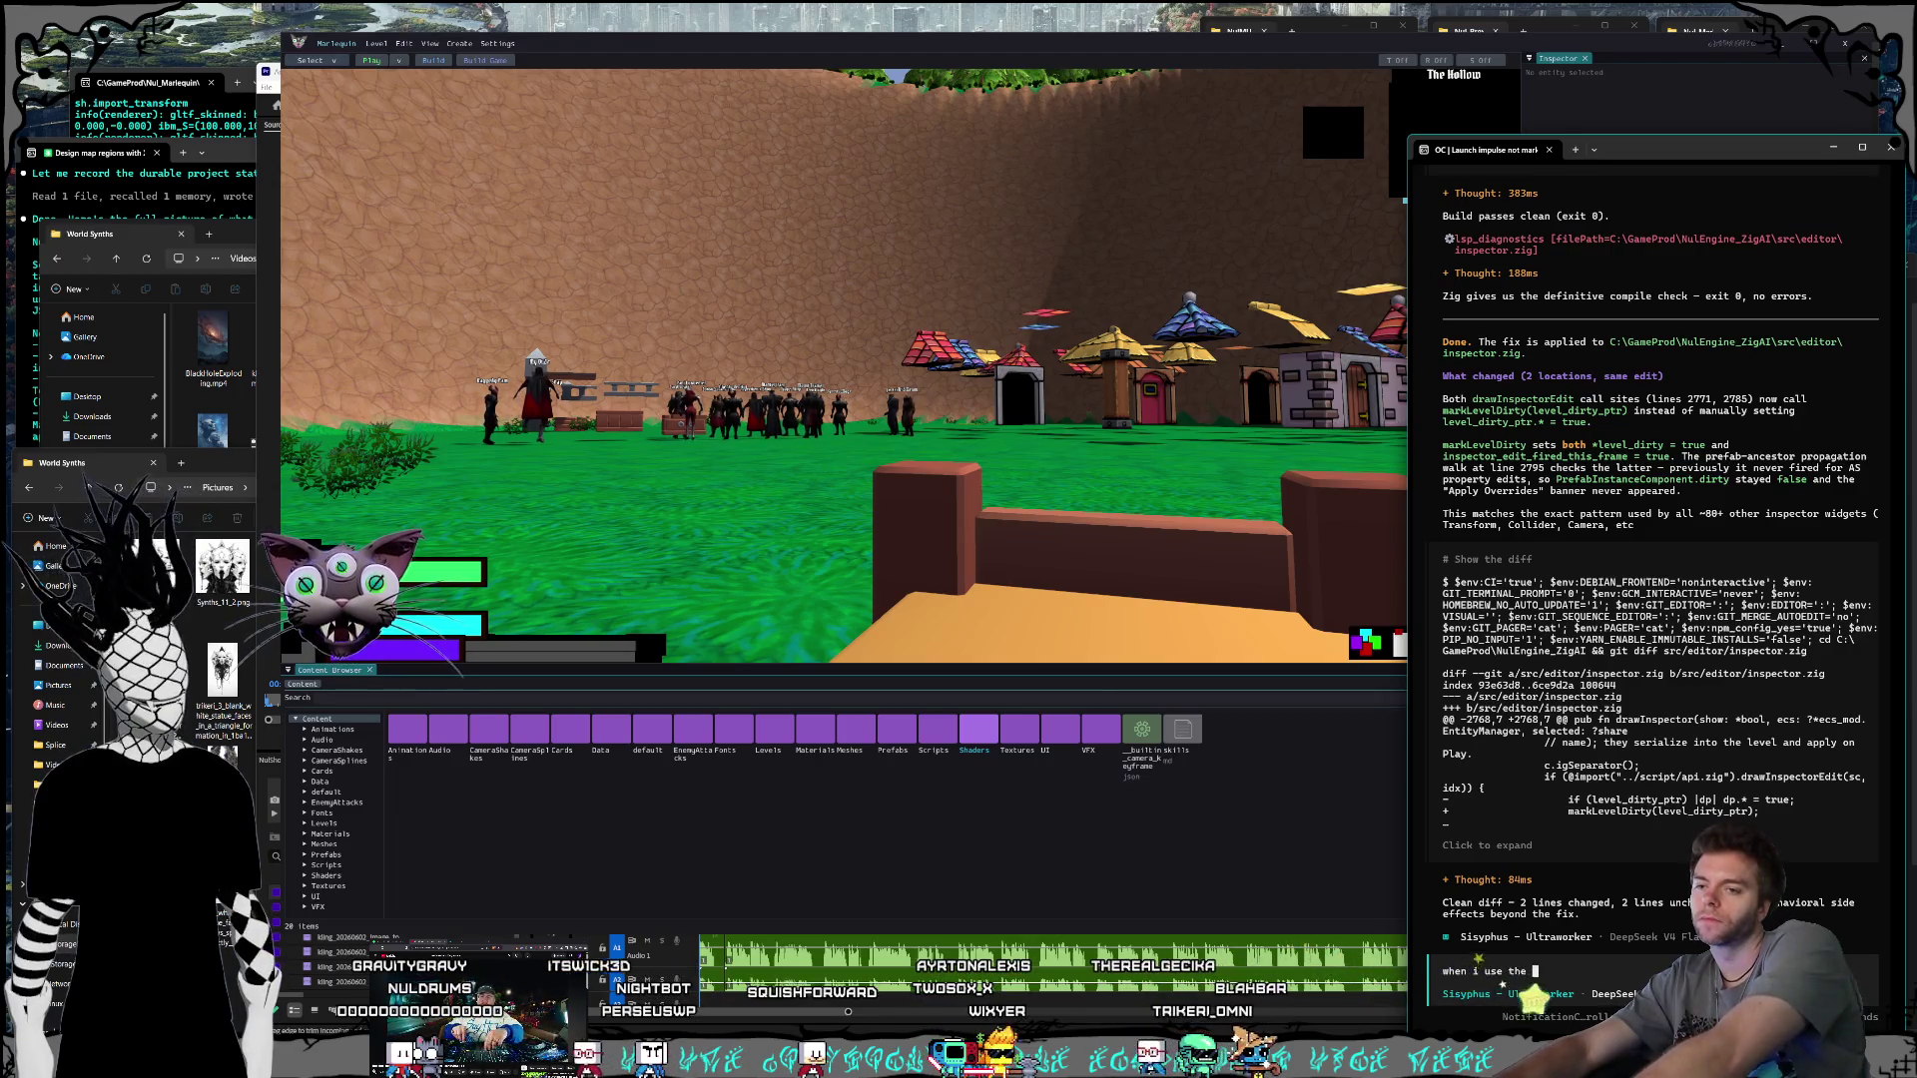
key("BackSpace")
key("BackSpace")
key("BackSpace")
key("BackSpace")
key("BackSpace")
key("BackSpace")
key("BackSpace")
key("BackSpace")
type("talk ")
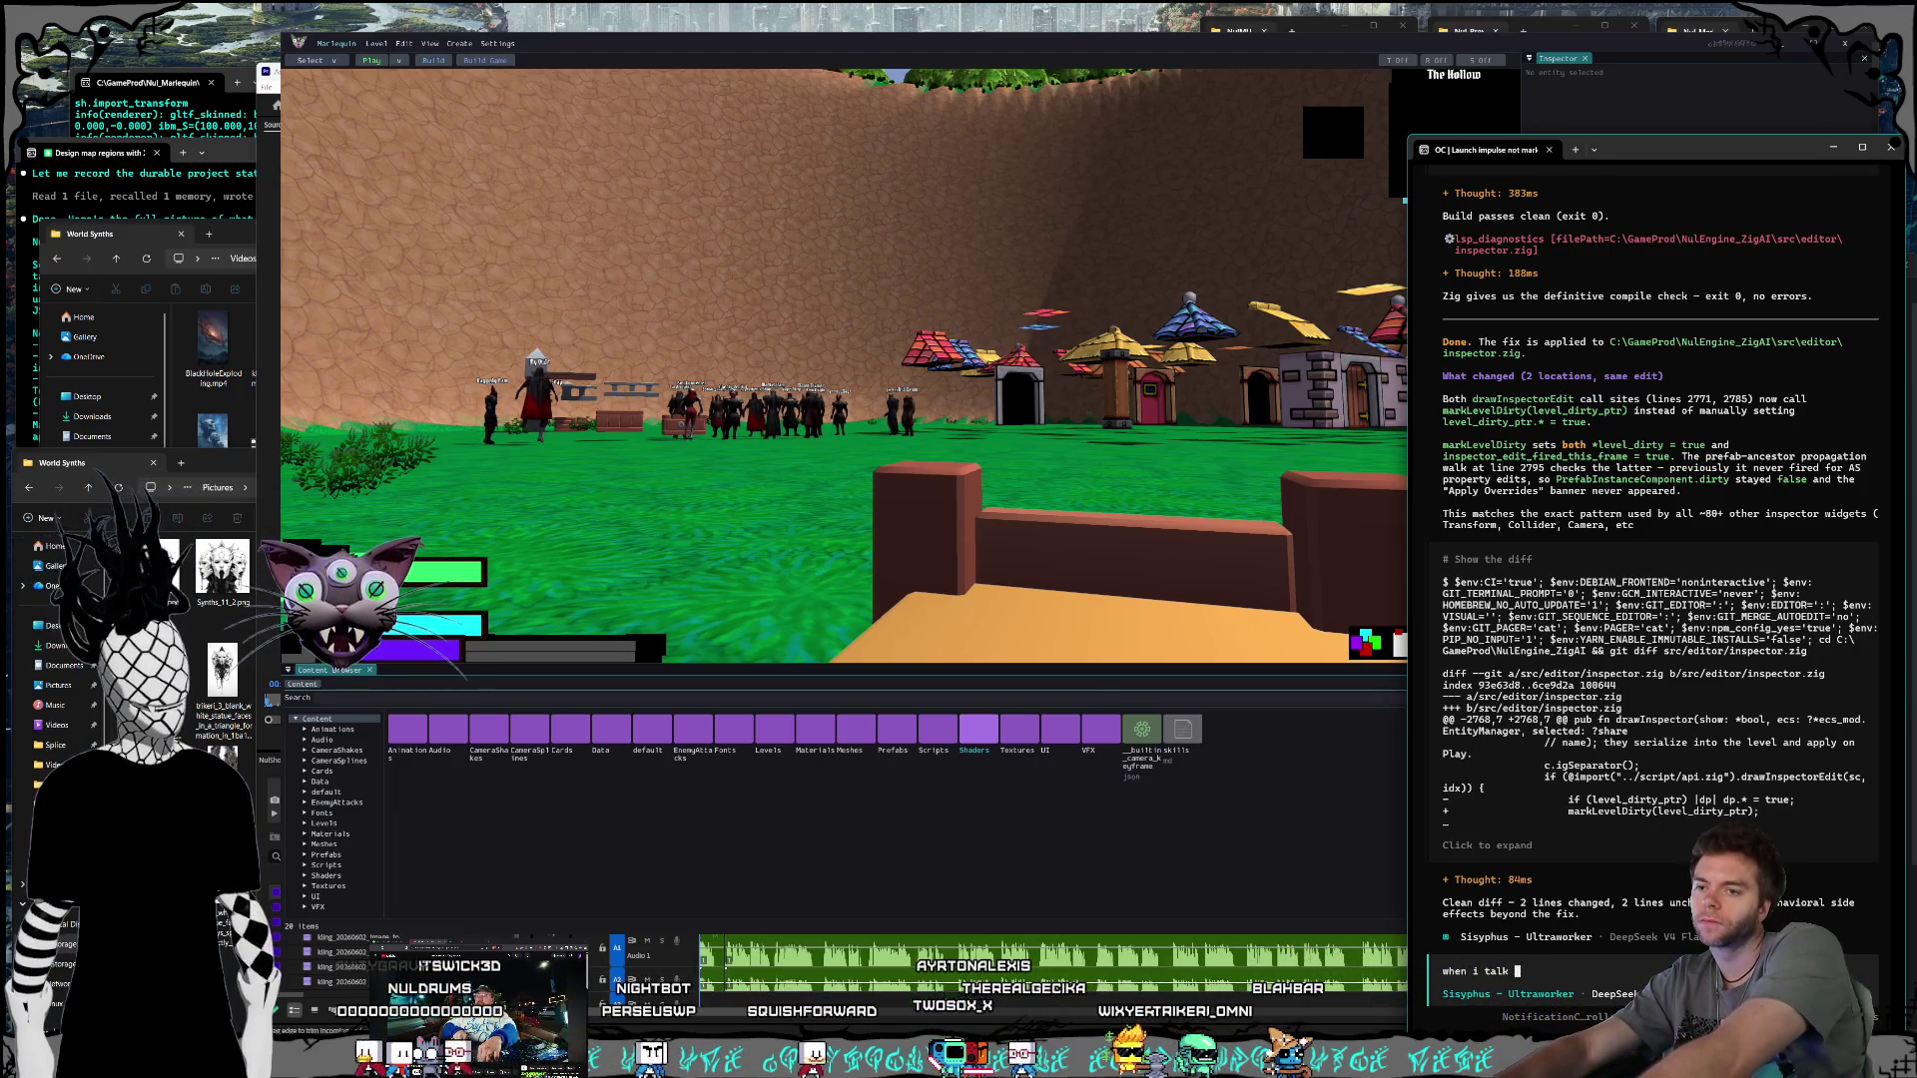
type("to the innkeep")
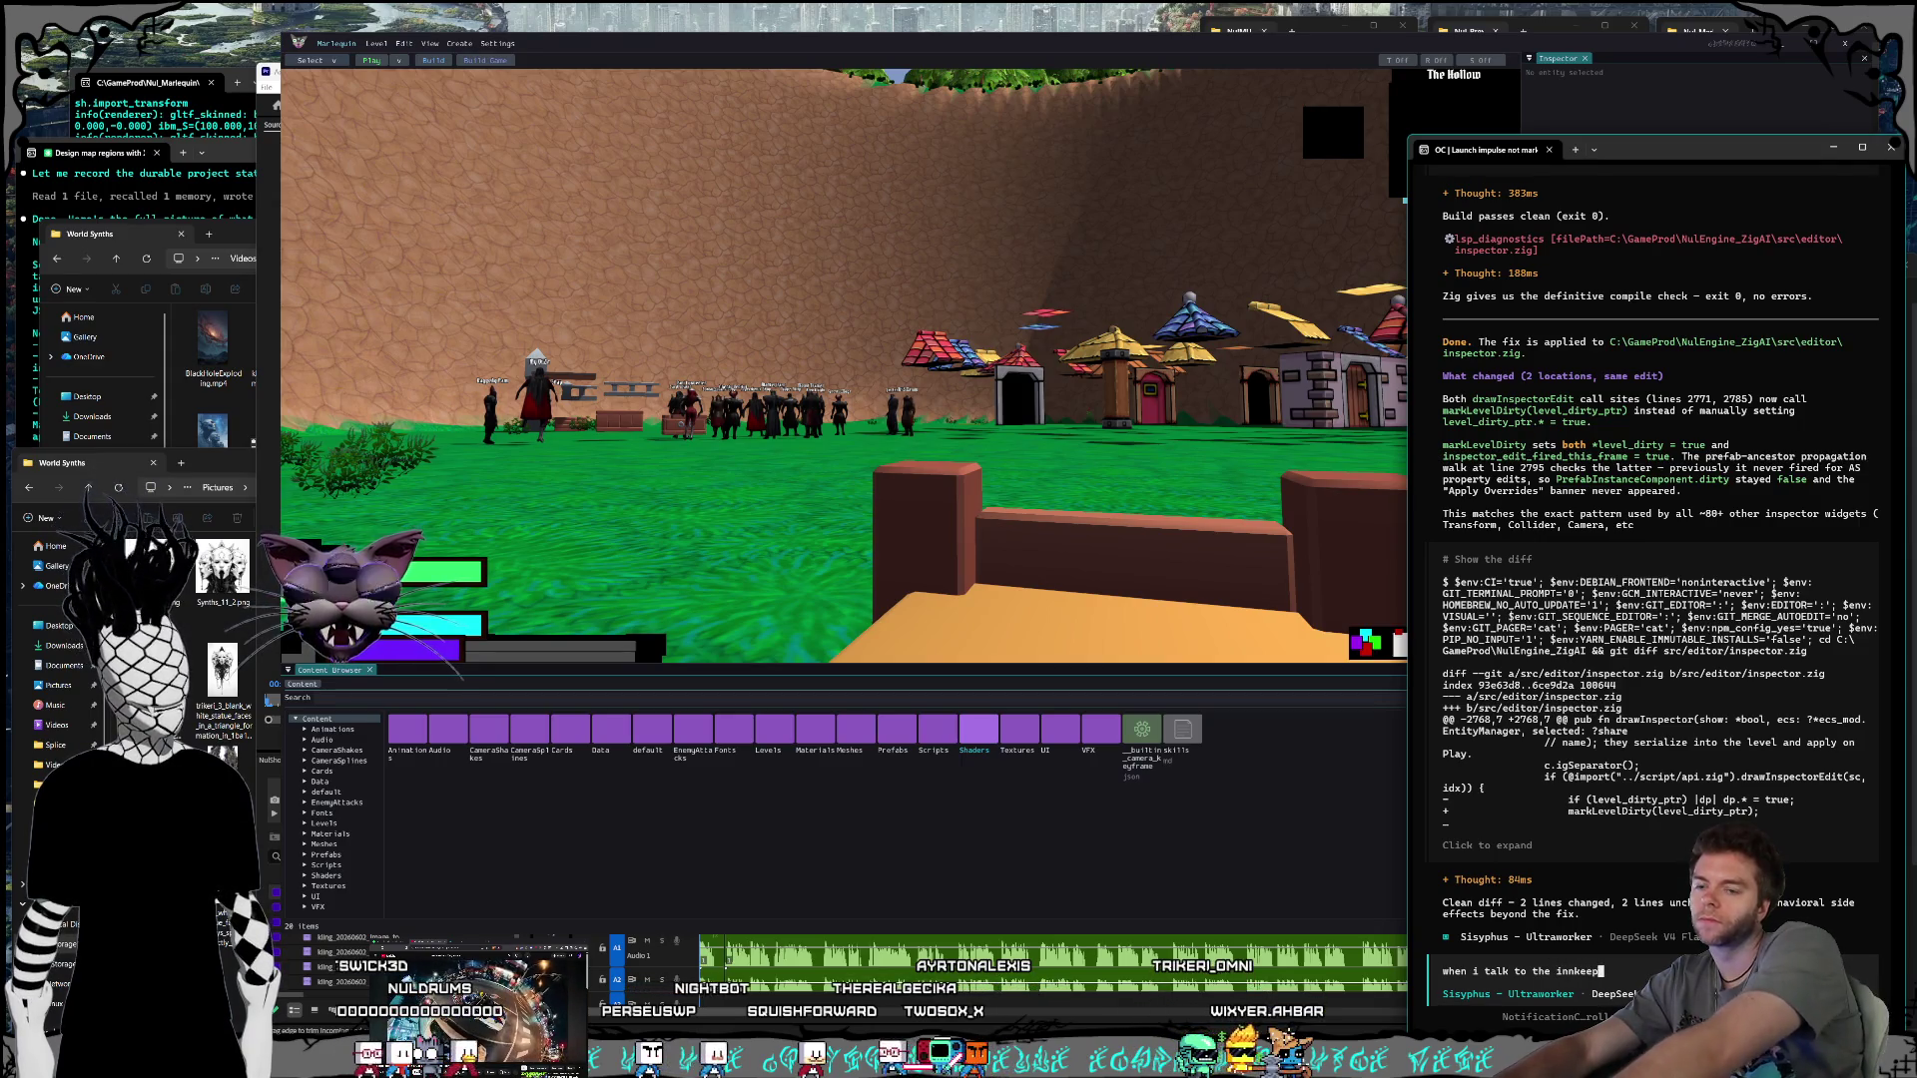
type("er and go i")
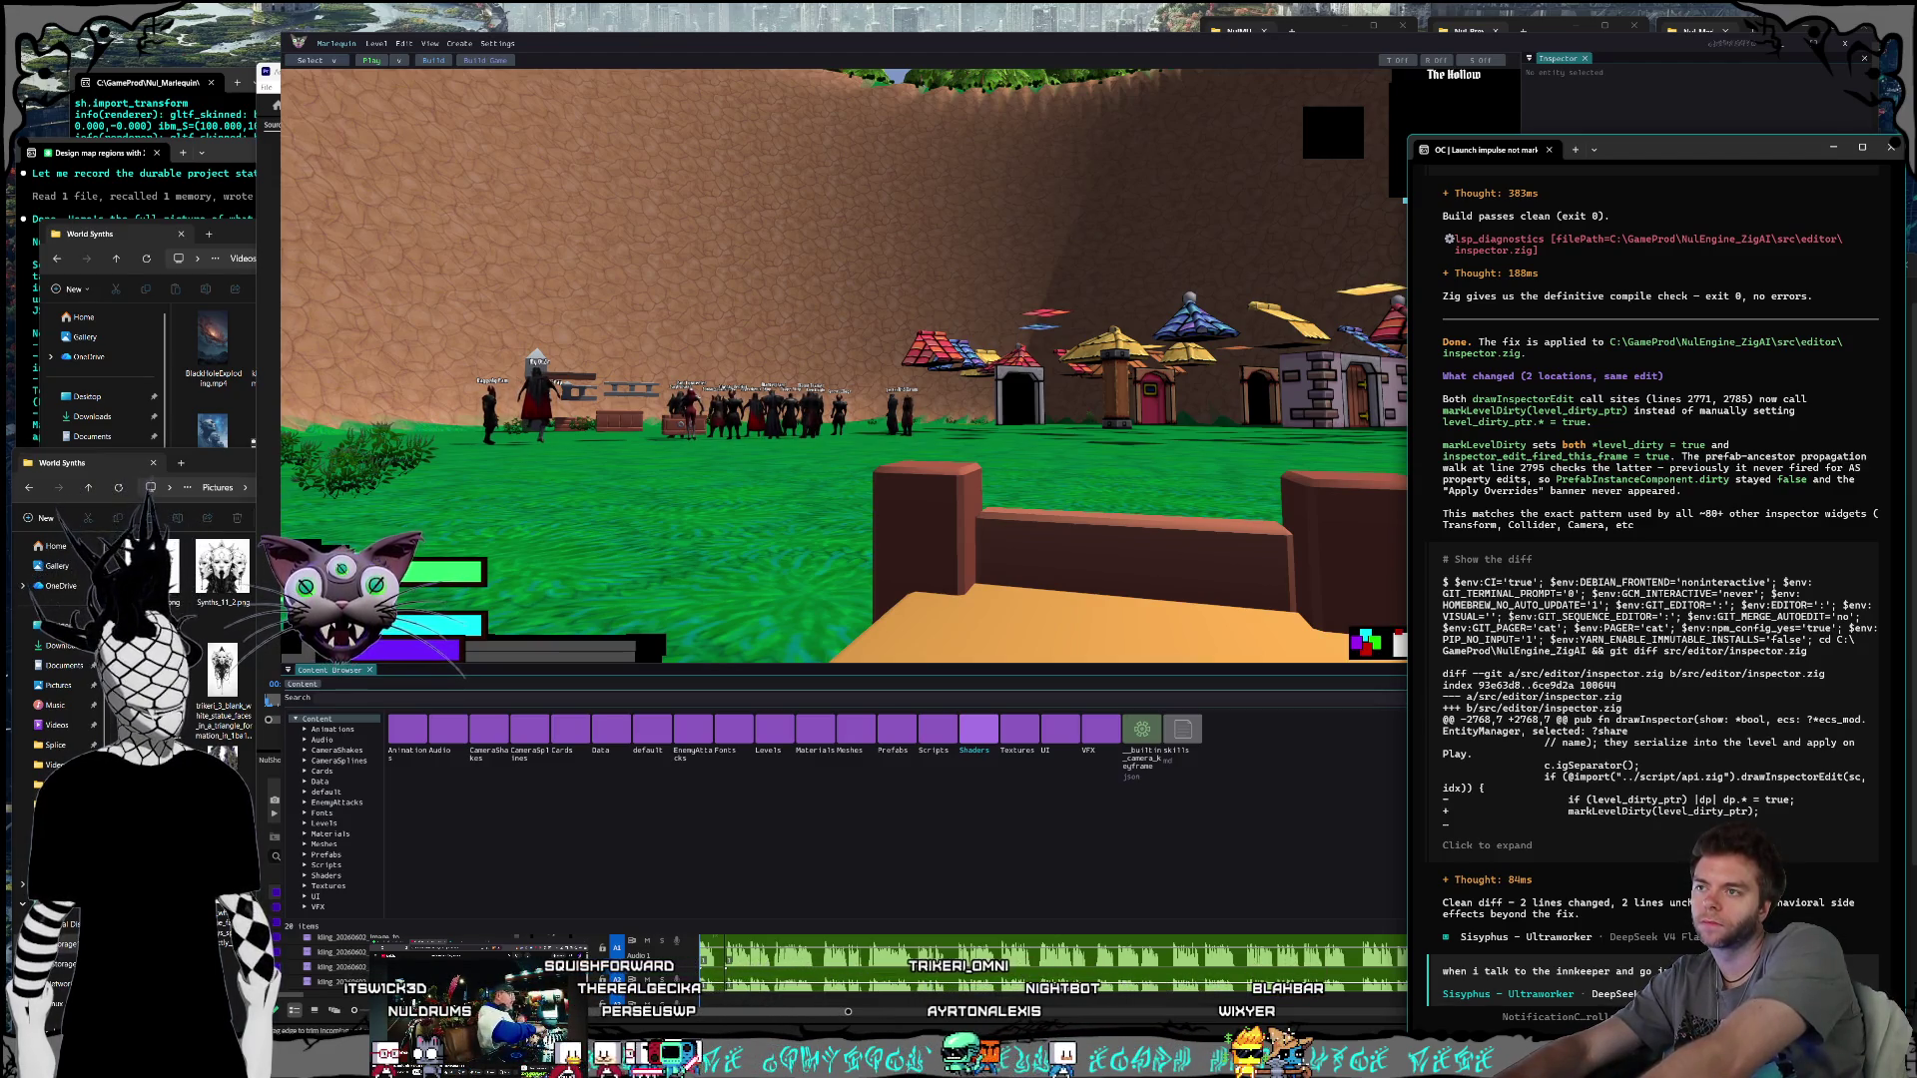
type("camera")
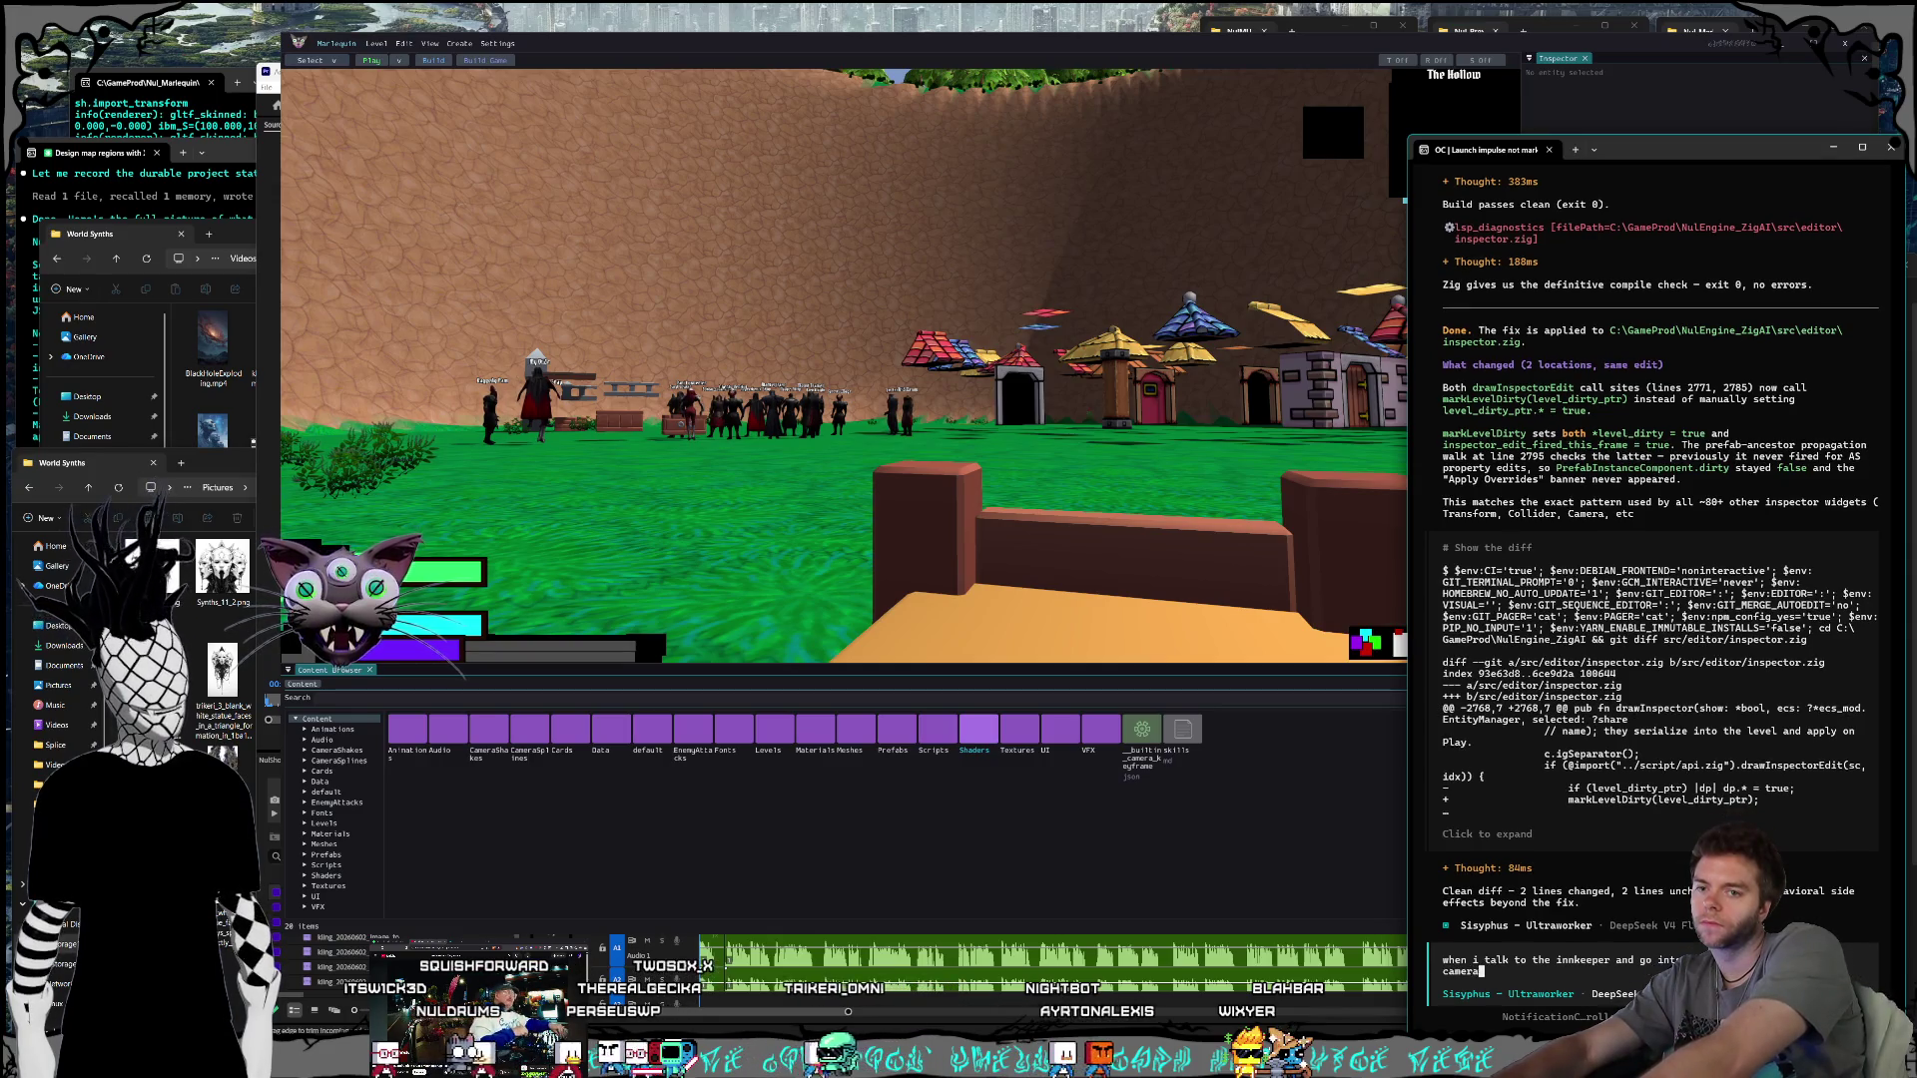
type(" angle im seeing is off")
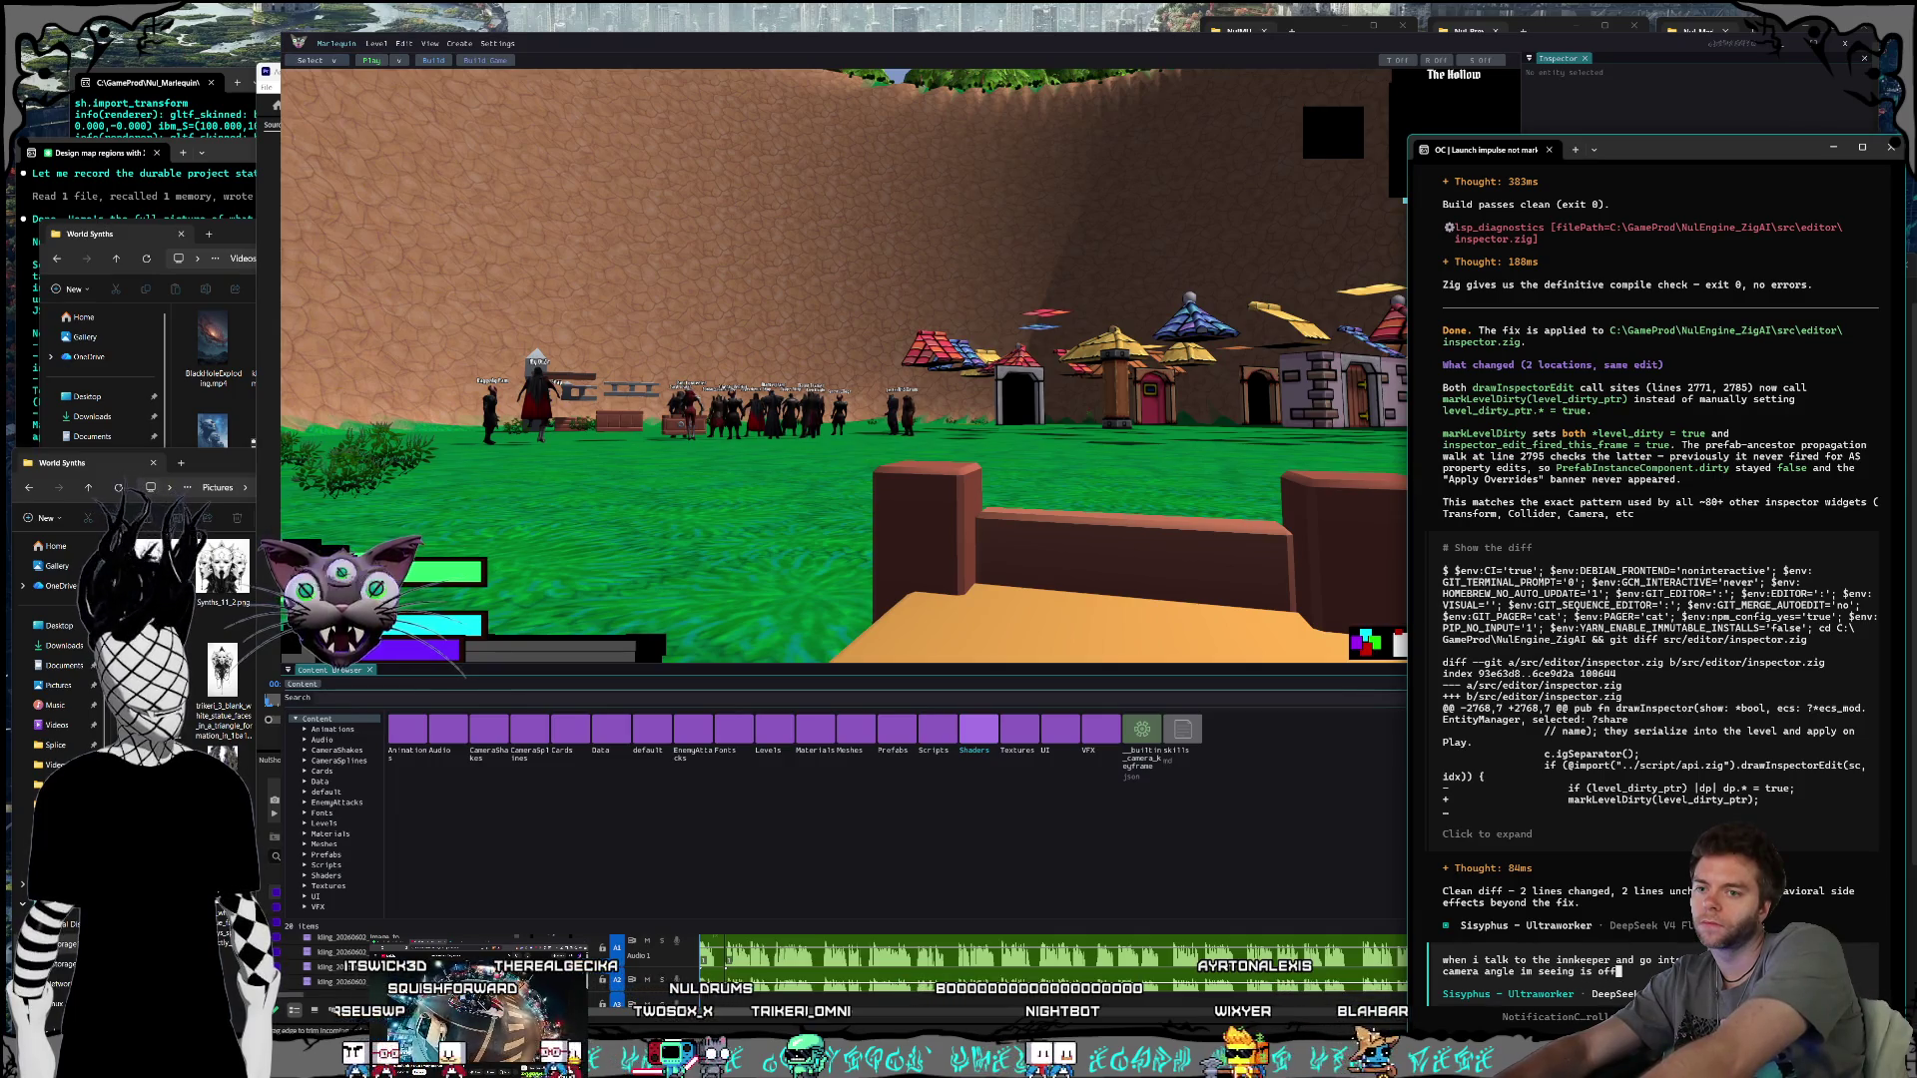
left_click(1212, 52)
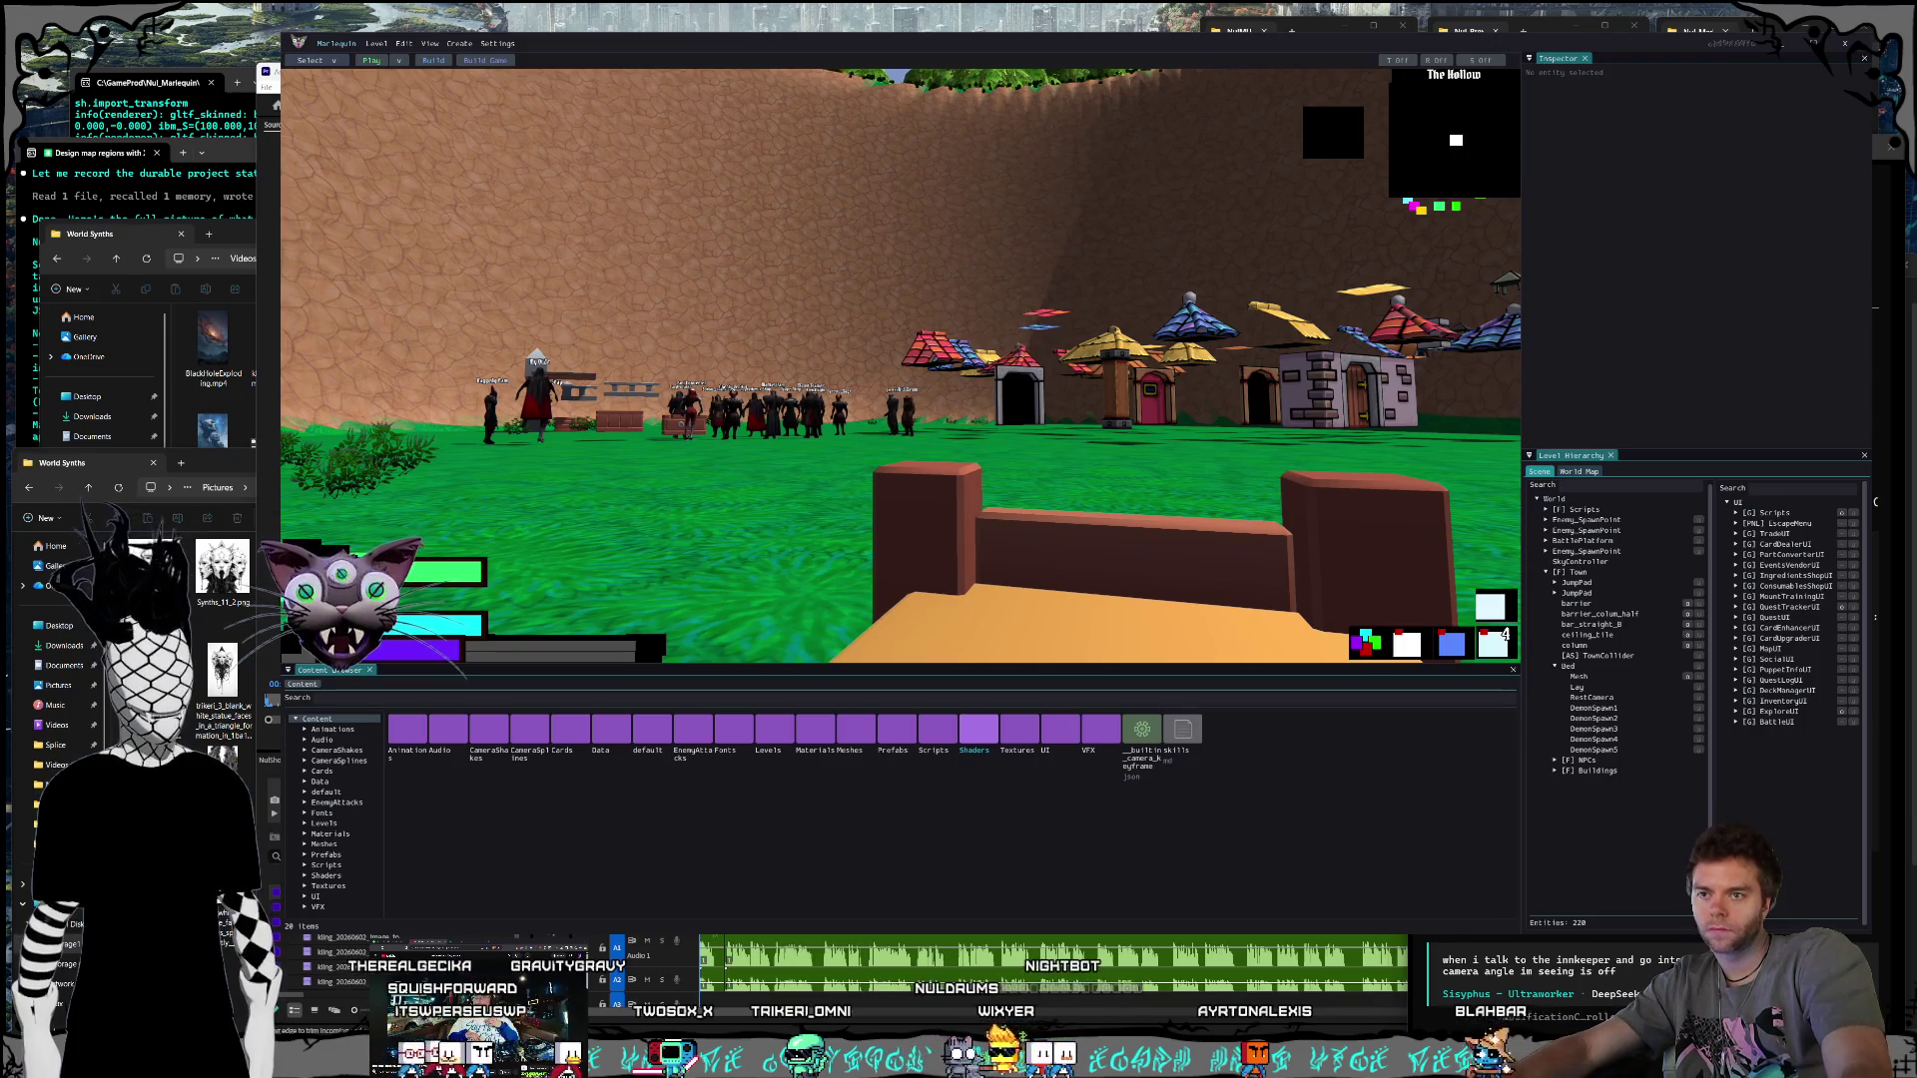
Step: Snap the viewport to the RestCamera object, then add 'in rota' to the prompt
left_click(1592, 697)
right_click(1592, 698)
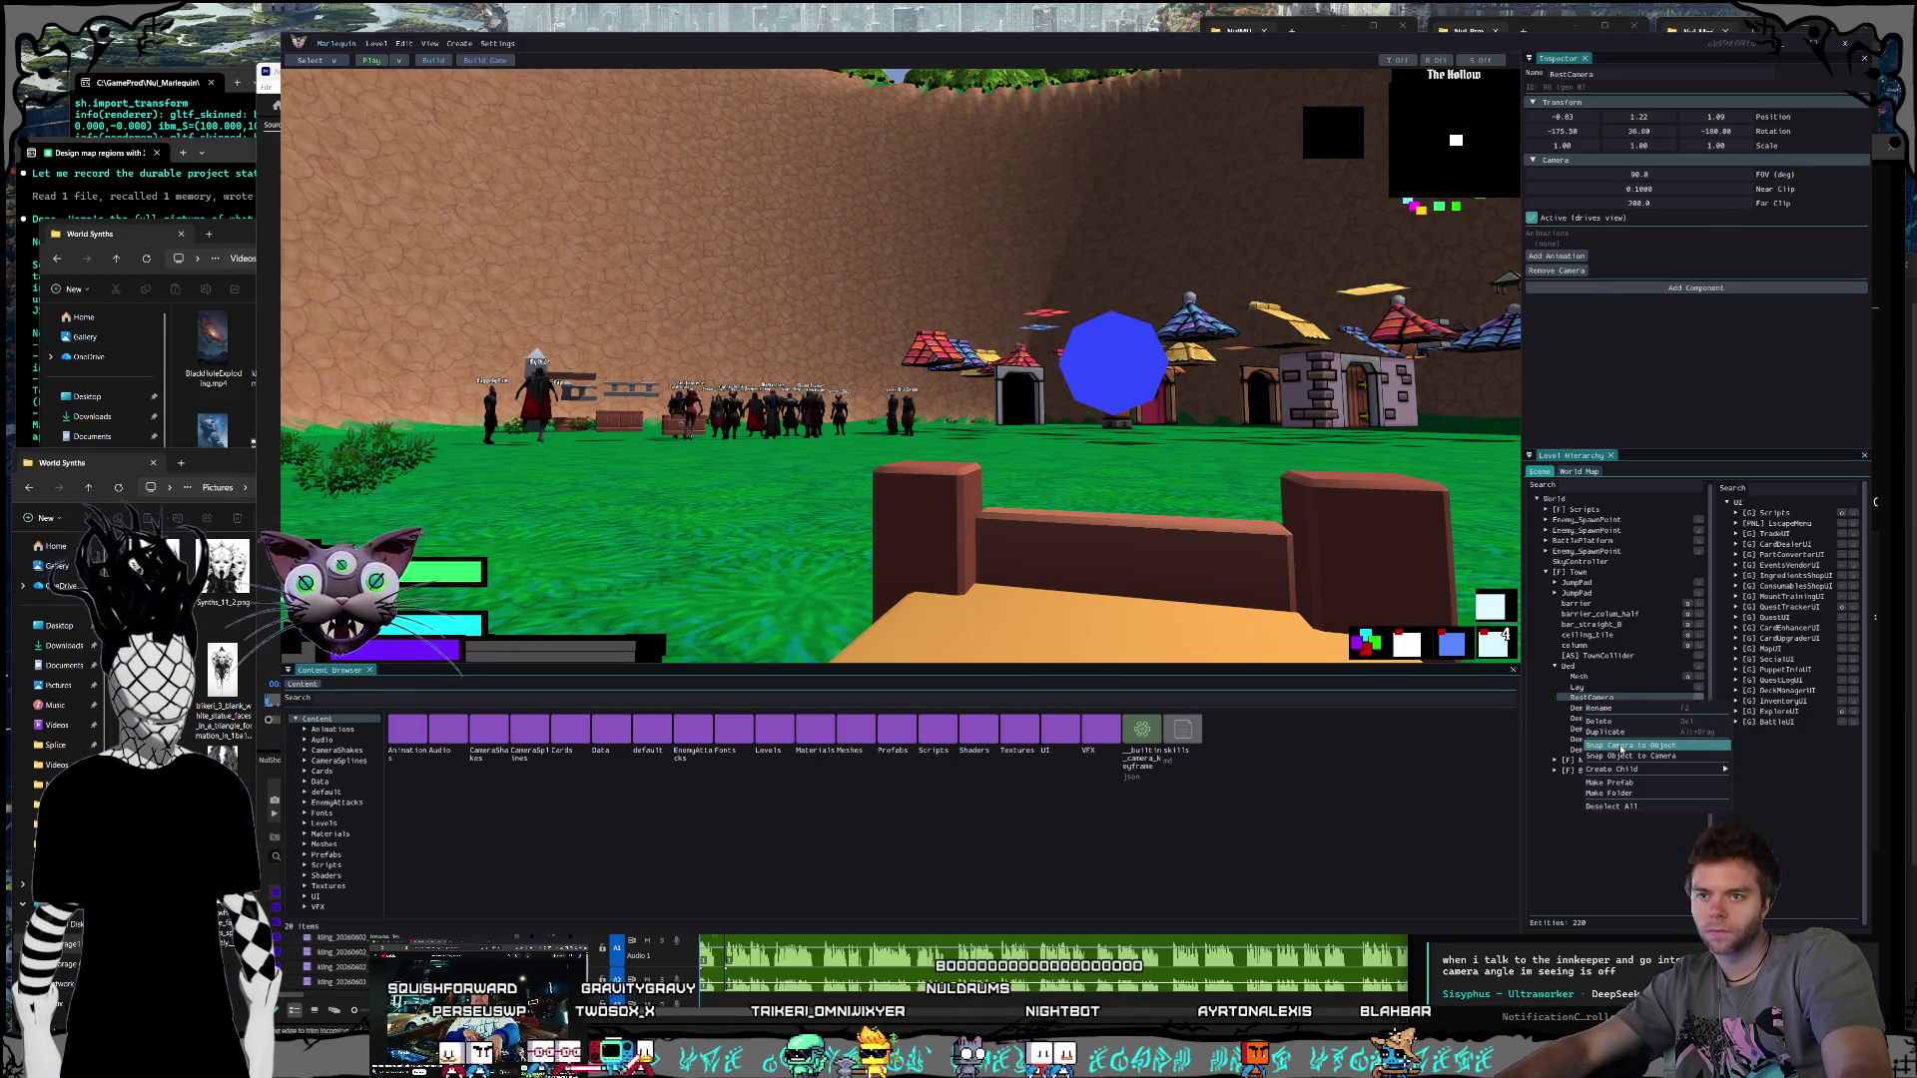
left_click(1622, 746)
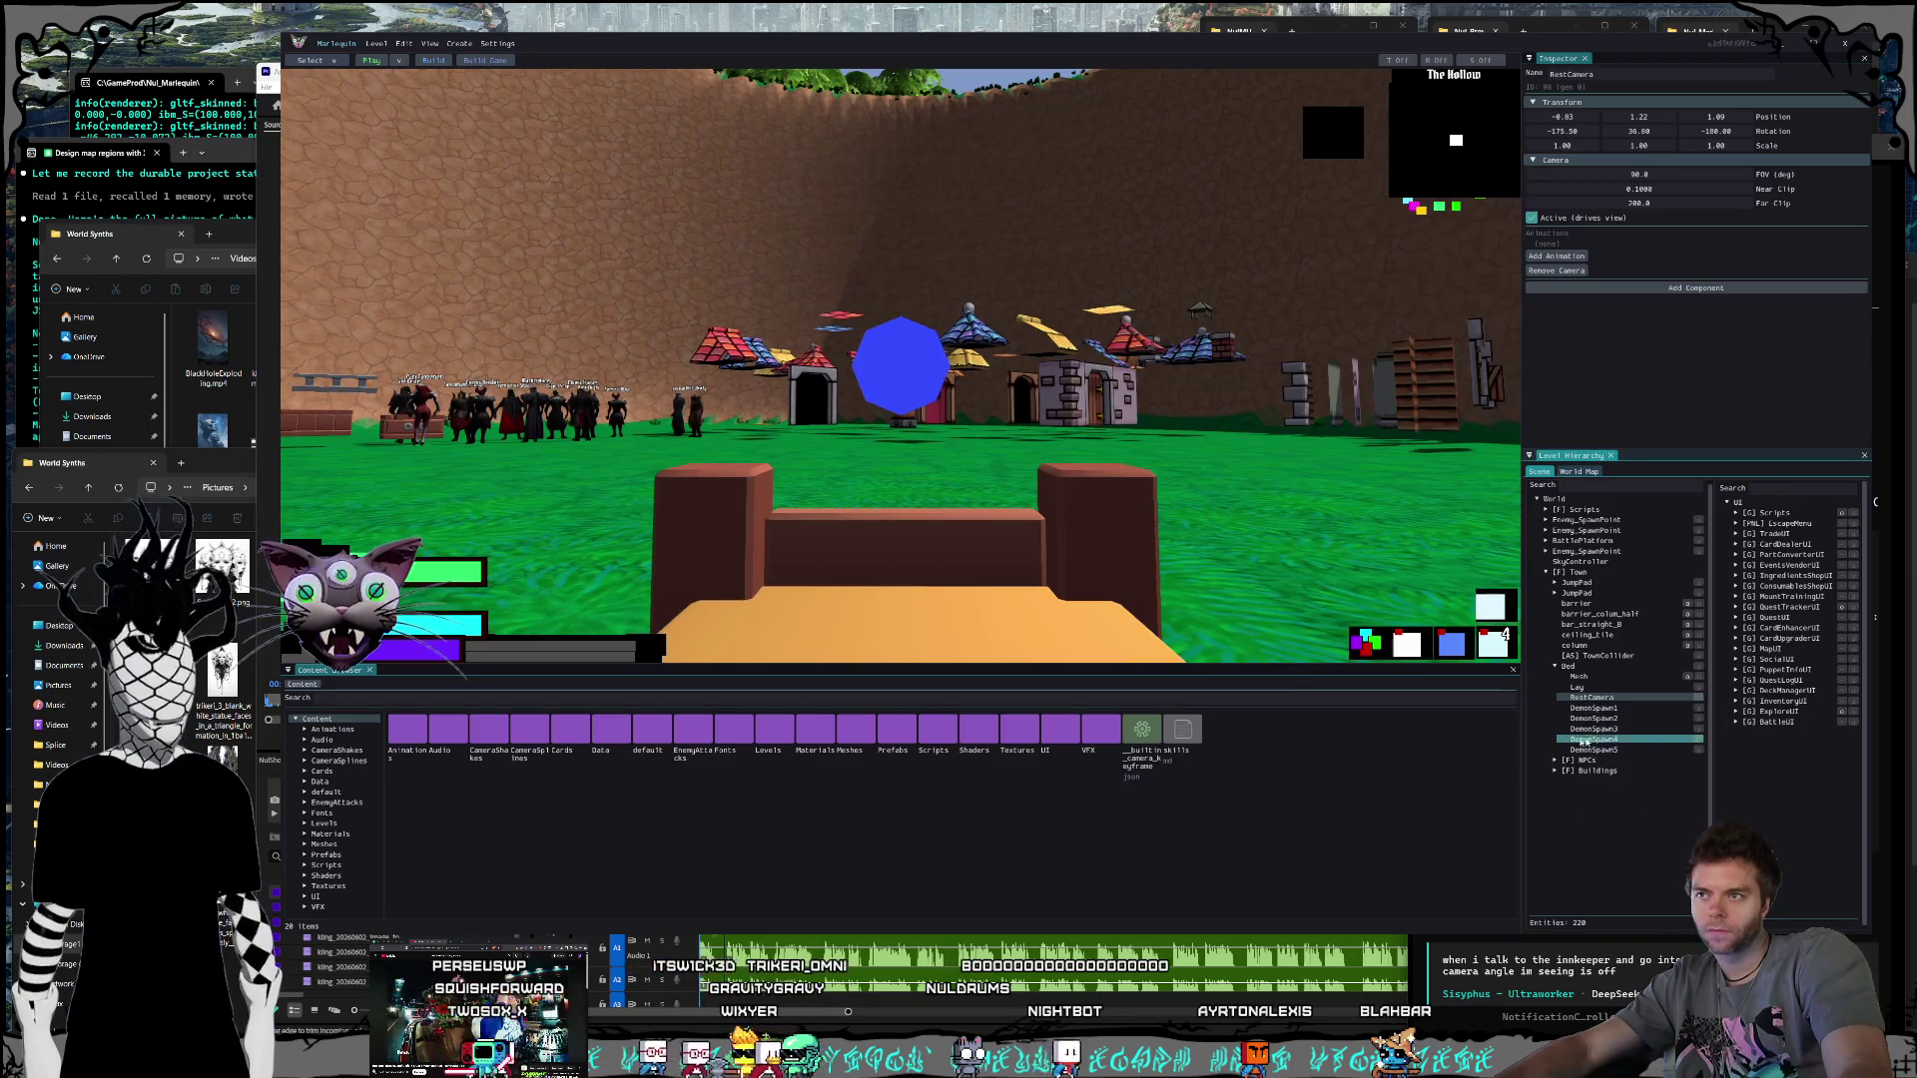
left_click(1612, 993)
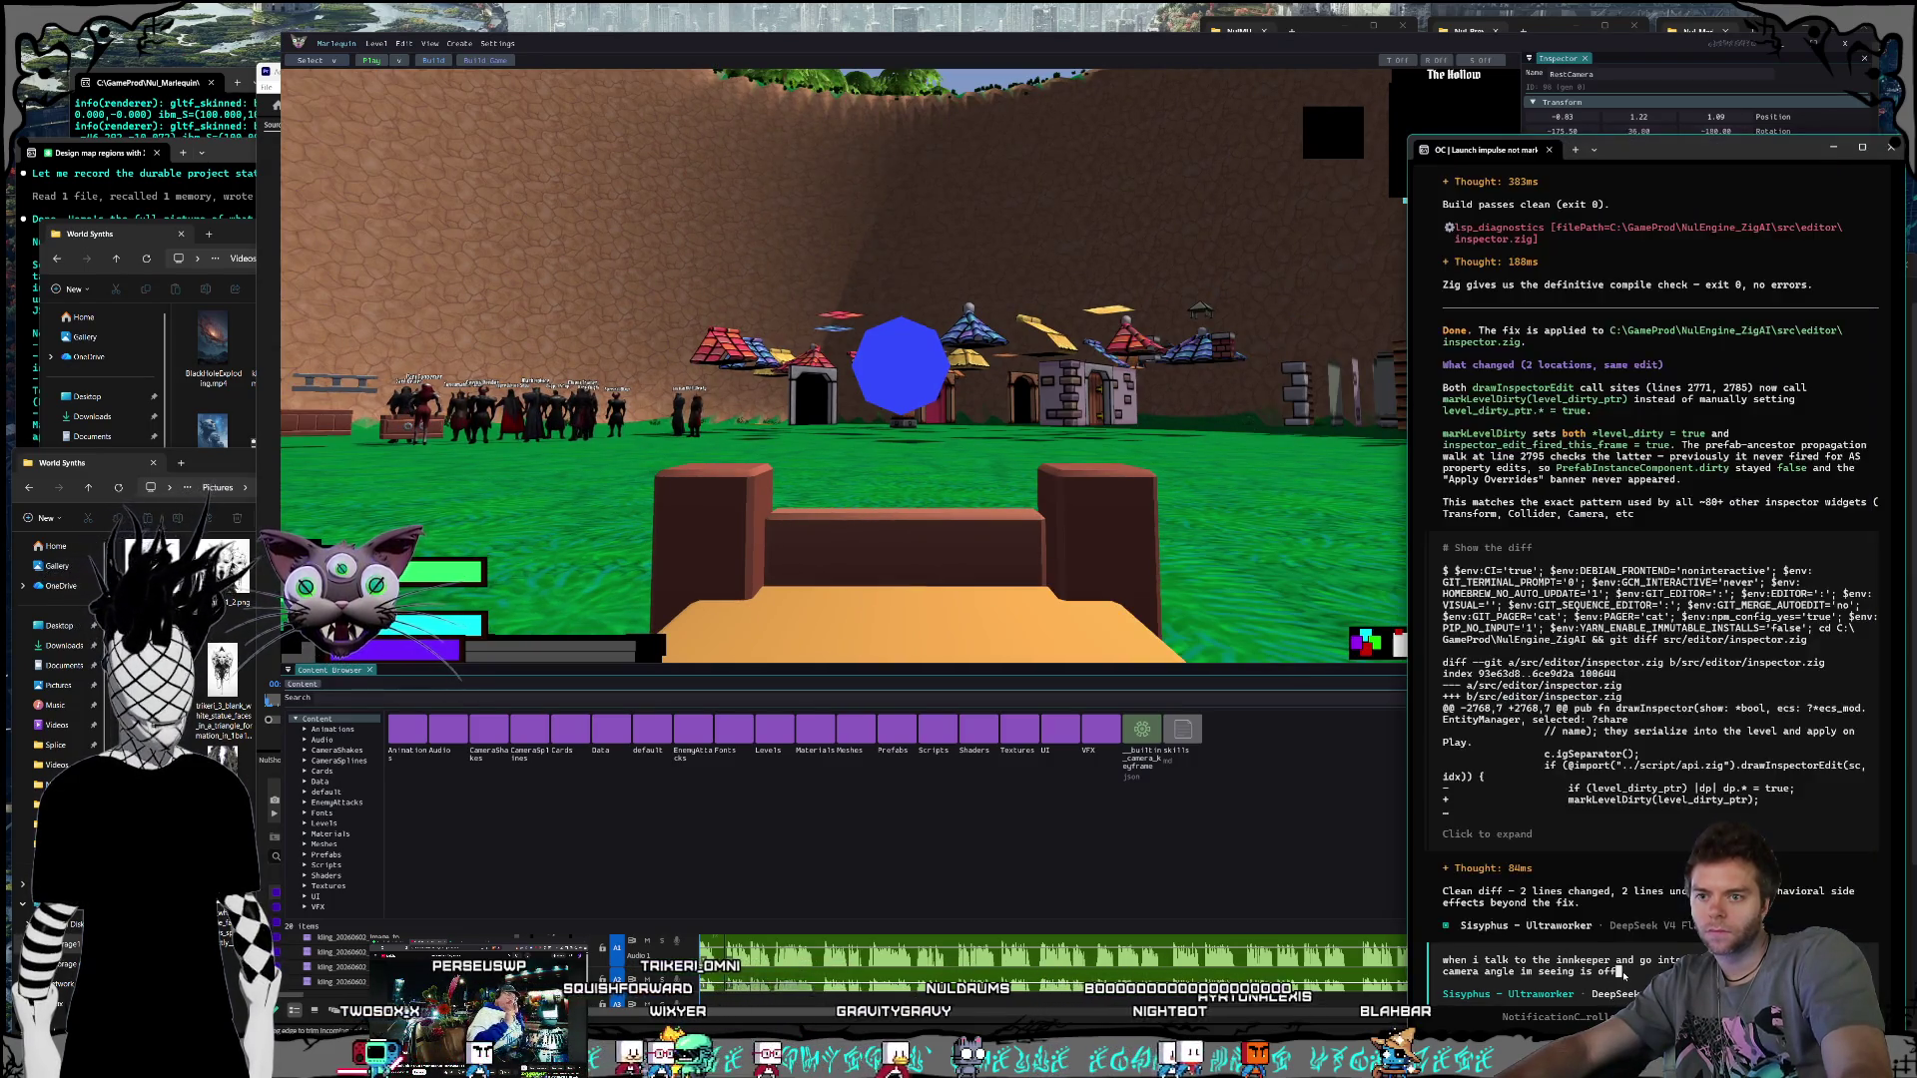
type(" in rota")
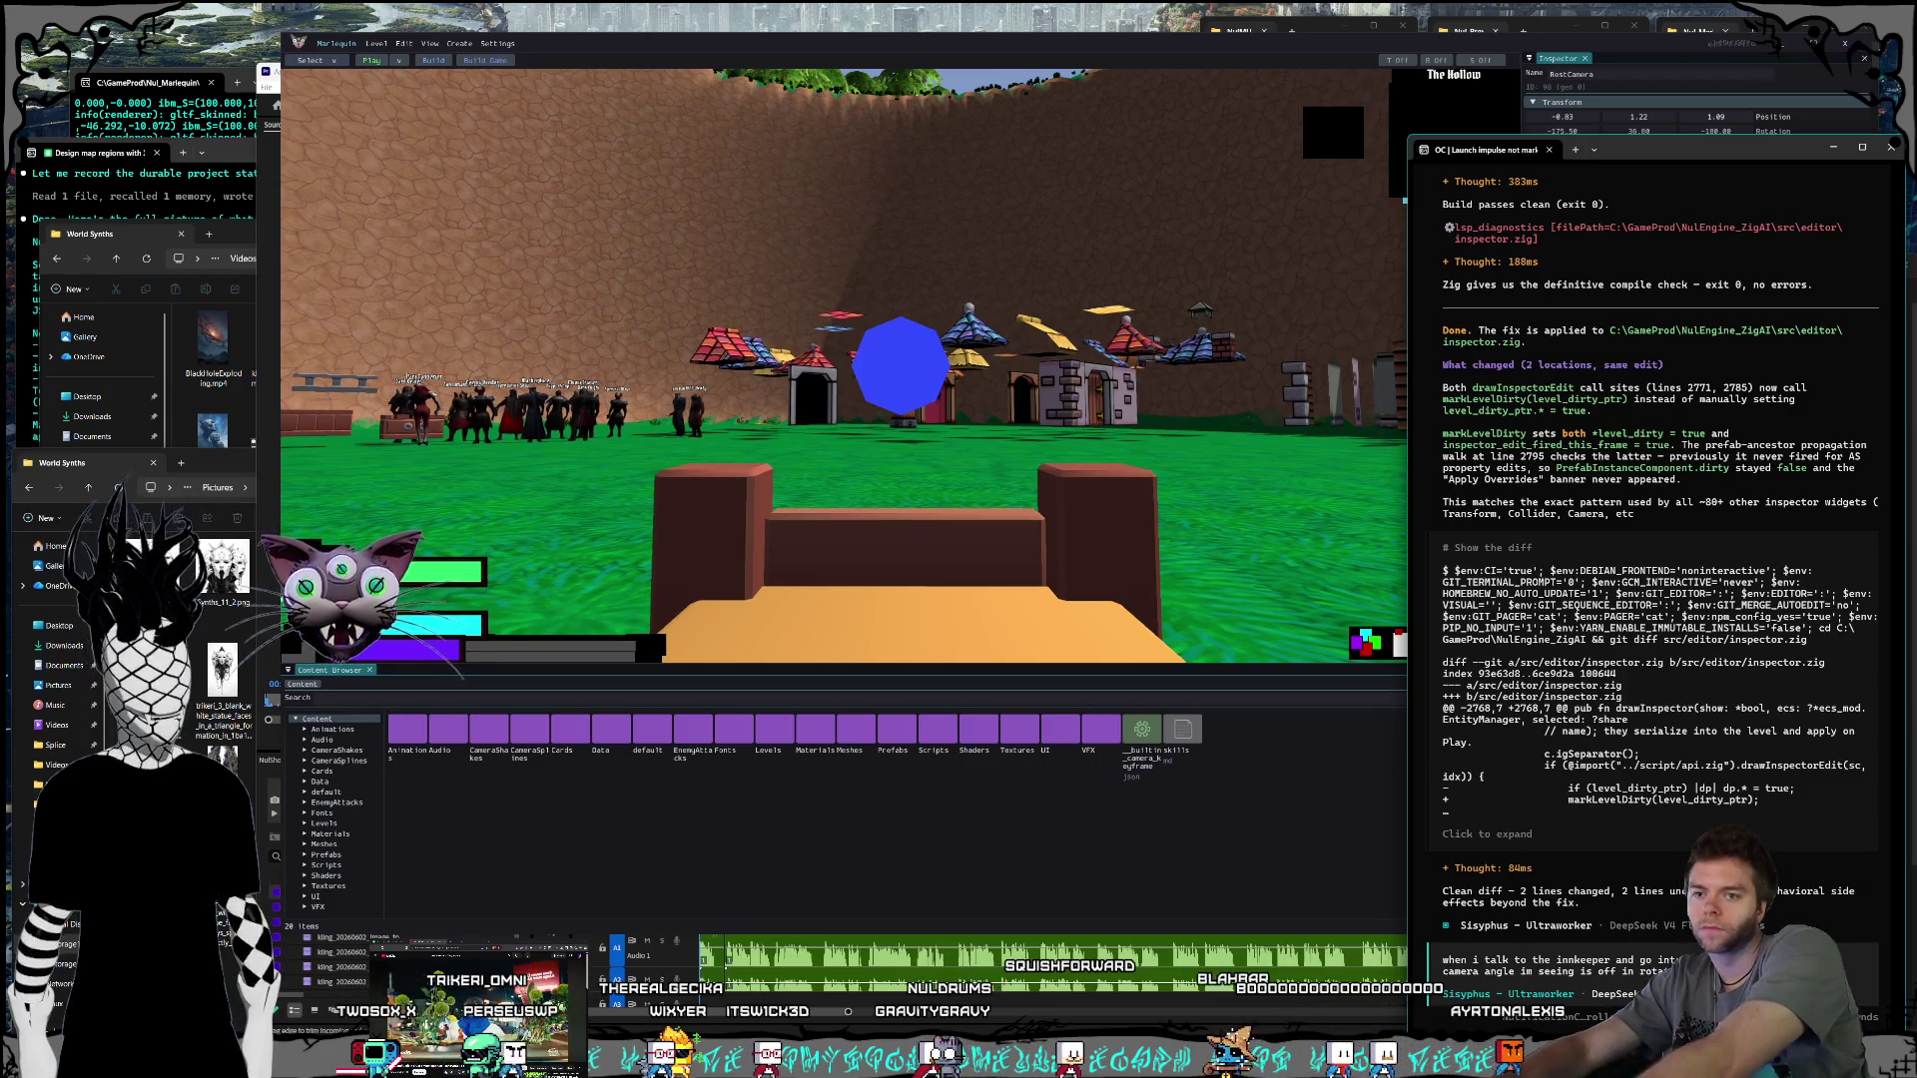
Step: Extend the prompt: use the bed's RestCamera and log position+rotation comparisons during the minigame
type("using the")
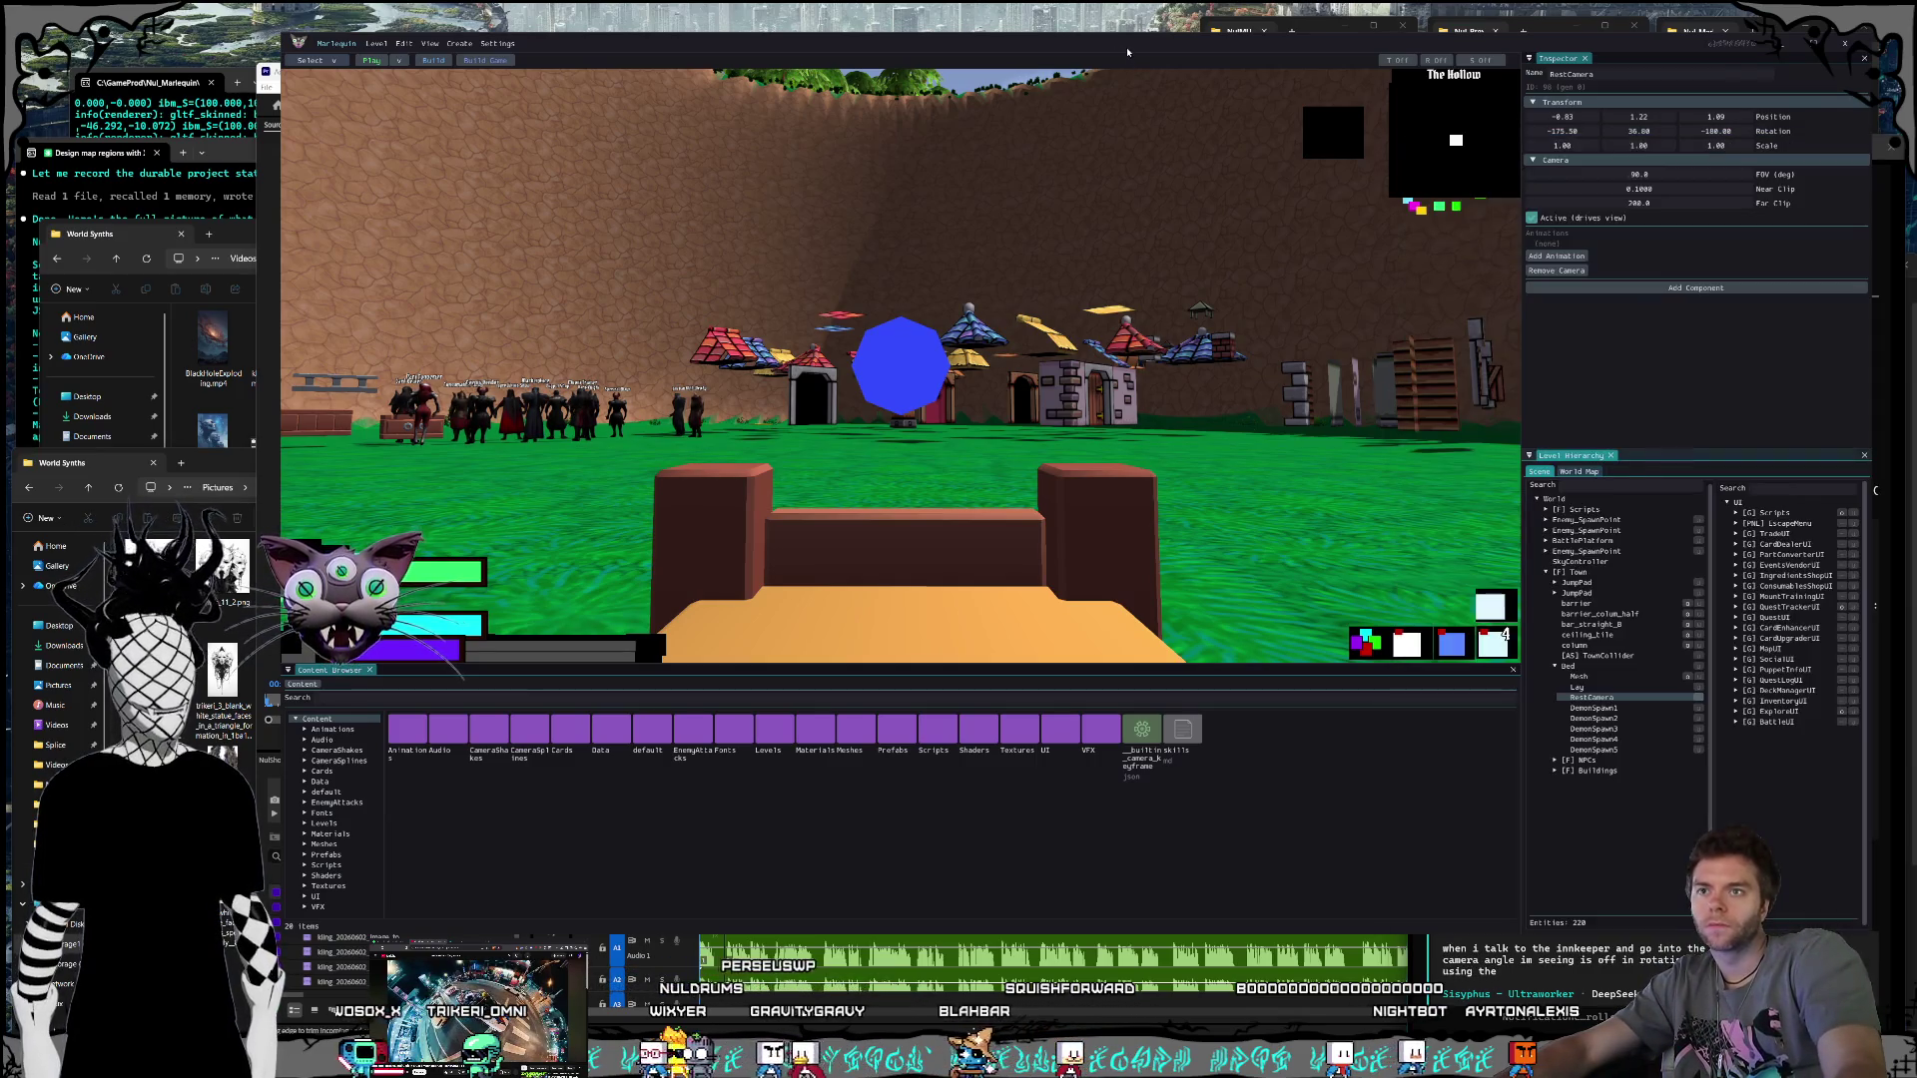
key("alt+Tab")
key("alt+Tab")
type("bed's ")
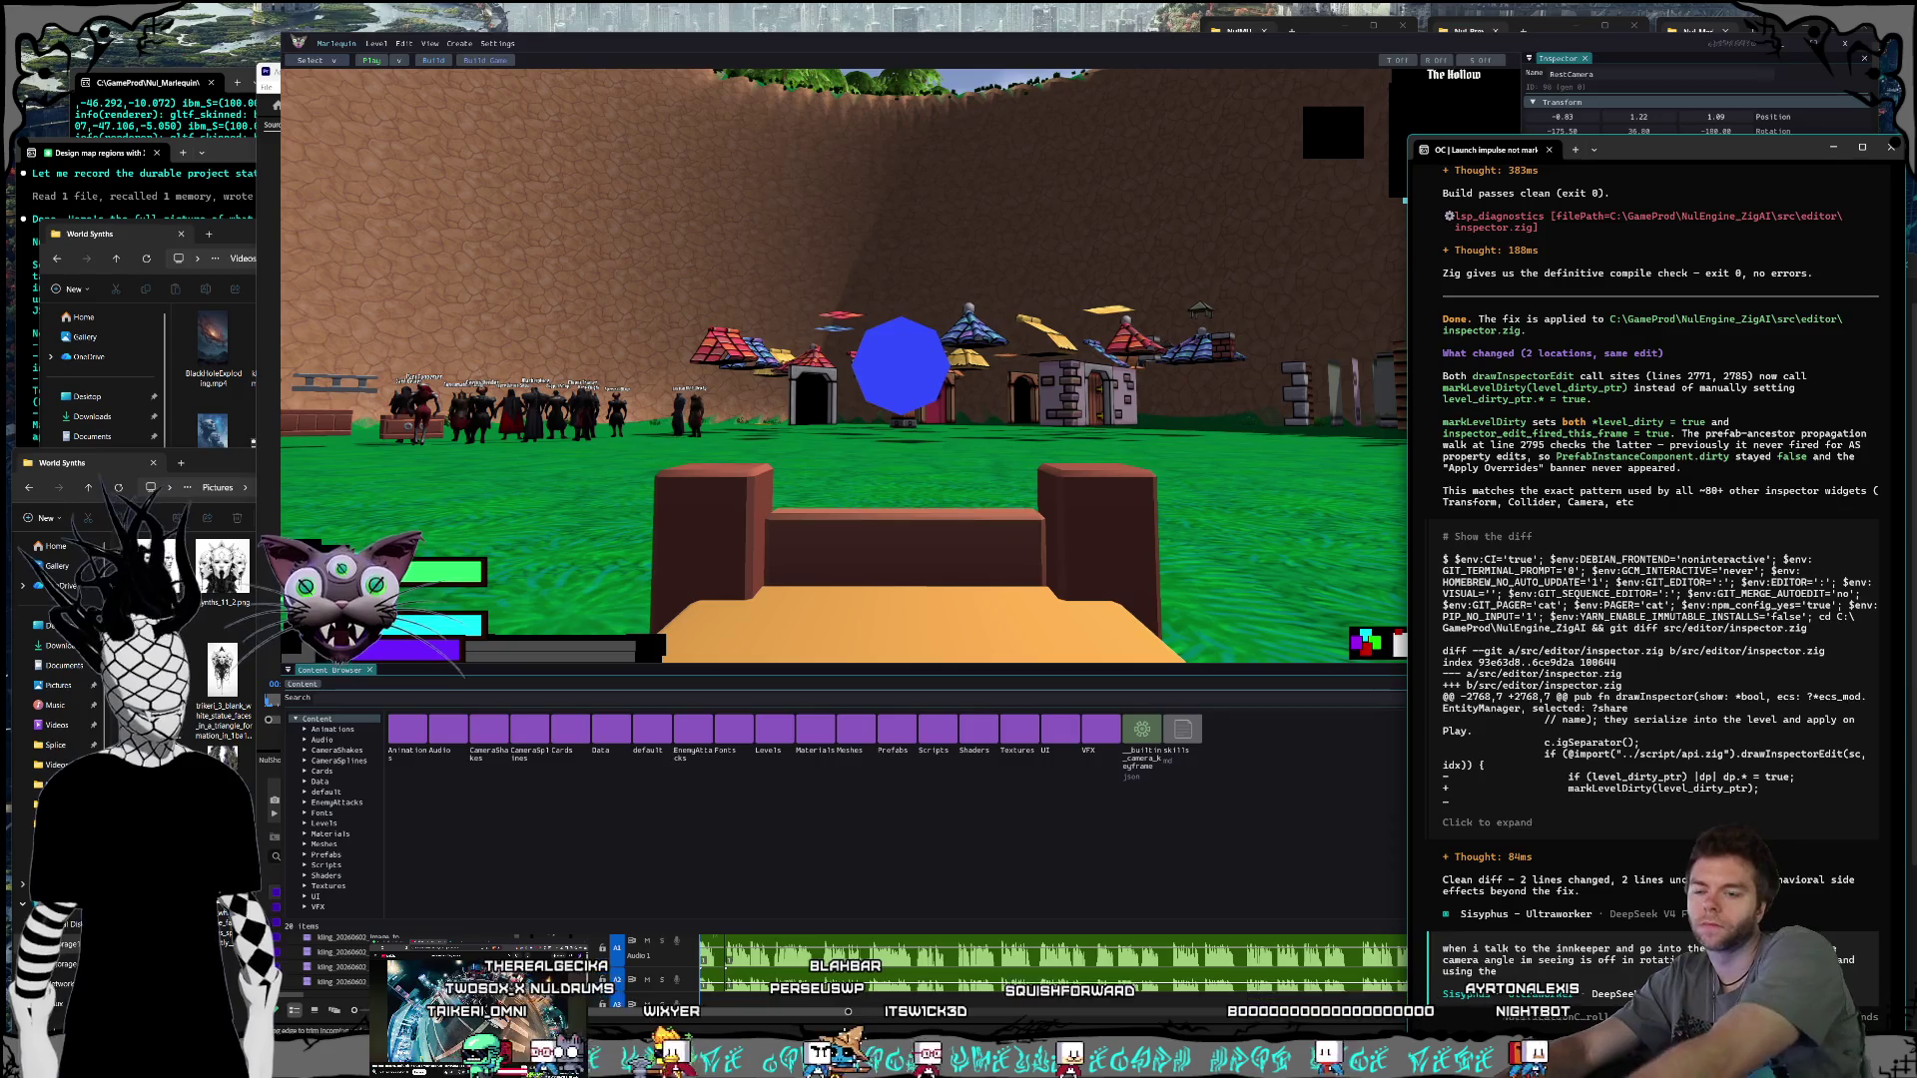
type("Rest")
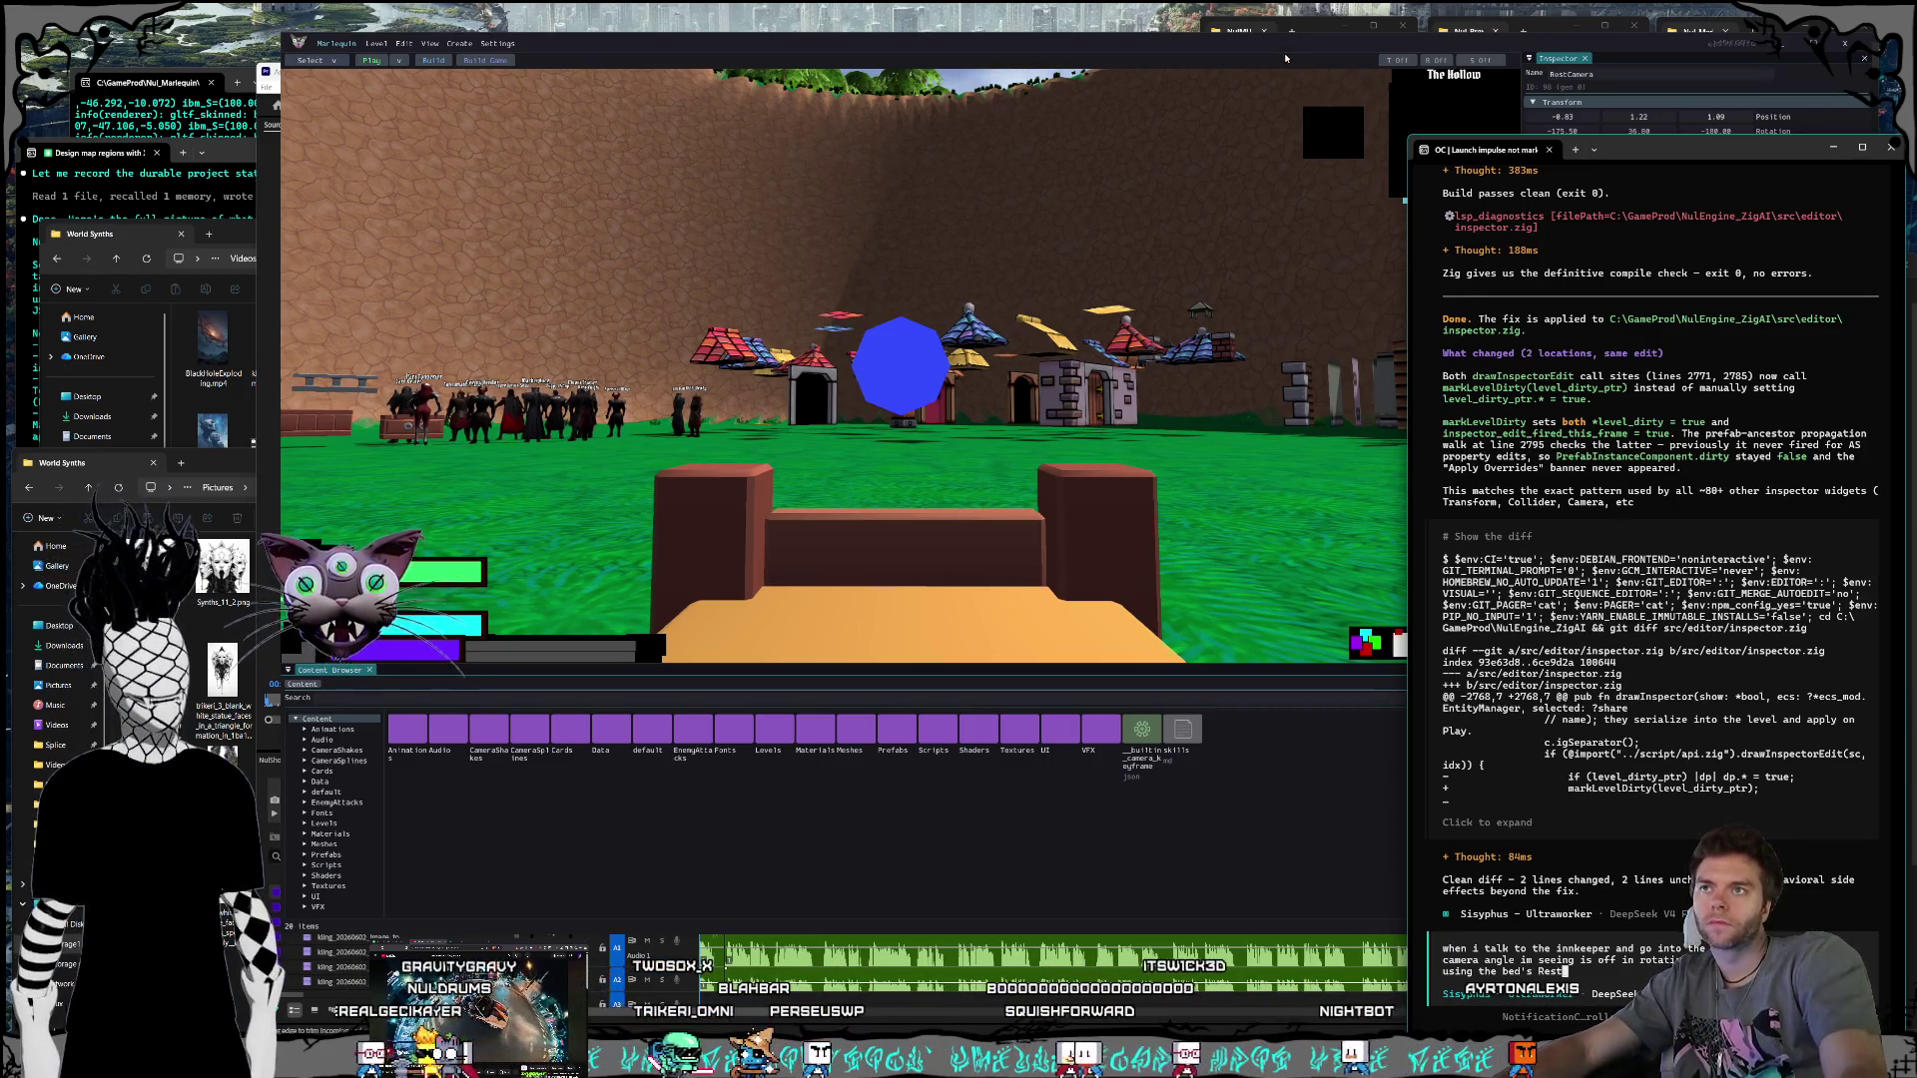
key("alt+Tab")
key("alt+Tab")
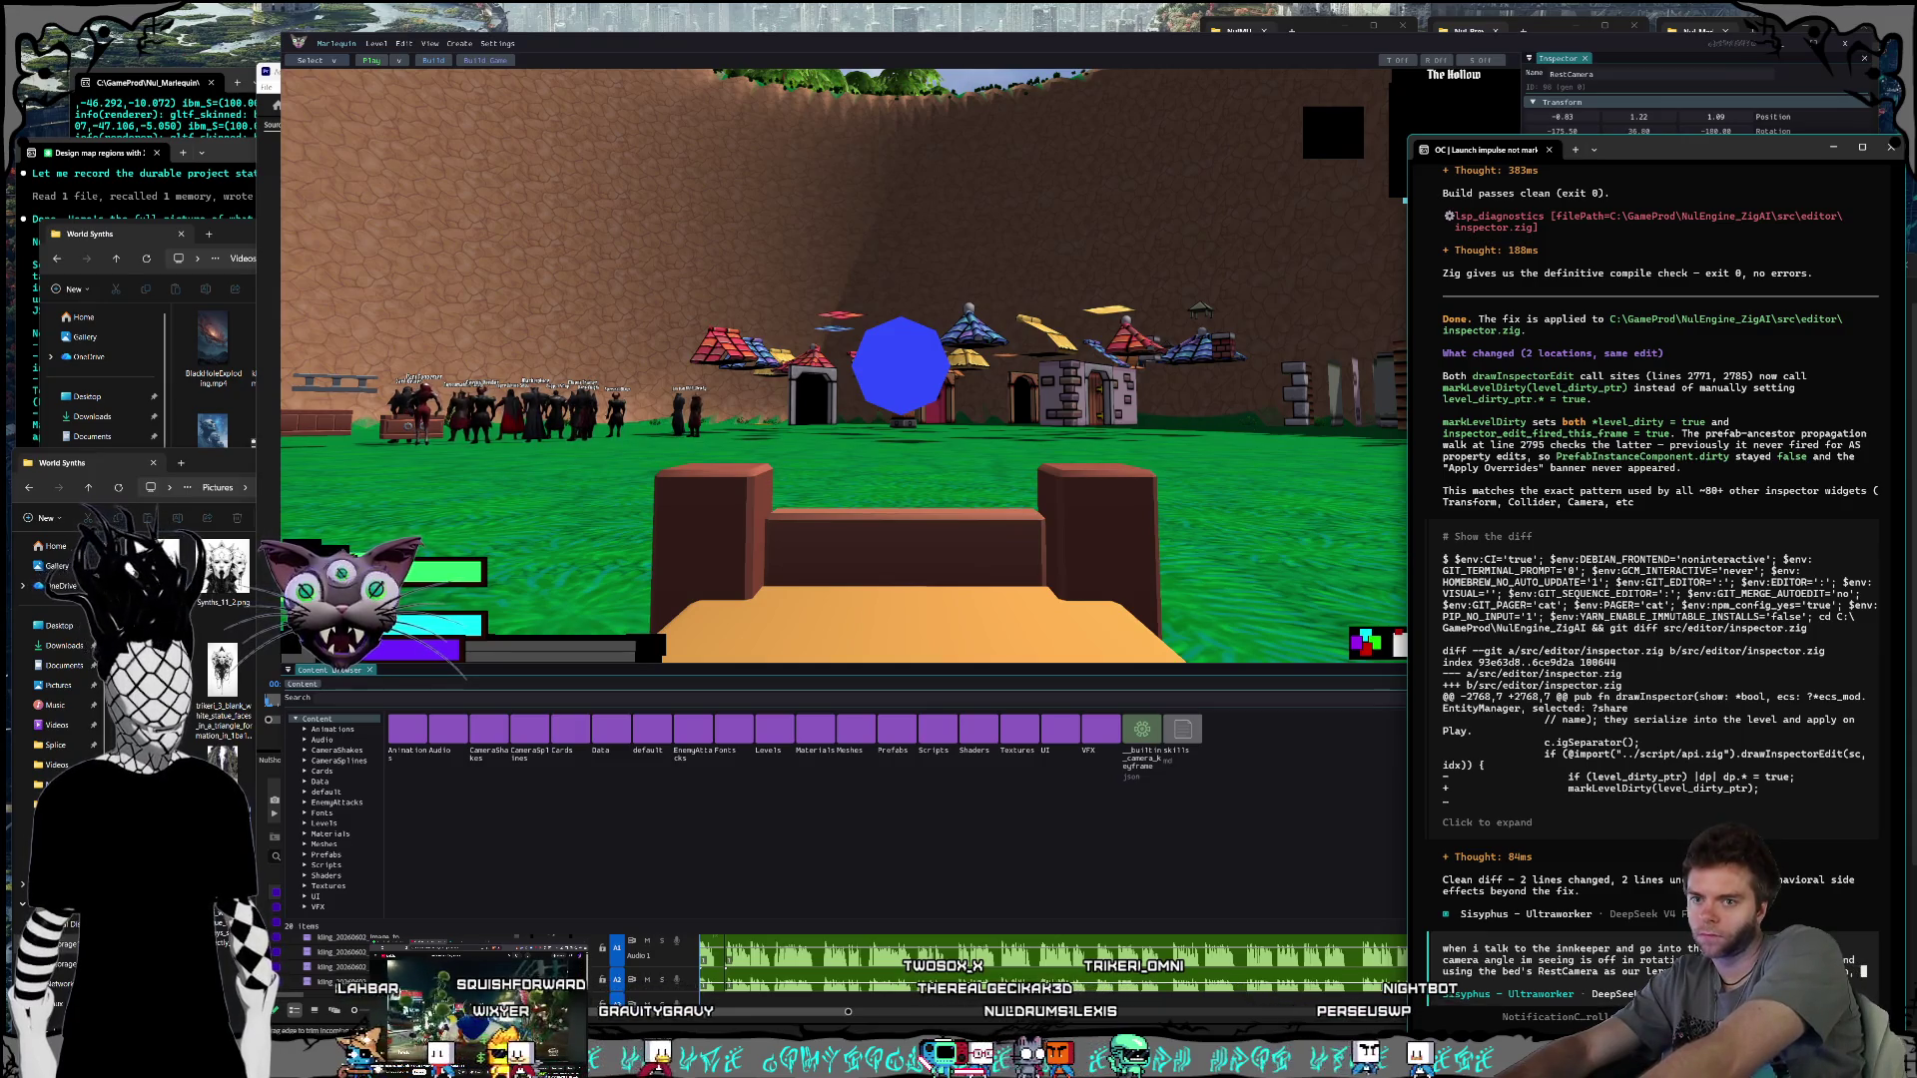
type(", se")
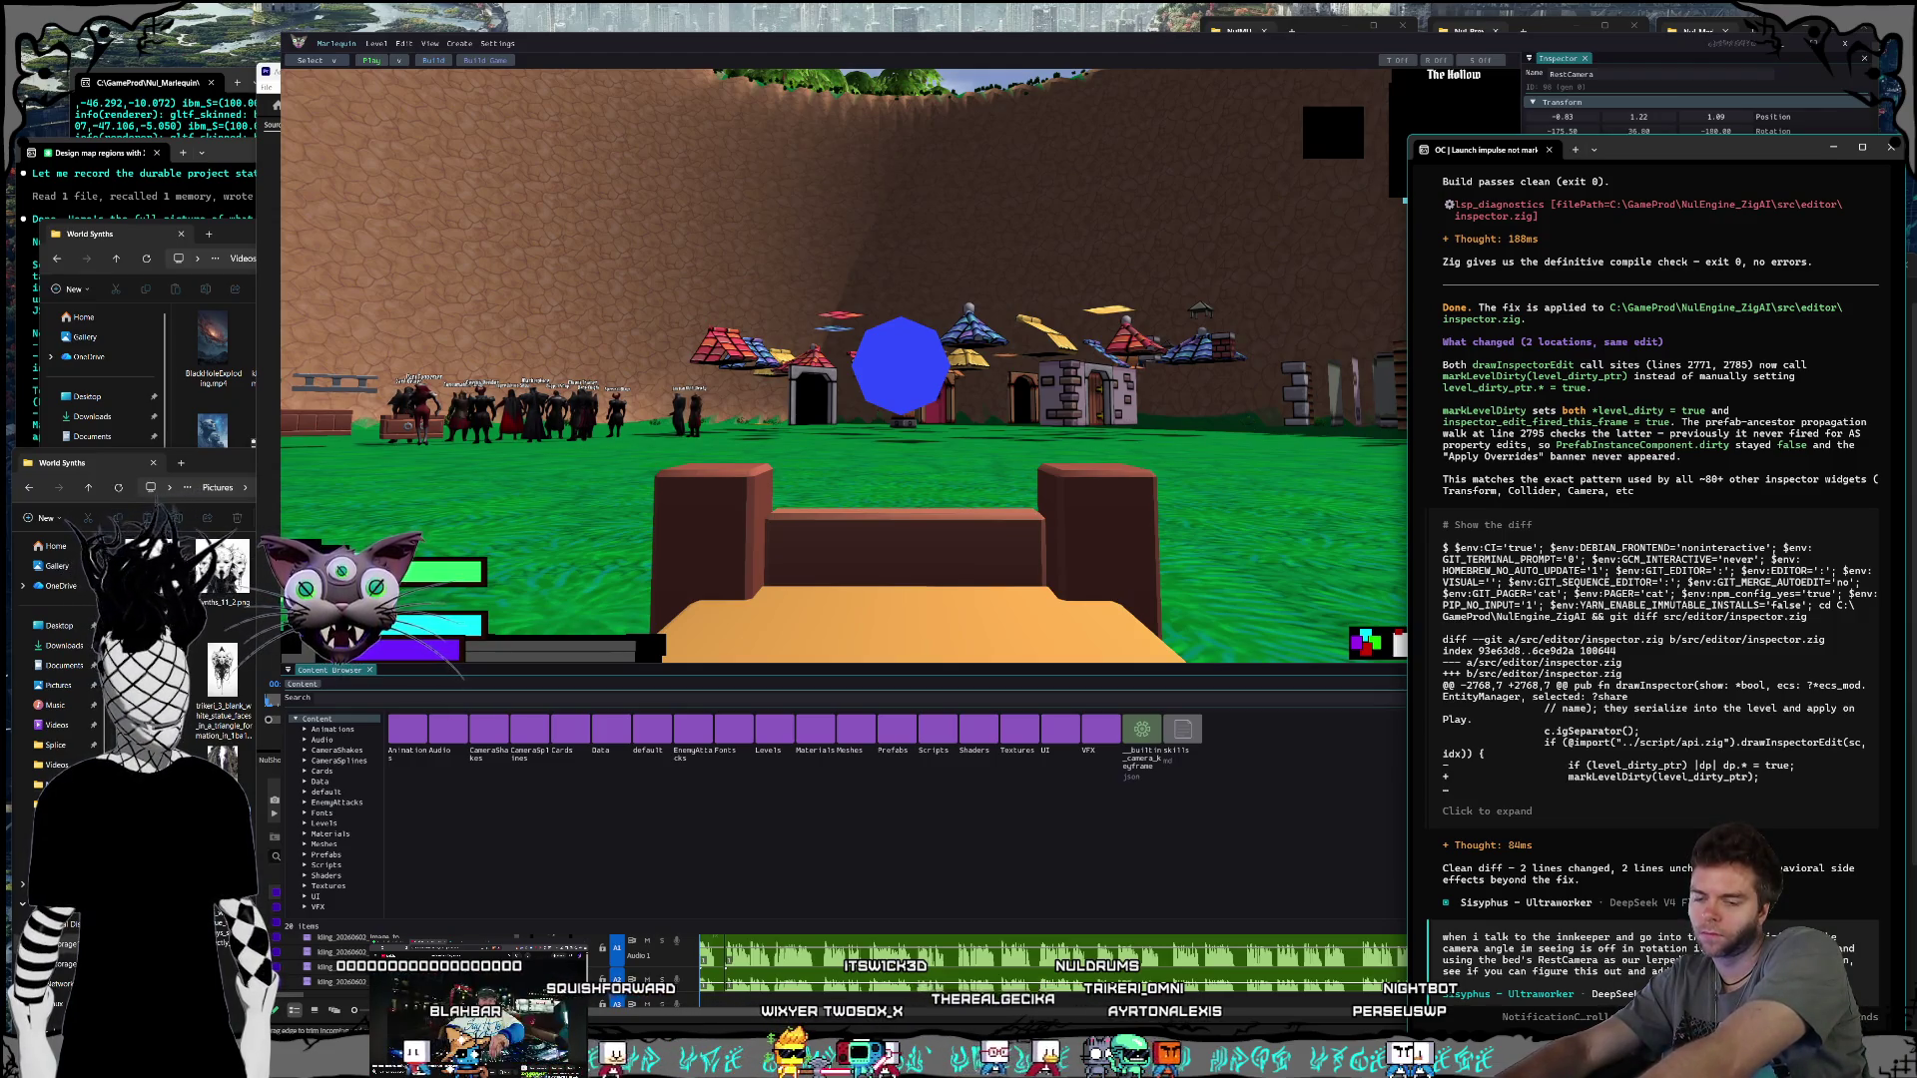
type("d logging so that compare")
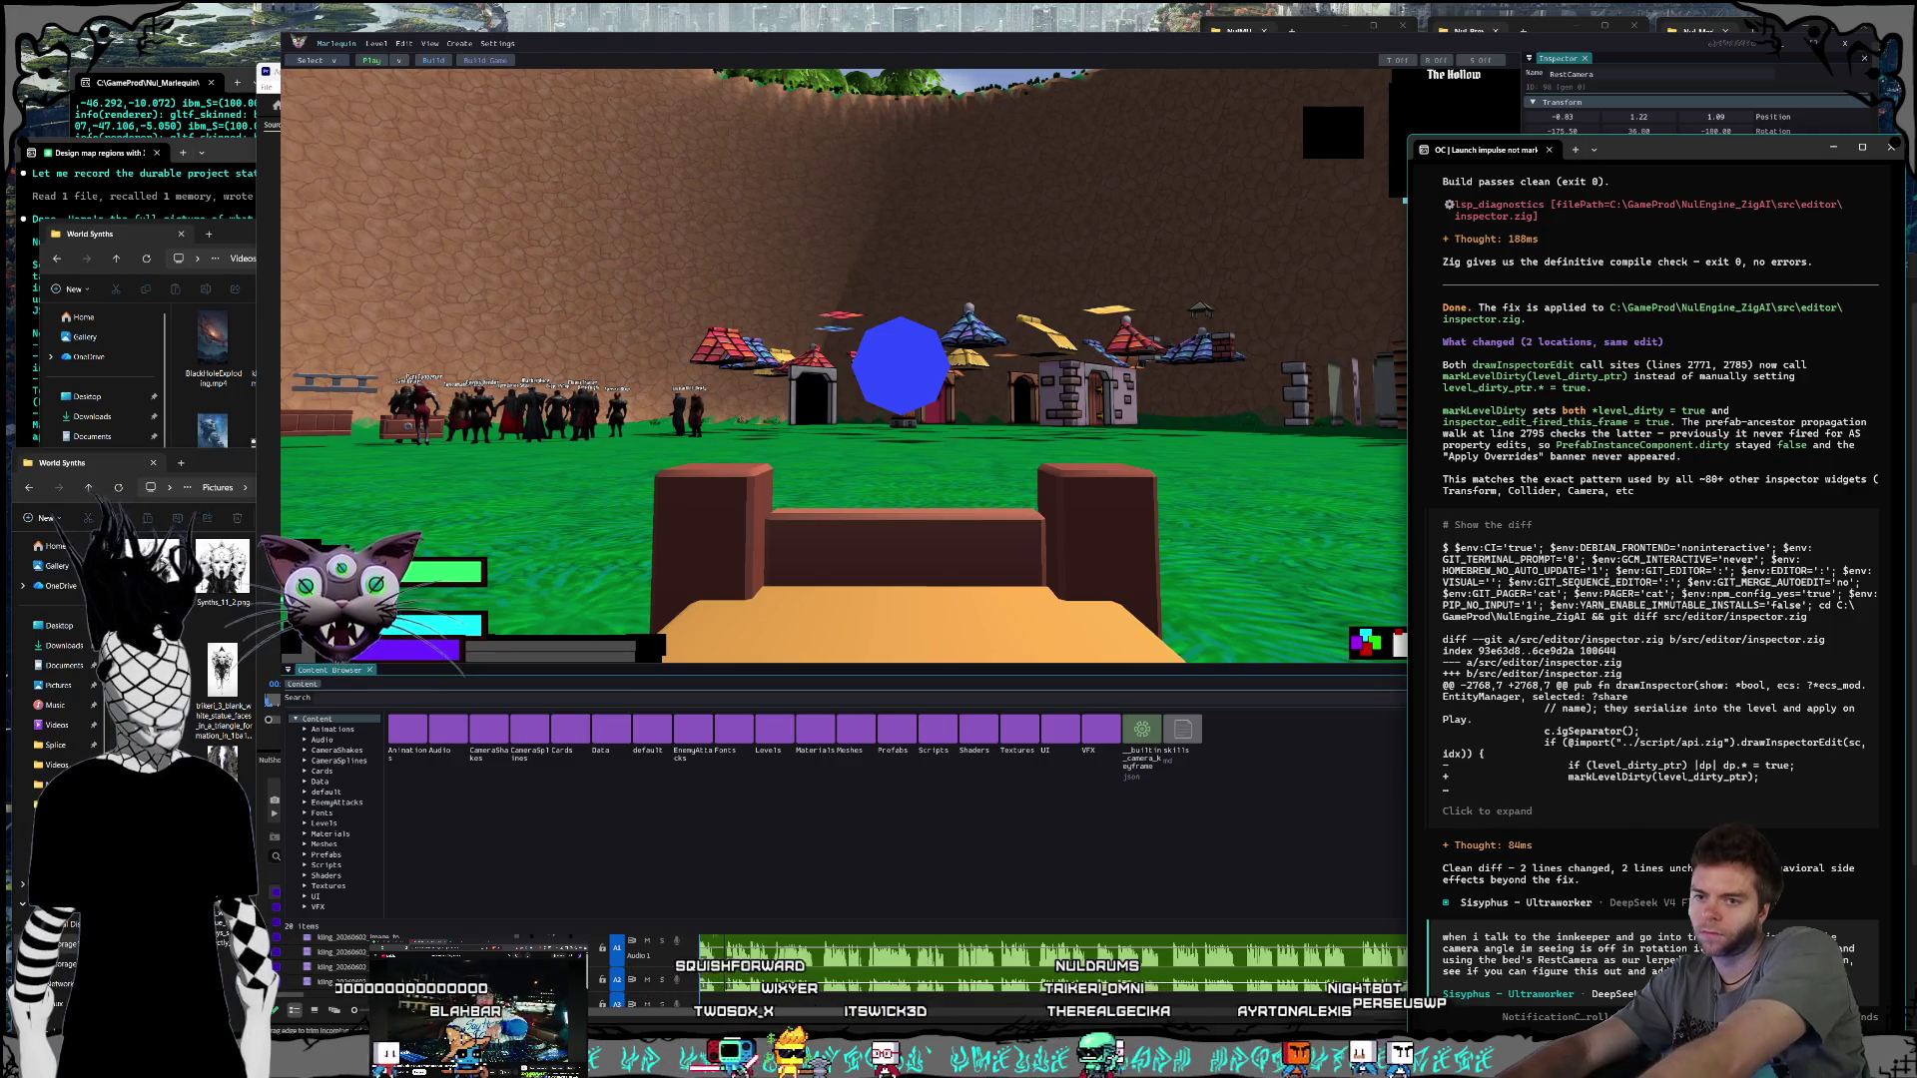
type("s the")
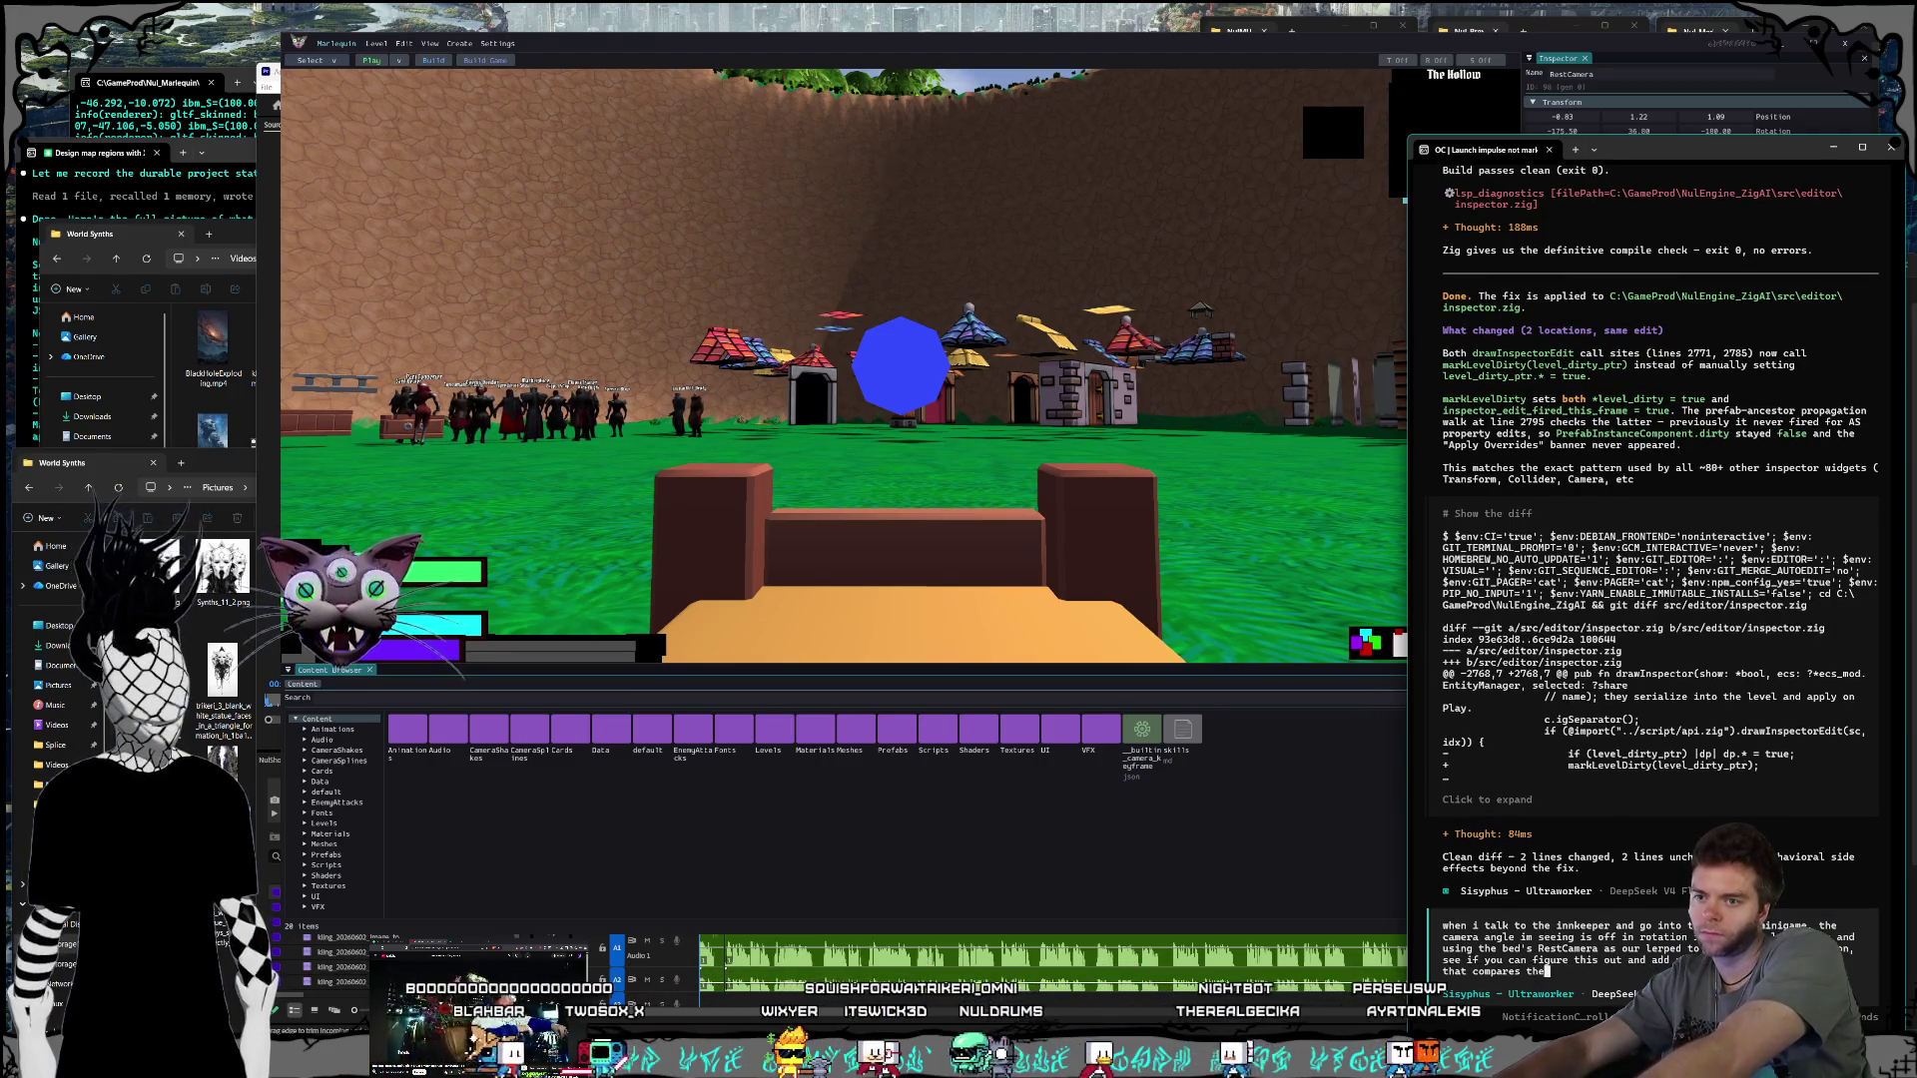
type(" position+rotation o")
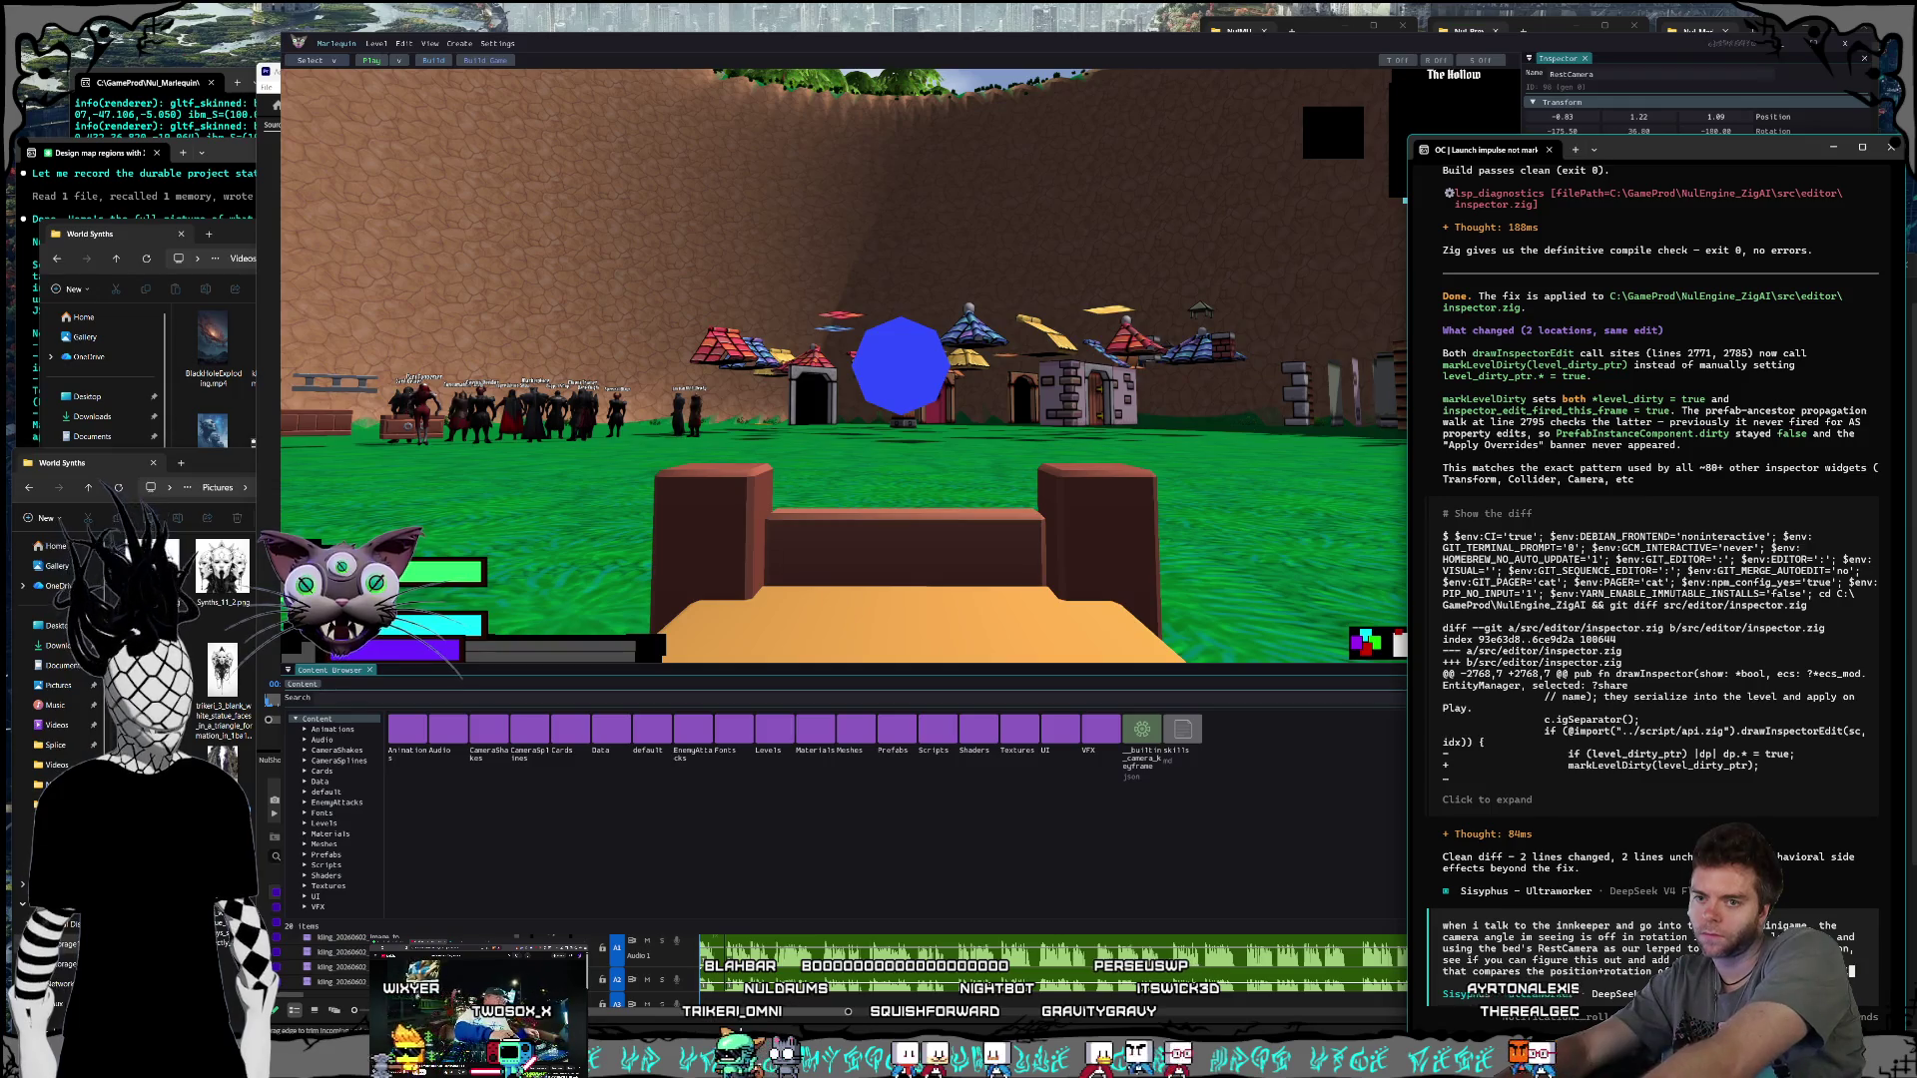
type("position+rotation of the camera i")
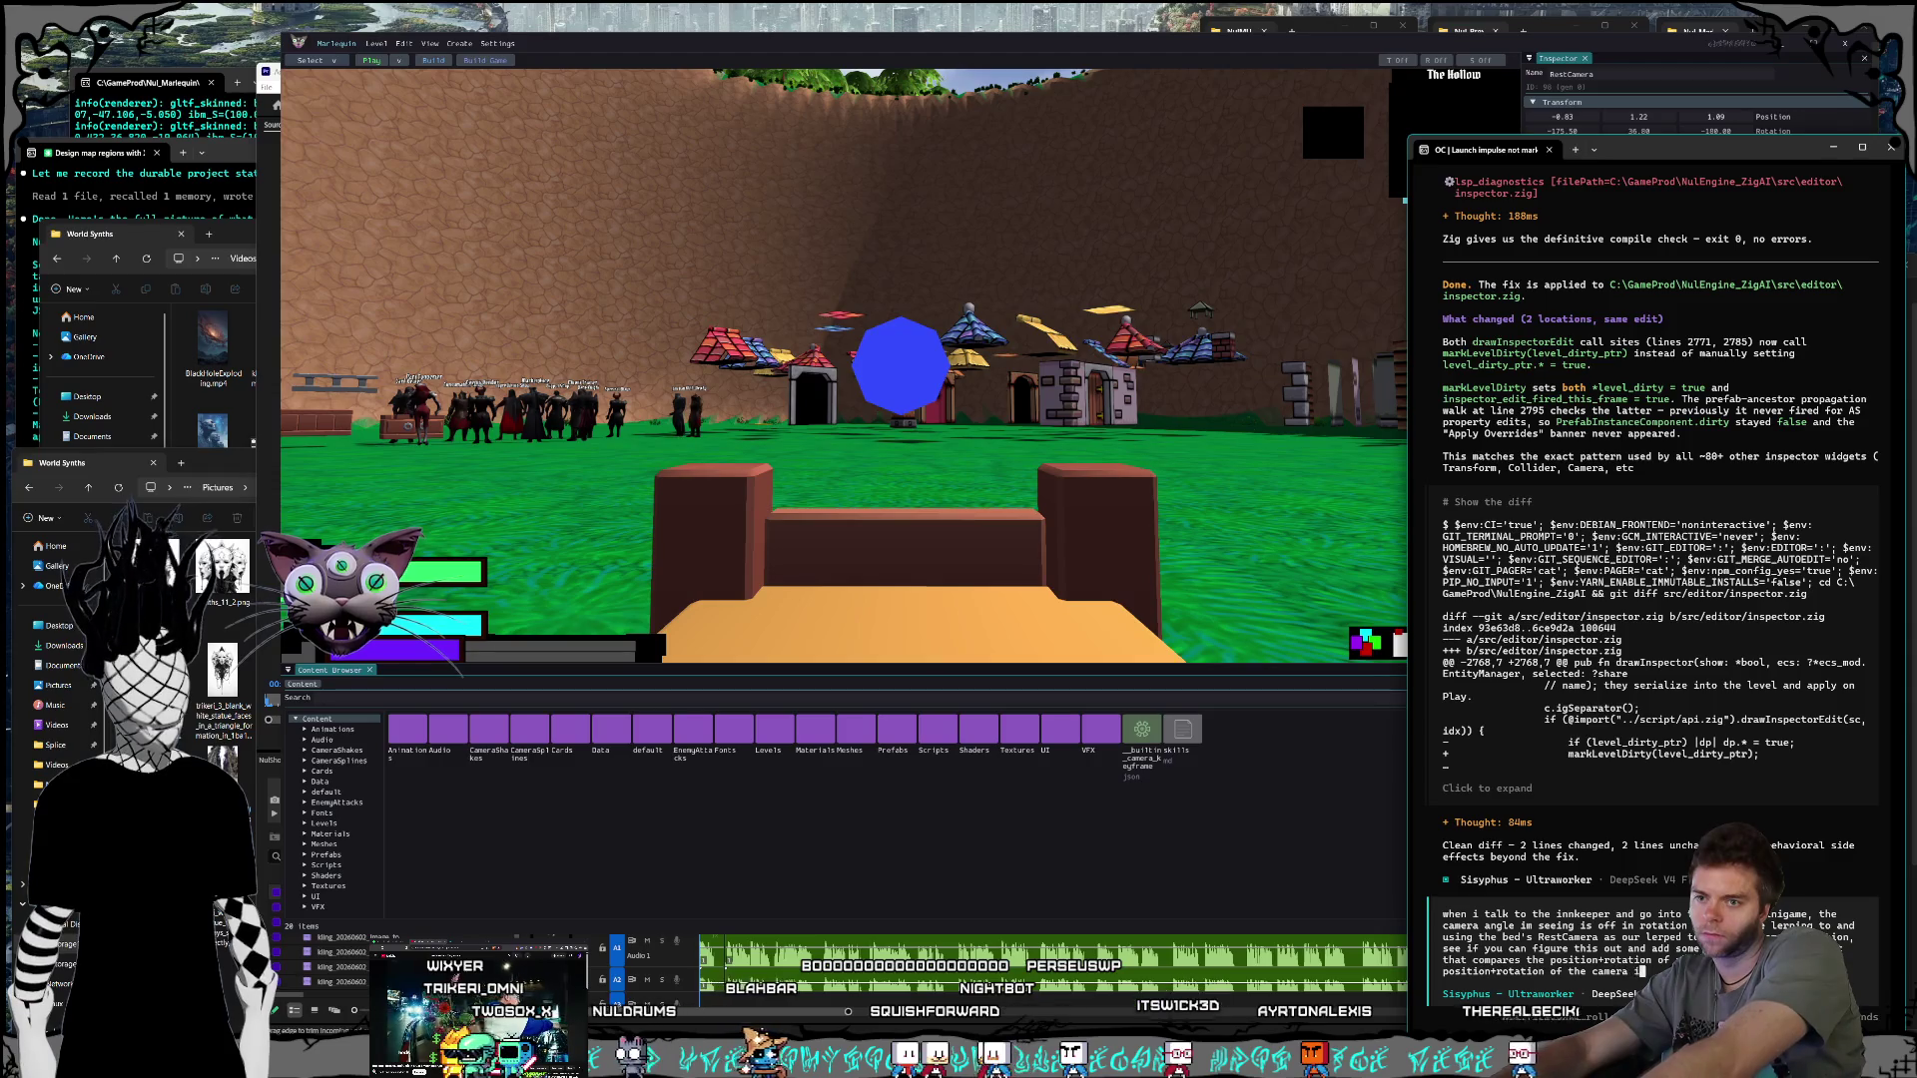
type("n ga")
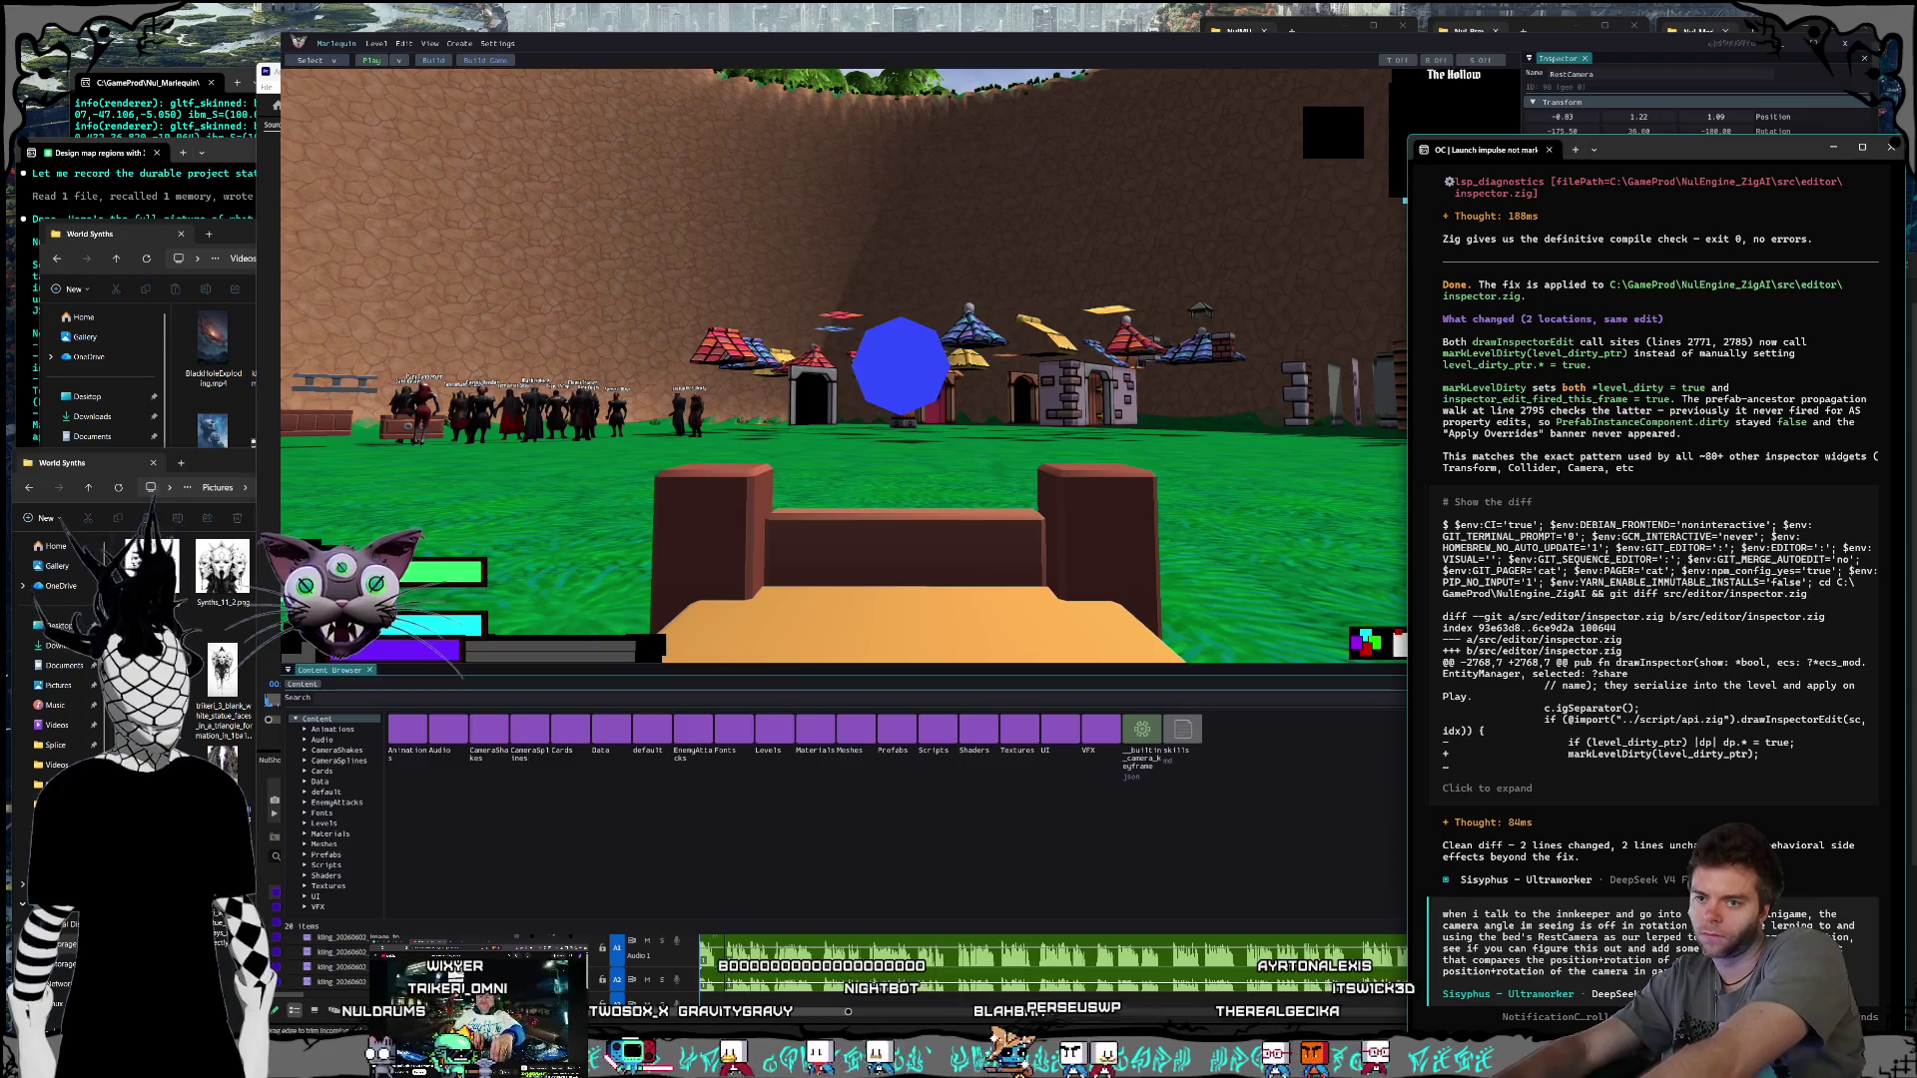
type("me ")
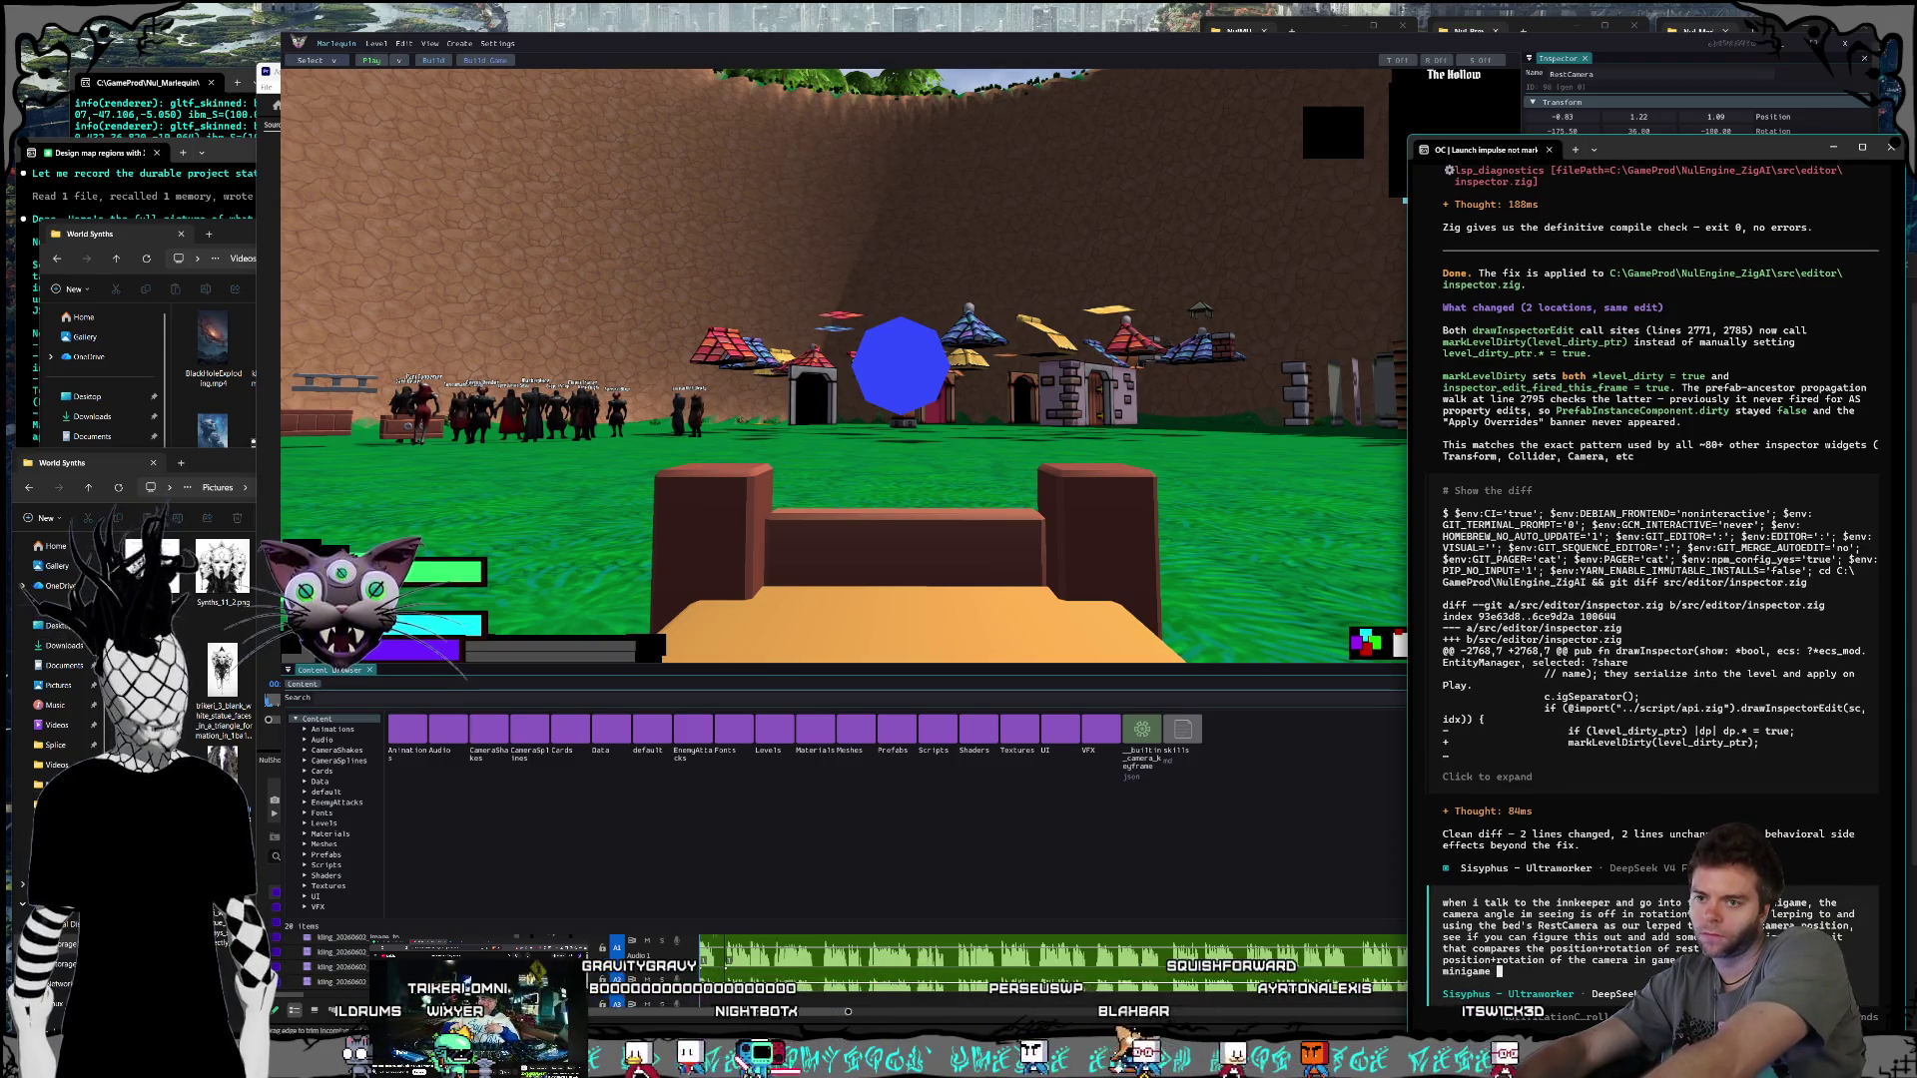
type("during the minigame so you can")
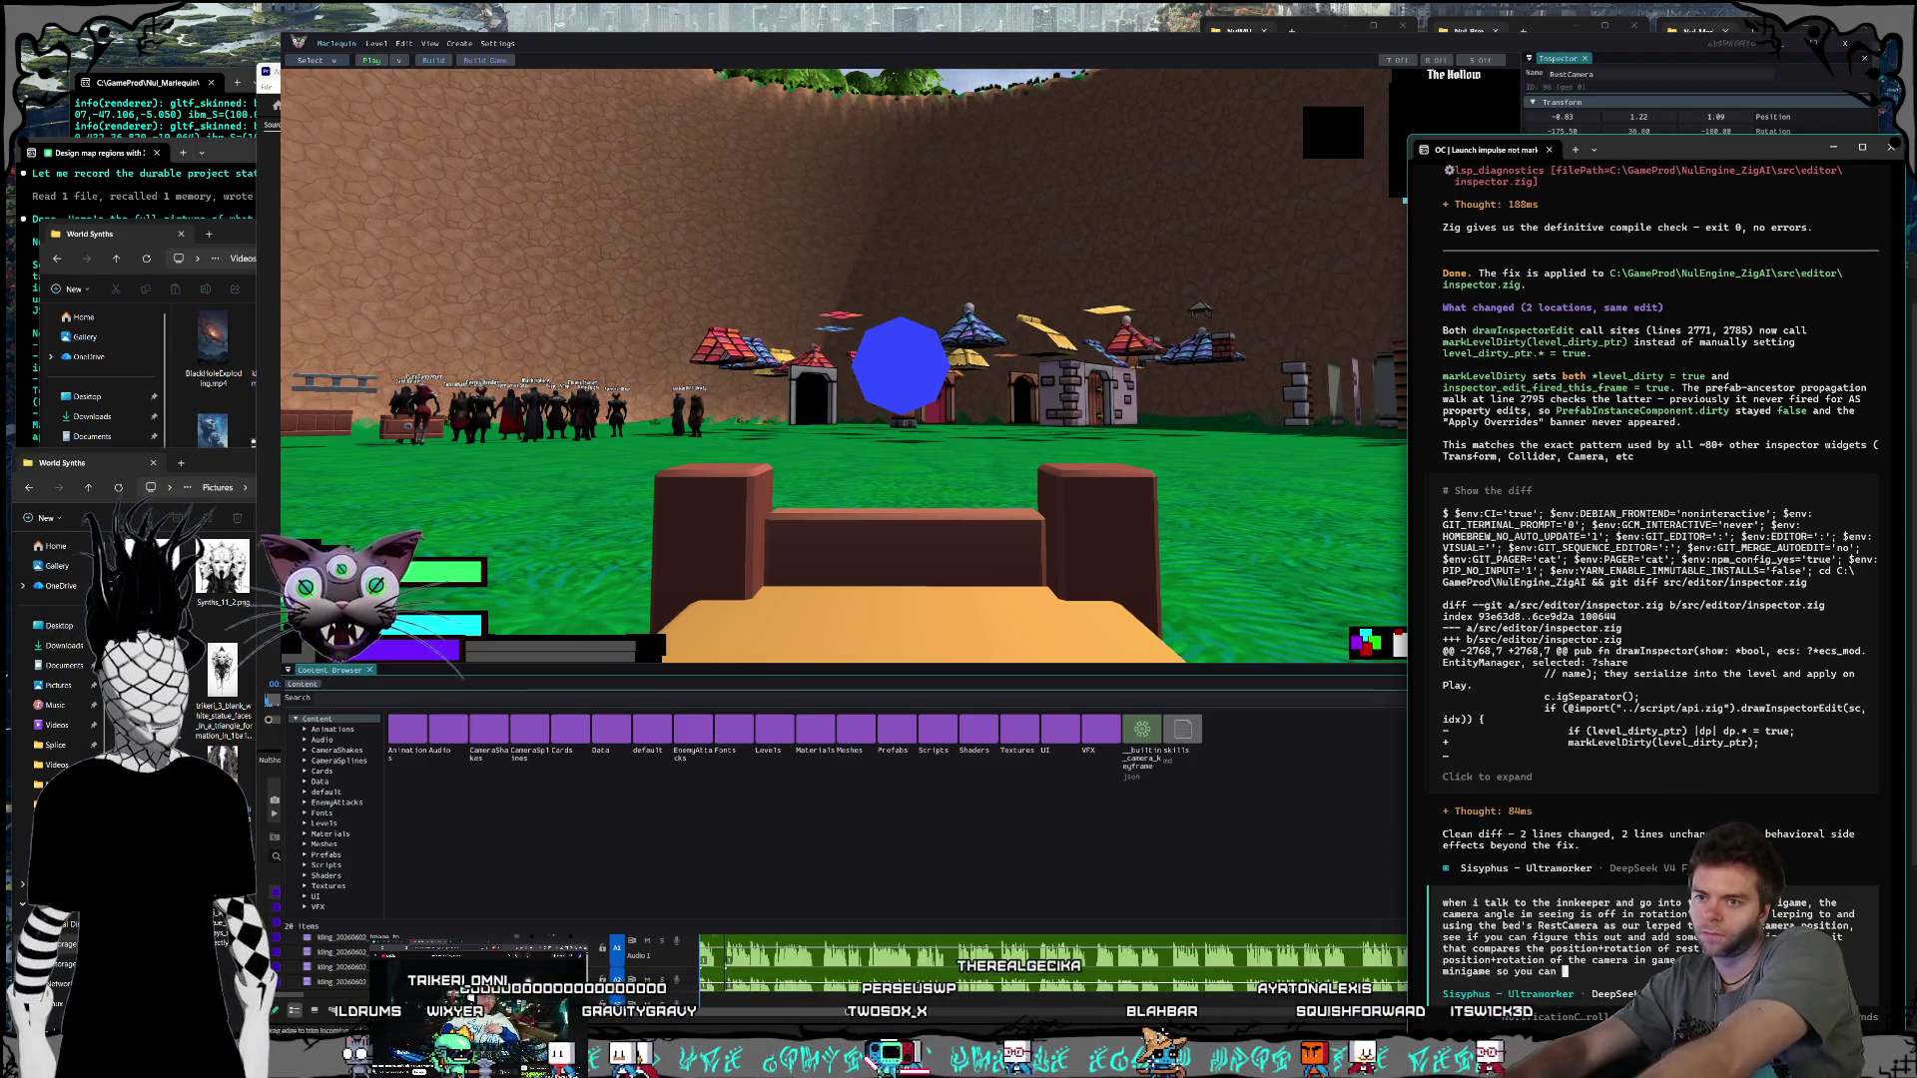
type(" look at the logs")
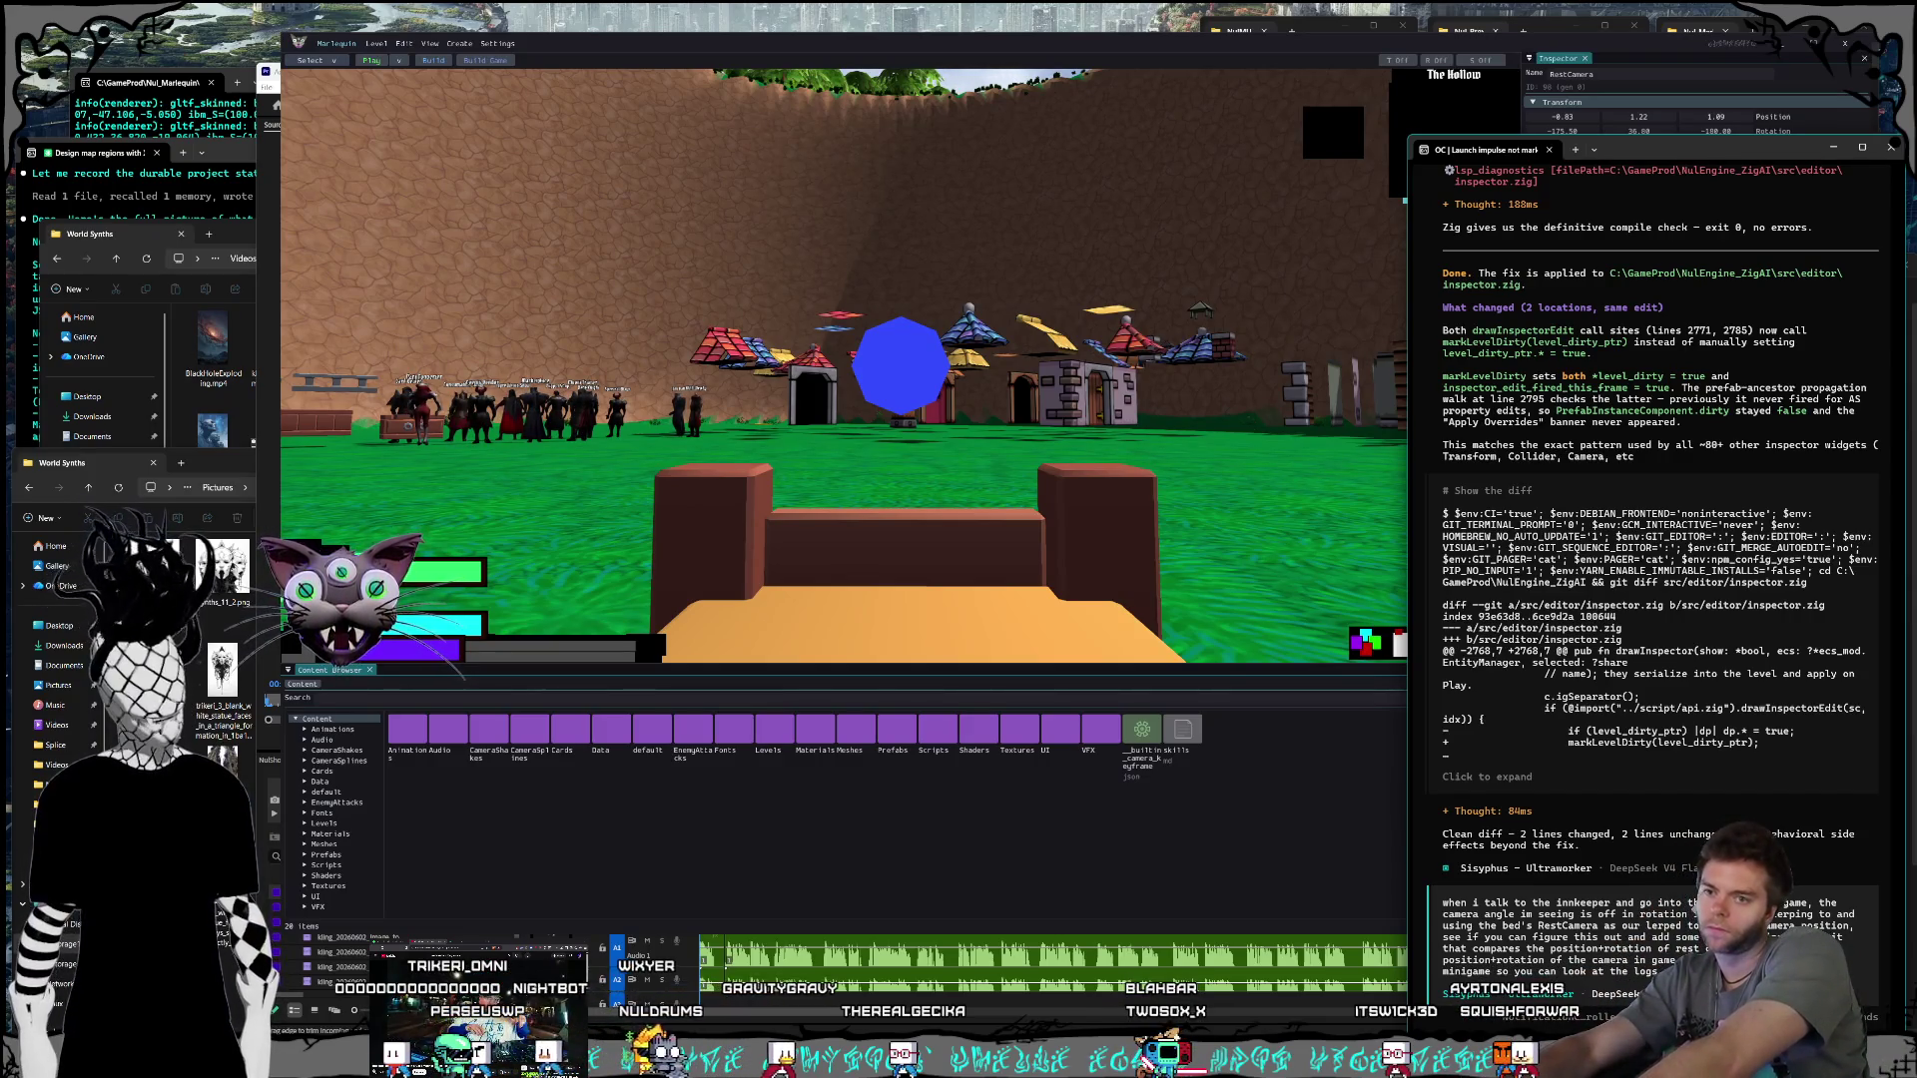
Step: Send the camera-fix request and review the map-regions terminal session's output
key("Return")
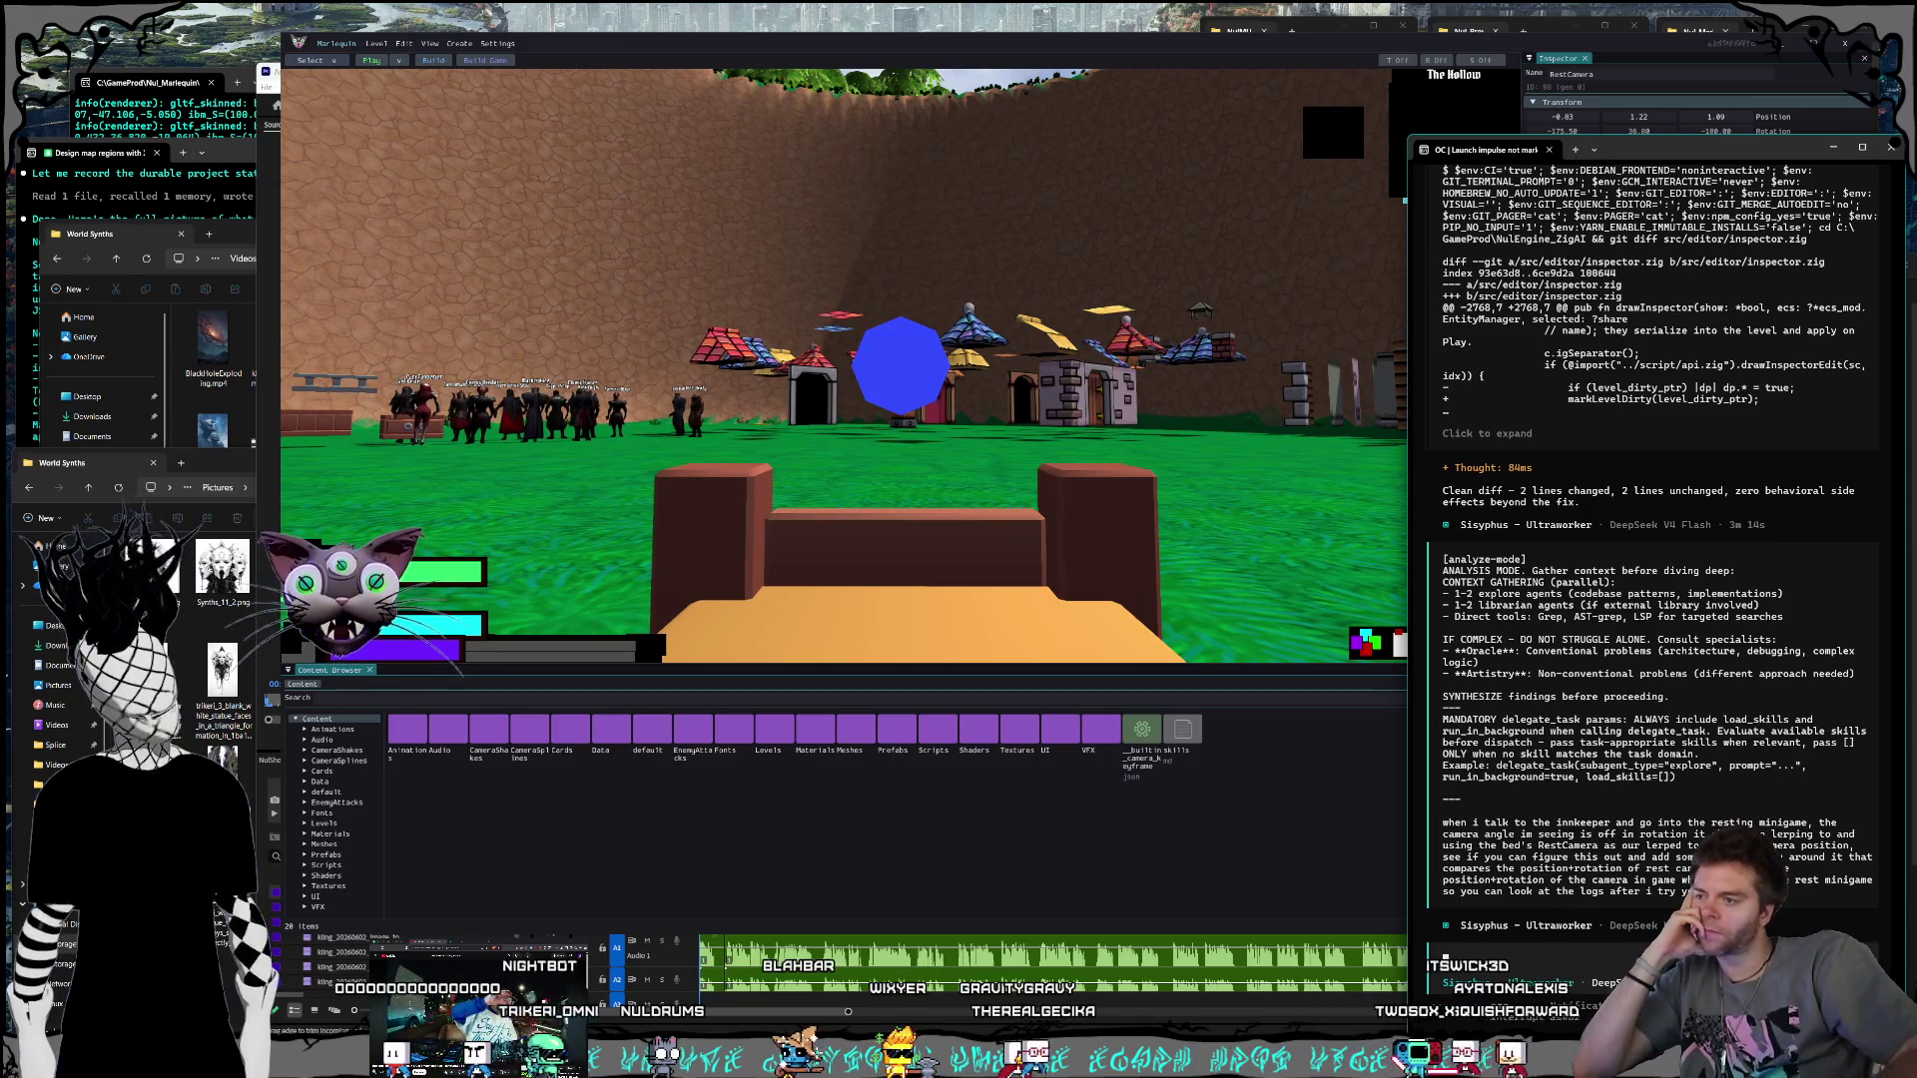
left_click(79, 204)
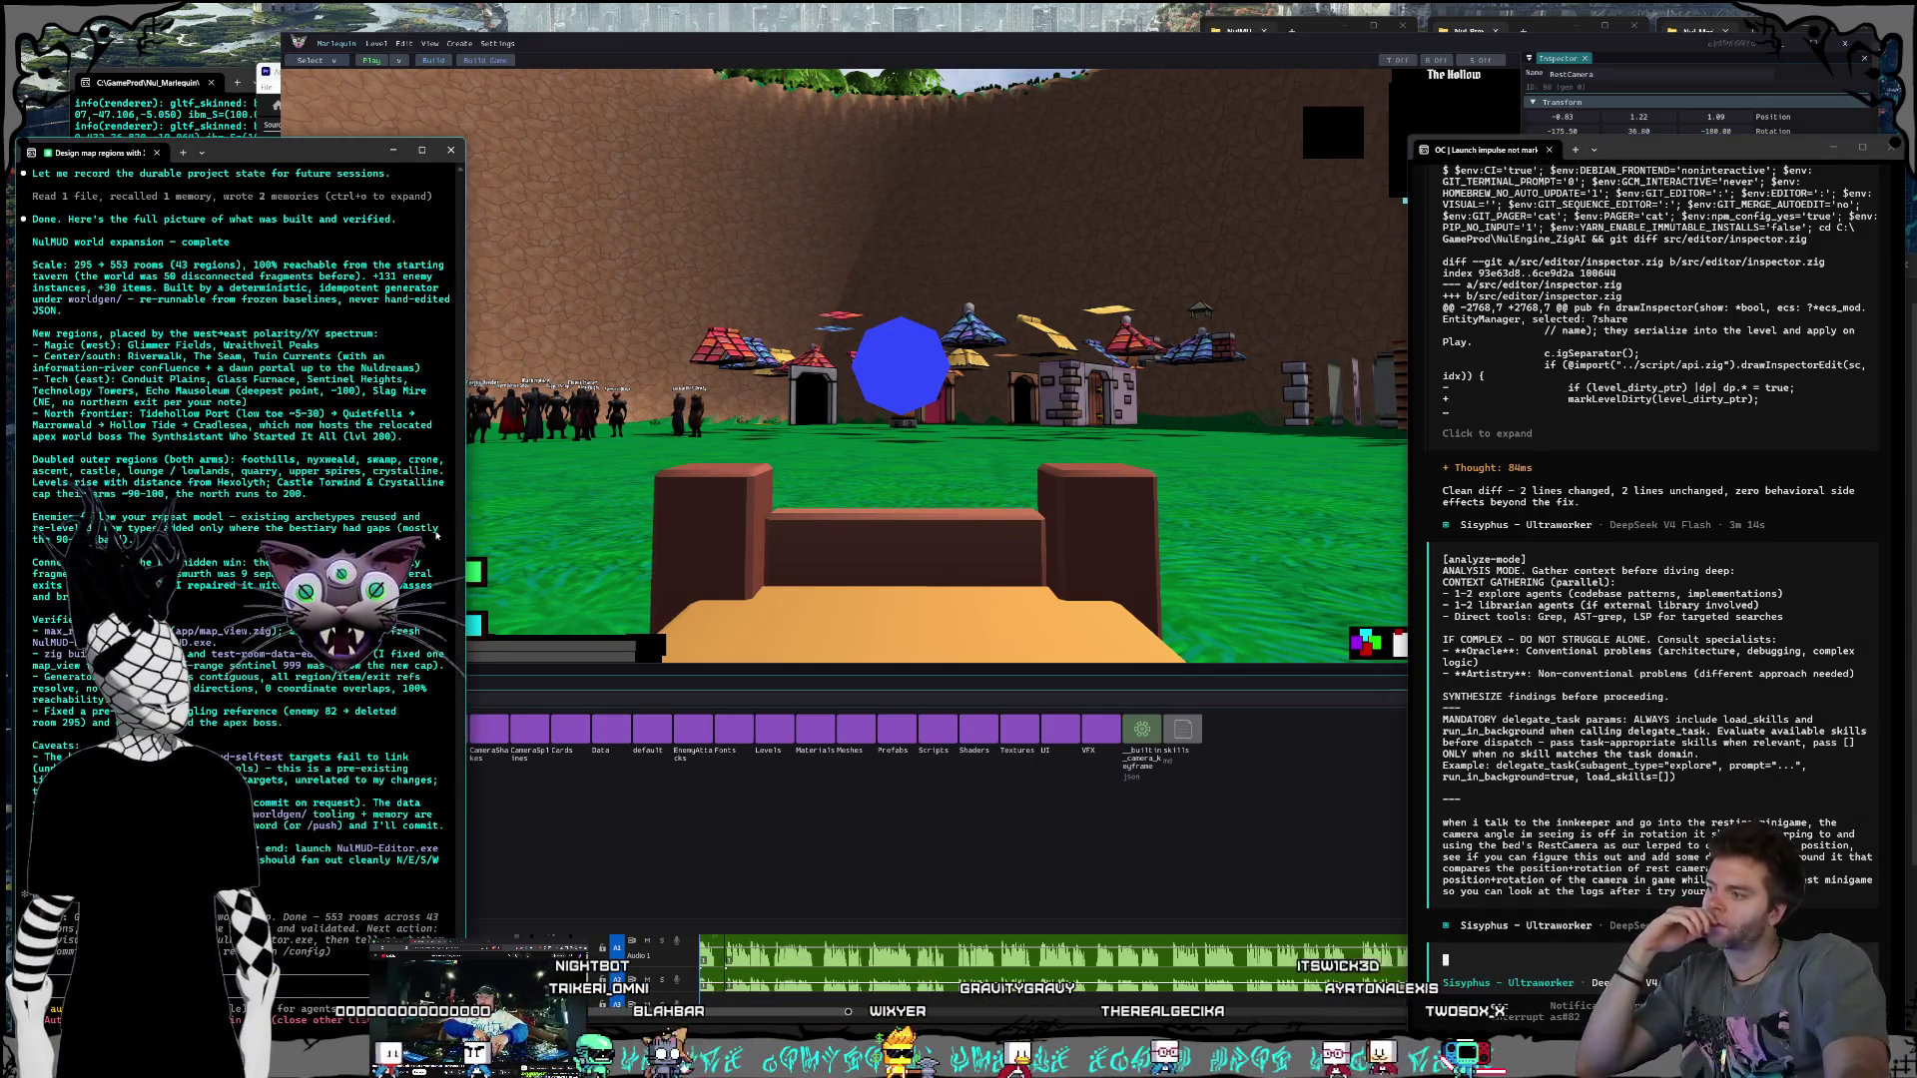
scroll(270, 894, "up", 2)
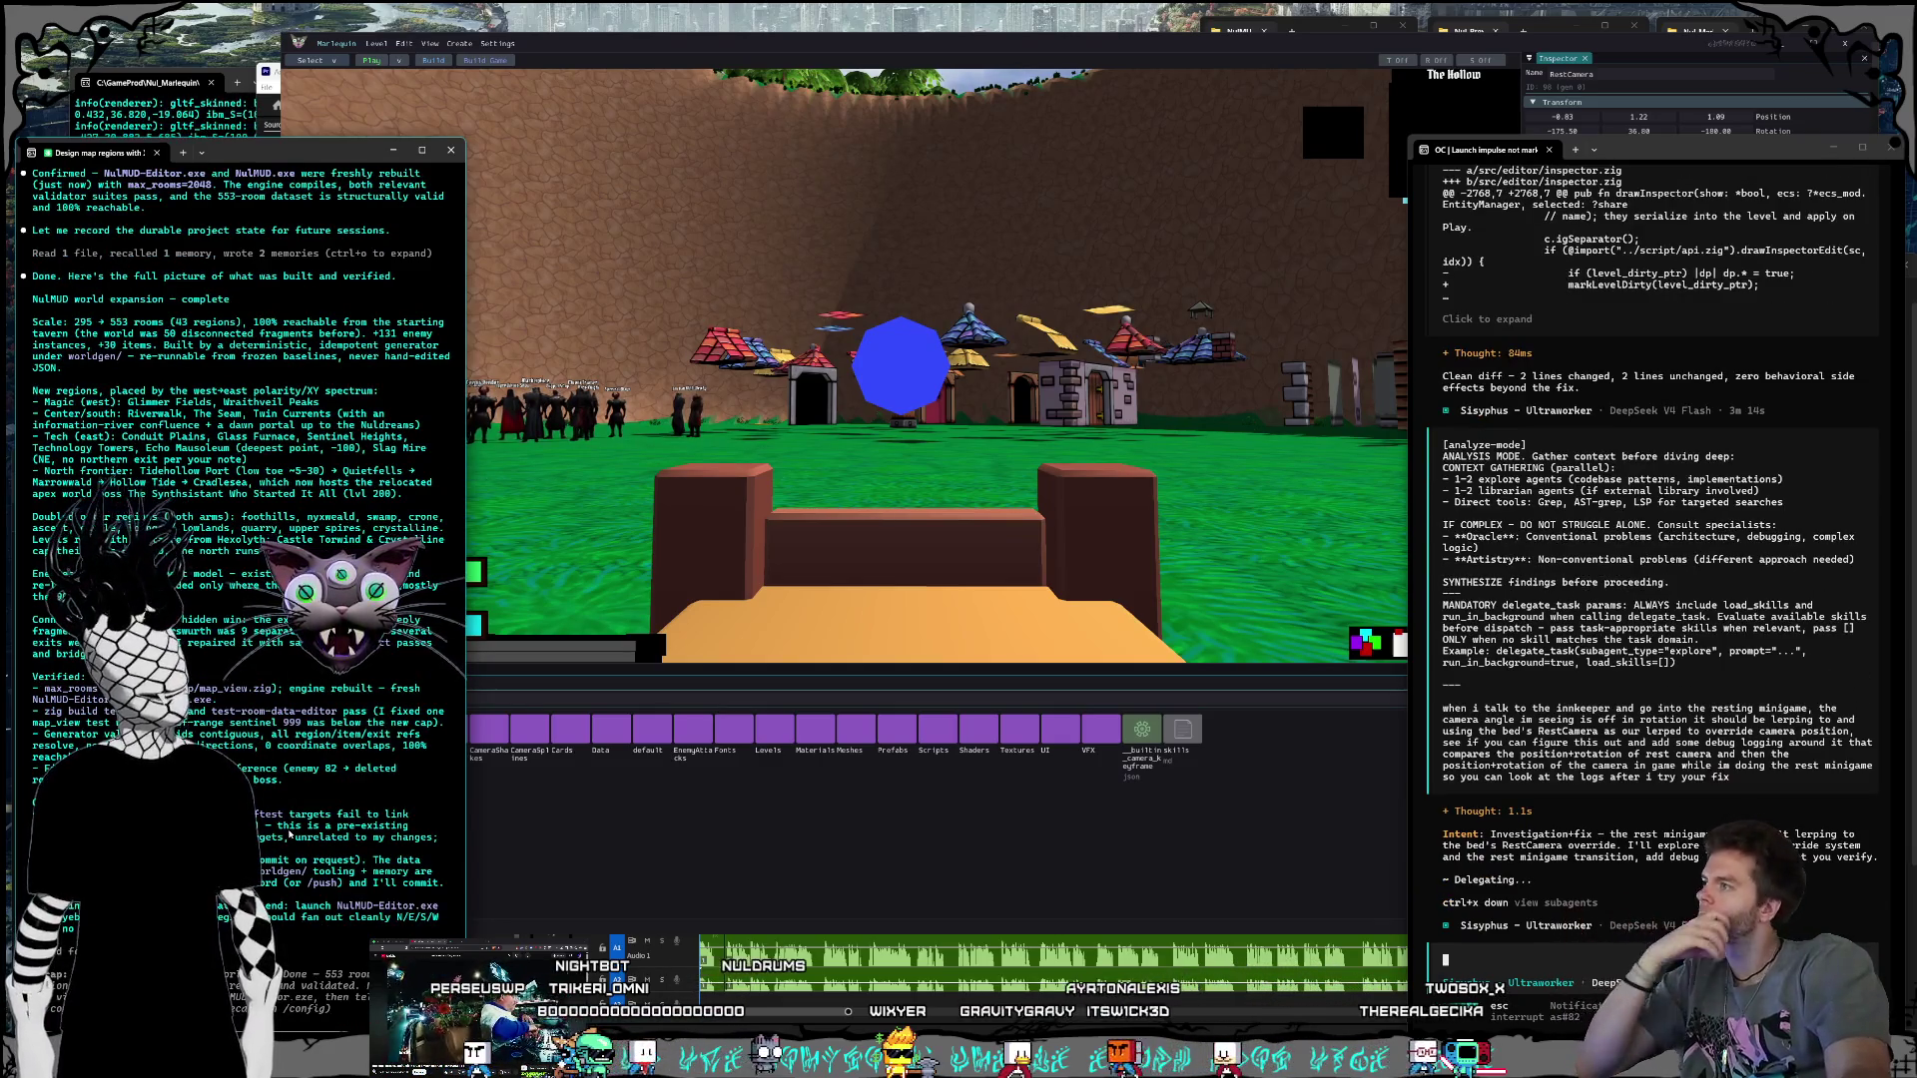
scroll(269, 800, "down", 2)
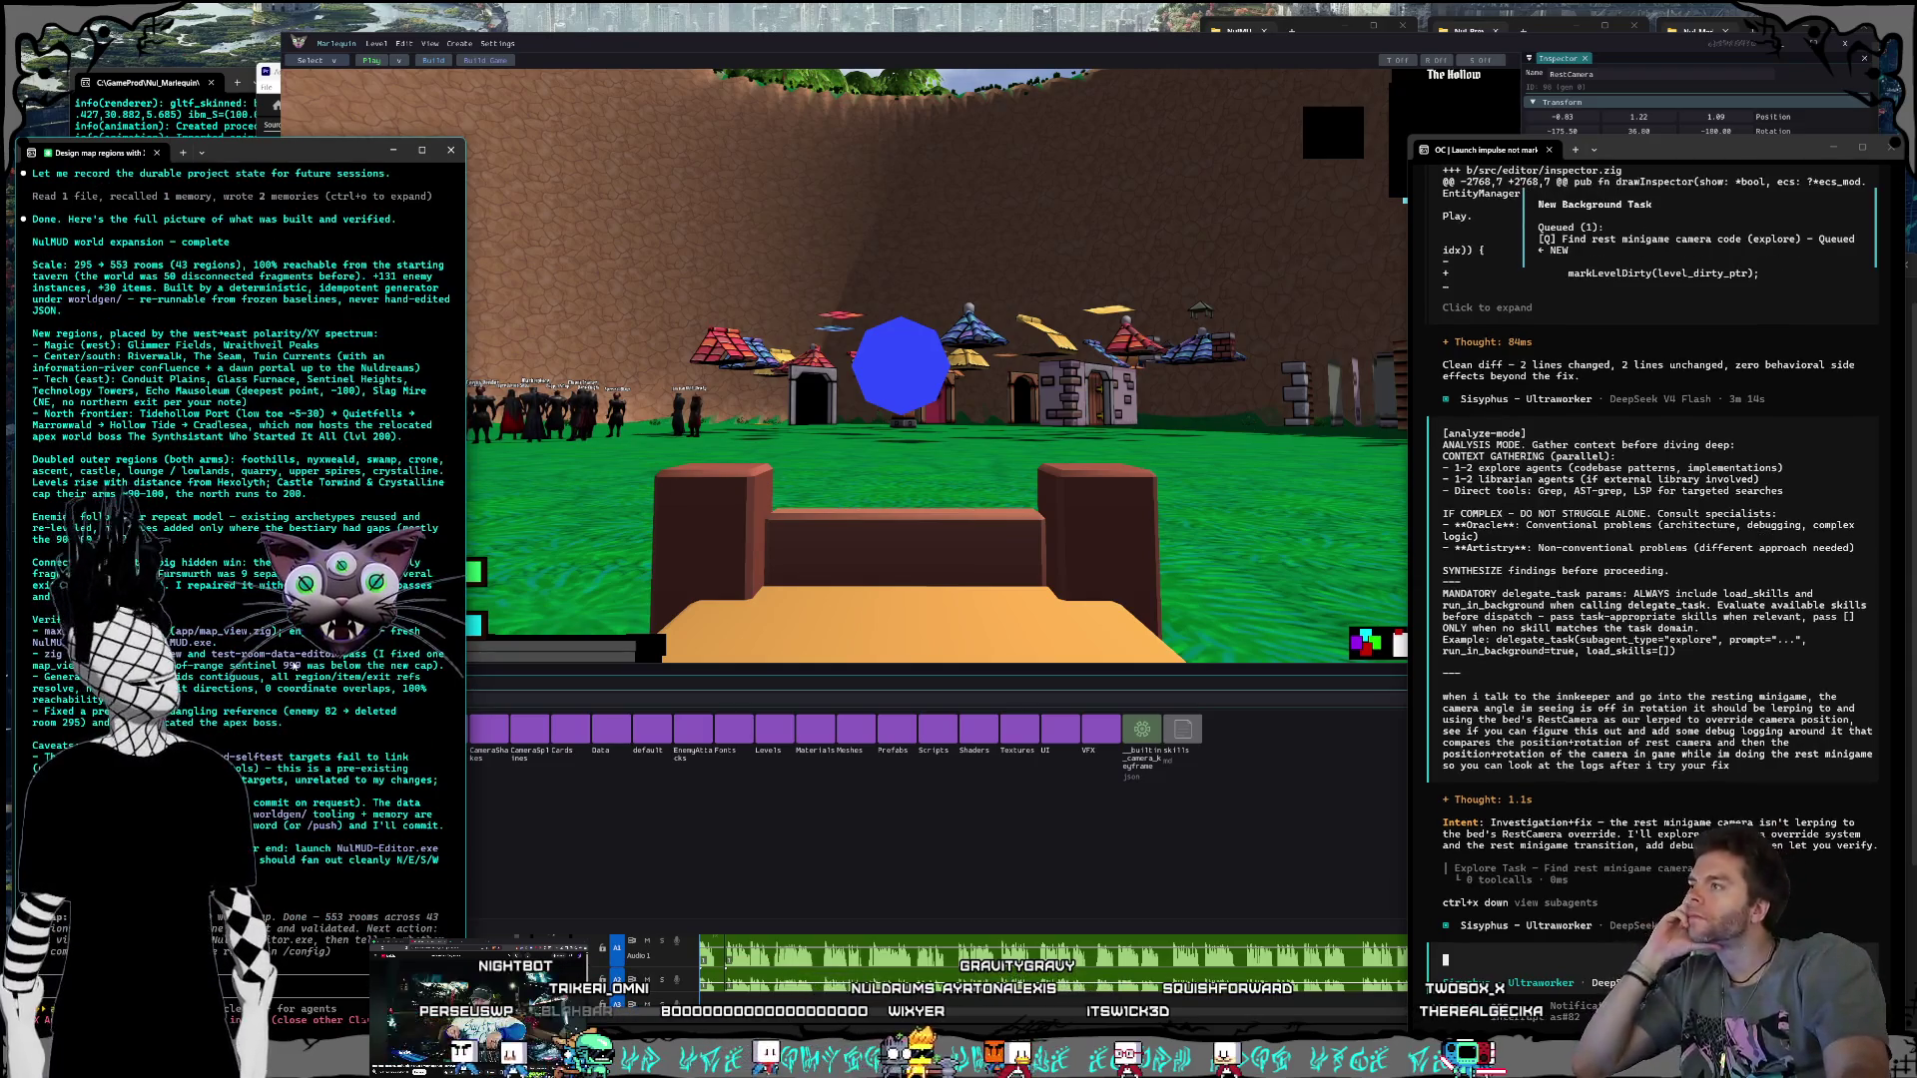
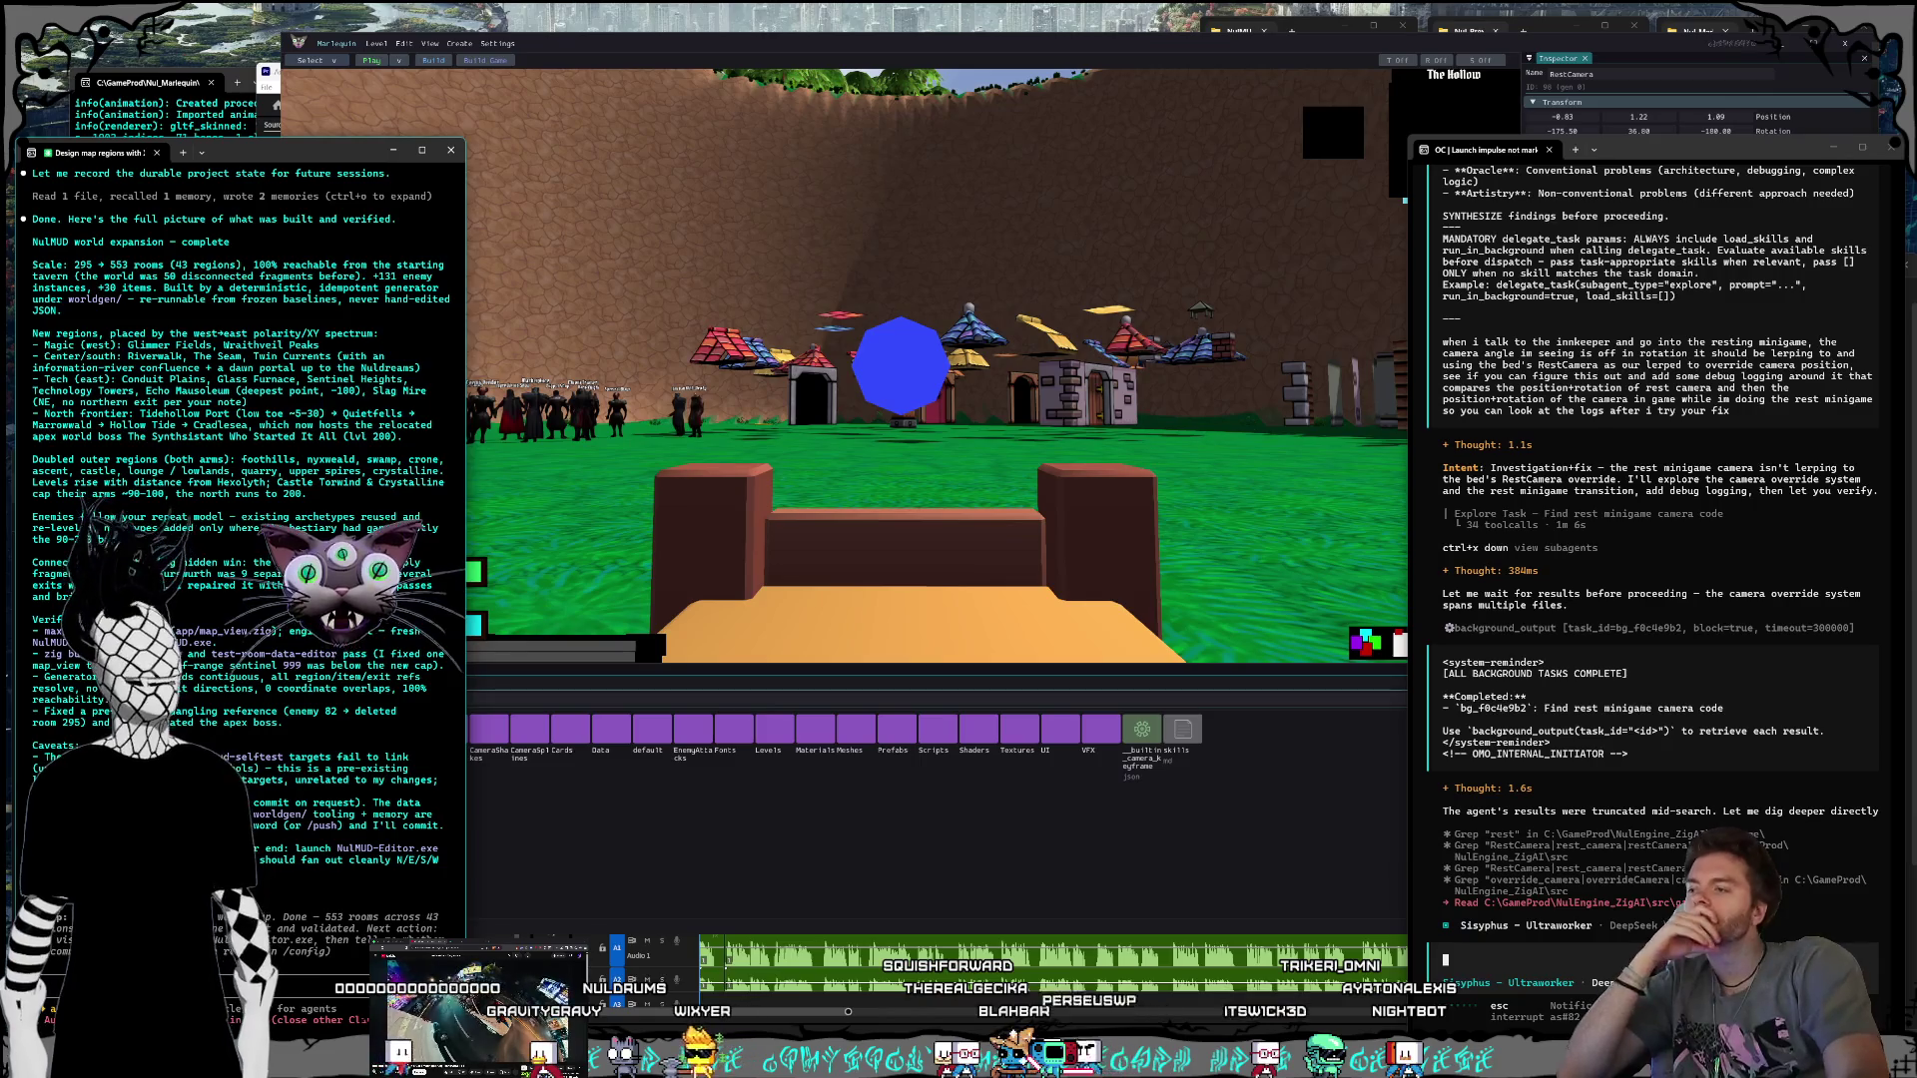
Step: Check Claude's plan usage and capabilities settings, close them, and return to the NulMUD editor
key("alt+Tab")
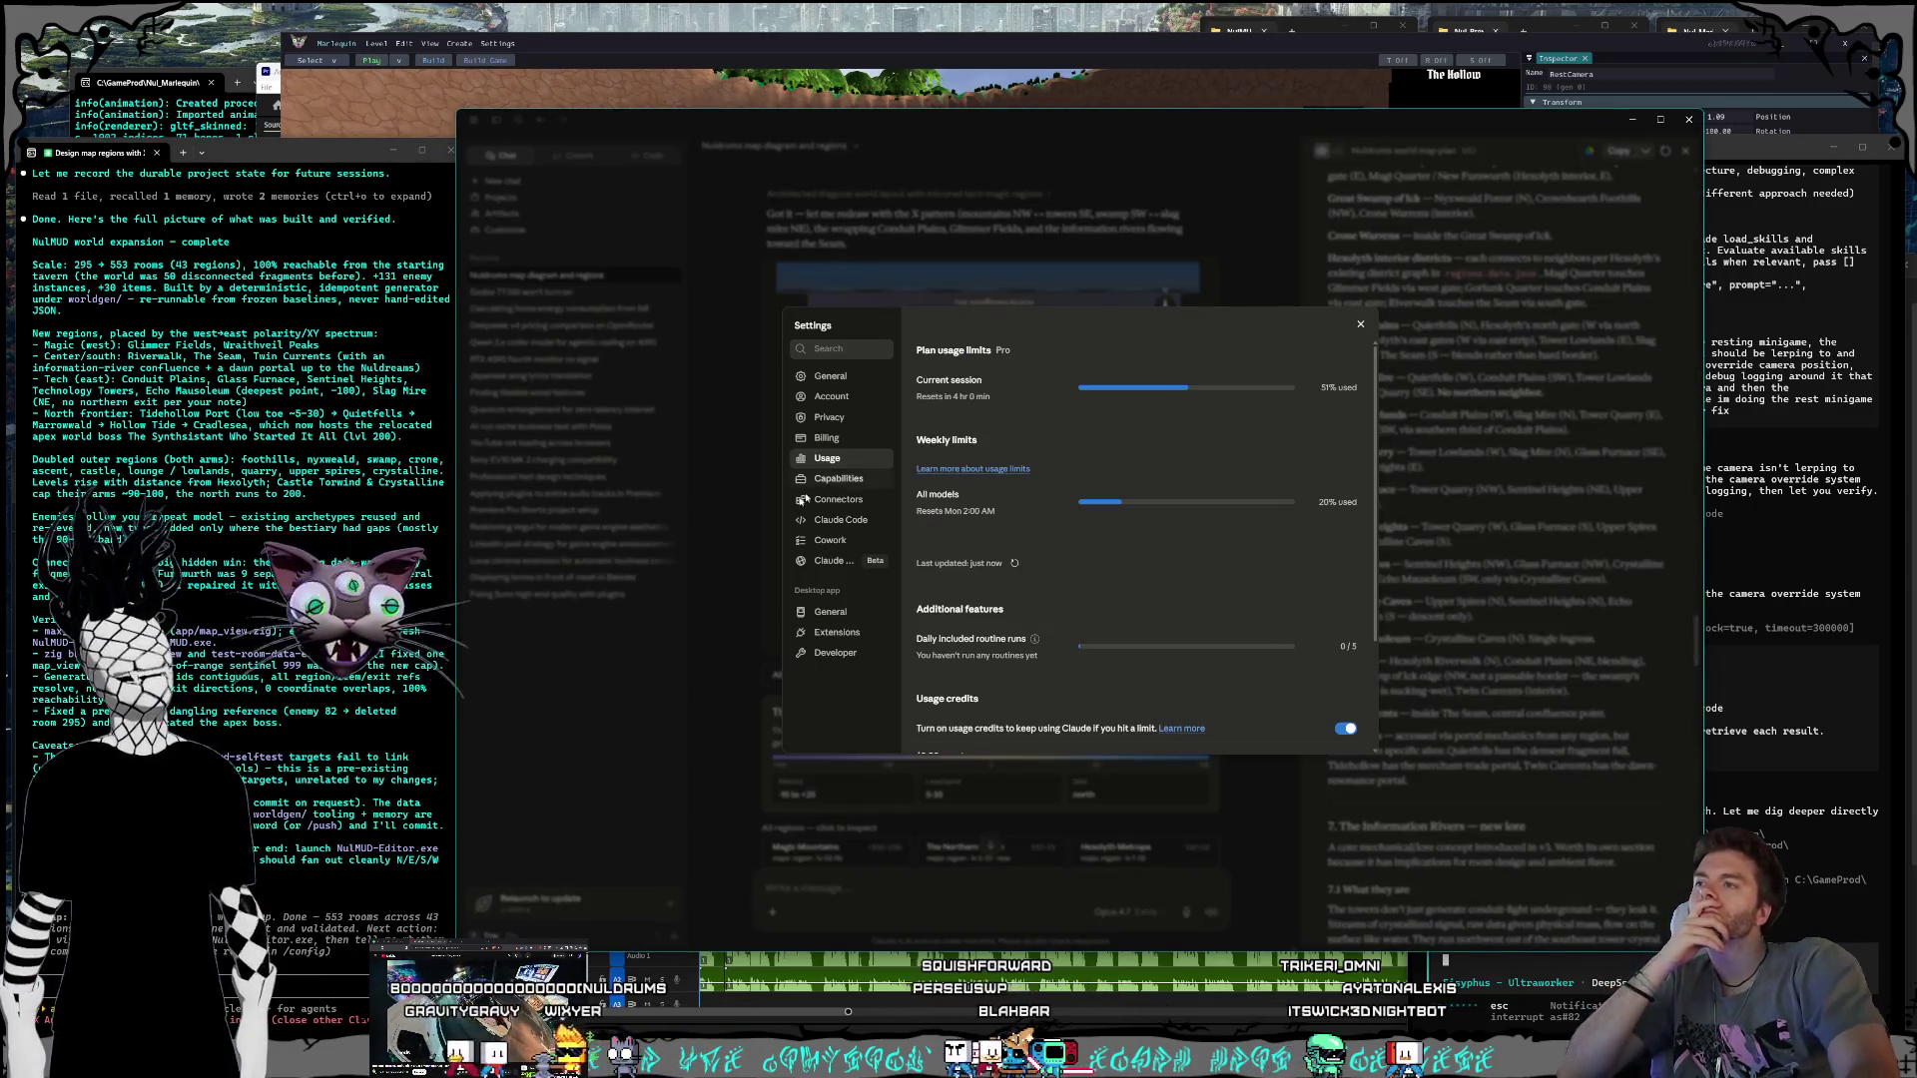
left_click(827, 481)
left_click(827, 459)
left_click(830, 474)
left_click(830, 466)
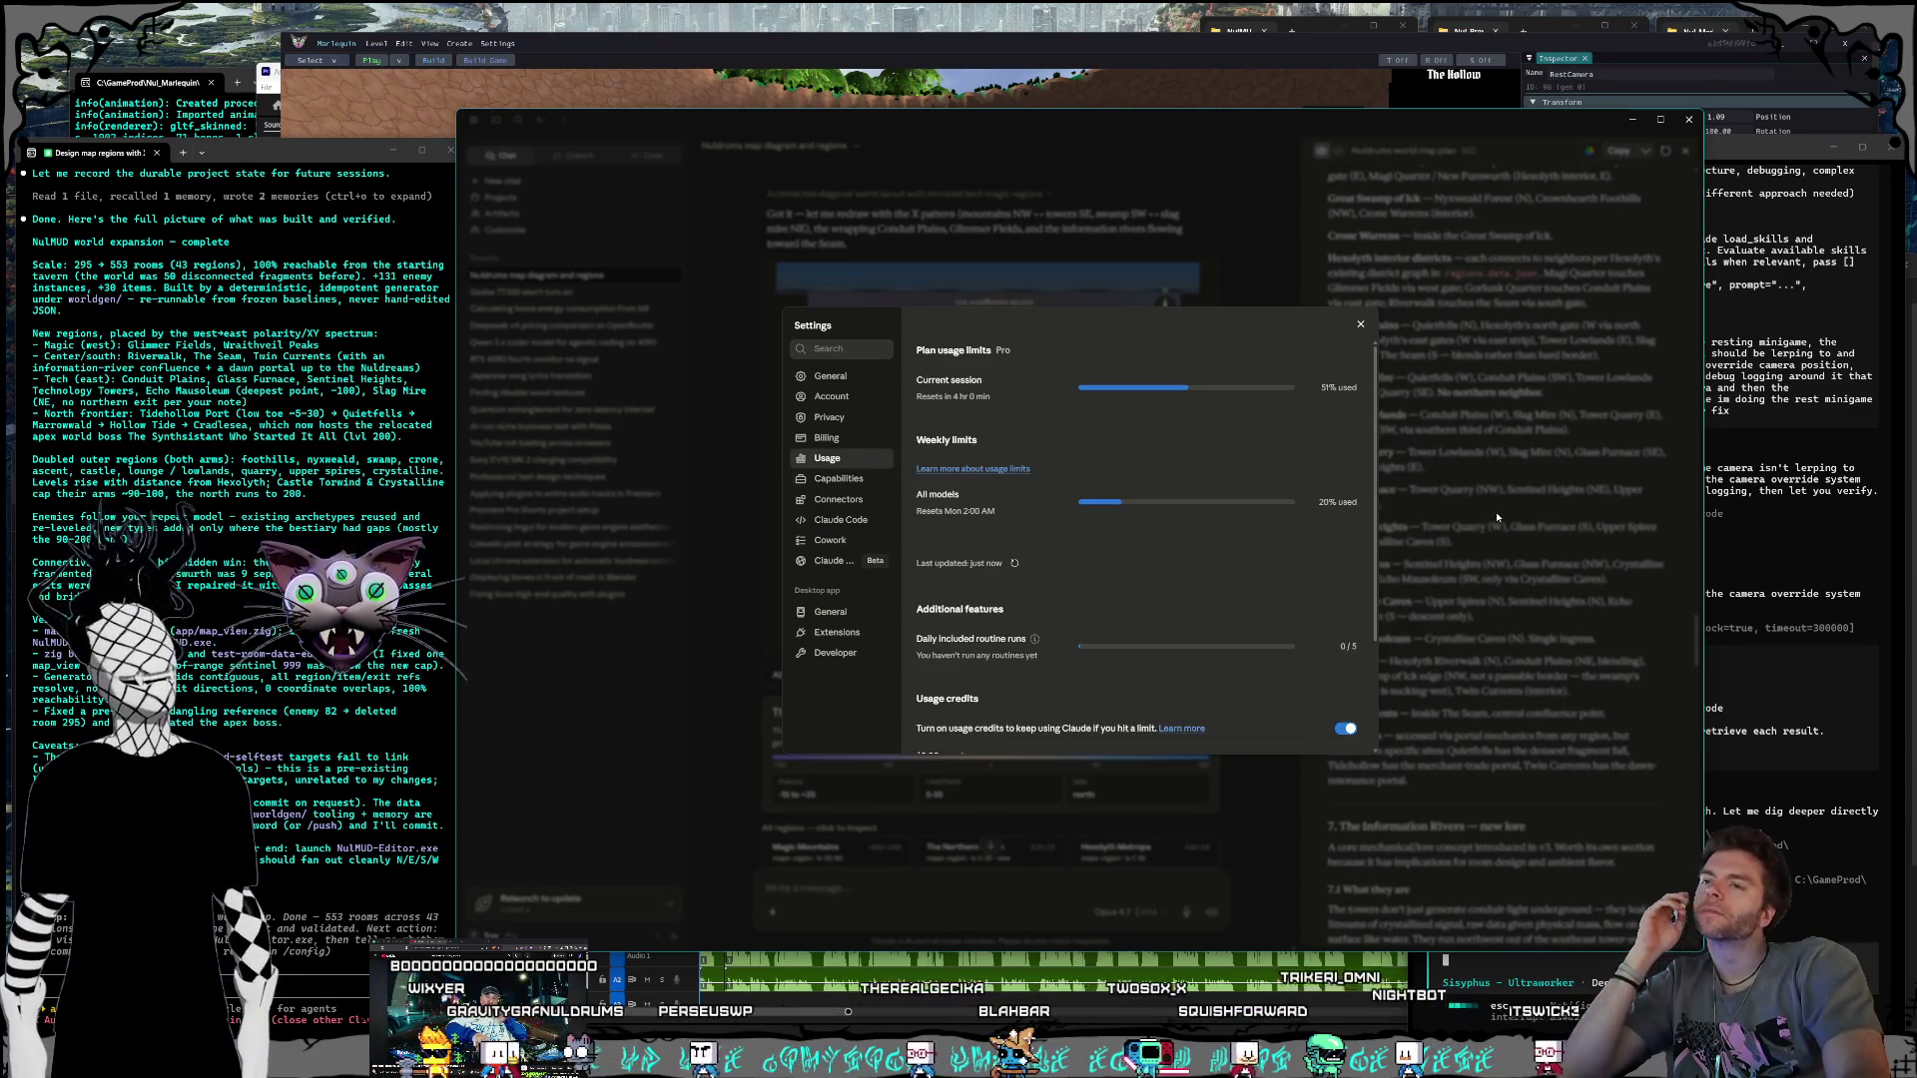
left_click(1496, 511)
left_click(1320, 18)
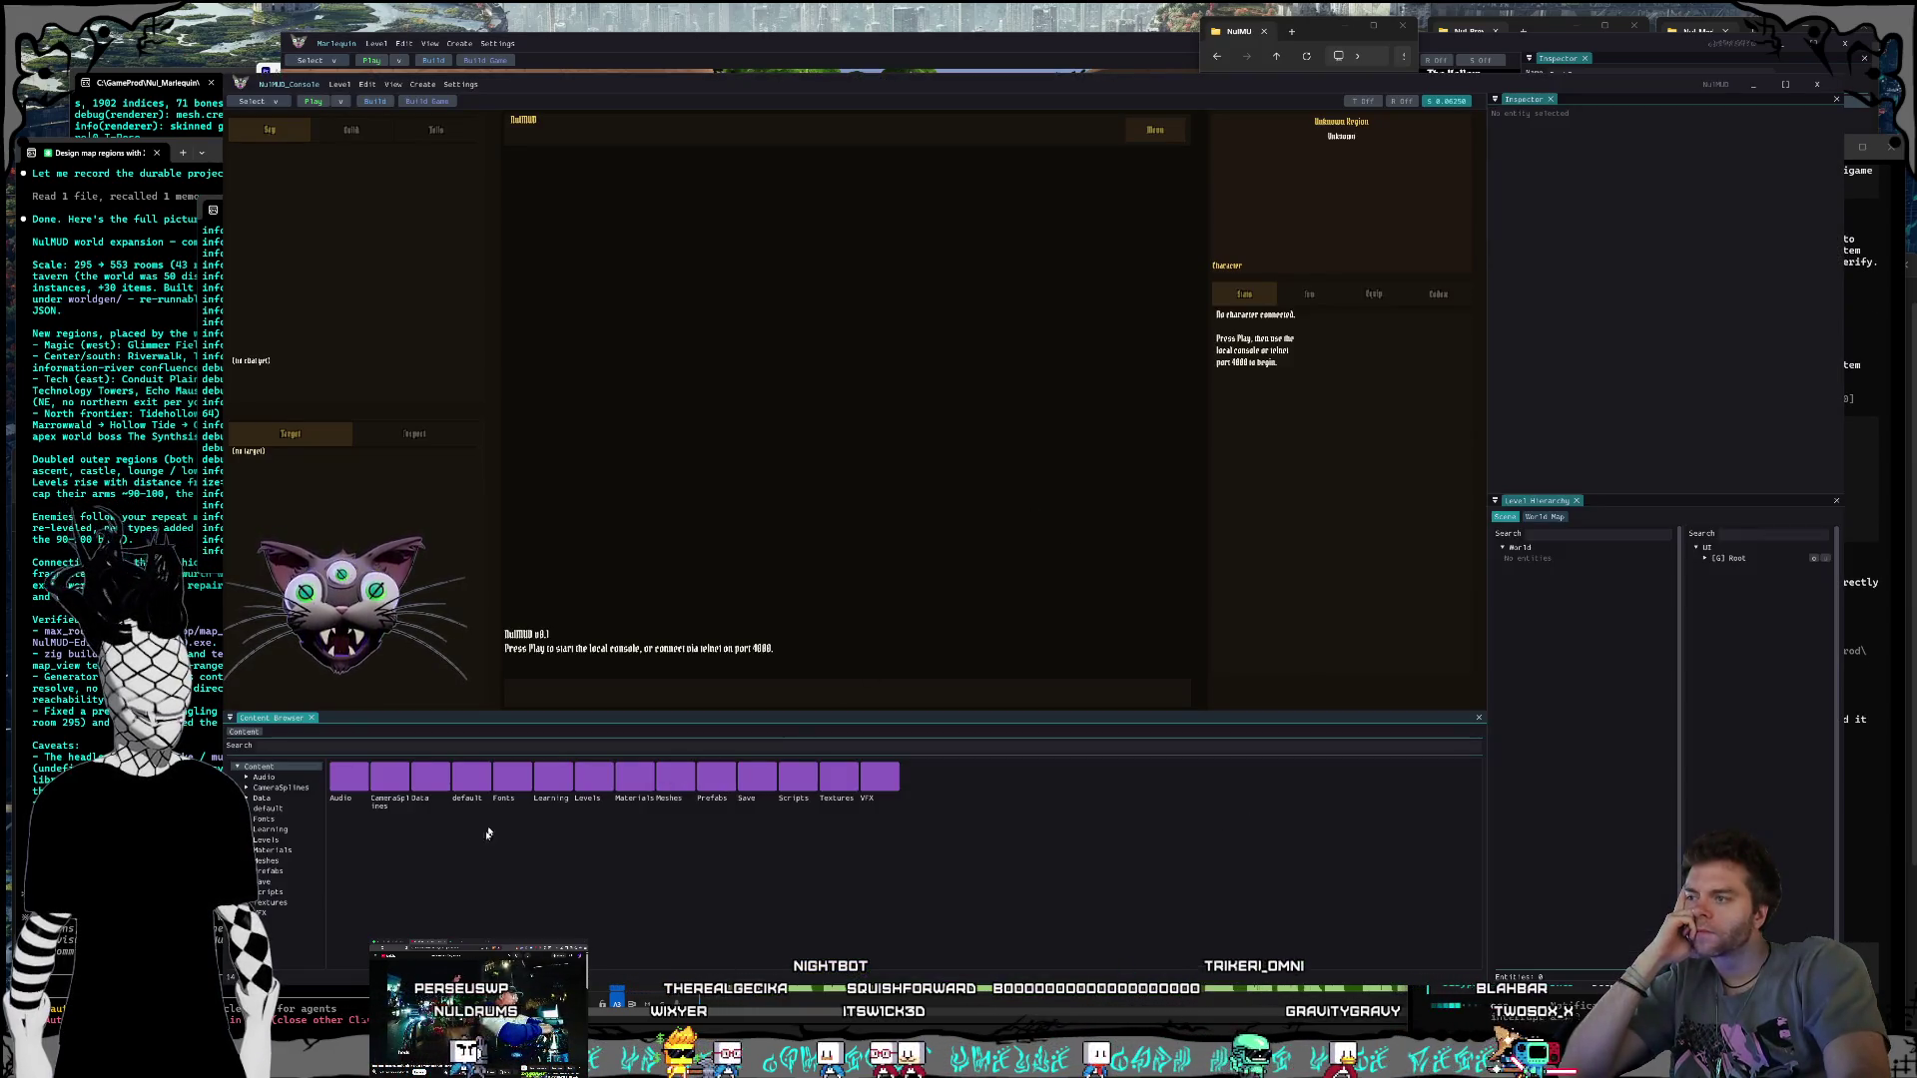
Step: Open Data > World > Rooms > rooms.json to load the room map
double_click(435, 781)
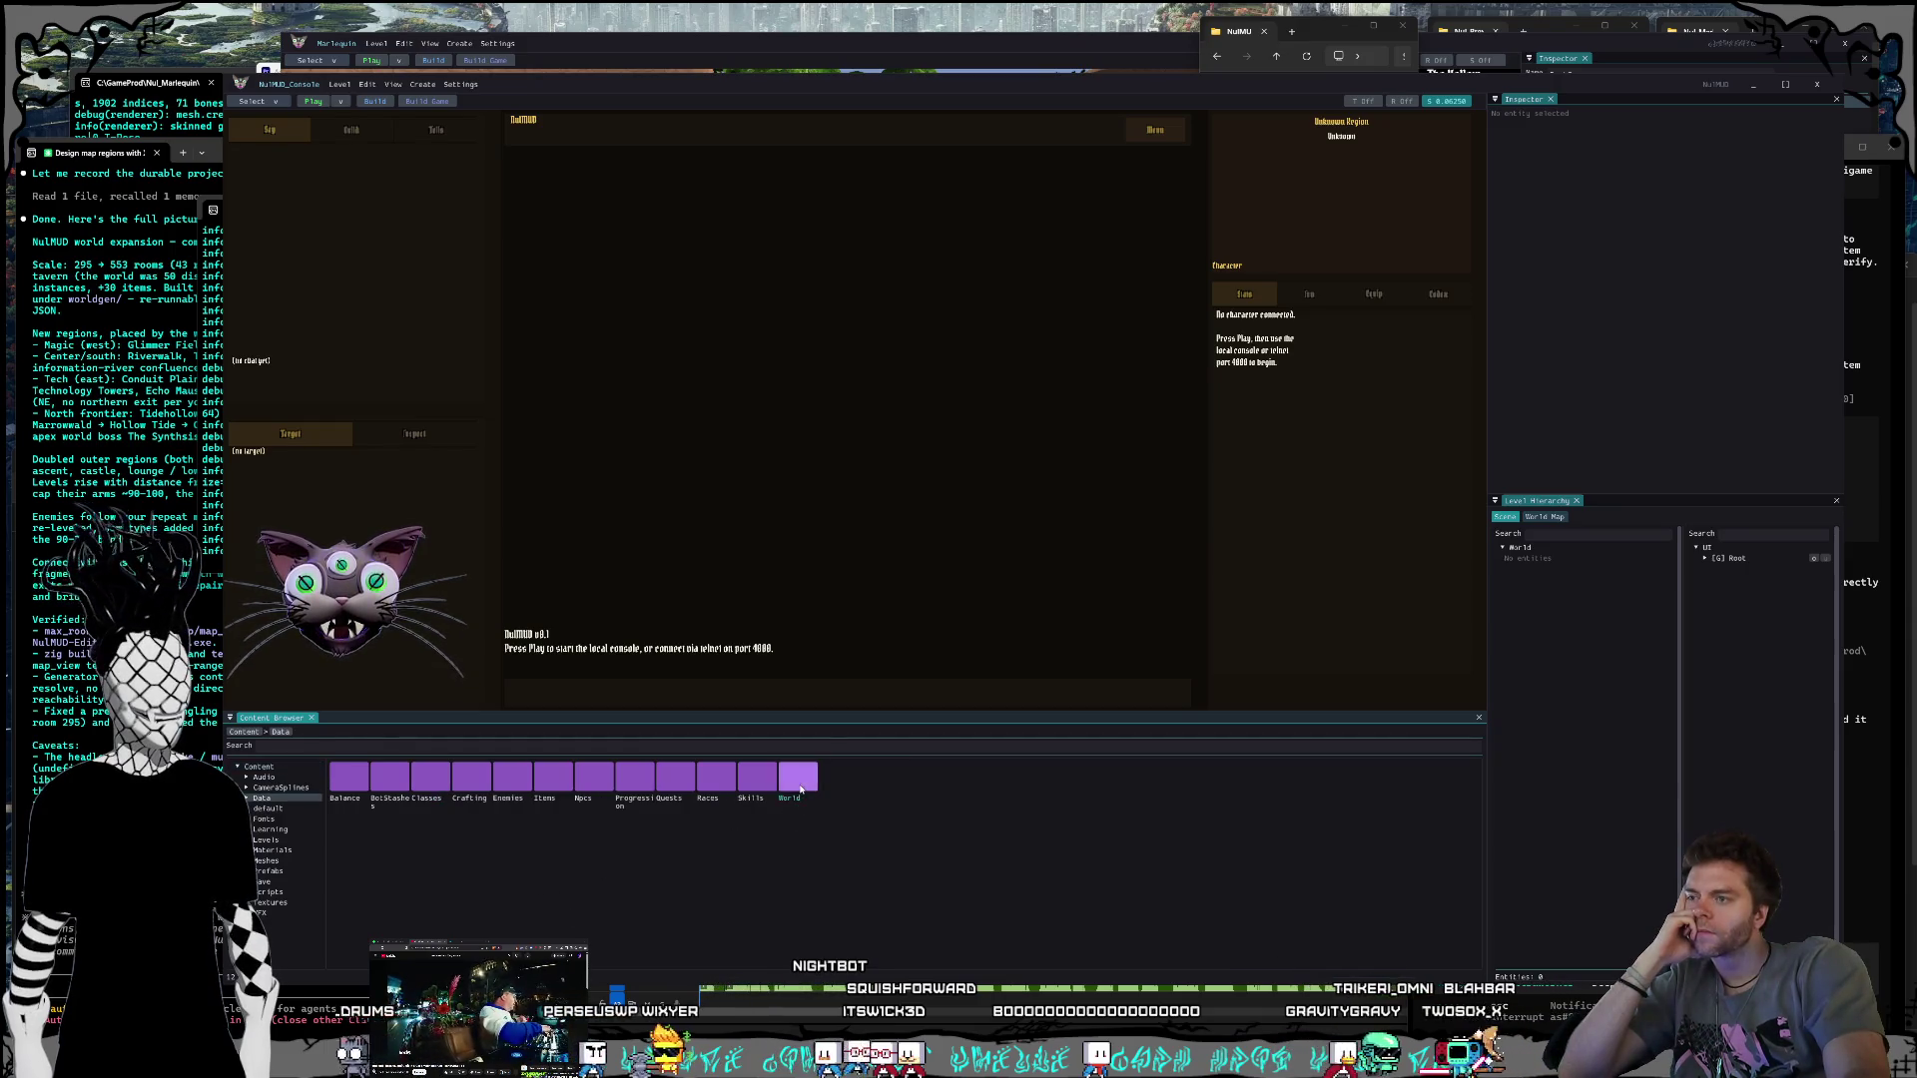
double_click(799, 781)
double_click(389, 777)
double_click(348, 777)
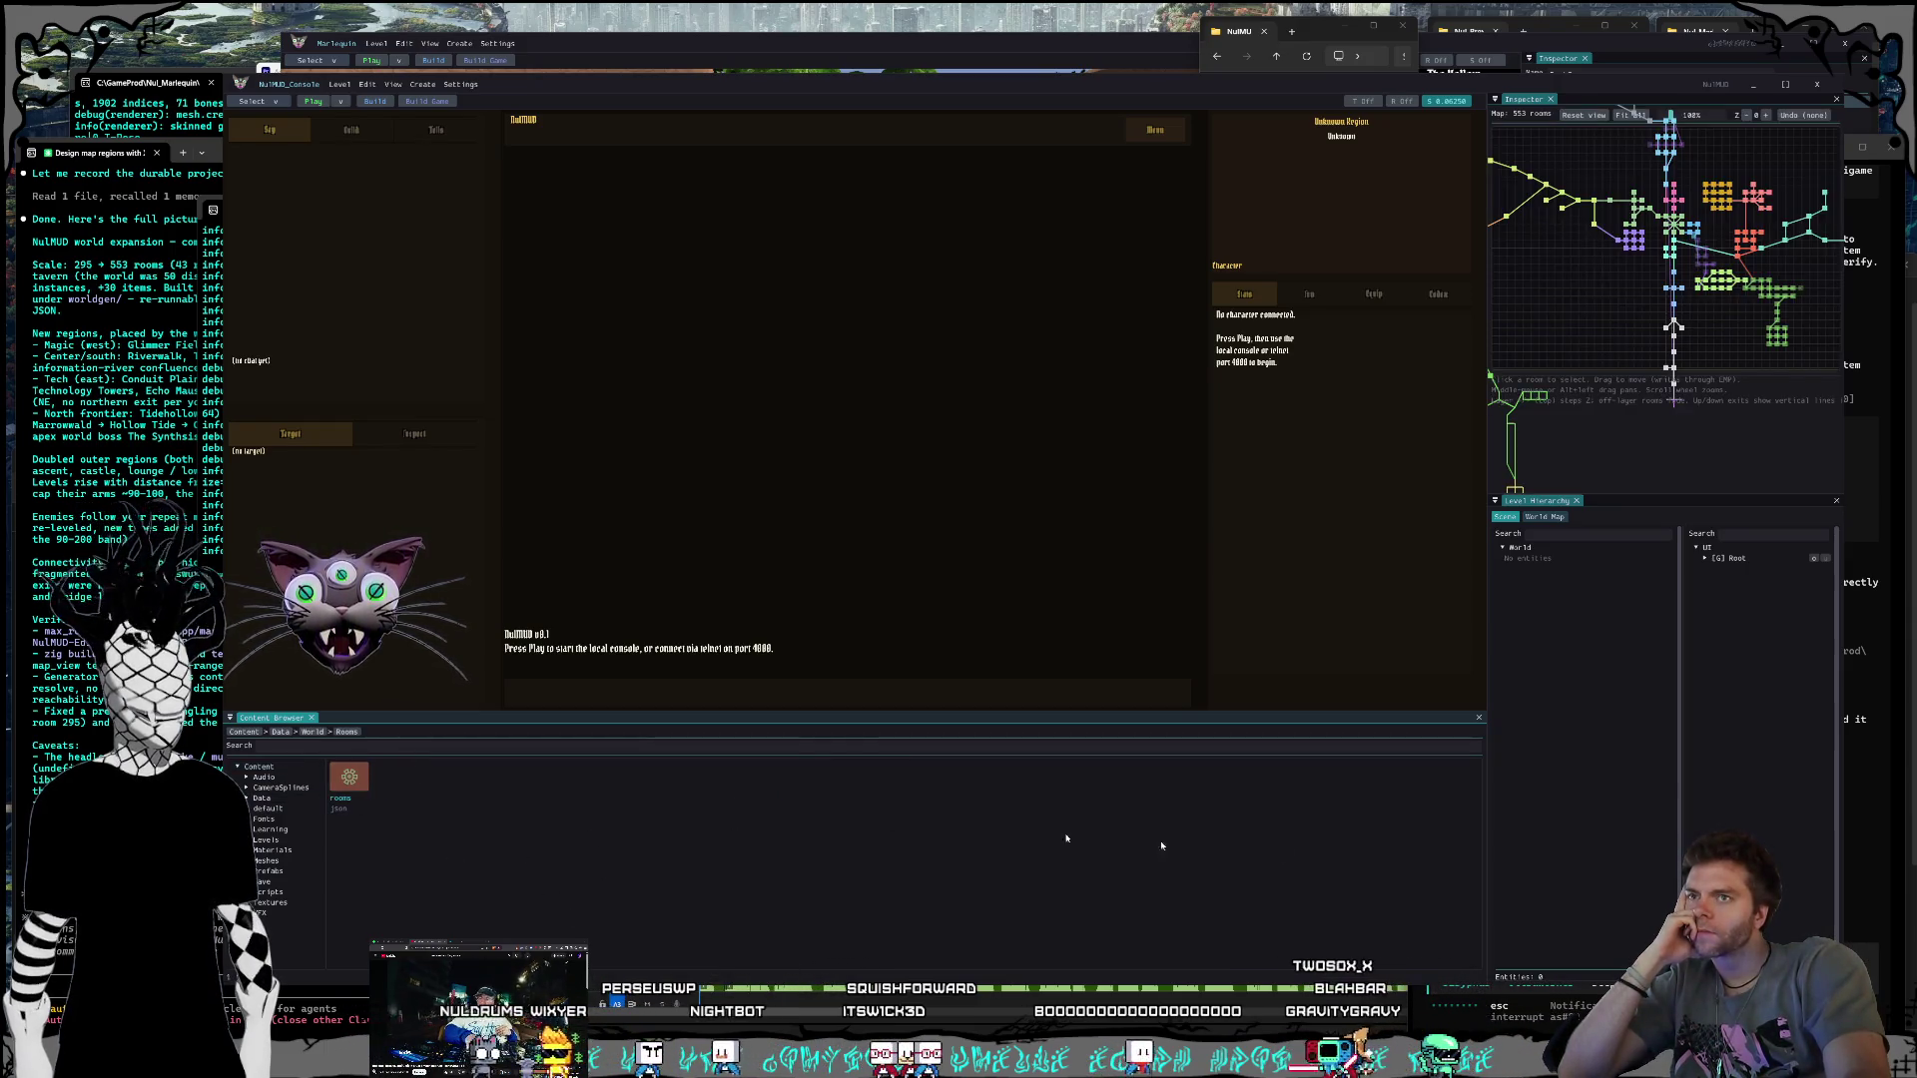
Step: Enlarge the Inspector map view, zoom in, and recentre the rooms
mouse_move(1485, 878)
left_mouse_down()
mouse_move(663, 699)
mouse_move(560, 599)
left_mouse_up()
left_click_drag(1119, 500, 1154, 929)
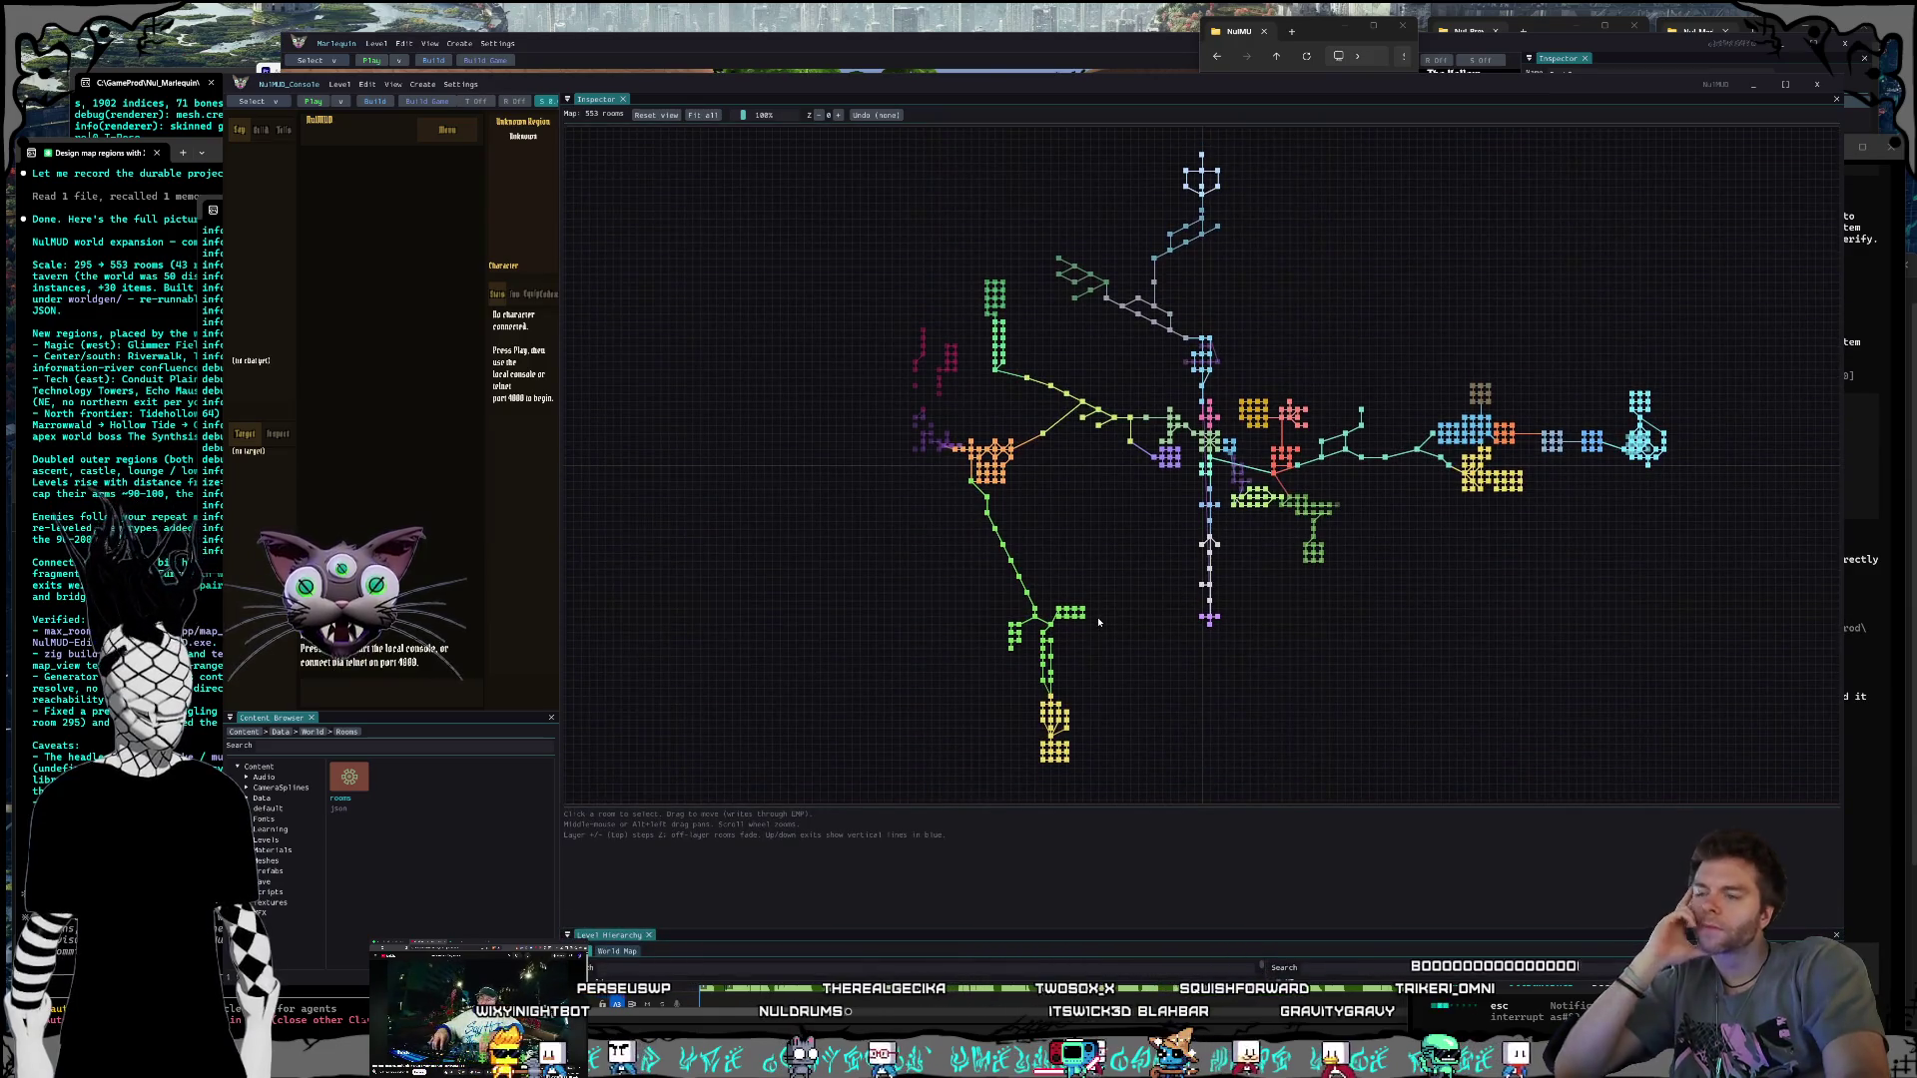
scroll(1154, 587, "up", 4)
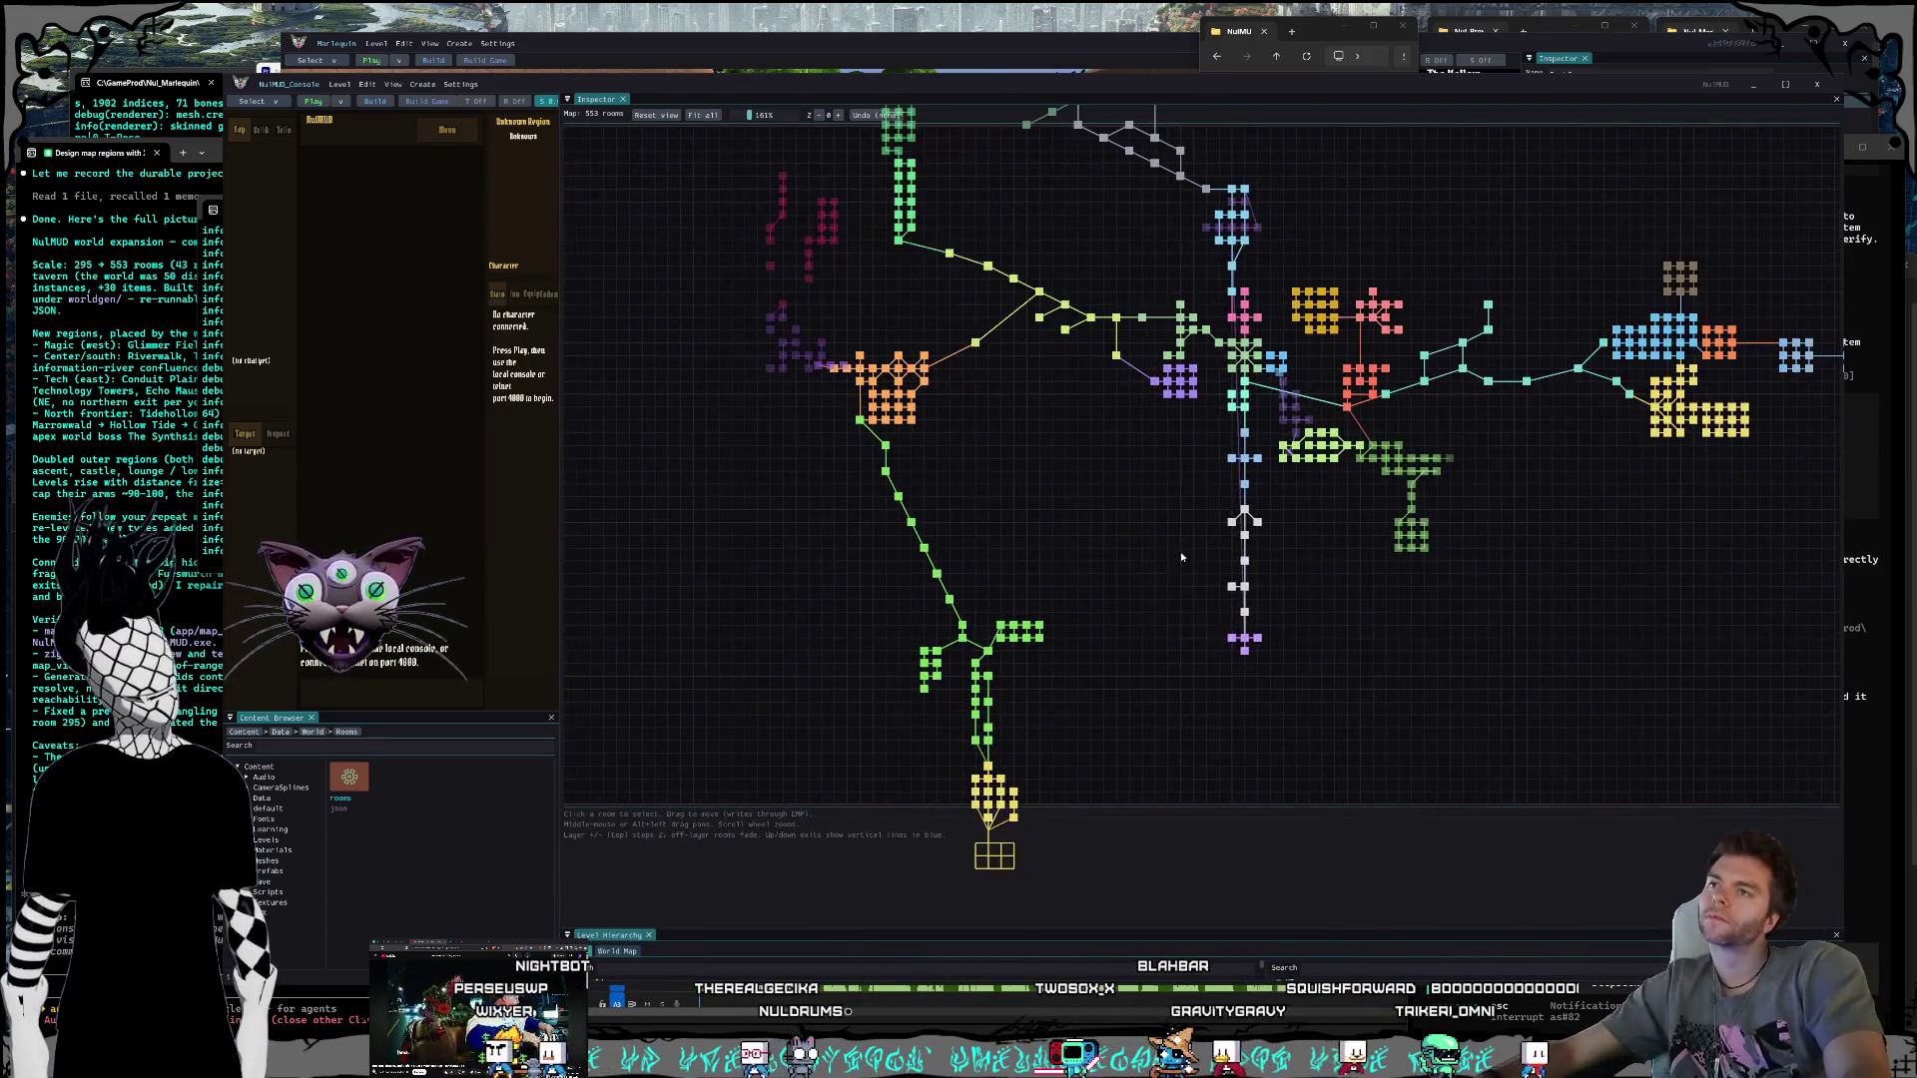
scroll(1096, 627, "up", 1)
scroll(1393, 644, "up", 2)
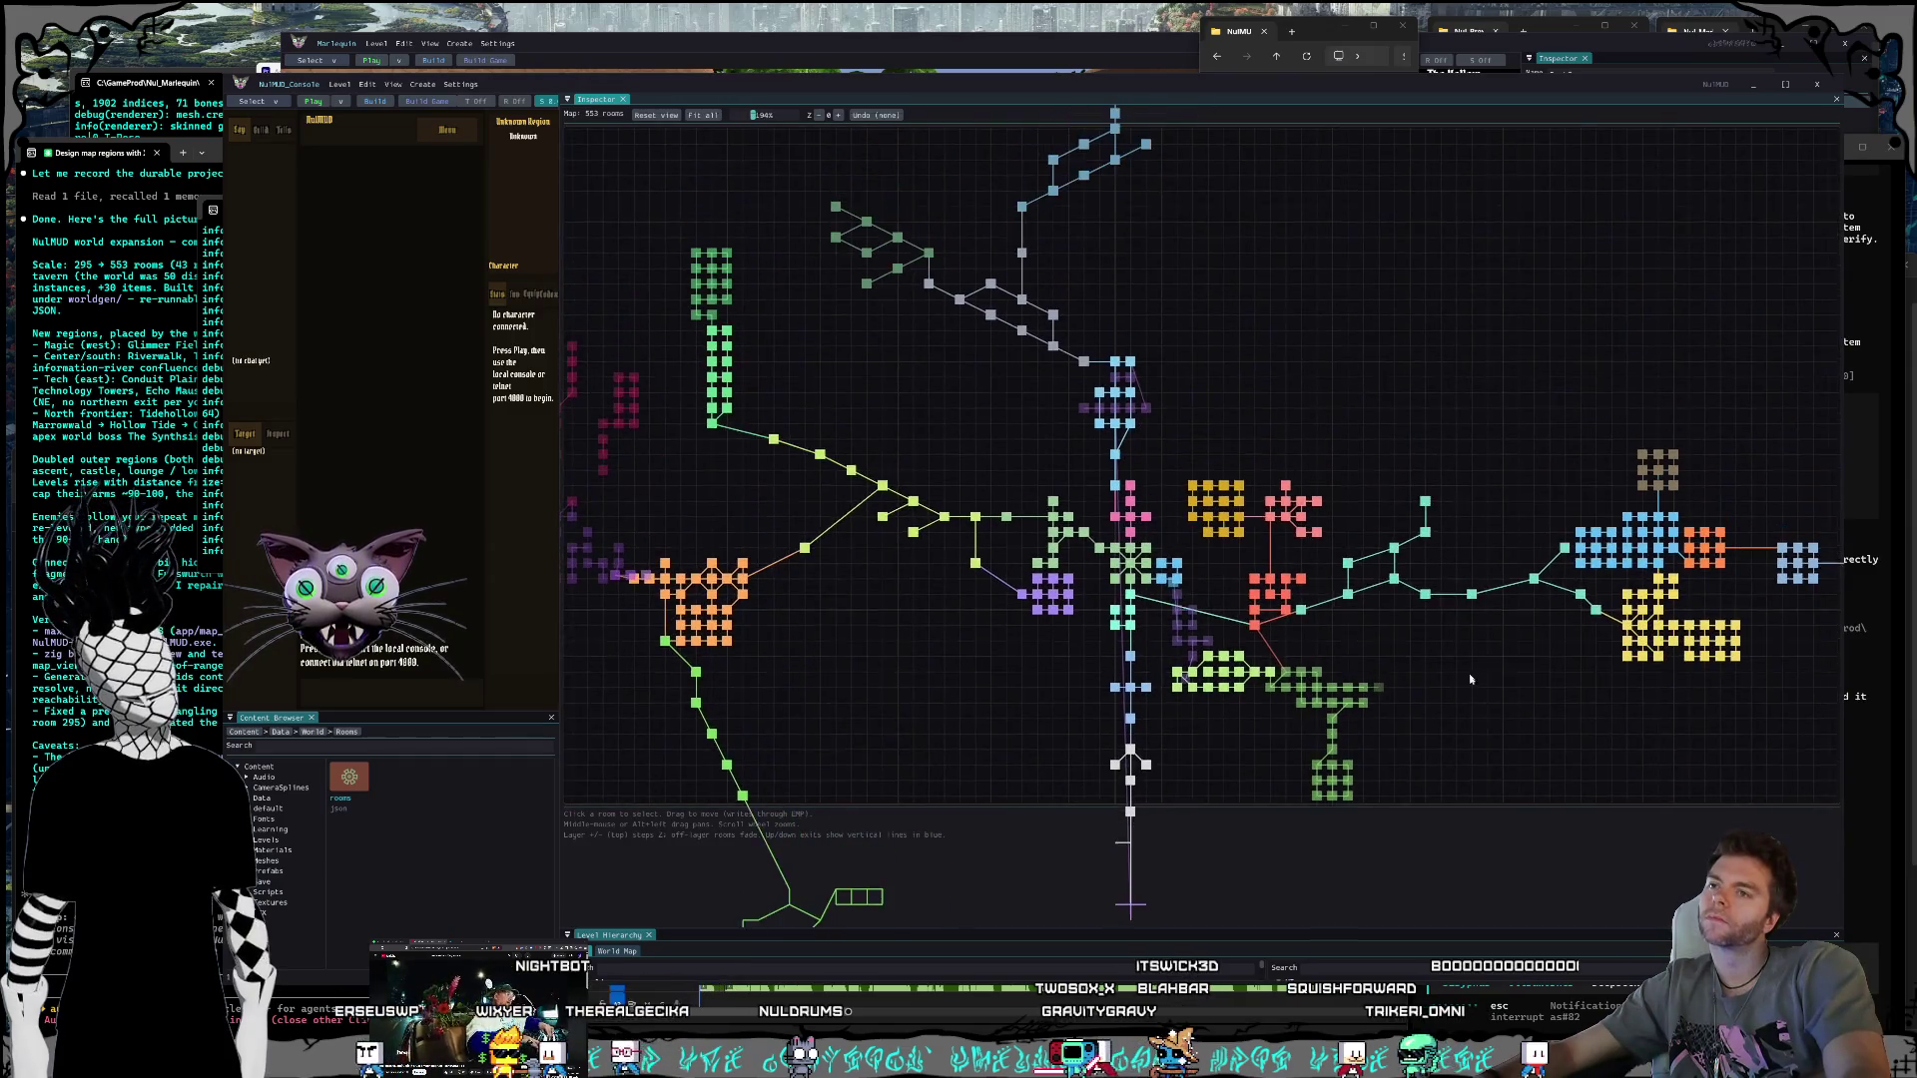
left_click_drag(1477, 658, 1364, 648)
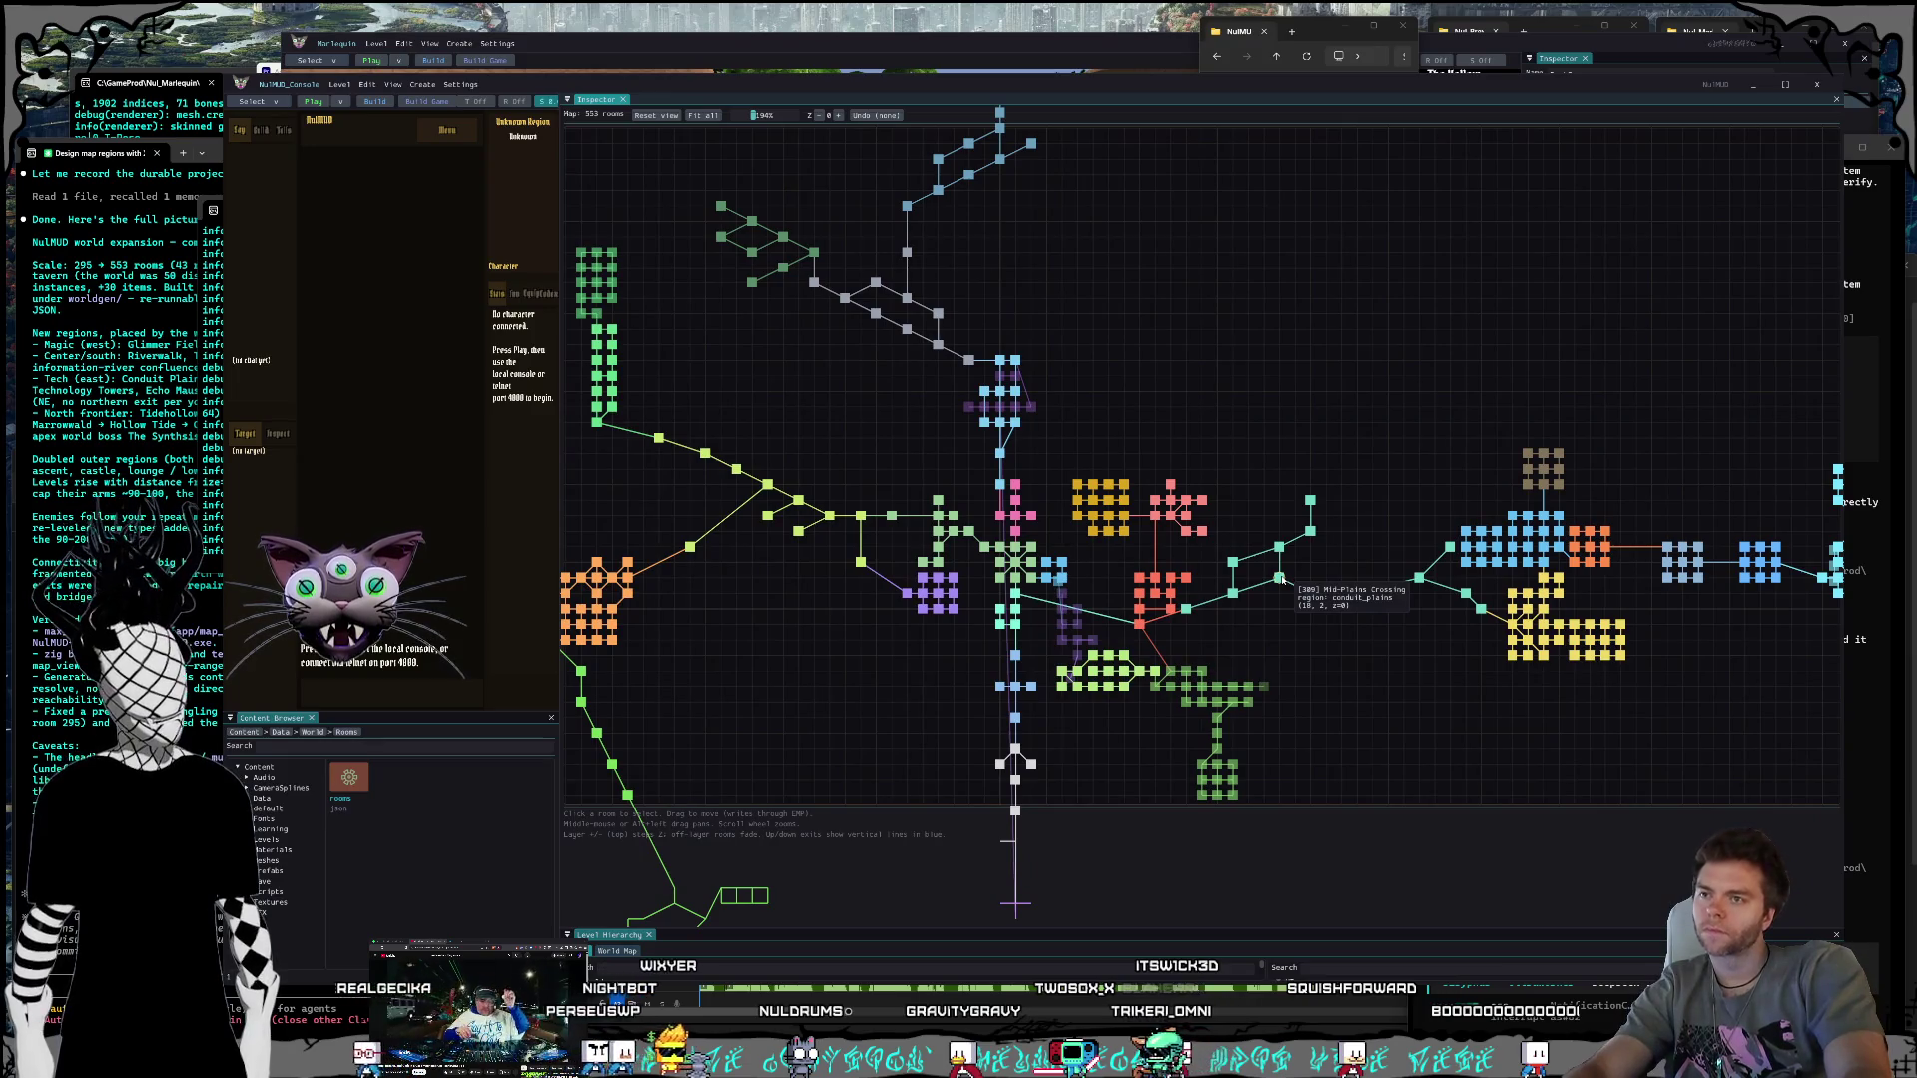
Step: Inspect Mid-Plains Crossing, Static Outcrop, Shimmer Road, Upper Shimmer Road, Fogbound Moor and The Listening Stones
left_click(1279, 578)
left_click(1310, 593)
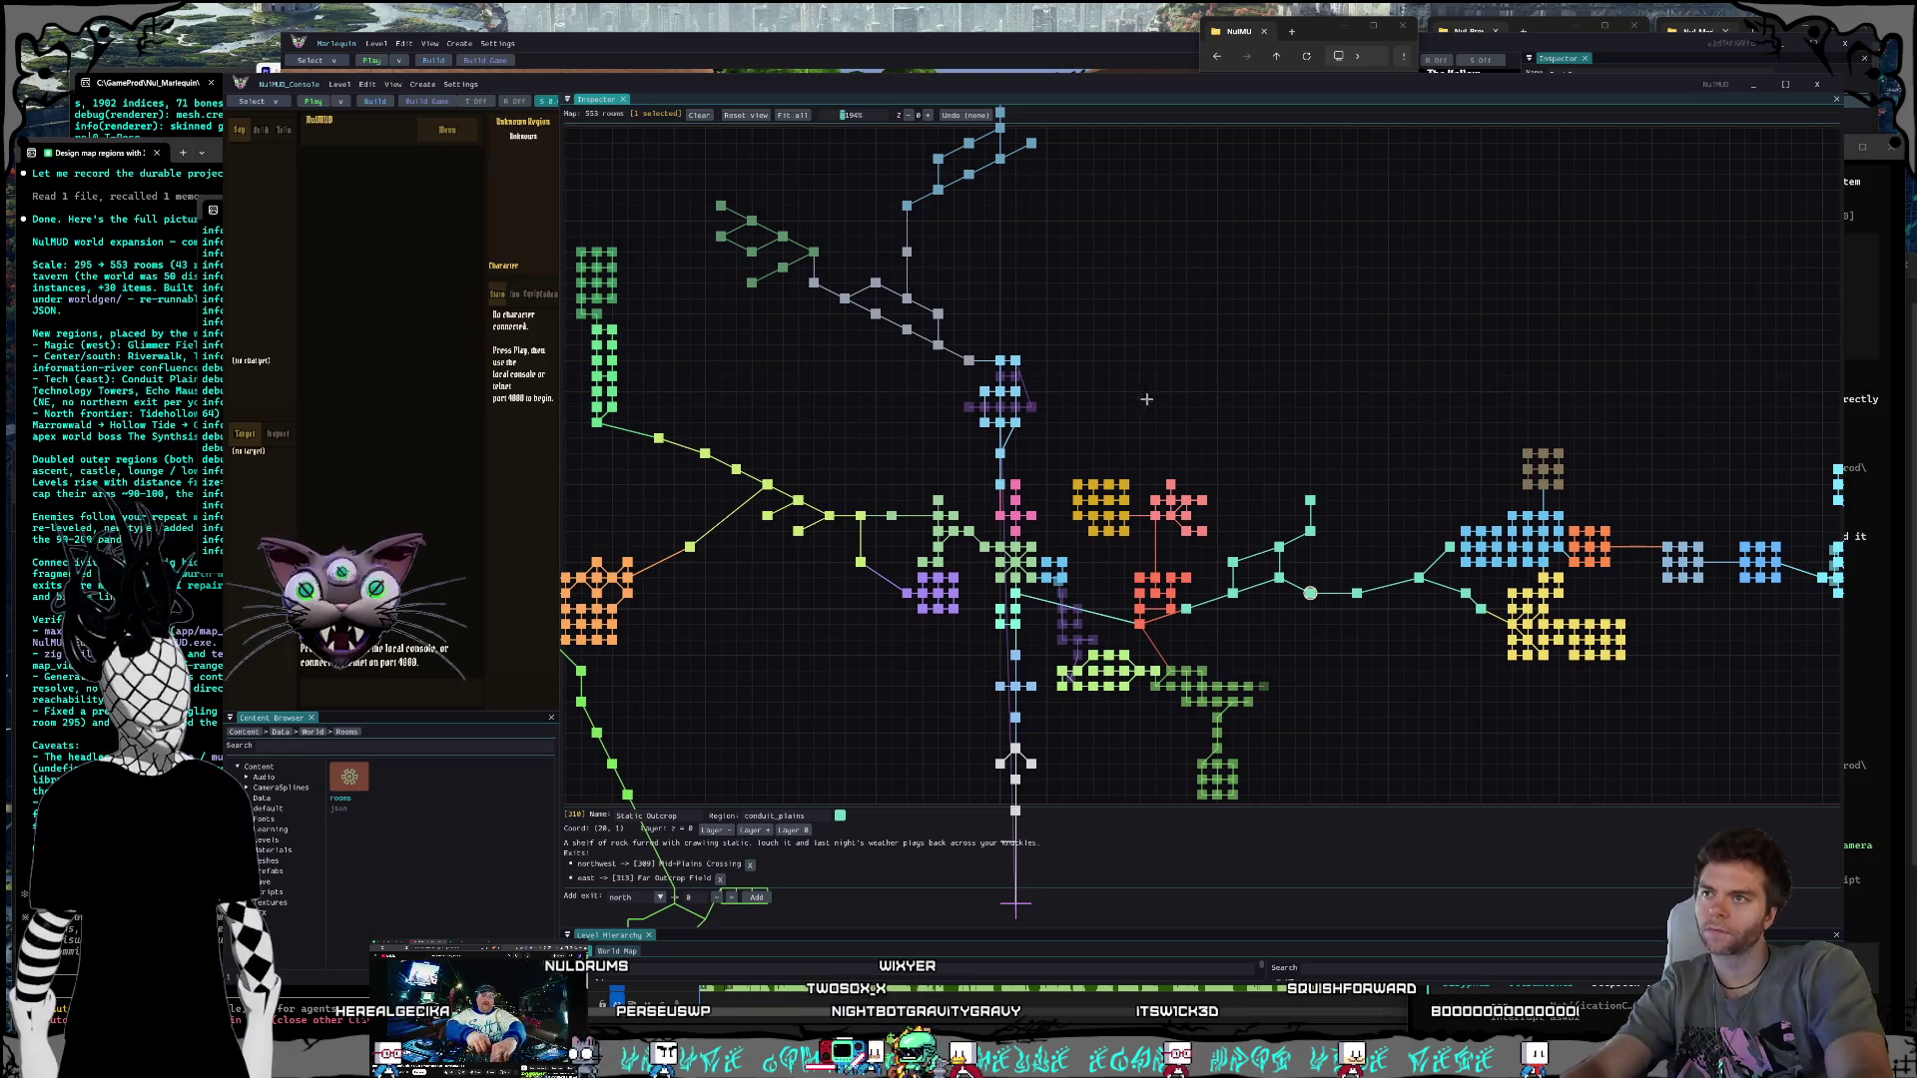
scroll(1144, 405, "down", 5)
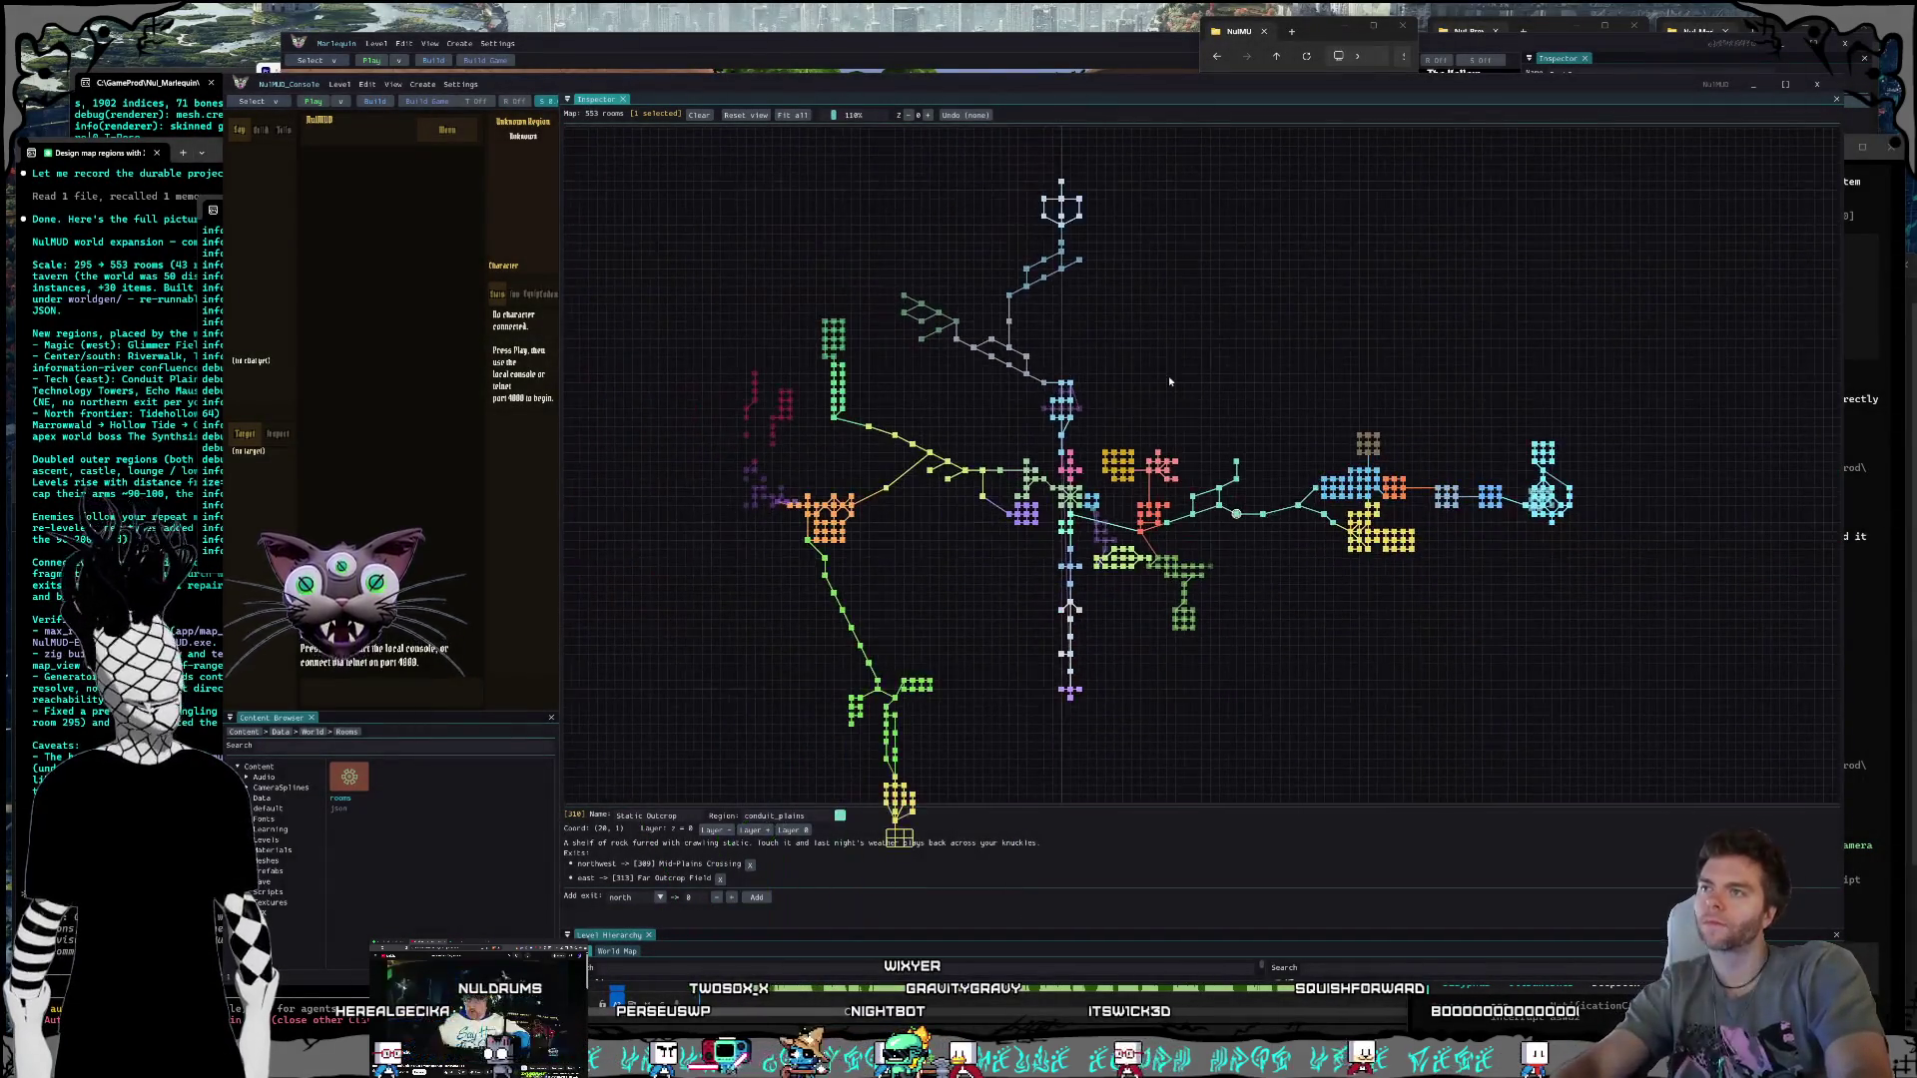
mouse_move(1195, 382)
left_mouse_down()
mouse_move(1152, 384)
mouse_move(1182, 399)
left_mouse_up()
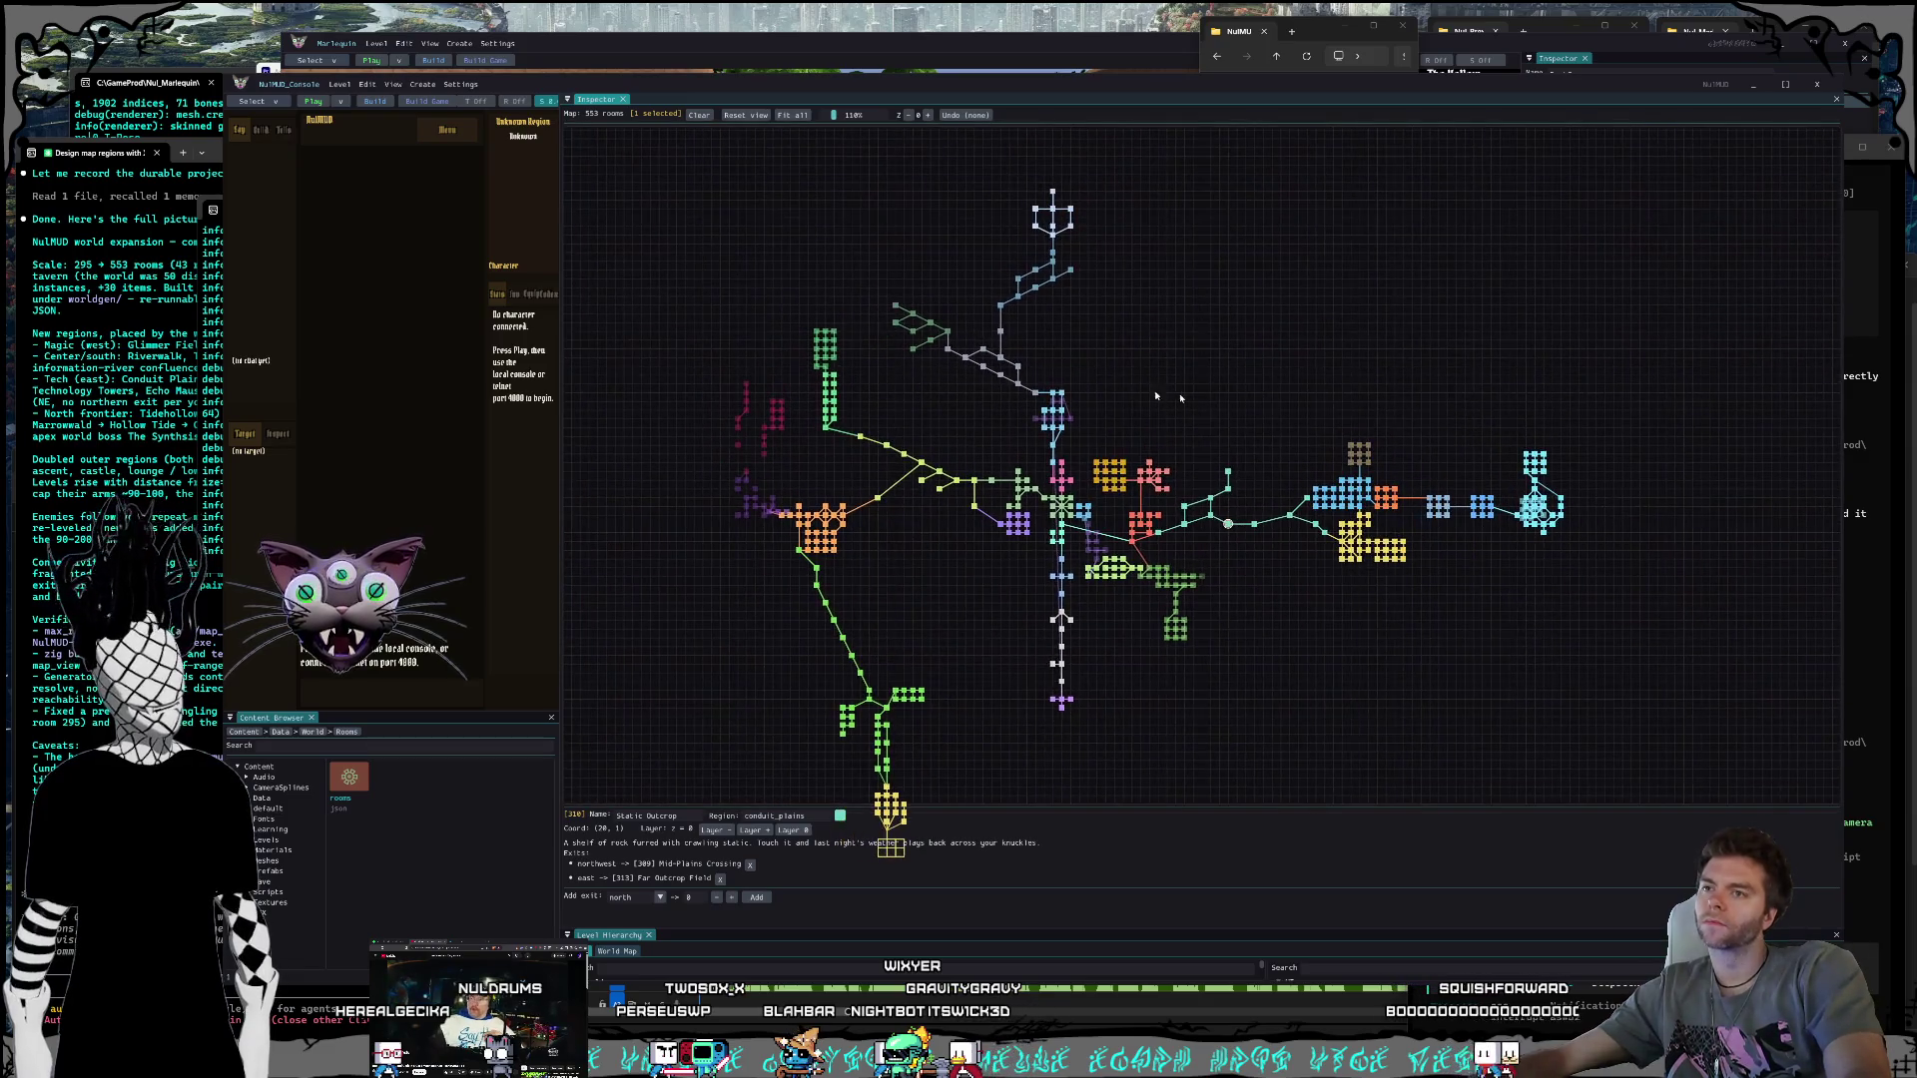
left_click(955, 481)
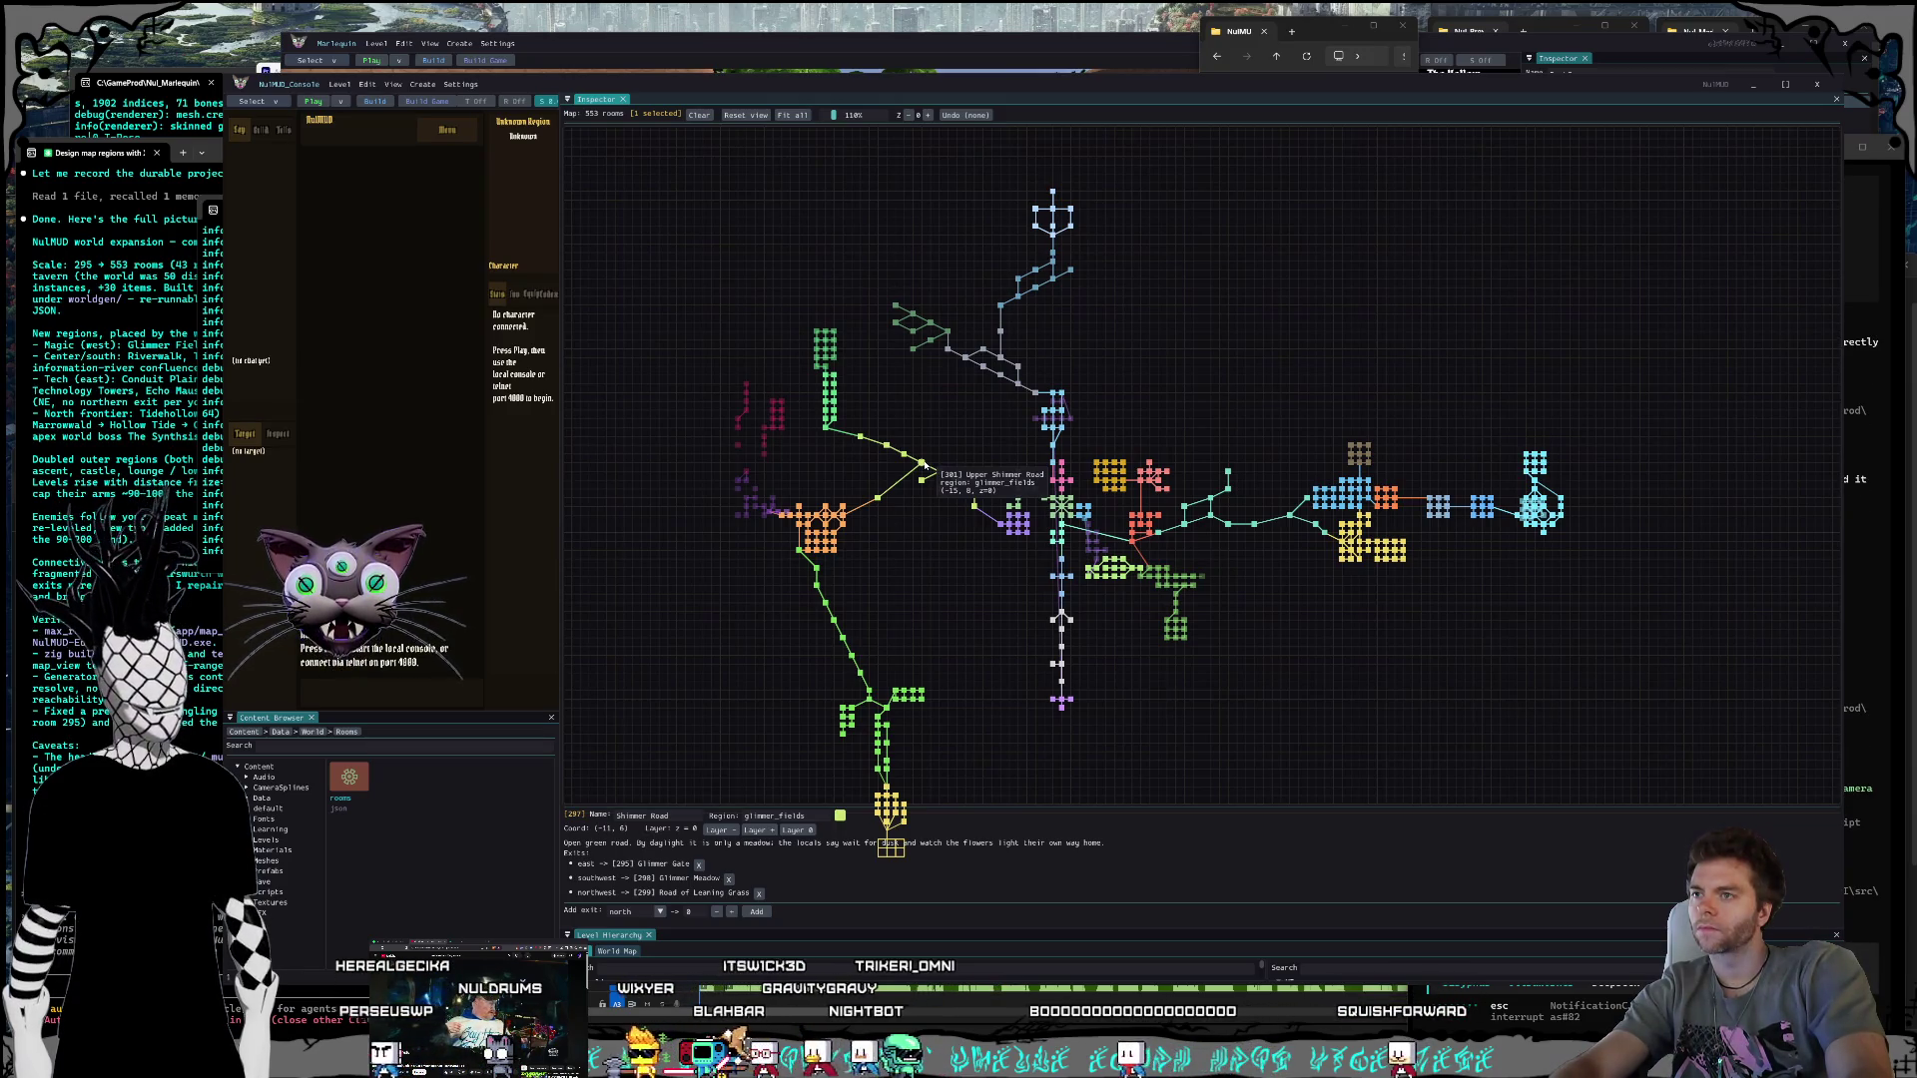
left_click(923, 465)
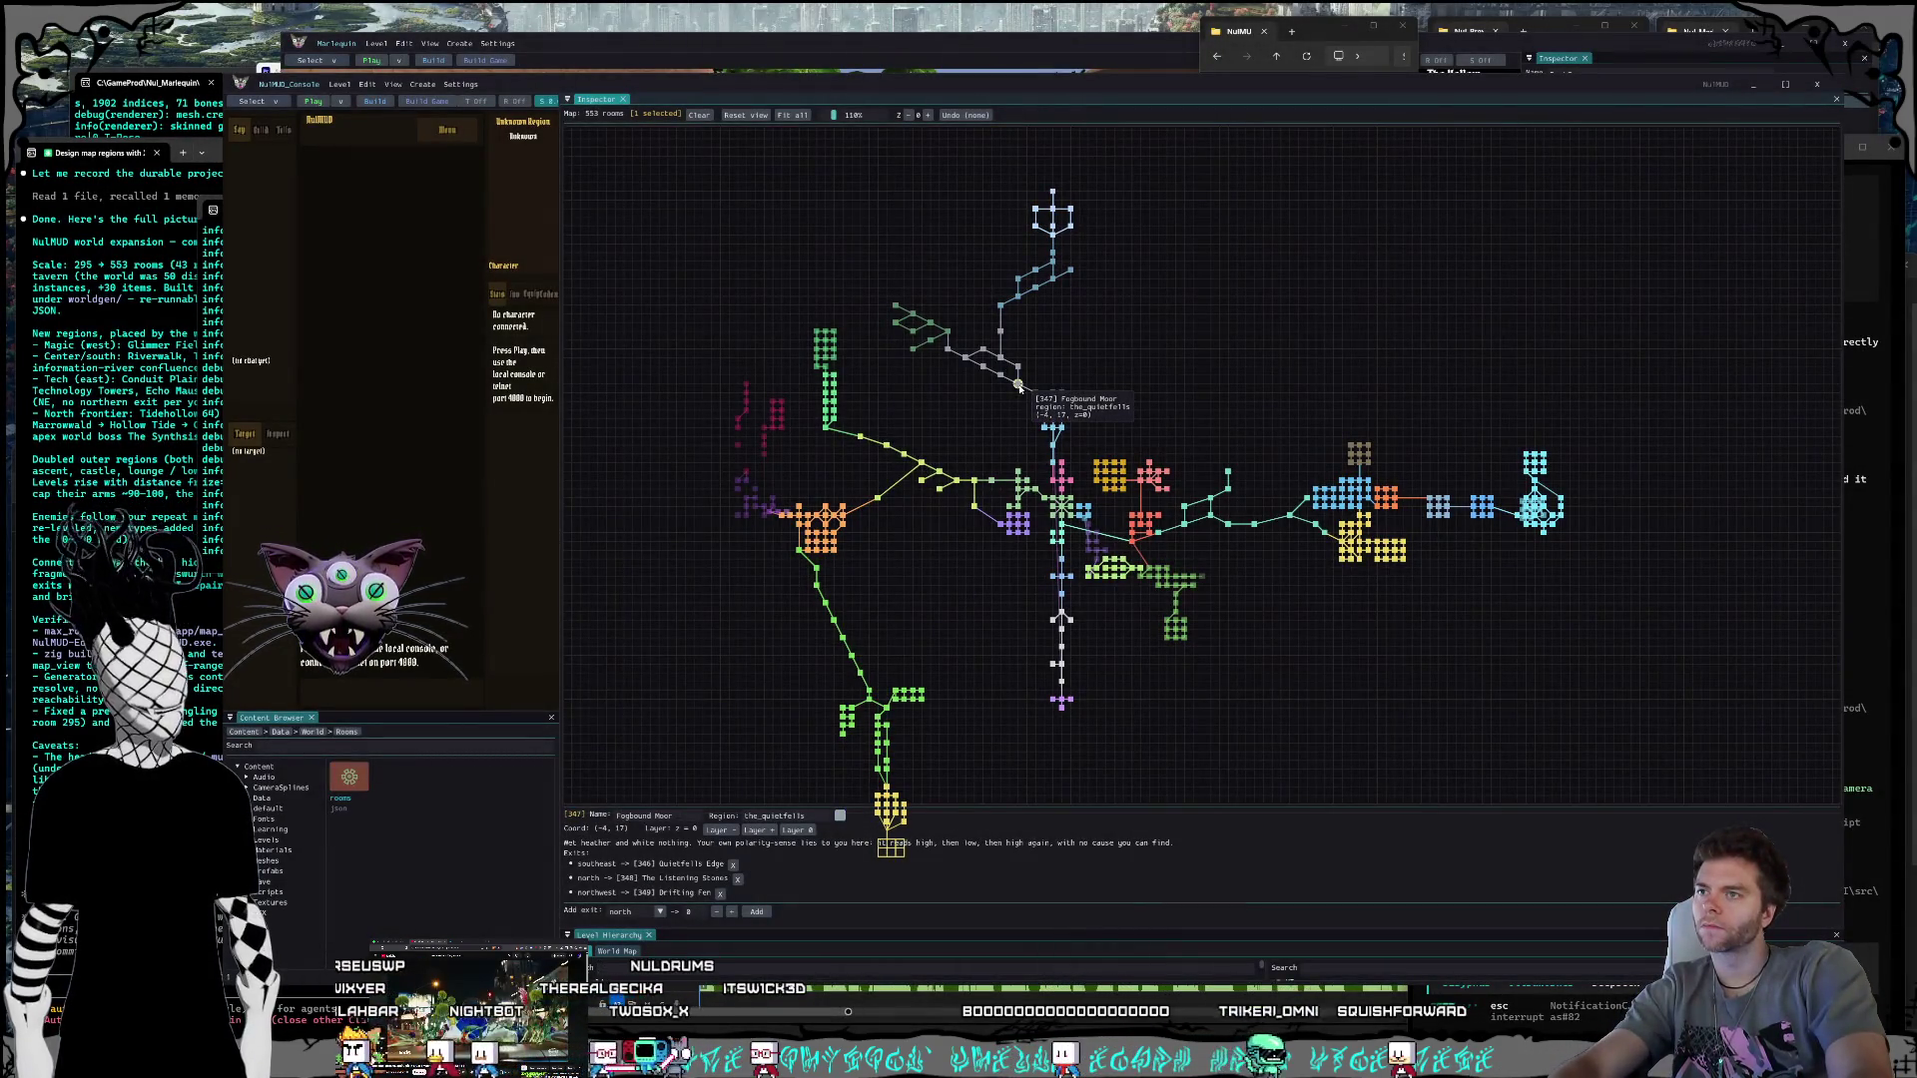
left_click(1018, 384)
left_click(1018, 369)
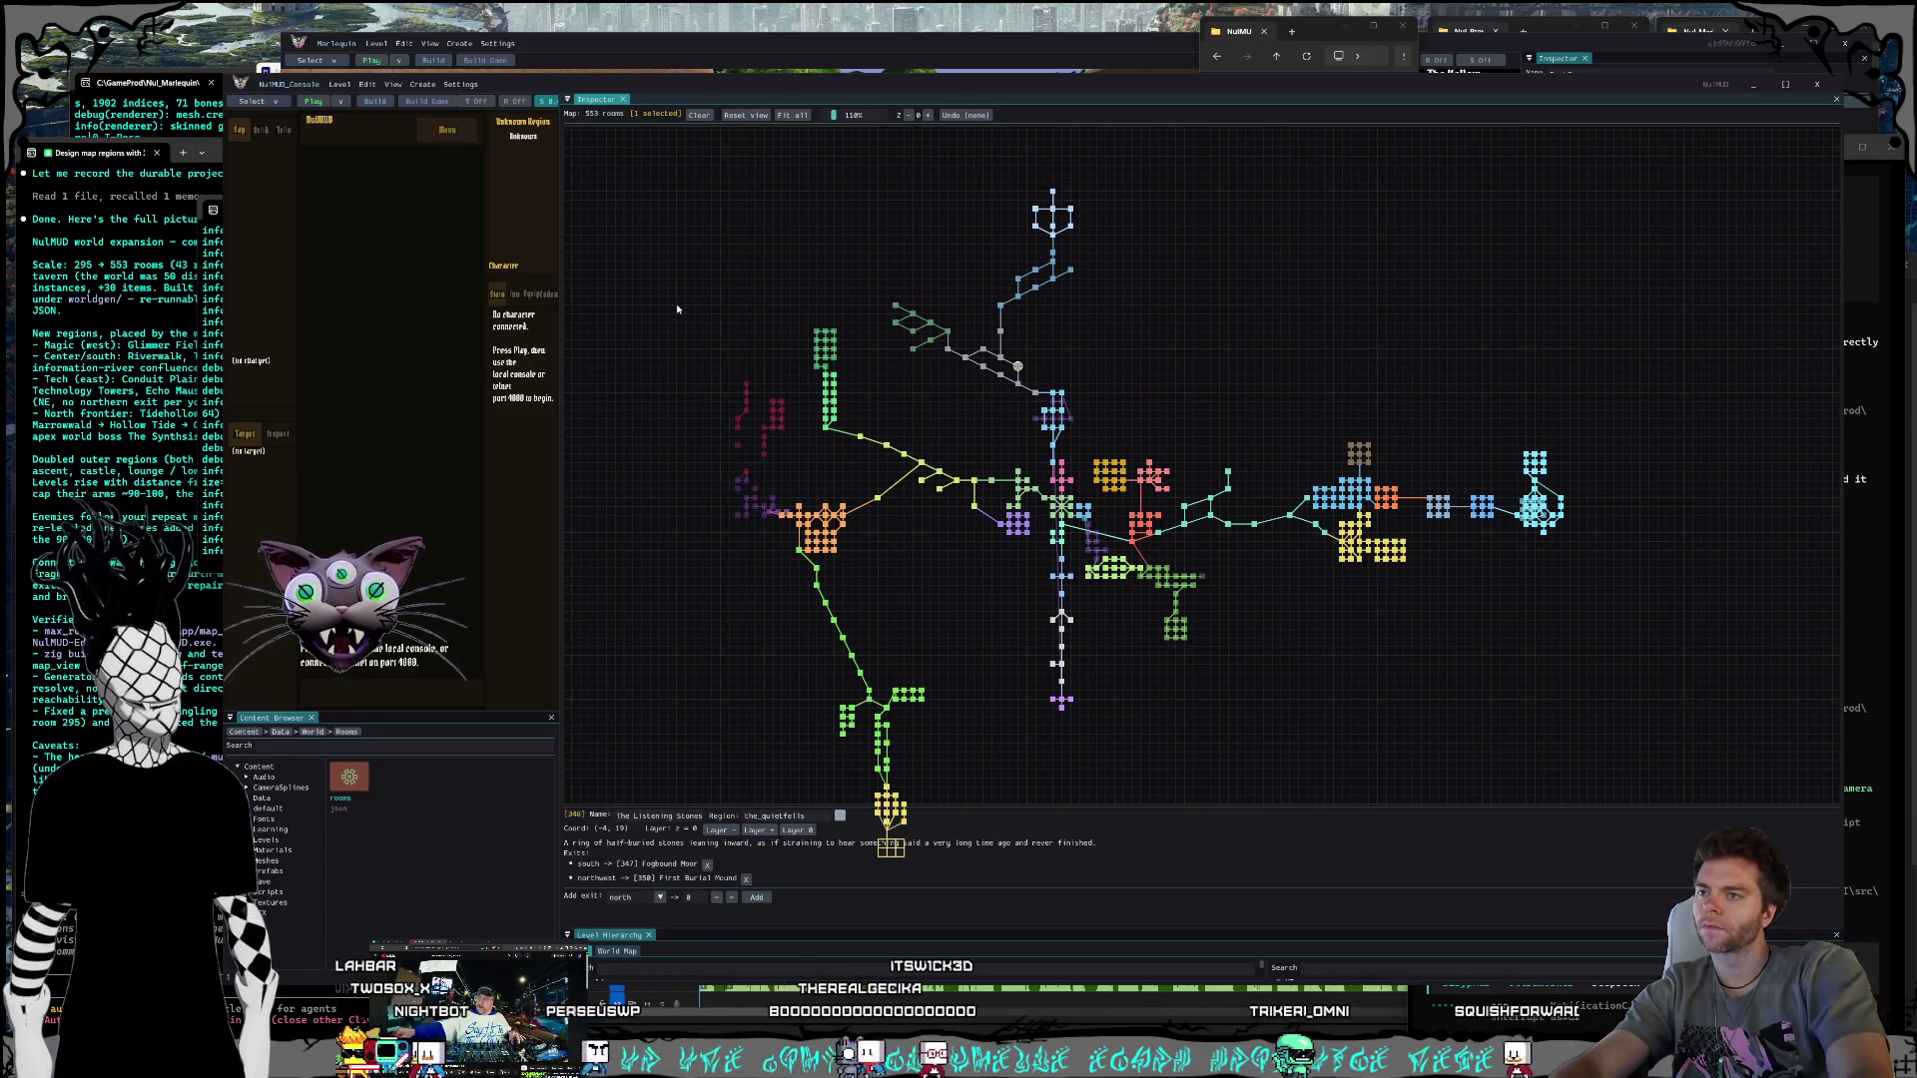
Step: Screenshot the central part of the map and bring the map-design terminal forward
key("super+shift+s")
mouse_move(679, 249)
left_mouse_down()
mouse_move(1322, 743)
mouse_move(1450, 791)
left_mouse_up()
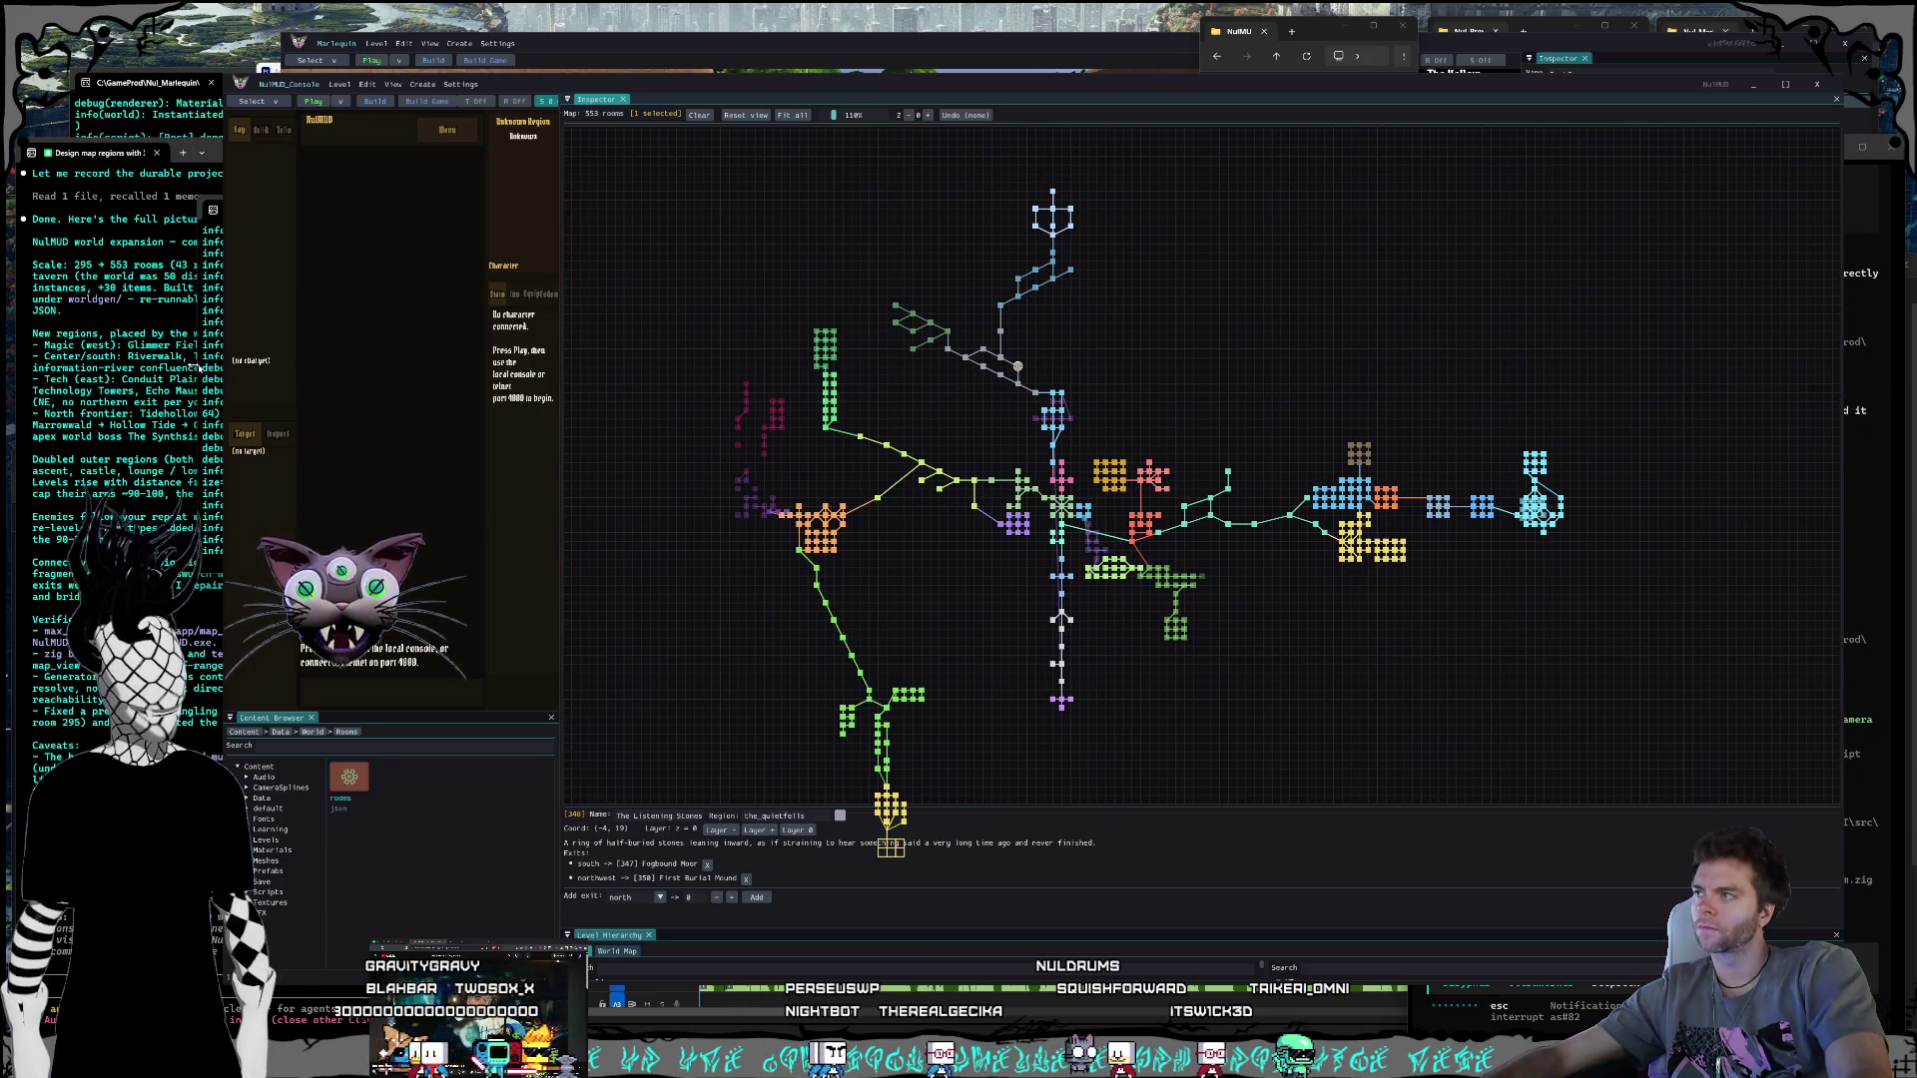
left_click(310, 974)
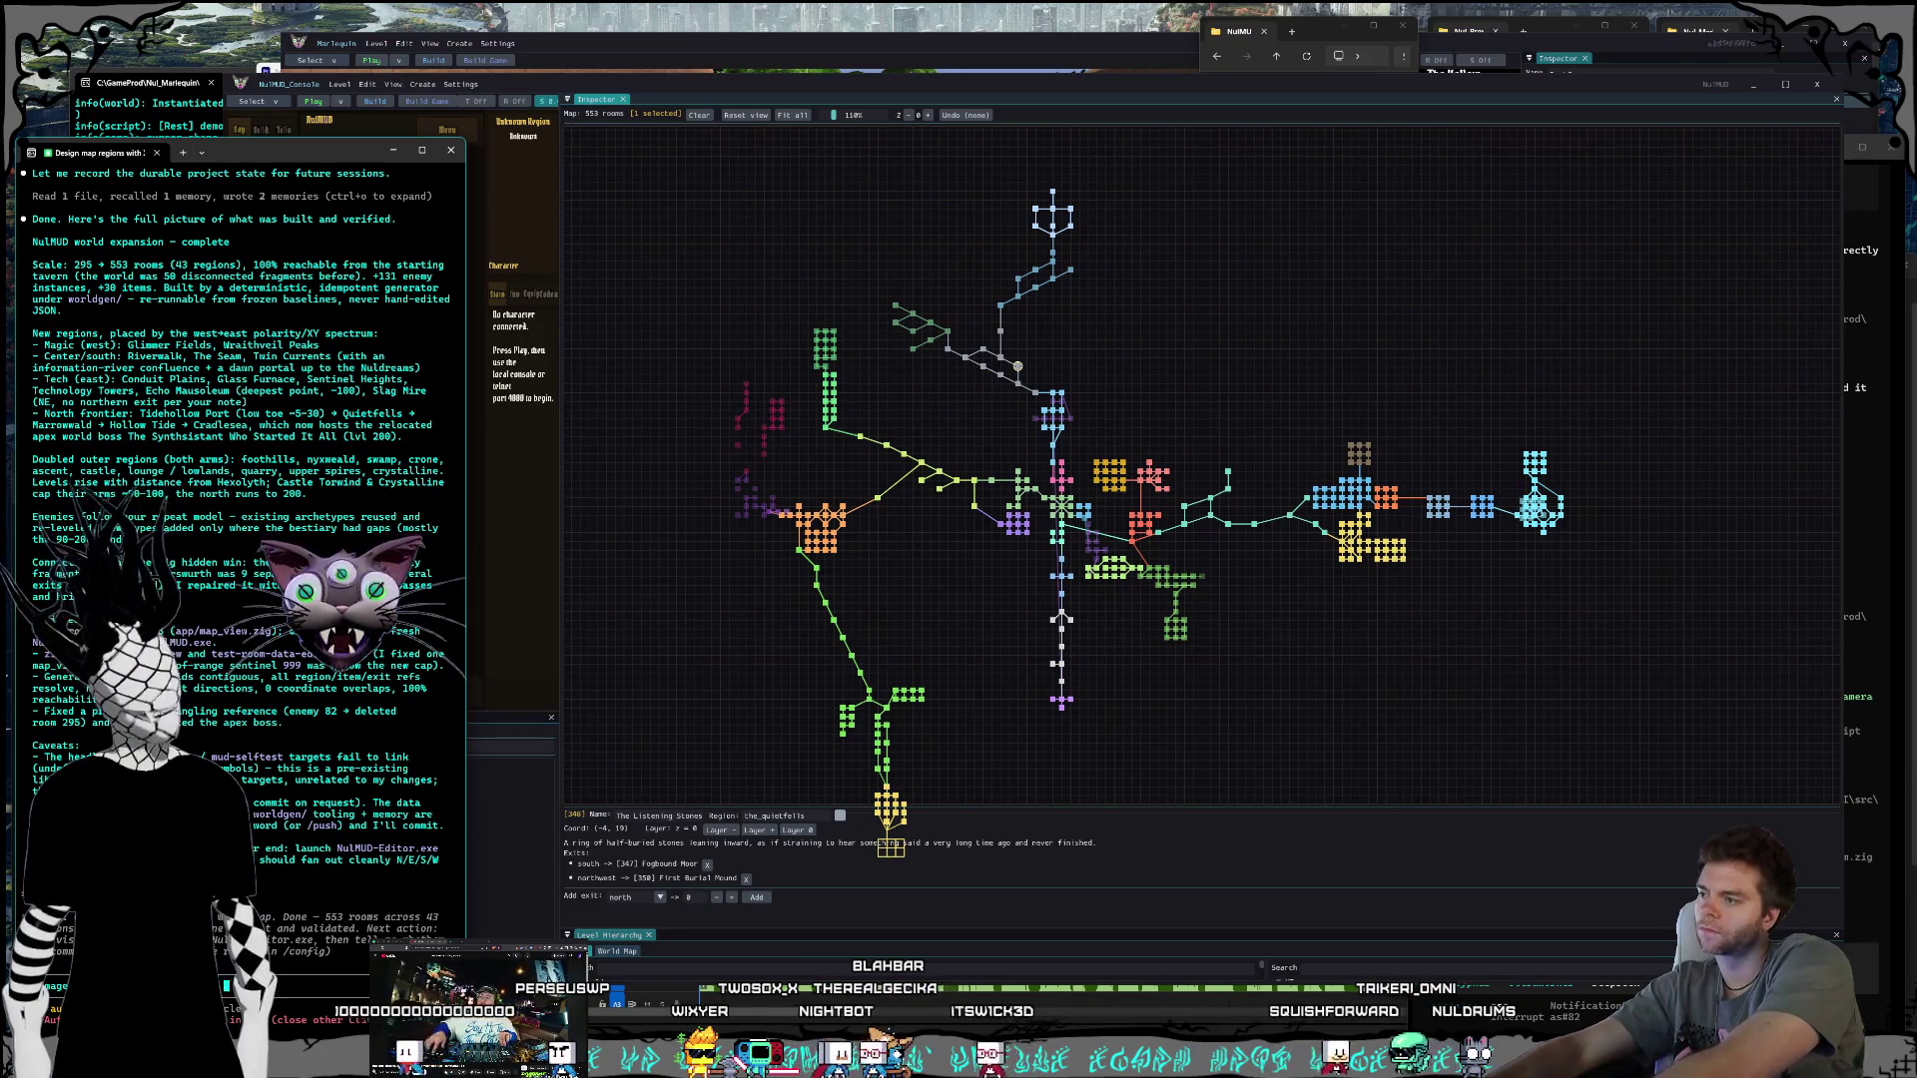
Step: Submit the connective rerouting request, then inspect Confluence Approach and The Braided Shallows
type("st se")
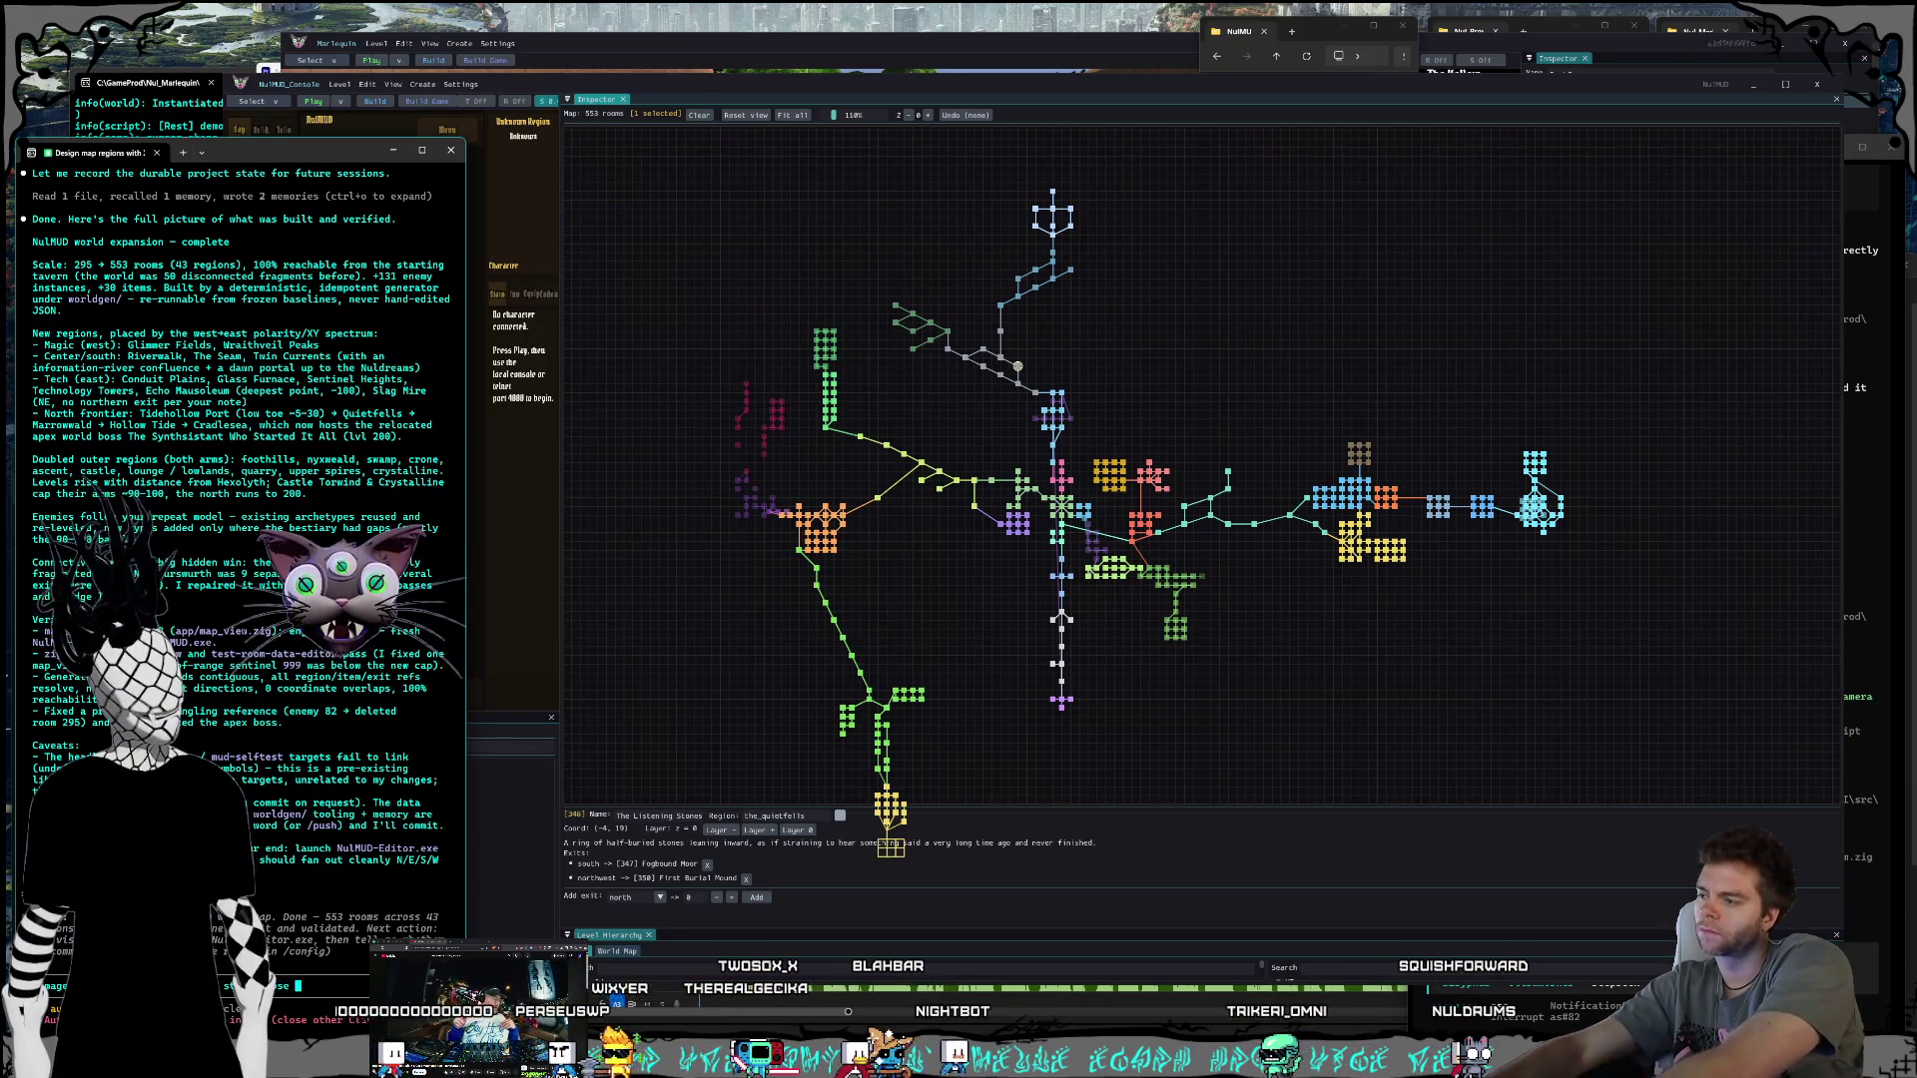
type(" connective re")
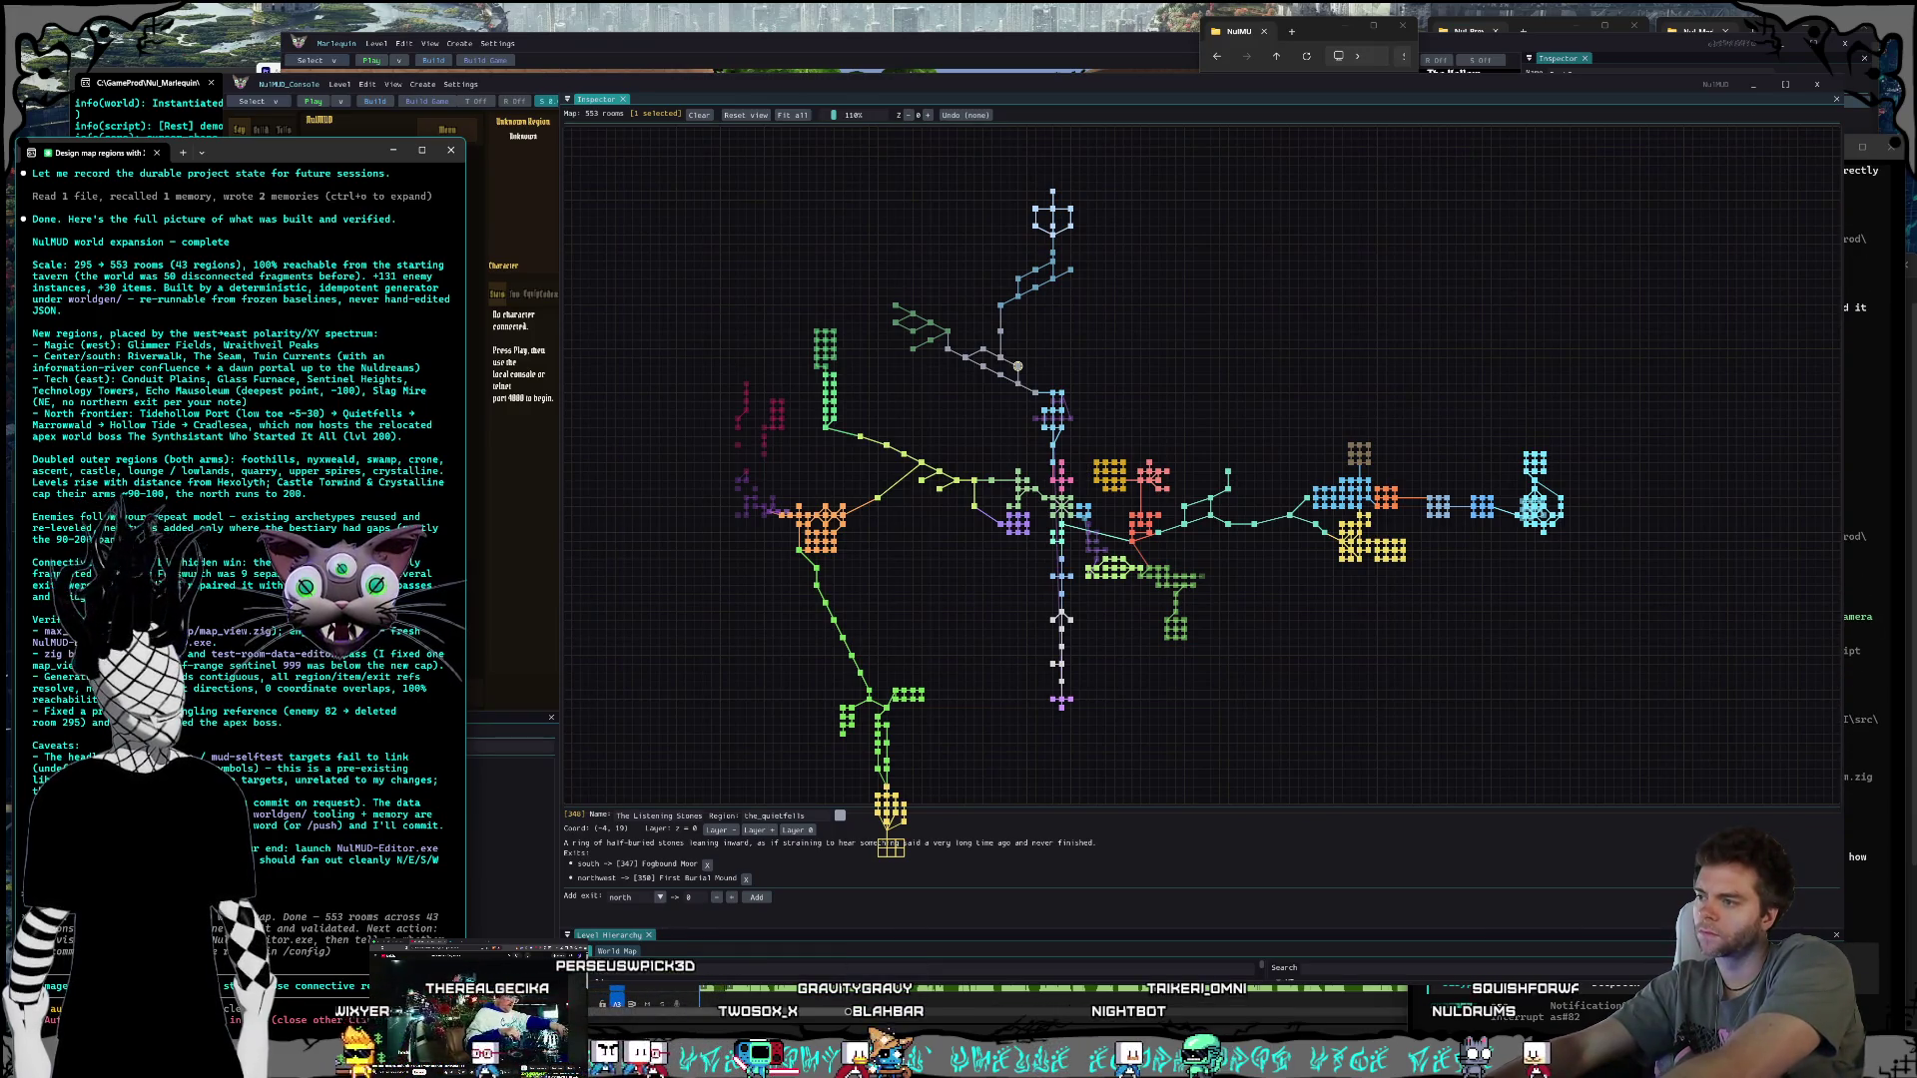
type("rou")
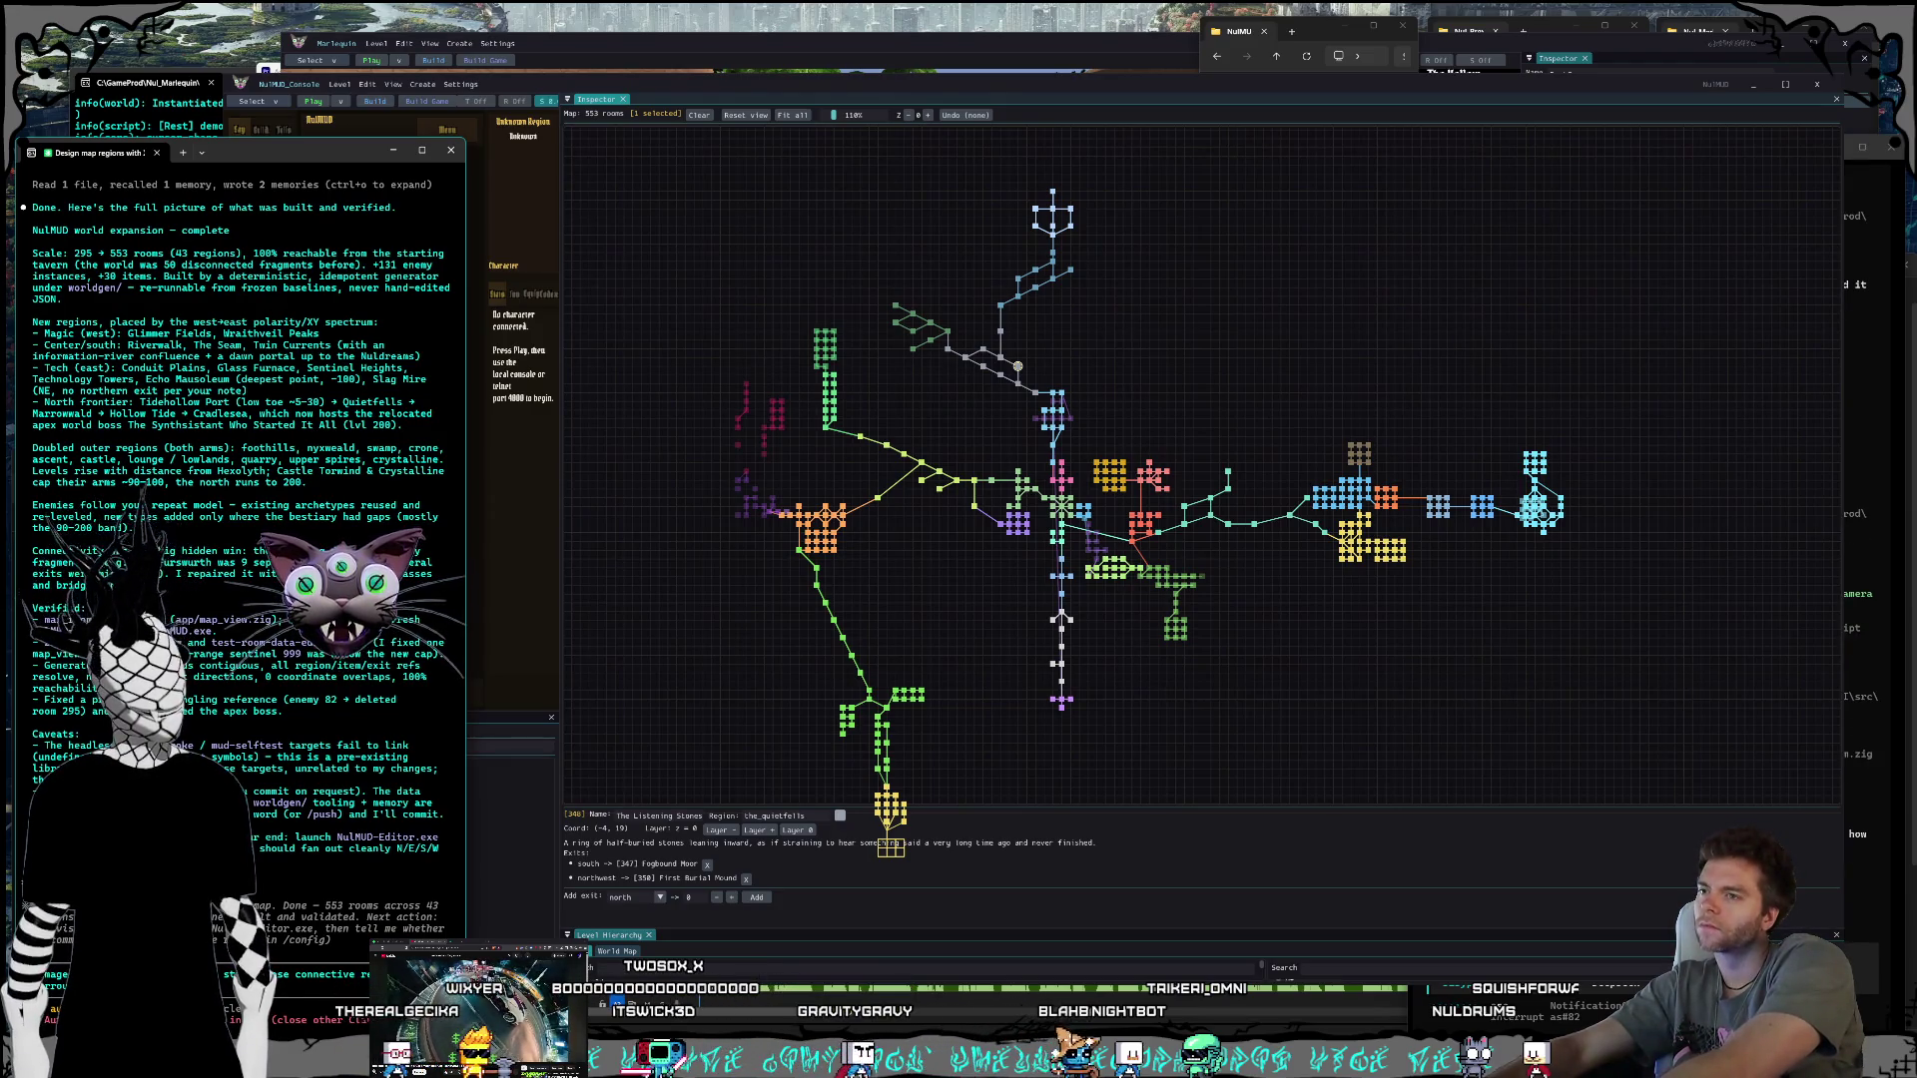
key("Return")
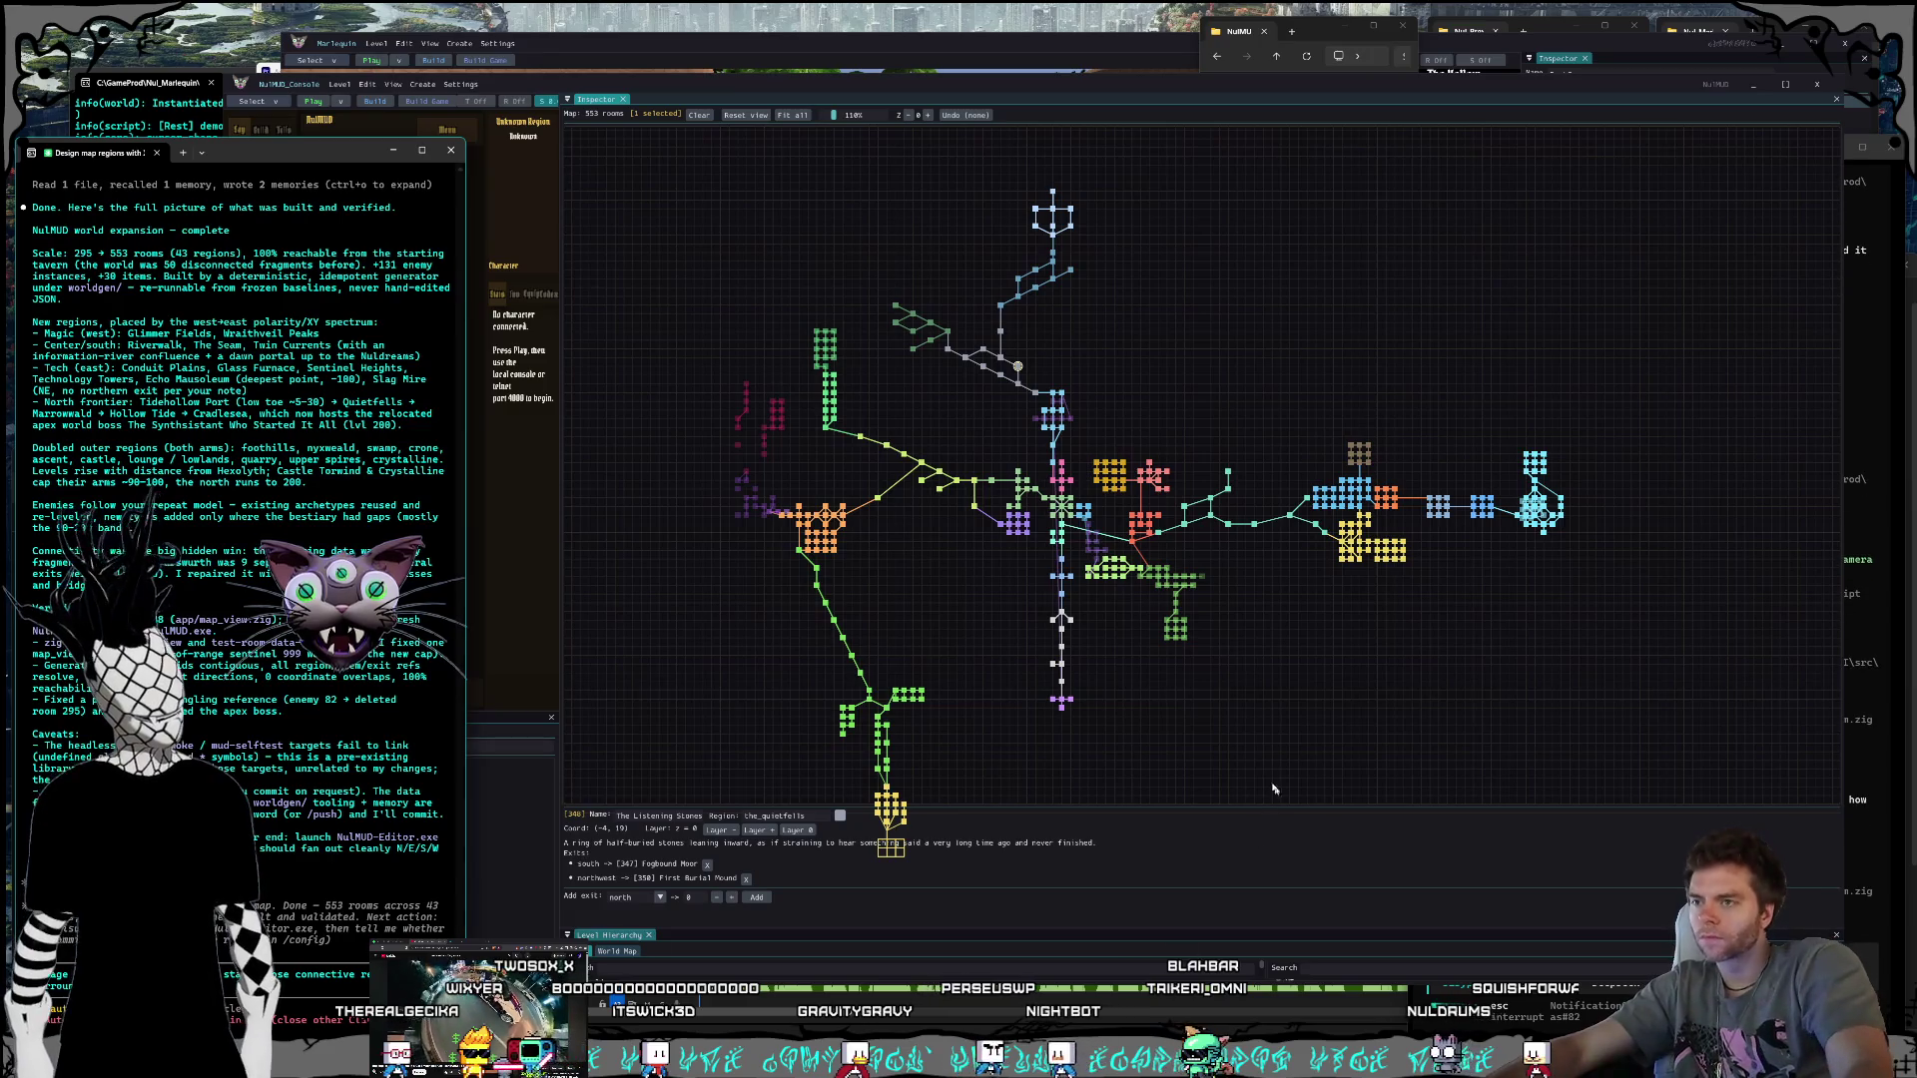
left_click(1062, 682)
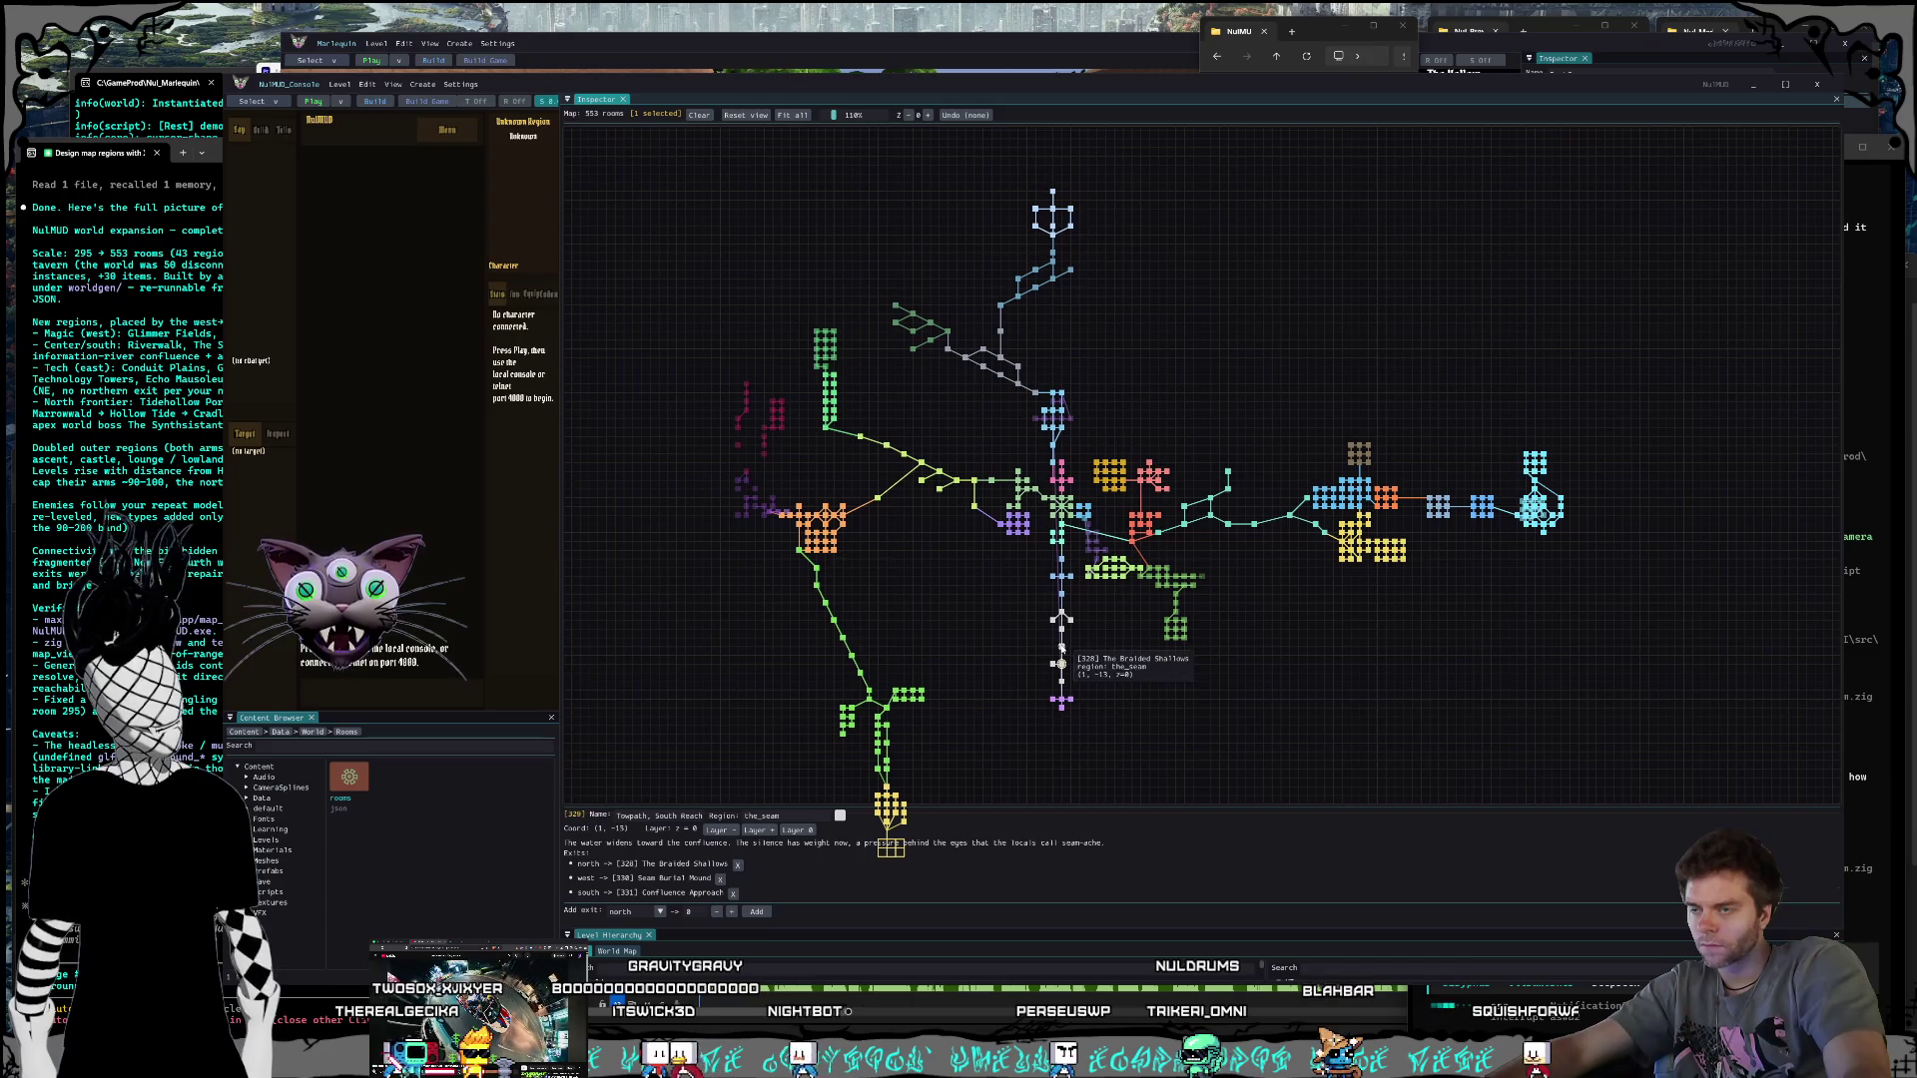
left_click(1061, 647)
Step: Send feedback asking for far denser connective regions and a much bigger northern reach
key("alt+Tab")
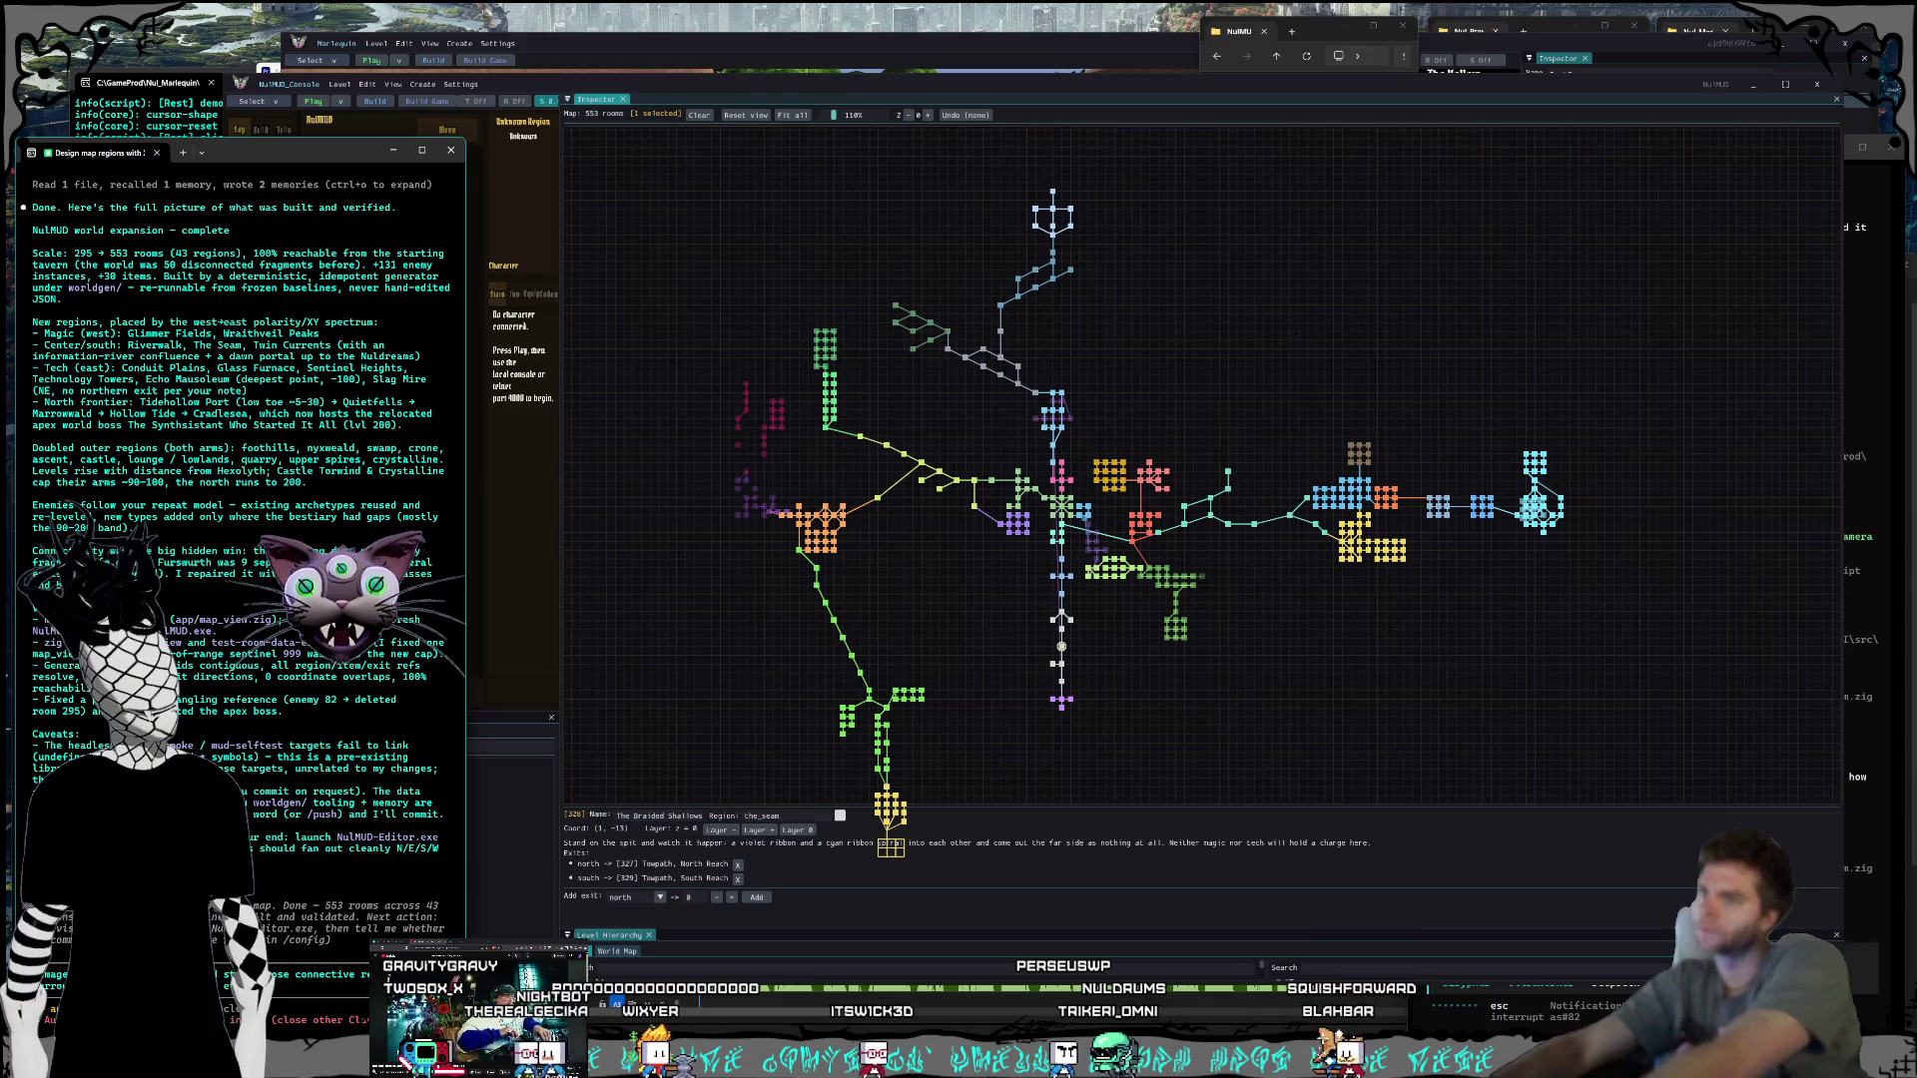
type("s to be")
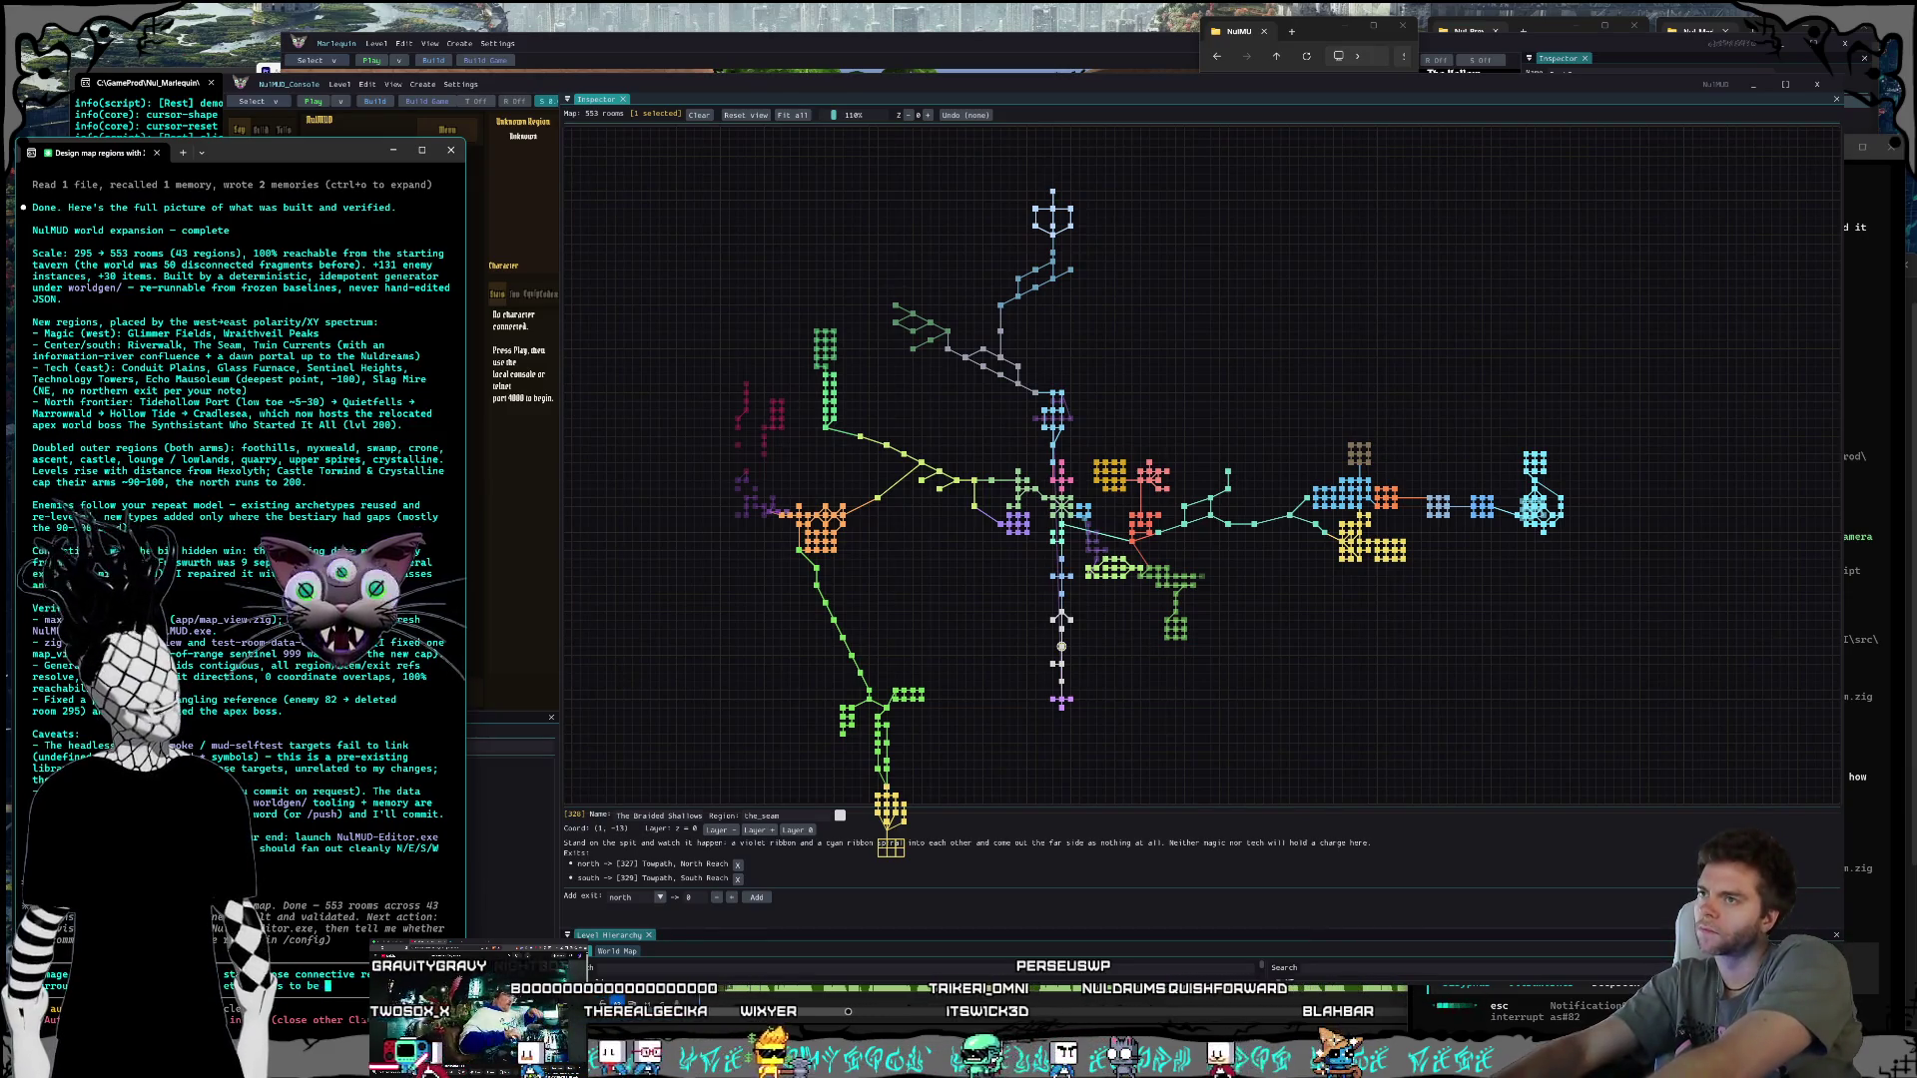
type(" WAY mor")
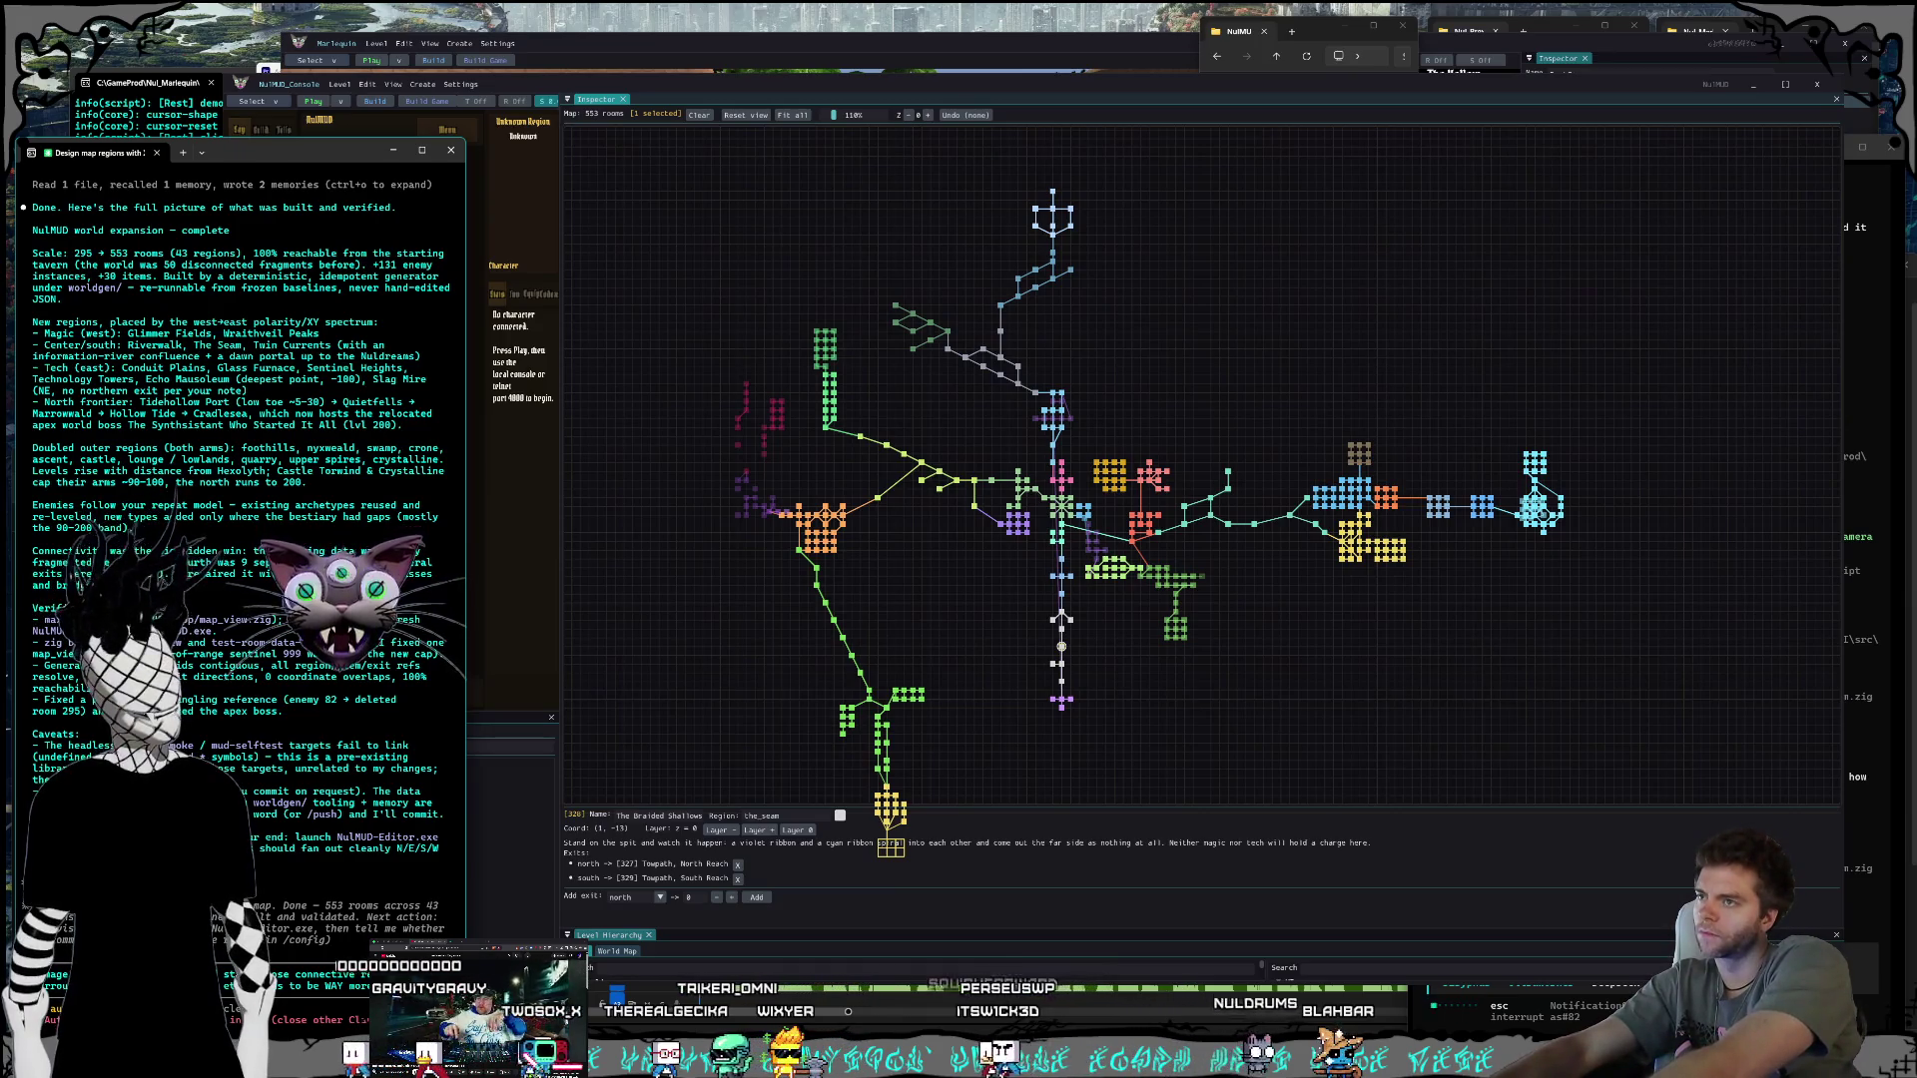
type("e")
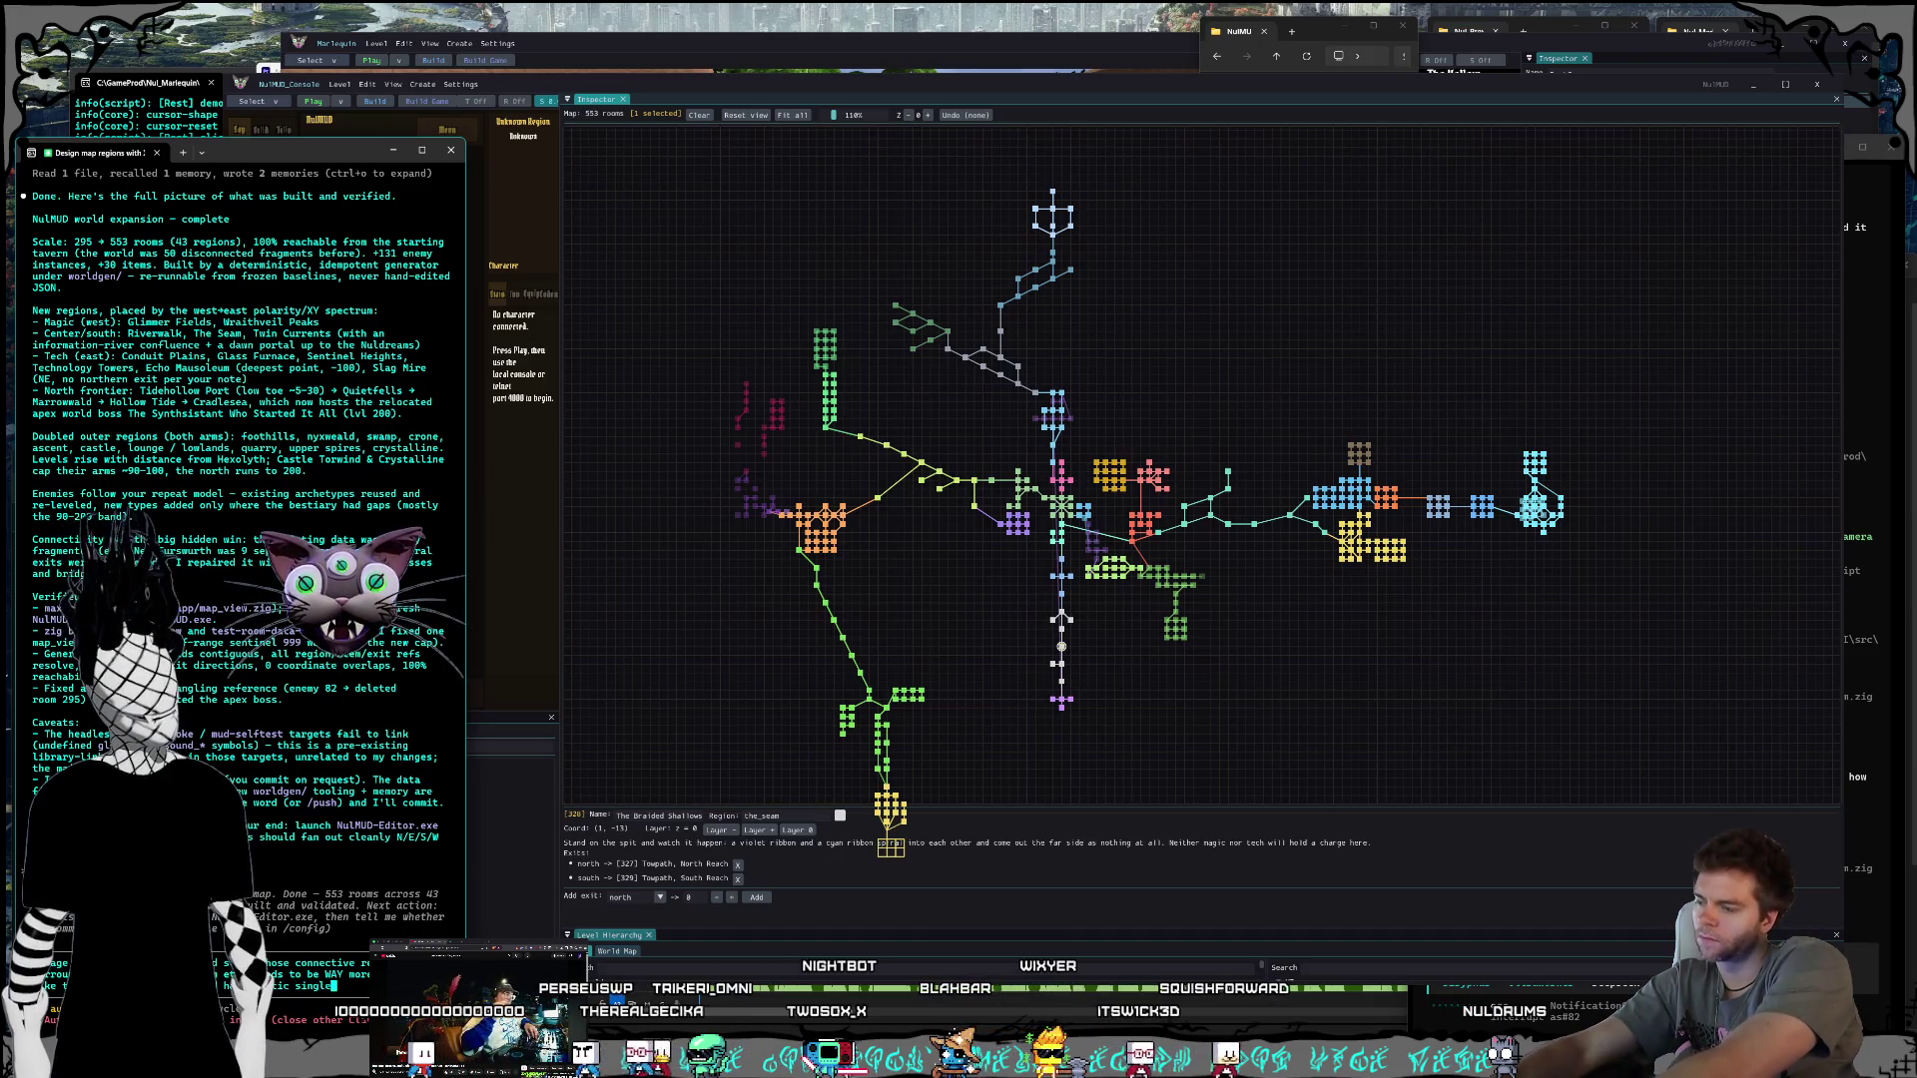
type("rwar")
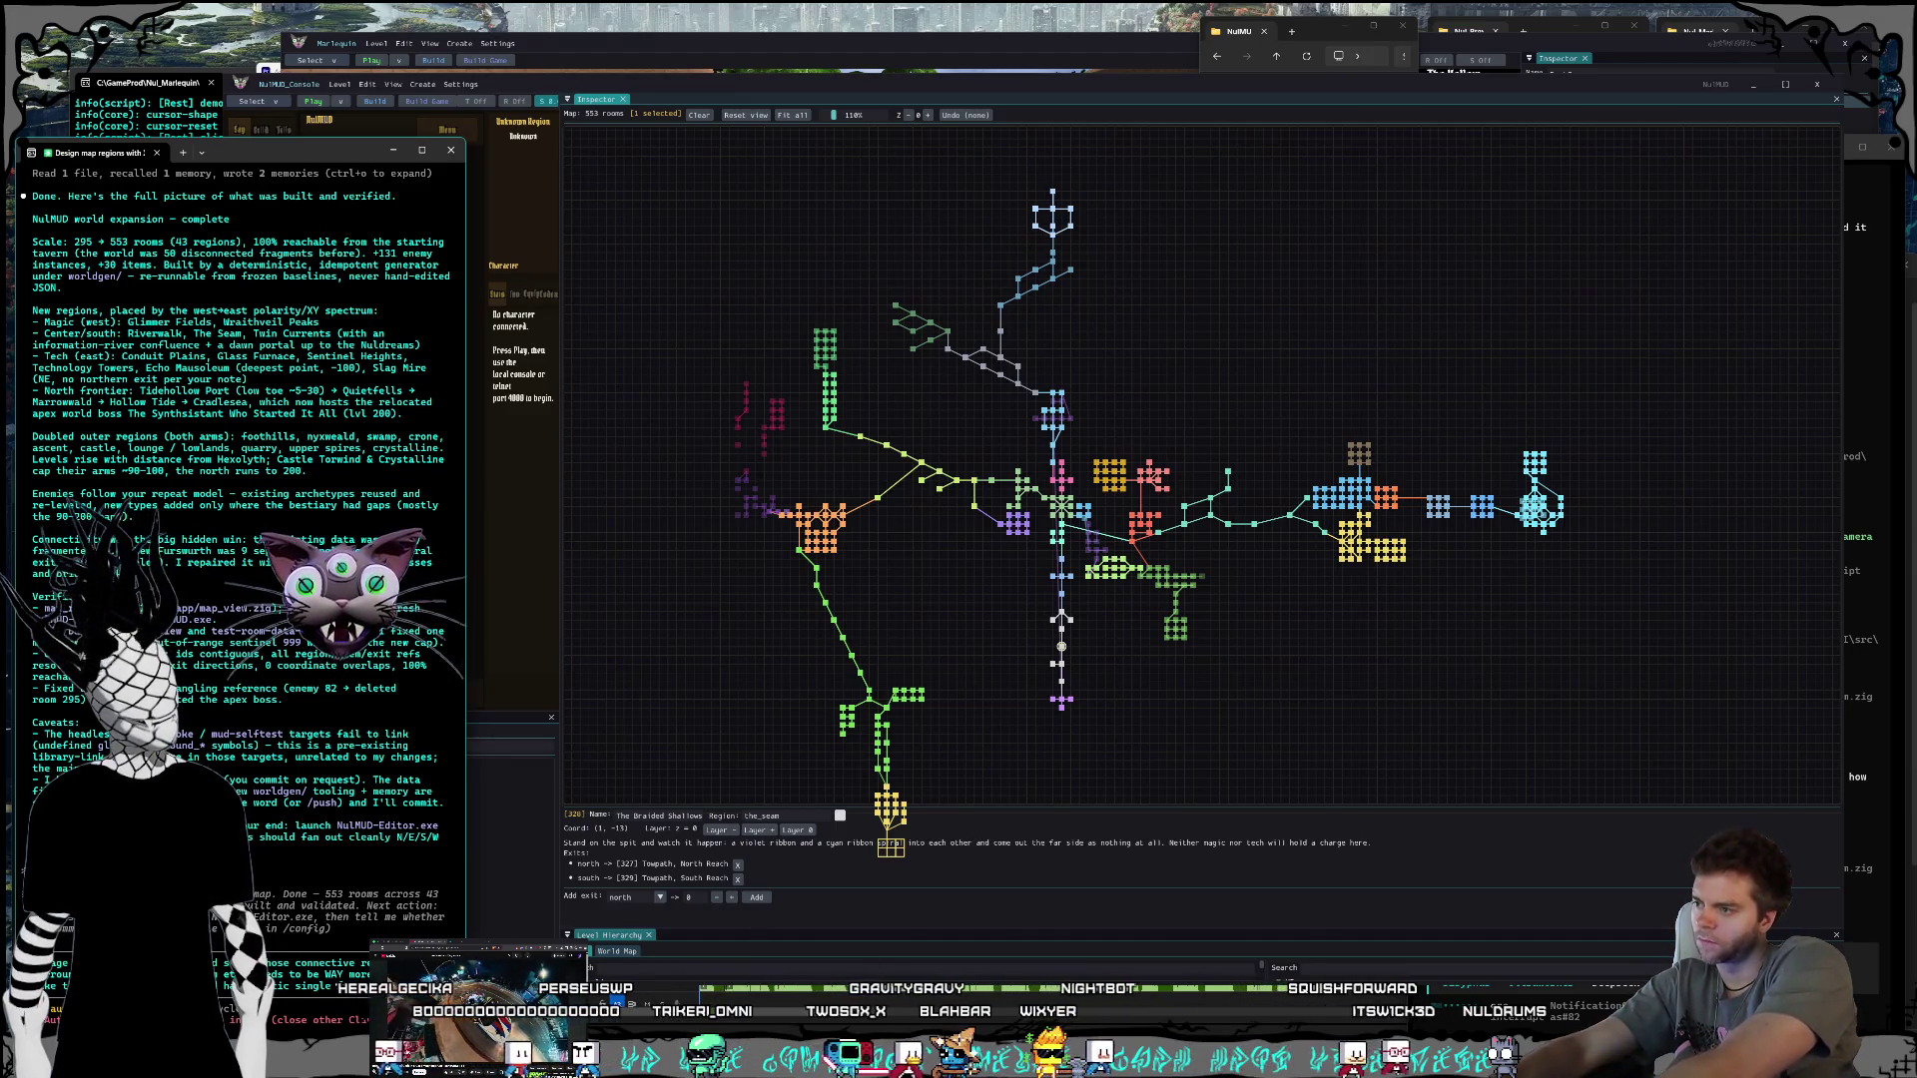
type("d")
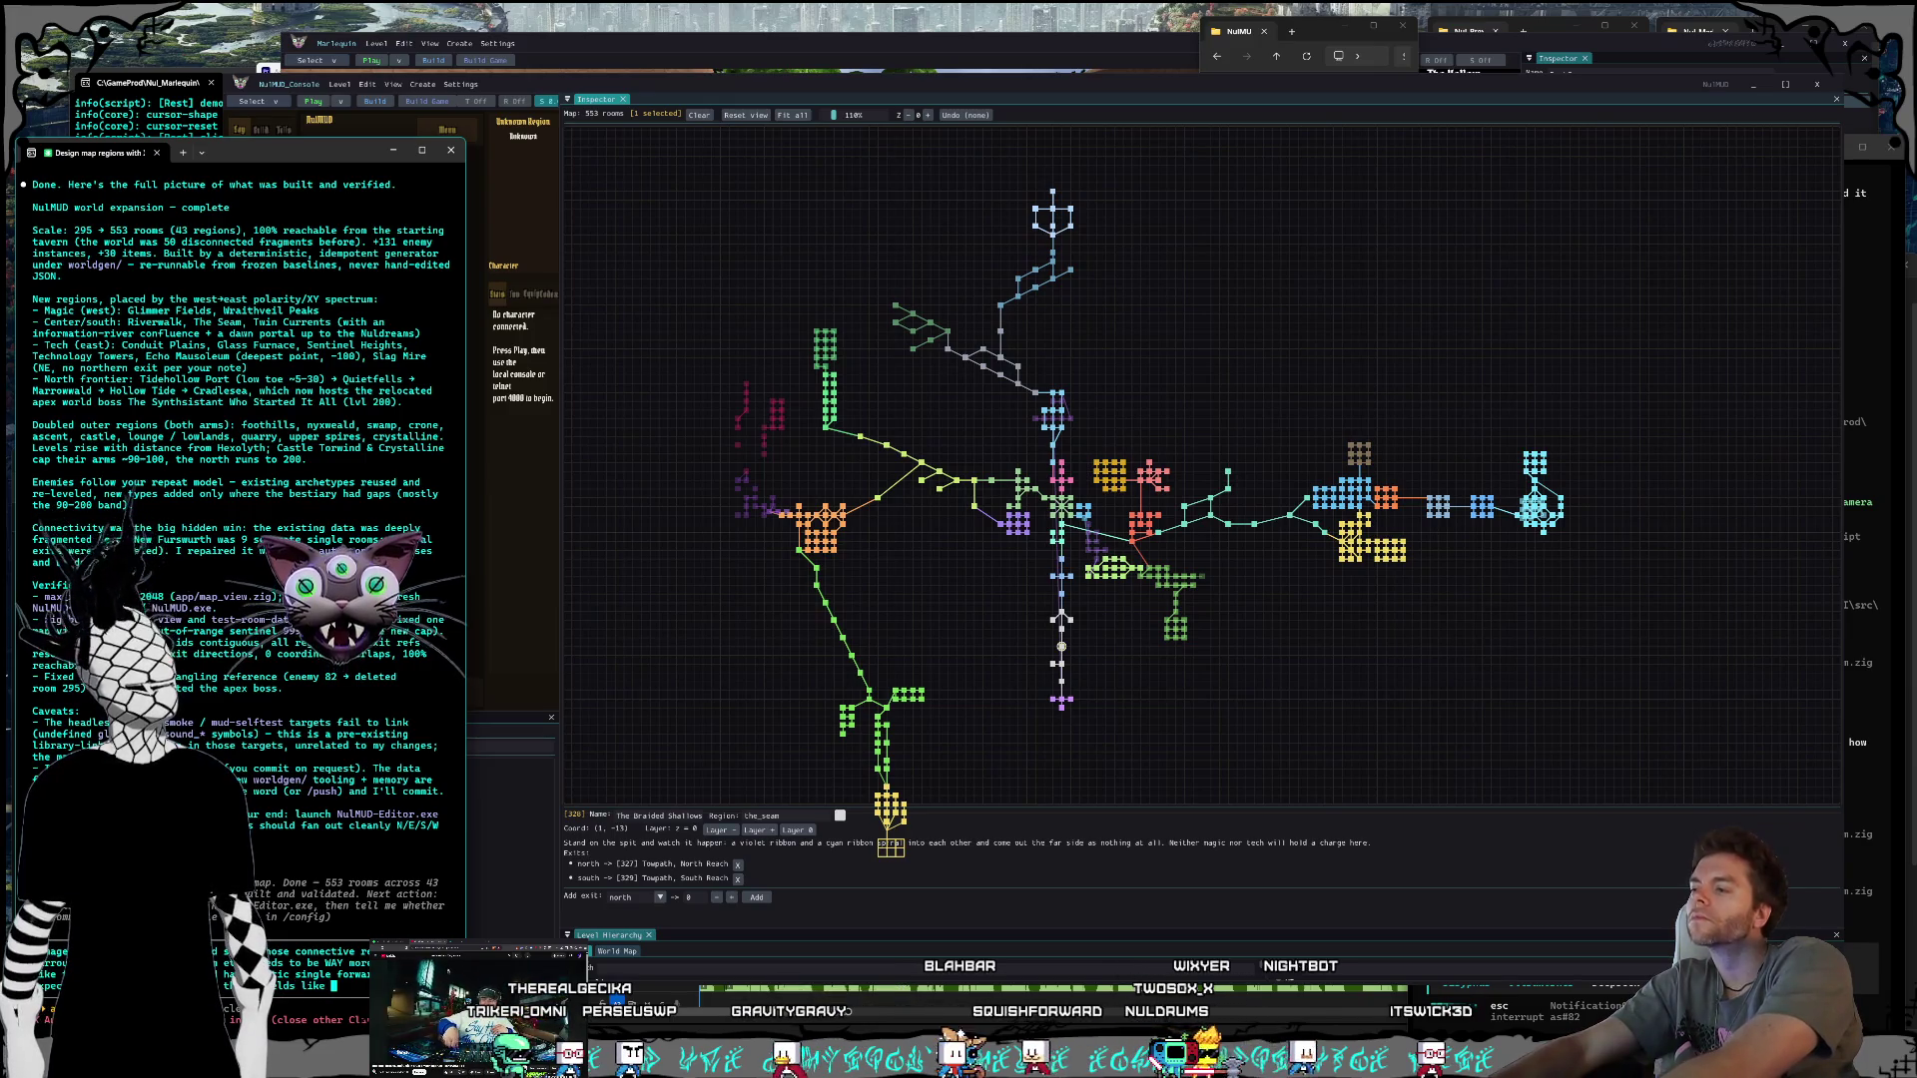
type("10")
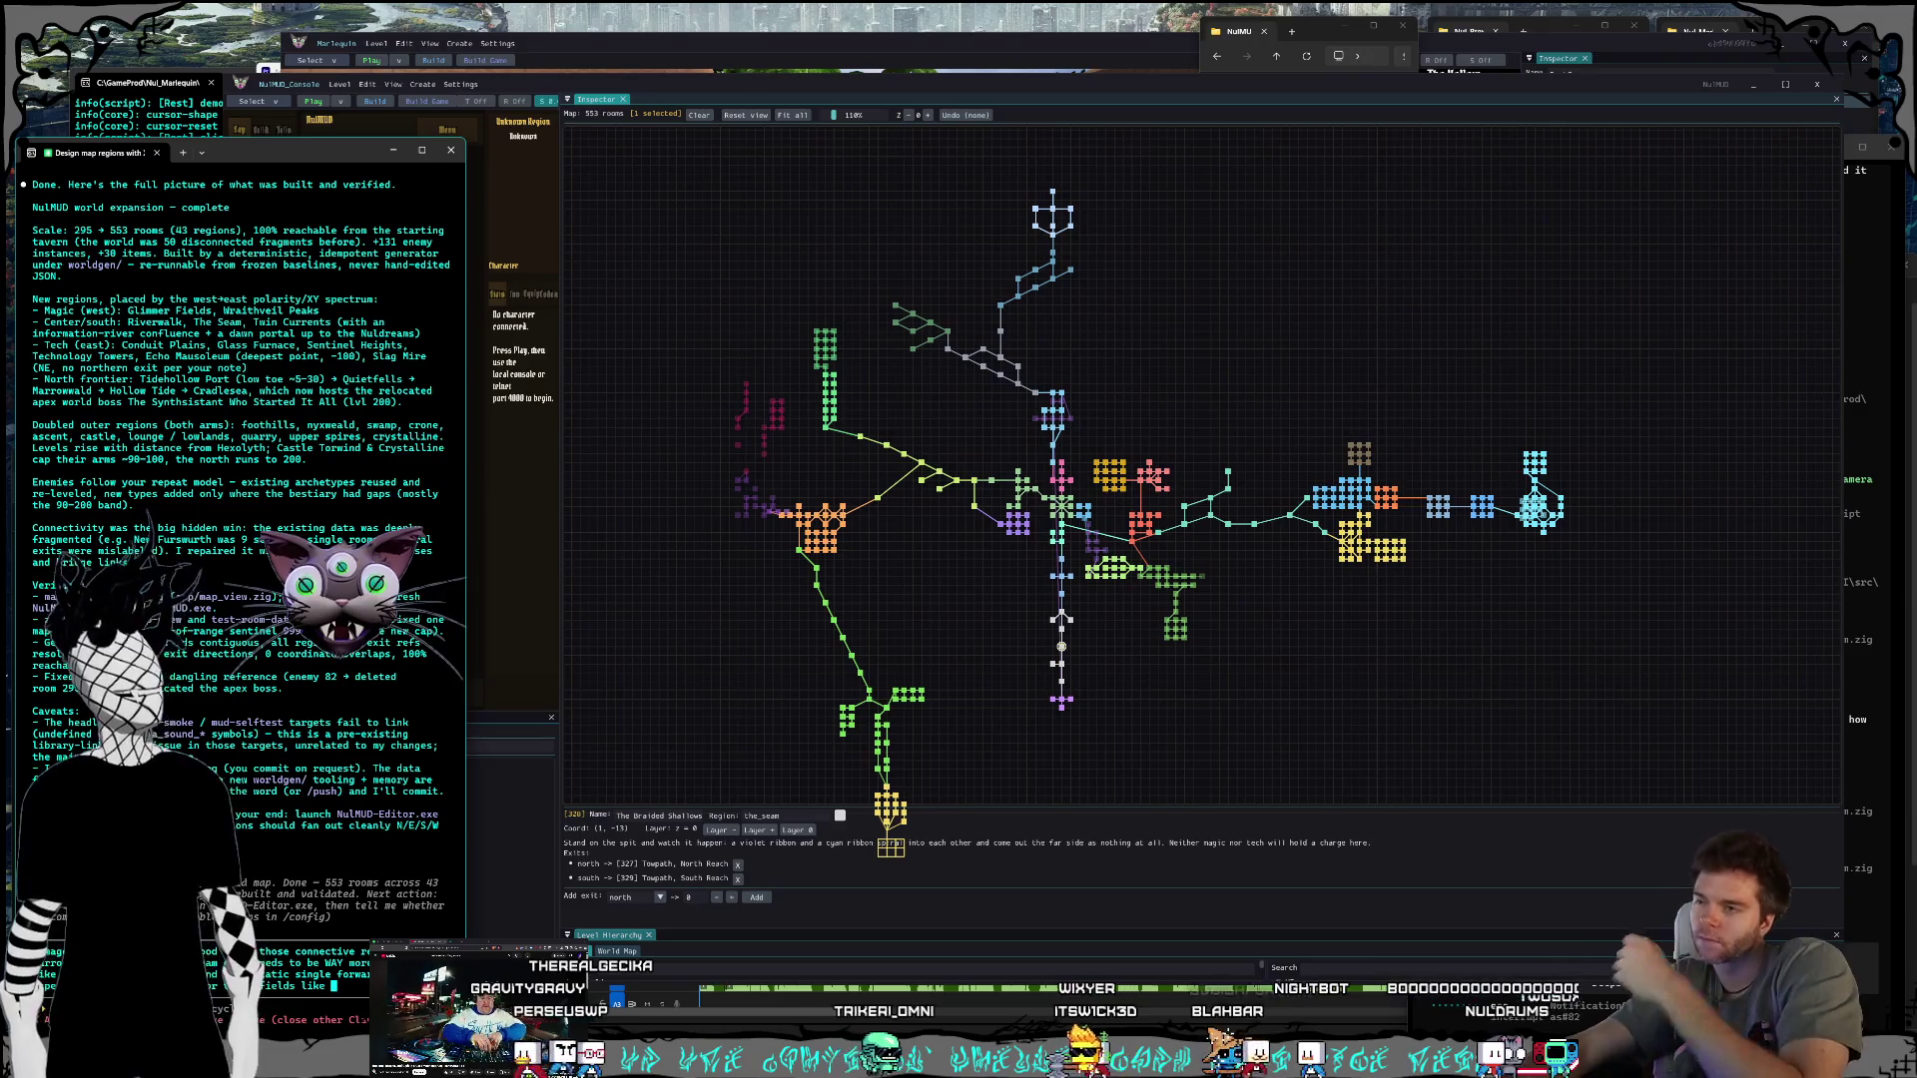
type("30 roo")
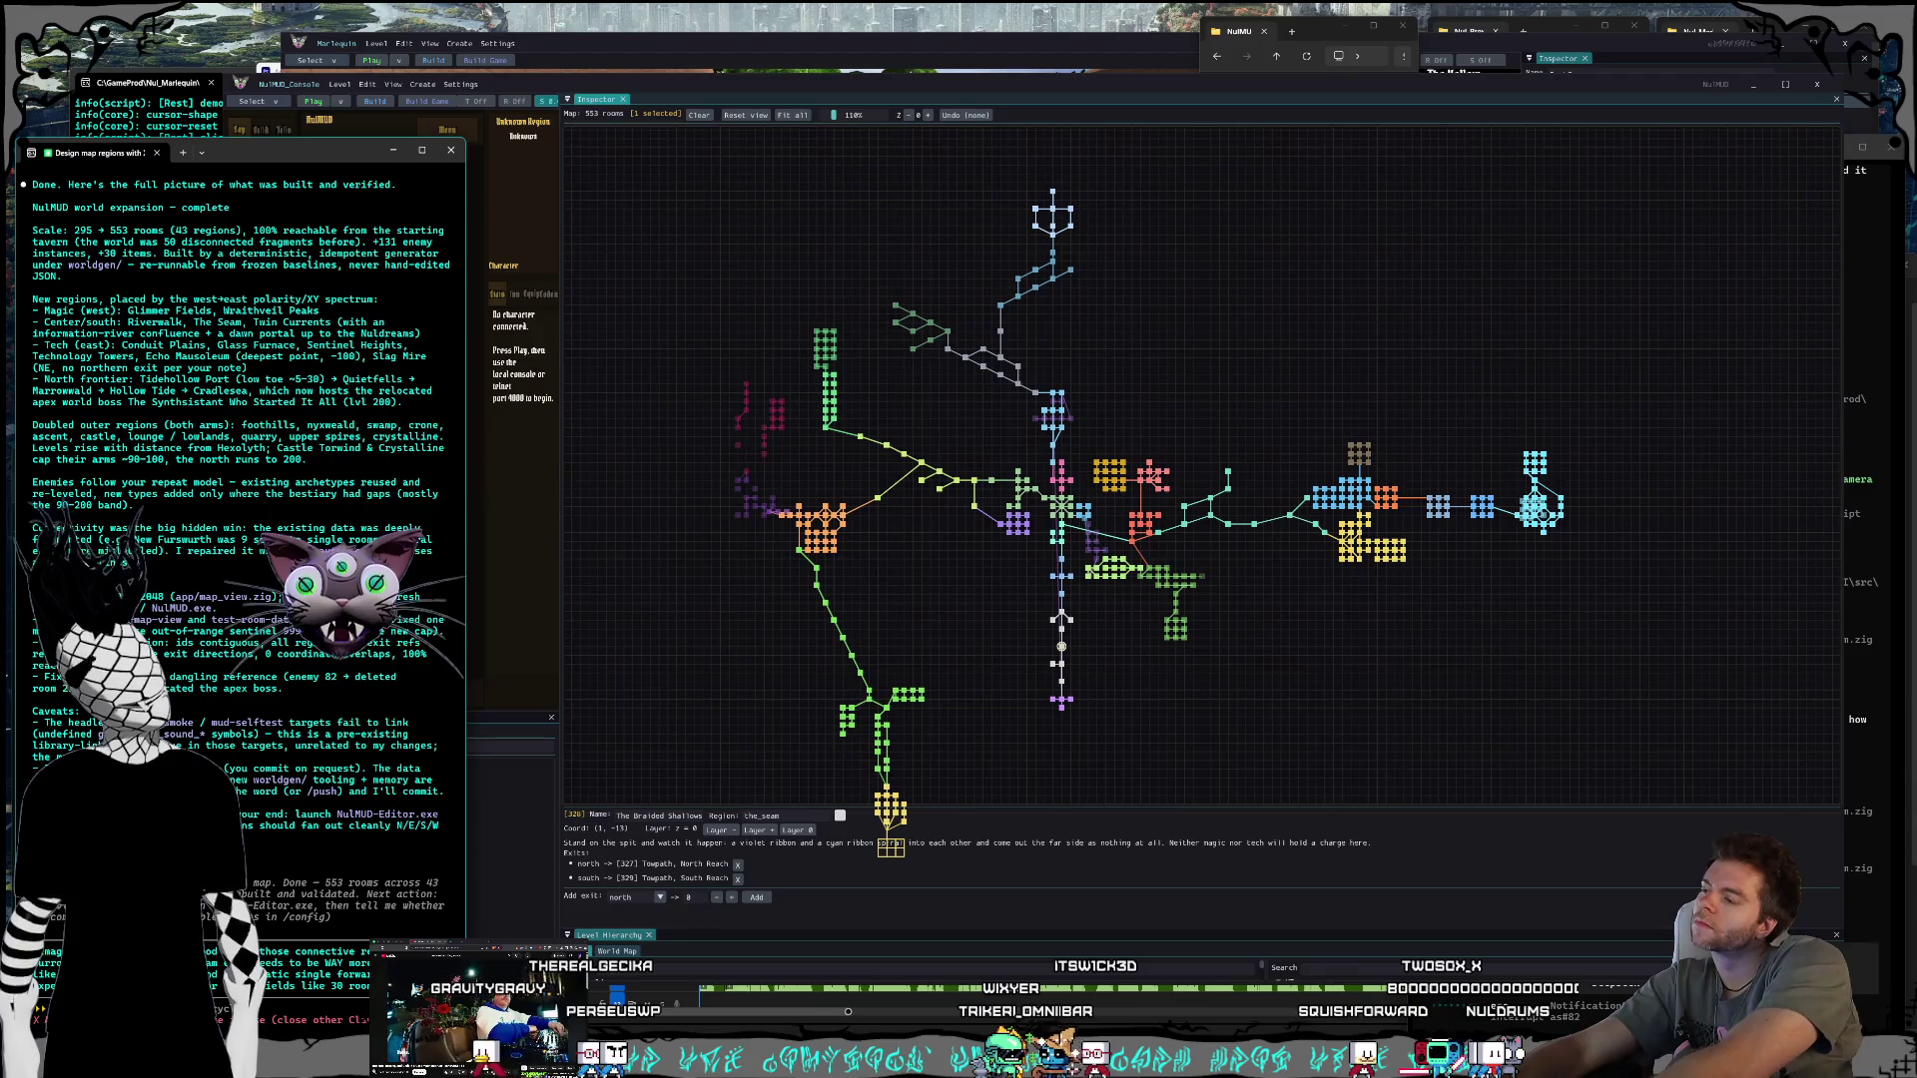
type("ms")
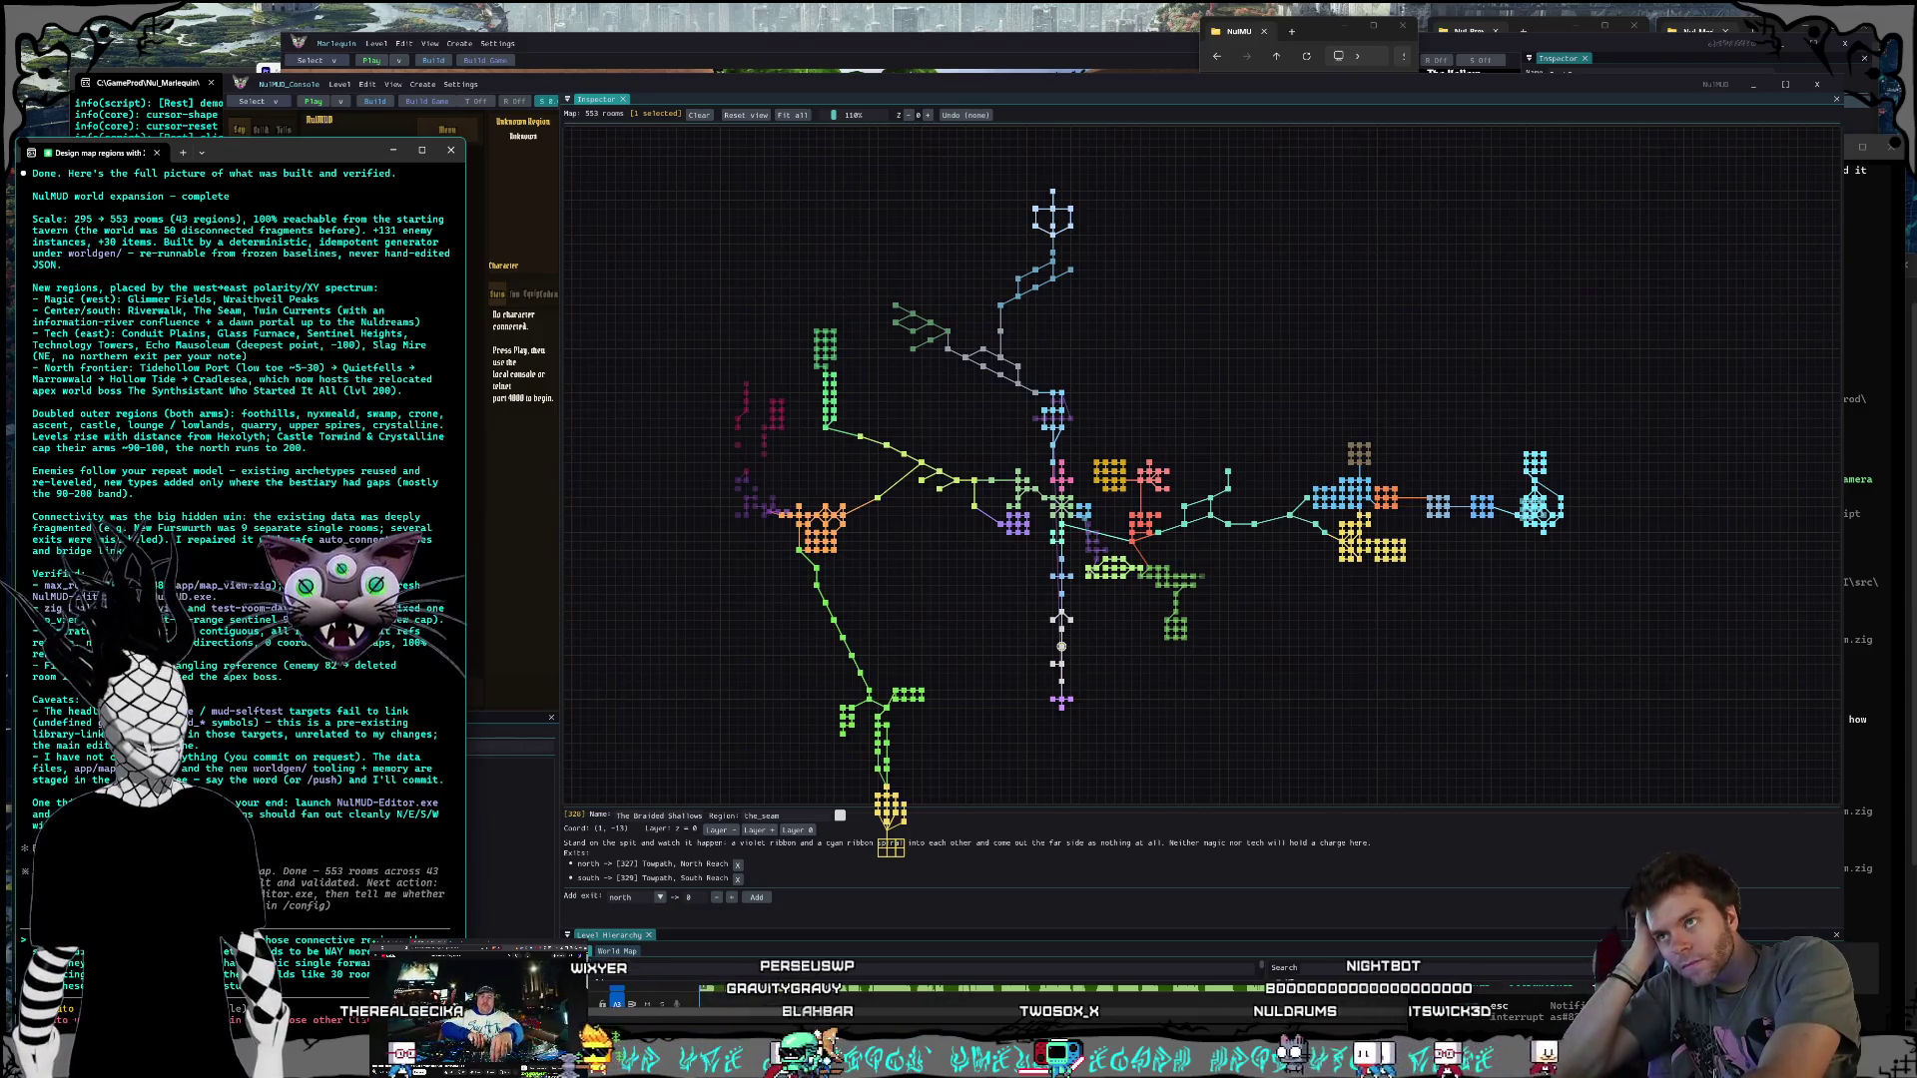
type("northern reach ne")
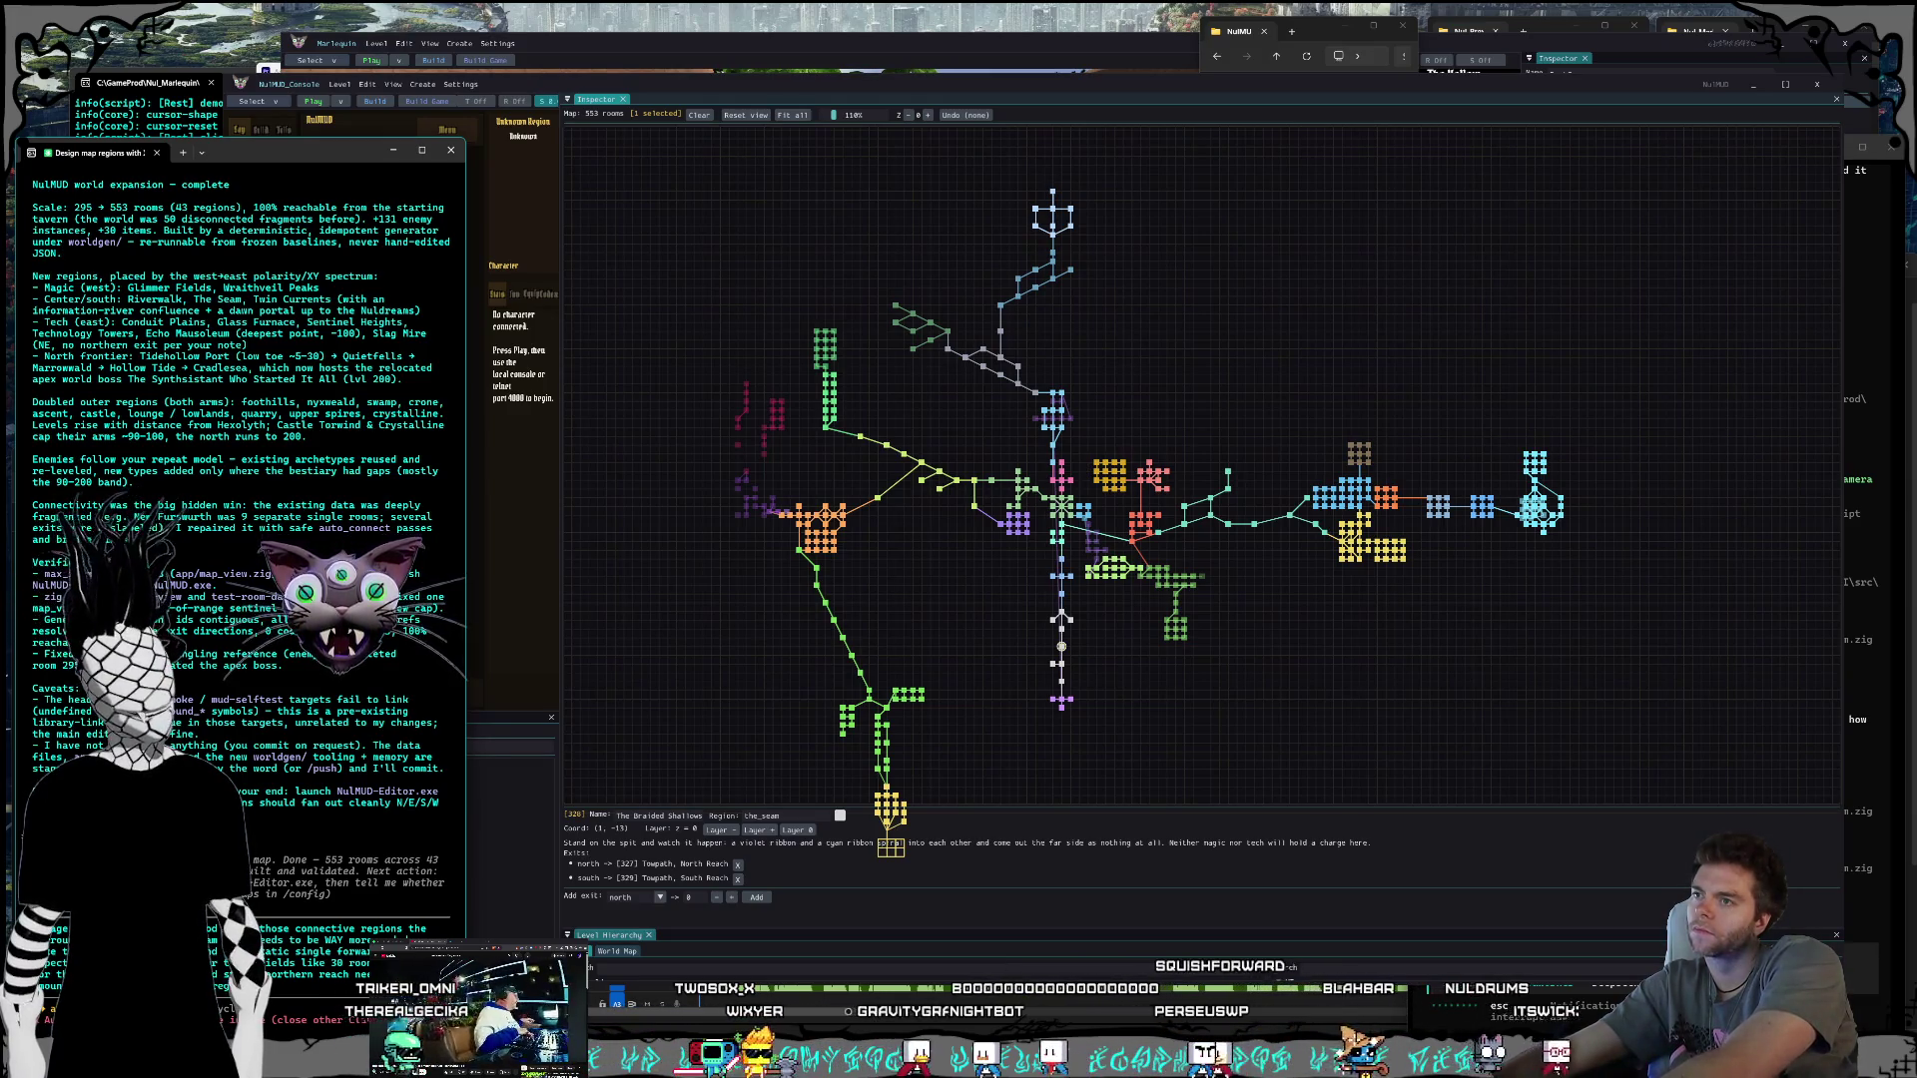
key("Return")
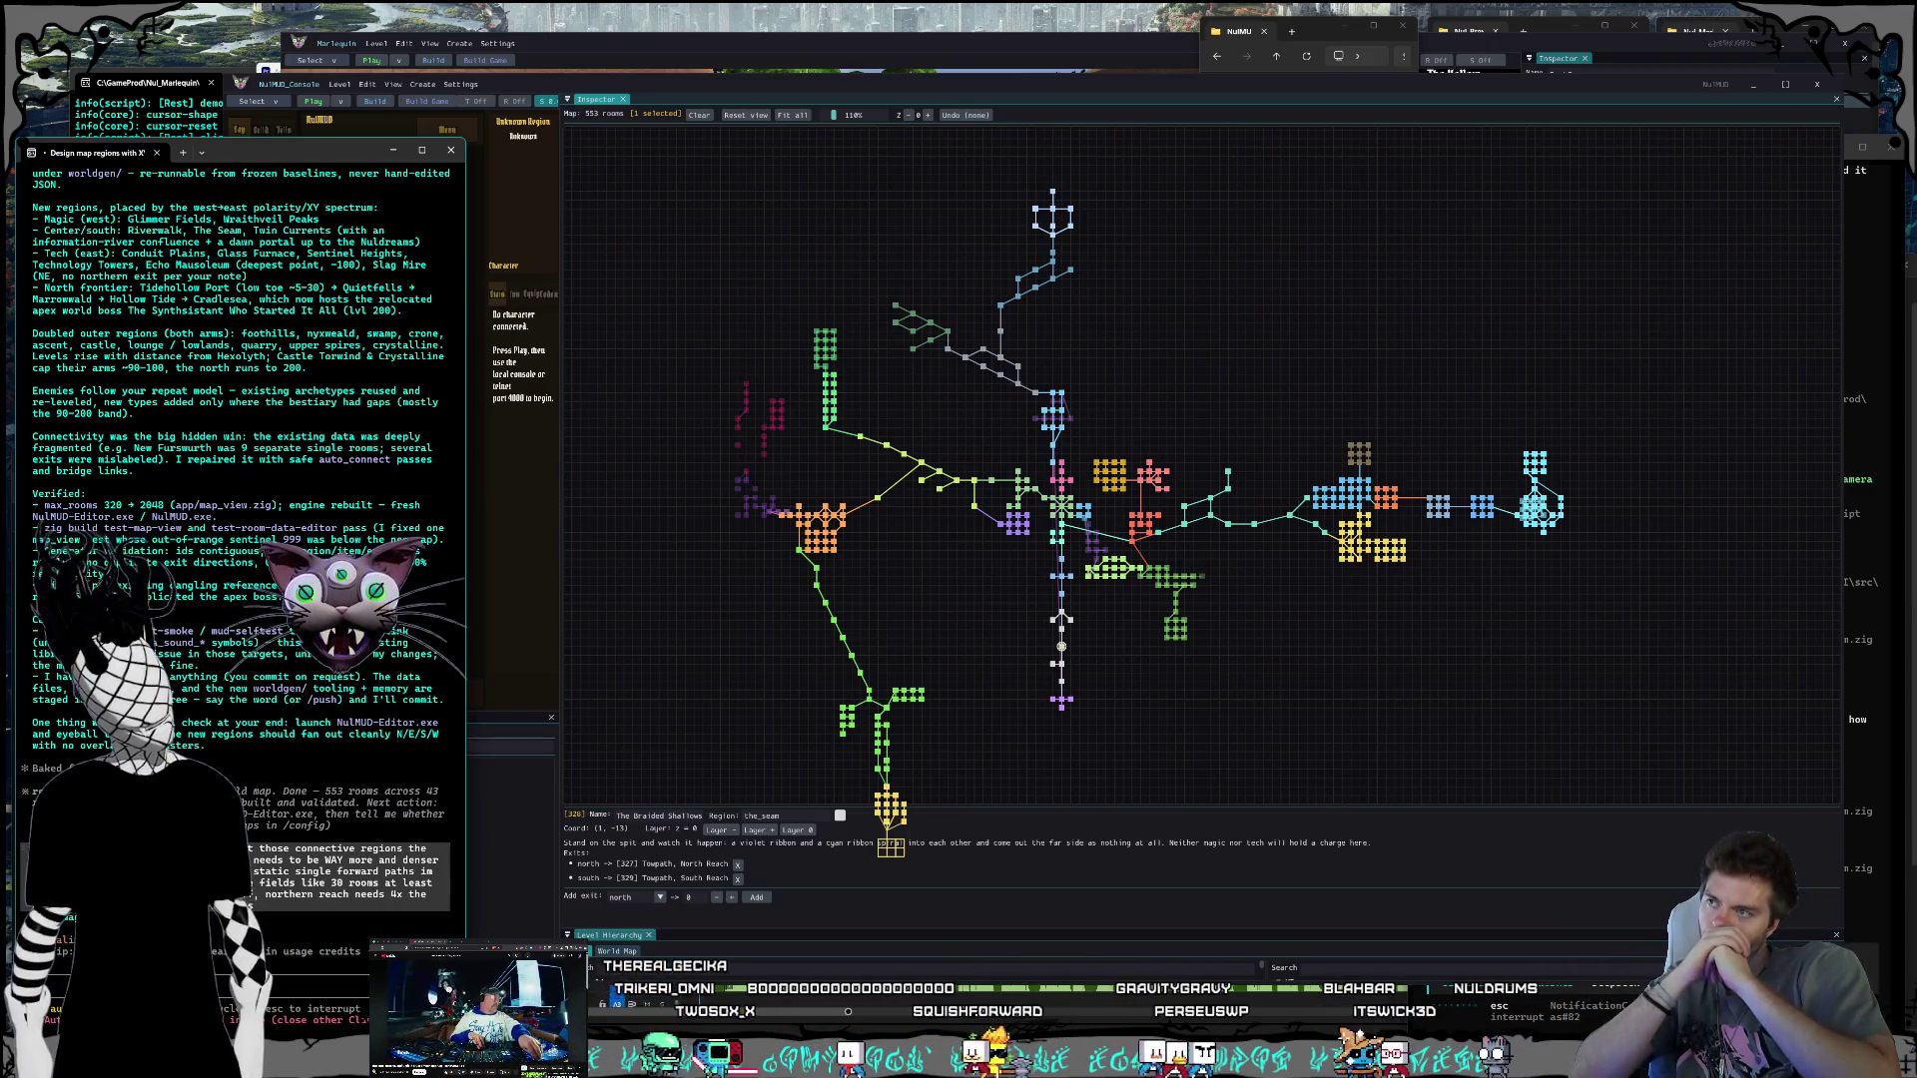
scroll(763, 520, "up", 5)
Step: Zoom and pan the map toward the western regions
scroll(764, 520, "up", 3)
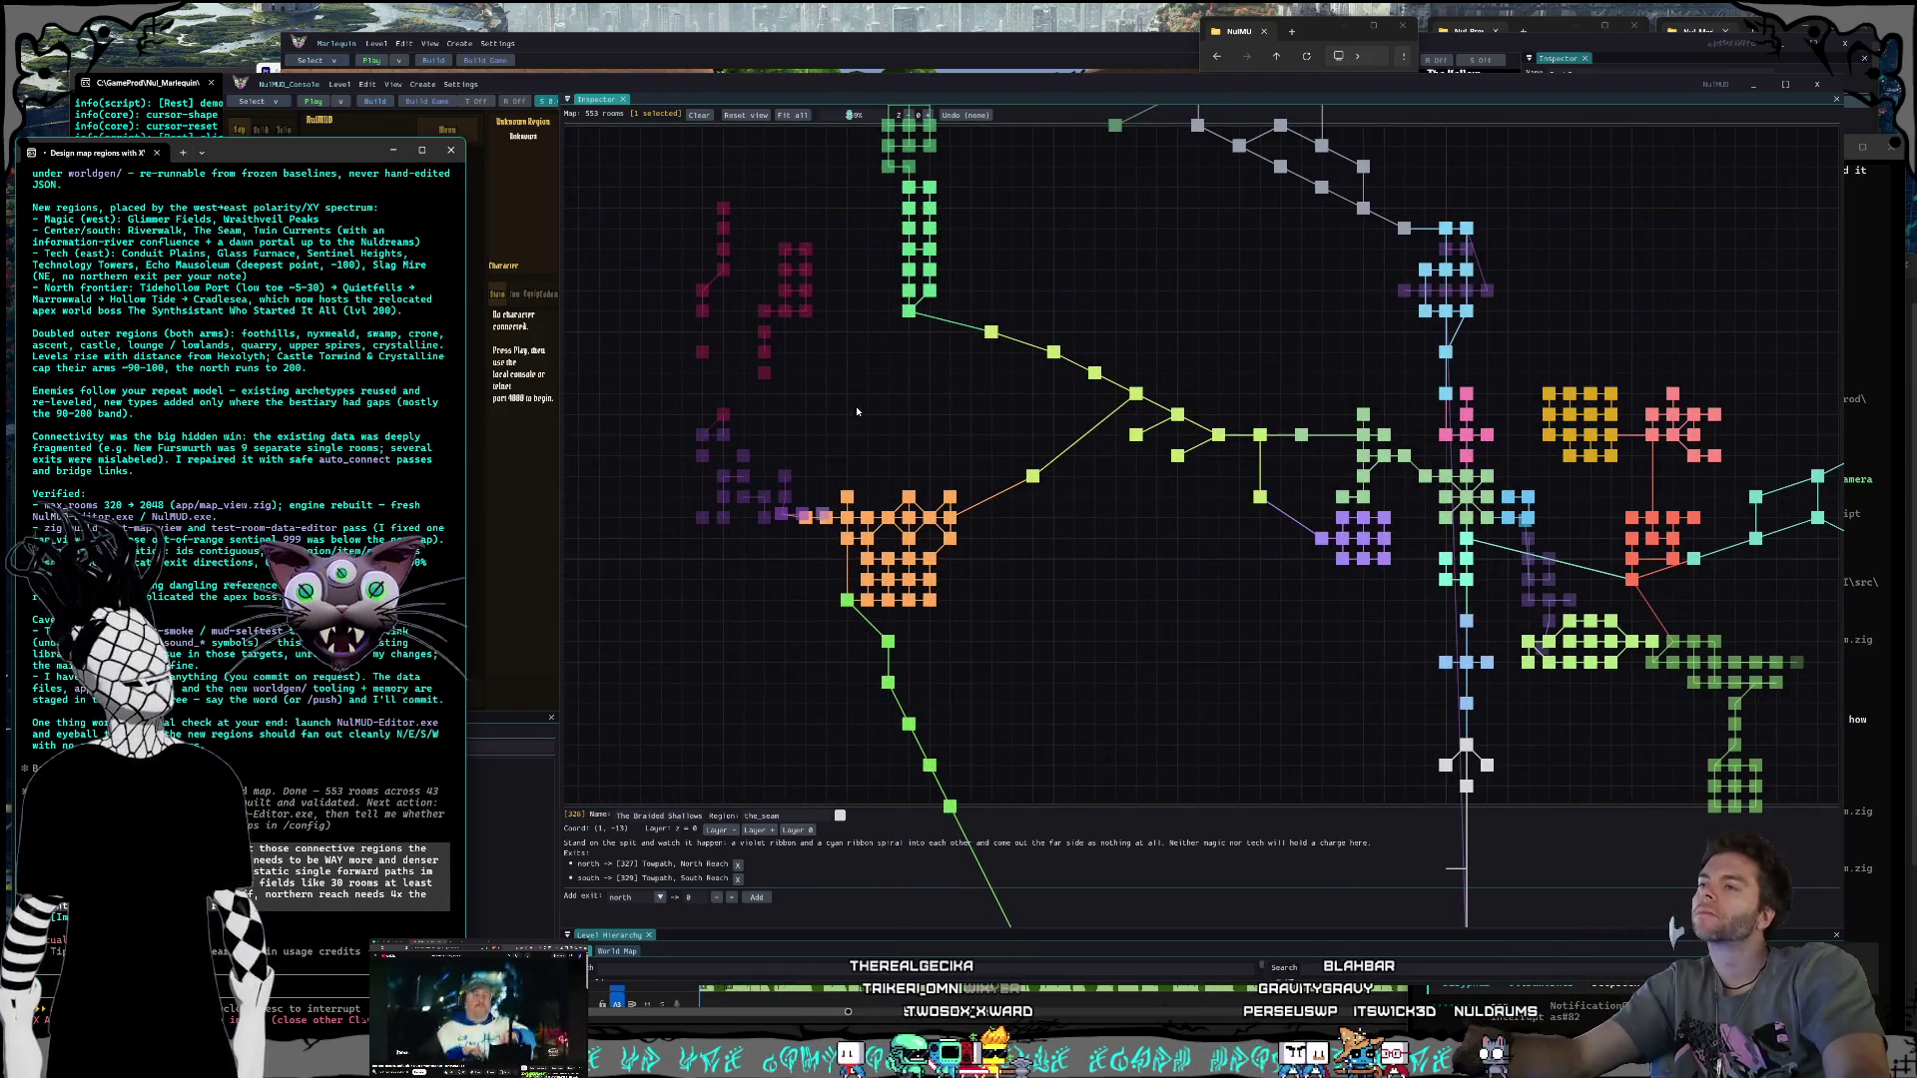
left_click(857, 410)
left_click_drag(857, 410, 1001, 463)
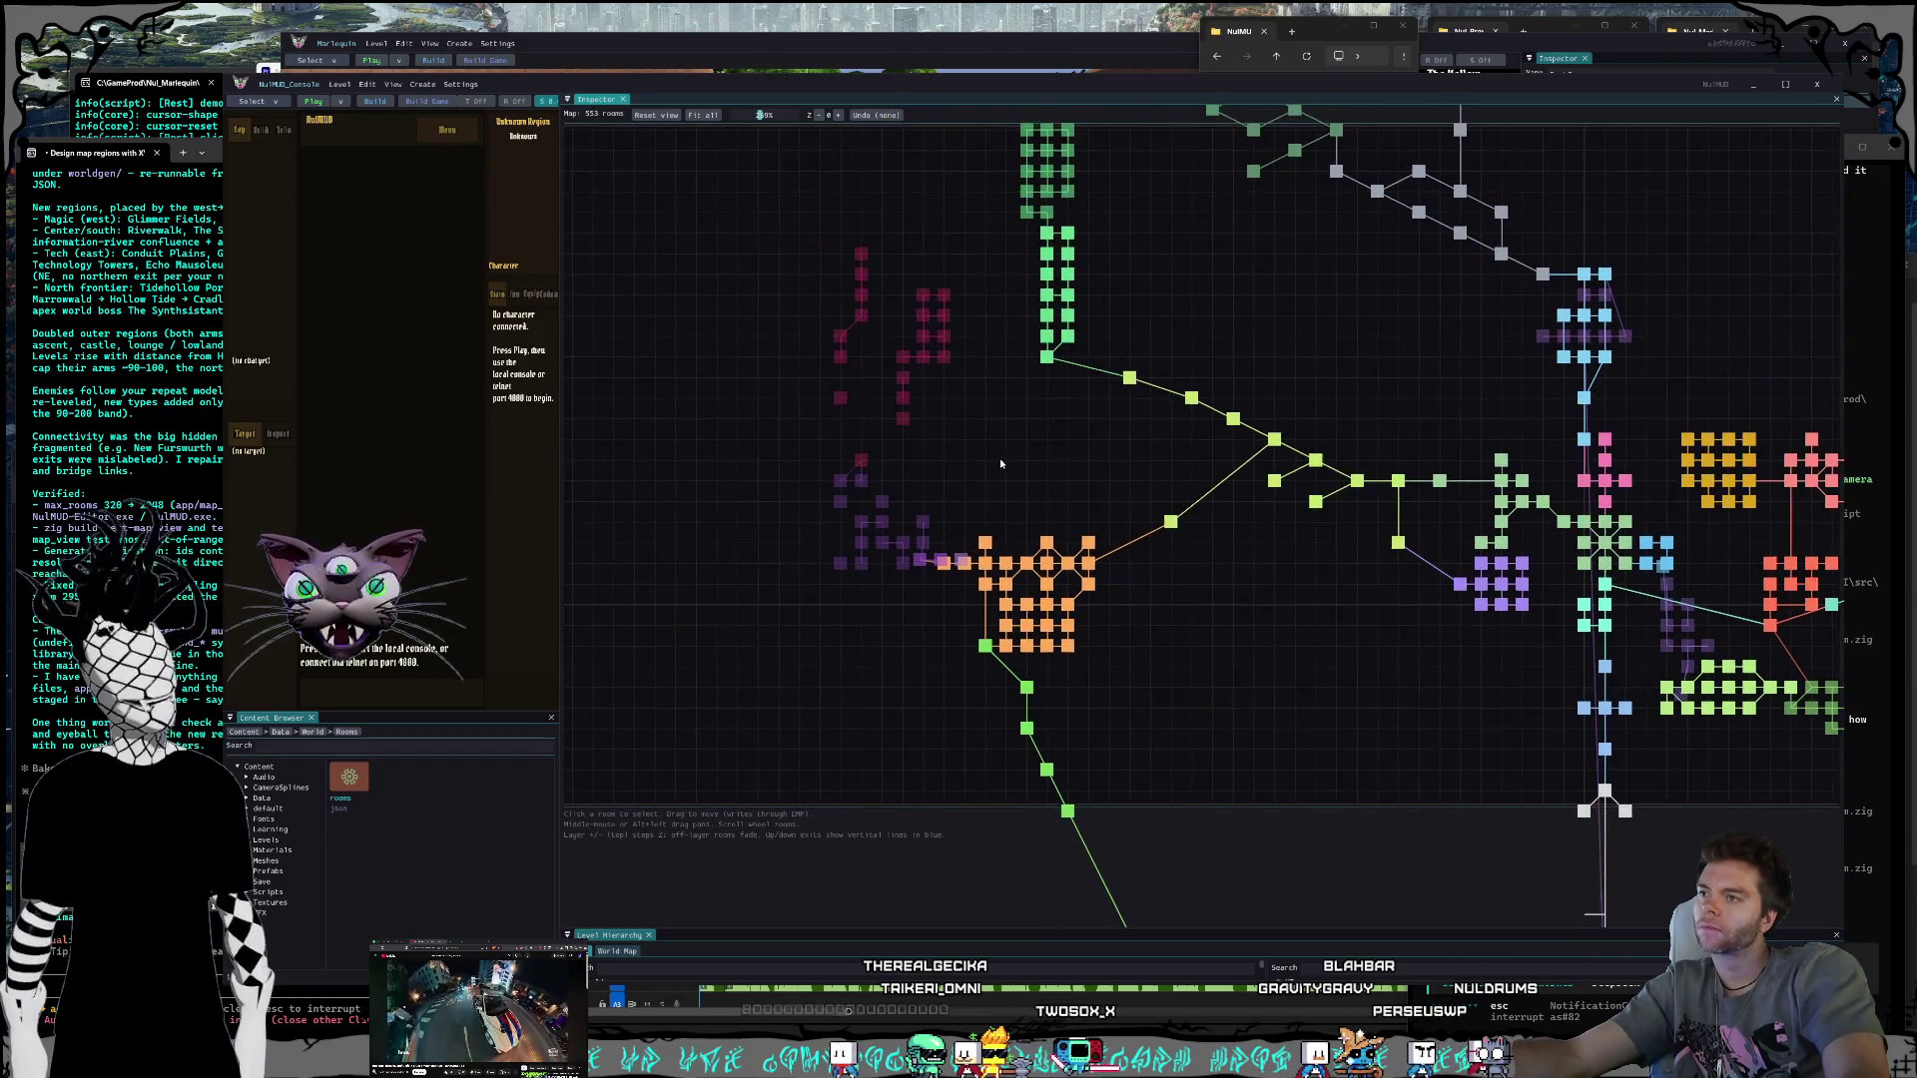
scroll(1001, 464, "up", 4)
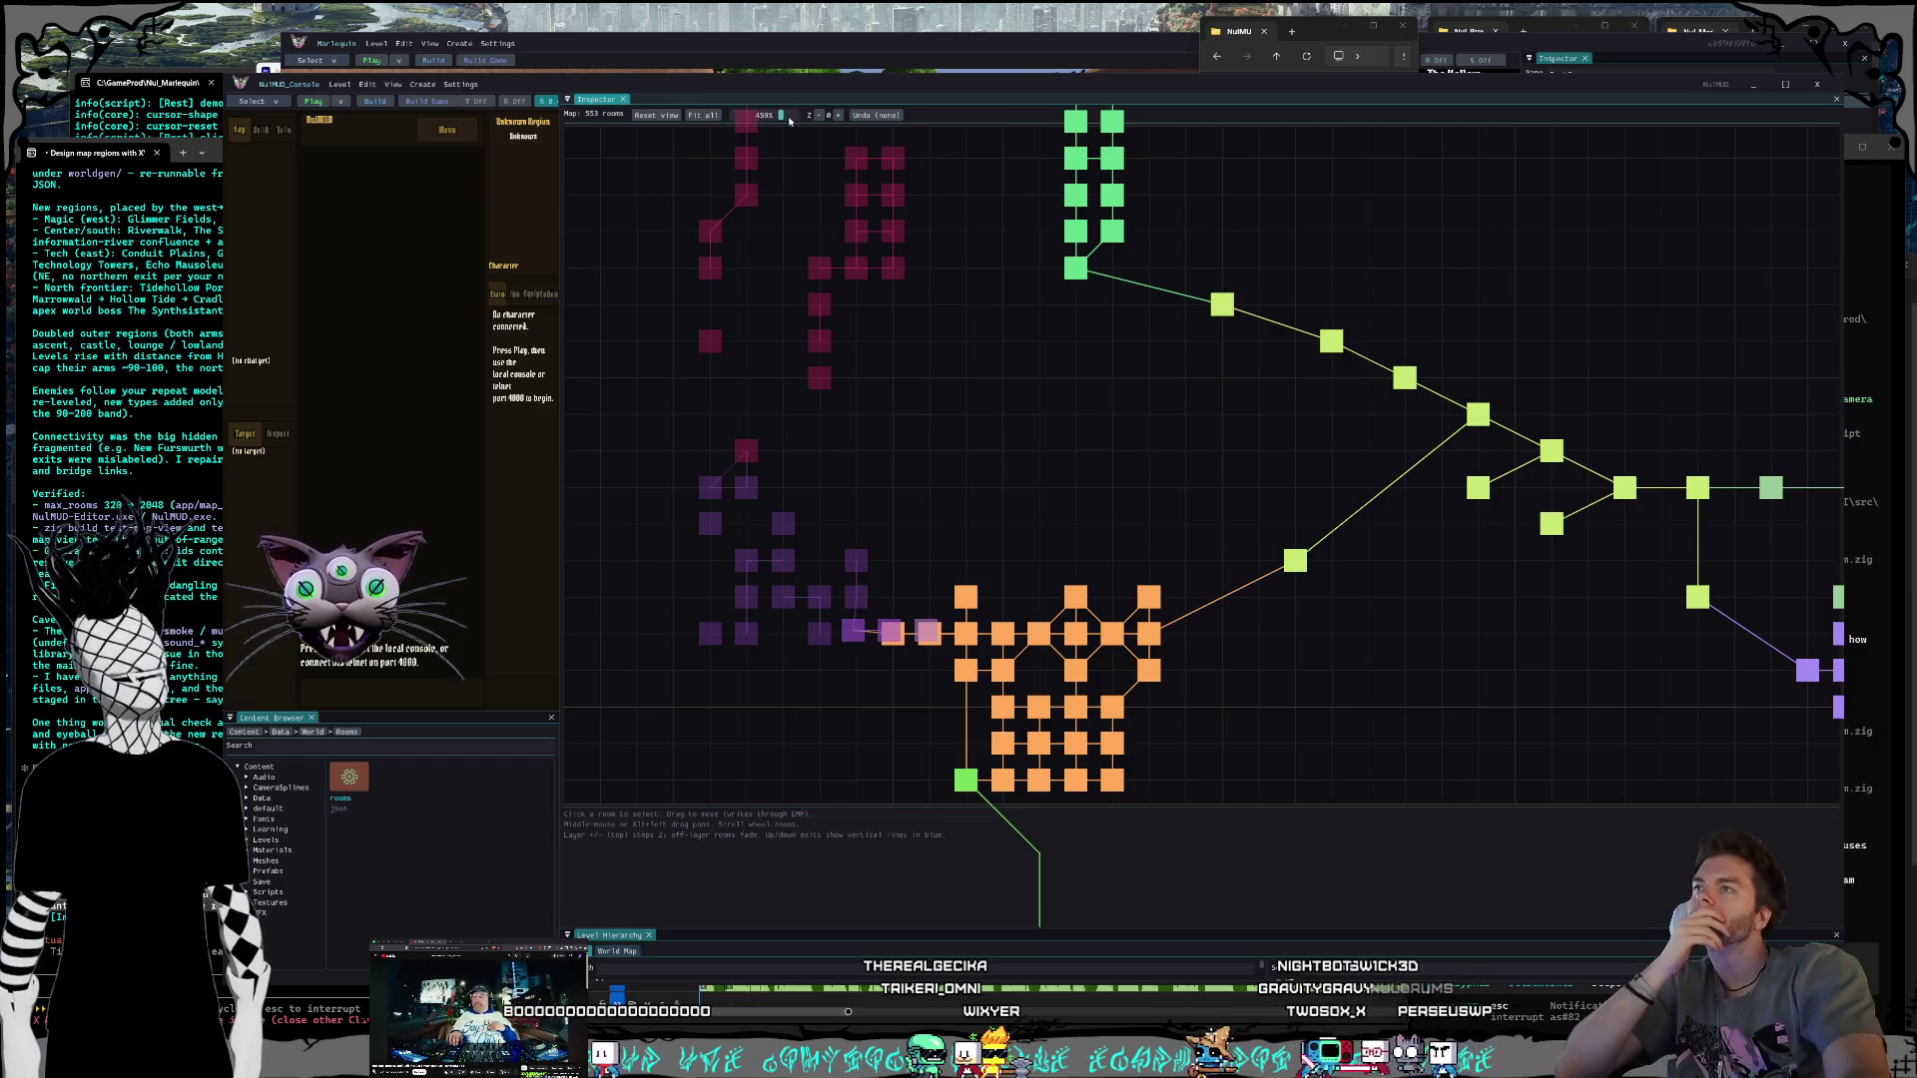
Step: Raise the map layer up to 17, then drop back to layer 16
left_click(837, 114)
left_click(838, 115)
left_click(838, 115)
left_click(837, 114)
left_click(838, 114)
left_click(838, 115)
left_click(838, 114)
left_click(838, 115)
left_click(838, 115)
left_click(837, 115)
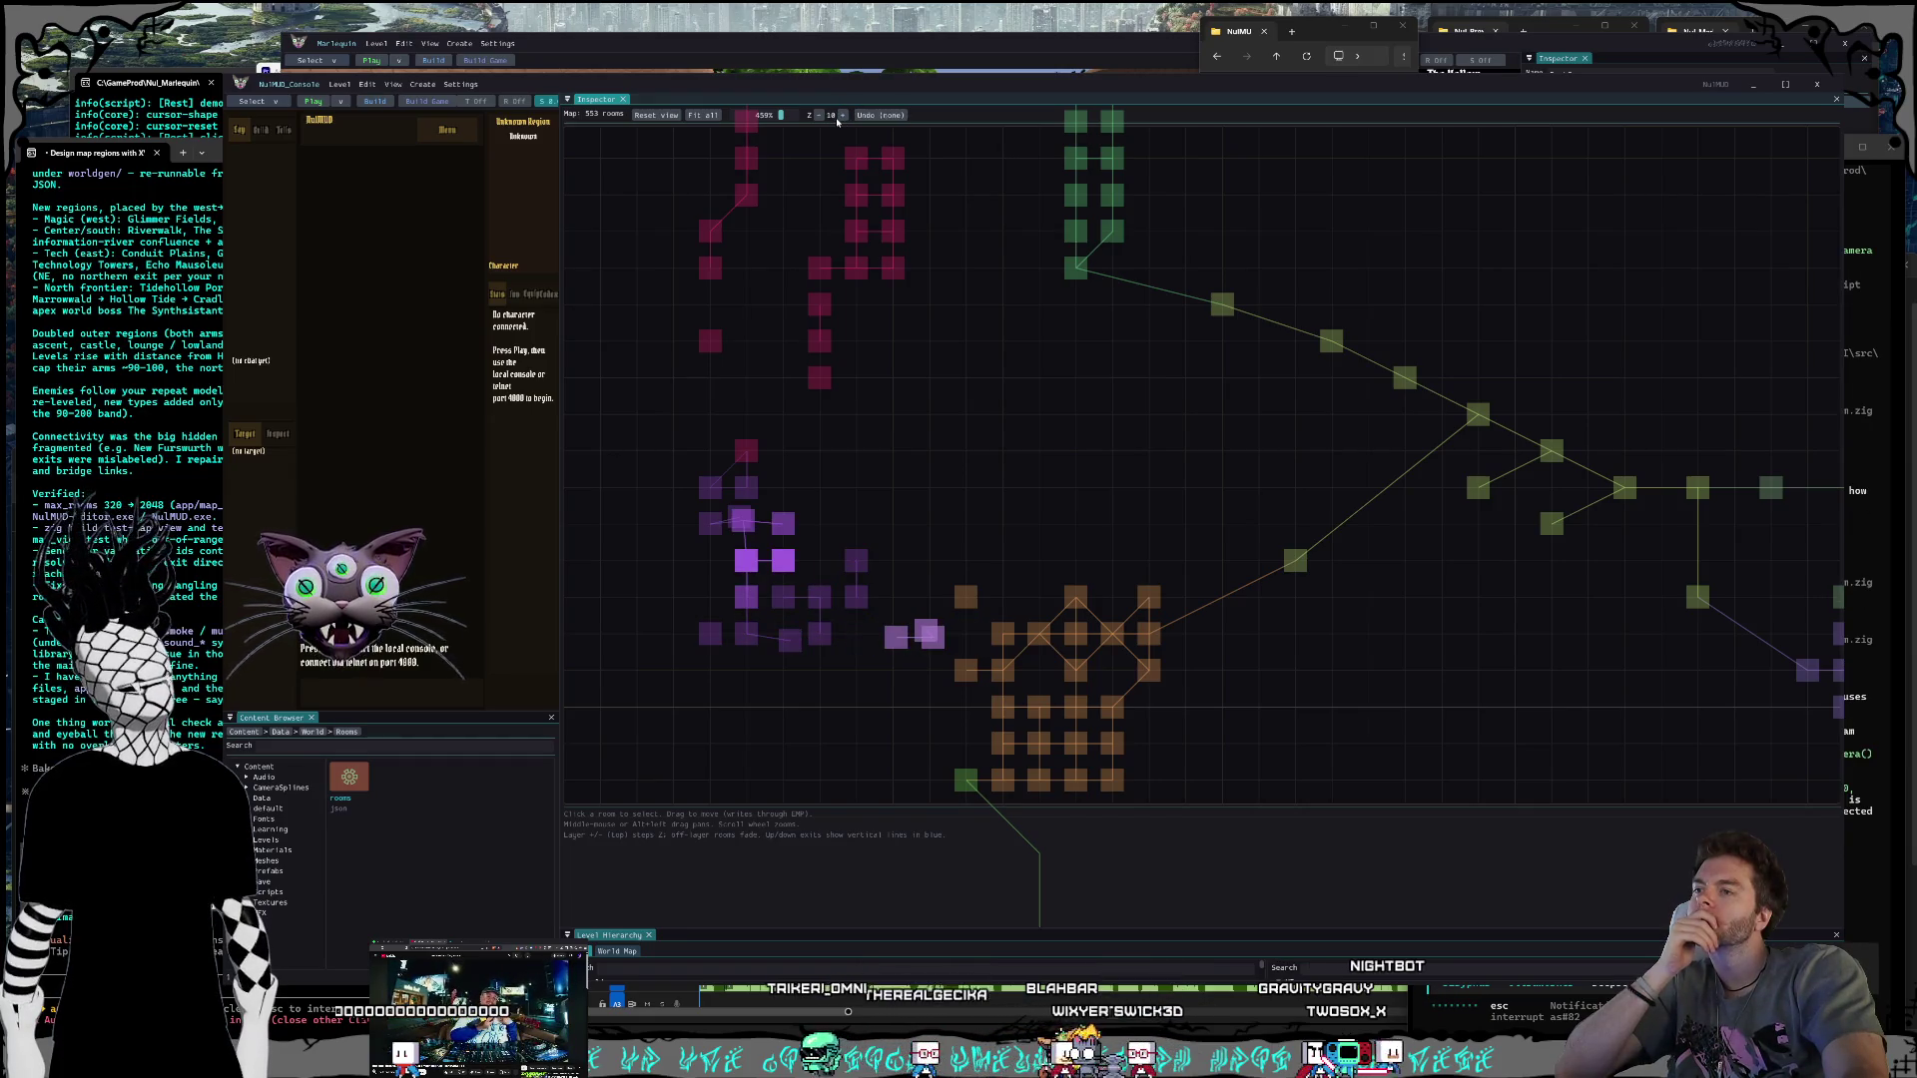
left_click(842, 115)
left_click(843, 115)
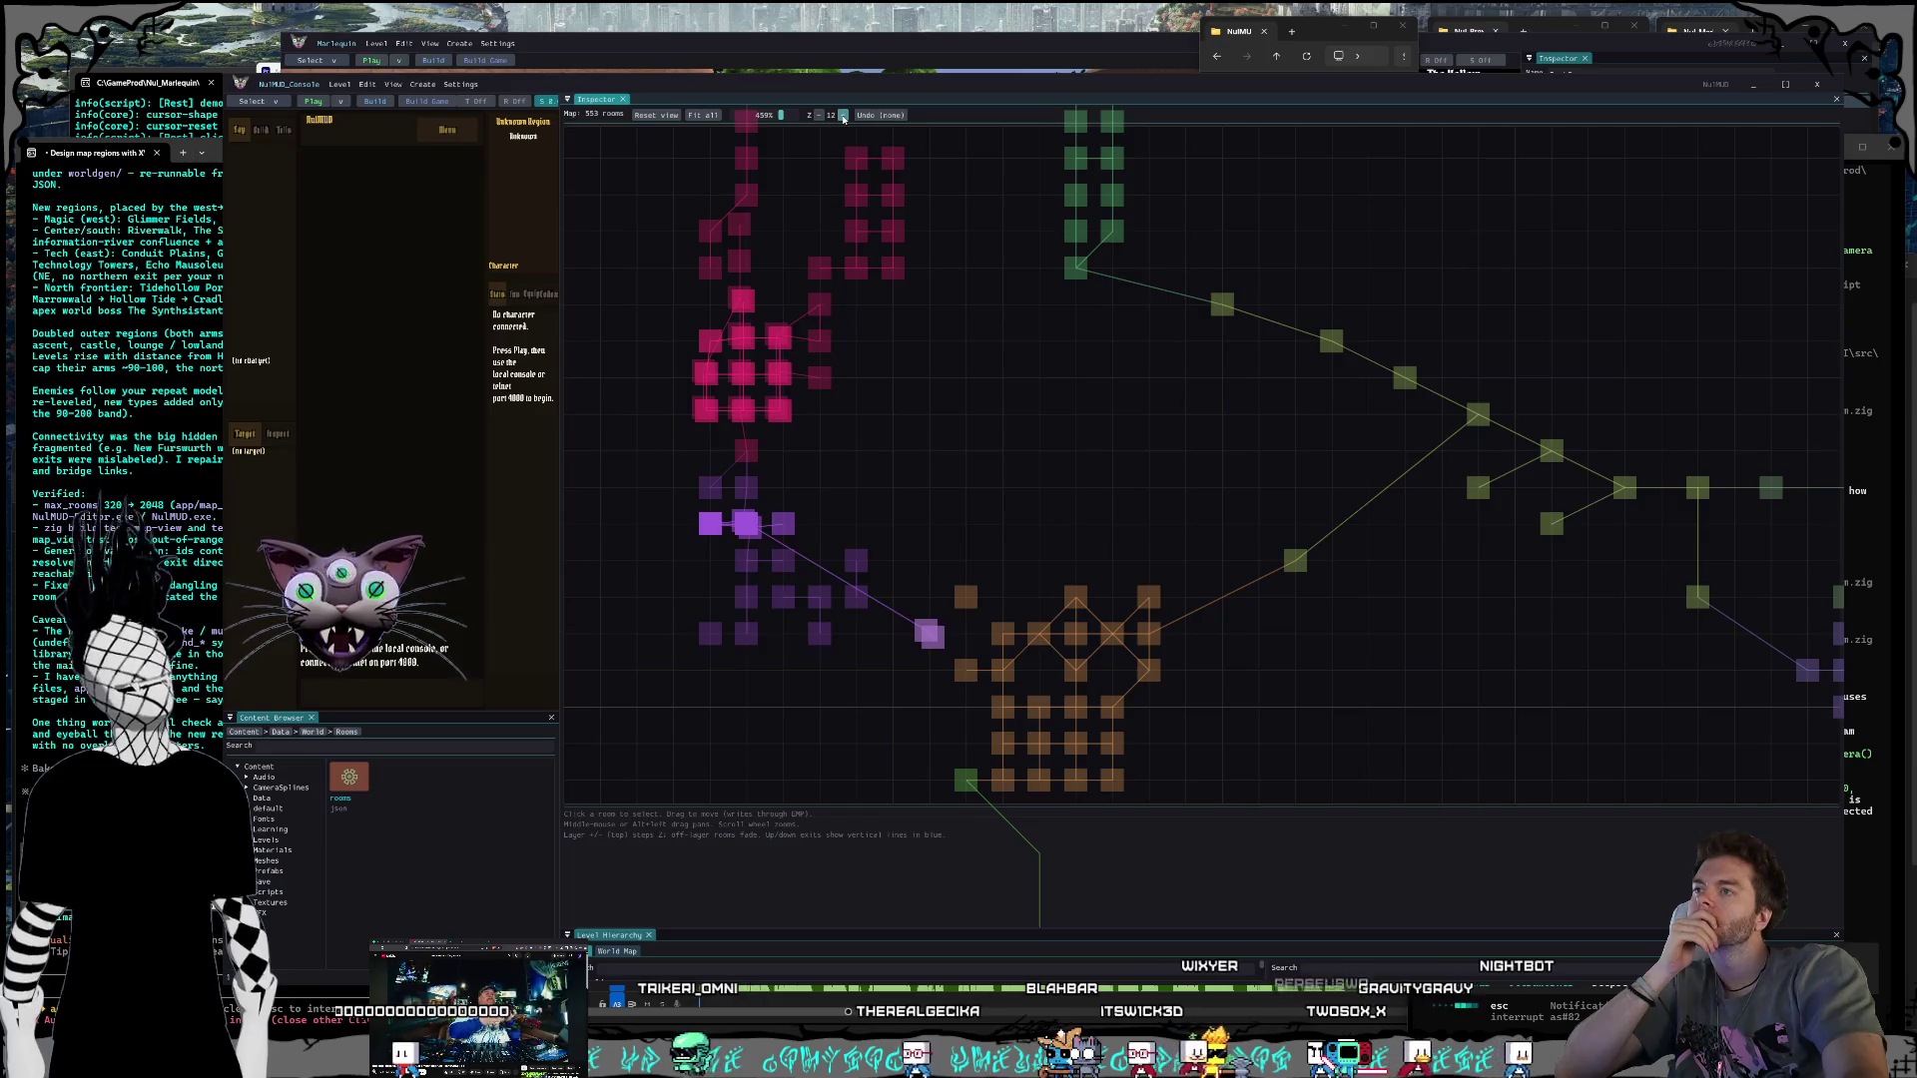
left_click(843, 115)
left_click(843, 115)
left_click(843, 114)
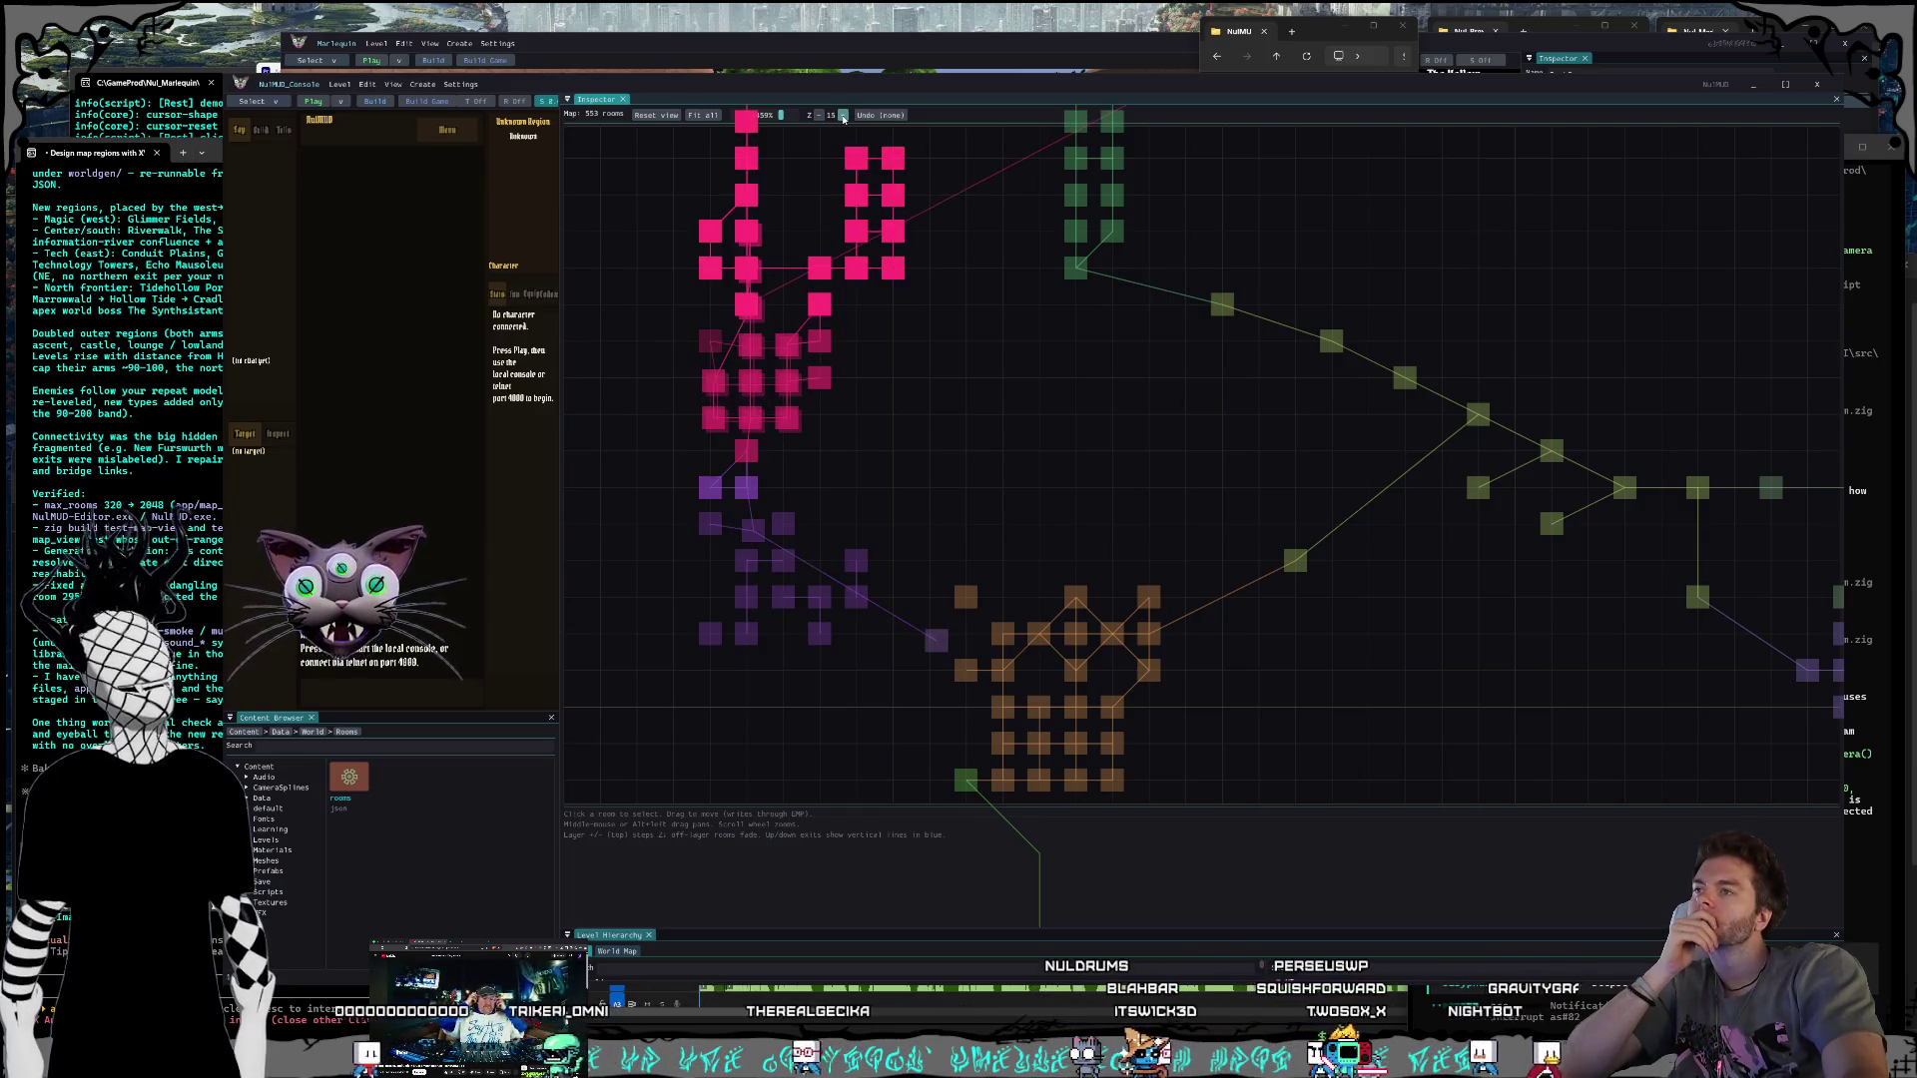
left_click(843, 115)
left_click(843, 115)
left_click(819, 116)
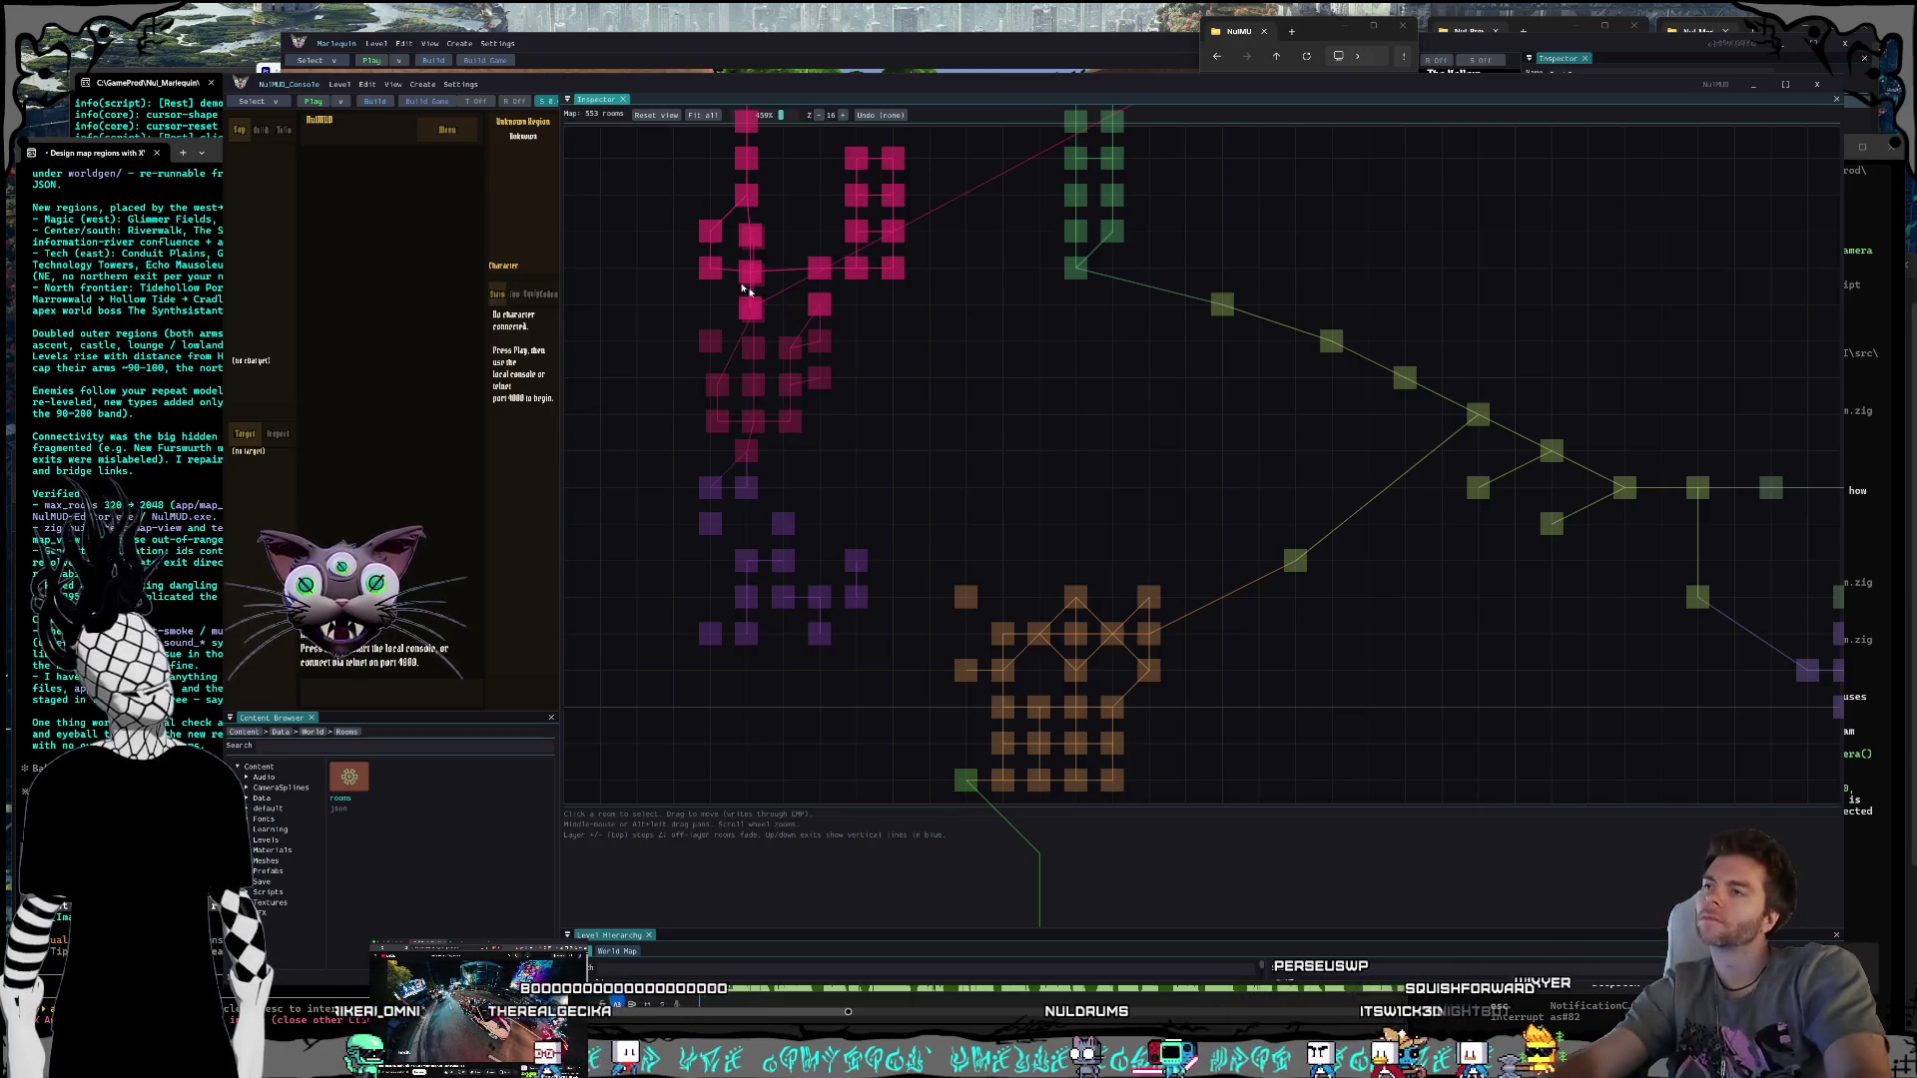
Step: Snip the magenta rooms area, then step the map layers back down to 1
key("super+shift+s")
mouse_move(622, 120)
left_mouse_down()
mouse_move(1126, 731)
mouse_move(1218, 726)
left_mouse_up()
left_click(819, 116)
left_click(819, 116)
left_click(819, 116)
left_click(819, 115)
left_click(819, 116)
left_click(818, 116)
left_click(819, 115)
left_click(819, 116)
left_click(819, 116)
left_click(819, 116)
left_click(819, 116)
left_click(819, 116)
left_click(819, 116)
left_click(819, 116)
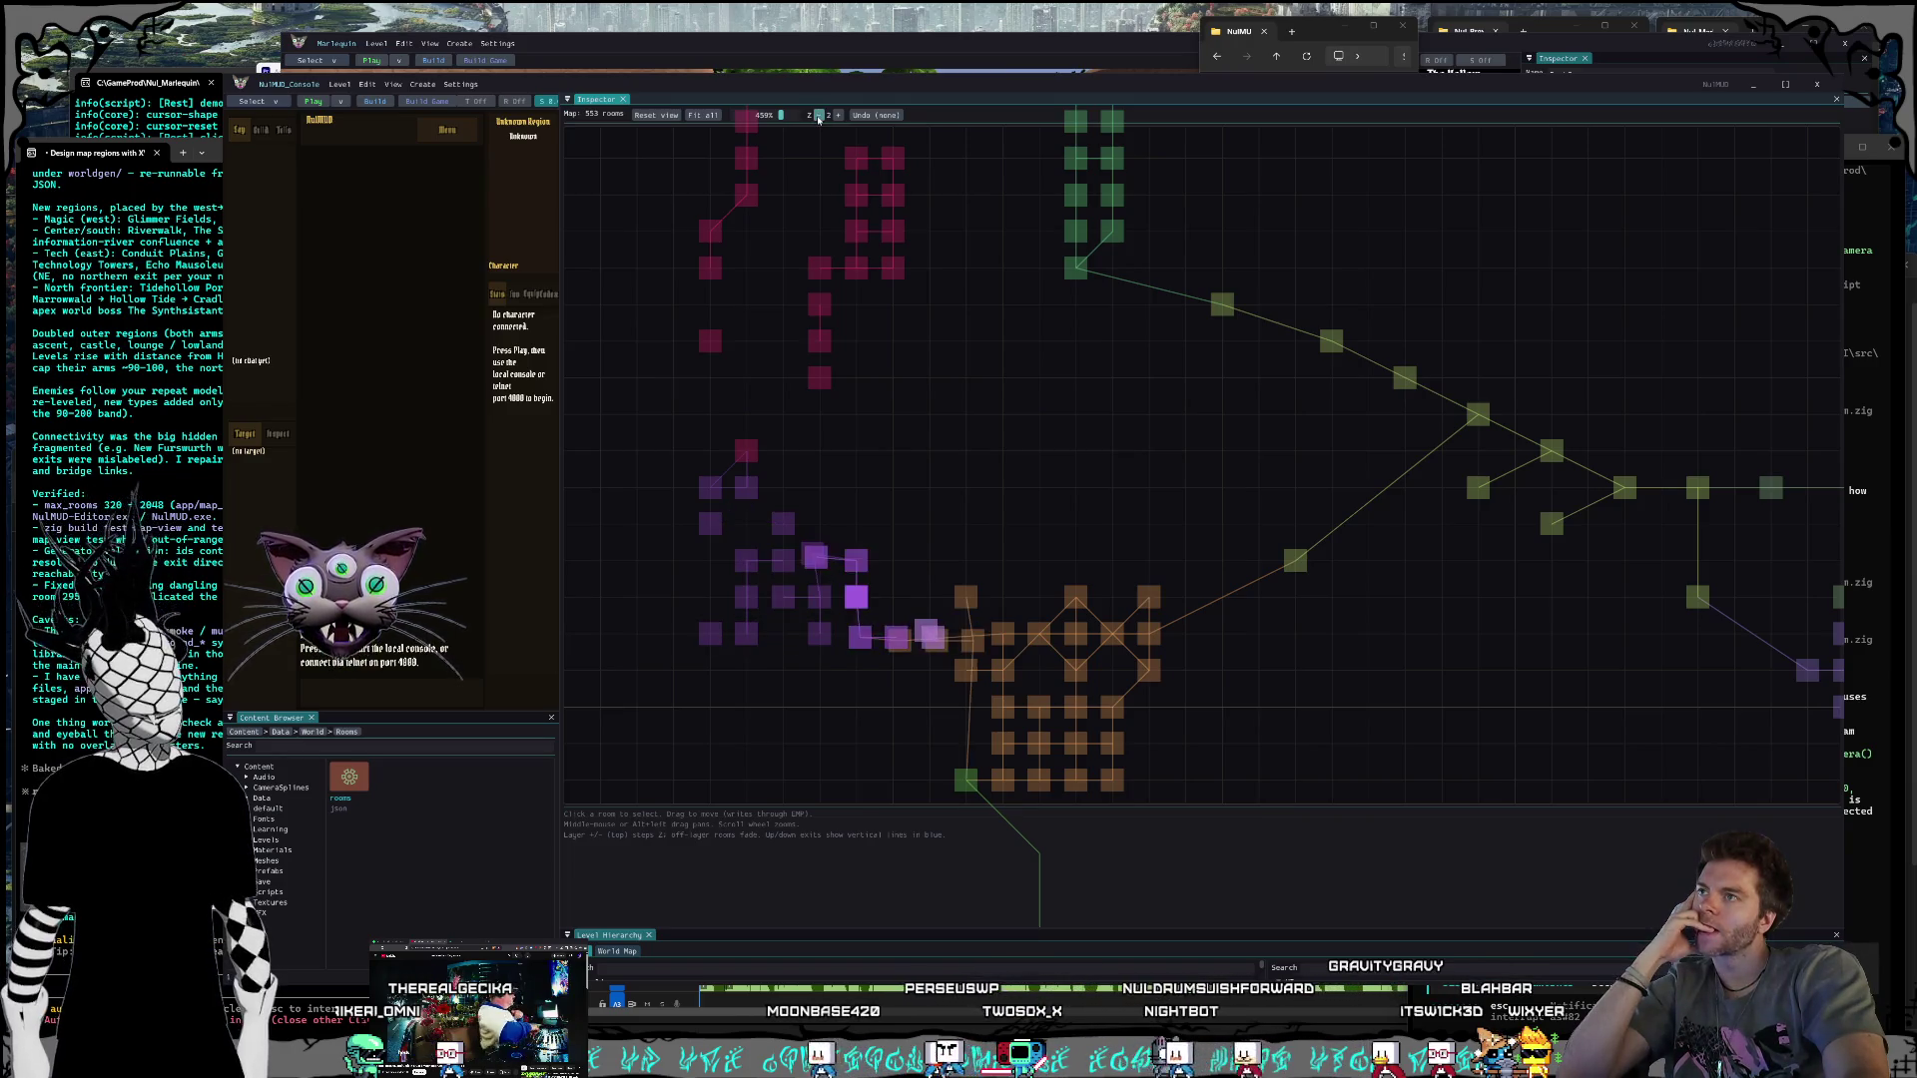
left_click(819, 116)
left_click(818, 116)
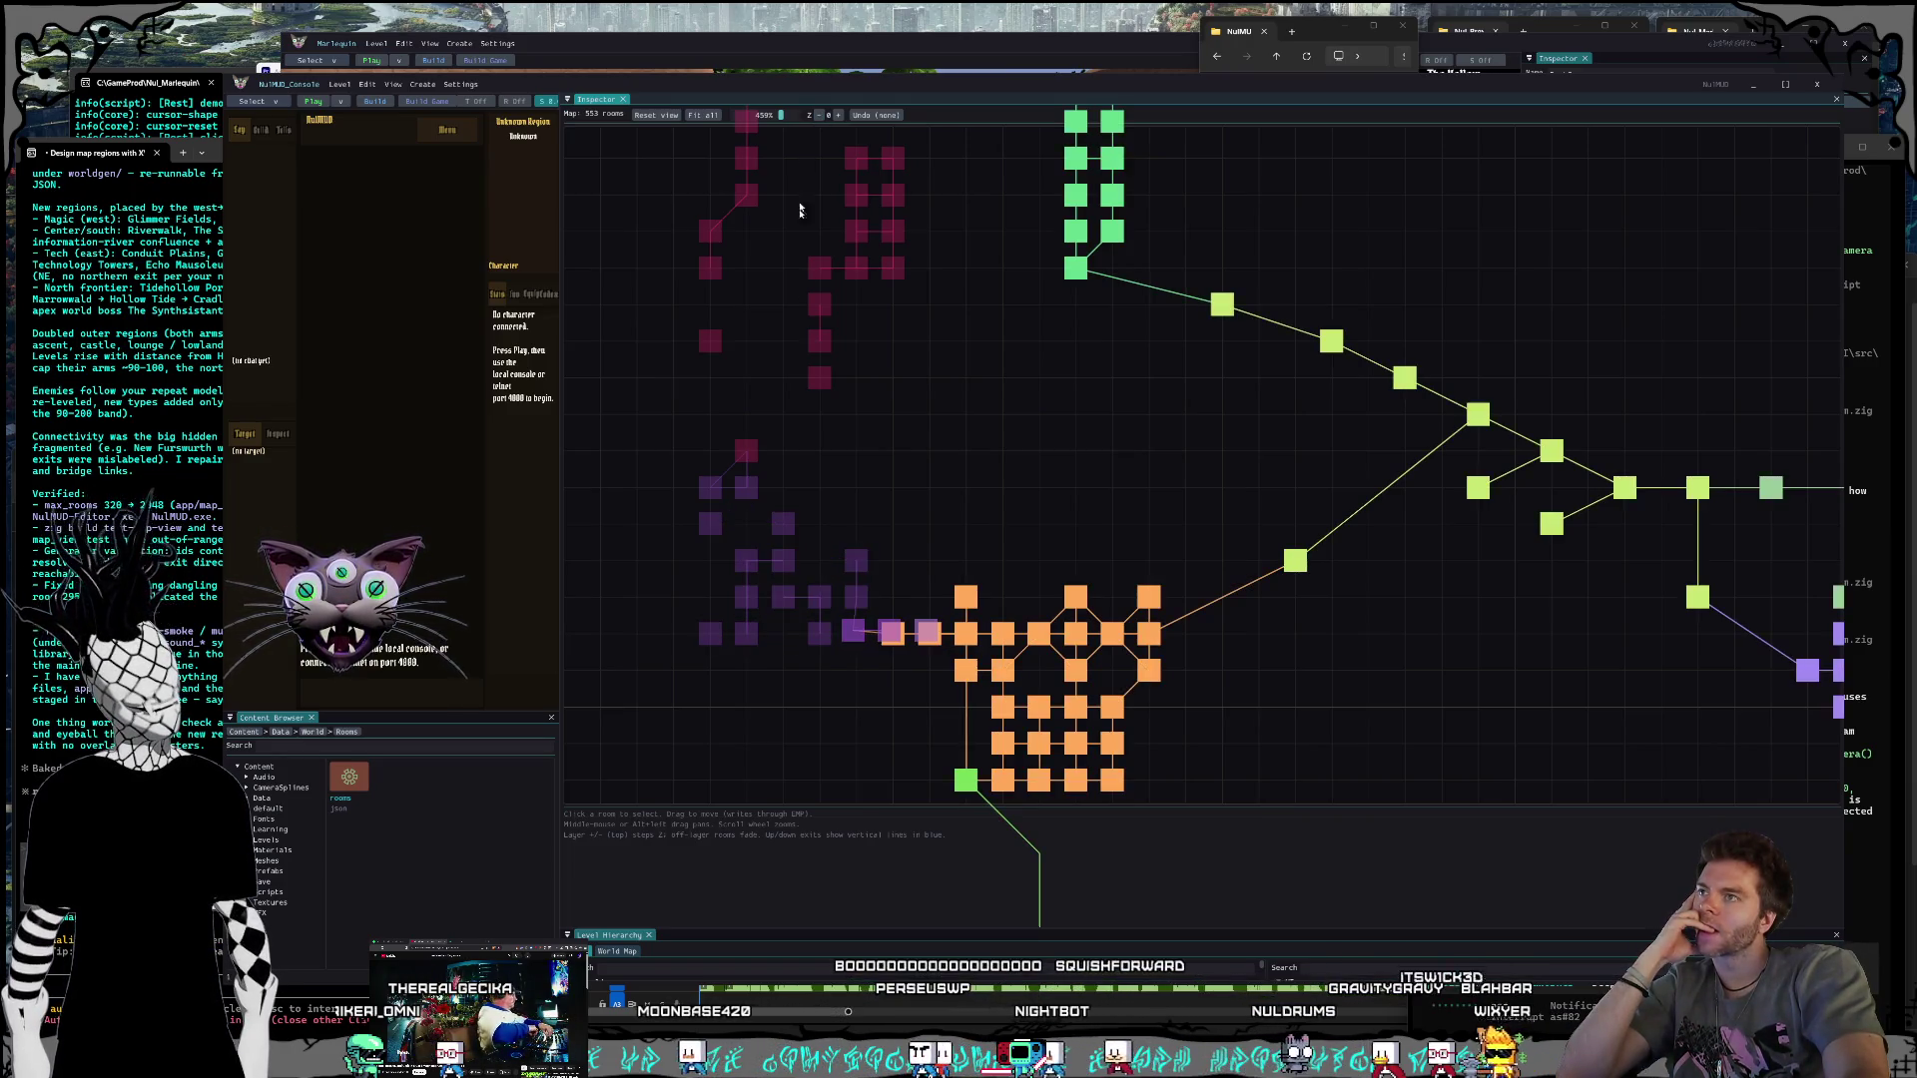
key("alt+Tab")
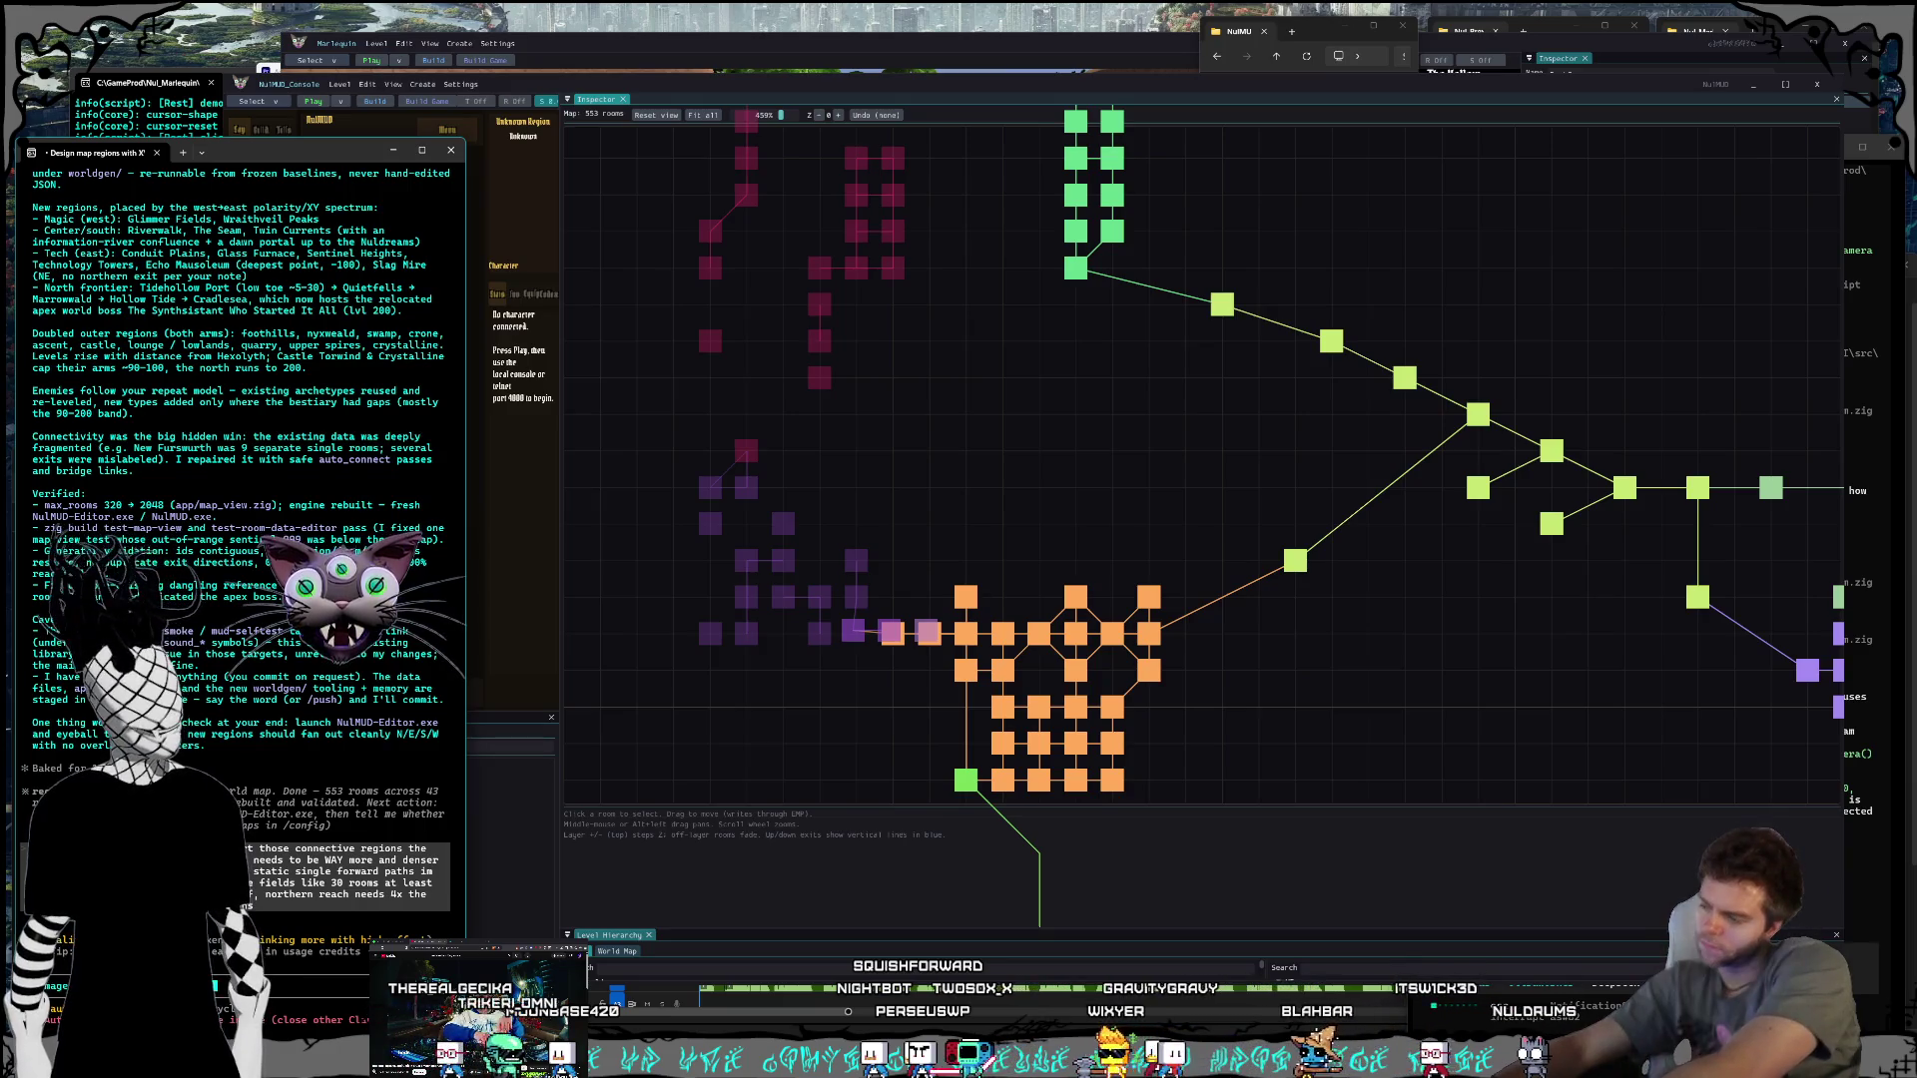
Step: Note that the lower Torwind rooms aren't right and snip them on the map
type("er torwind")
type(" aren't")
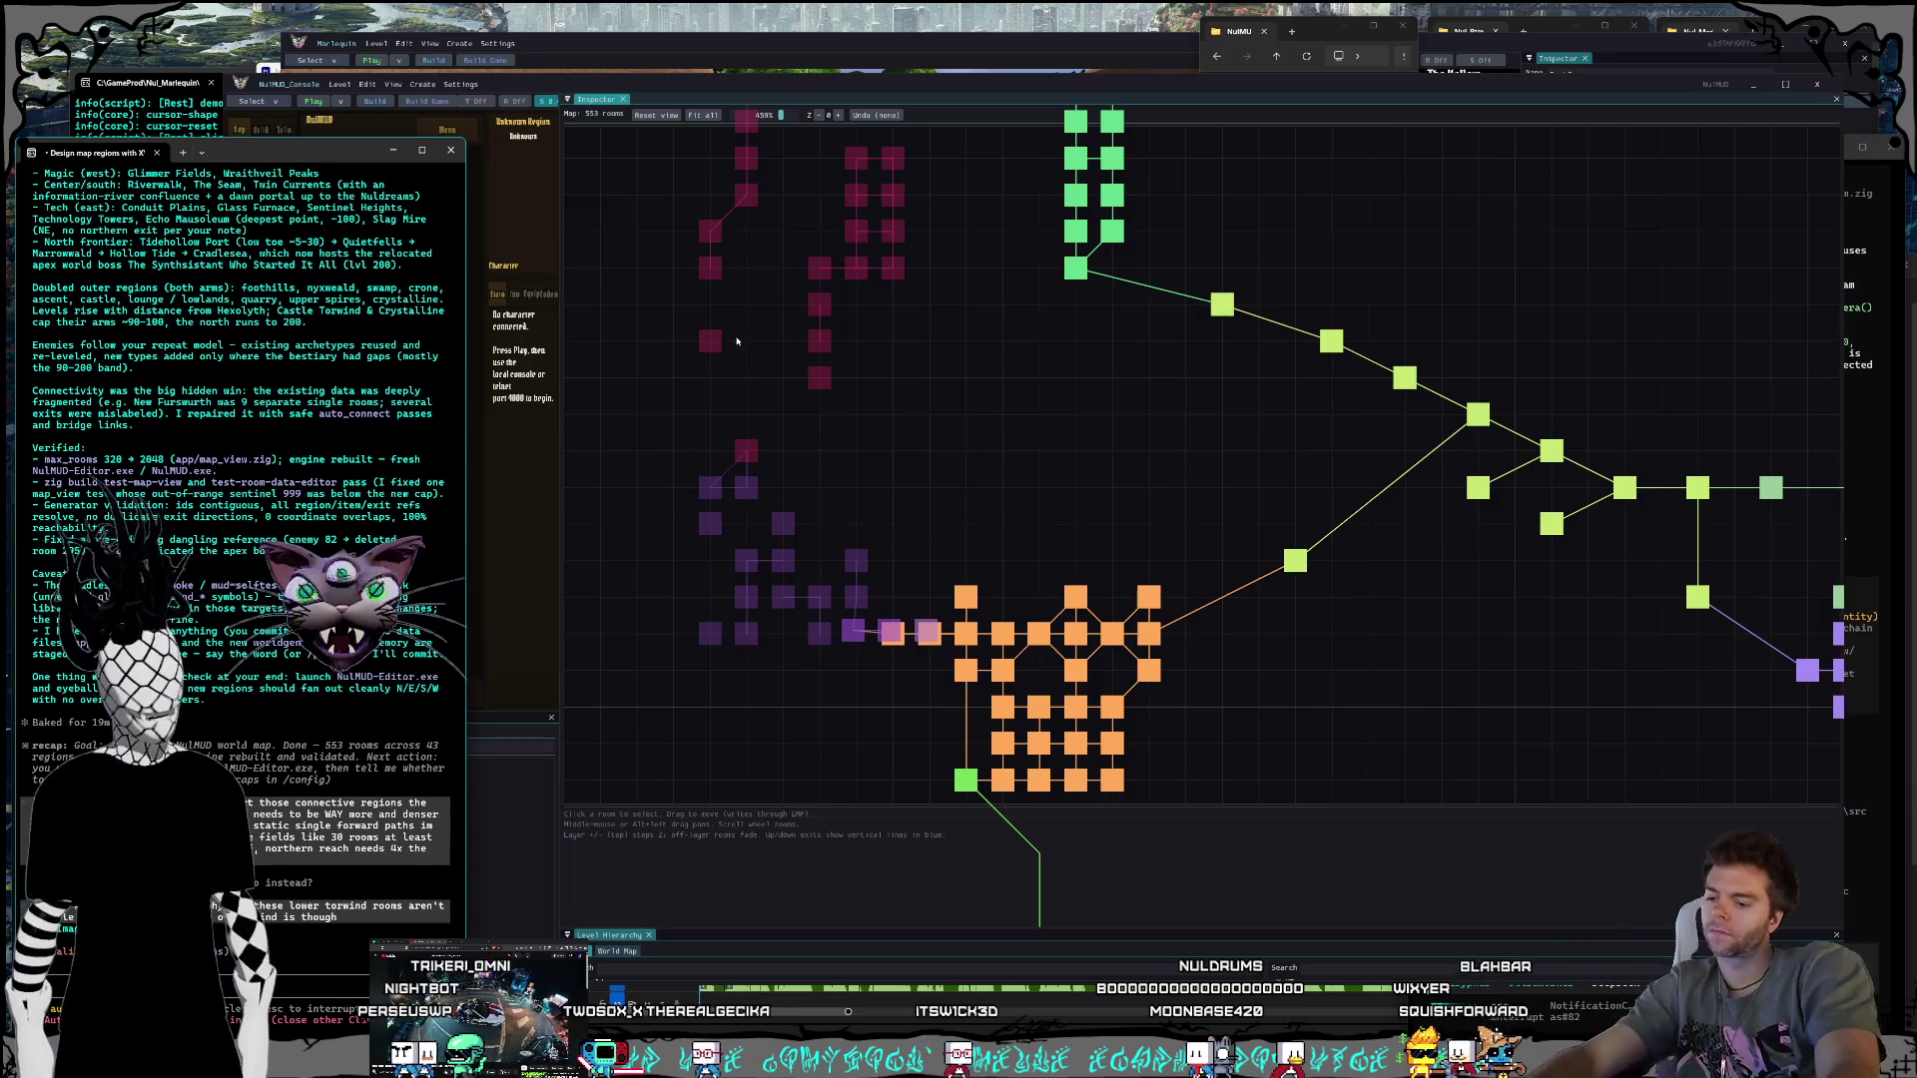
key("super+shift+s")
mouse_move(565, 80)
left_mouse_down()
mouse_move(1134, 544)
mouse_move(1266, 793)
left_mouse_up()
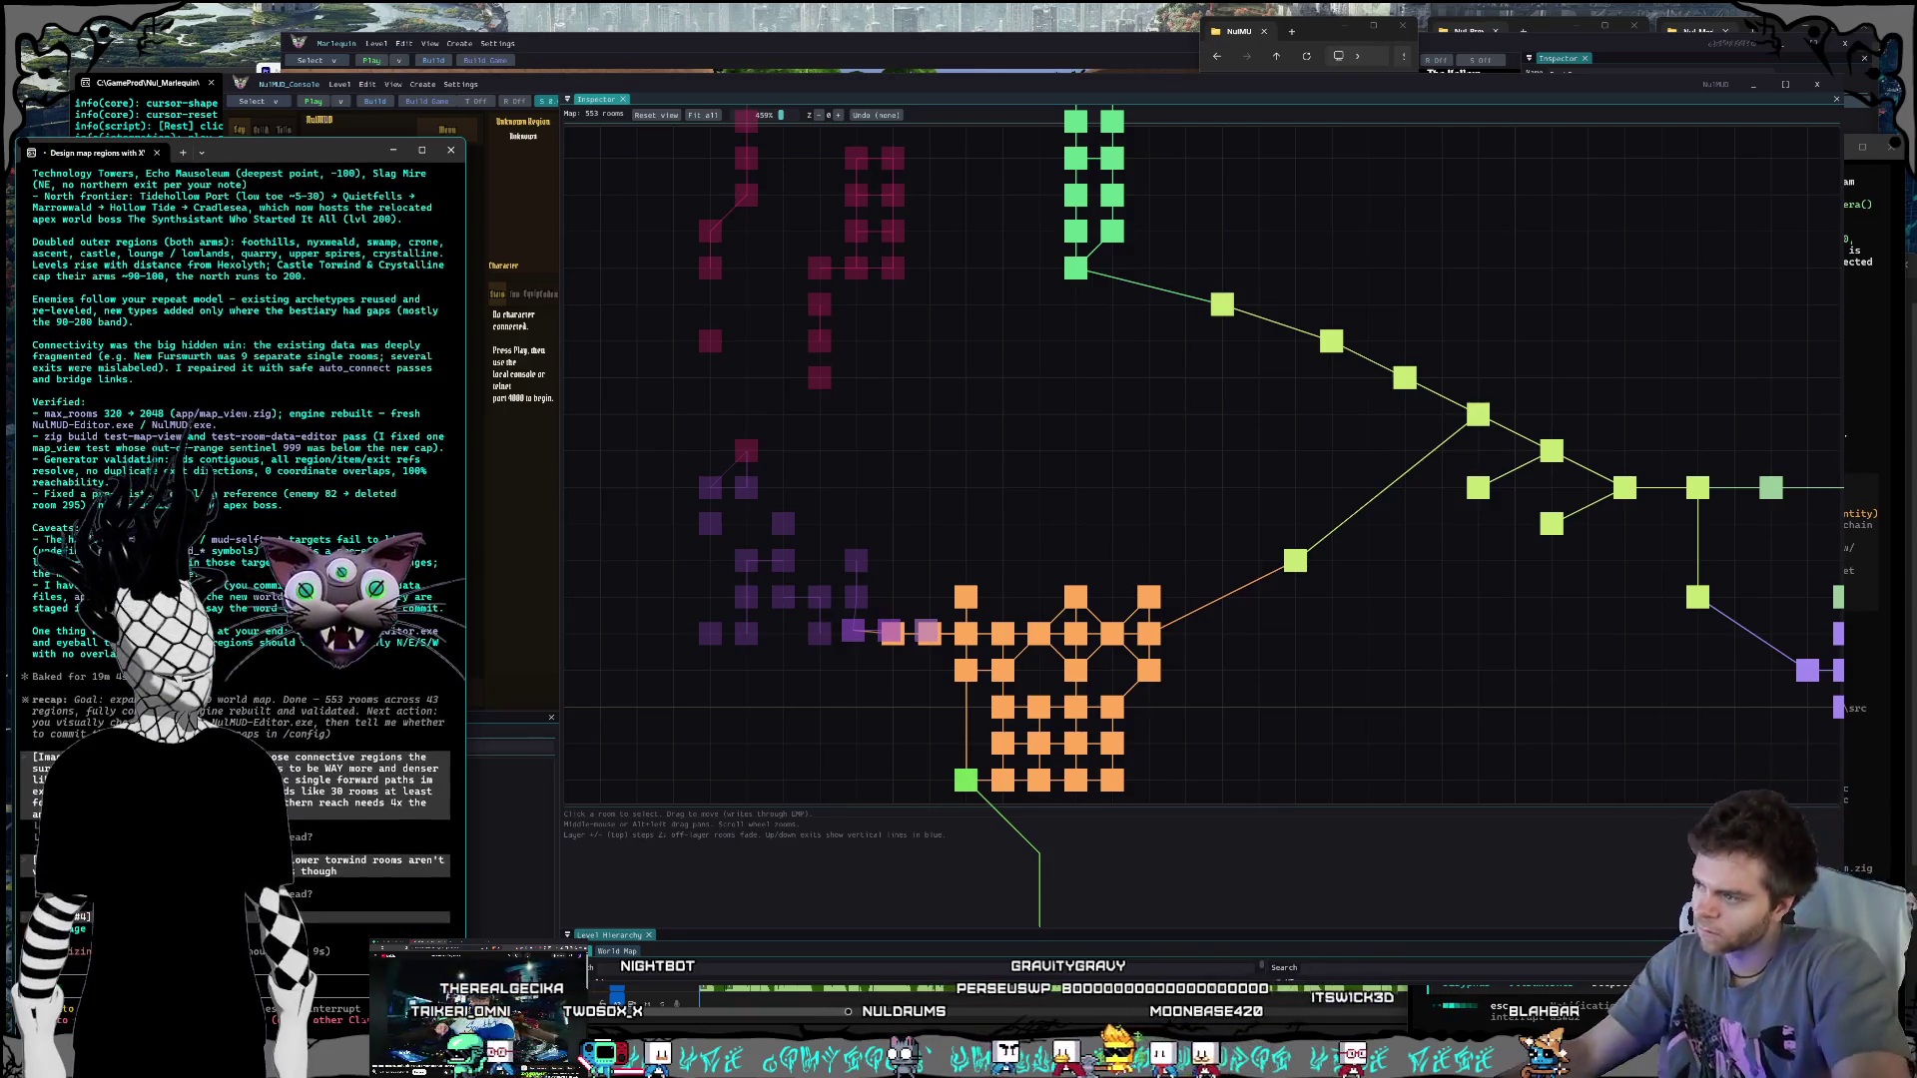
key("alt+Tab")
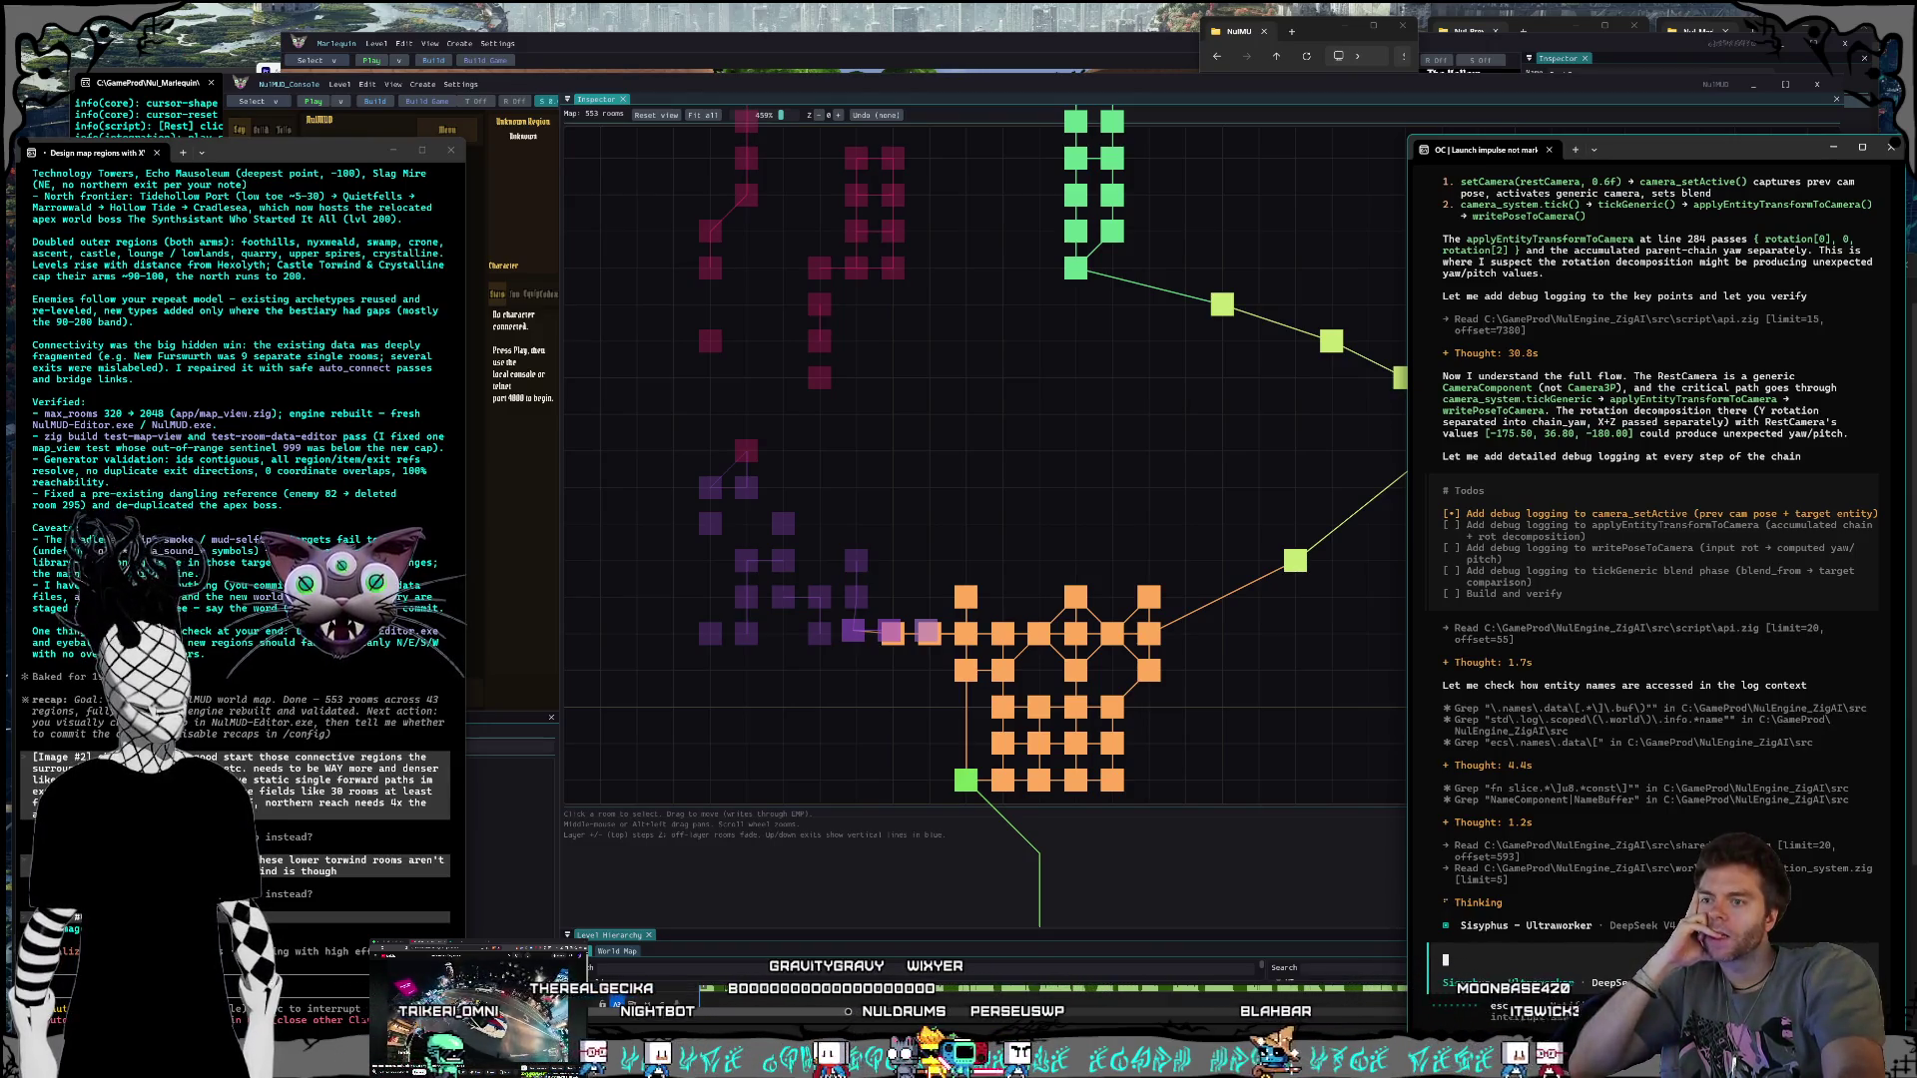
Step: Move the editor window over the terminal, then switch to the Kling AI page
mouse_move(1064, 88)
left_mouse_down()
mouse_move(949, 78)
mouse_move(1008, 75)
left_mouse_up()
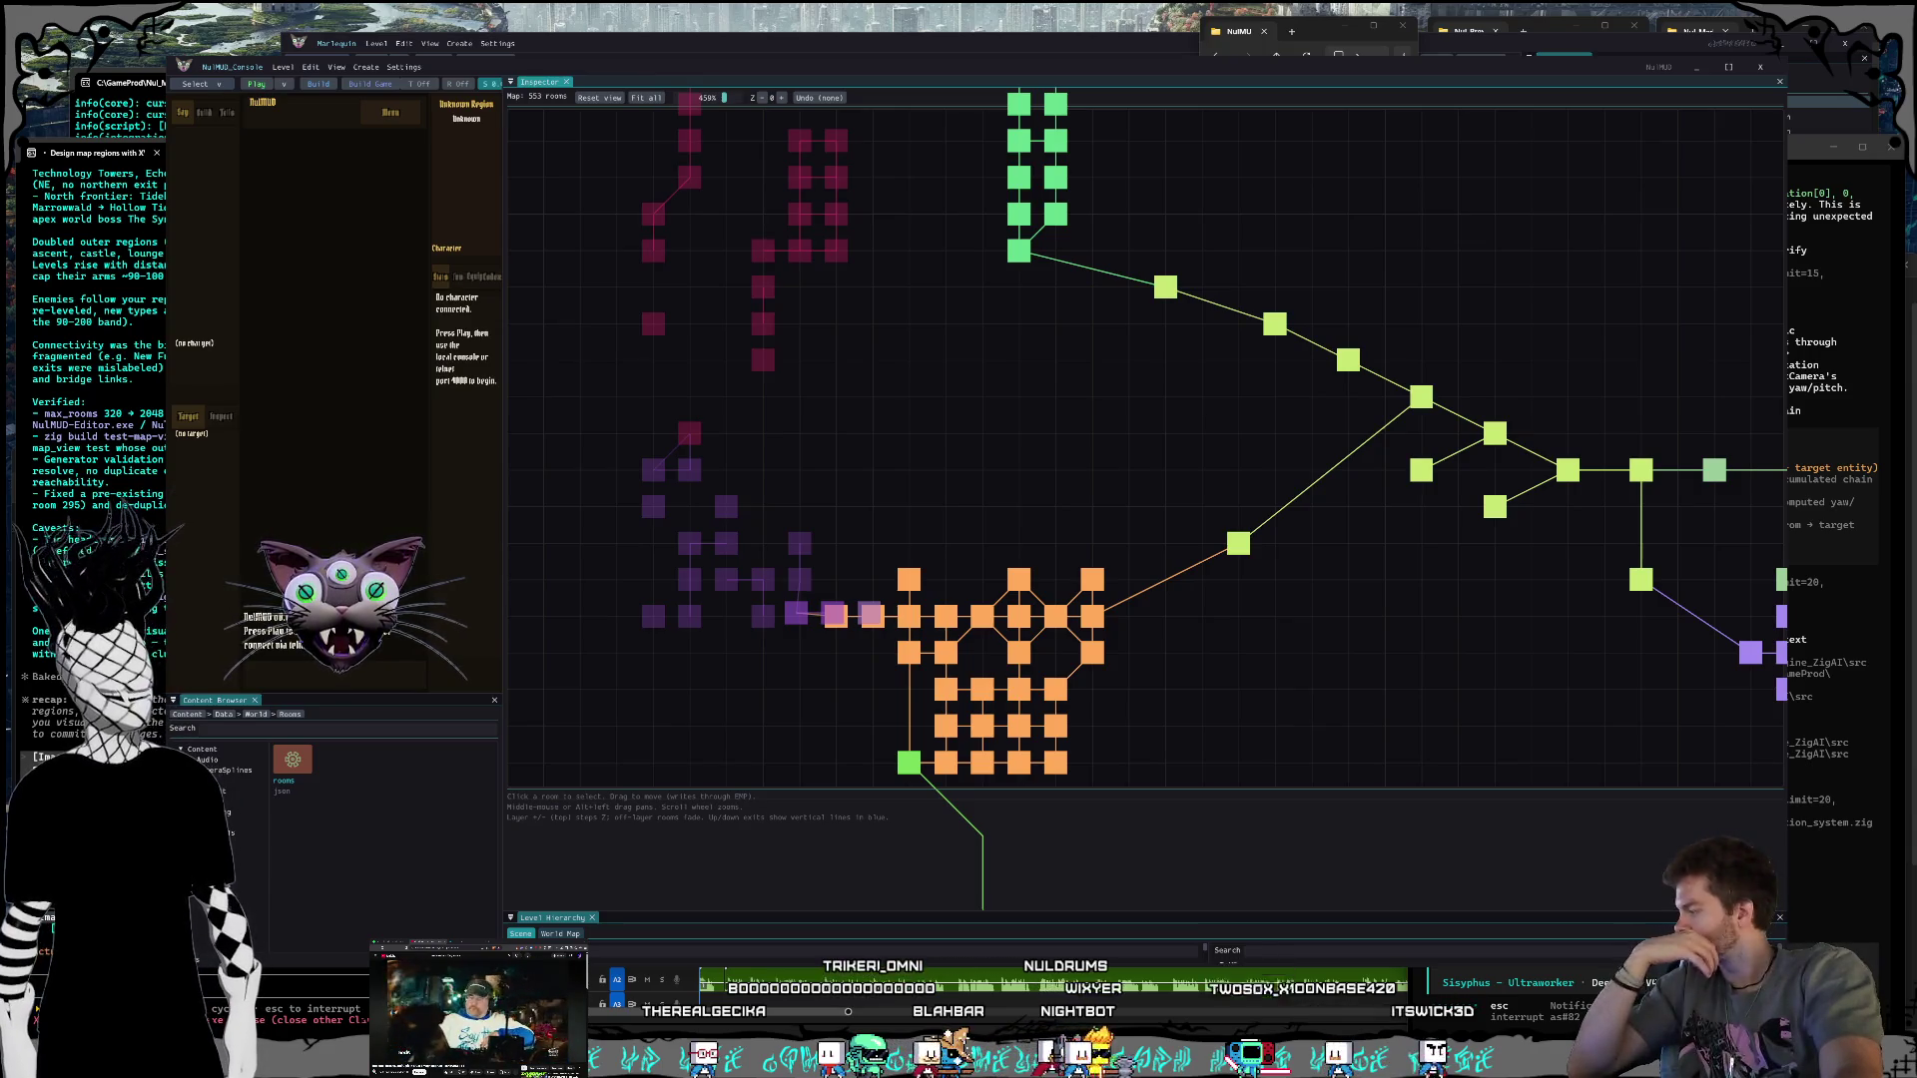
key("alt+Tab")
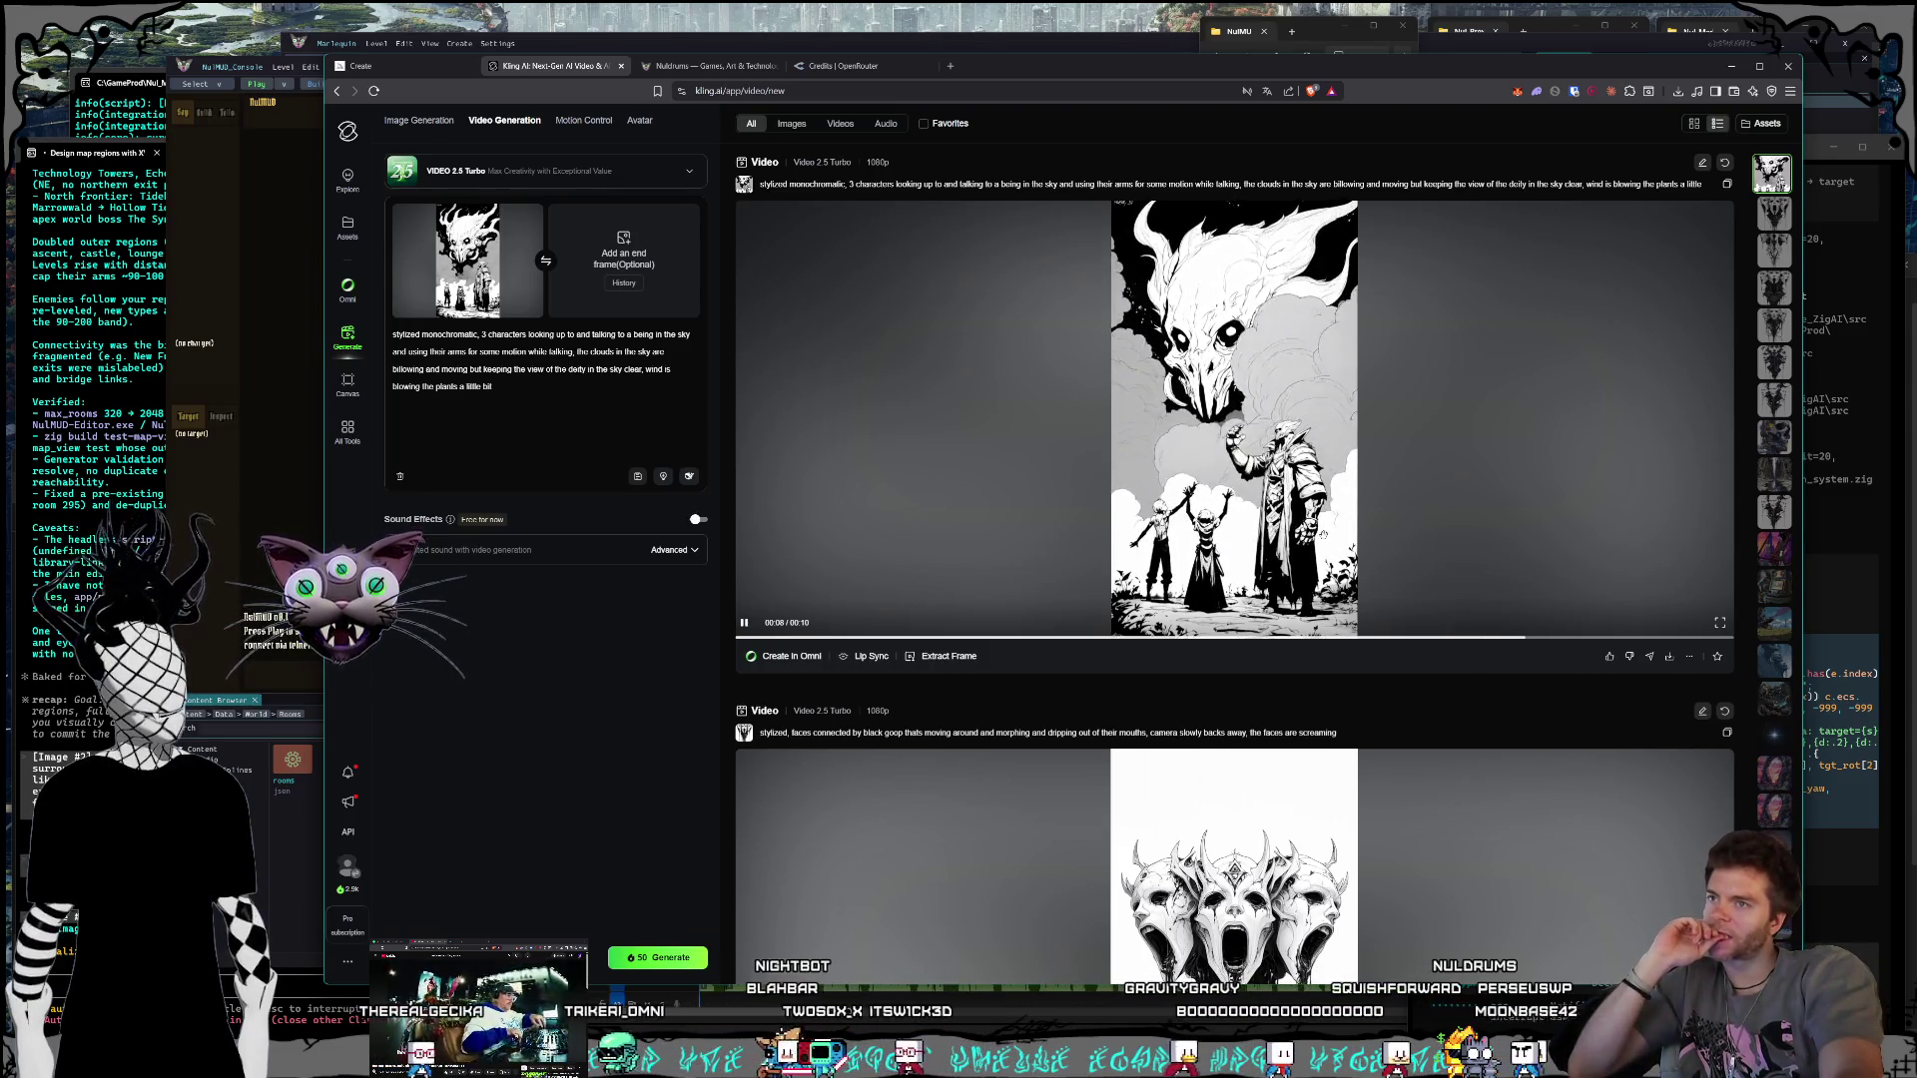
Step: Download the three-figures Kling video as mp4 into the World Synths folder and pause its preview
left_click(1677, 659)
left_click(1598, 569)
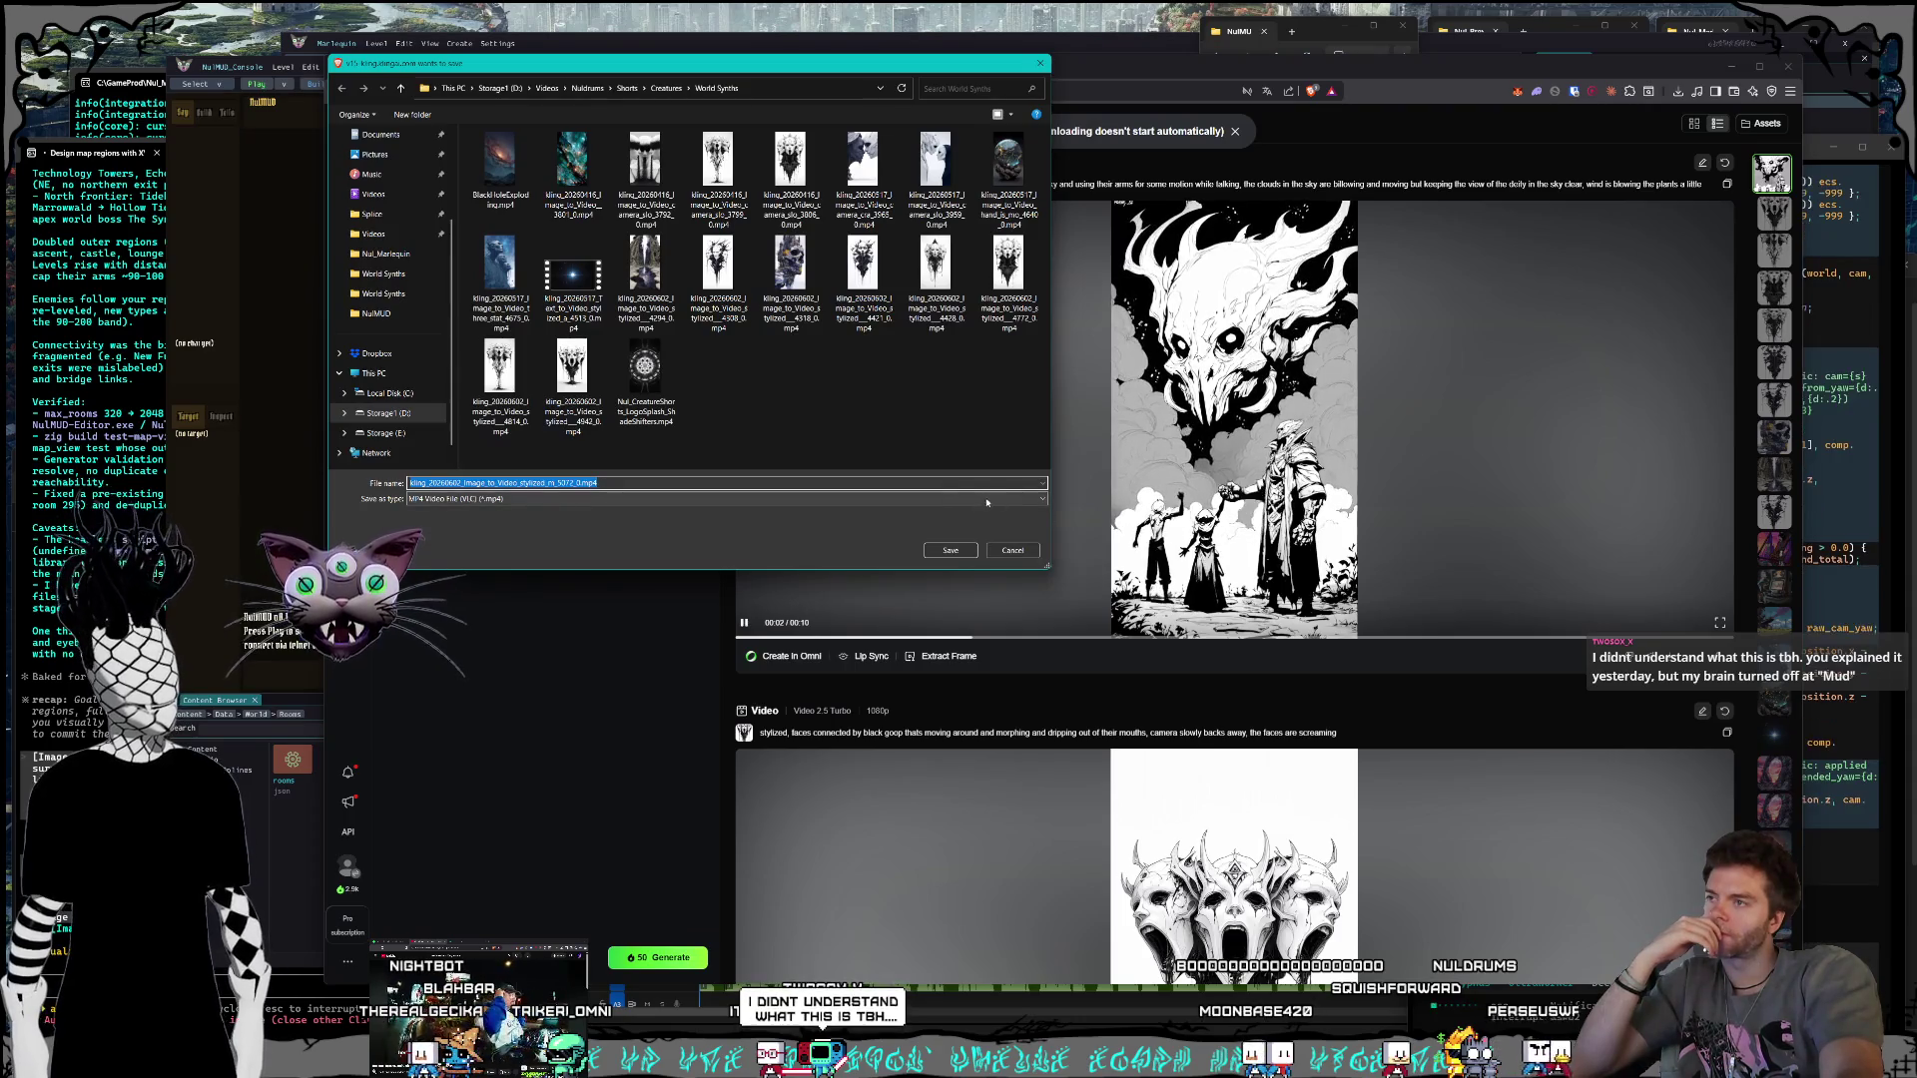
left_click(977, 554)
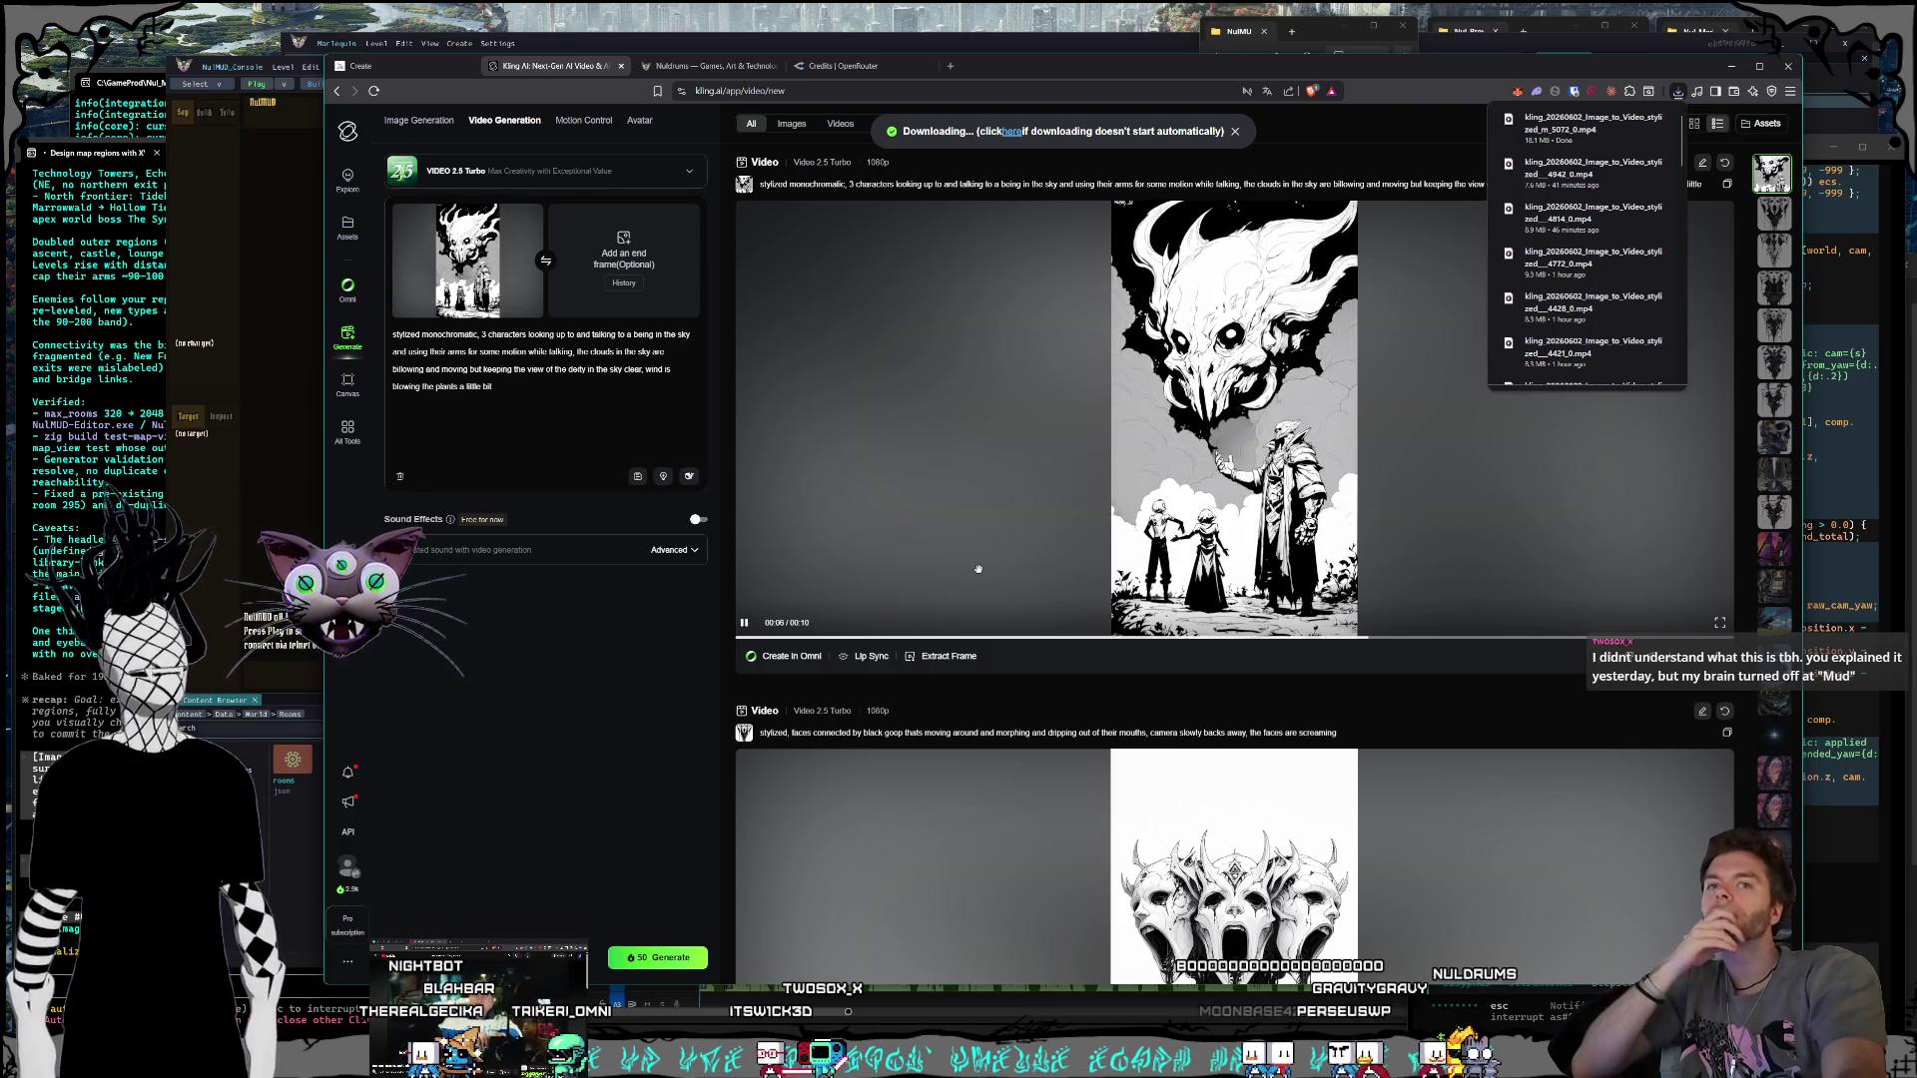
left_click(877, 496)
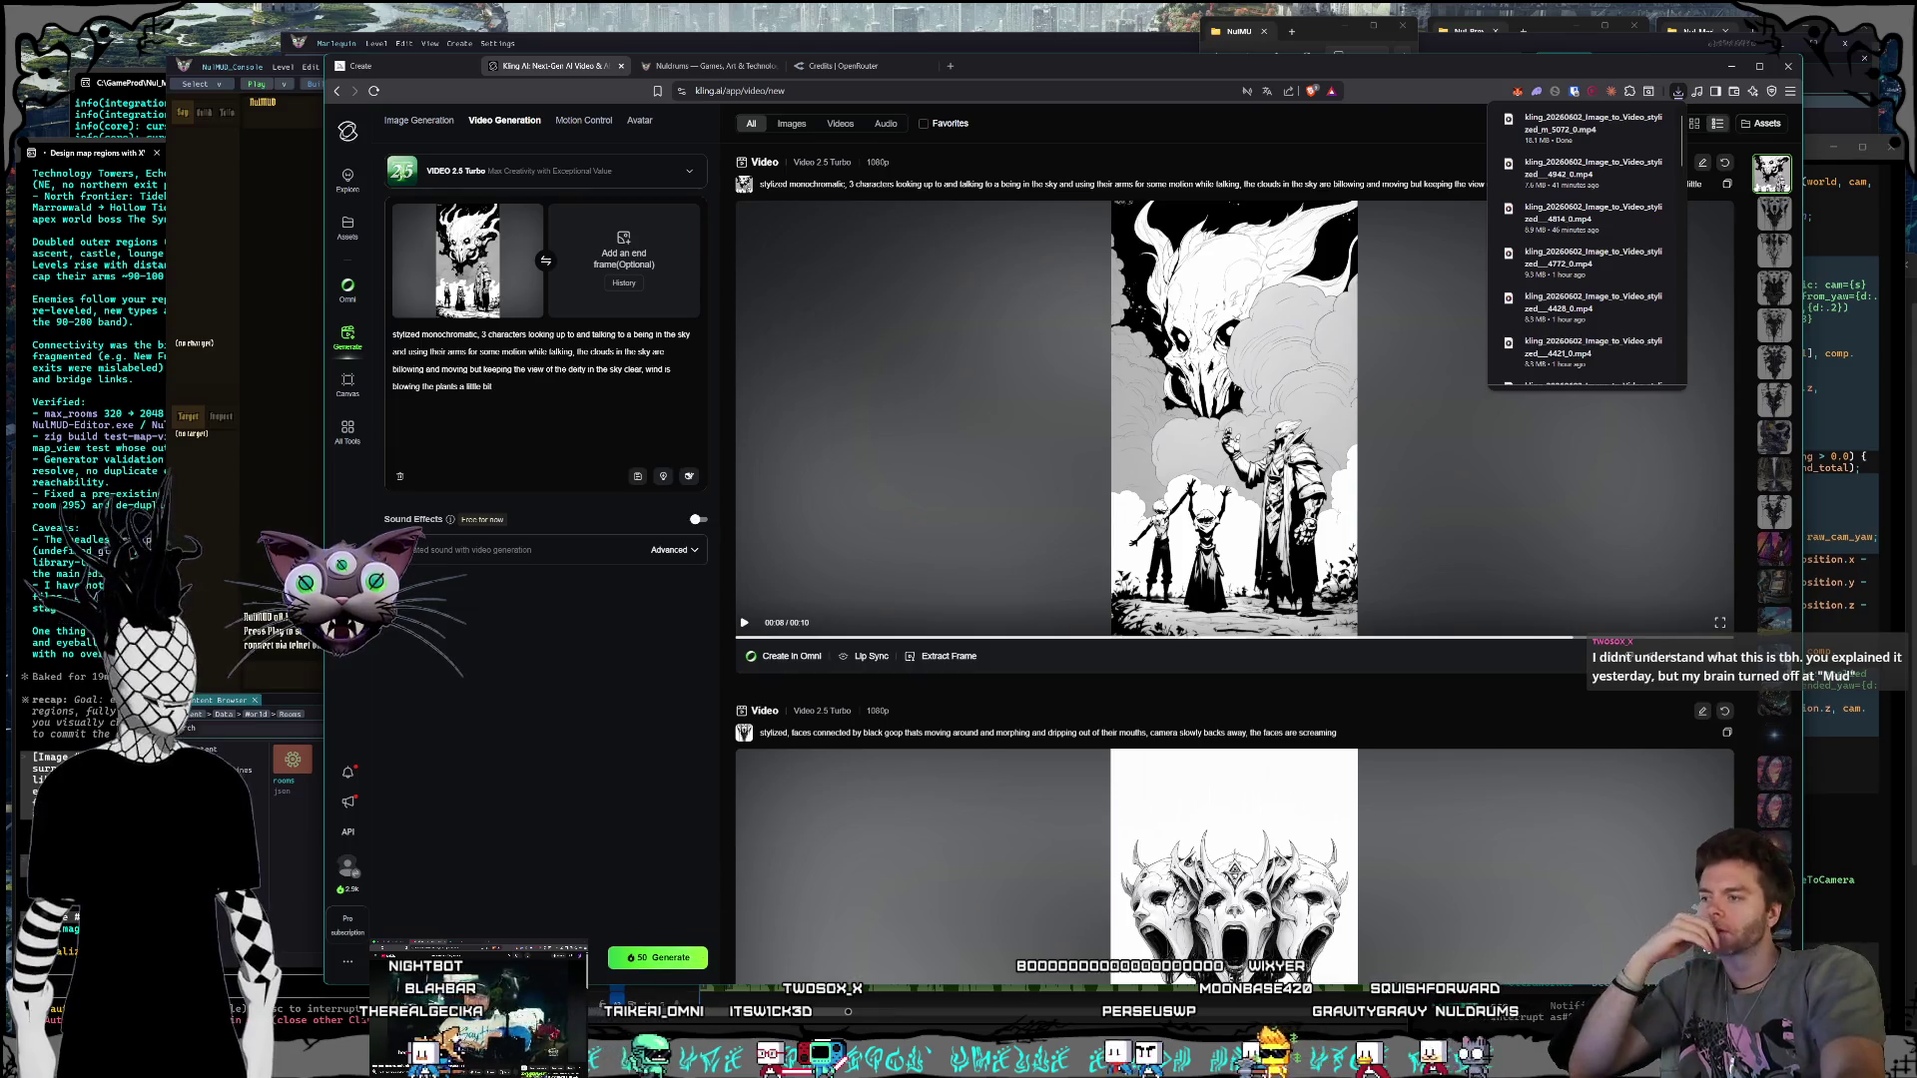
key("alt+Tab")
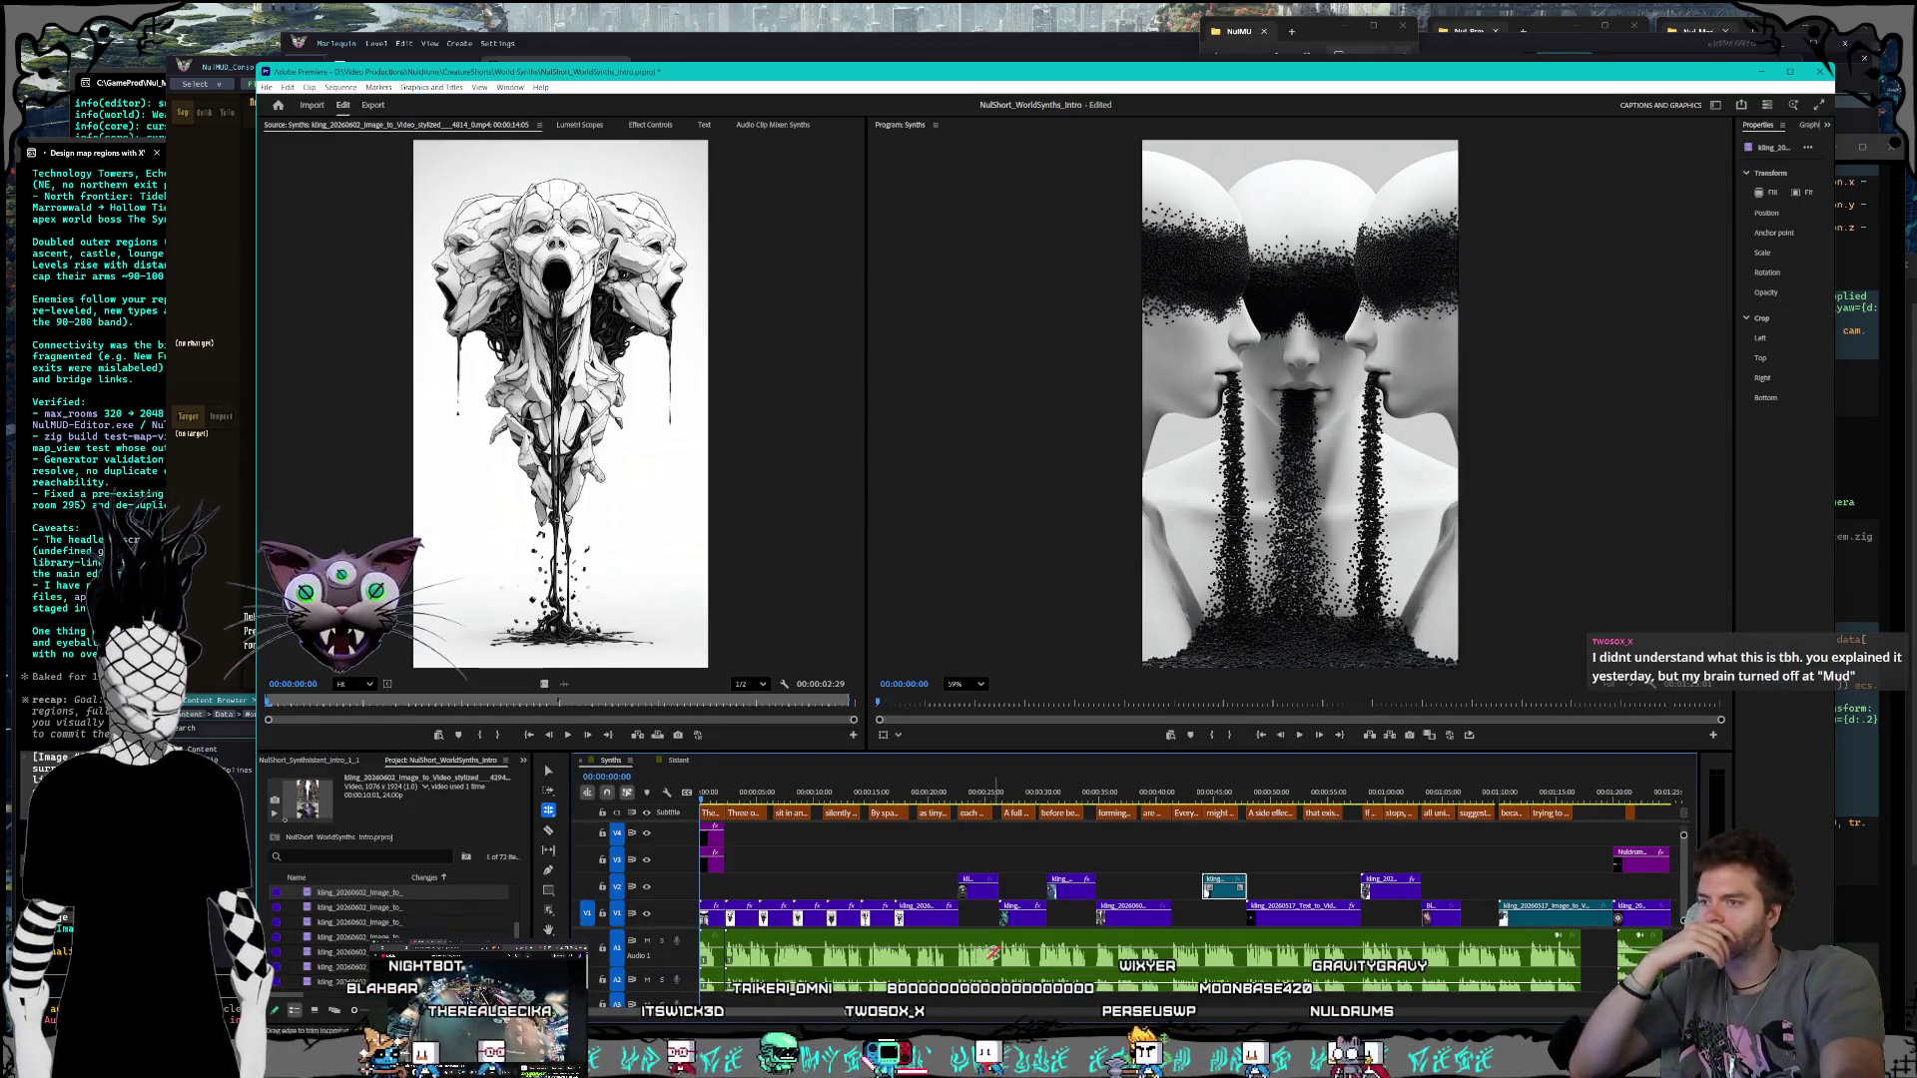
Step: Drag a Kling clip from the World Synths folder onto video track V3
scroll(1689, 911, "right", 5)
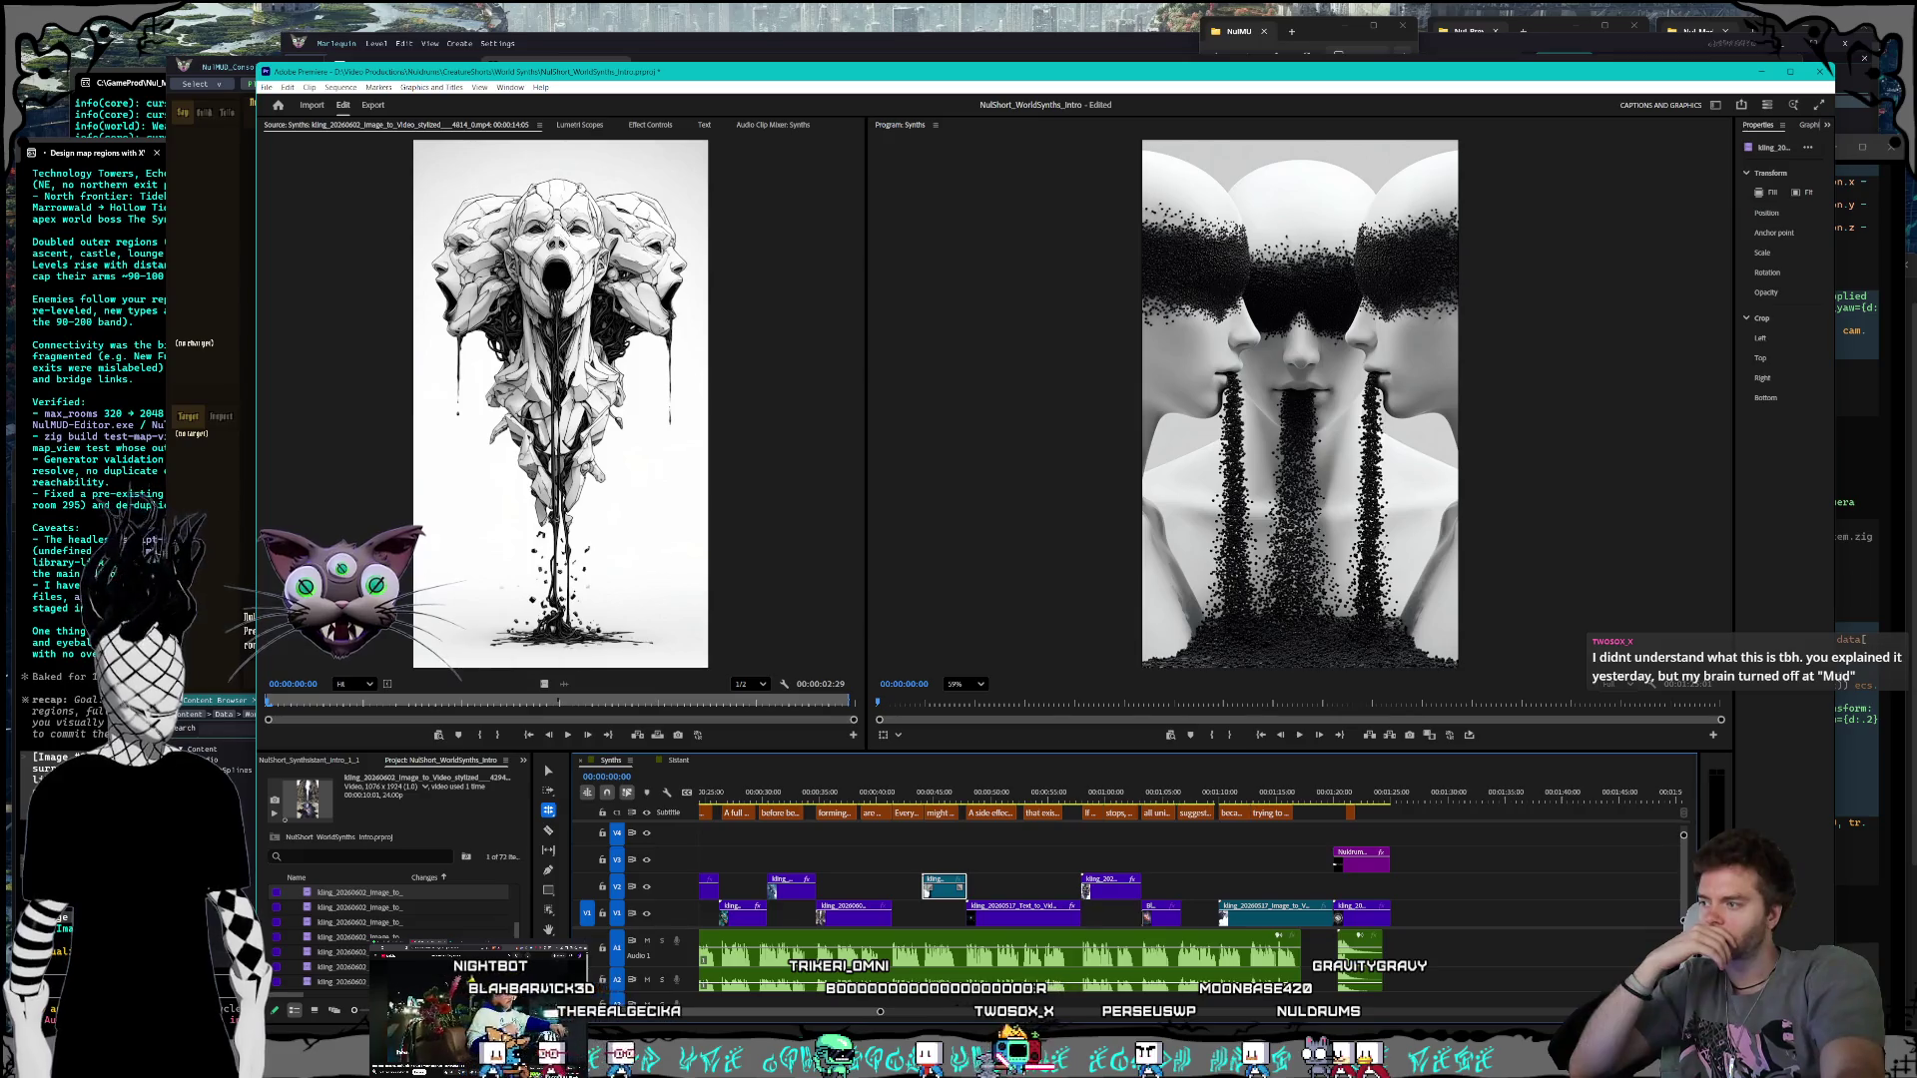
key("alt+Tab")
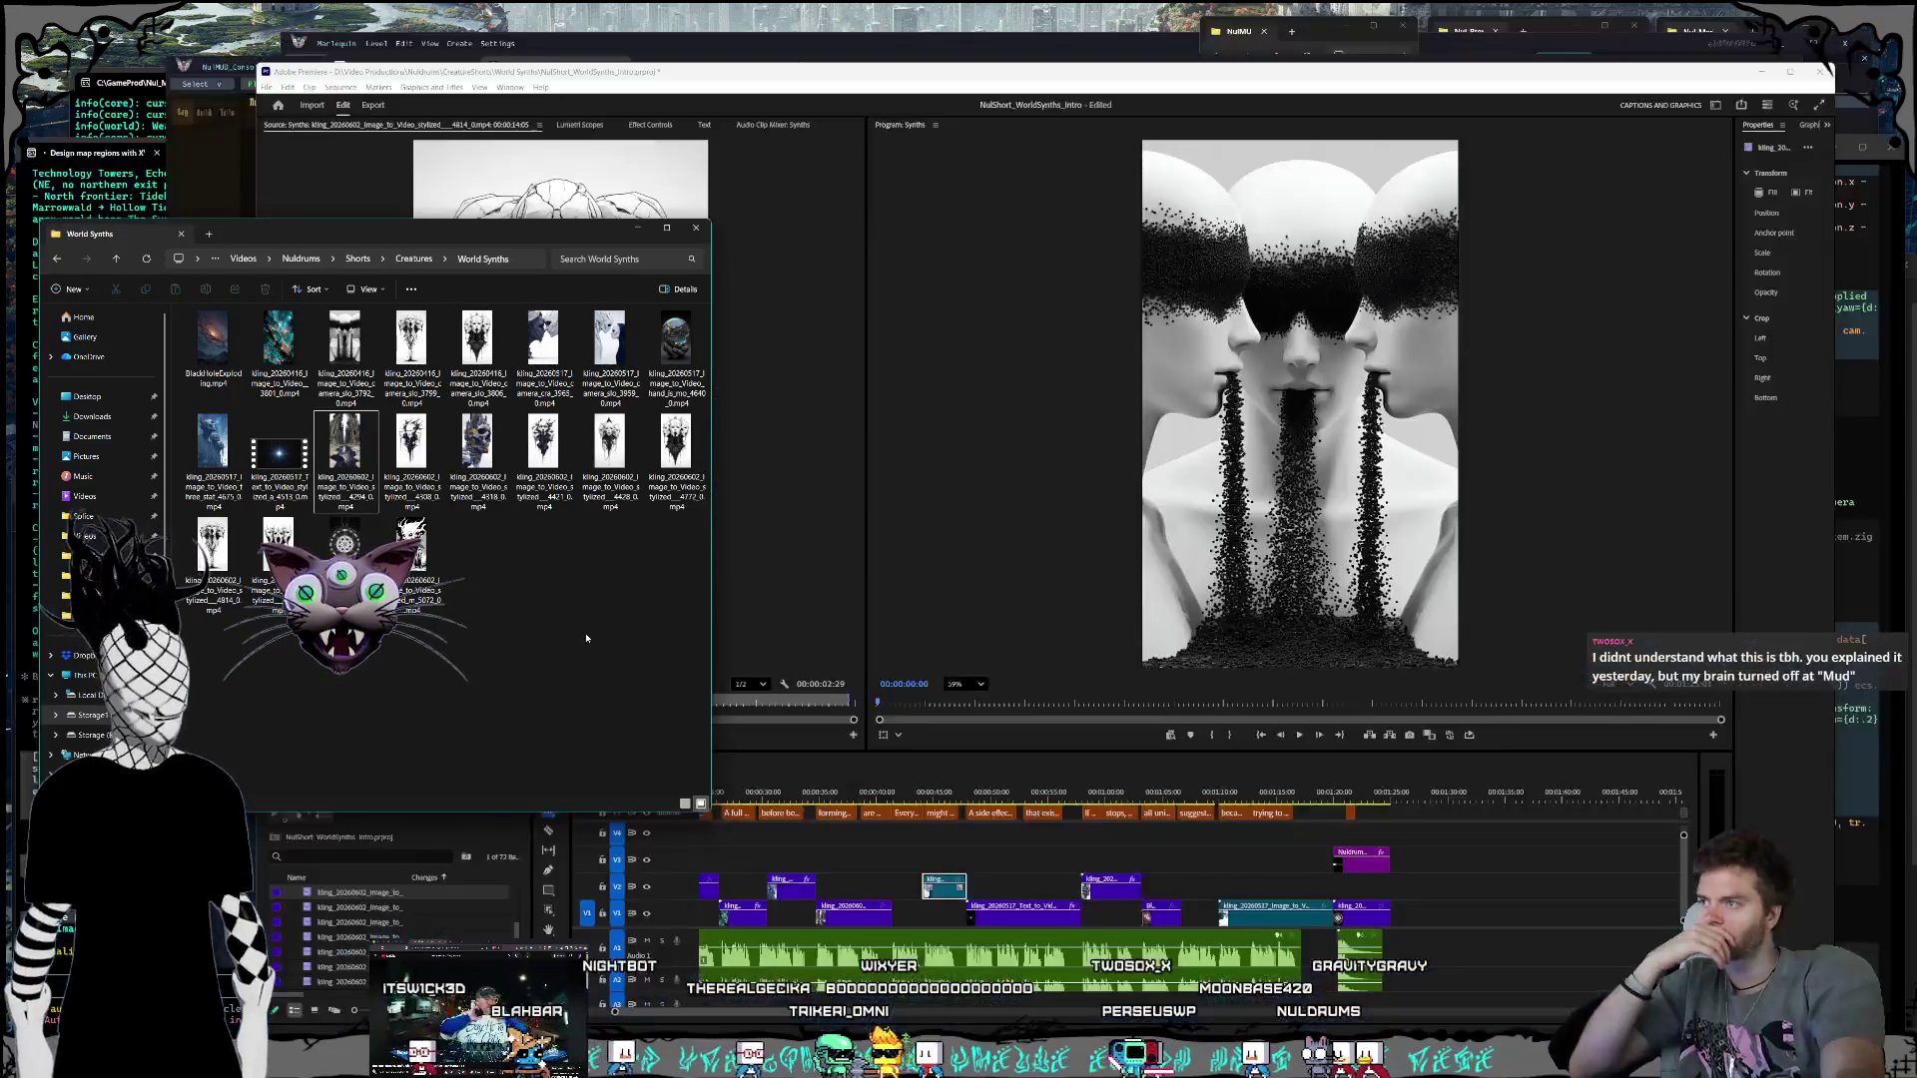
key("Right")
key("Right")
key("Up")
key("Left")
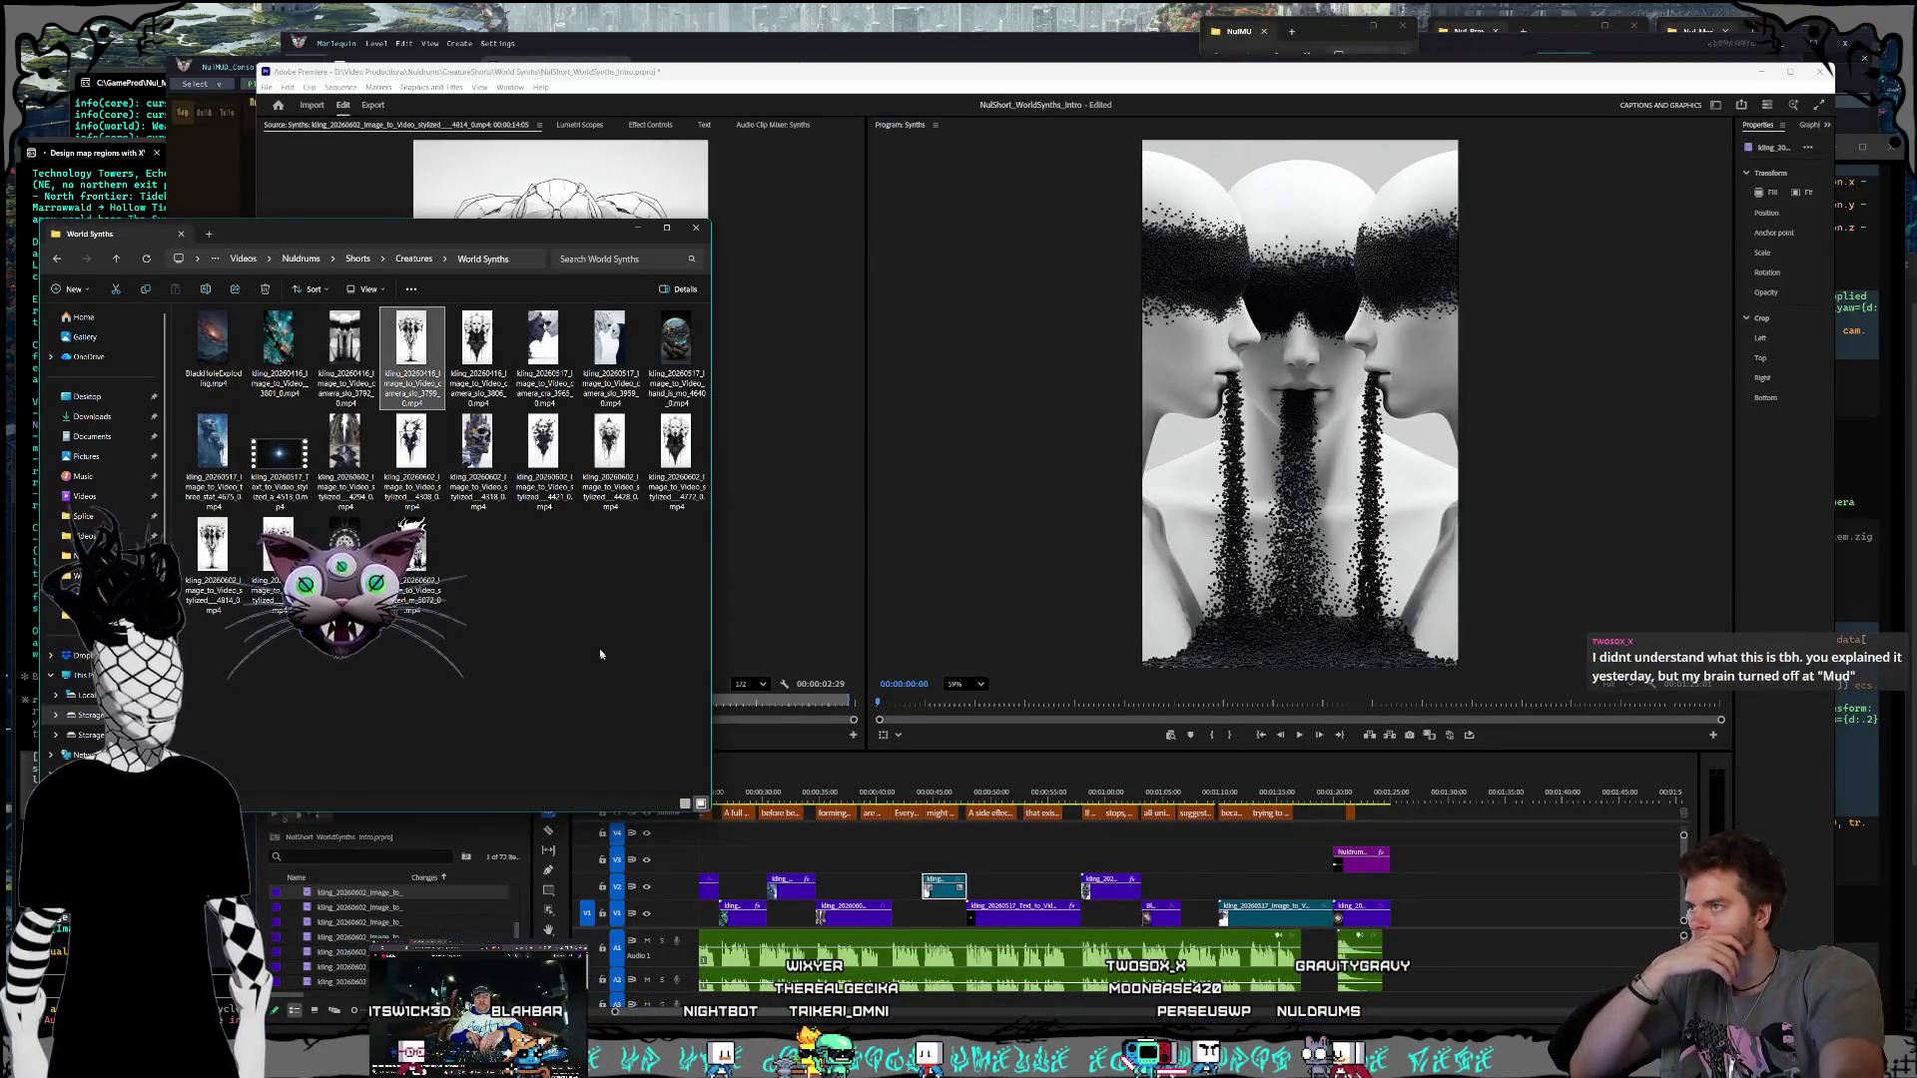
left_click(600, 654)
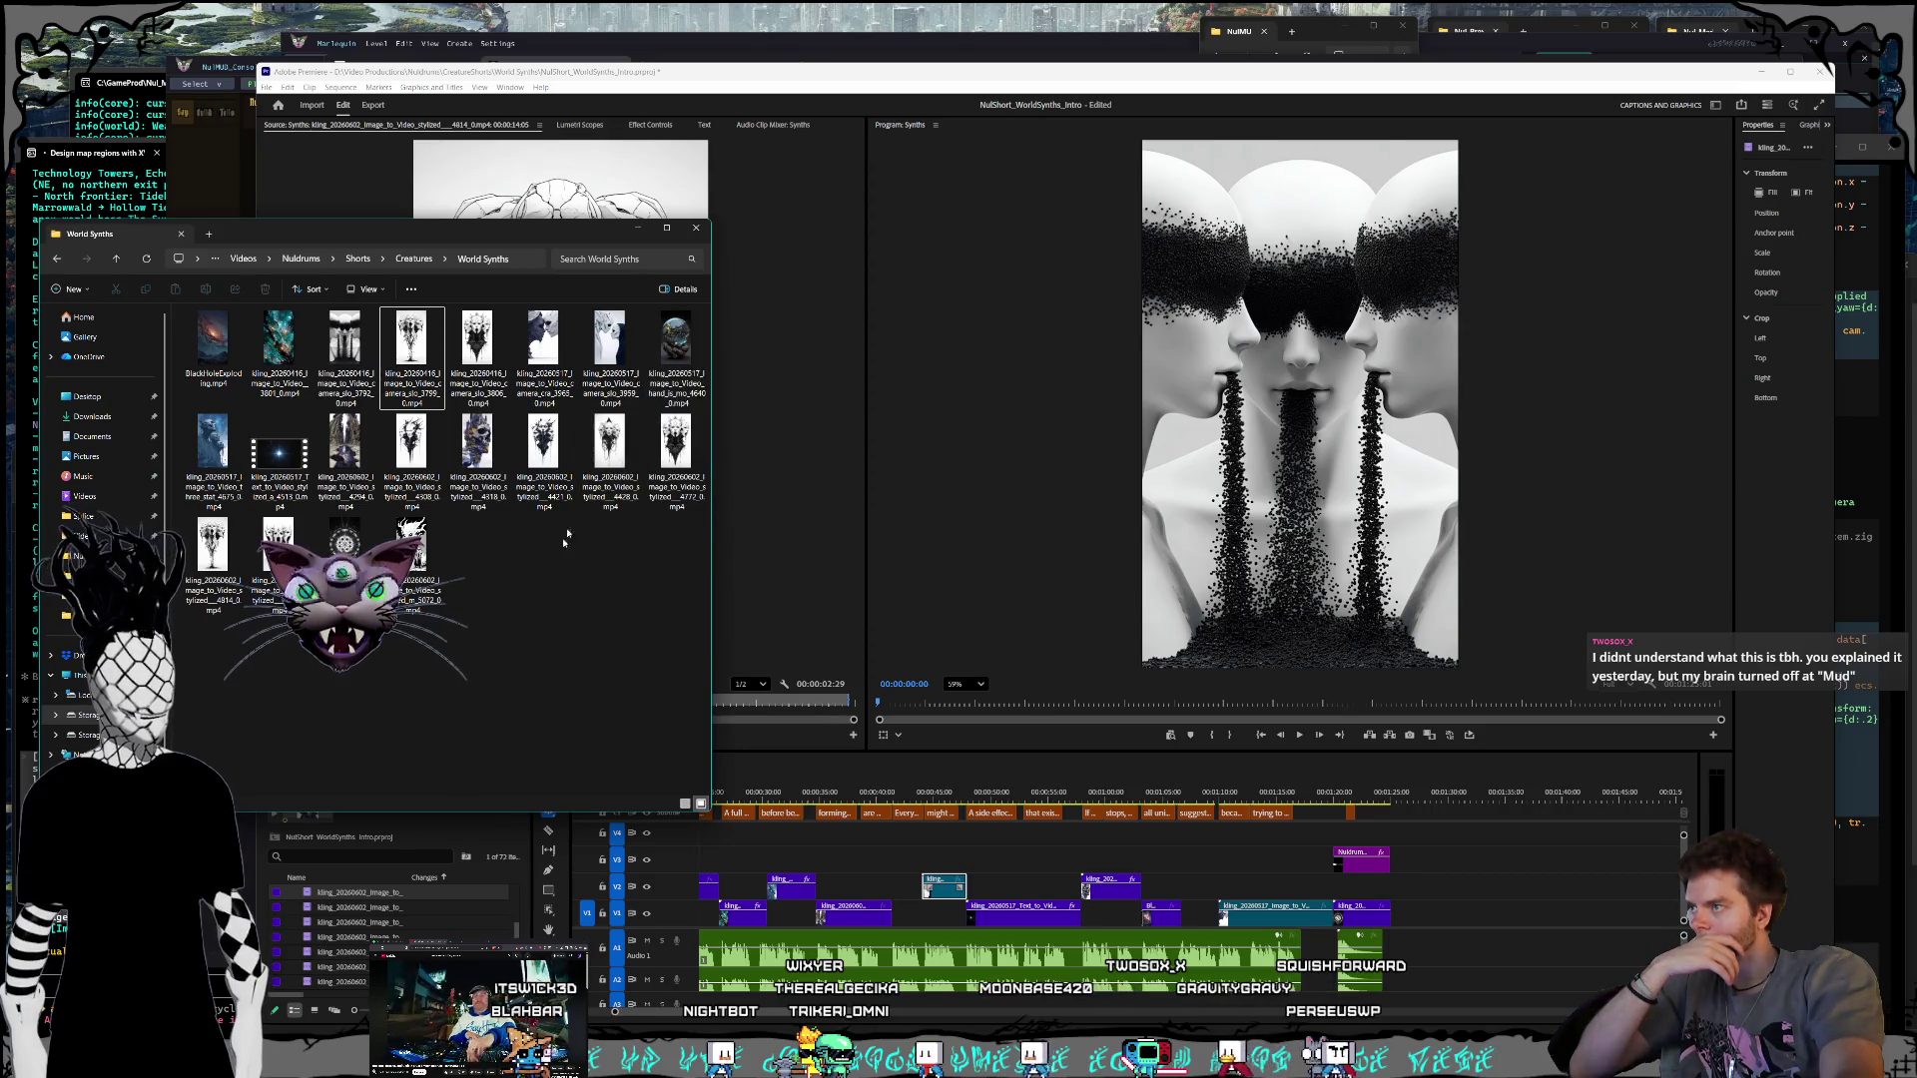
mouse_move(599, 623)
left_mouse_down()
mouse_move(963, 781)
mouse_move(856, 813)
mouse_move(865, 854)
left_mouse_up()
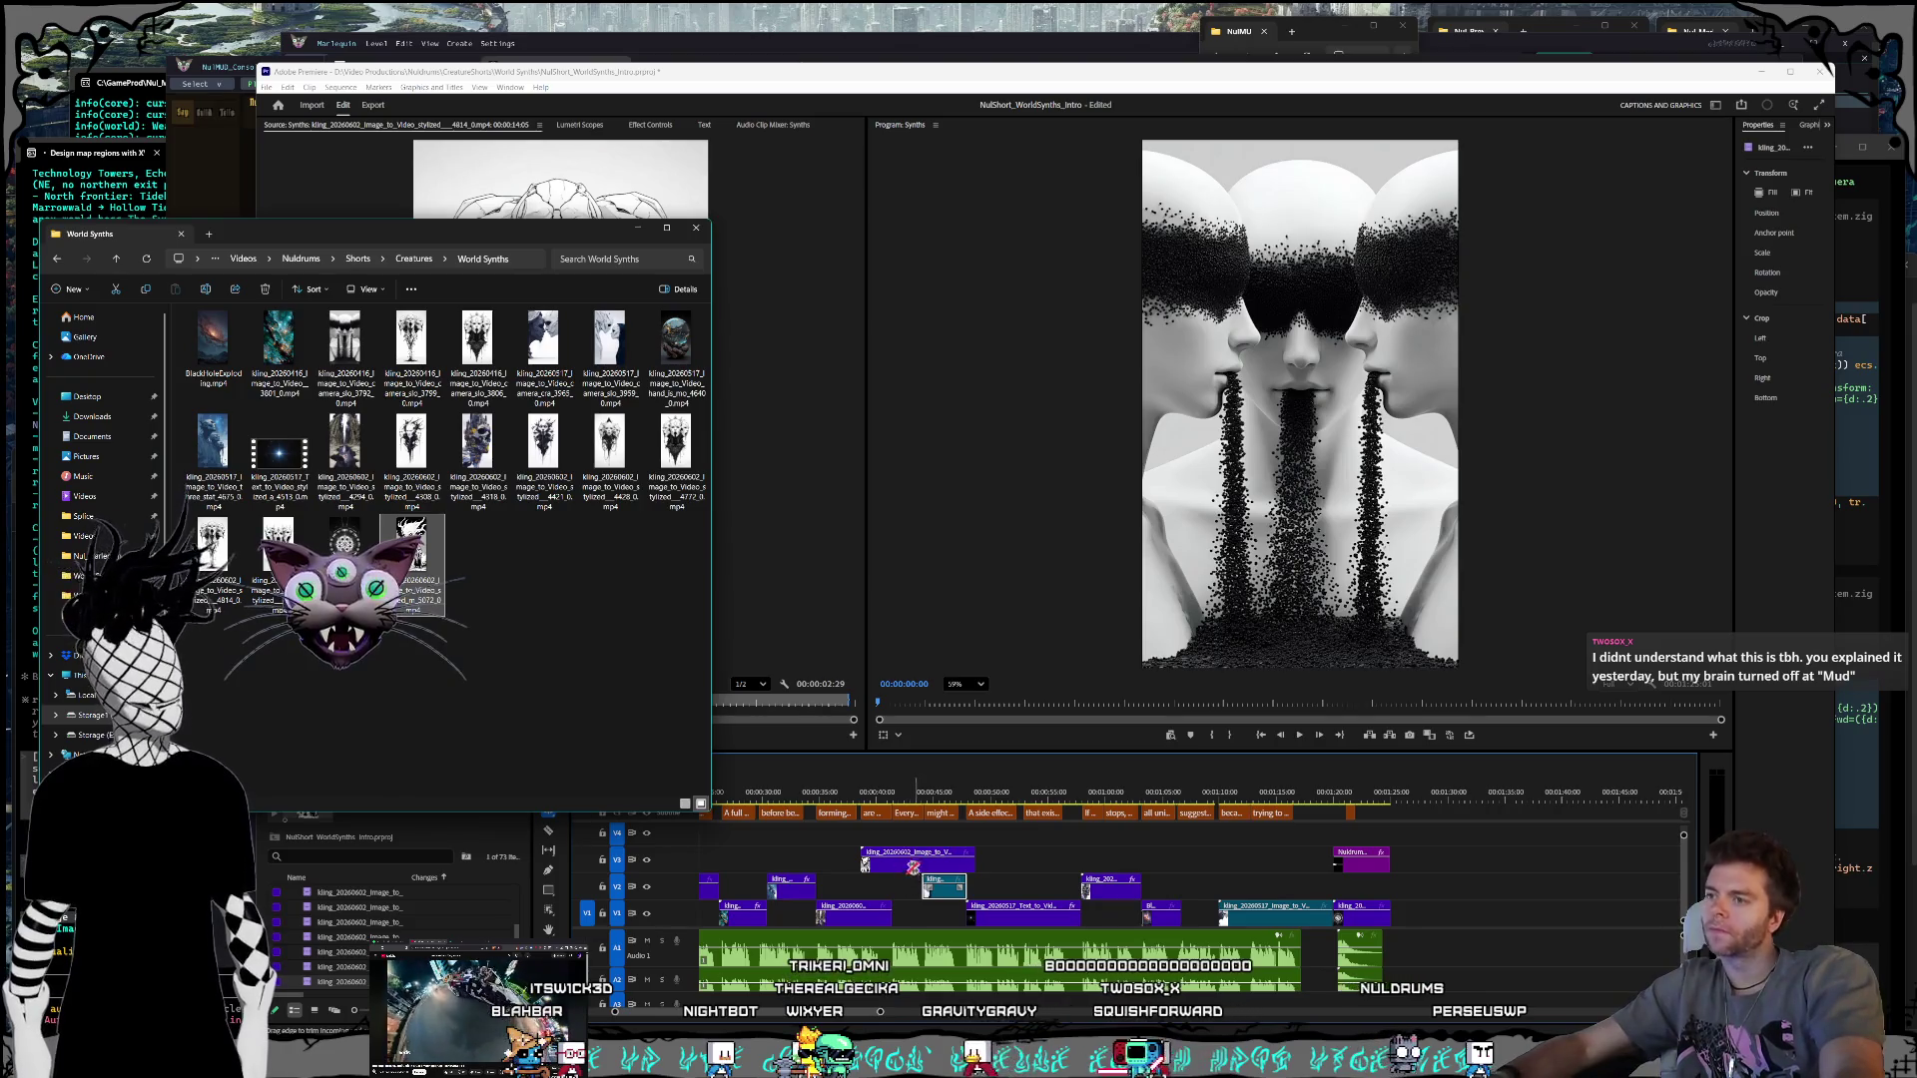
Step: Open the new clip's Speed/Duration settings
left_click(909, 861)
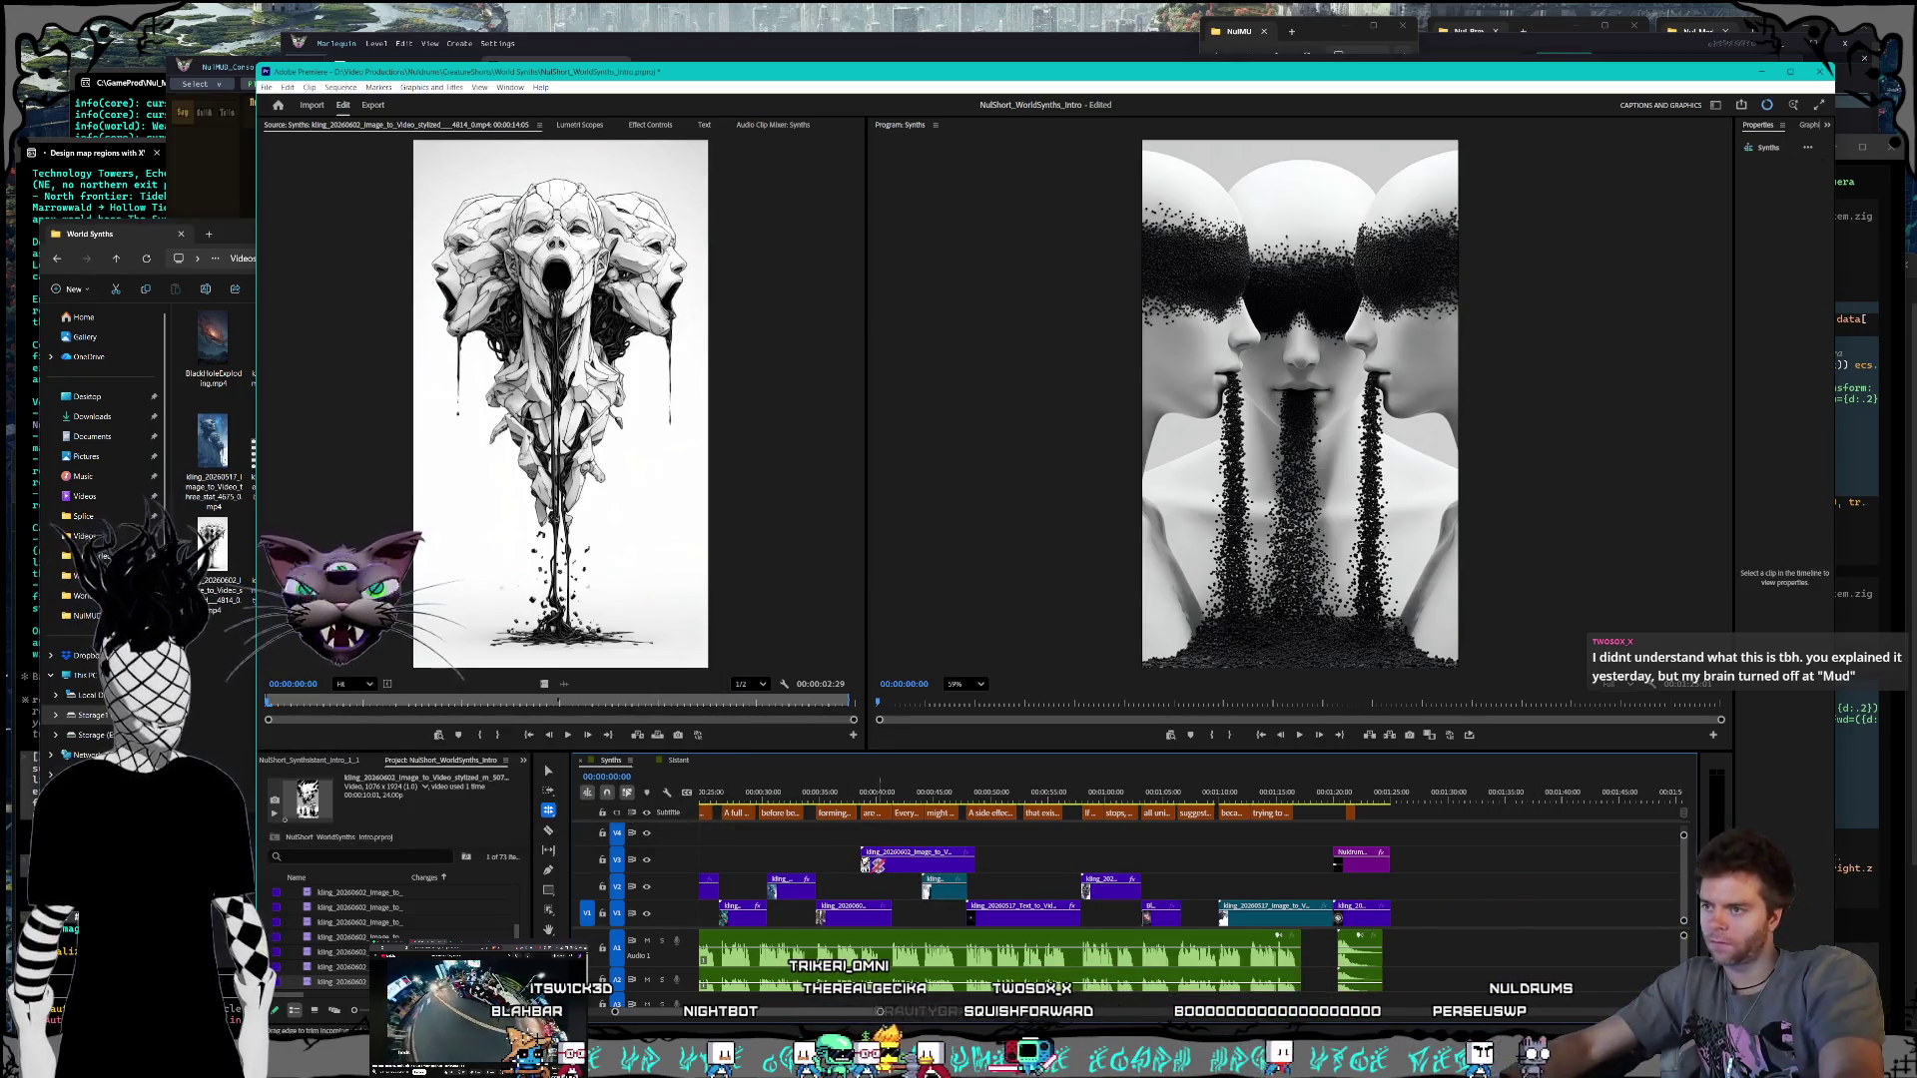
right_click(886, 867)
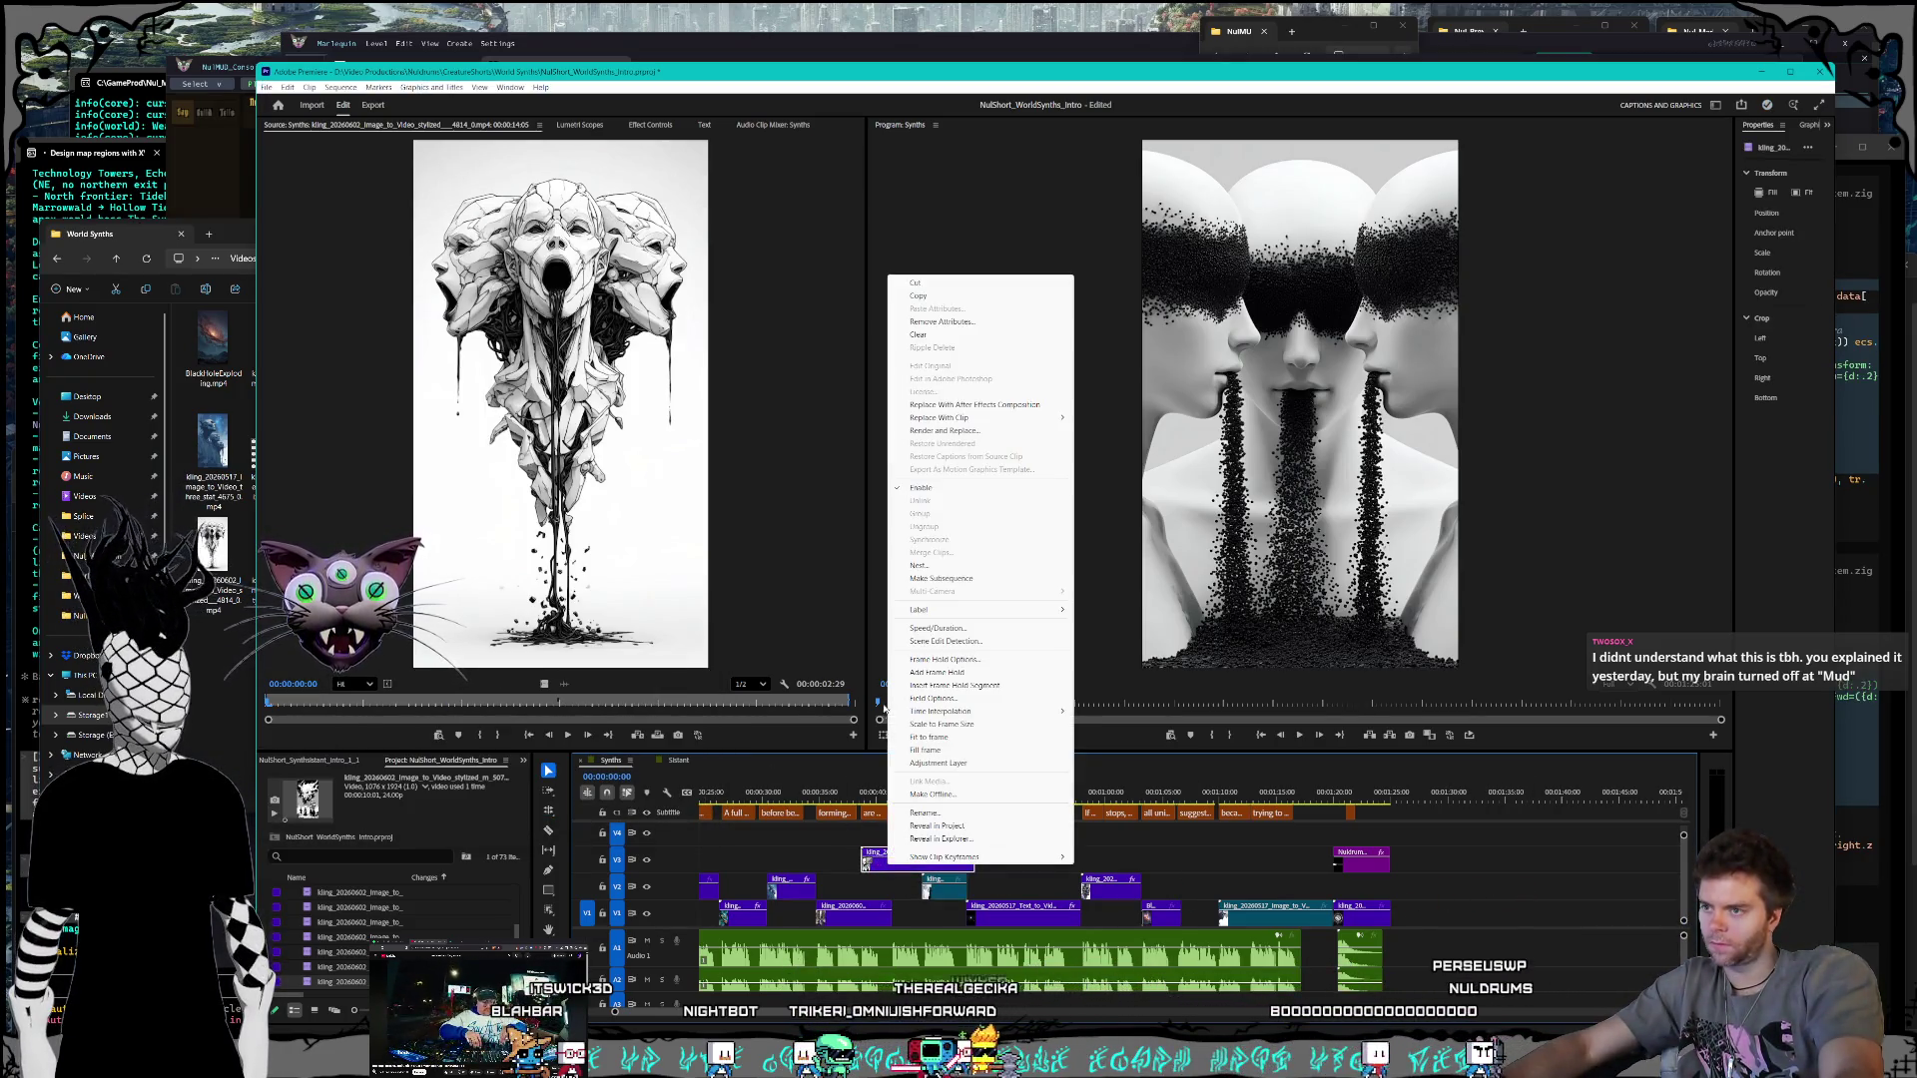
left_click(941, 628)
Step: Apply 200% speed to the V3 clip and shift it about two seconds later
type("200")
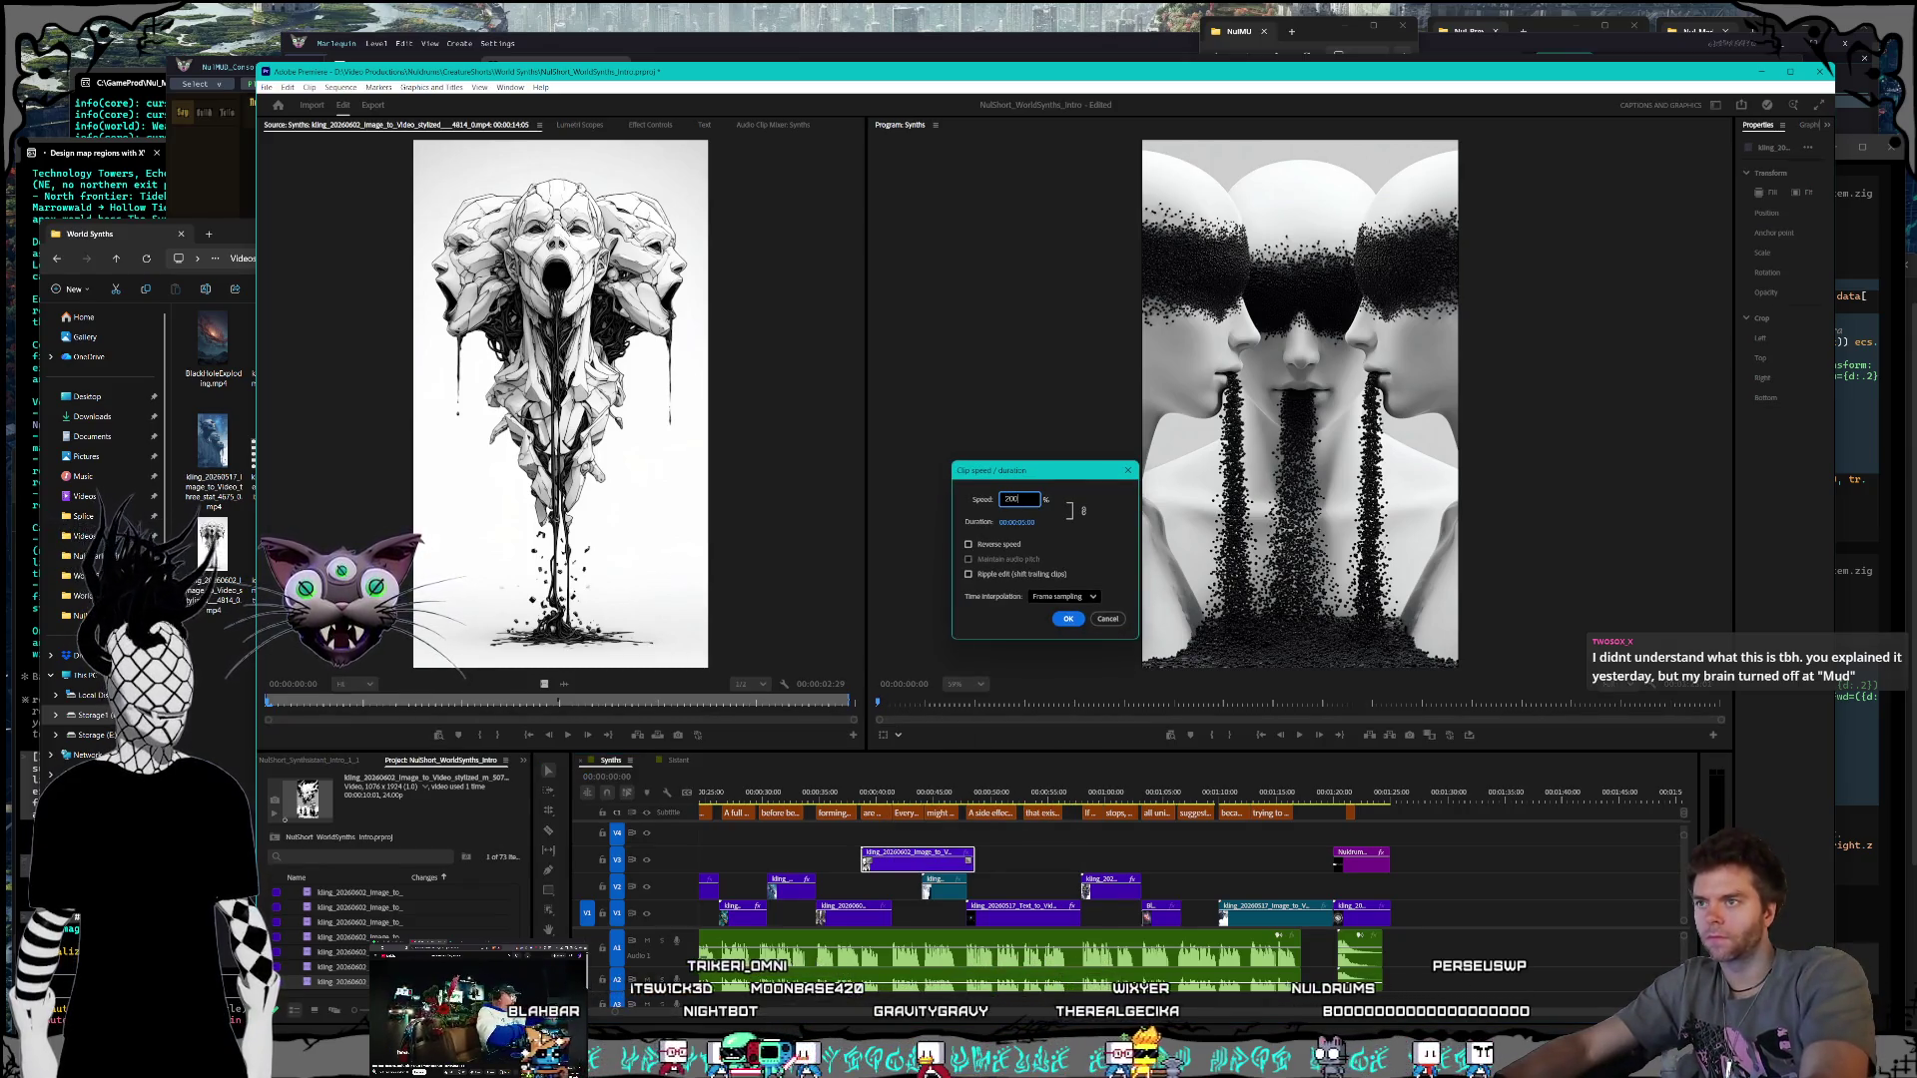
key("Return")
scroll(811, 871, "up", 5, "alt")
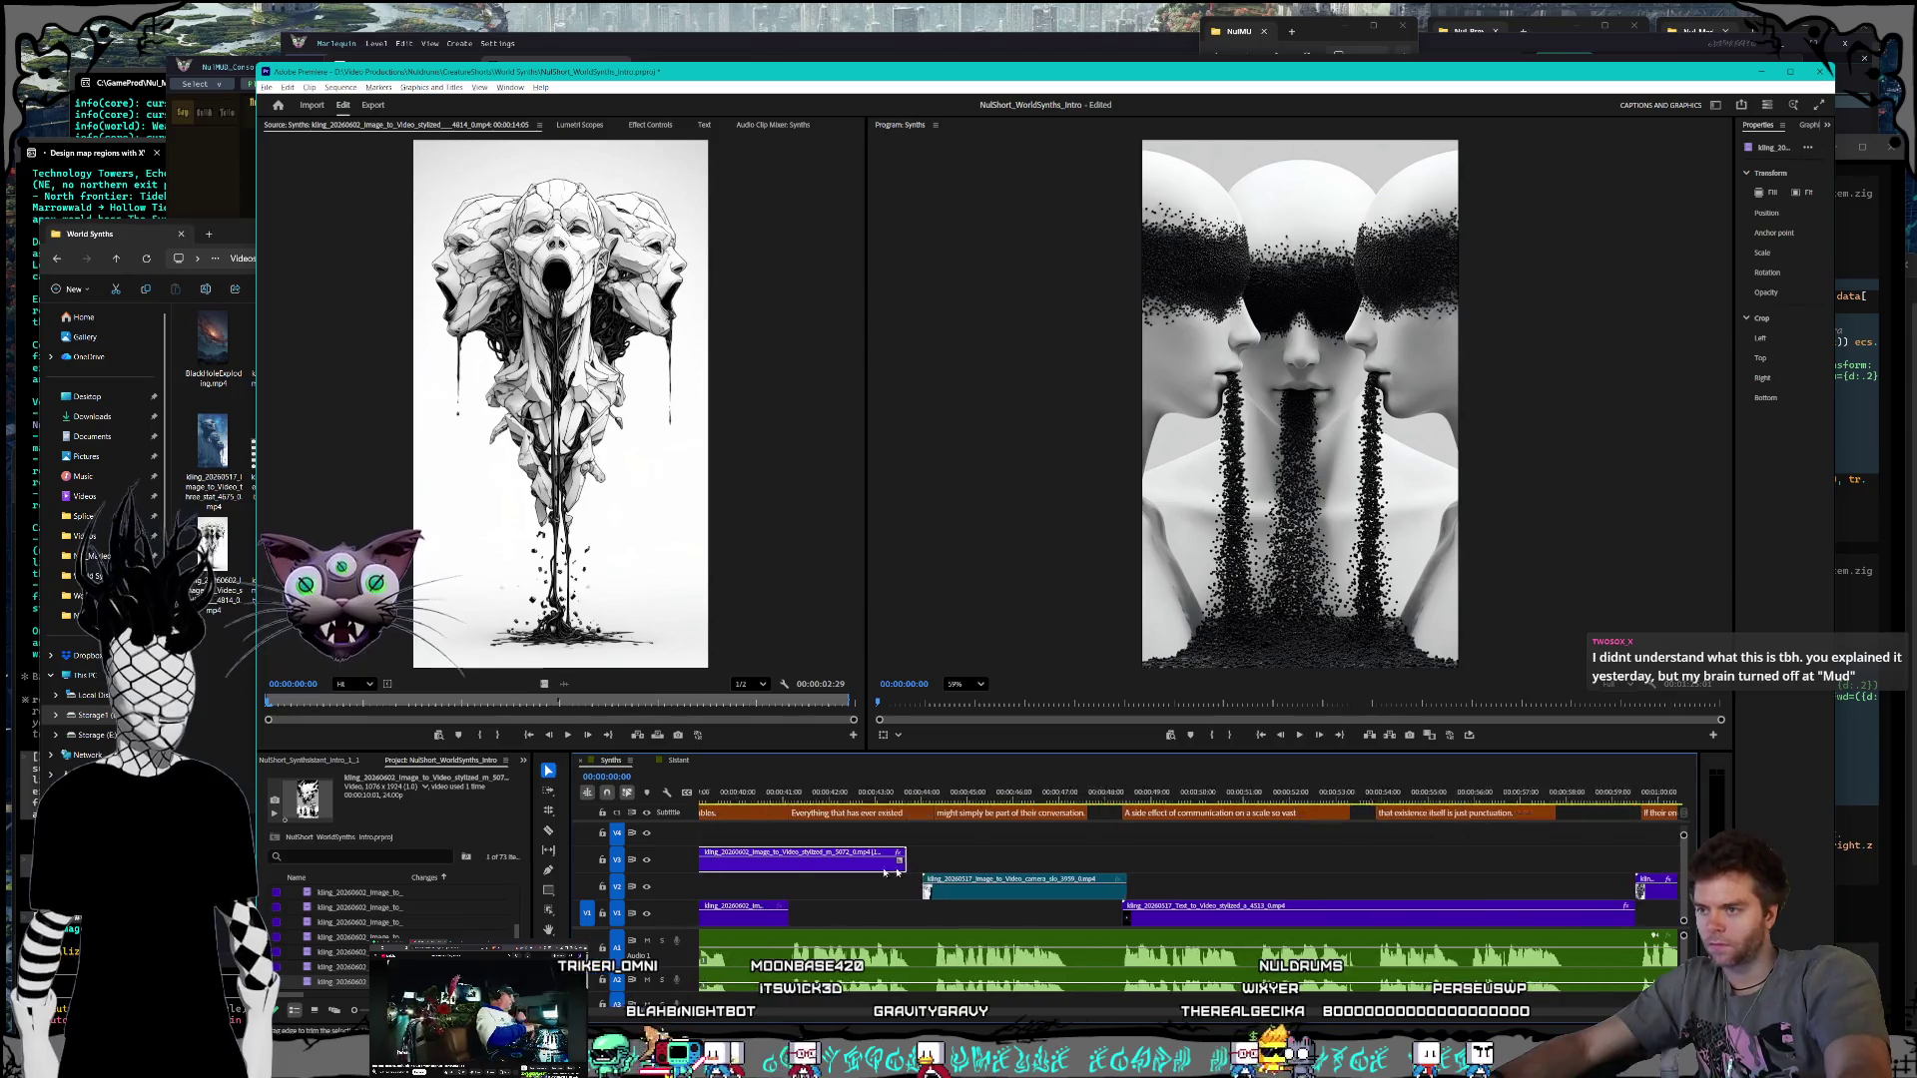
mouse_move(811, 870)
left_mouse_down()
mouse_move(958, 872)
mouse_move(849, 846)
mouse_move(786, 796)
left_mouse_up()
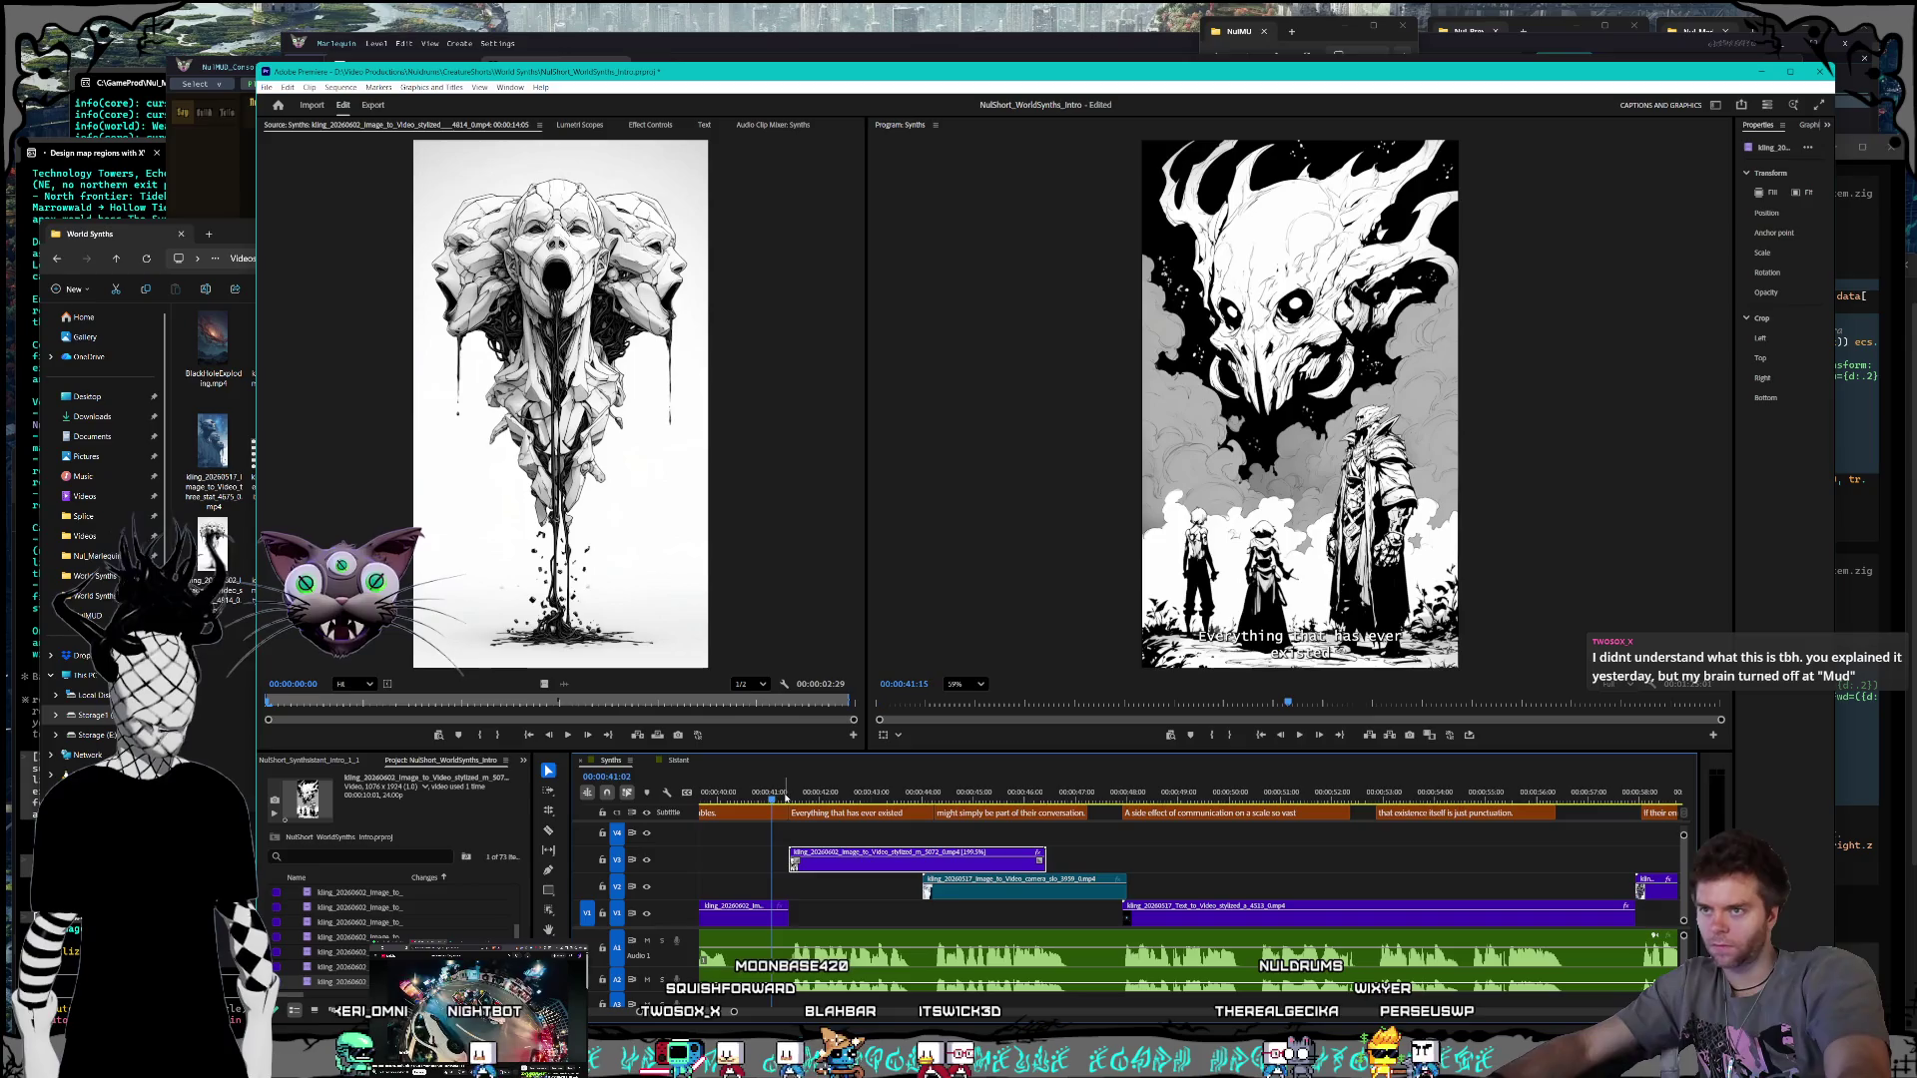
Step: Play back the sequence while moving the V3 clip further later and zooming the timeline in
key("space")
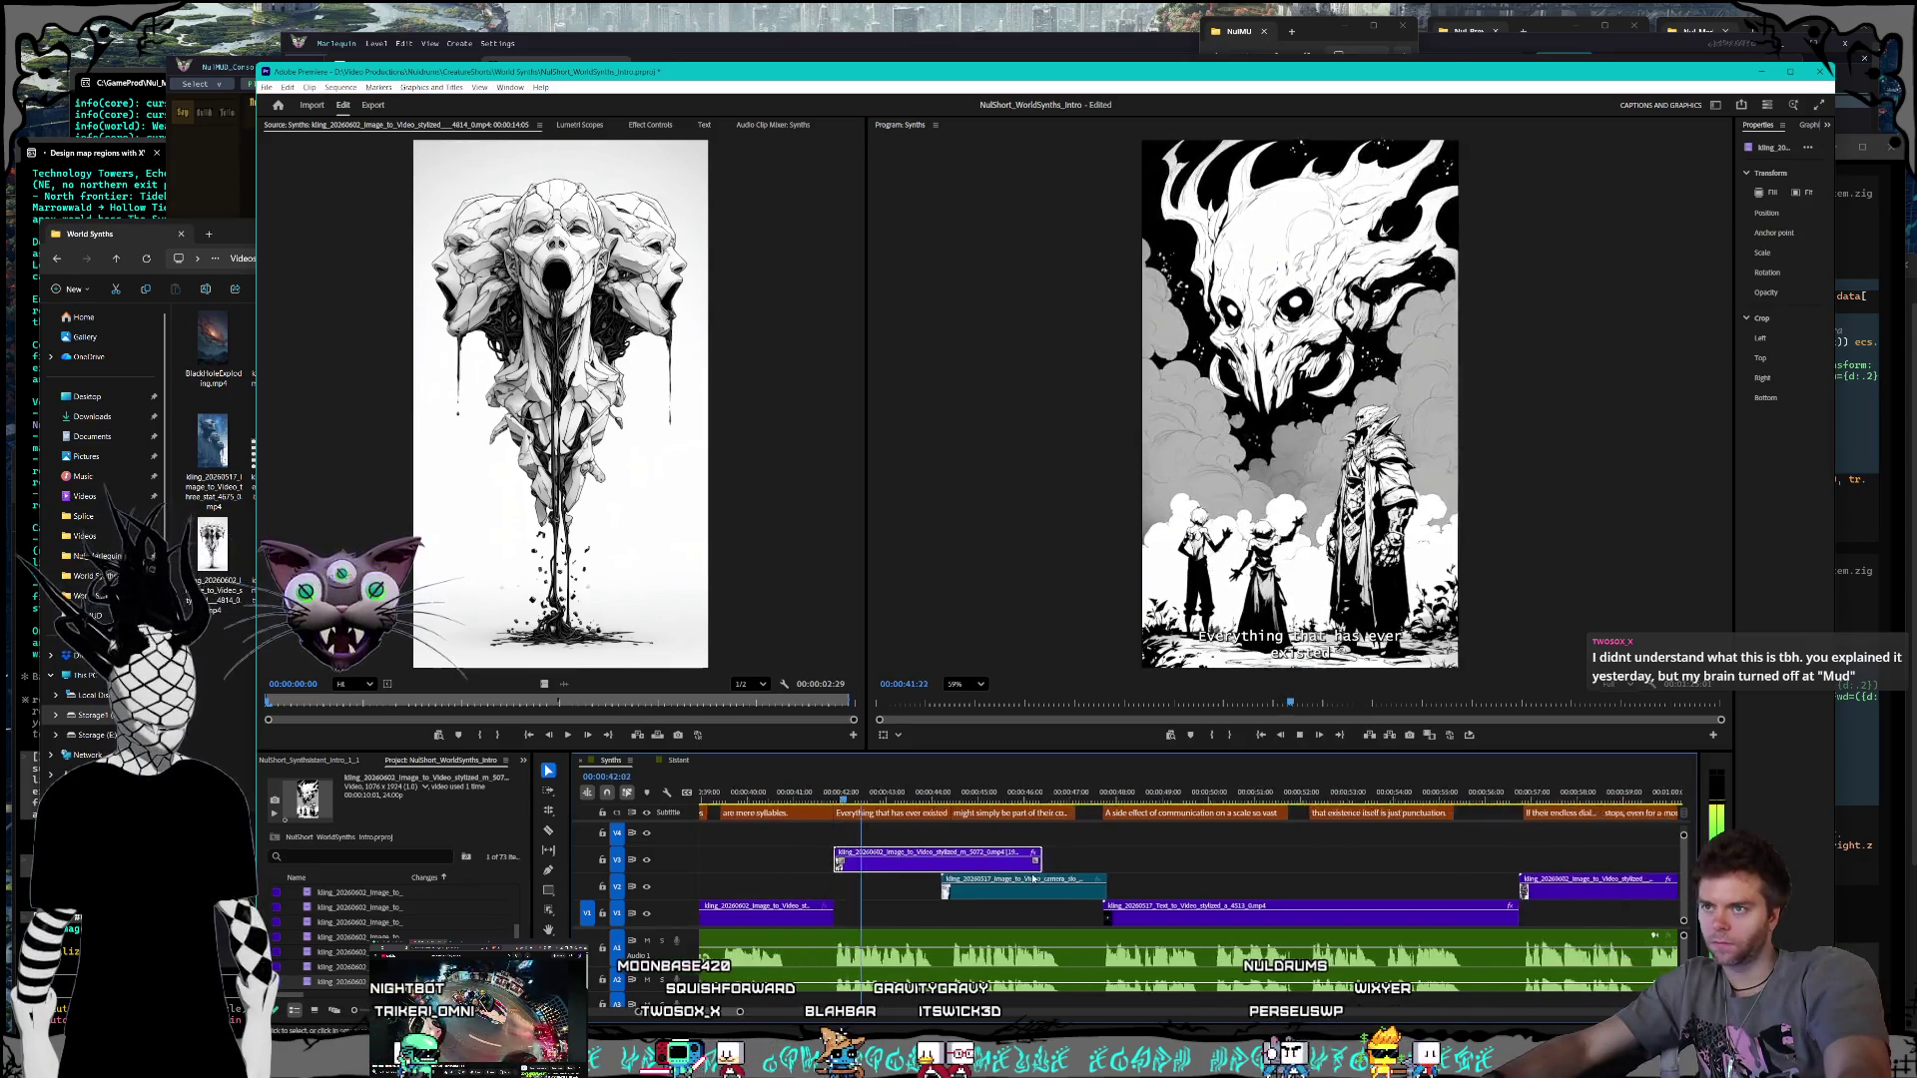
key("minus")
left_click_drag(1008, 860, 1558, 886)
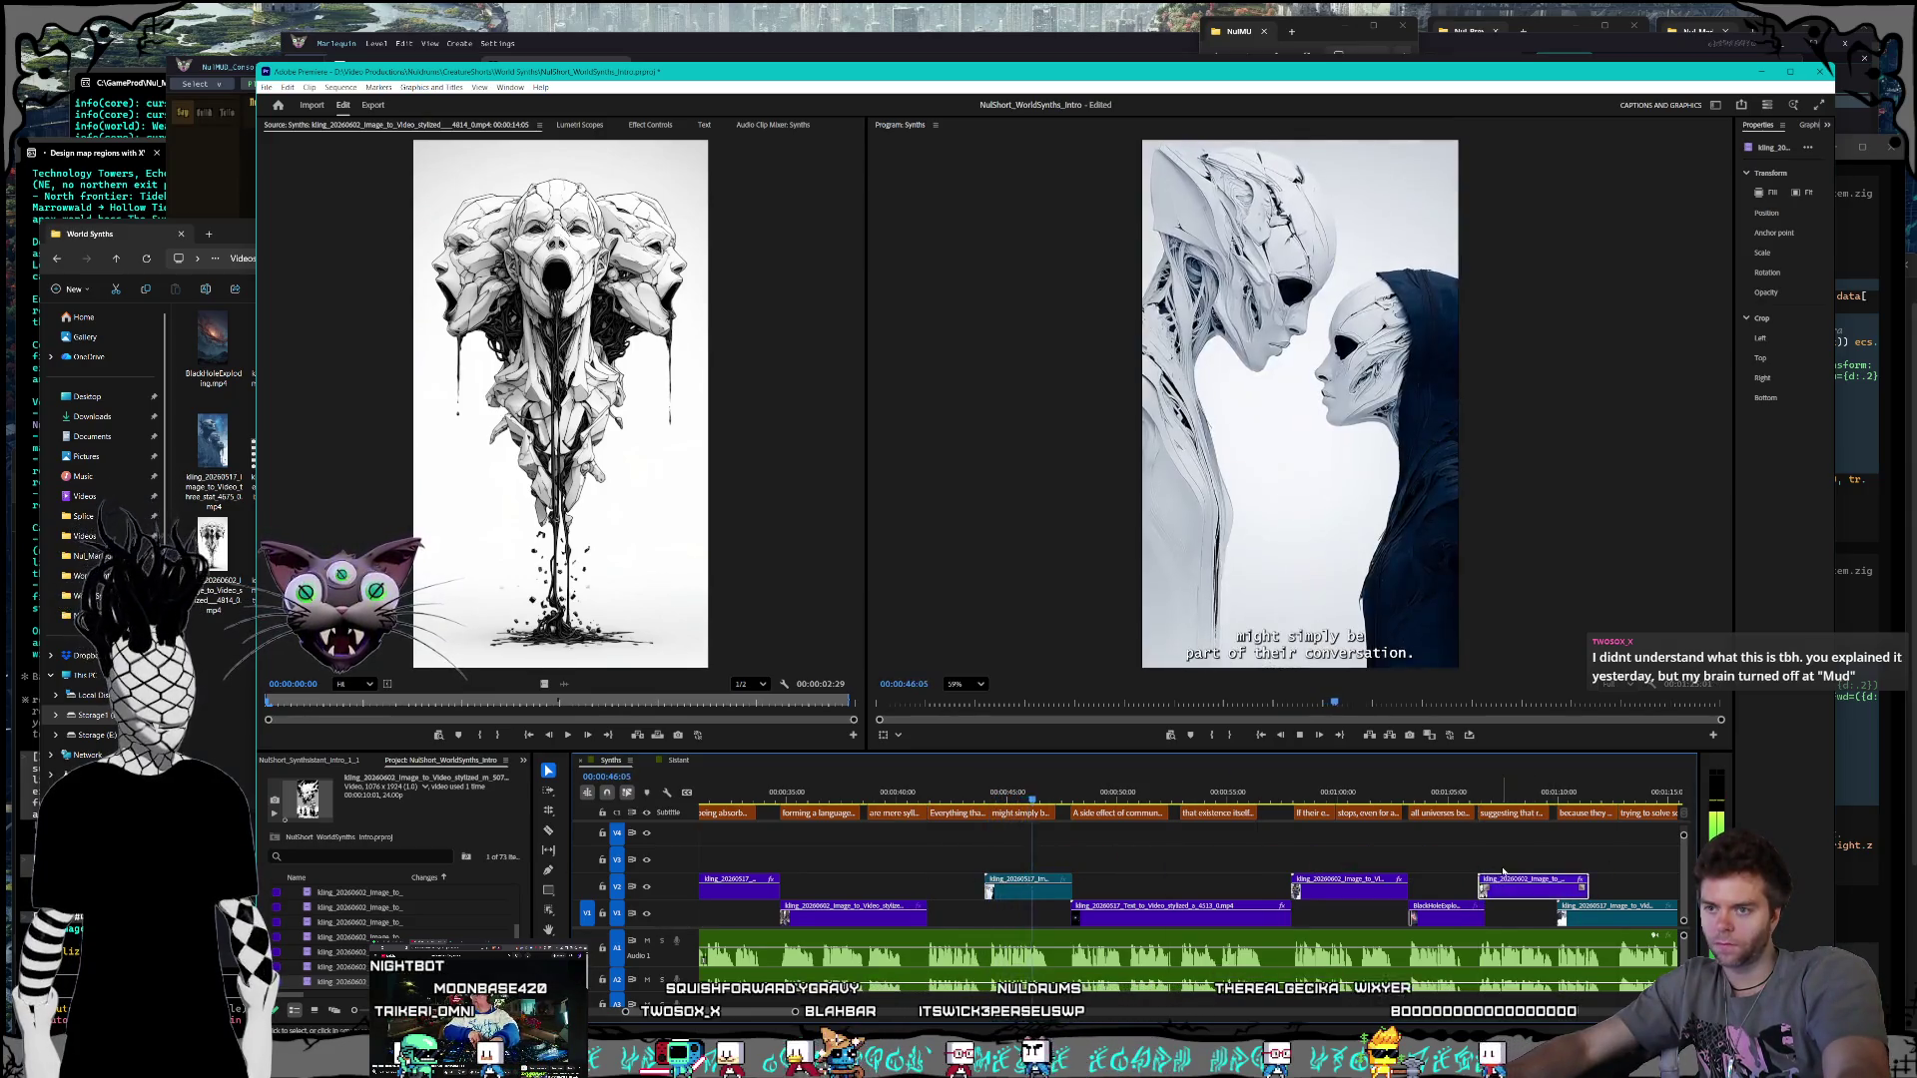
key("equal")
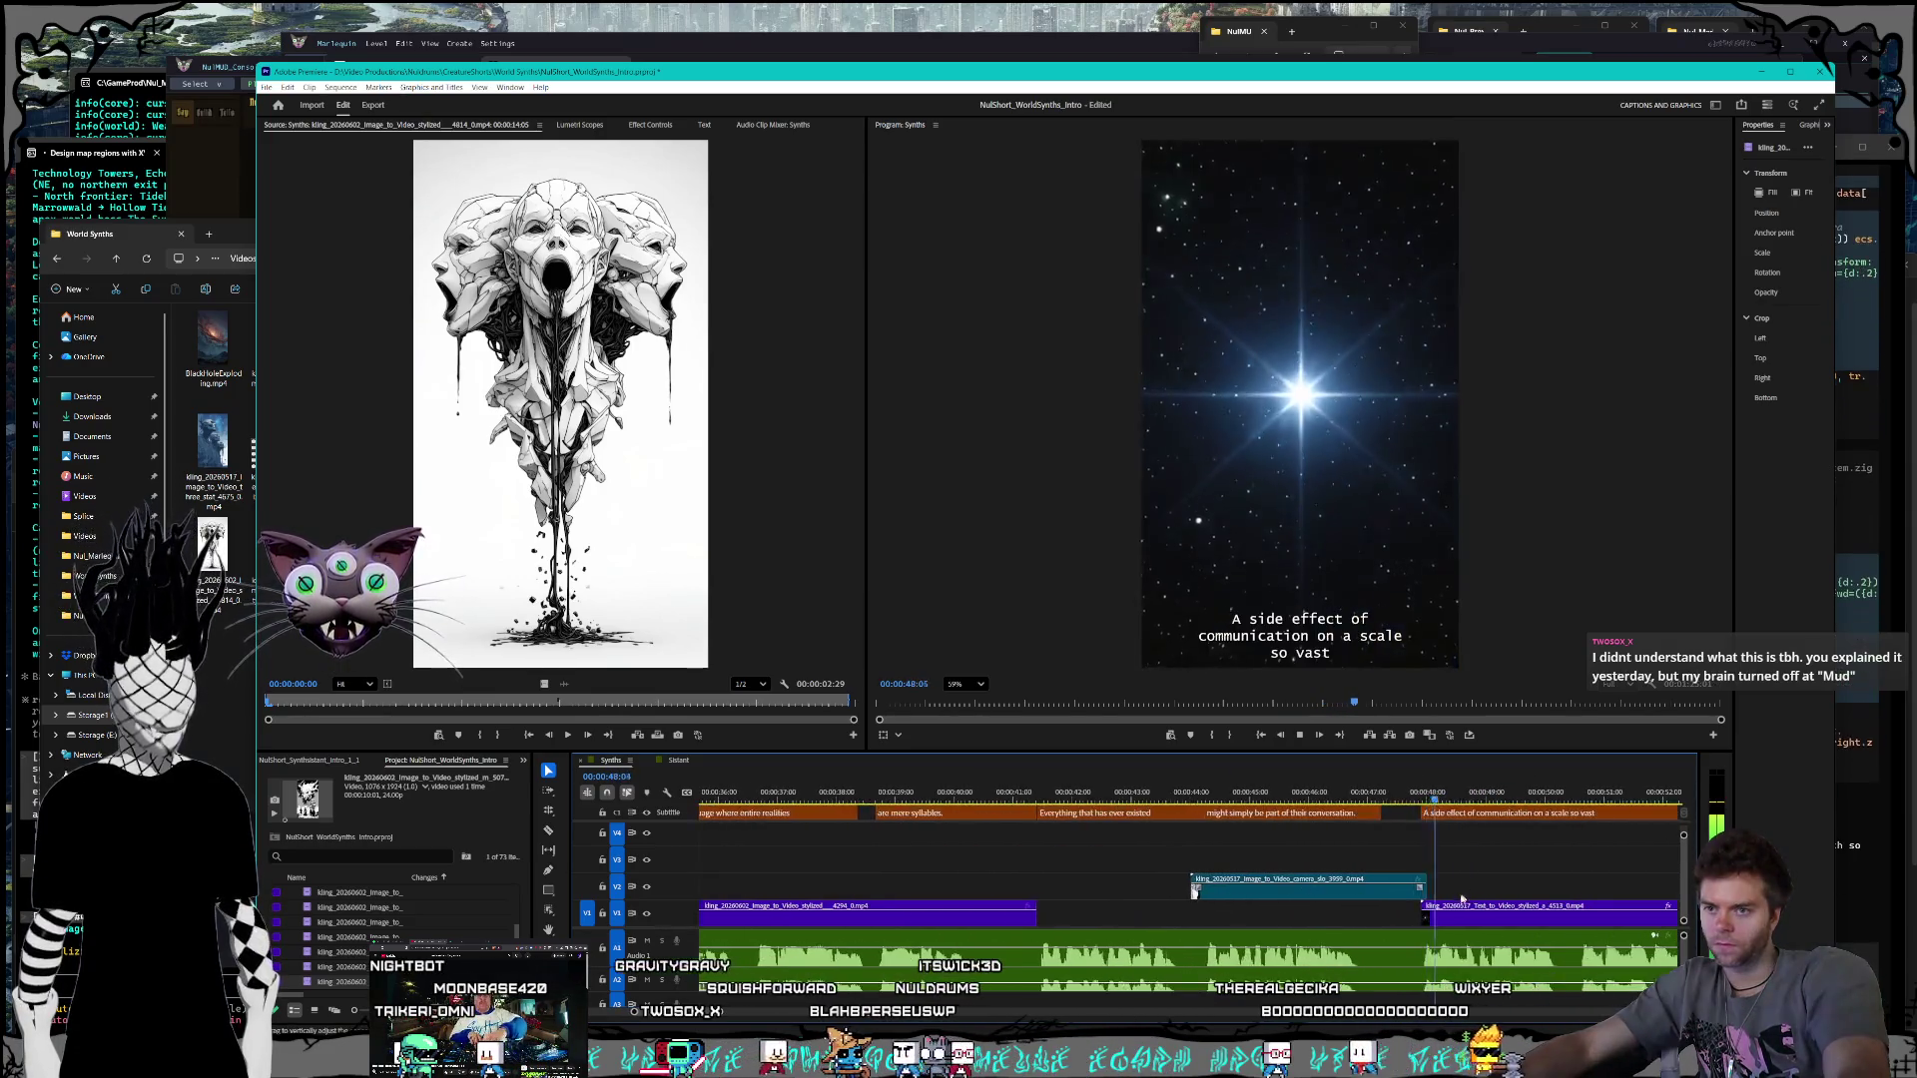
key("space")
Step: Replay from around 58 seconds and trim the end of the V2 clip shorter
scroll(1451, 903, "down", 5)
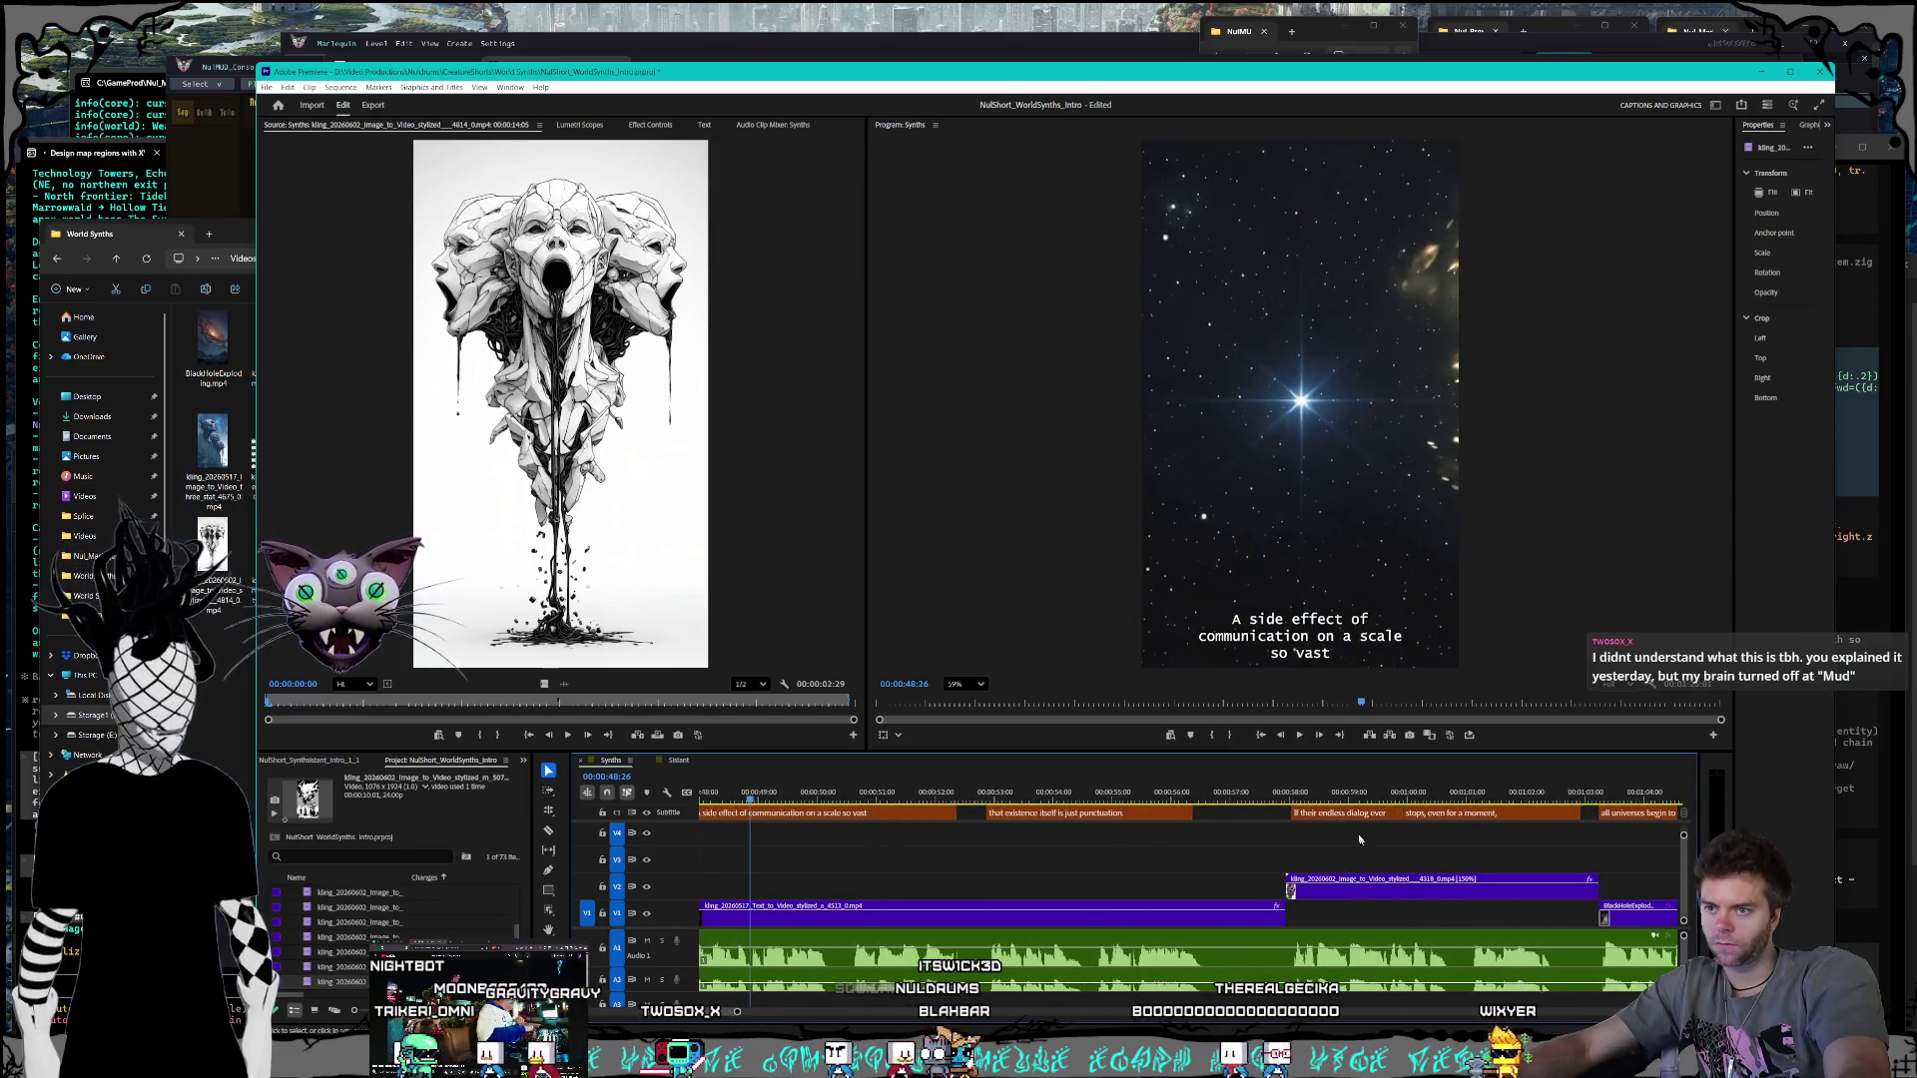
left_click(1295, 798)
left_click(1277, 799)
key("space")
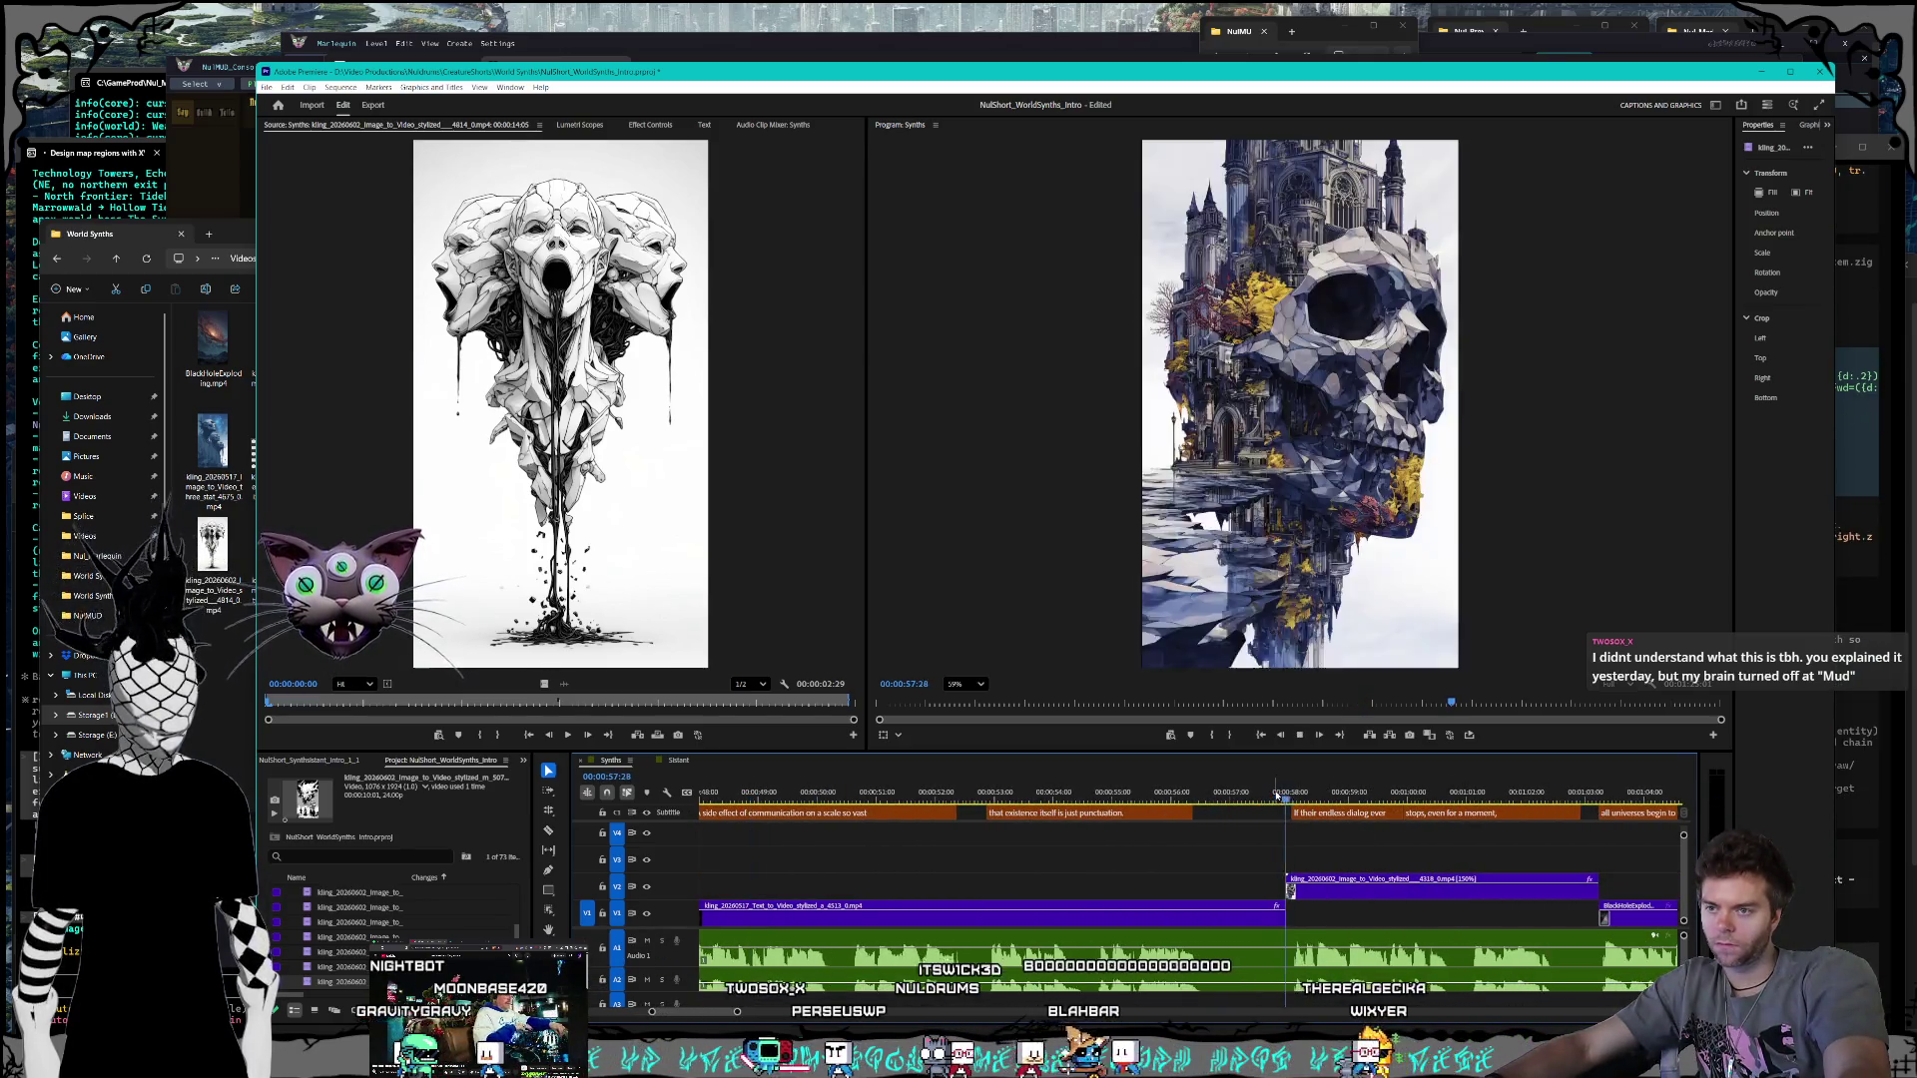
scroll(1370, 868, "down", 3)
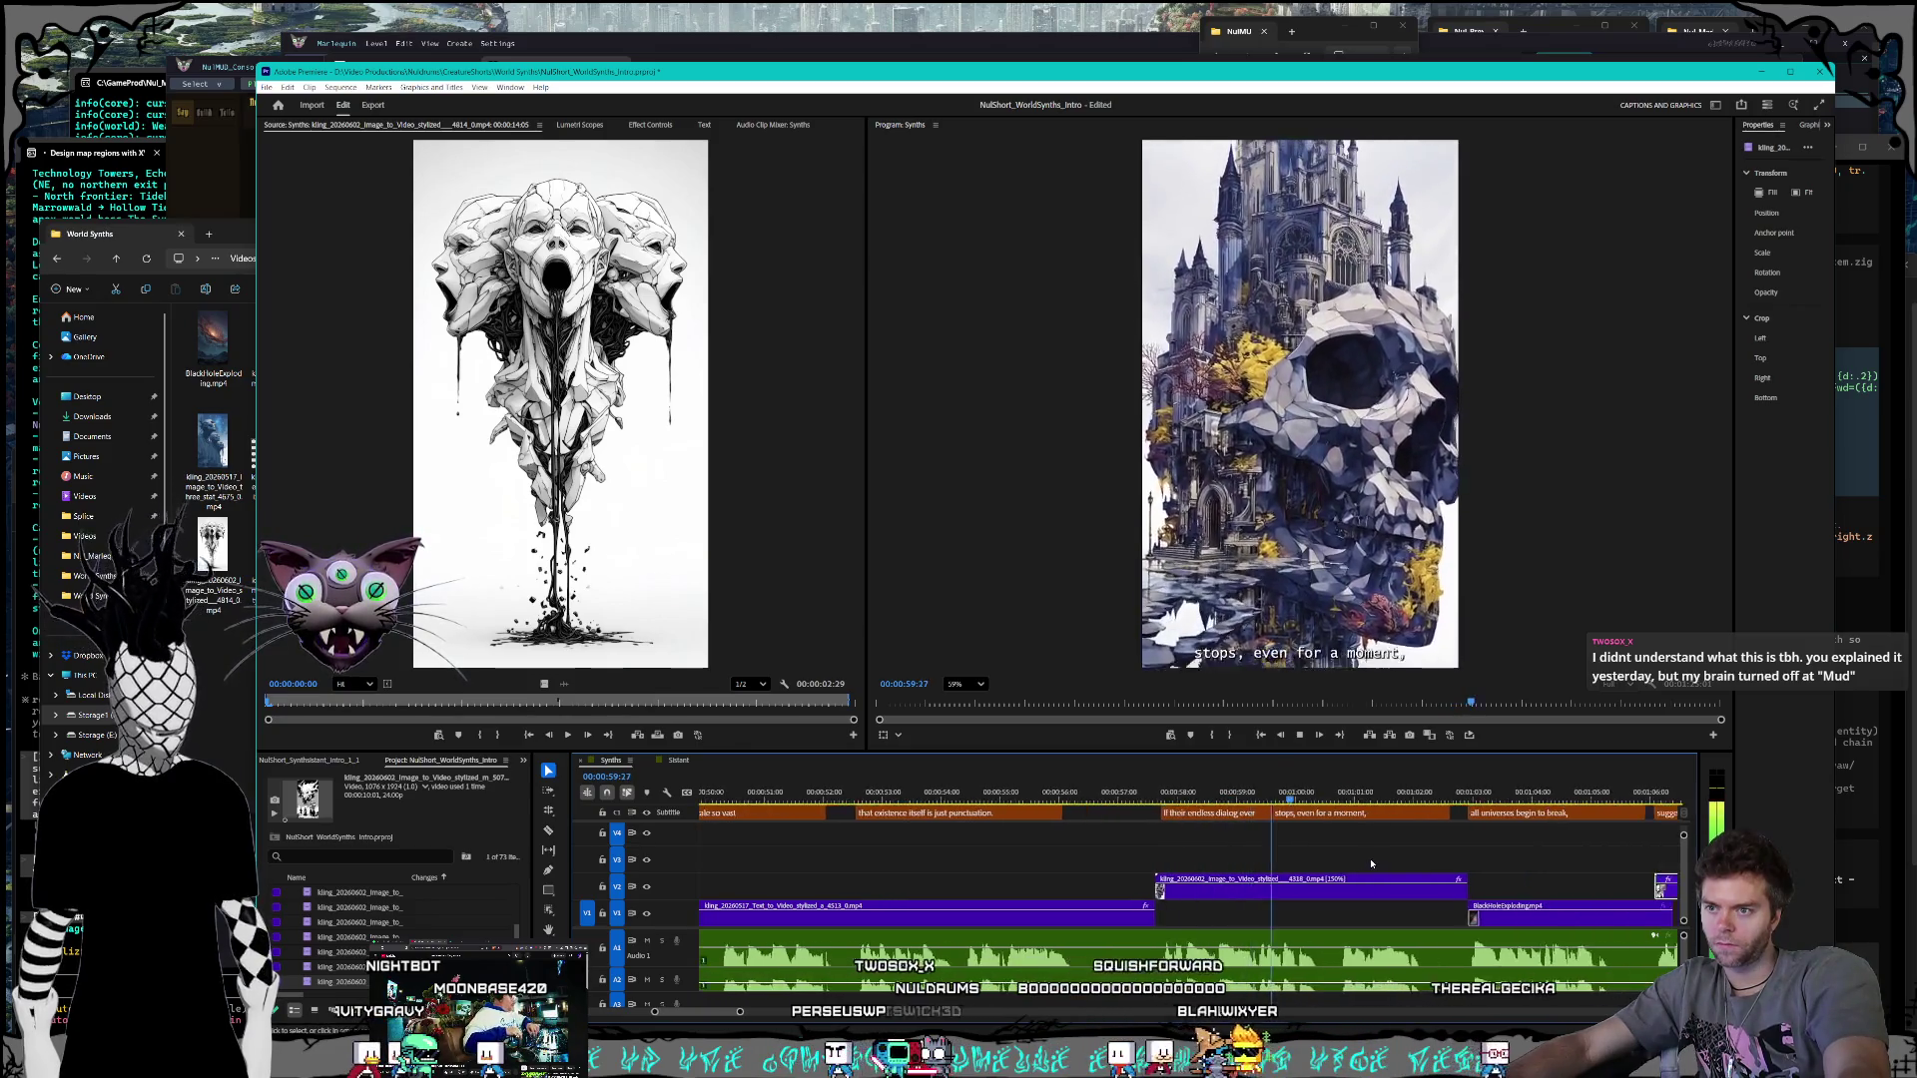
scroll(1370, 867, "down", 4)
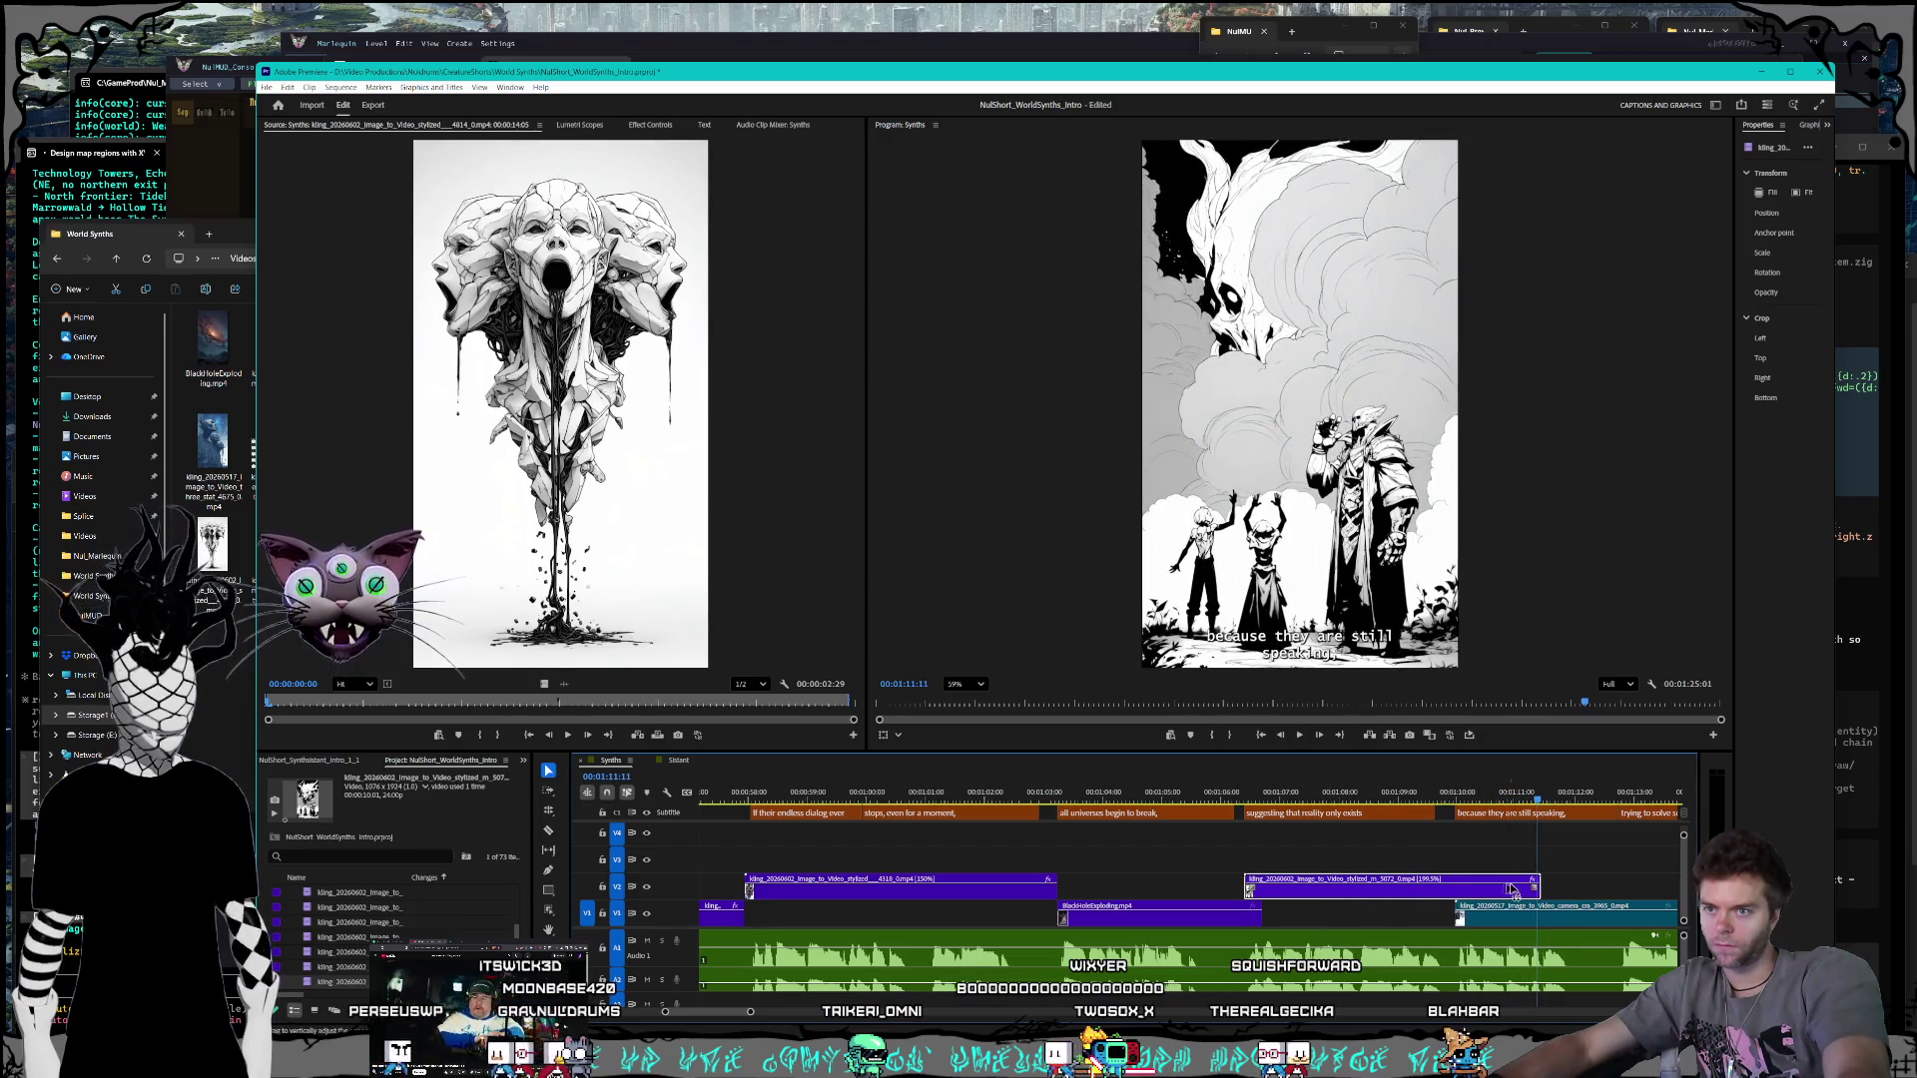
left_click_drag(1537, 888, 1456, 884)
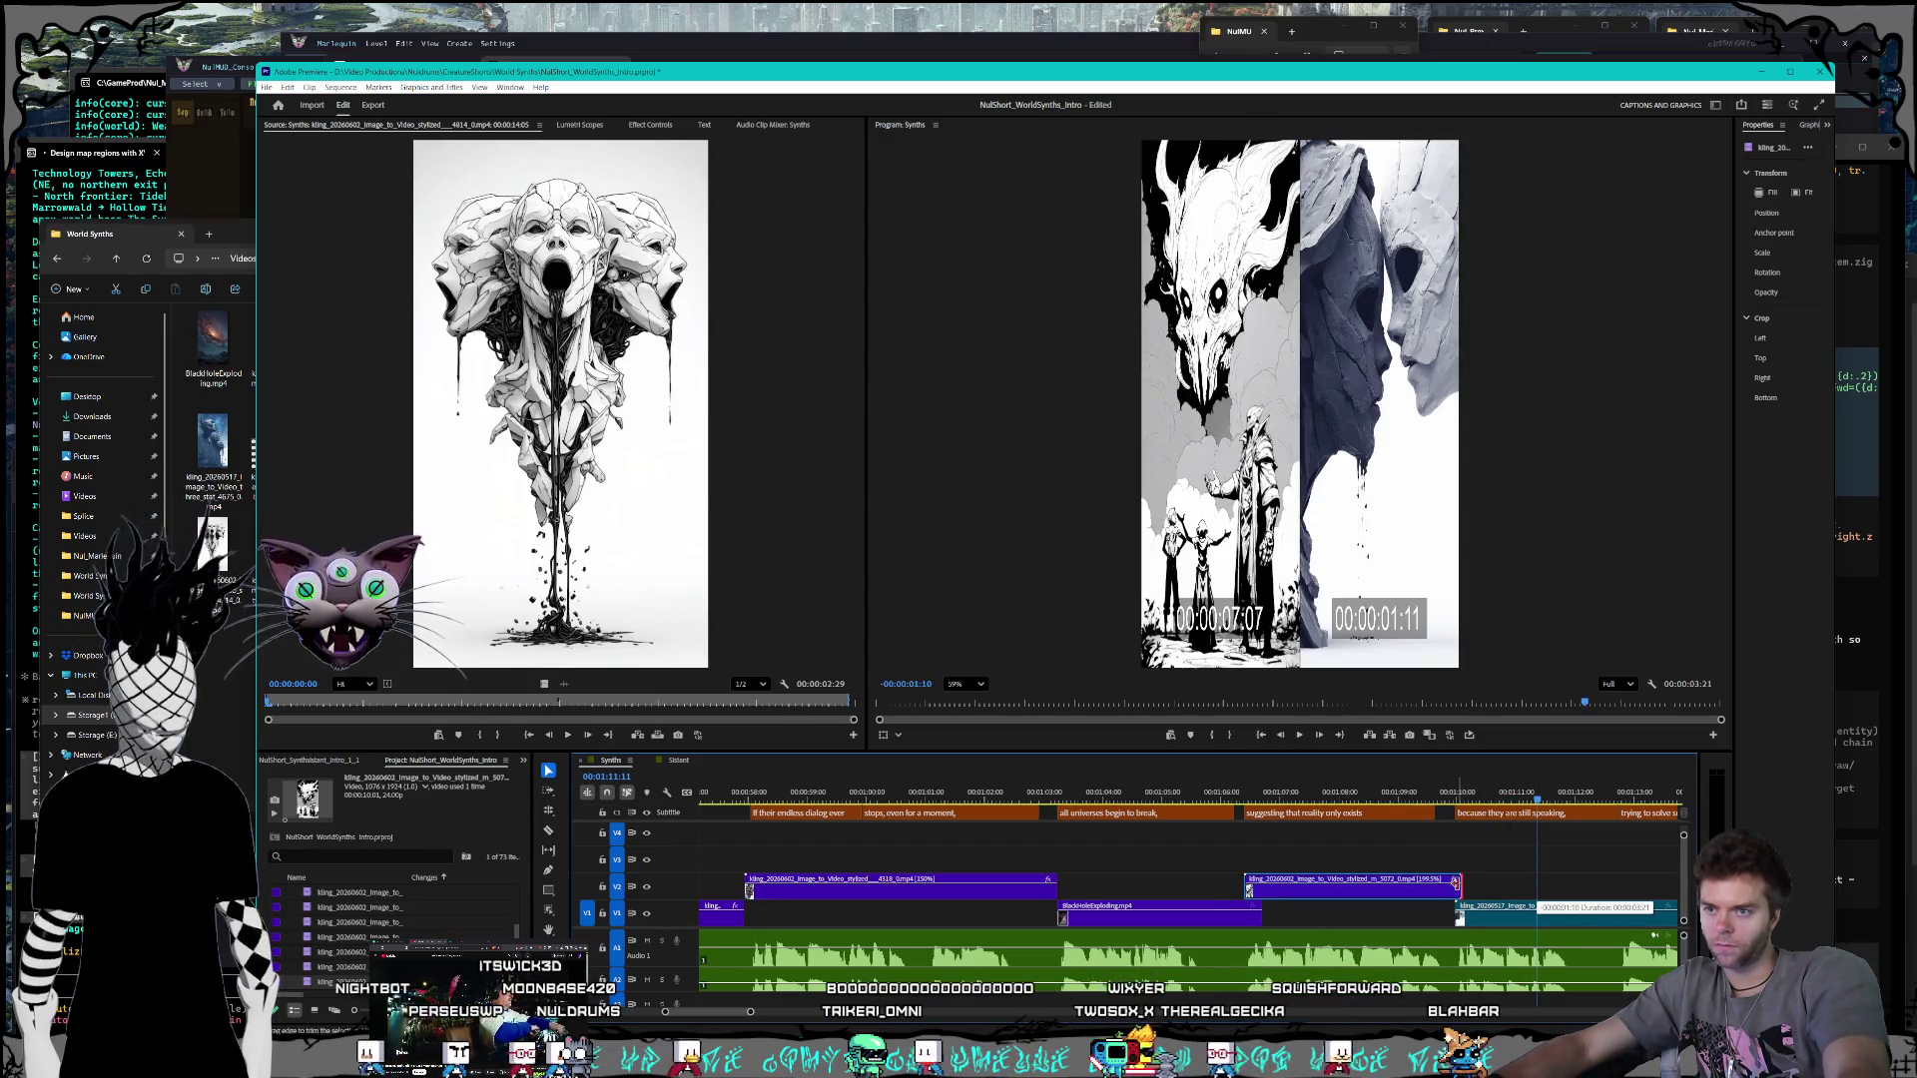
Step: Play back the trimmed WorldSynths section to the city shot at 00:00:37:10, then open the File menu
left_click(1248, 798)
key("space")
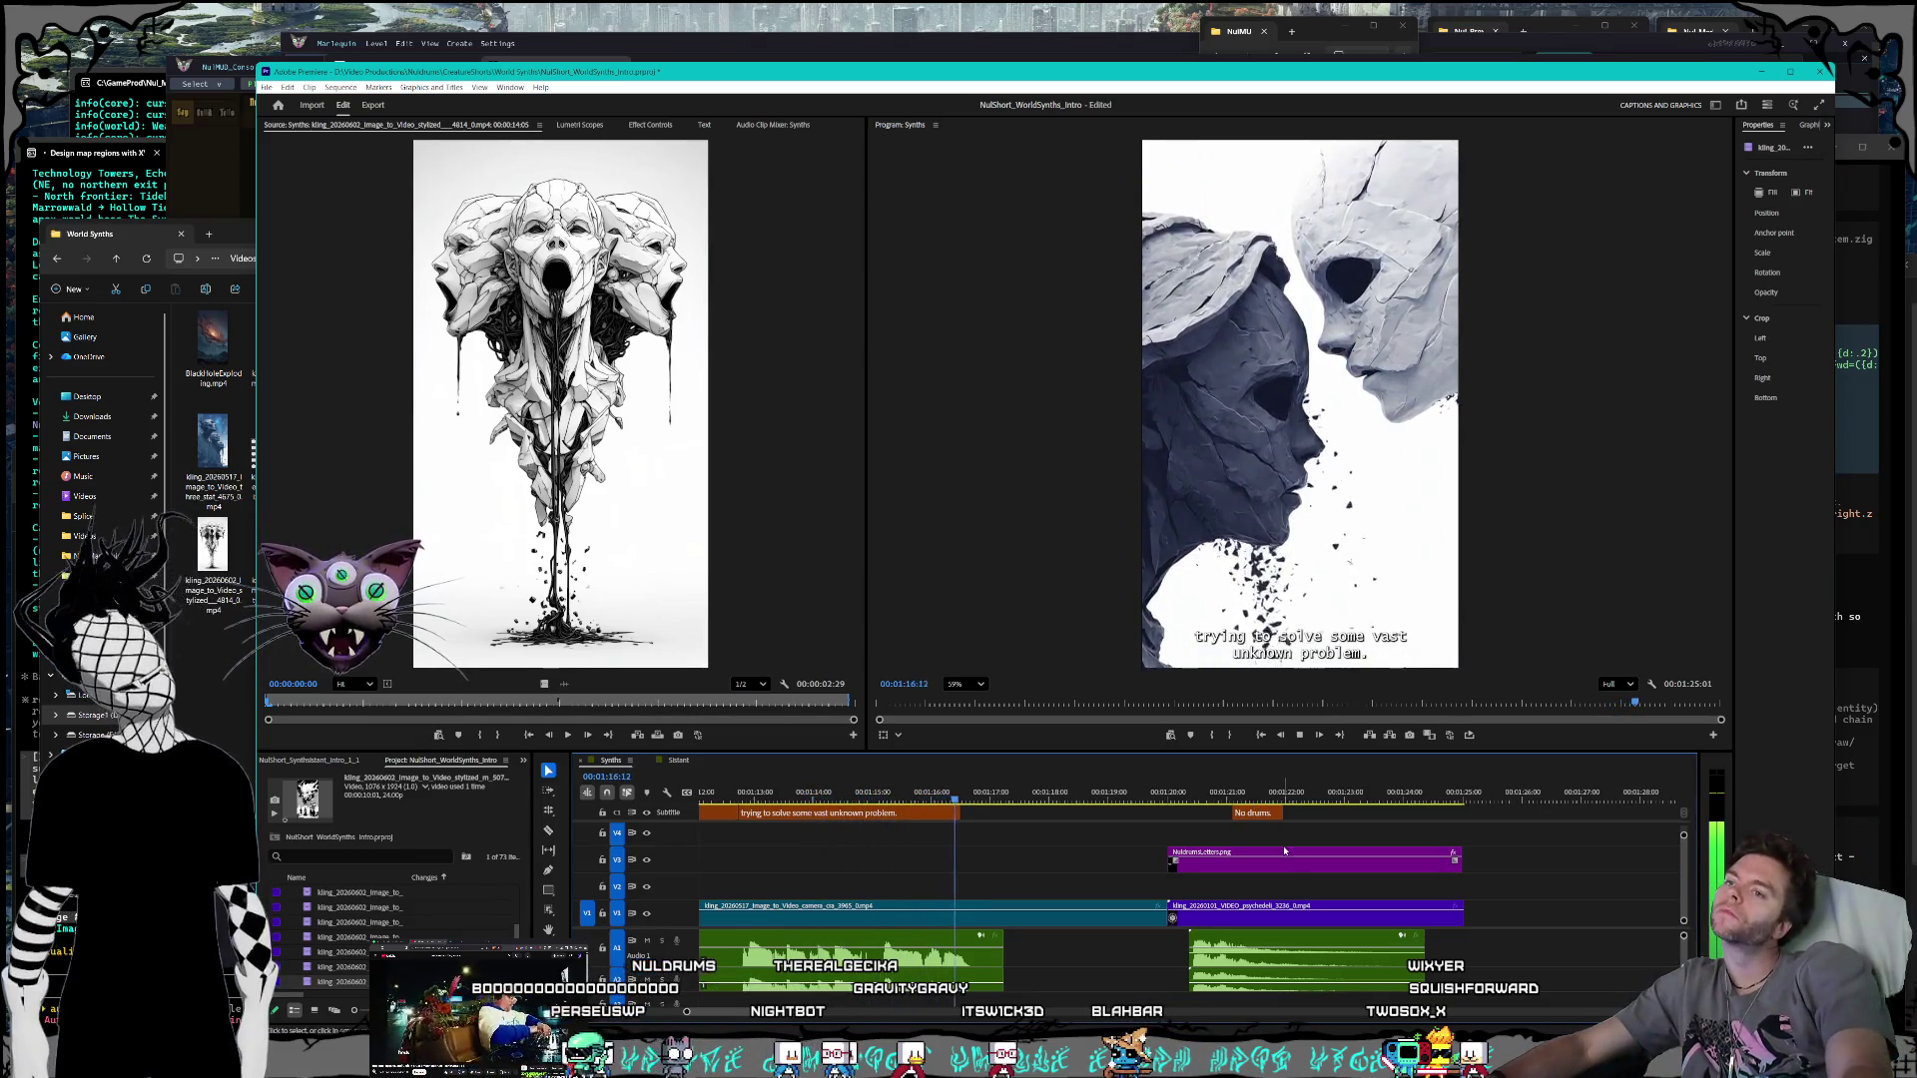
left_click(1091, 943)
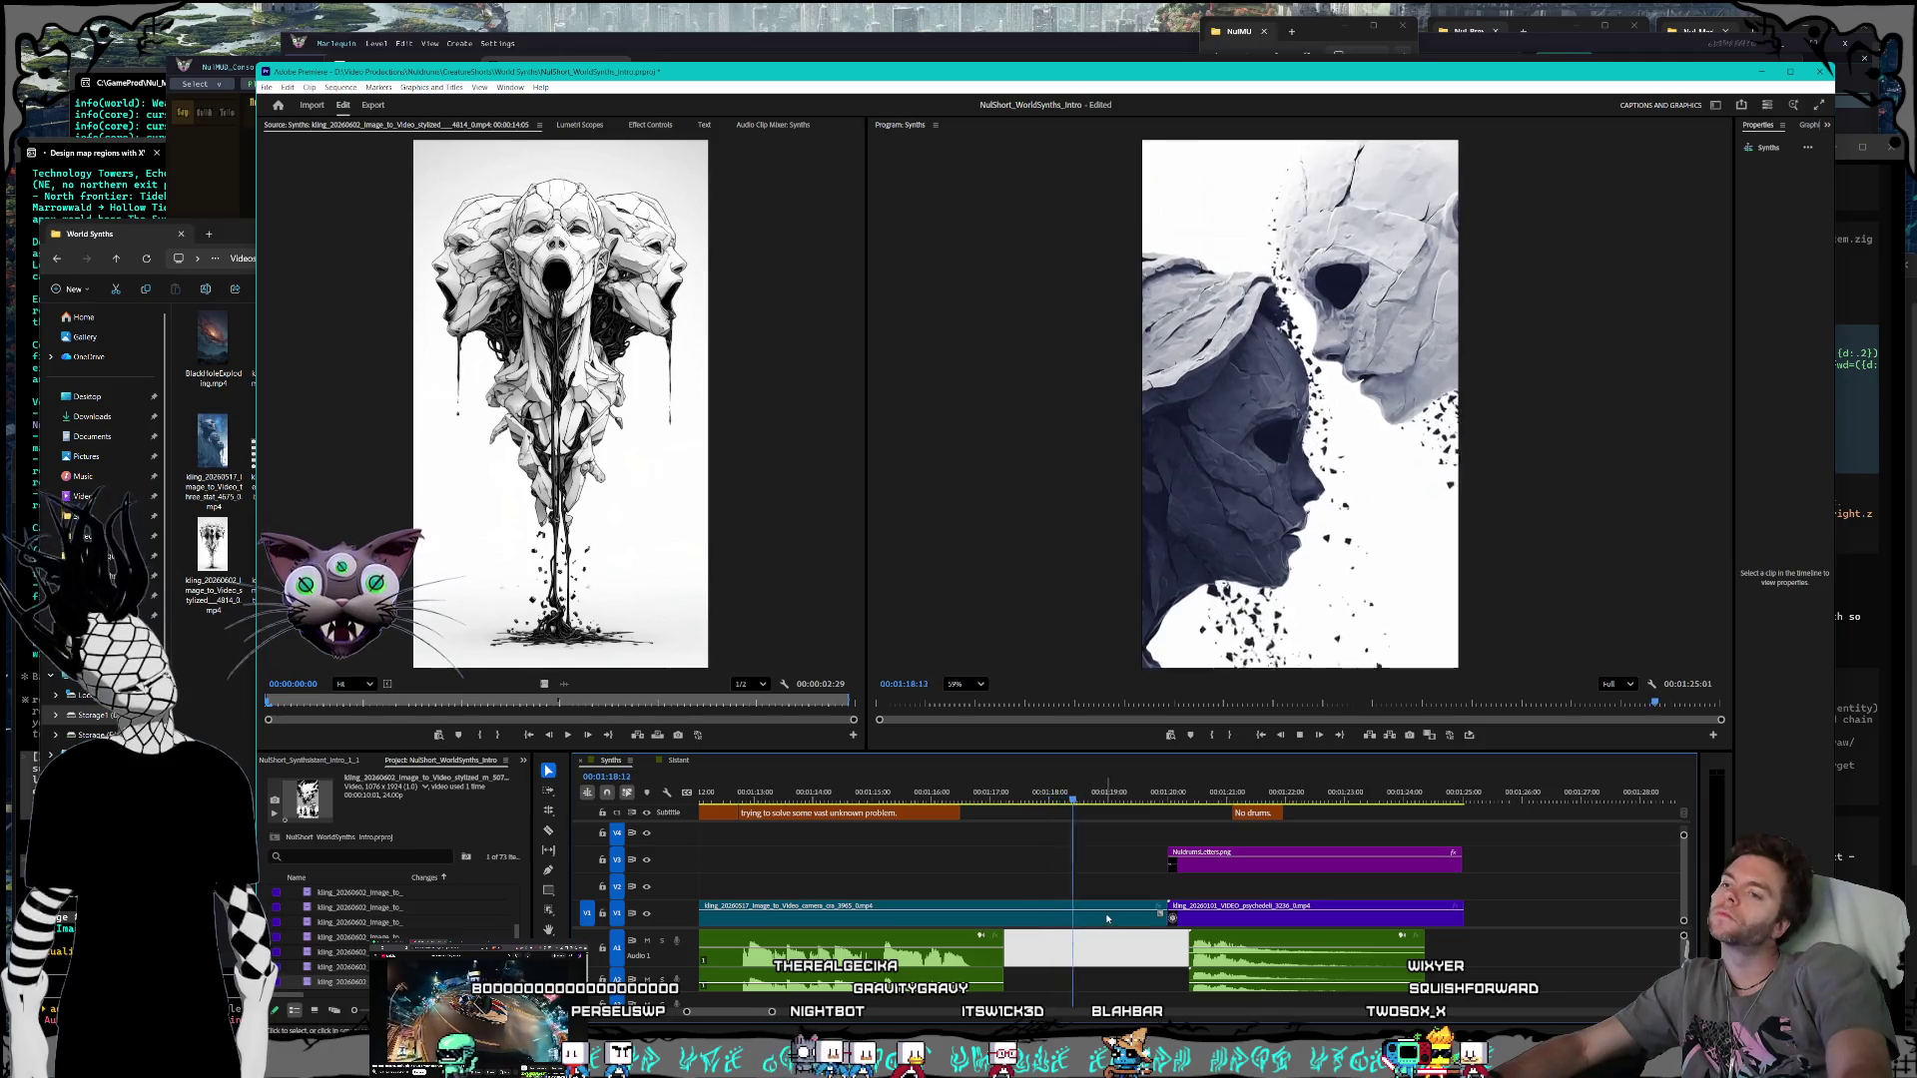
left_click(1106, 917)
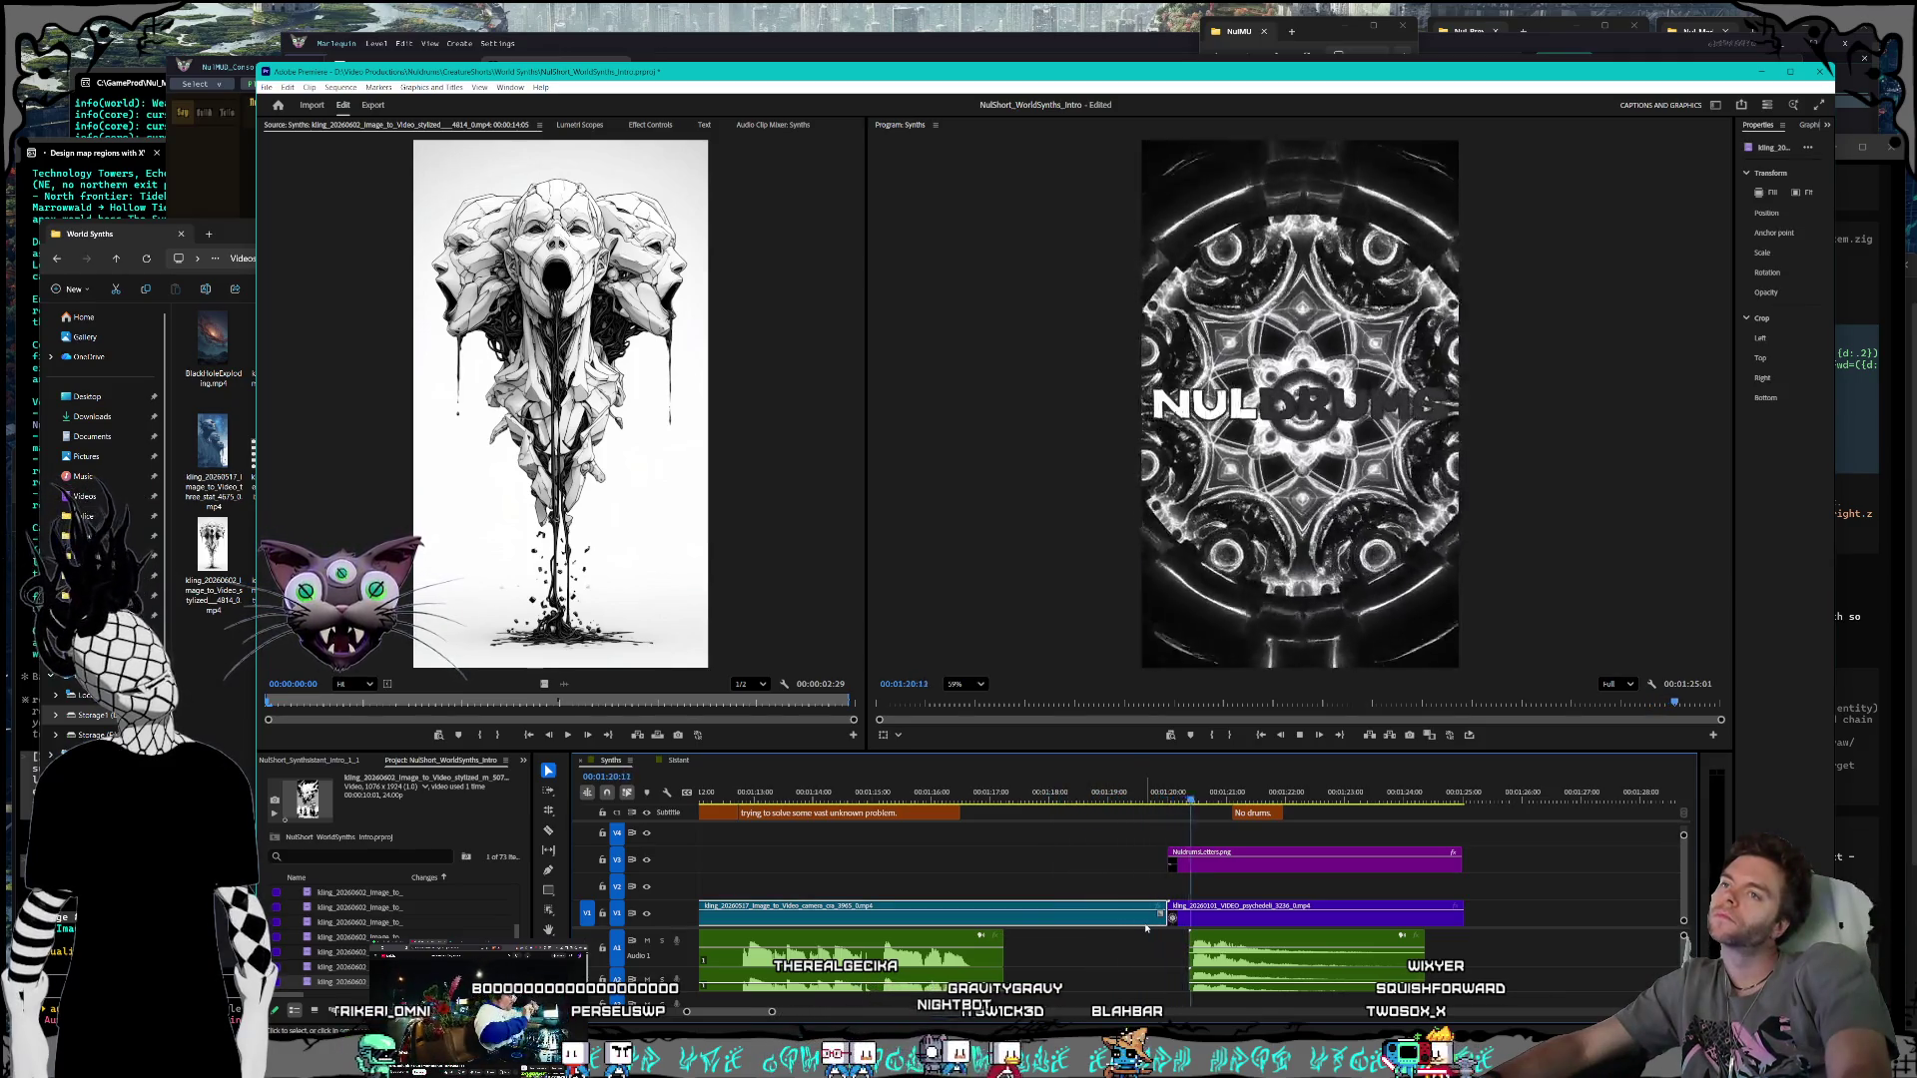
scroll(1101, 954, "down", 1)
scroll(1101, 953, "down", 8)
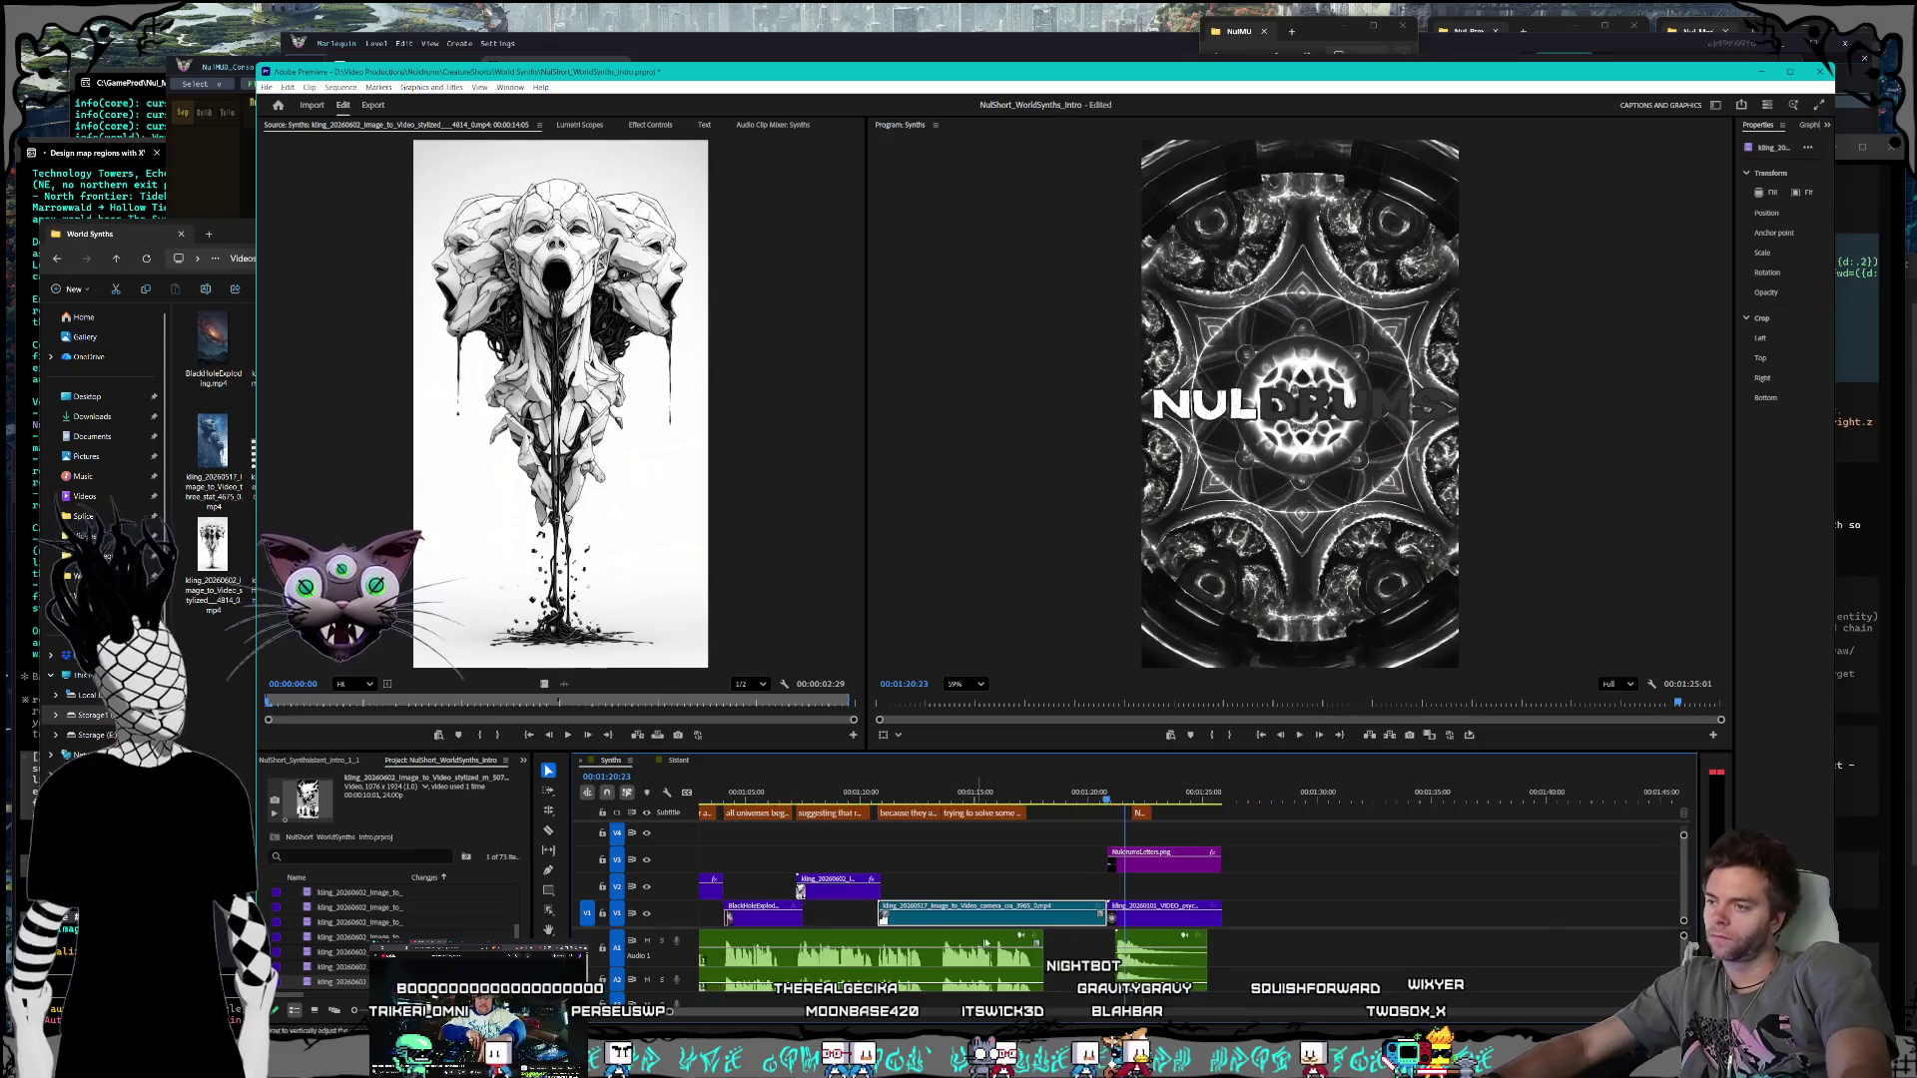
key("space")
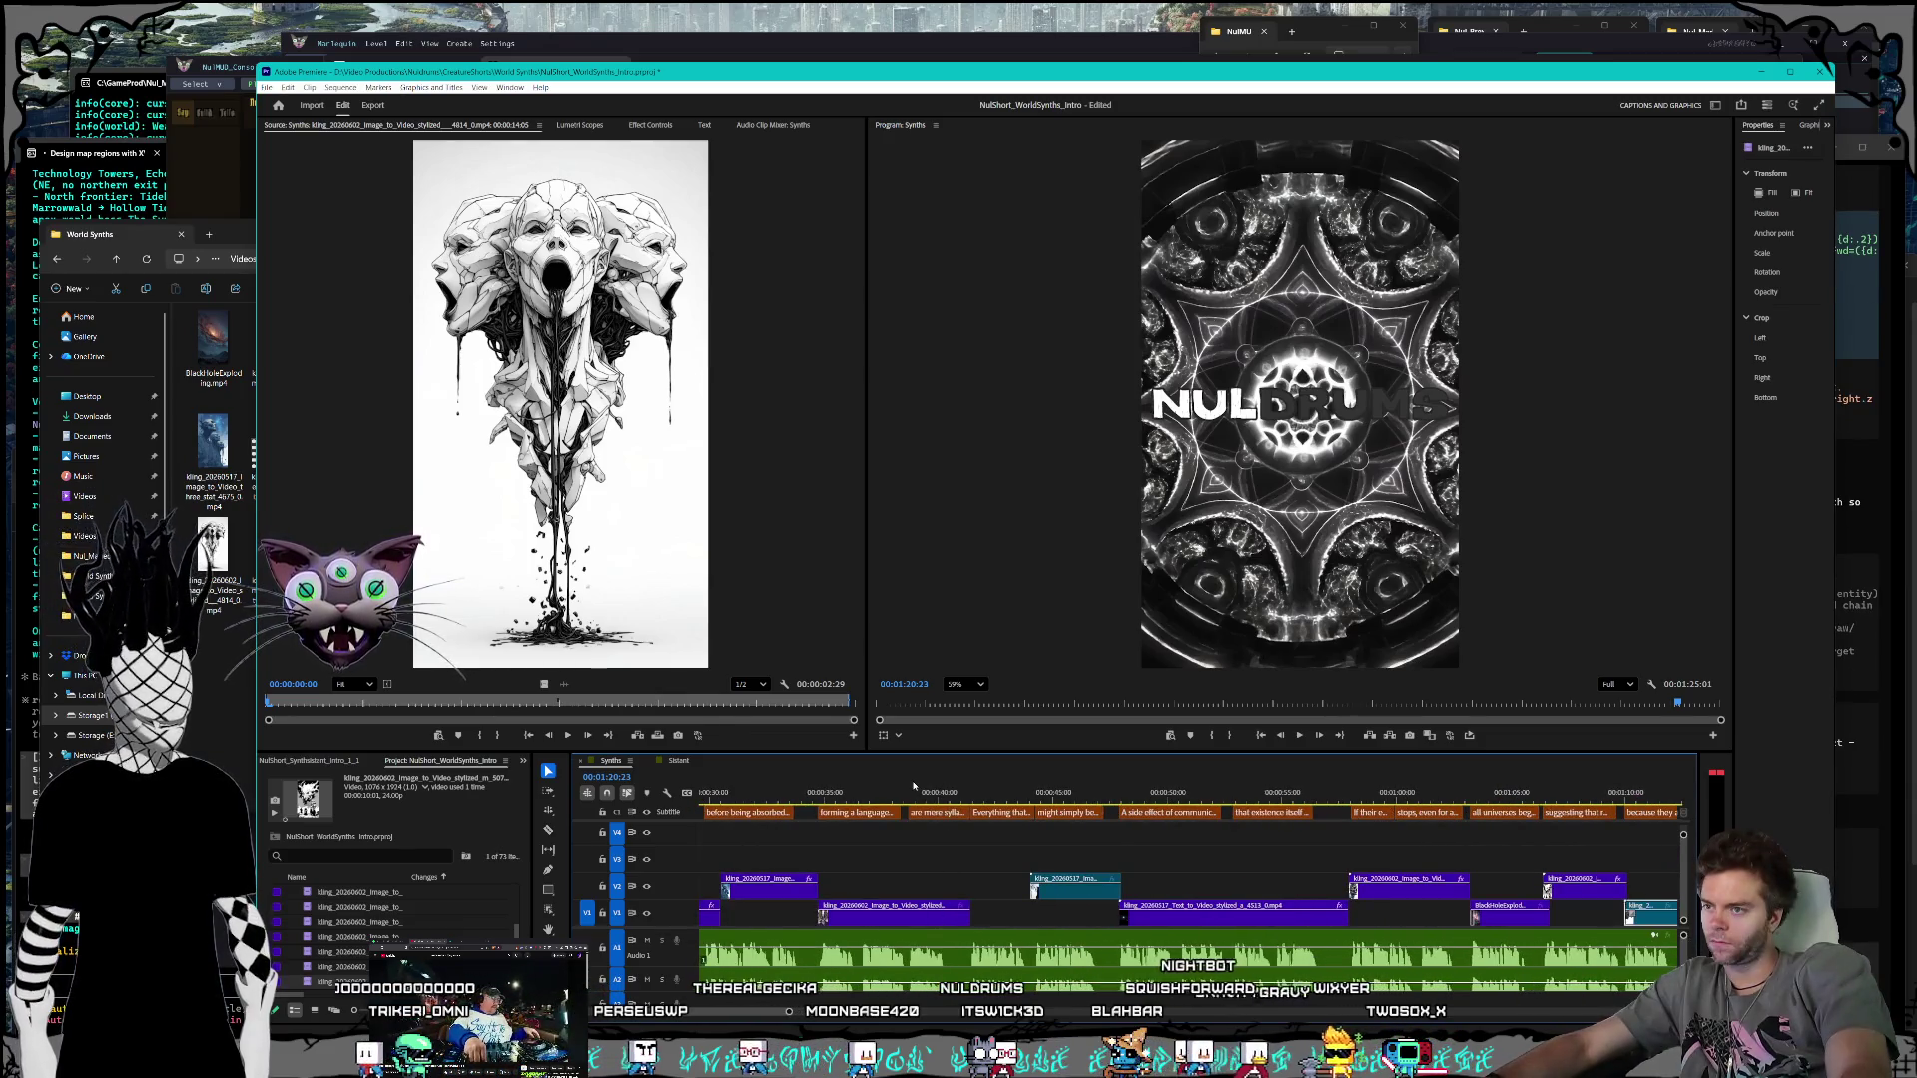
left_click(266, 87)
Step: Save the WorldSynths project, zoom the timeline out, and switch over to the NulMUD Editor map
left_click(287, 249)
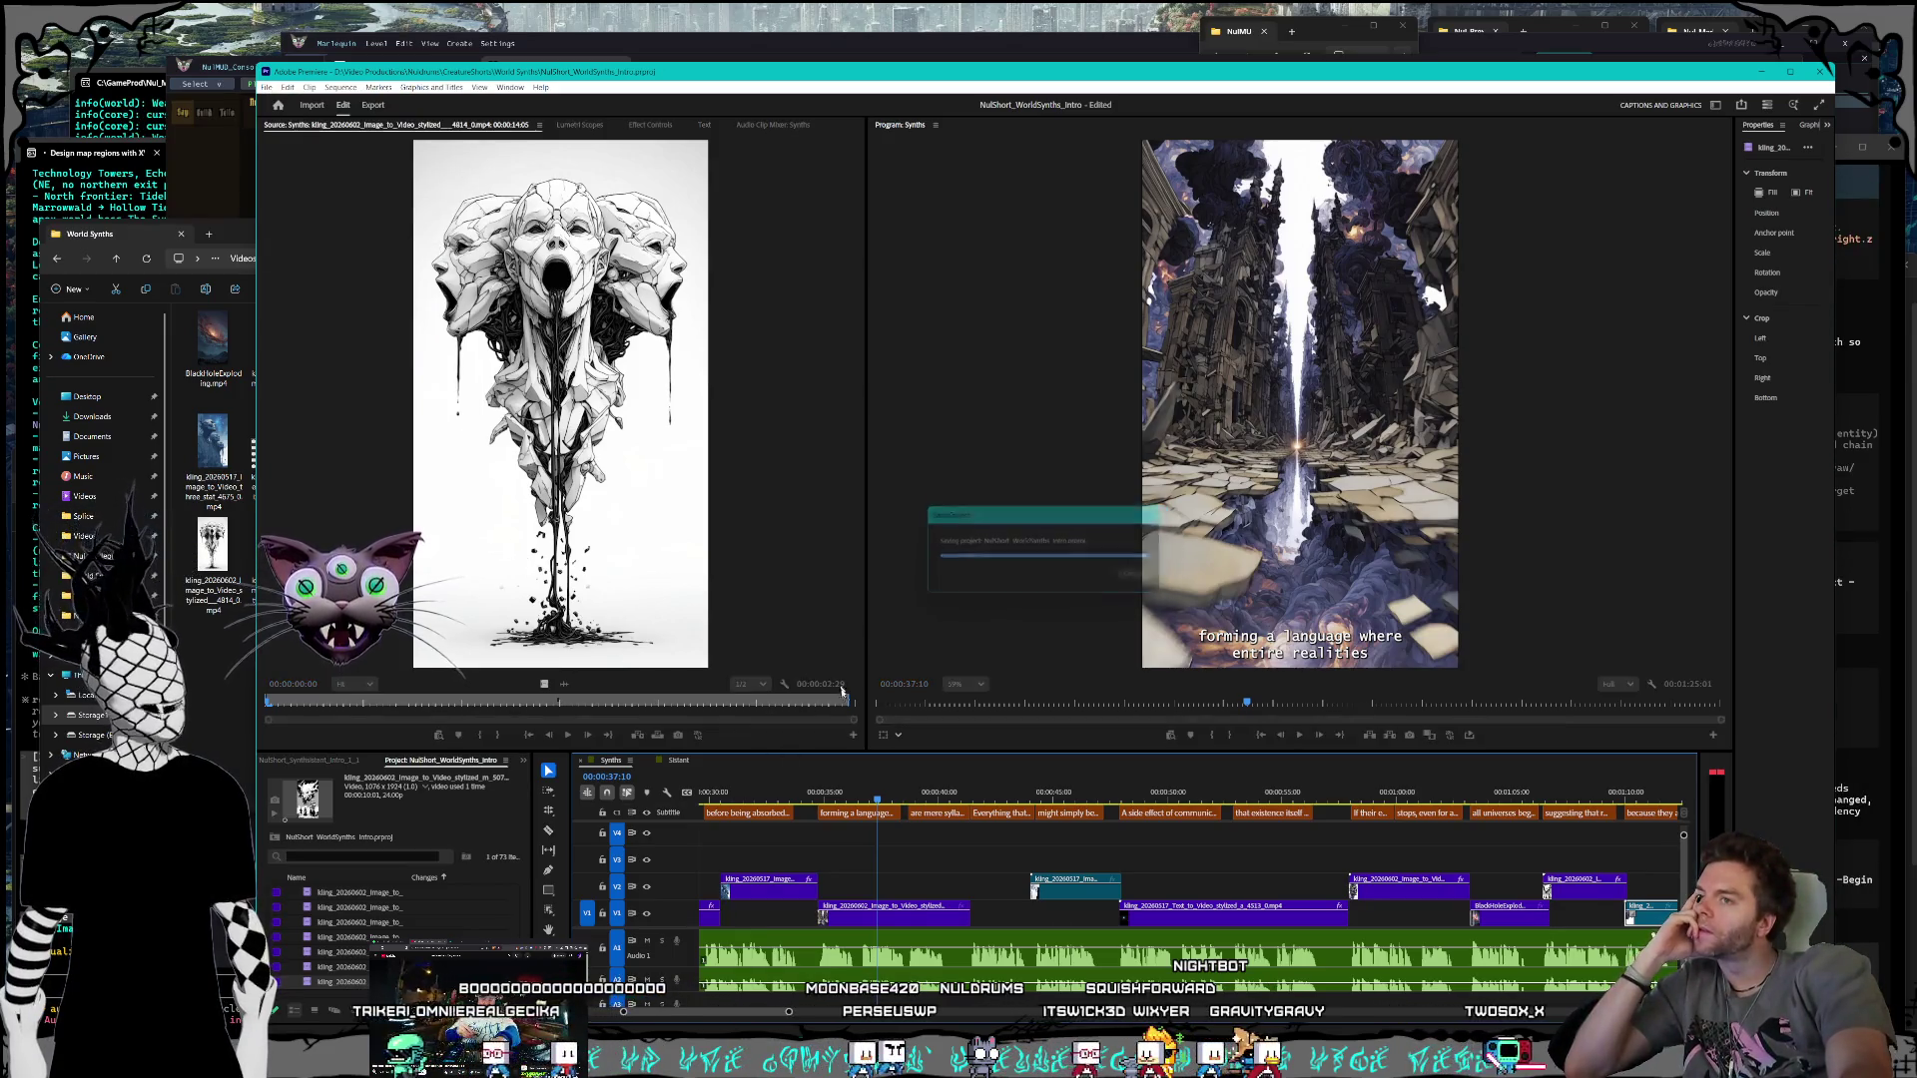
scroll(912, 895, "up", 3)
scroll(912, 895, "up", 3)
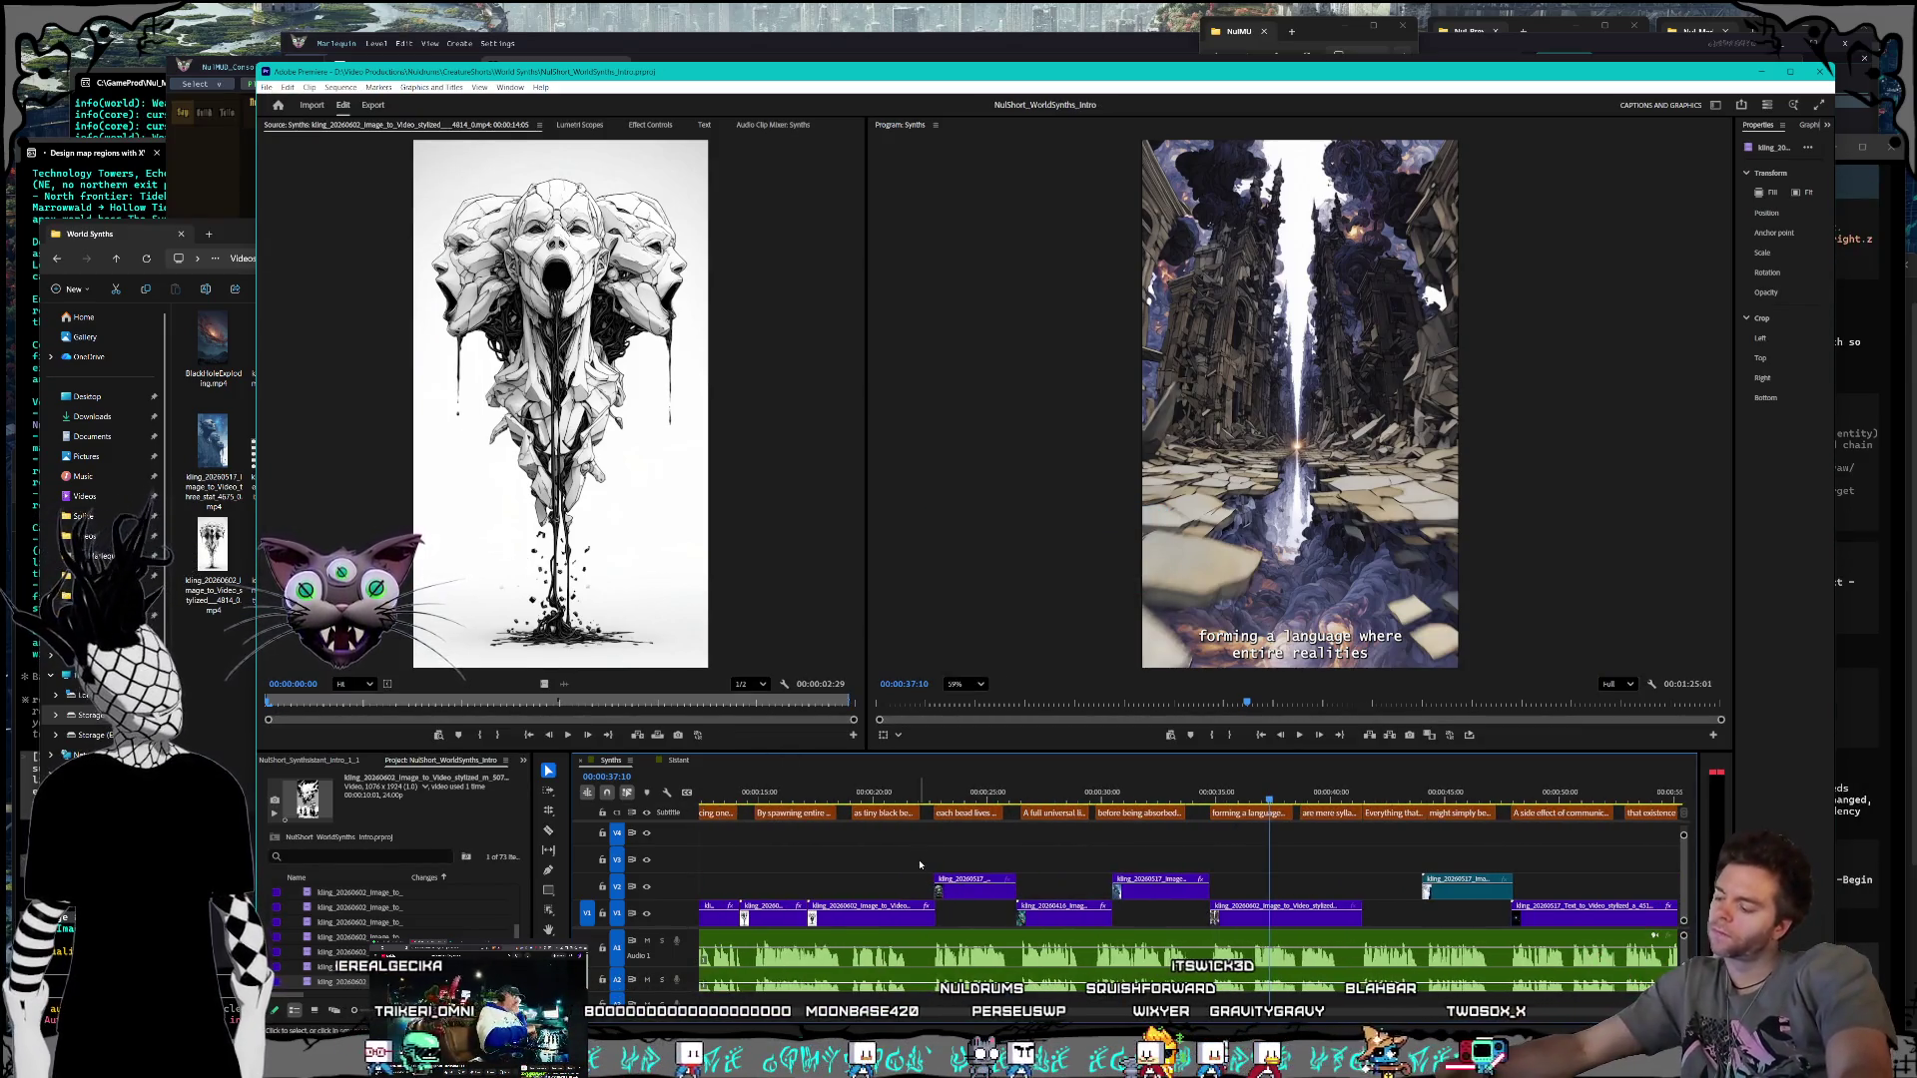
scroll(913, 857, "down", 2, "alt")
scroll(919, 870, "down", 2, "alt")
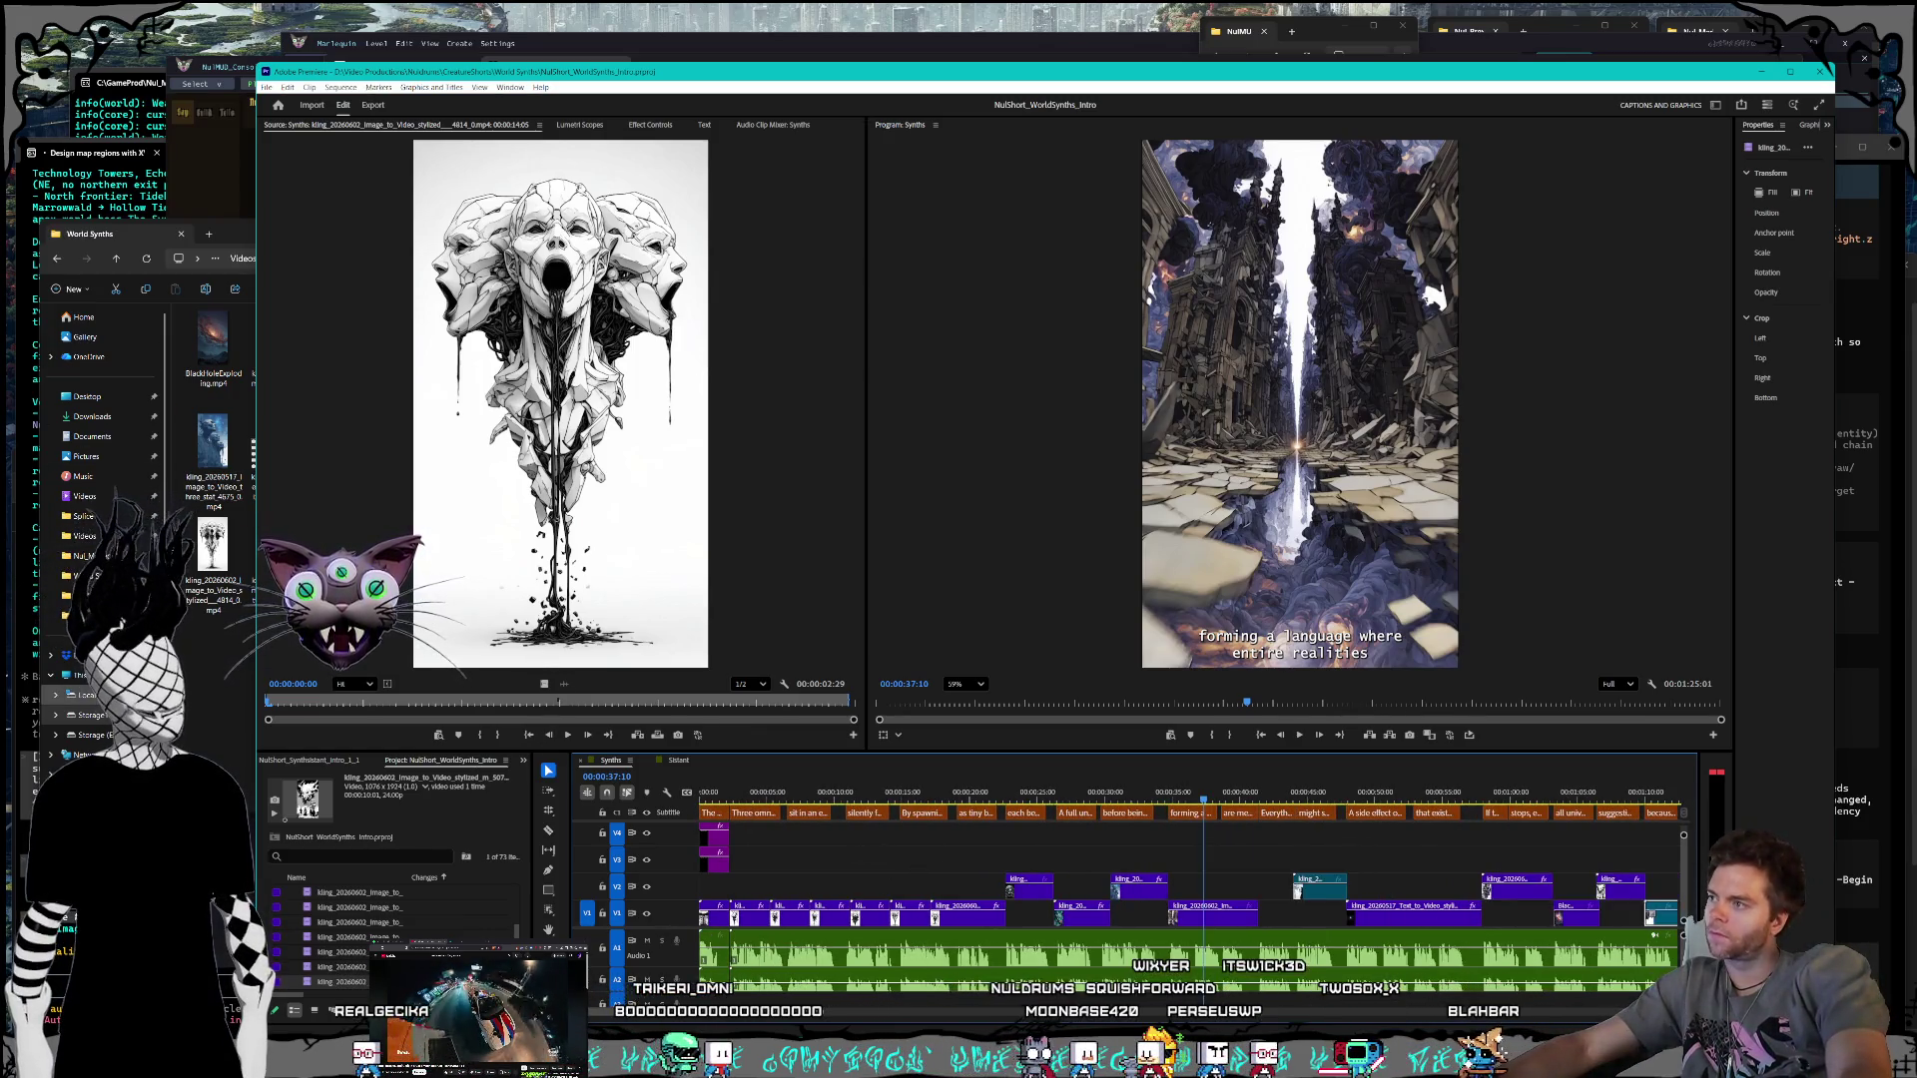
left_click(240, 399)
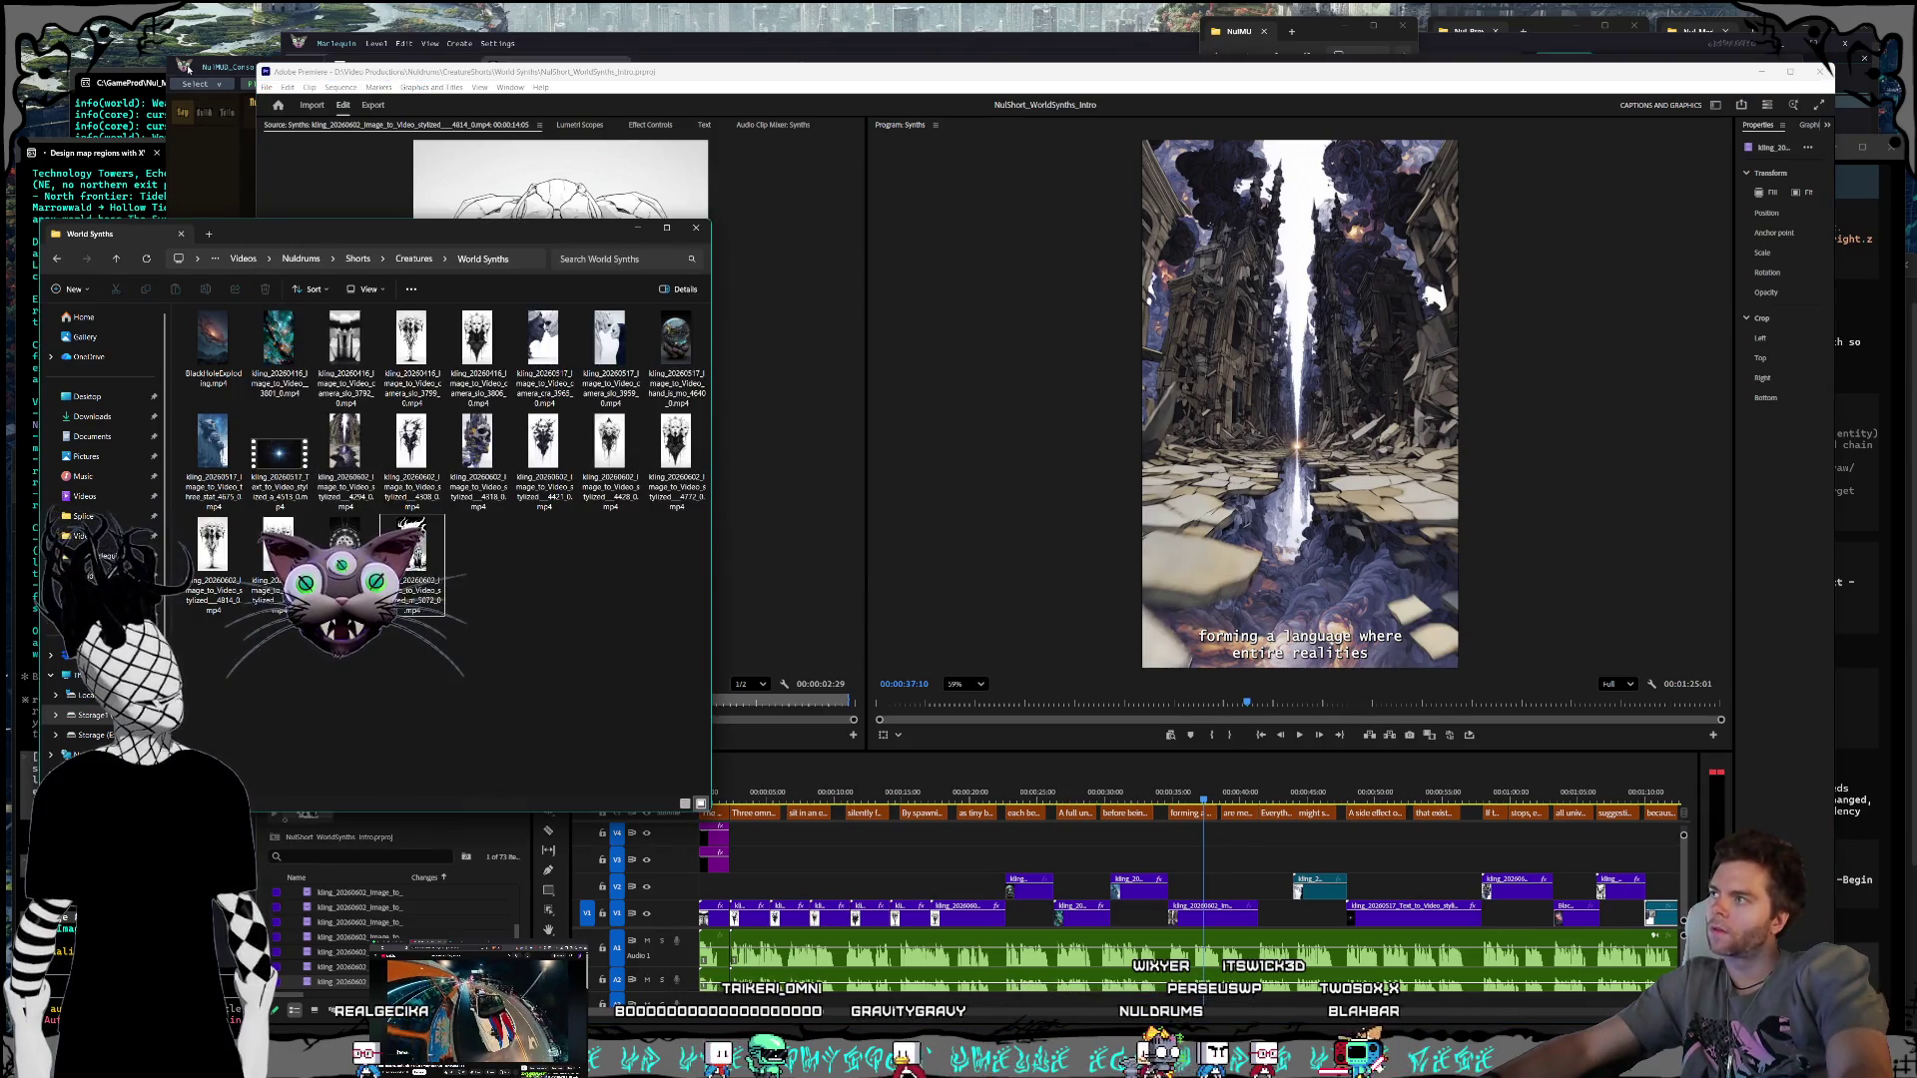
left_click(186, 66)
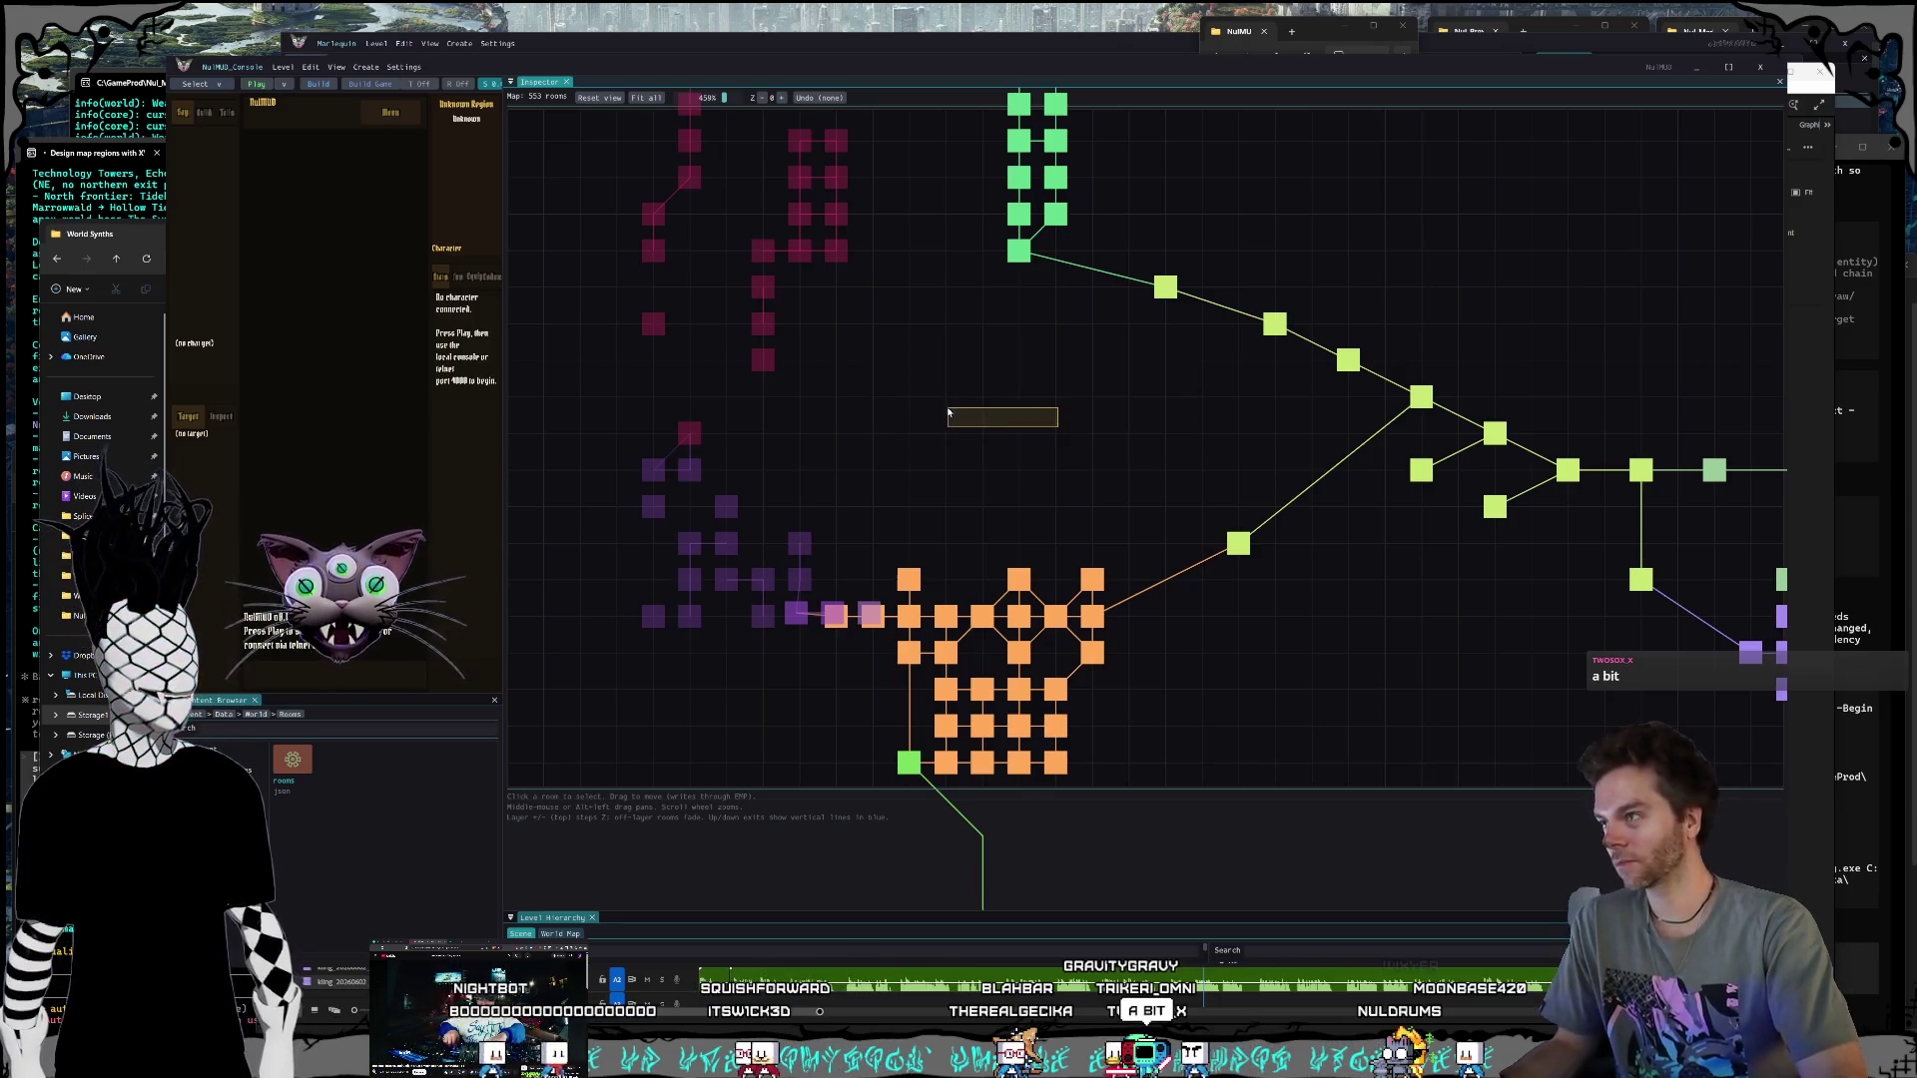
Step: Pan and zoom out over the room clusters, inspect Monolith Plaza, South, then switch to Brave
left_click_drag(1074, 479, 1015, 457)
key("Right")
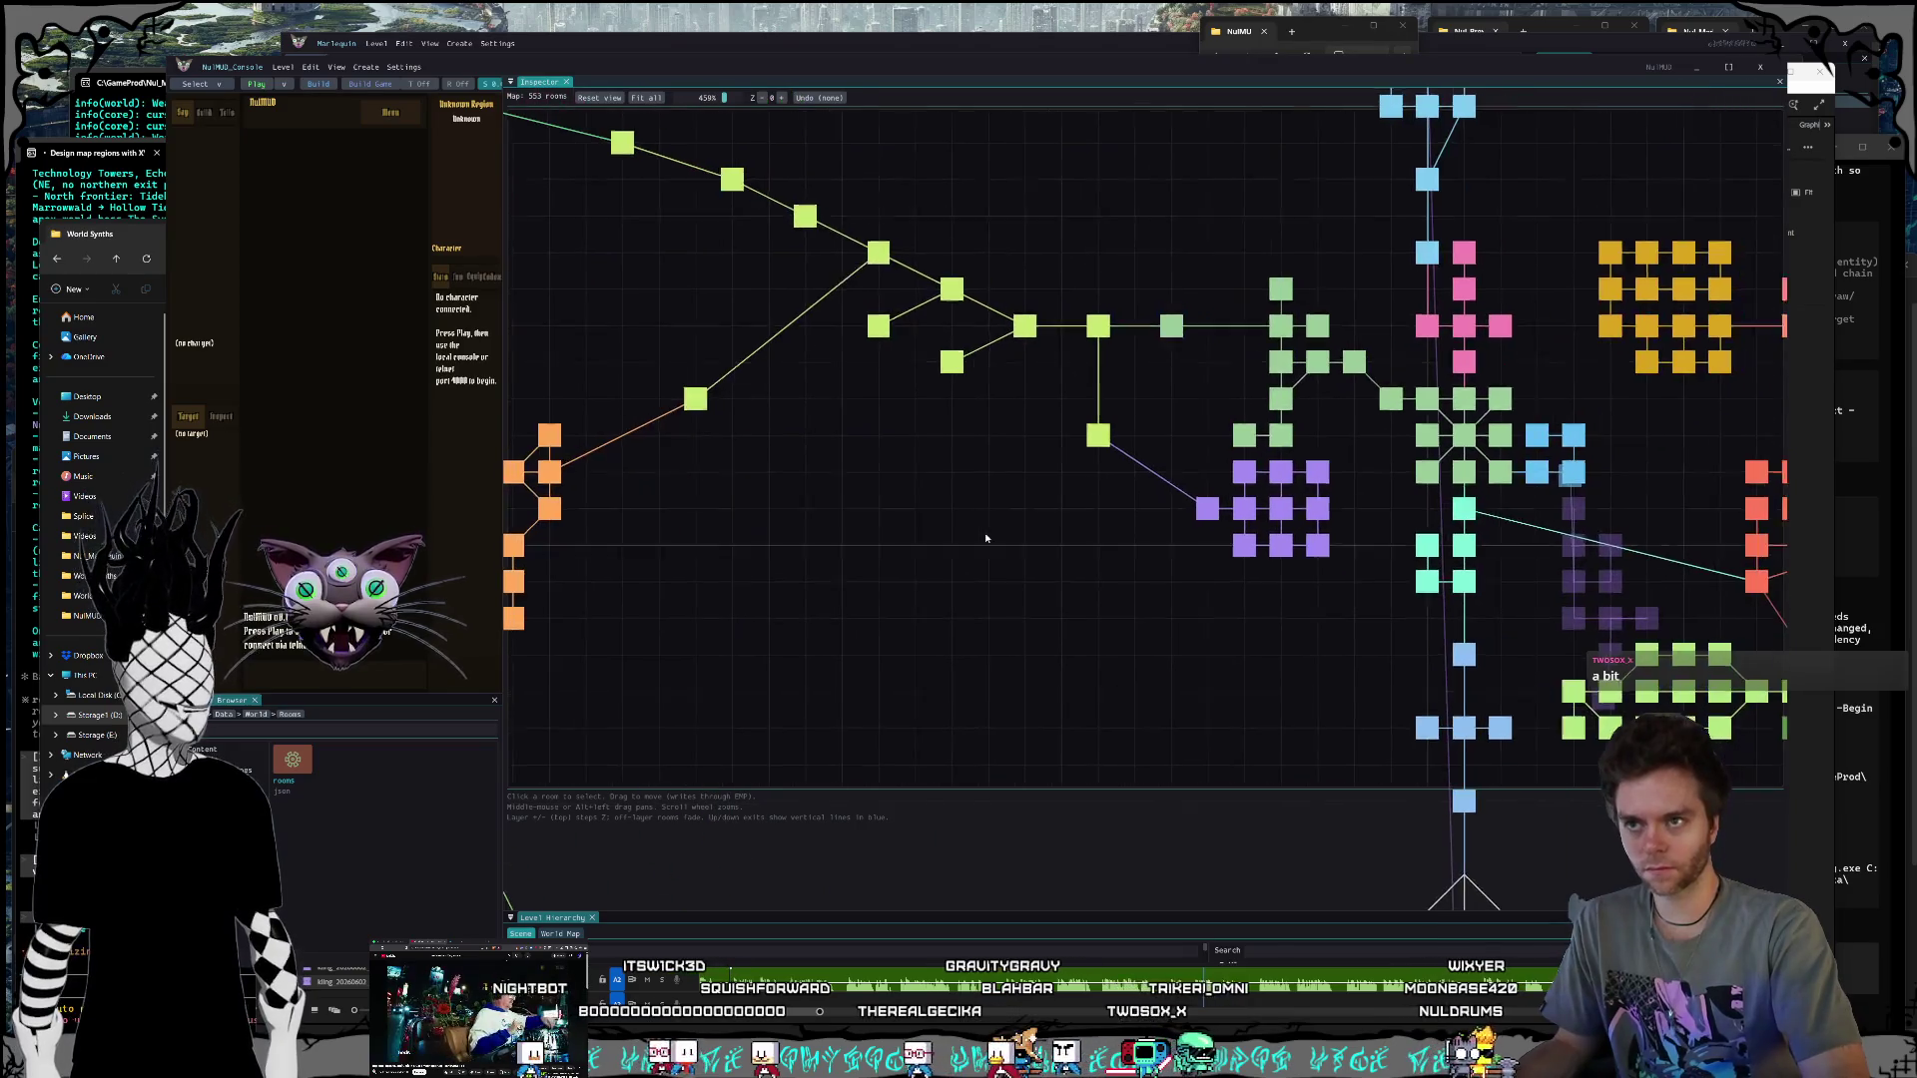
scroll(1045, 543, "down", 2)
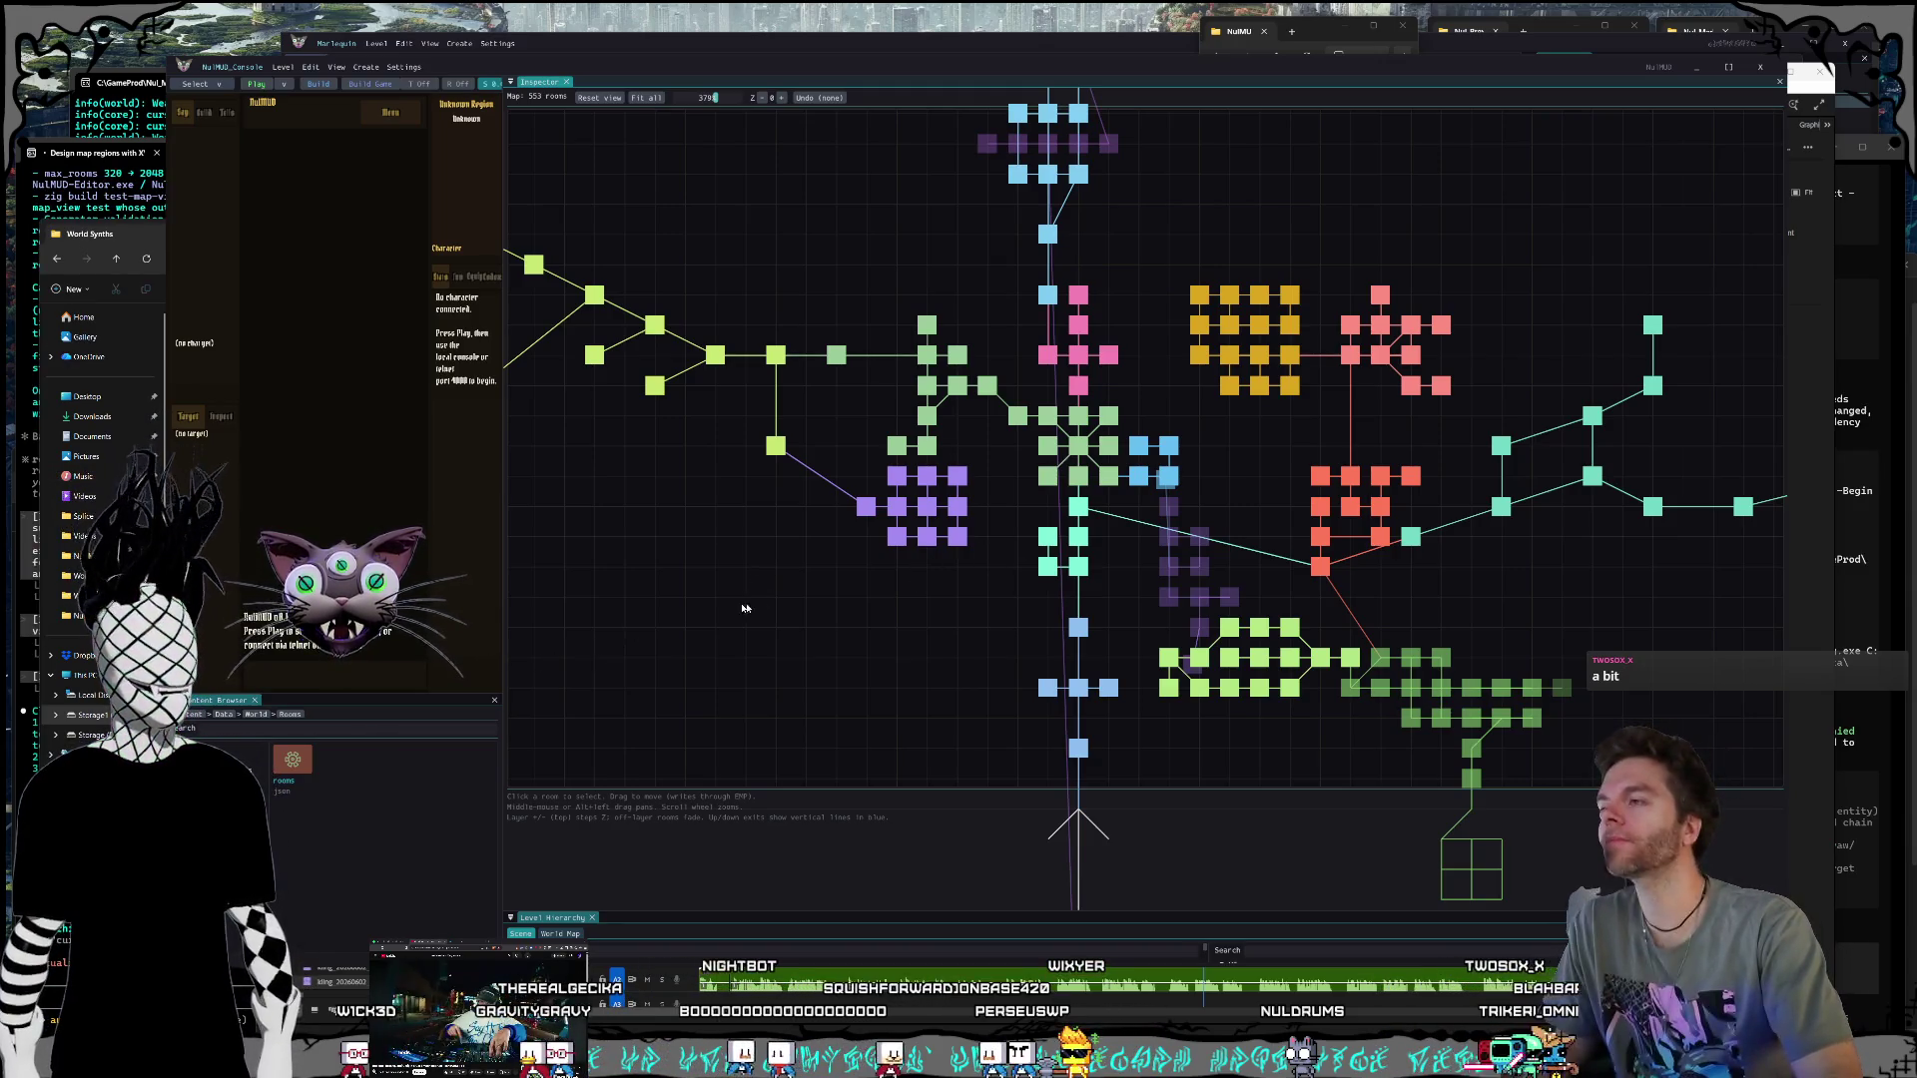
left_click_drag(849, 604, 654, 629)
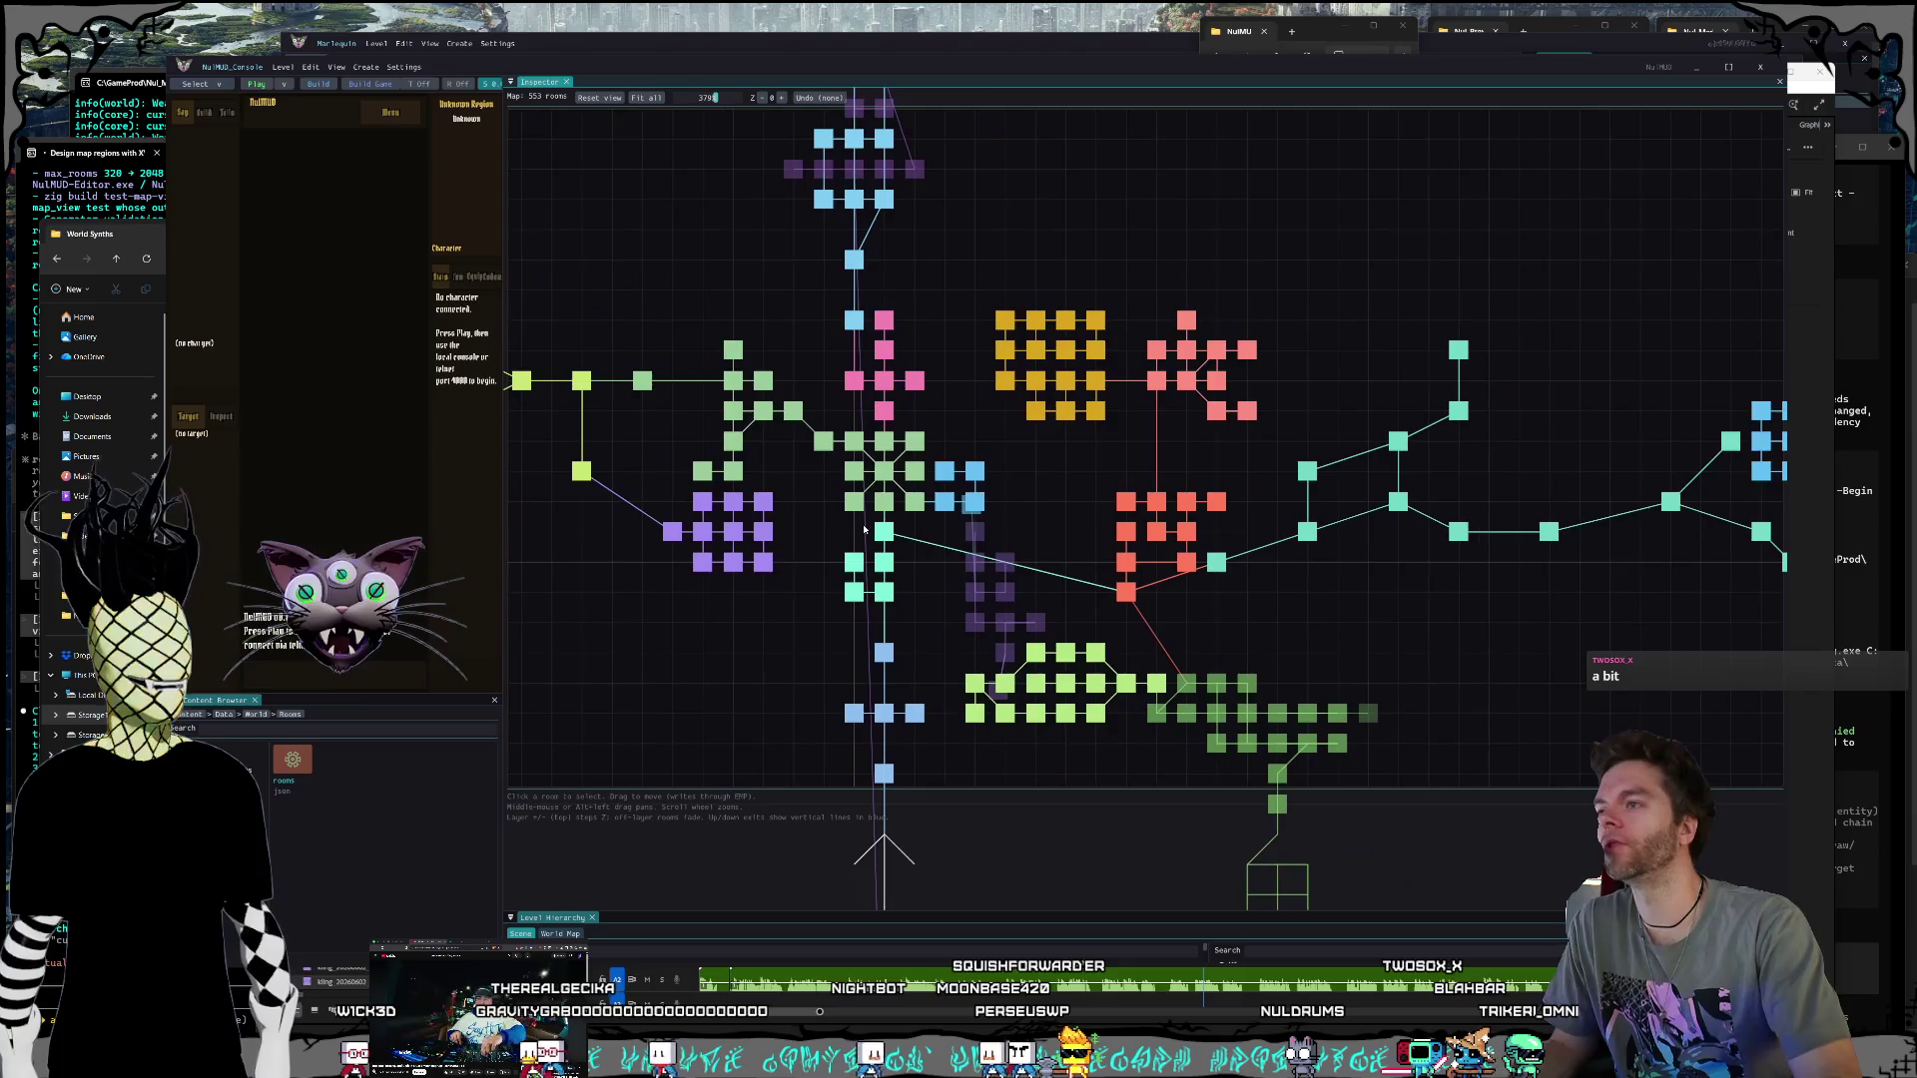
left_click(881, 508)
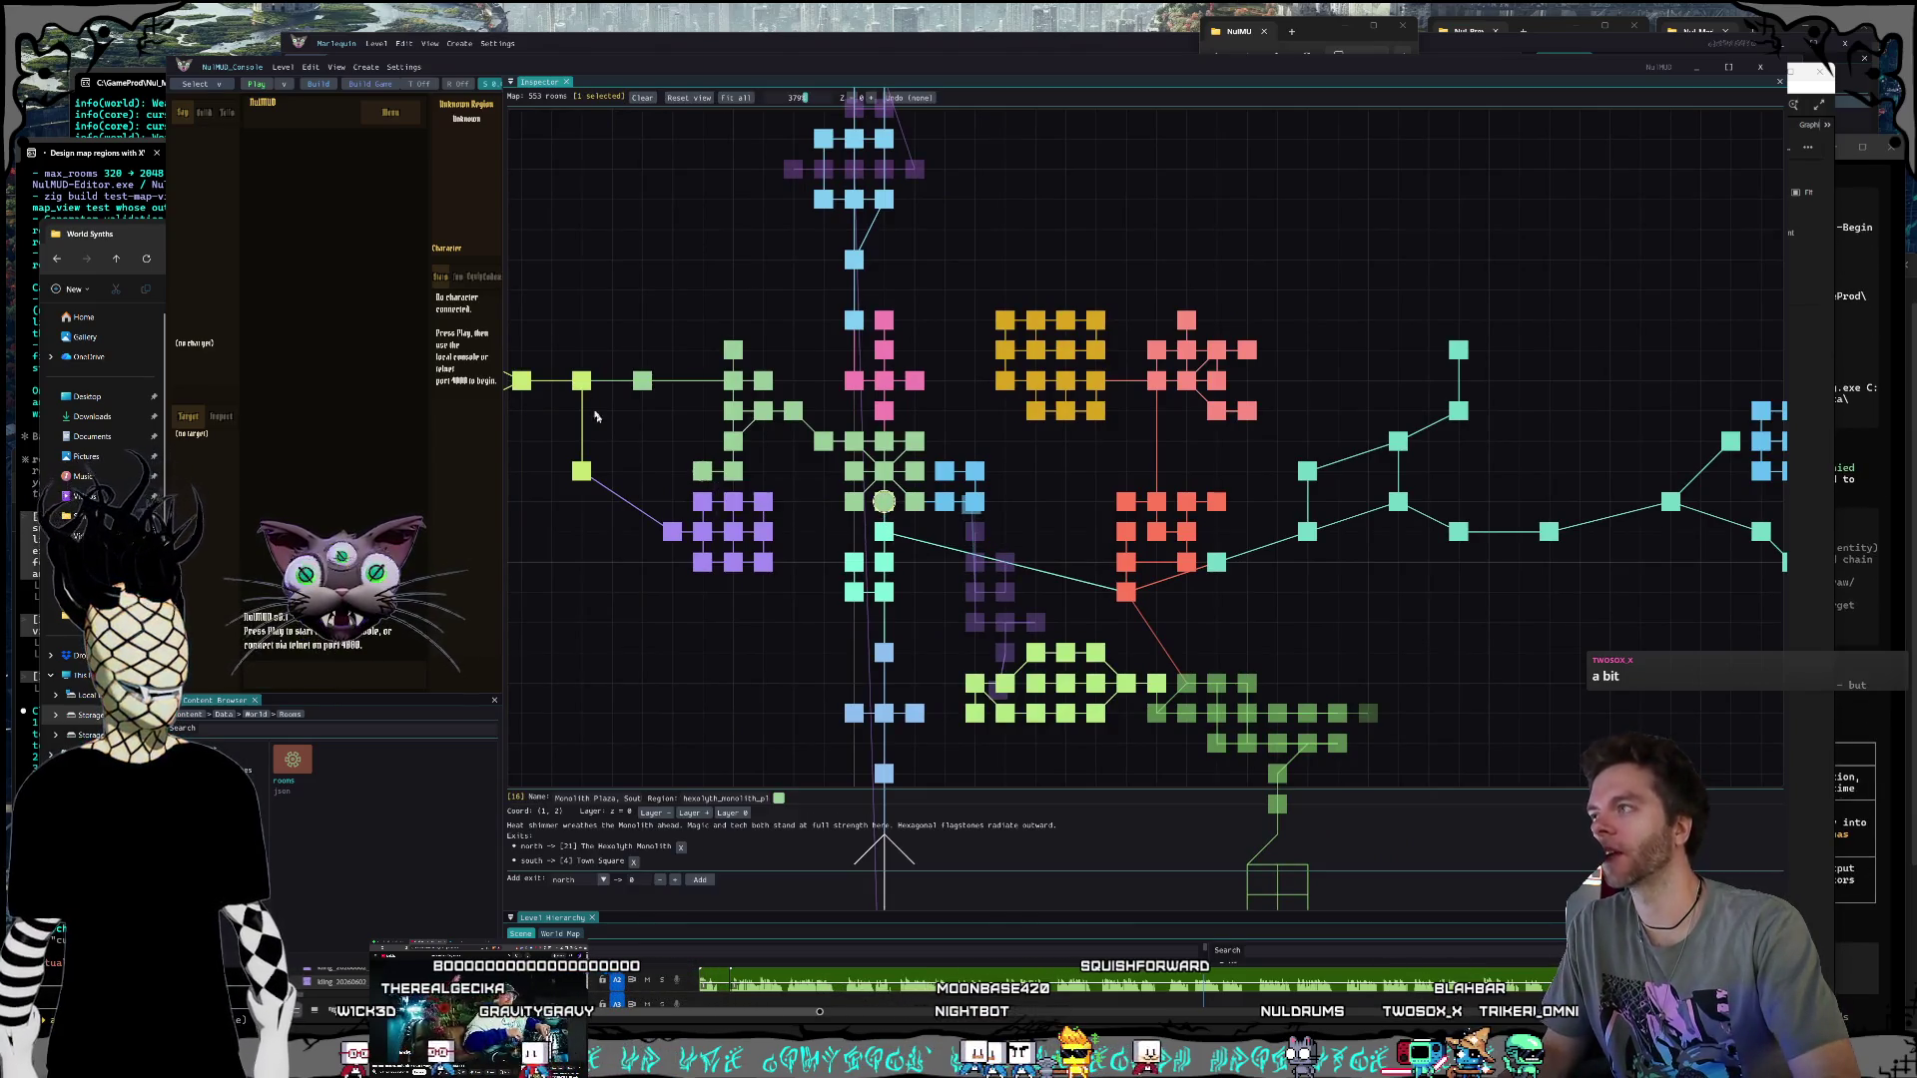
left_click(880, 45)
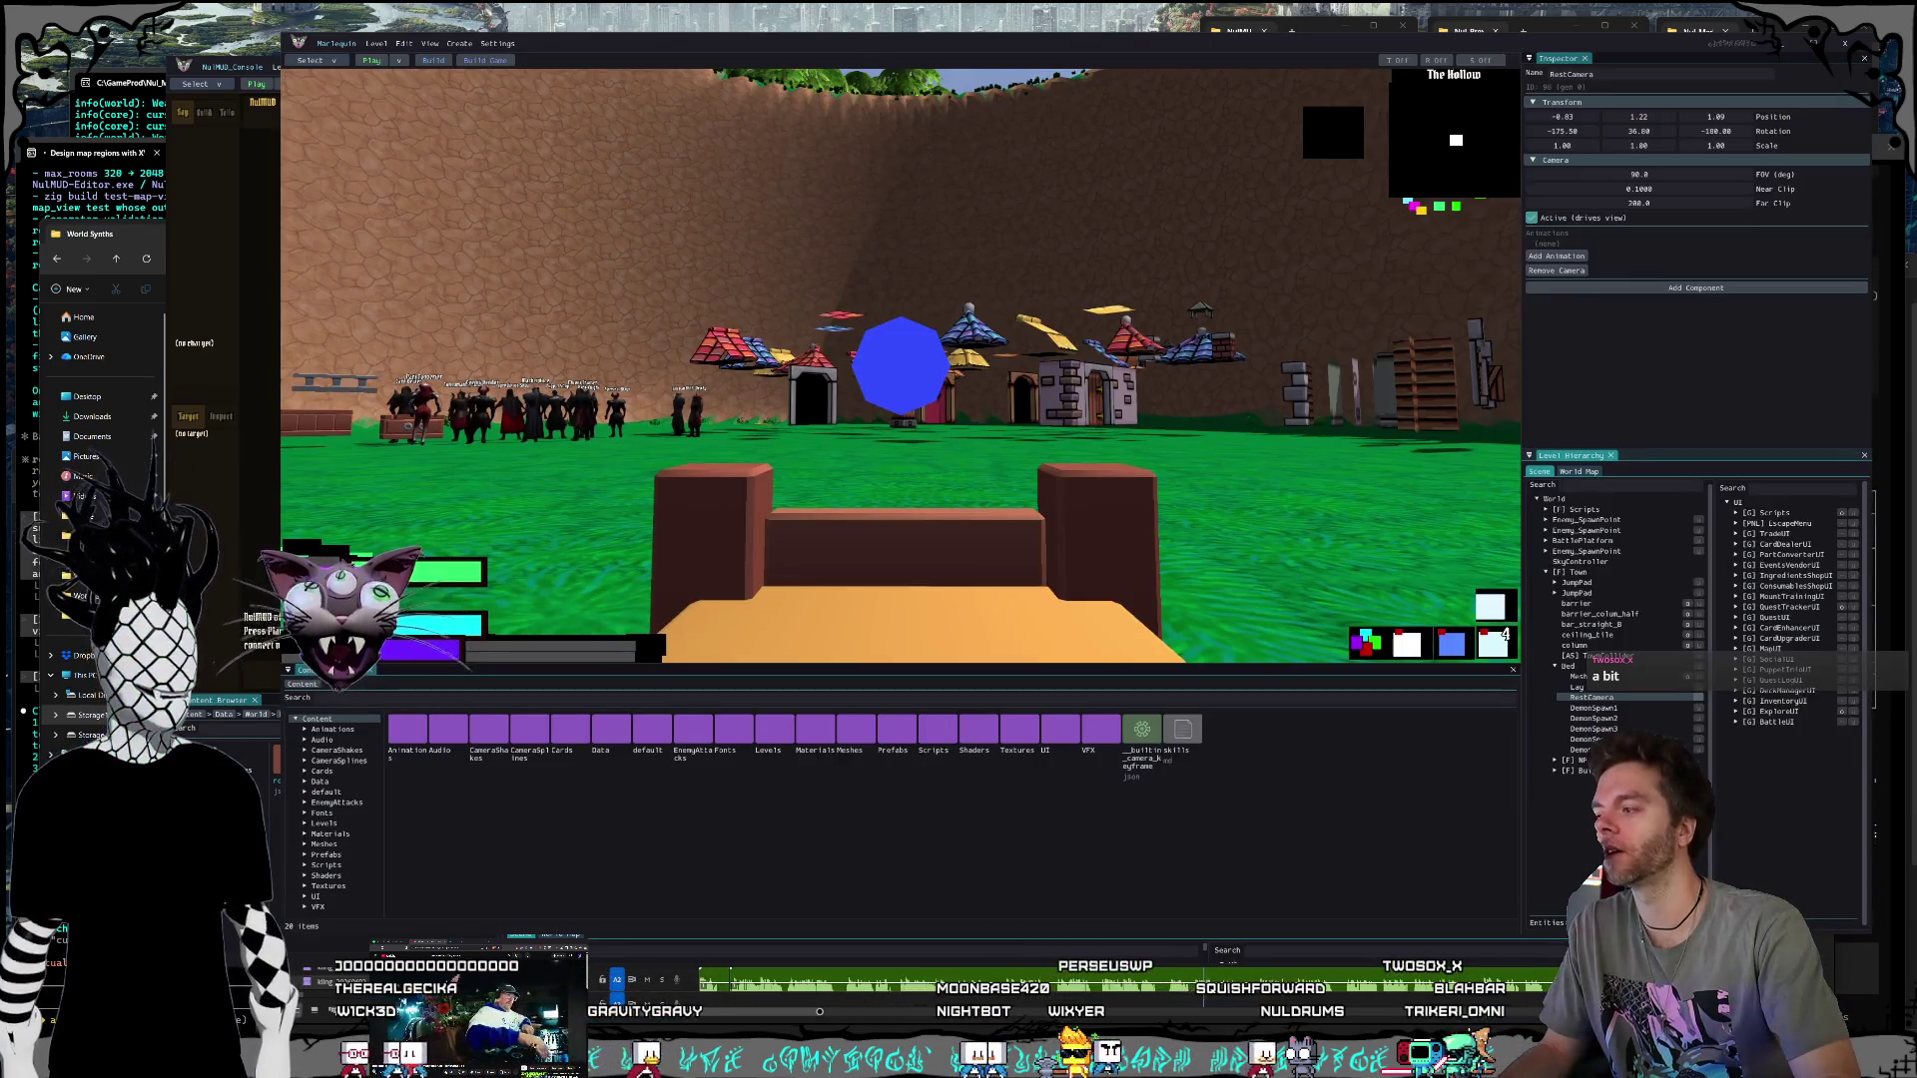
key("alt+Tab")
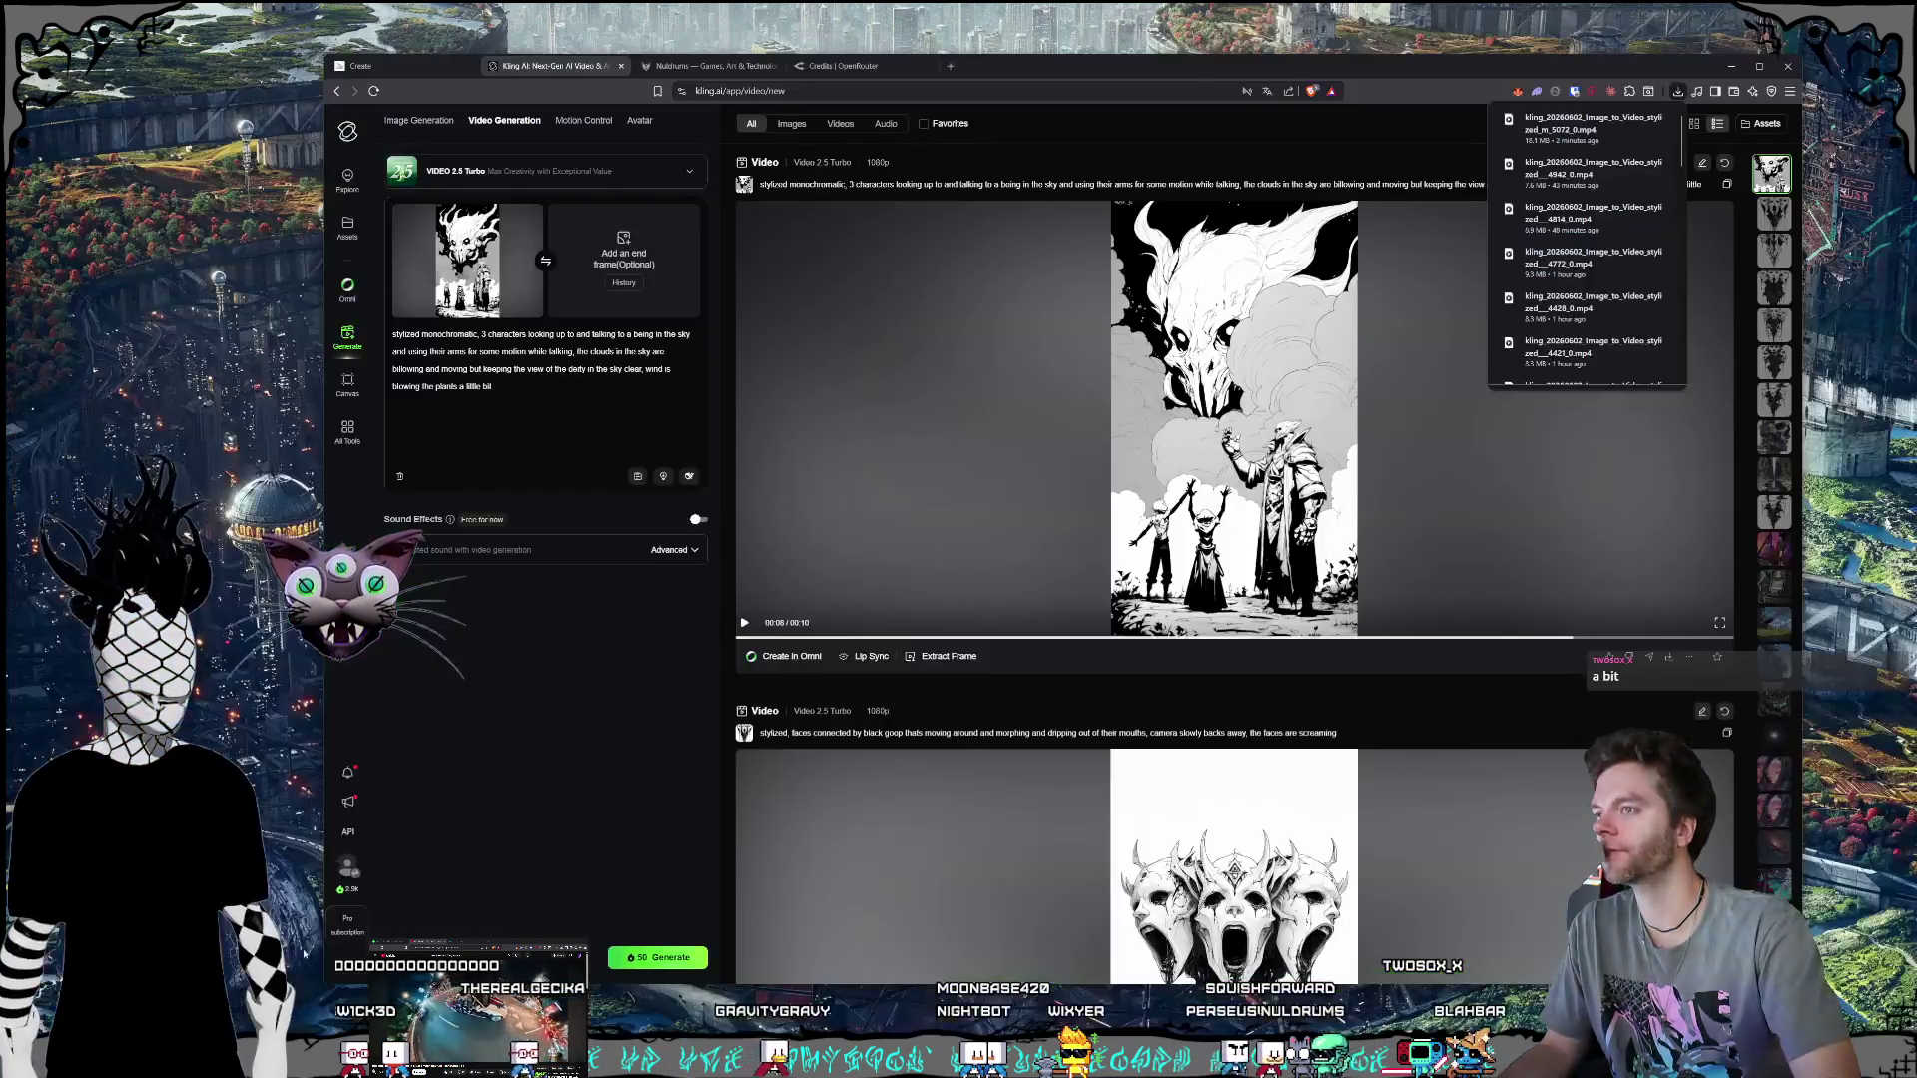
Step: Load nuldrums.world from the Nuldrums bookmarks in a new tab and open the NulMUD play page
left_click(899, 66)
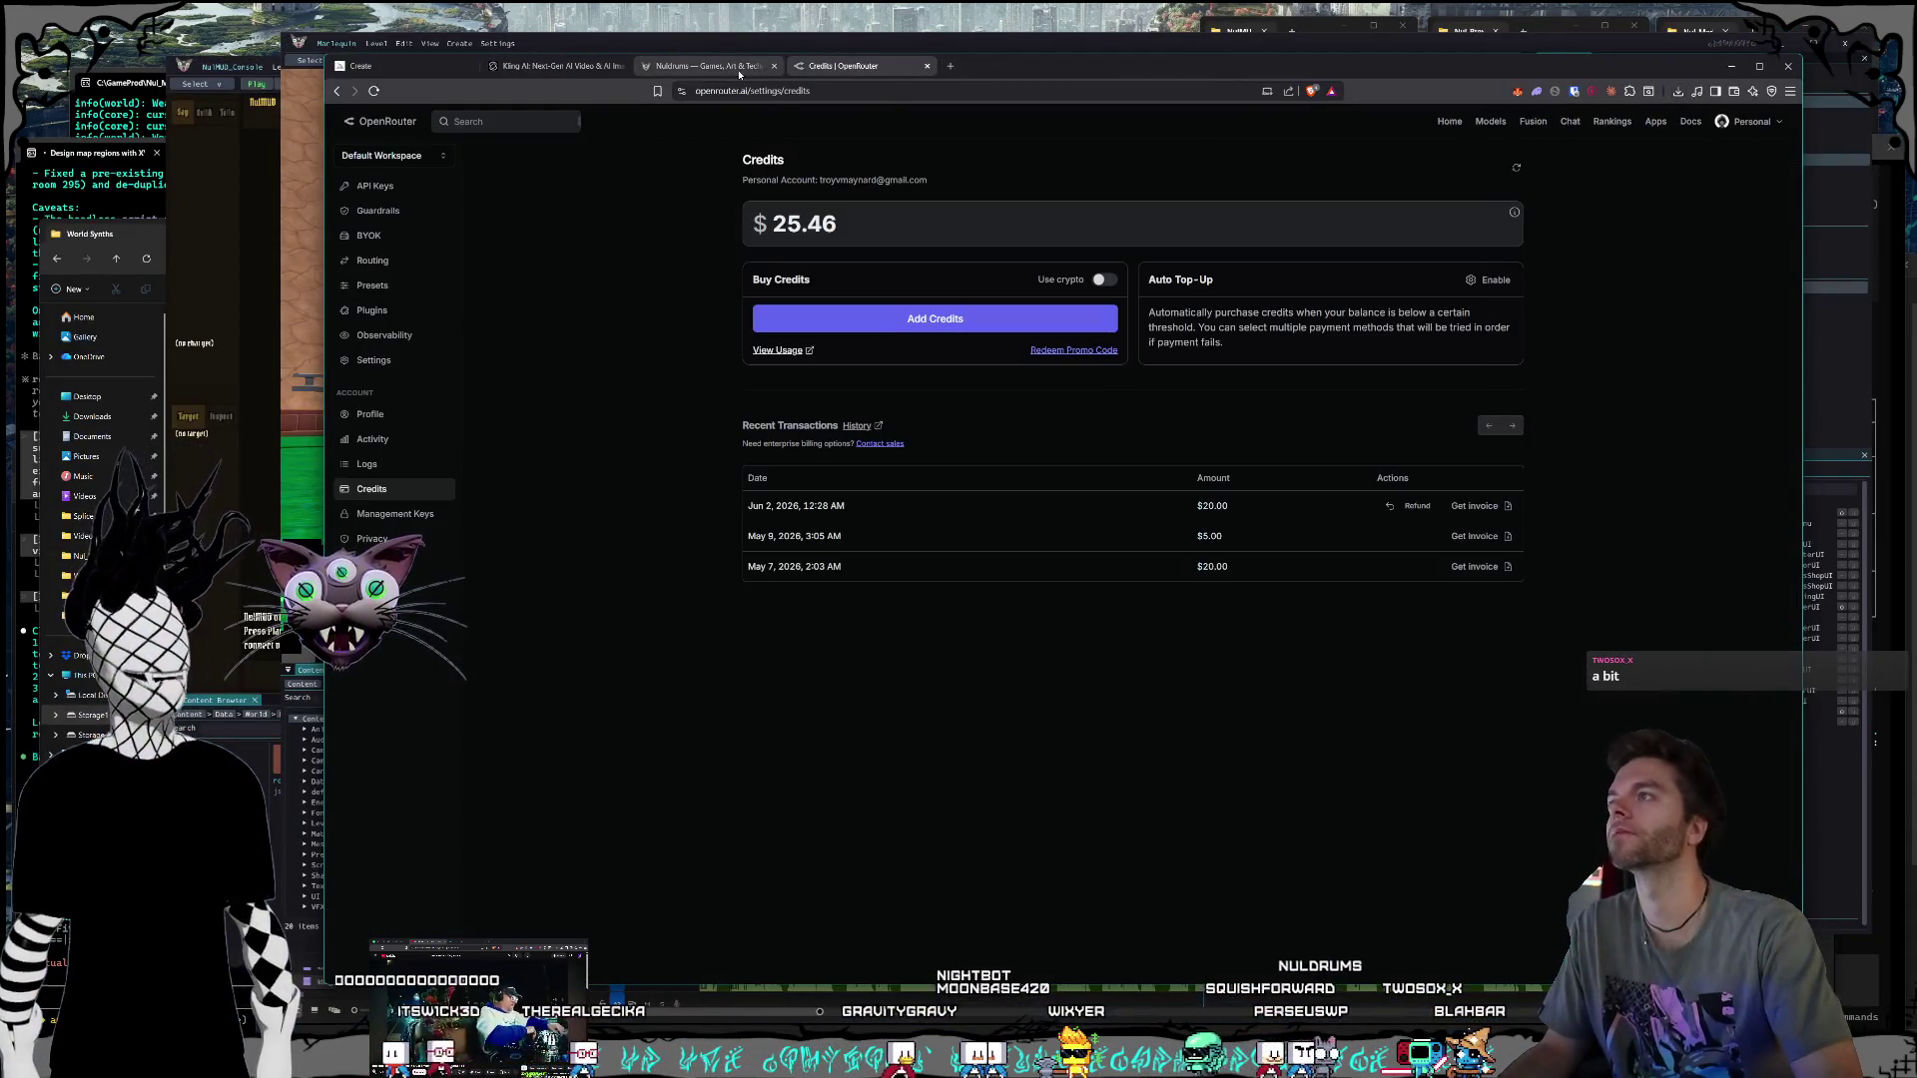
left_click(719, 66)
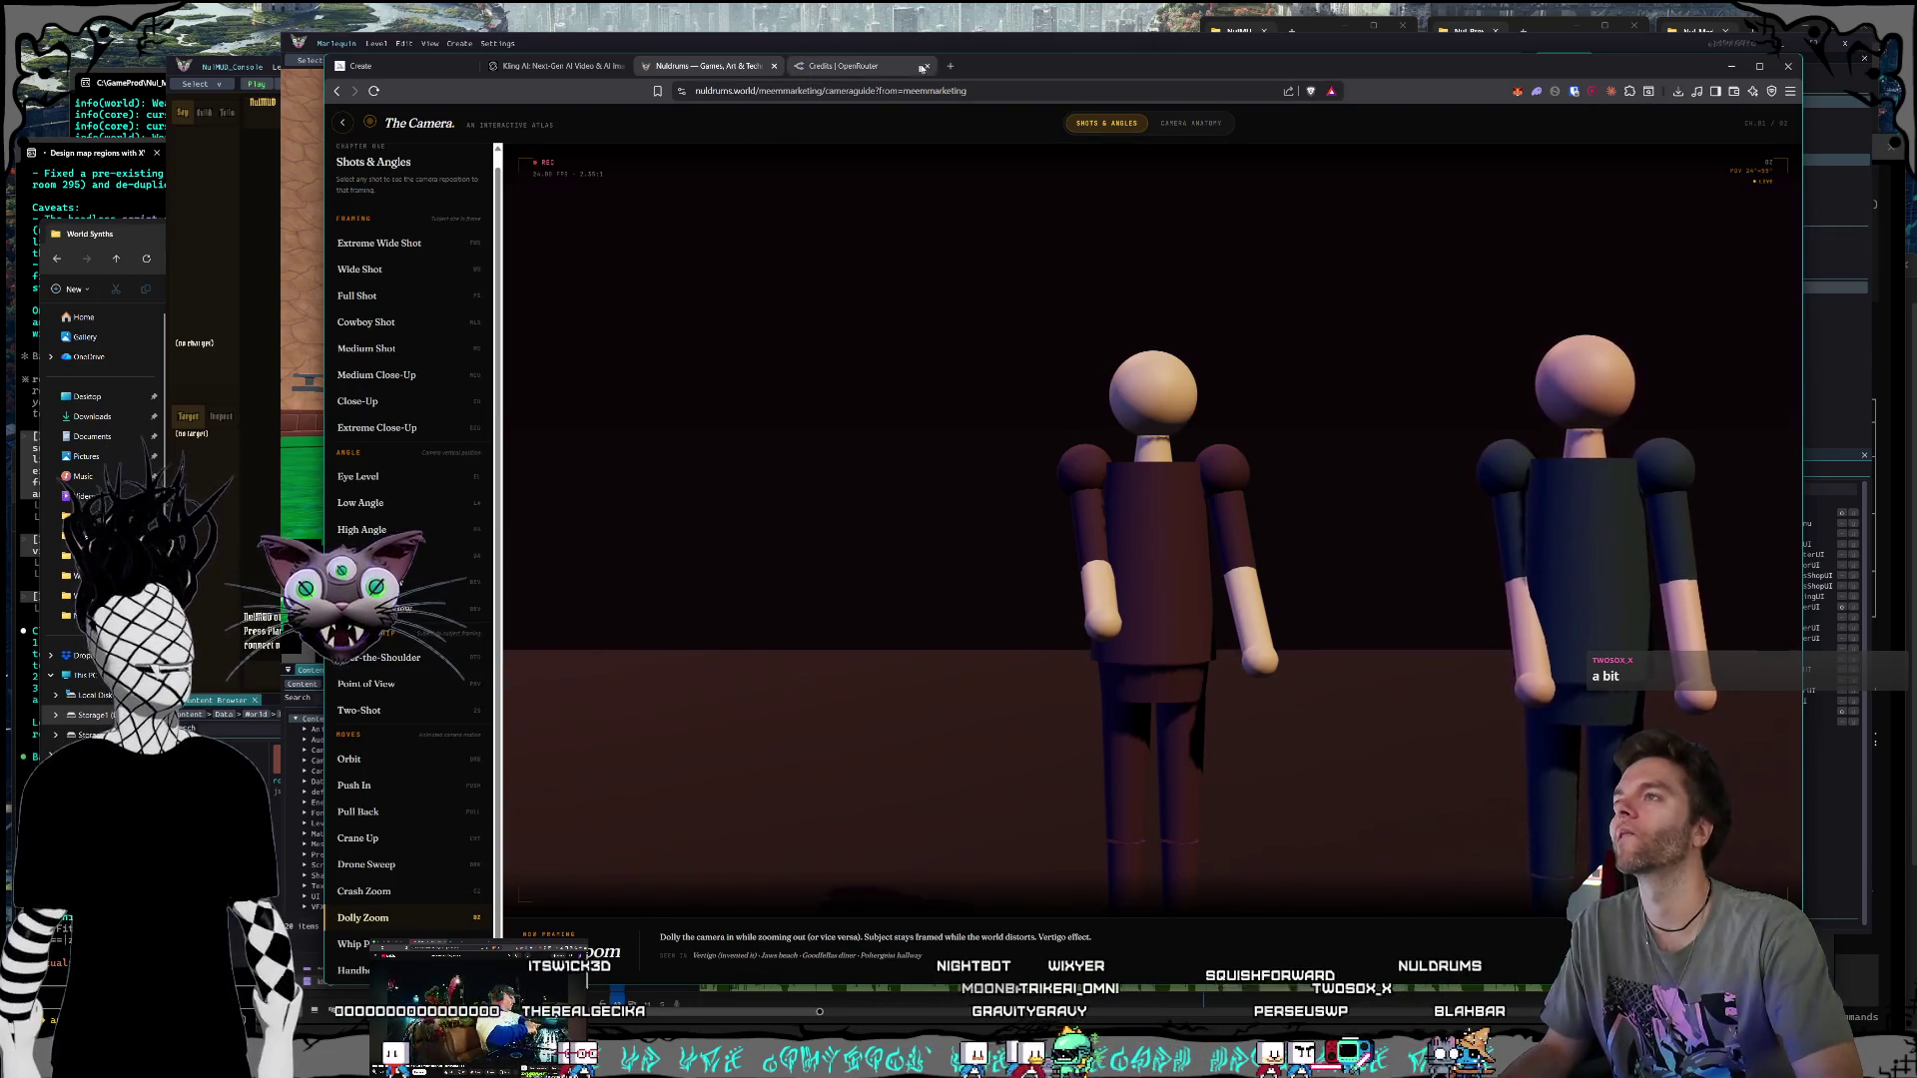
key("ctrl+t")
left_click(492, 112)
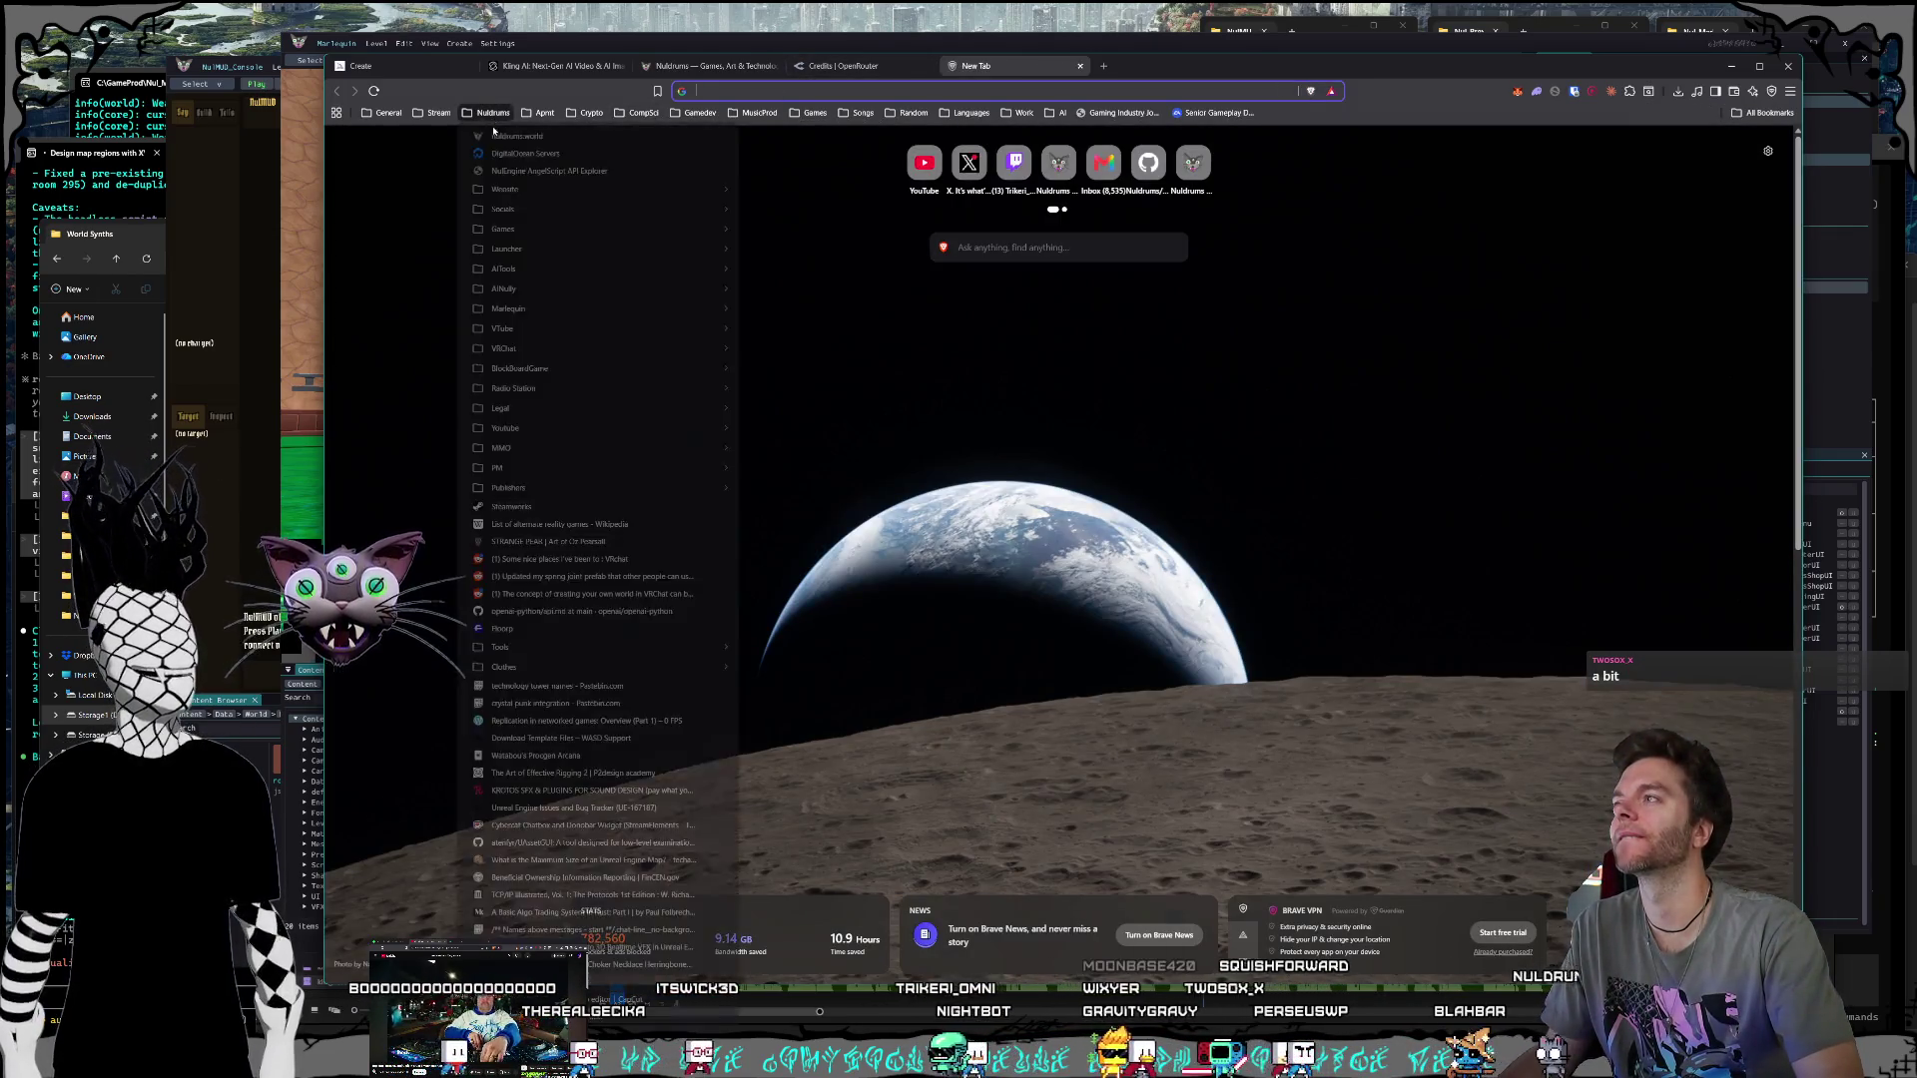
left_click(519, 135)
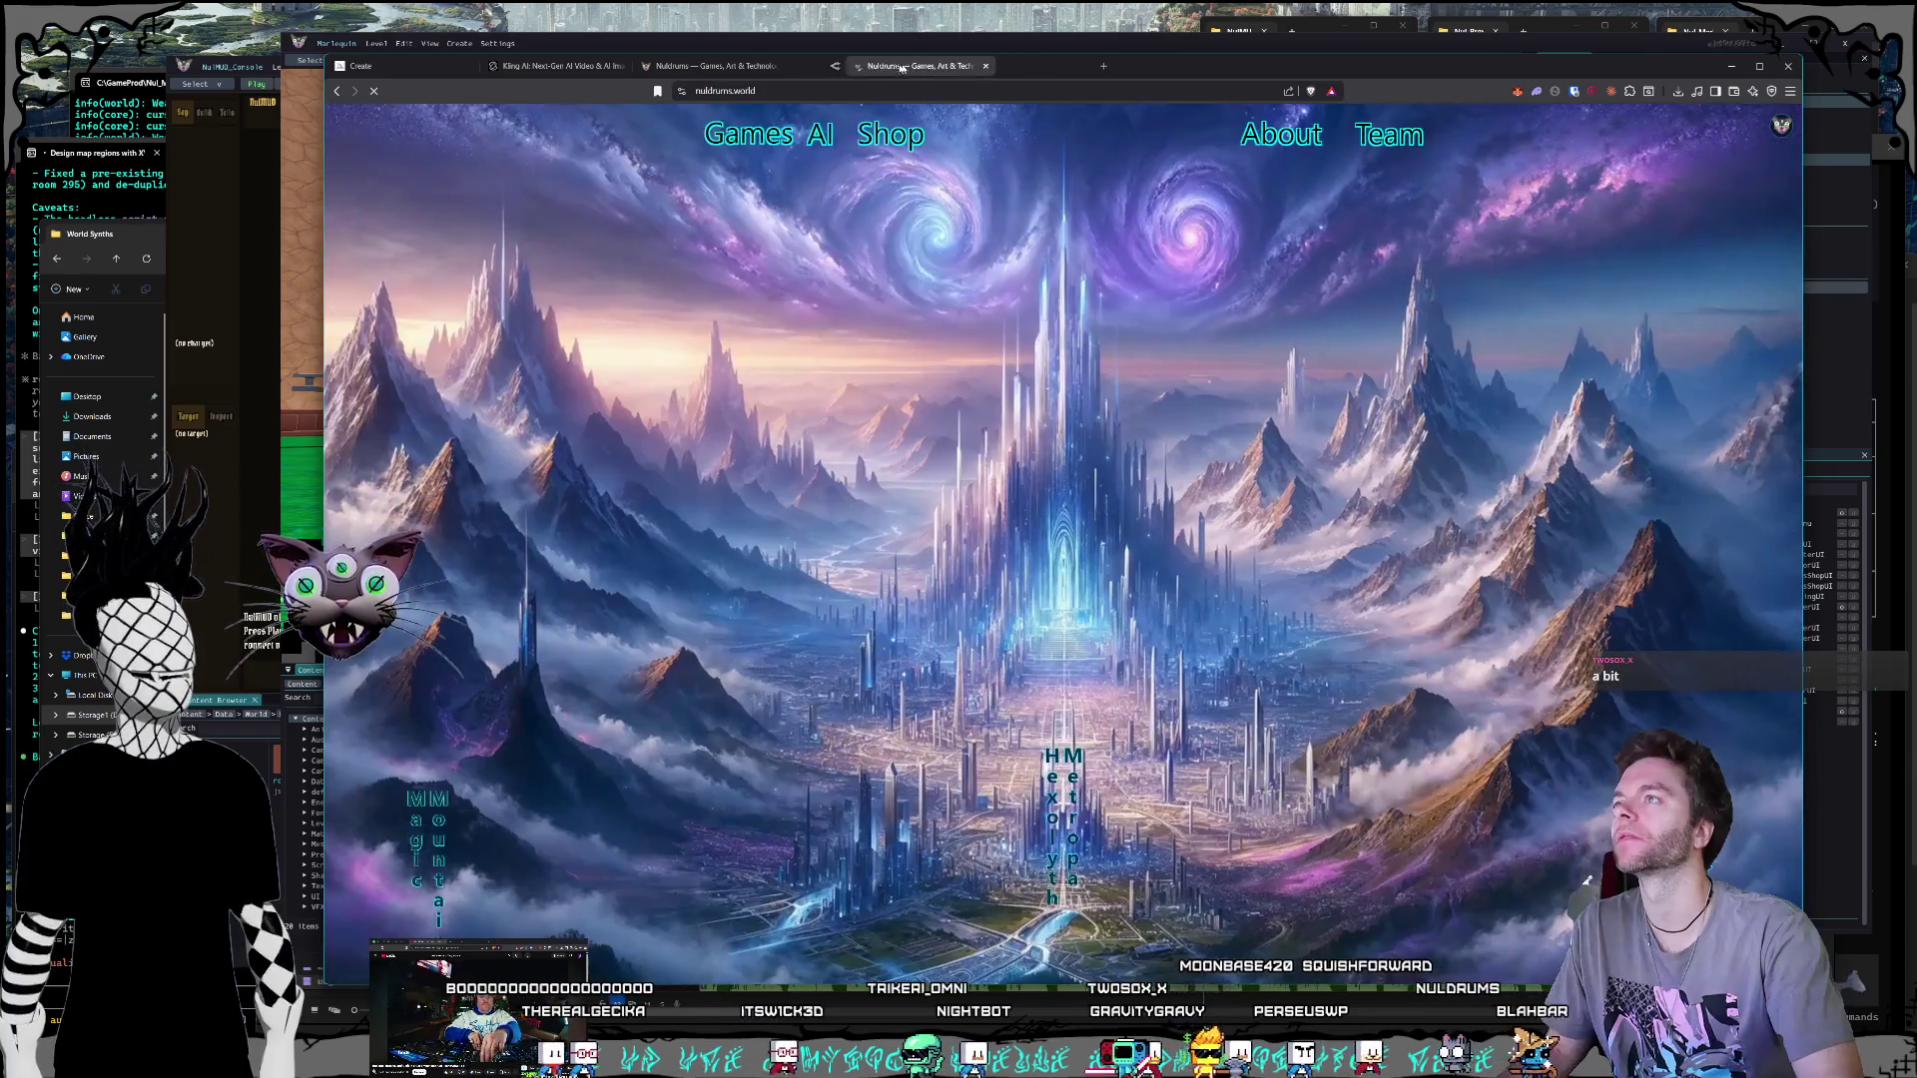
left_click_drag(901, 66, 845, 66)
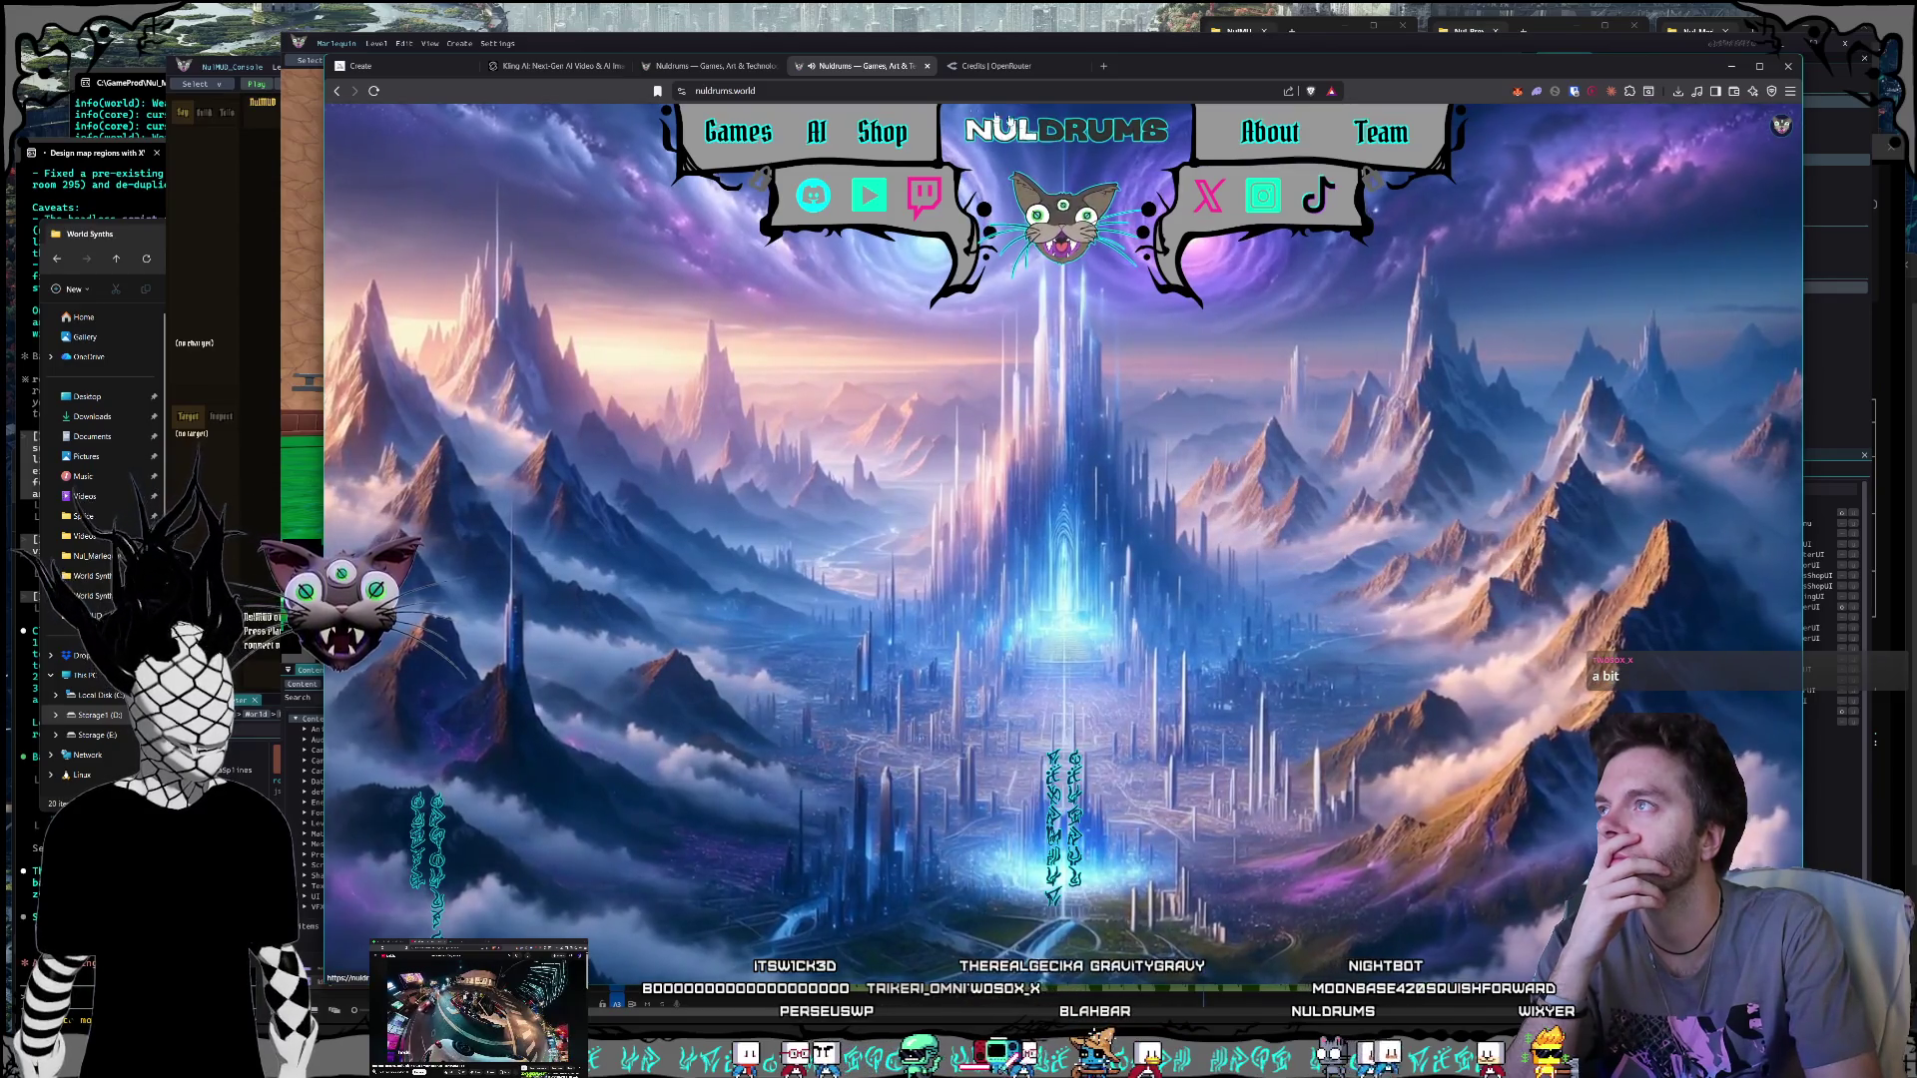
left_click(816, 133)
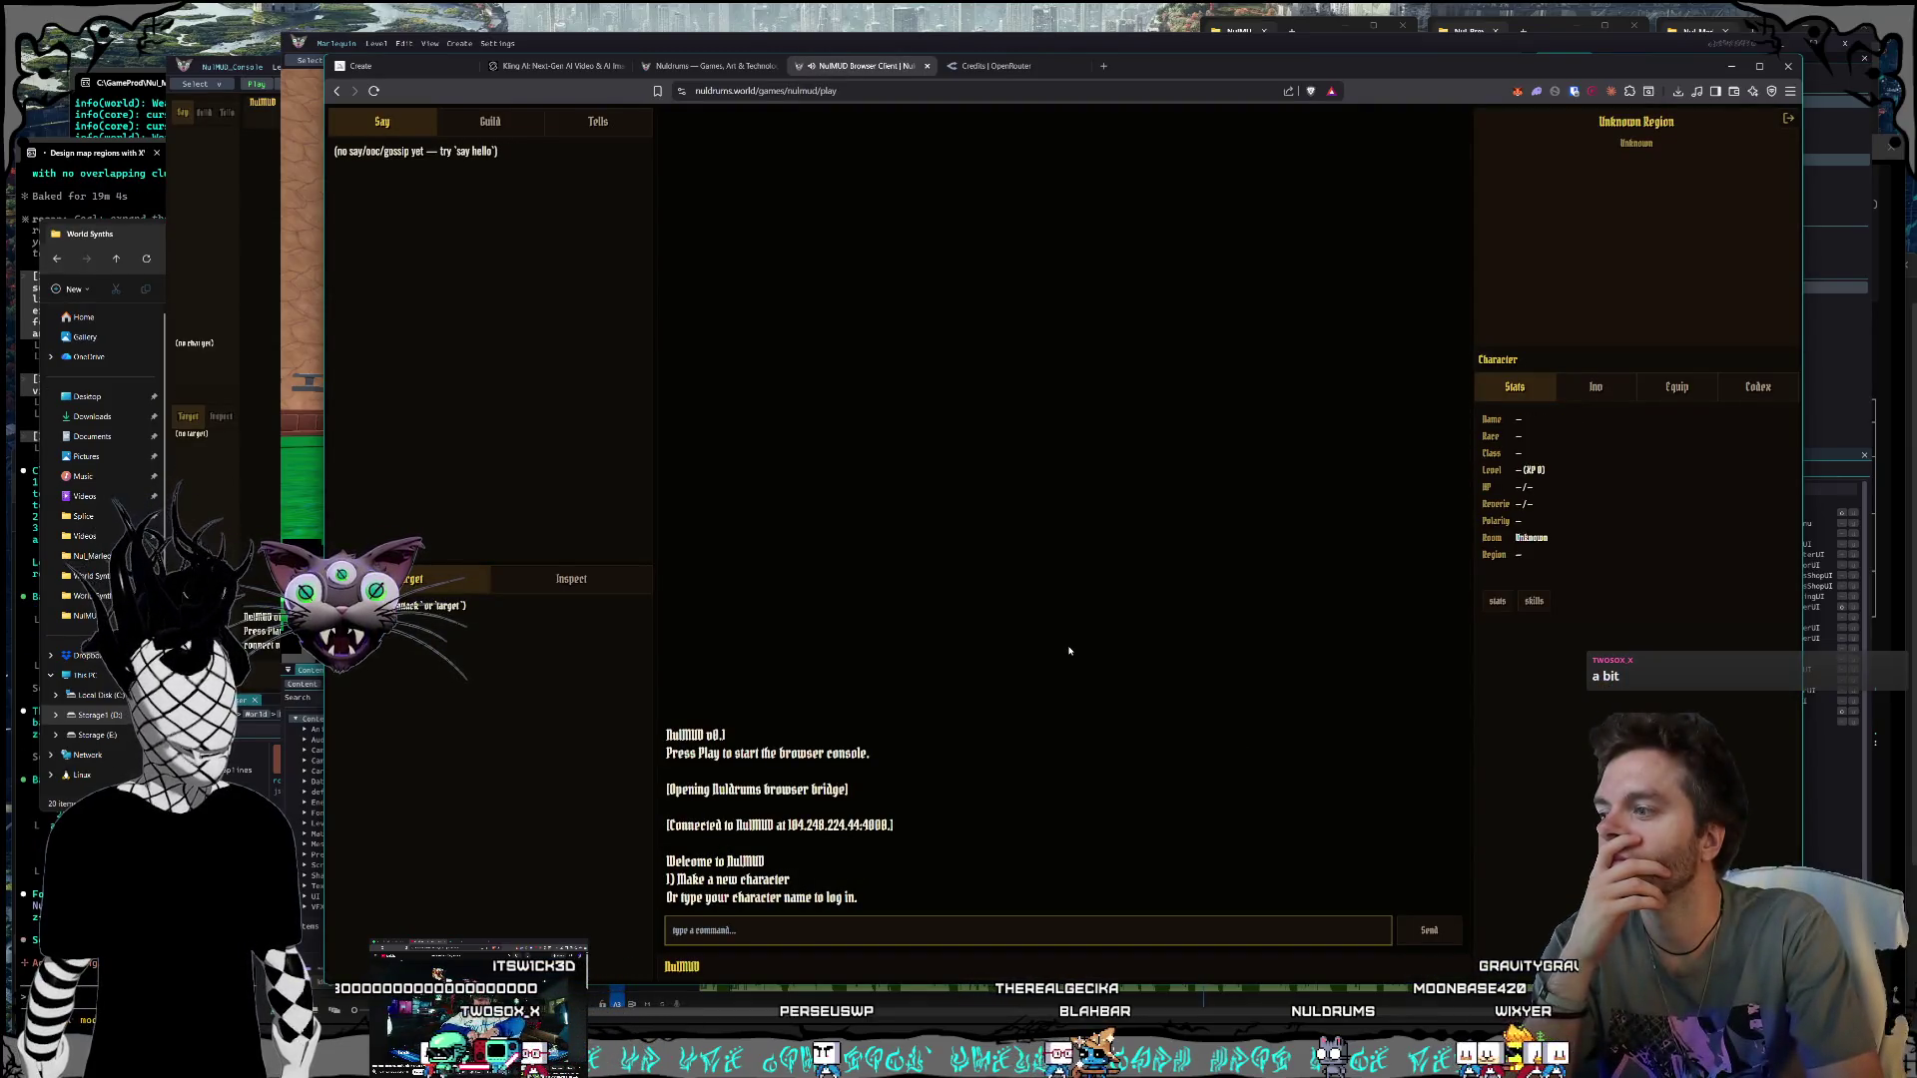
Step: Log in with the character's name and password and dismiss the update-password popup
left_click(1008, 927)
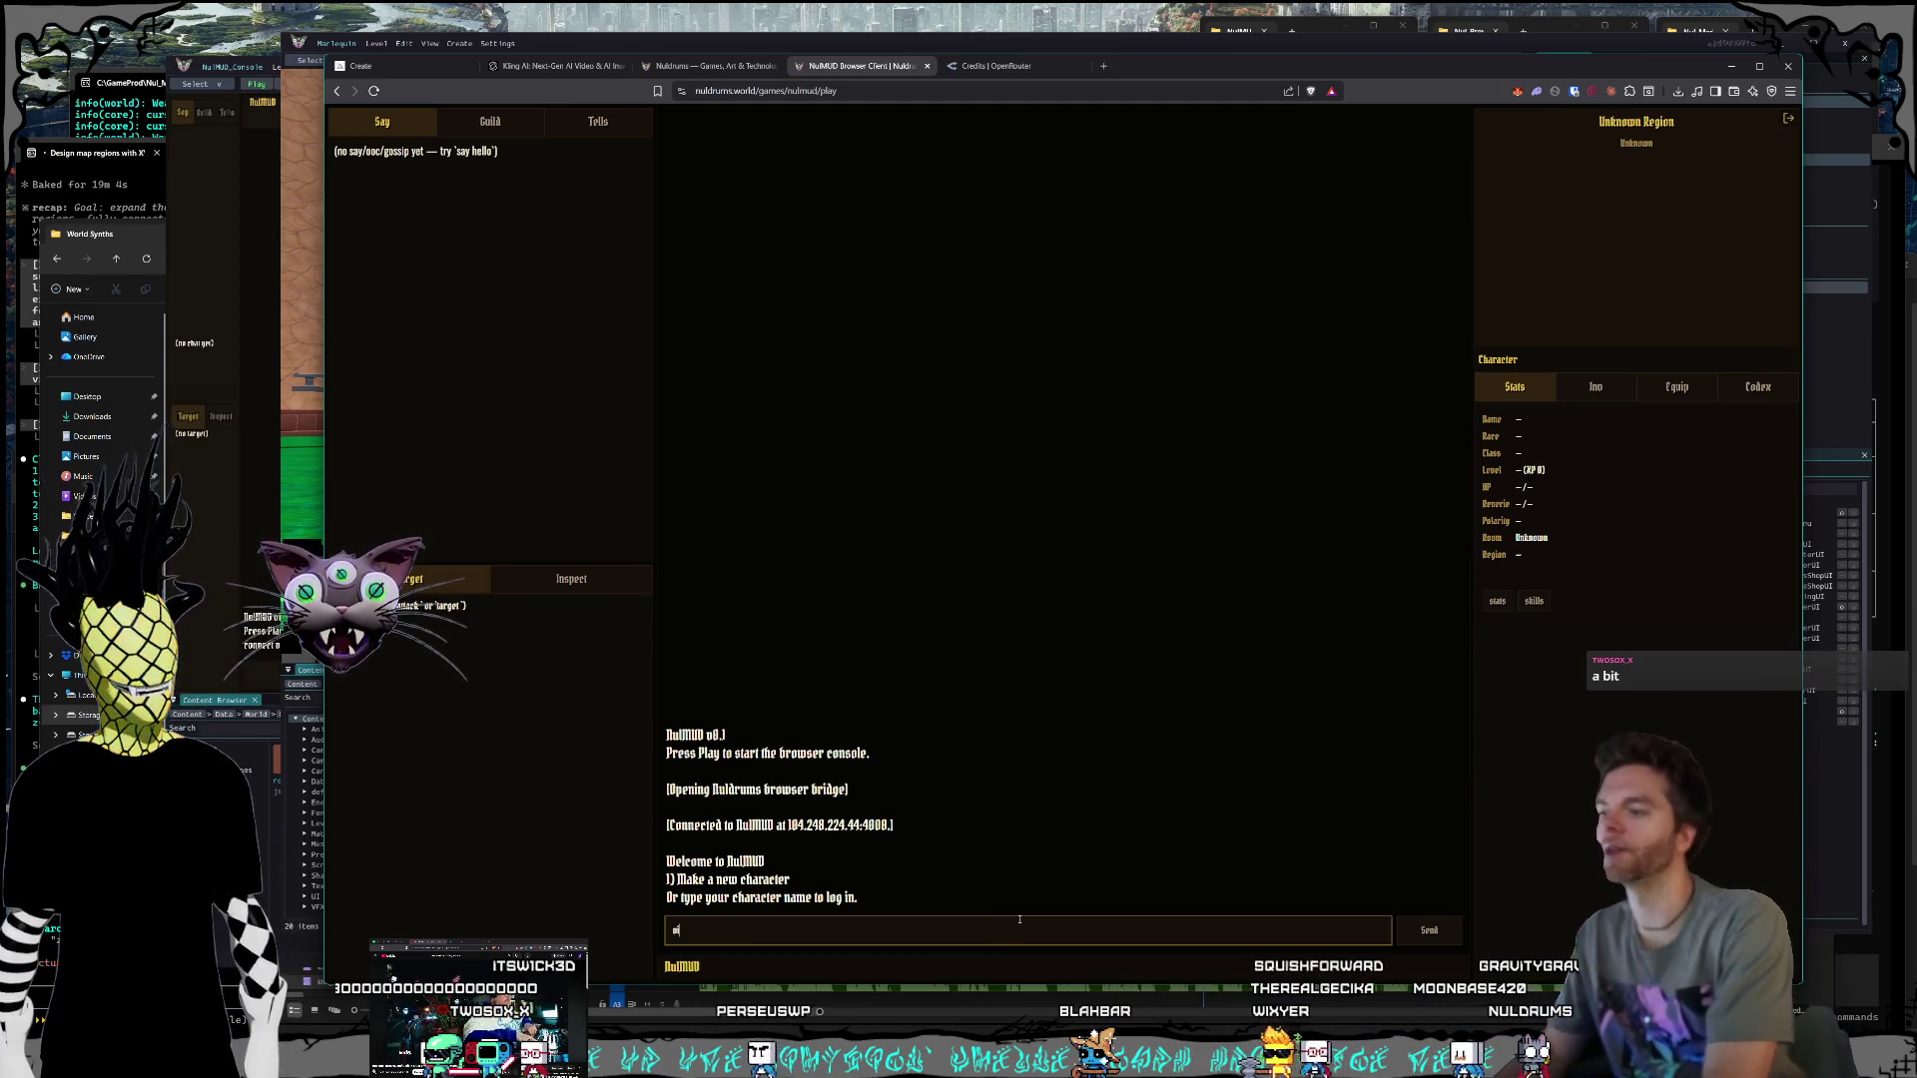
type("eal")
key("Return")
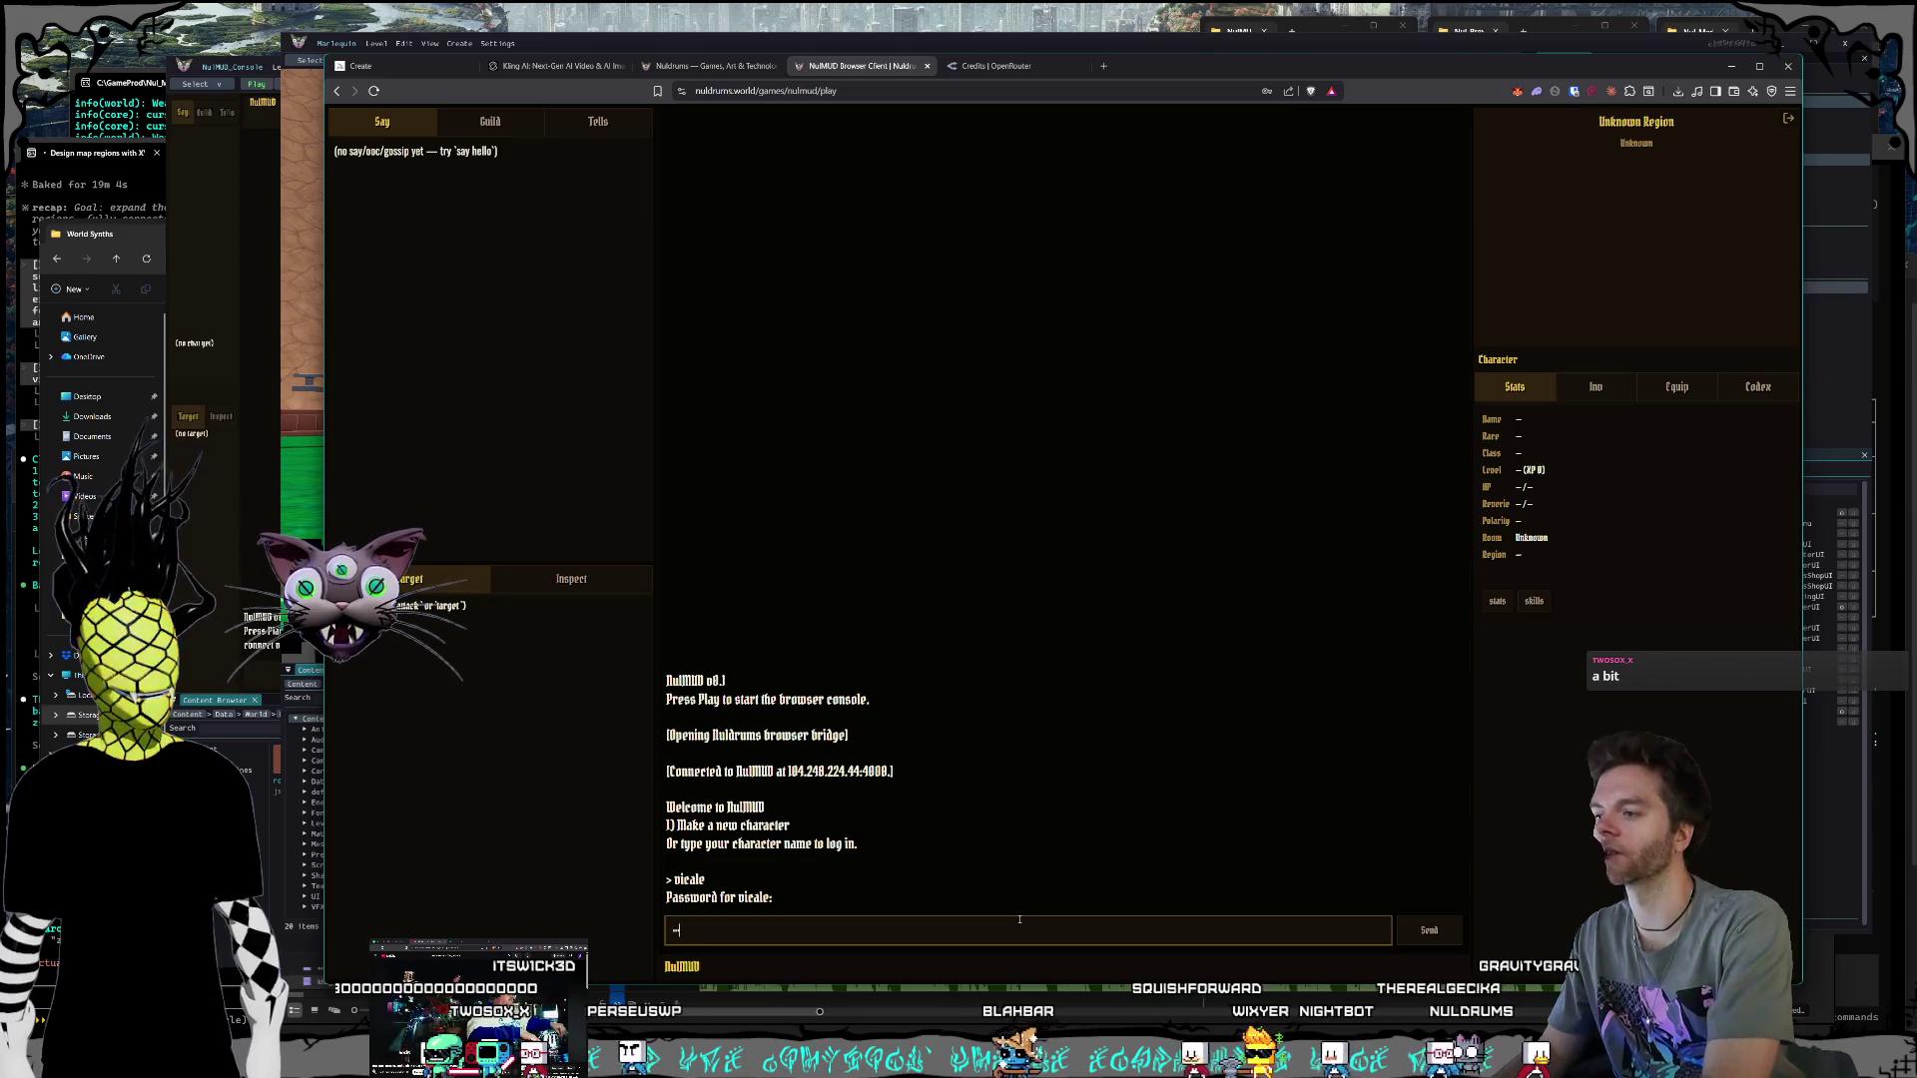
key("Return")
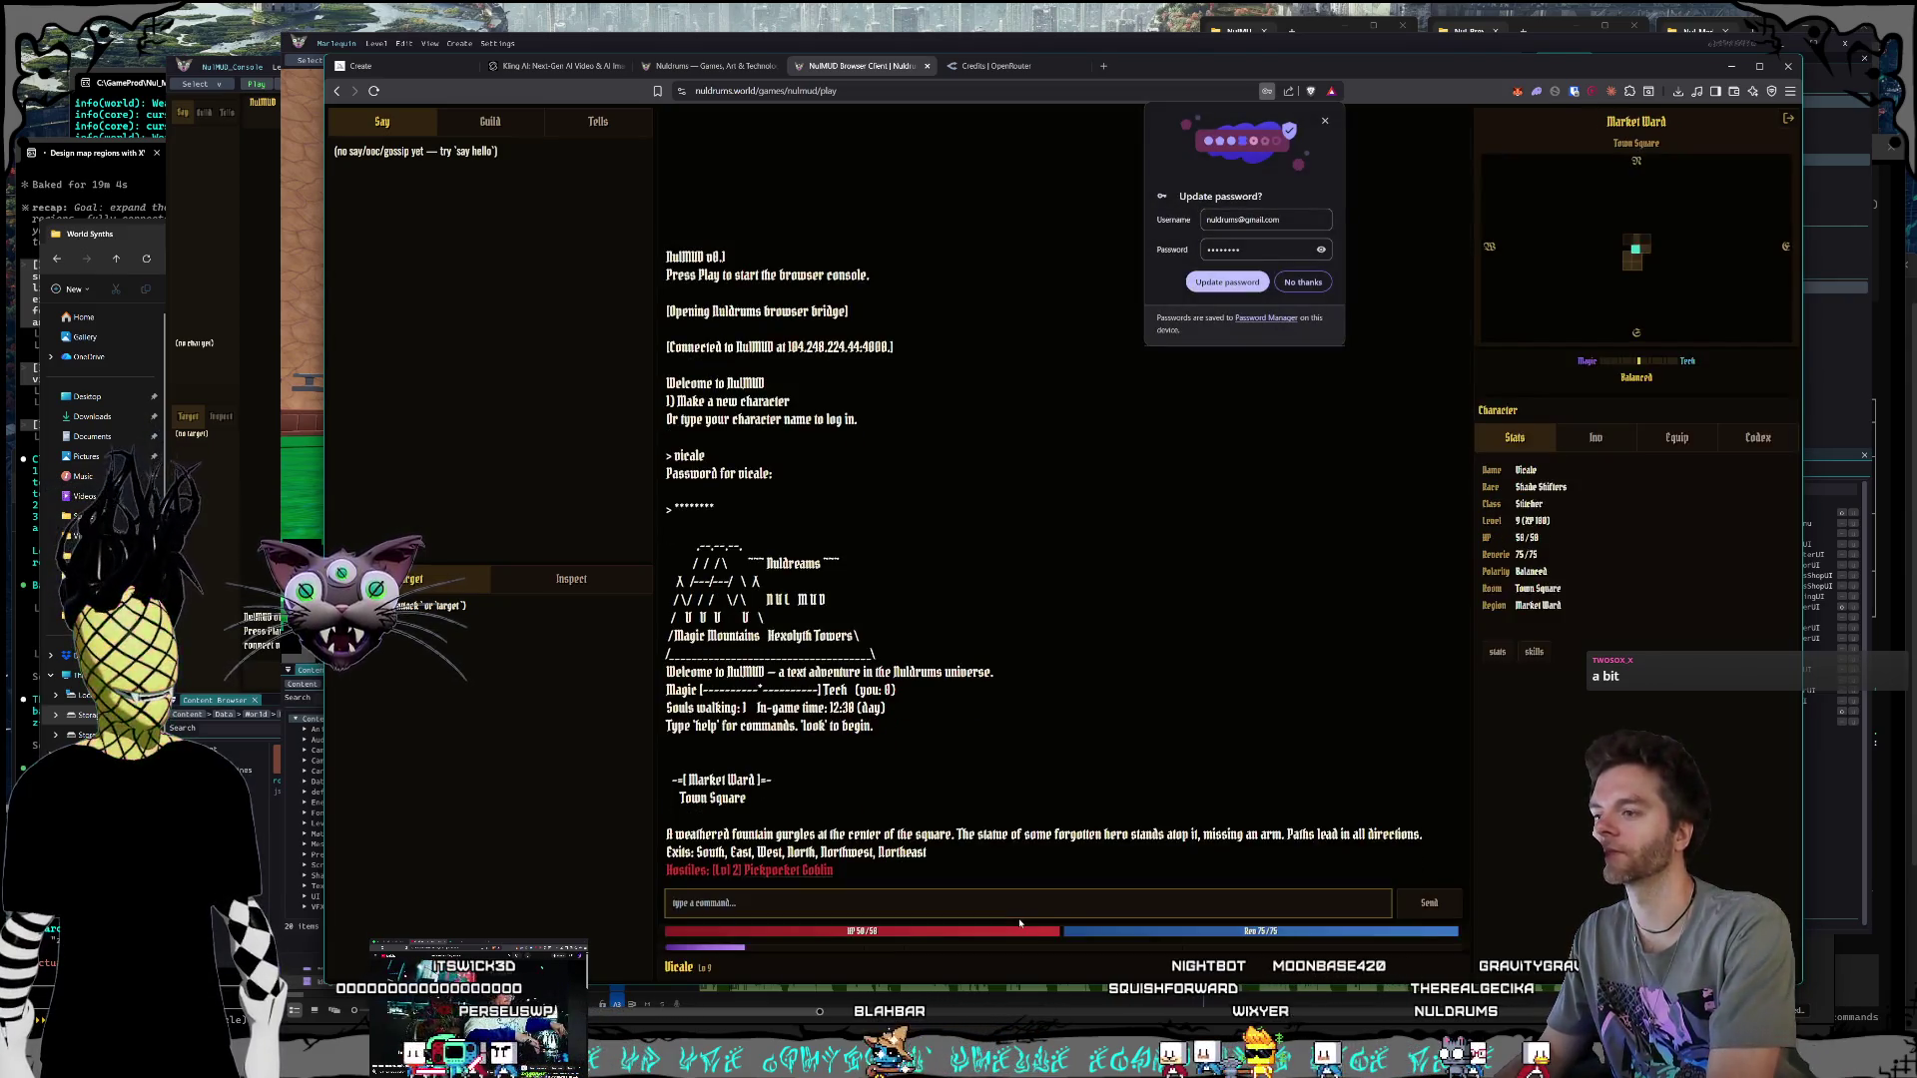
left_click(1326, 122)
left_click_drag(1165, 63, 1205, 27)
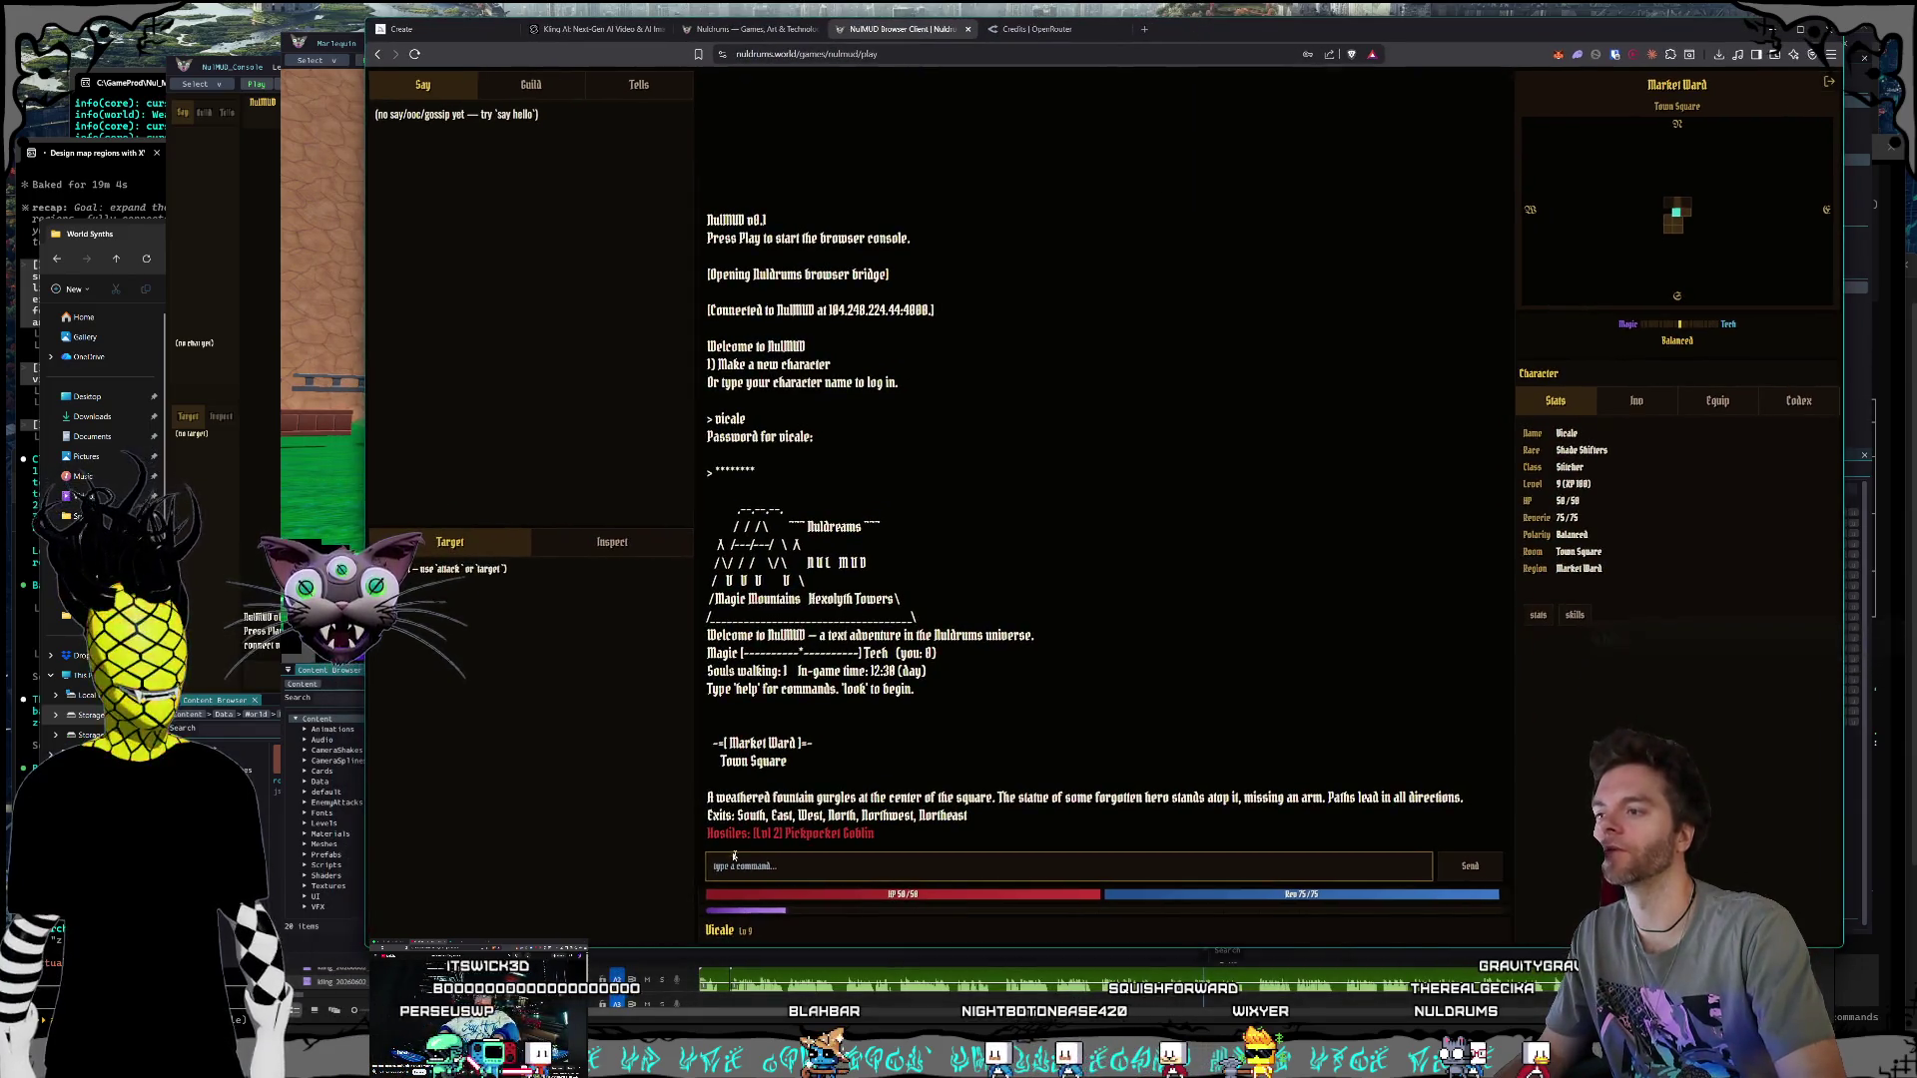
left_click(810, 792)
Step: Run 'look' to redisplay Town Square, showing the hostile level 2 Pickpocket Goblin
left_click(810, 876)
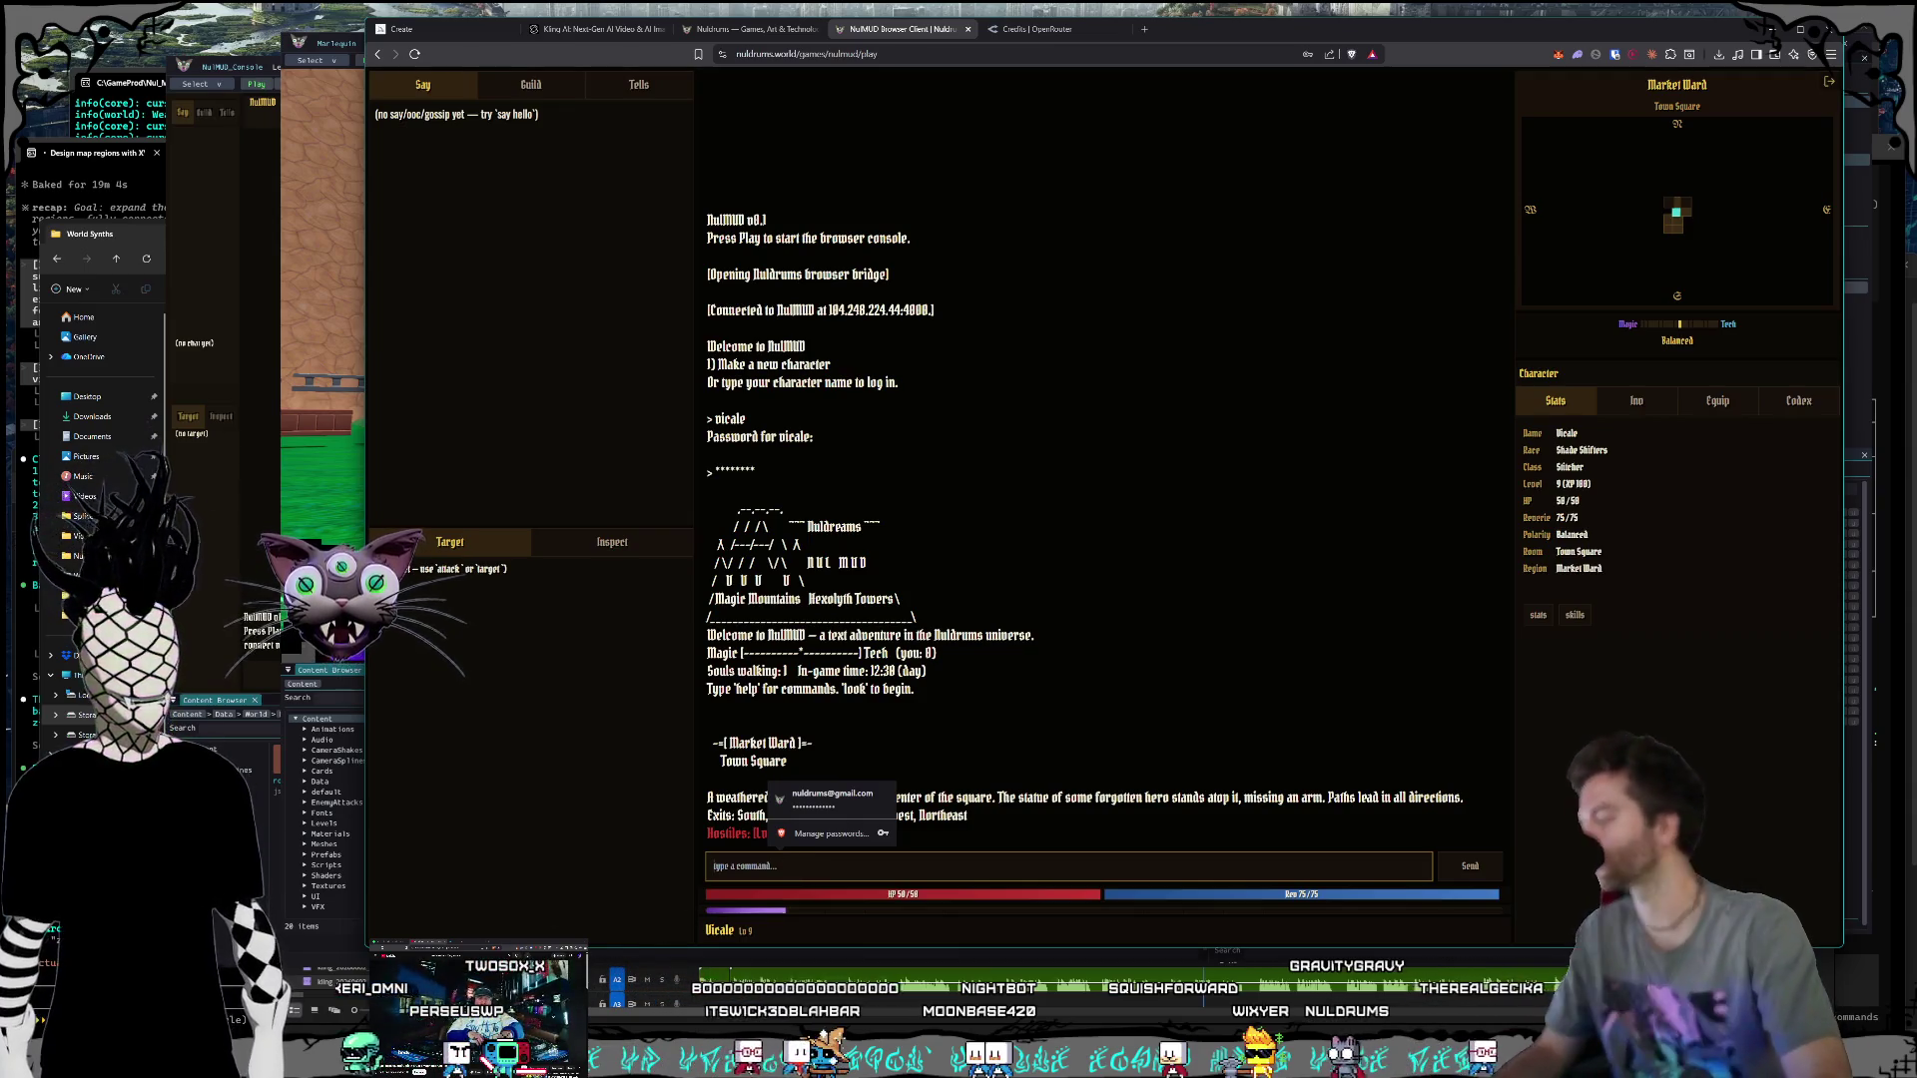
key("alt+Tab")
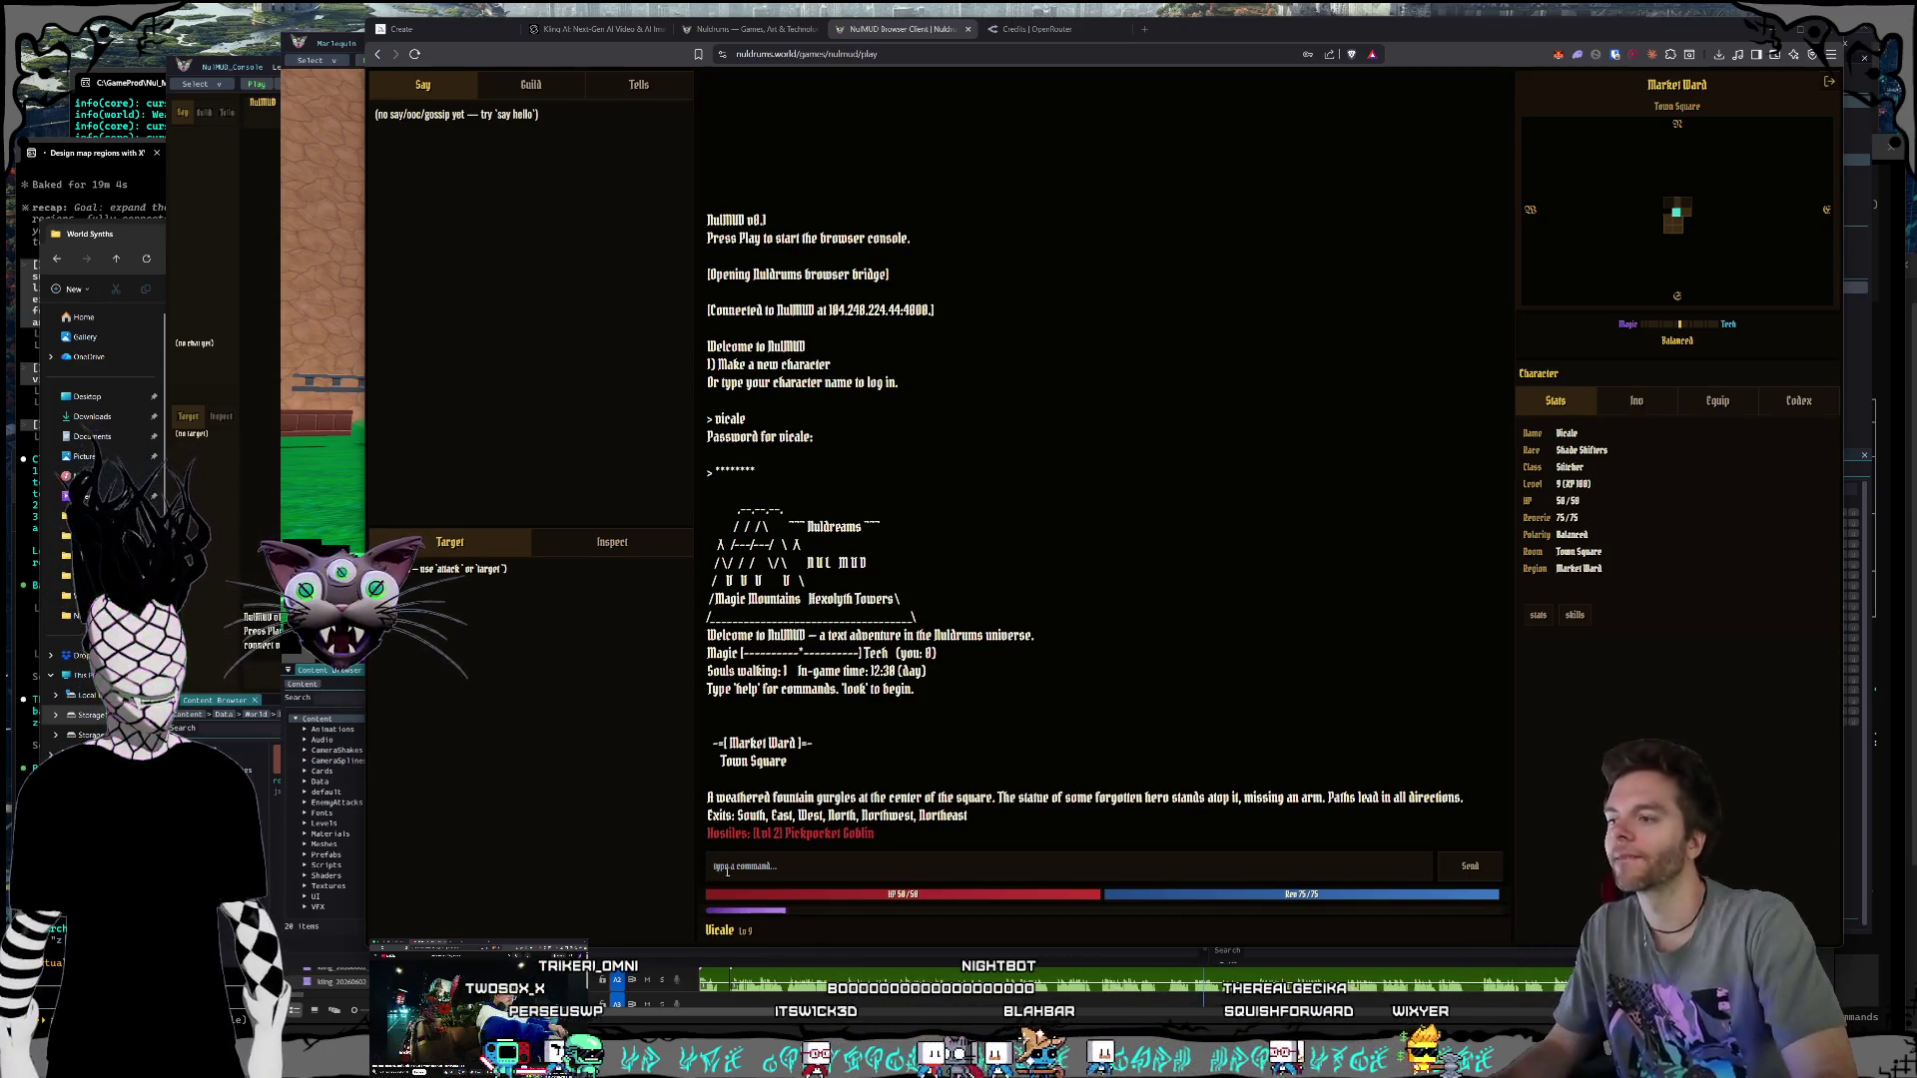
left_click(829, 867)
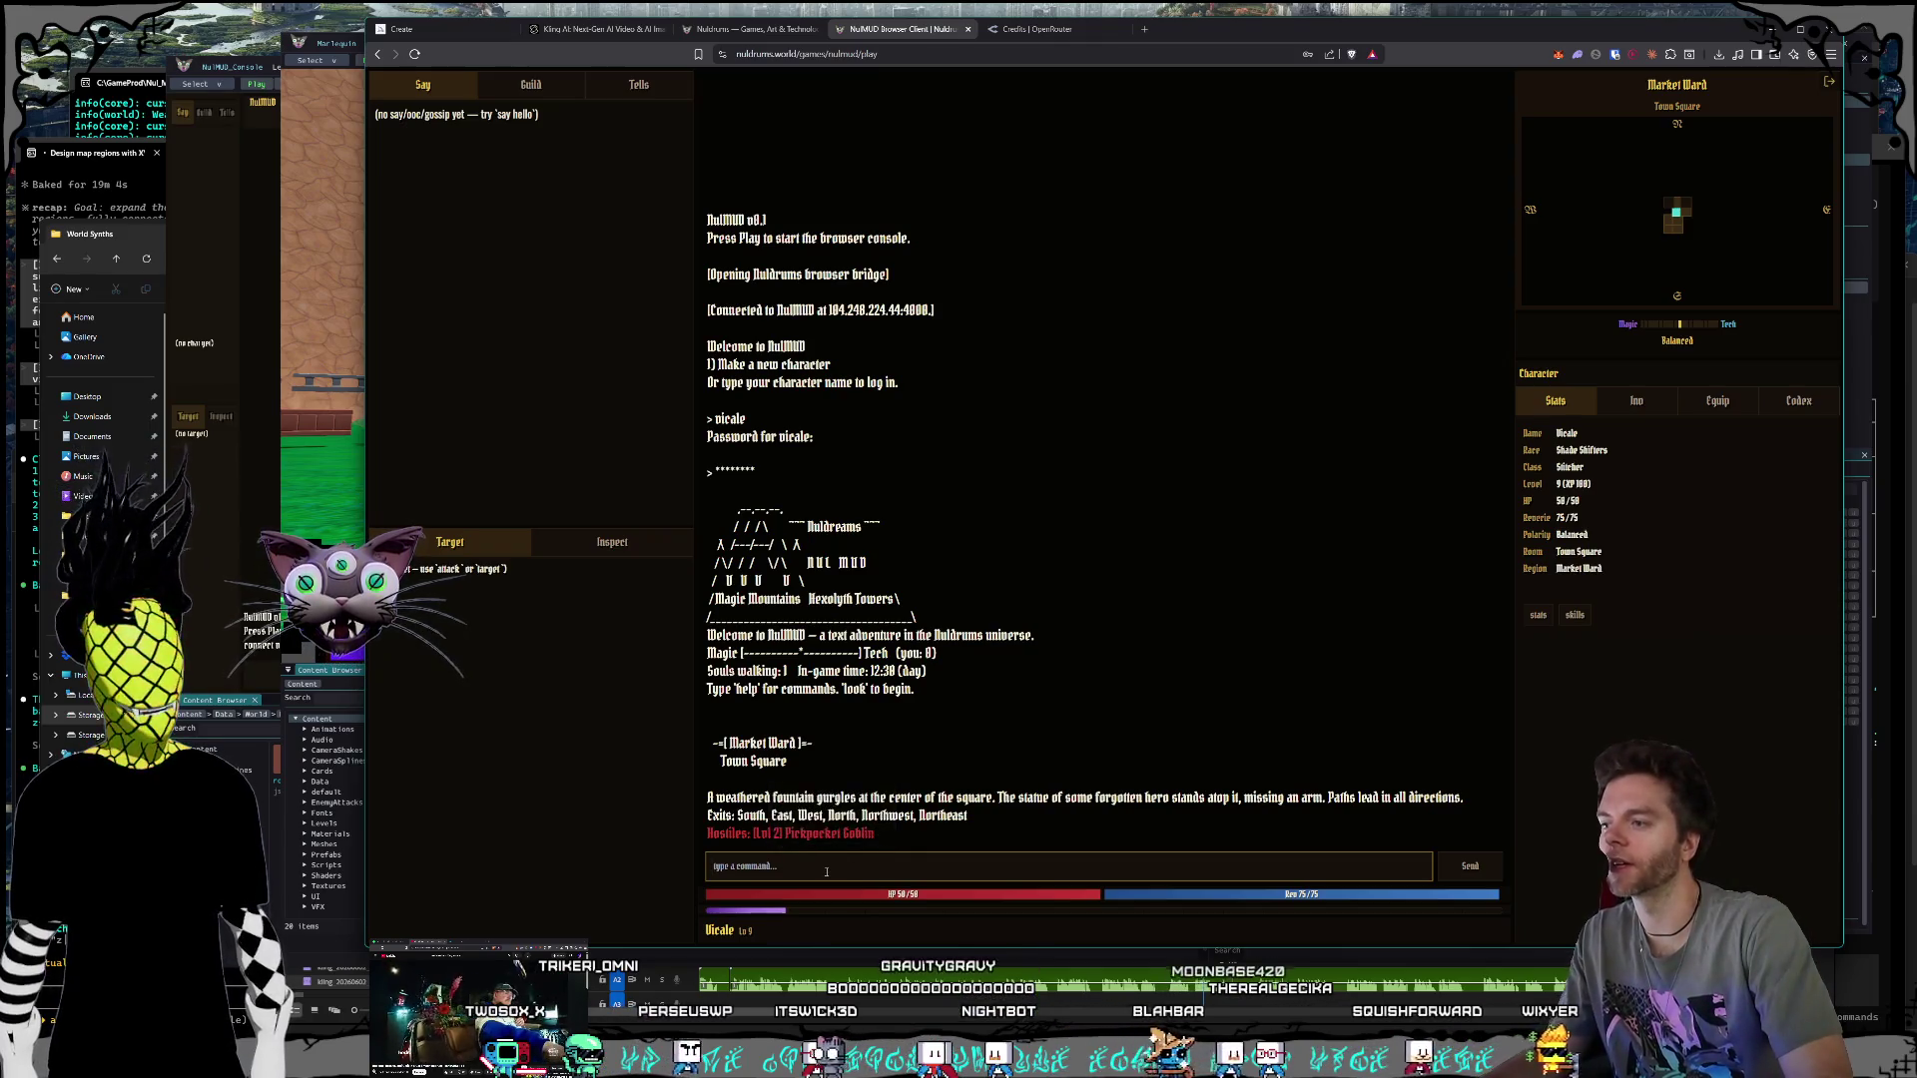
type("look")
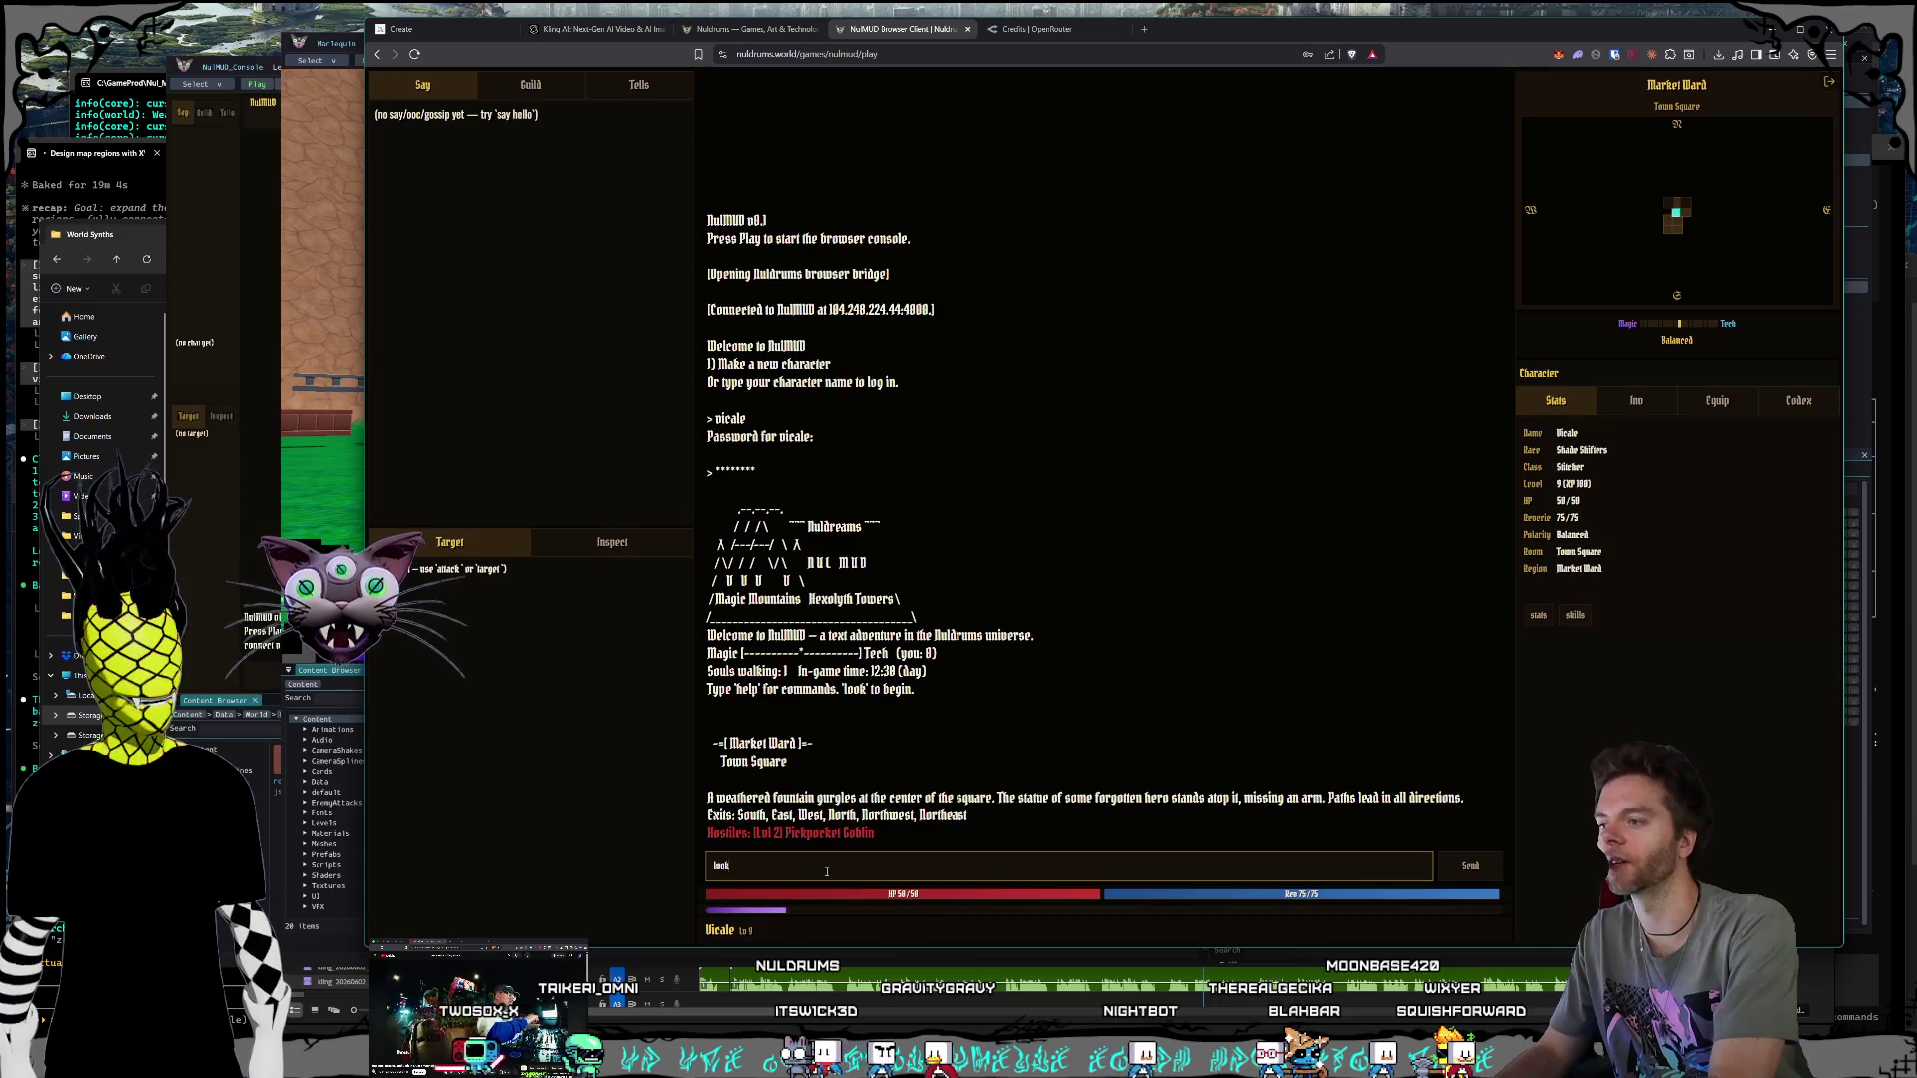
key("Return")
type("attack")
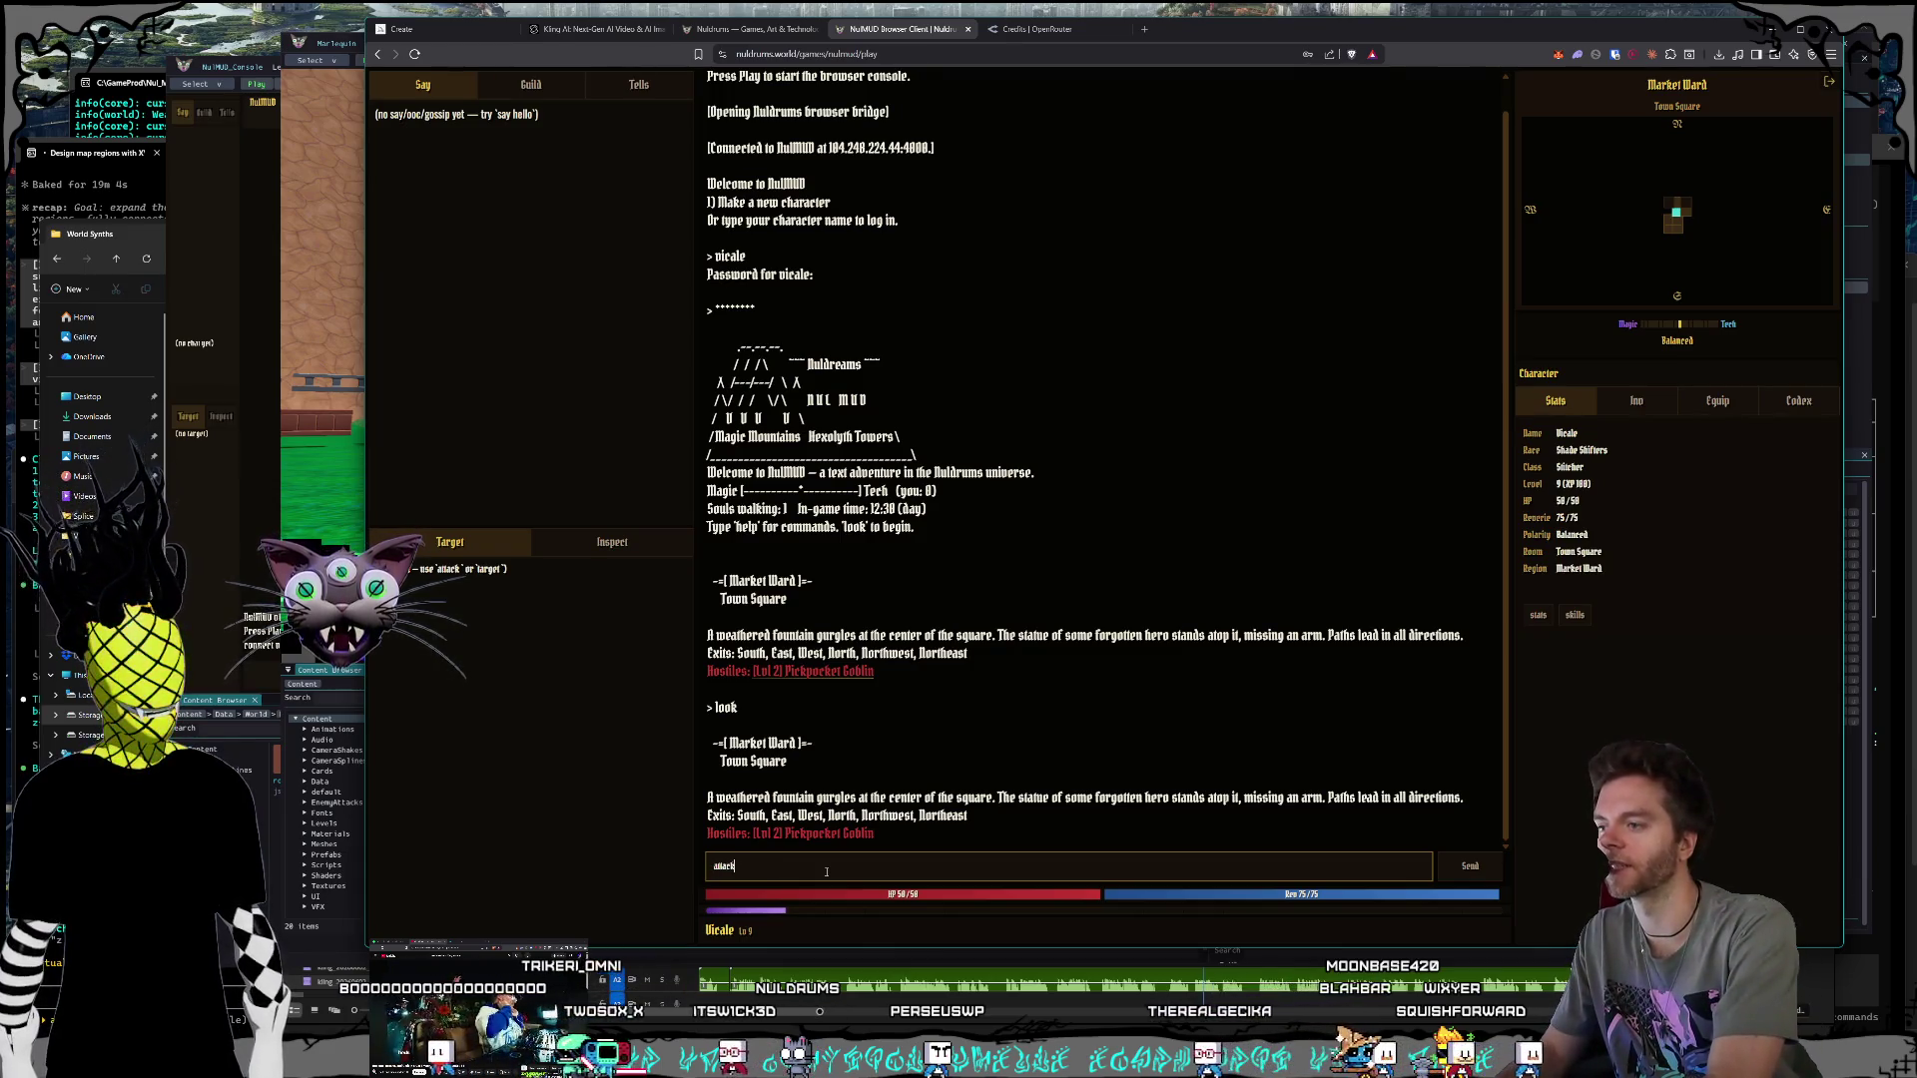
Step: Attack the pickpocket goblin until slain for 50 XP and a Rusty Dagger, dismissing the autofill popup
type("pickpock")
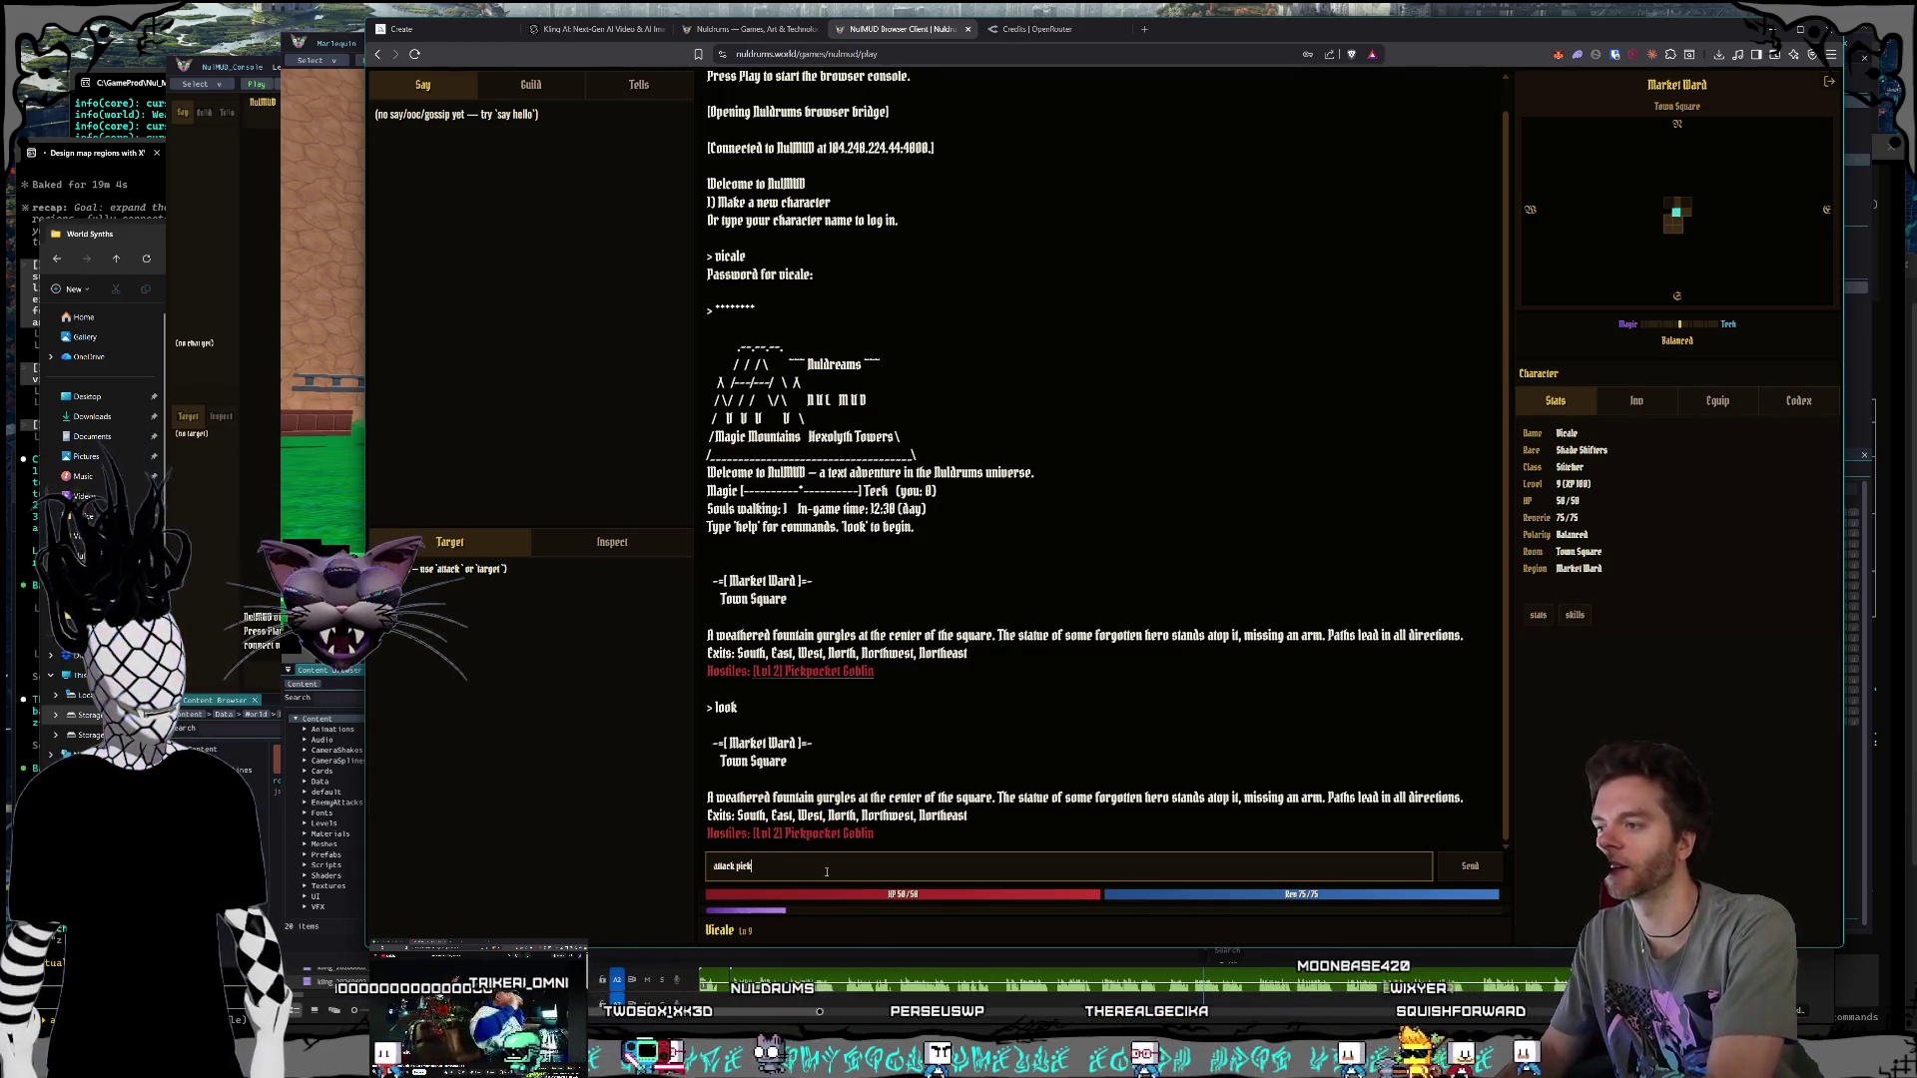
type("et go")
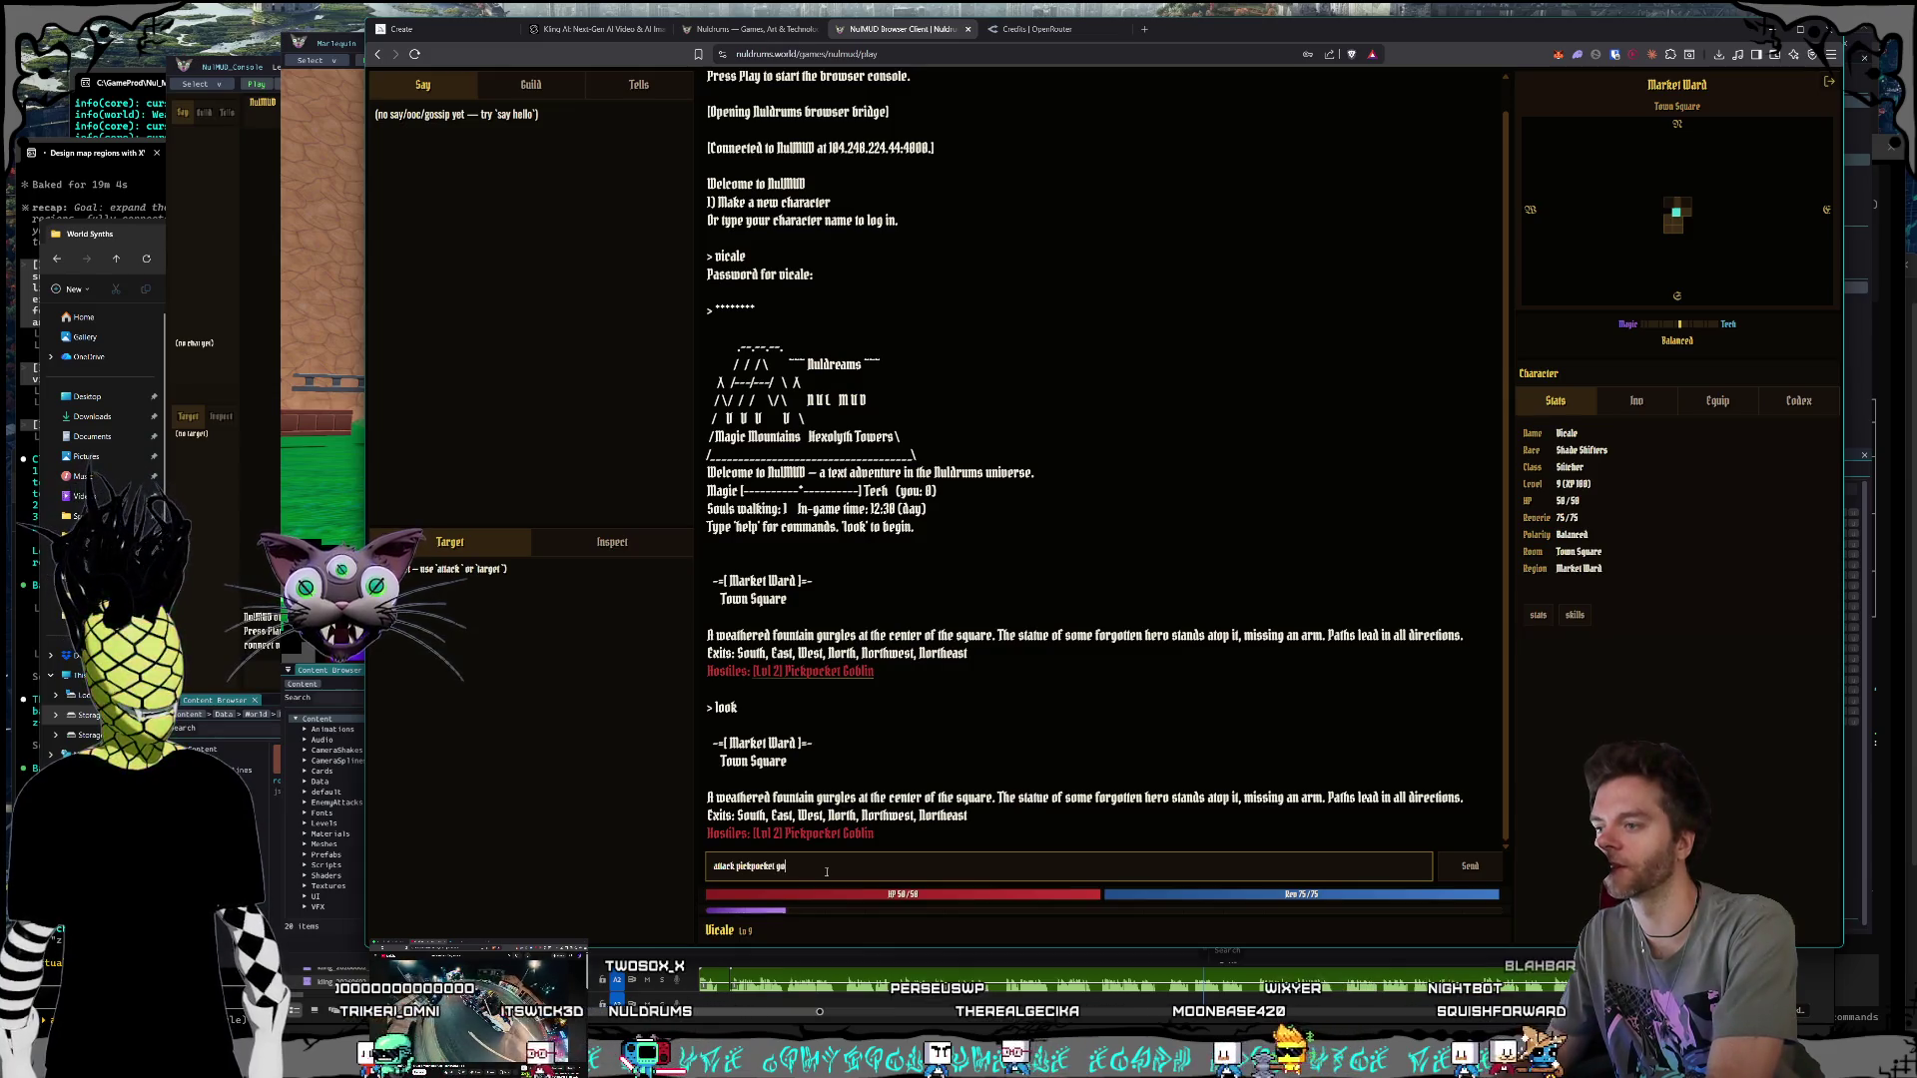
type("blin")
key("Return")
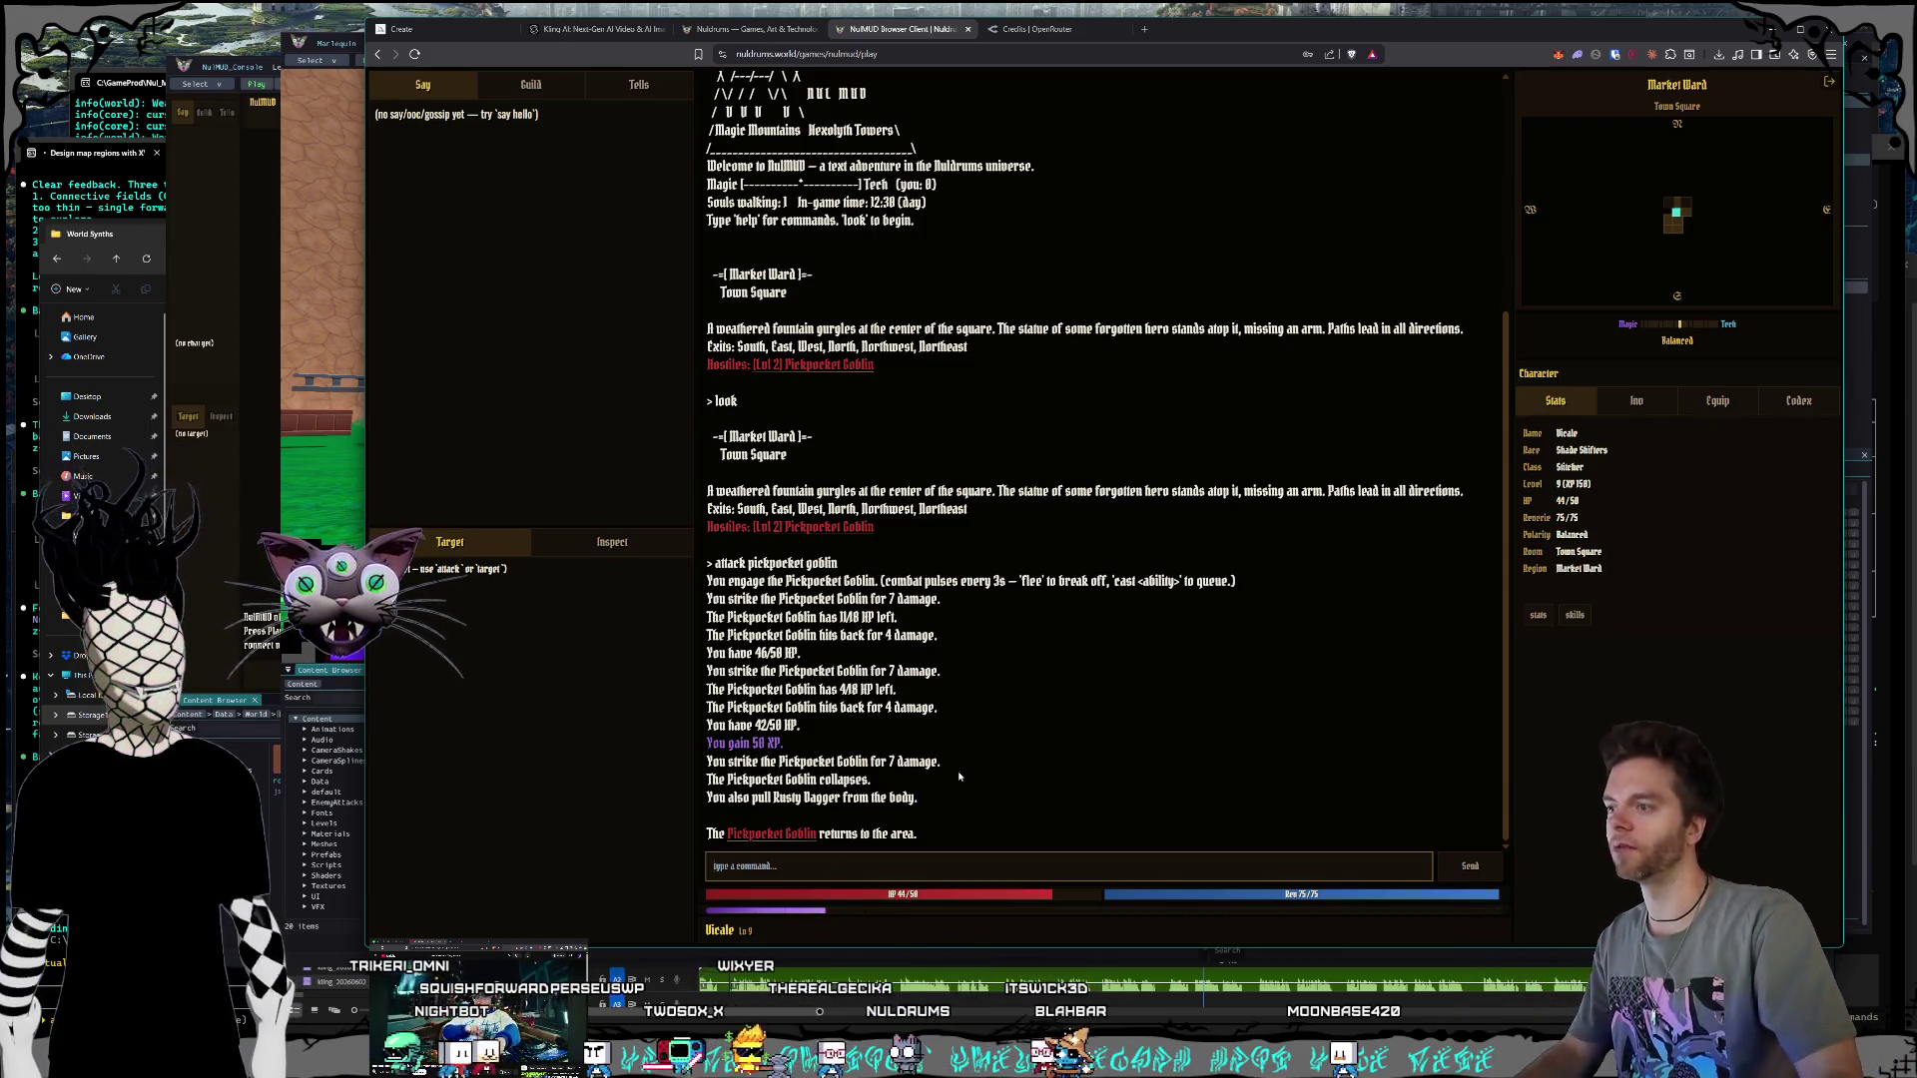
left_click(924, 865)
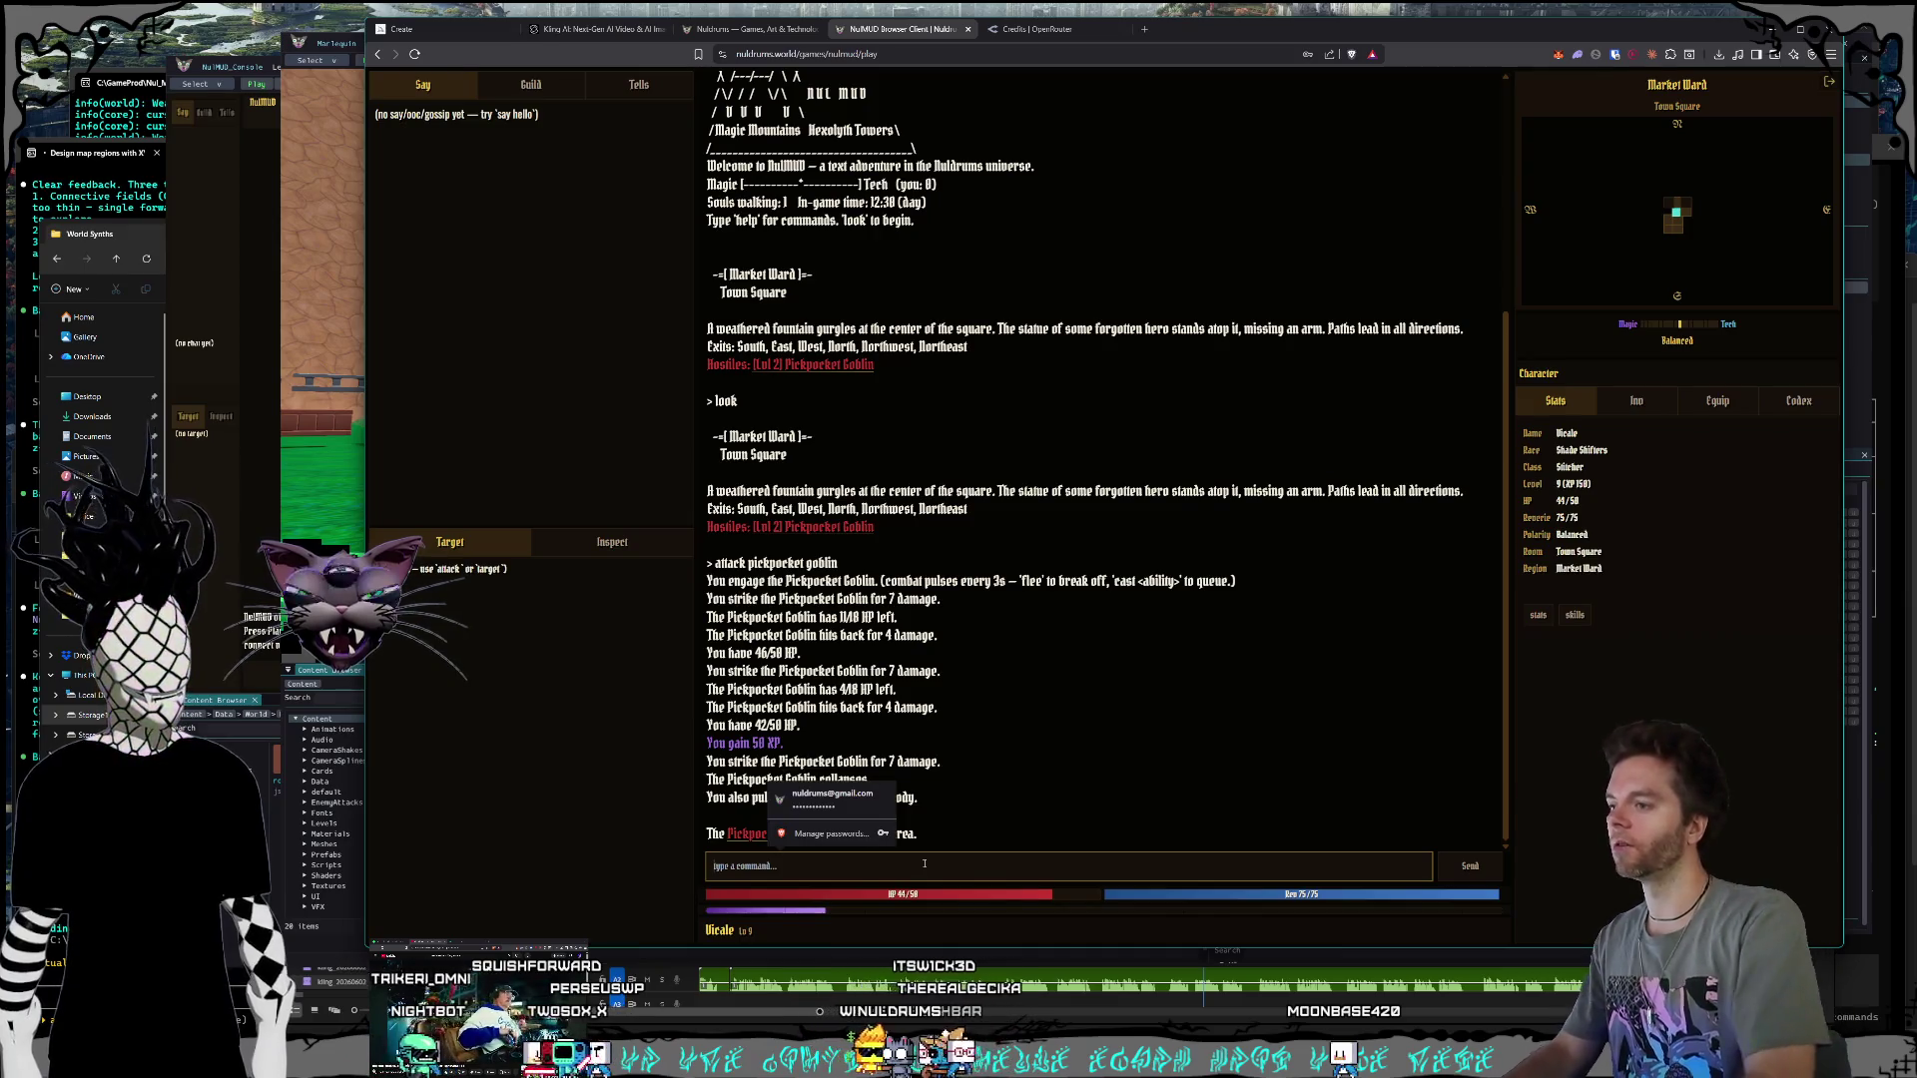
left_click(885, 897)
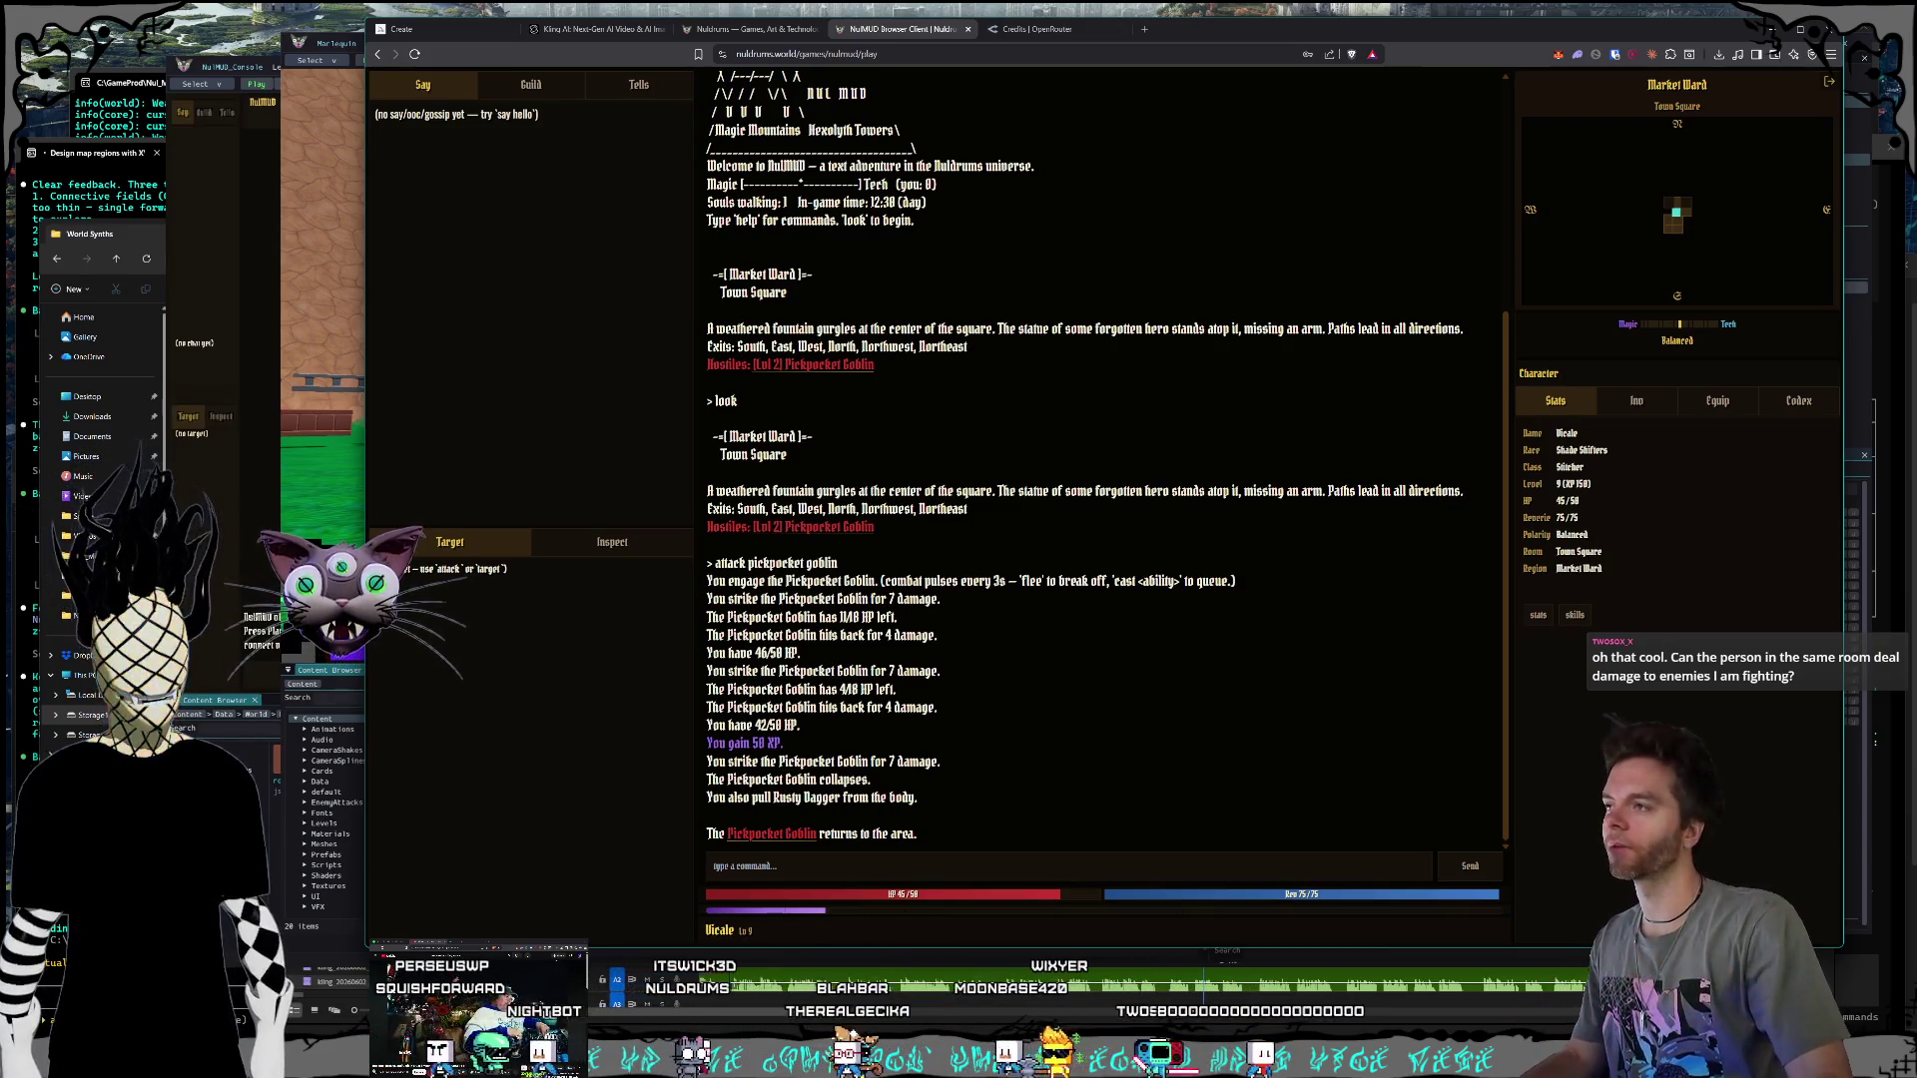
Step: Pan and zoom out over the 553-room world map, clear the selection, and close the editor
left_click(296, 875)
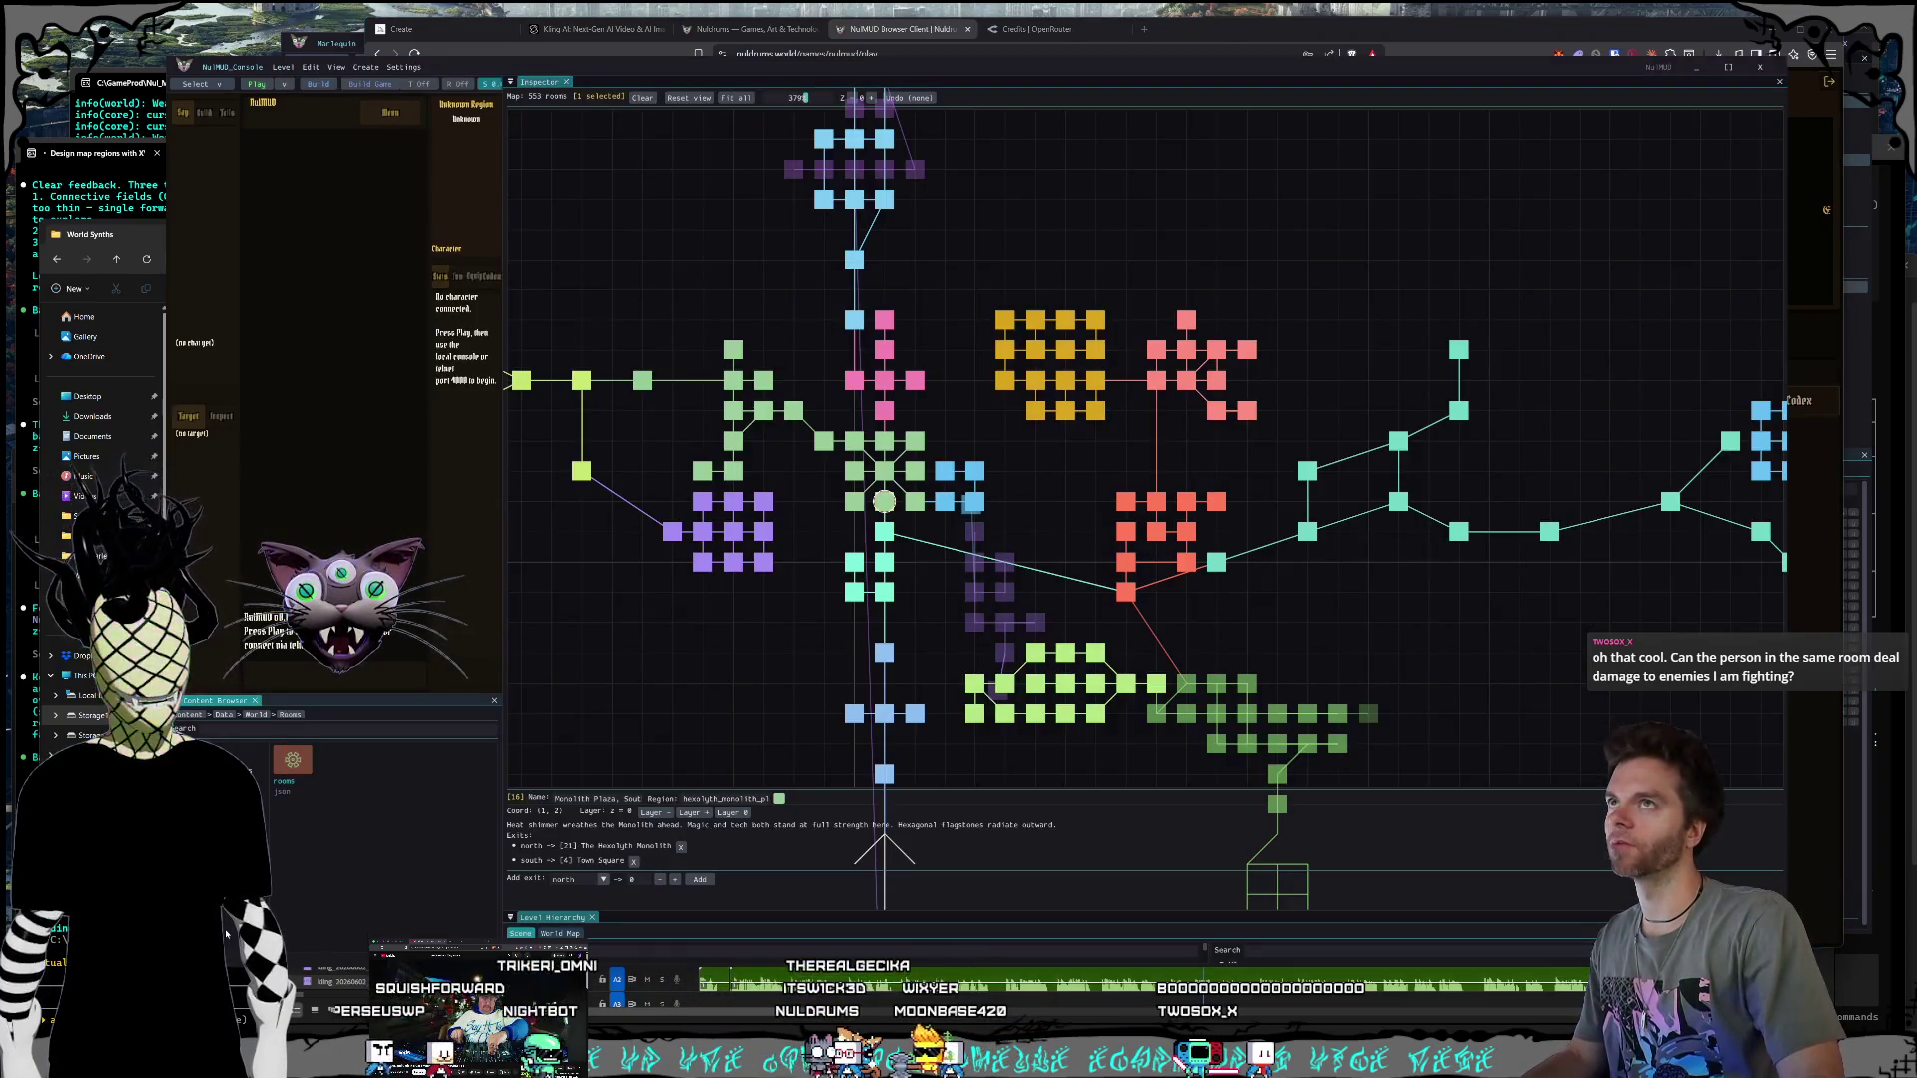
left_click_drag(1055, 503, 1204, 509)
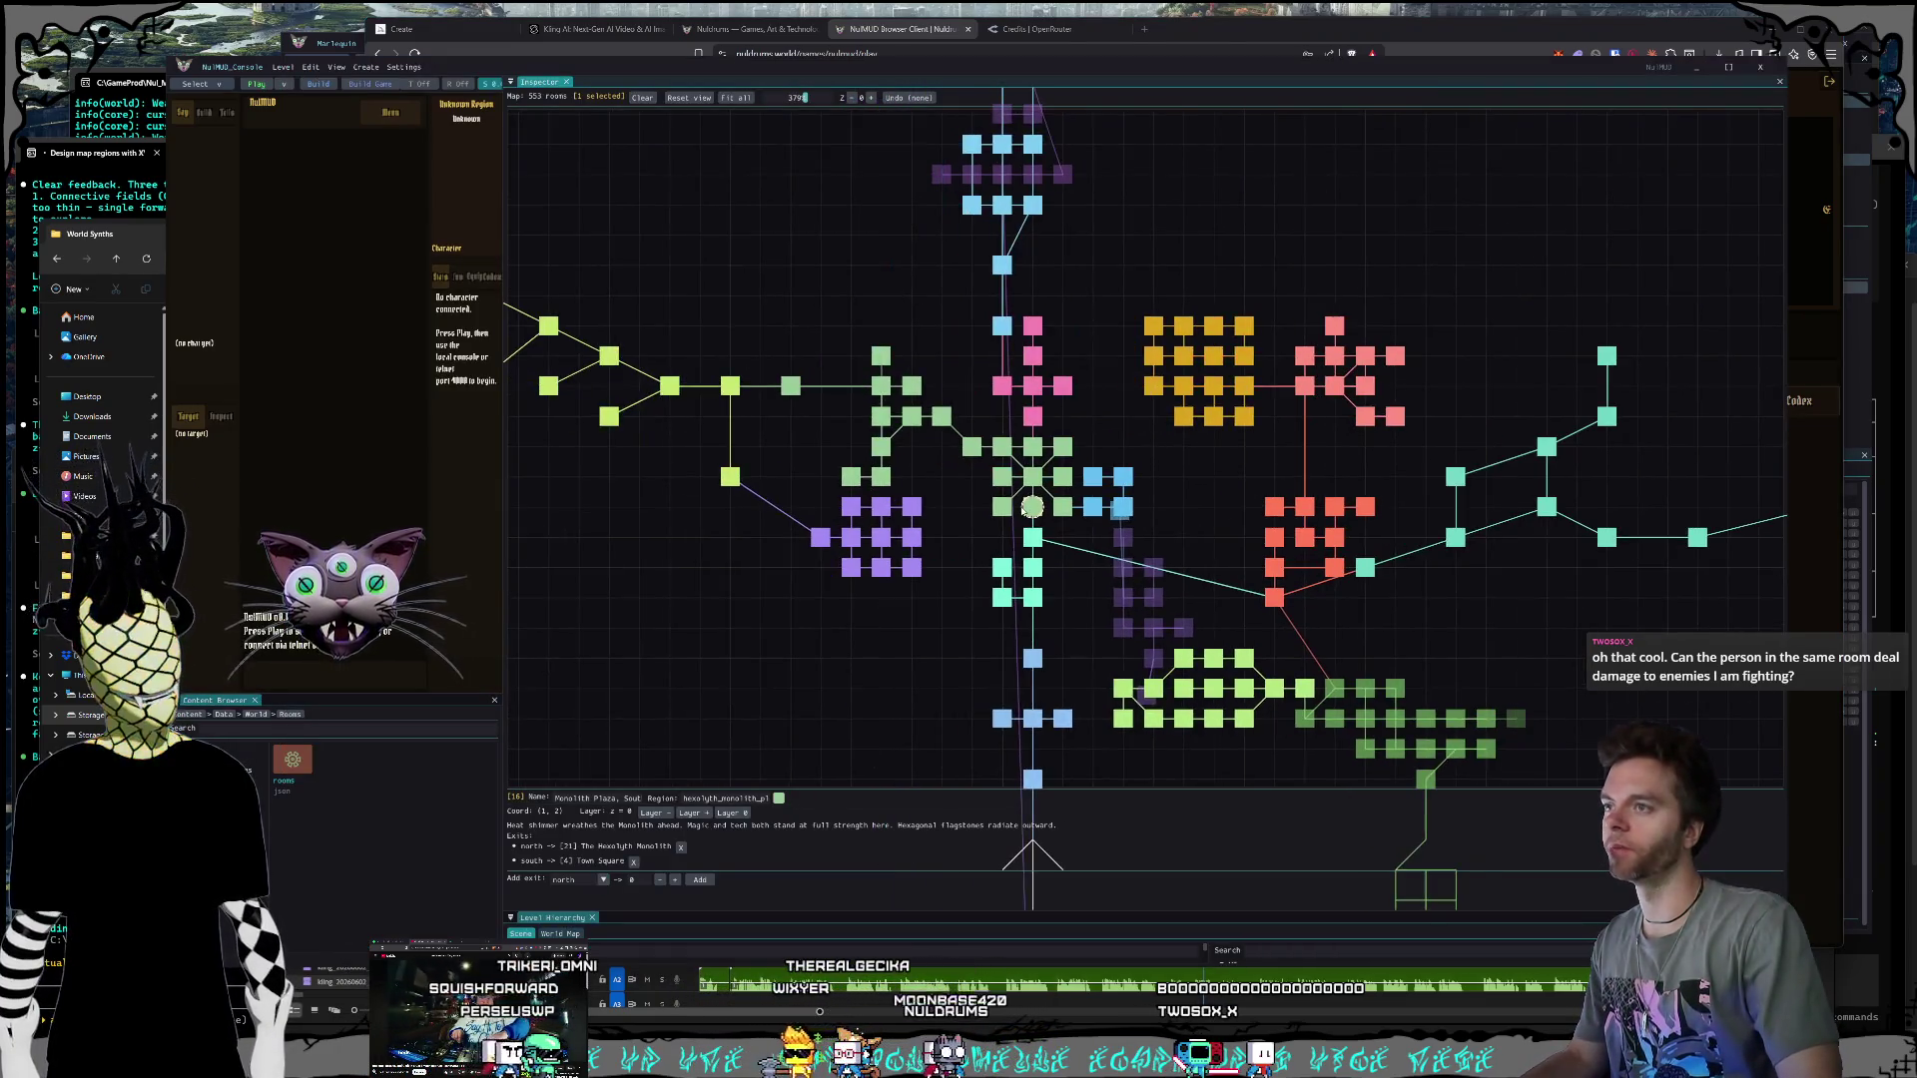
left_click_drag(1117, 352, 1184, 469)
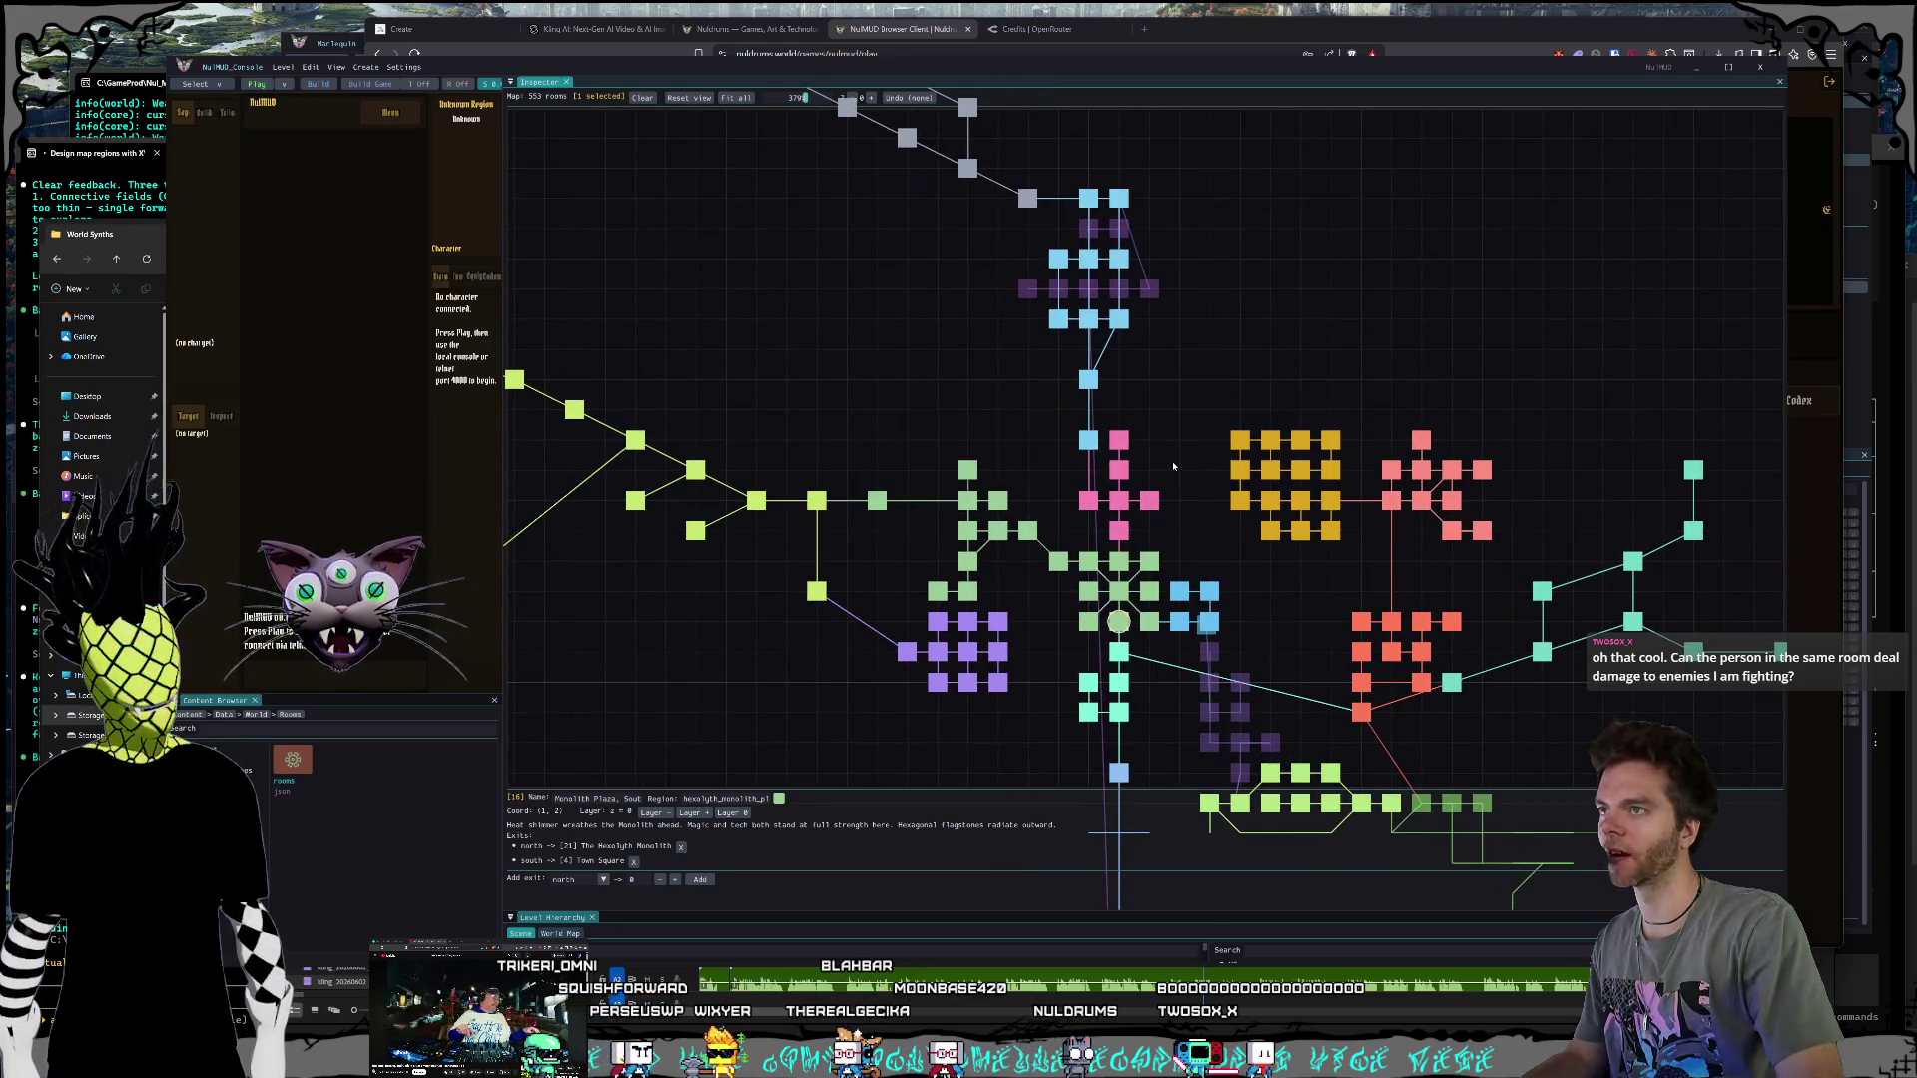
scroll(1174, 466, "down", 6)
scroll(1172, 478, "down", 2)
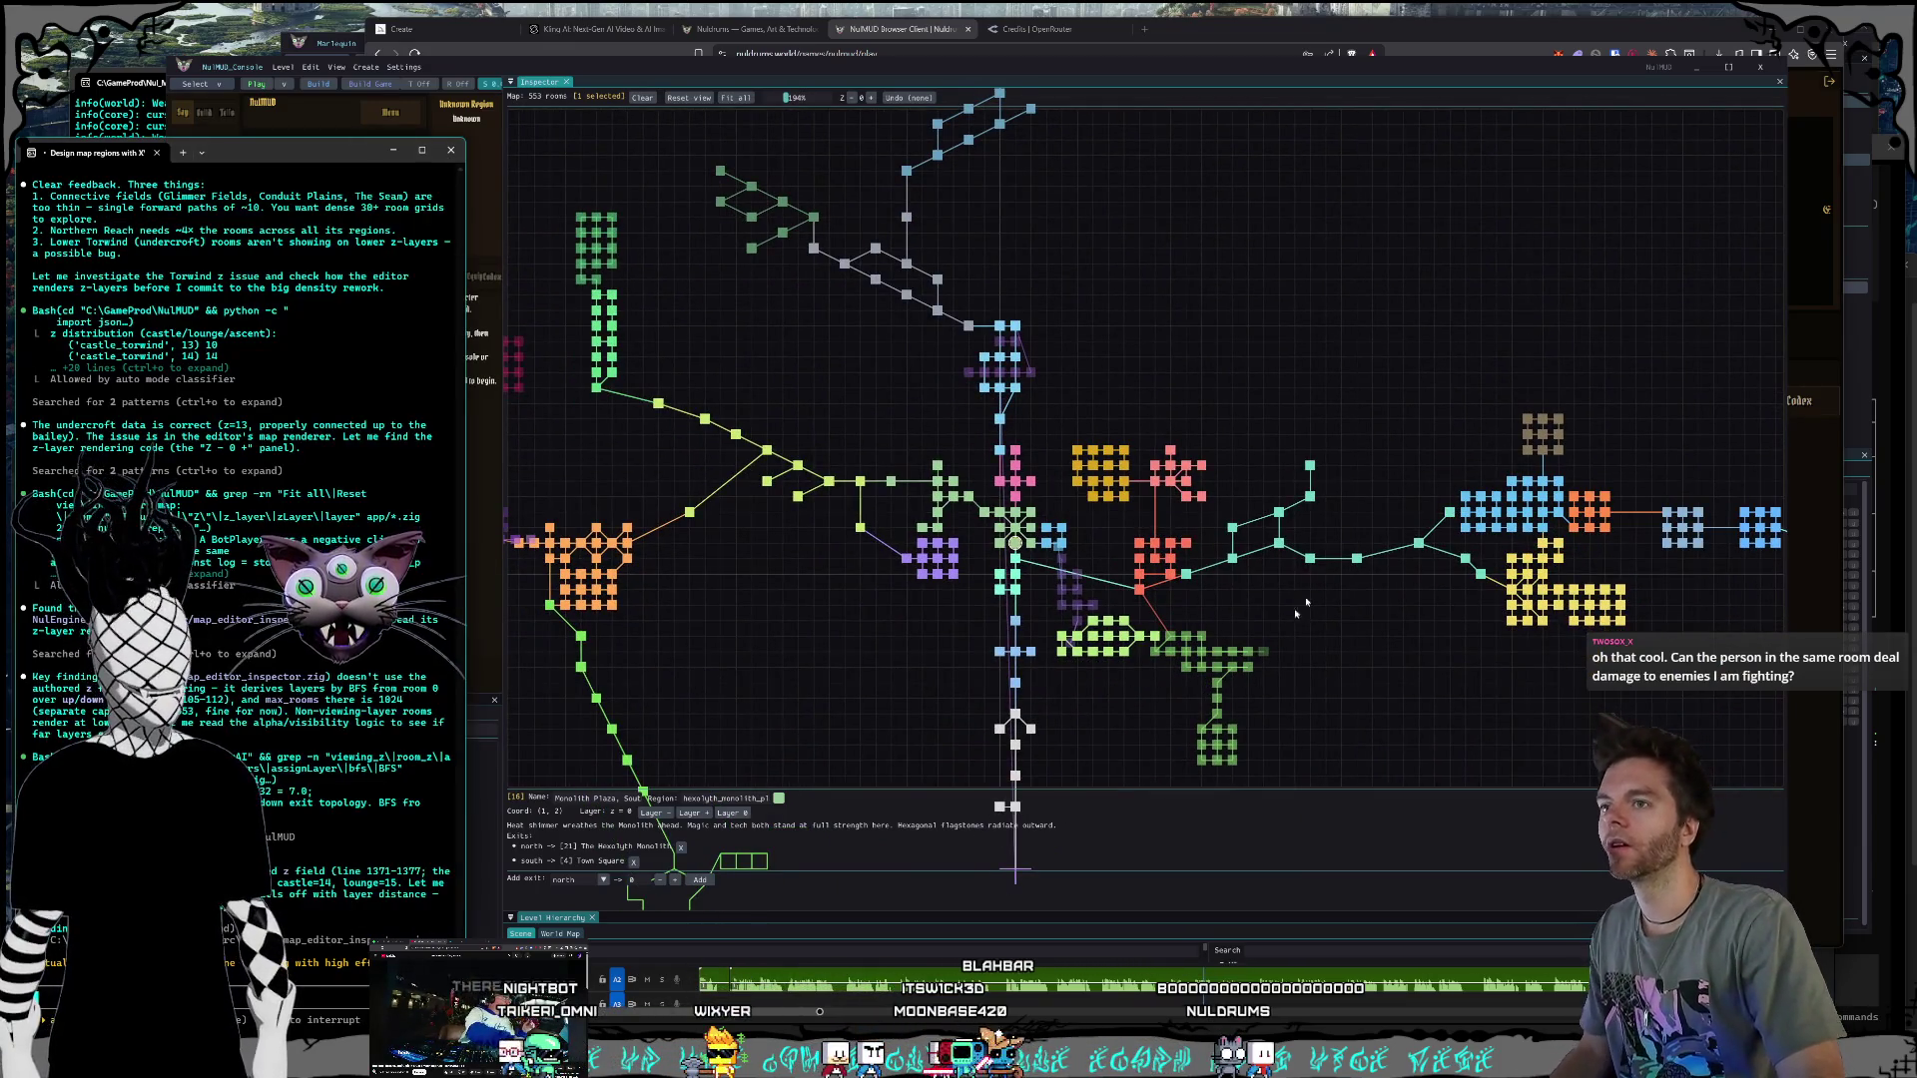
left_click(1424, 402)
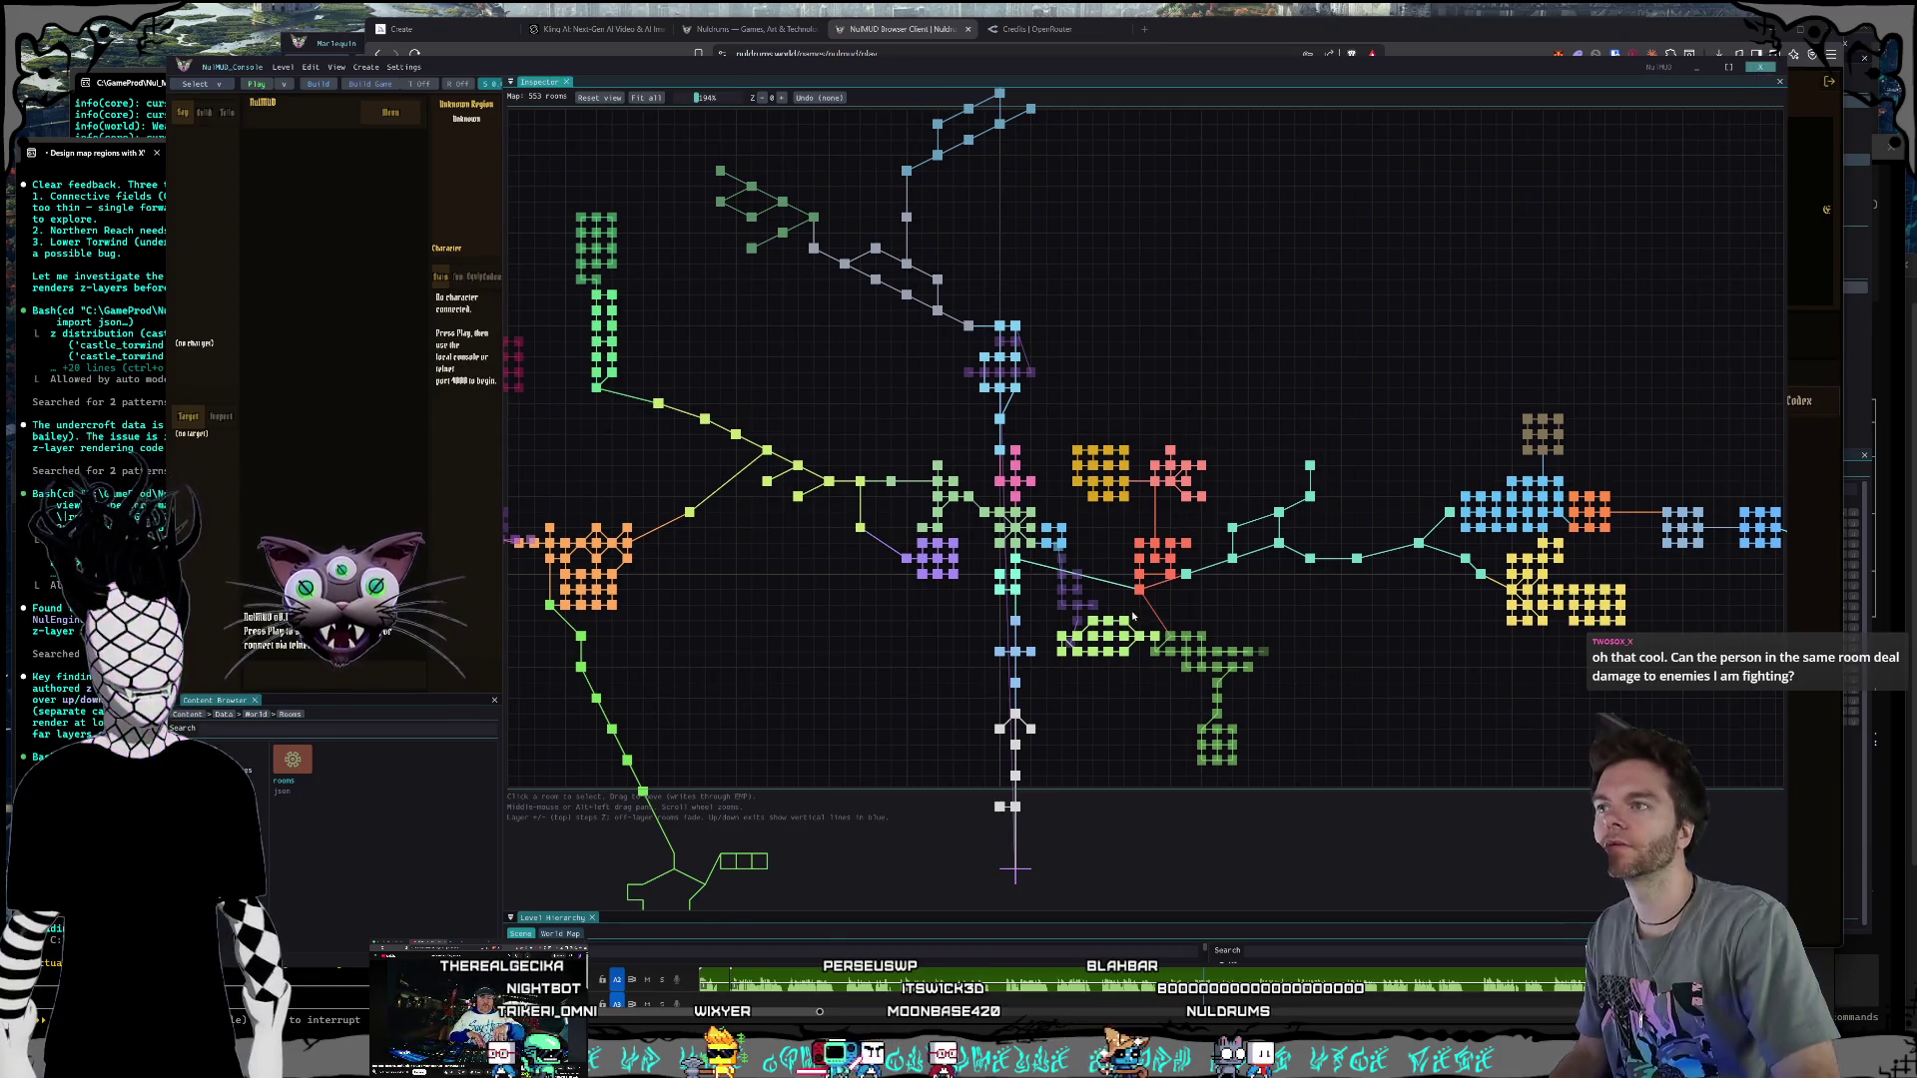
key("Escape")
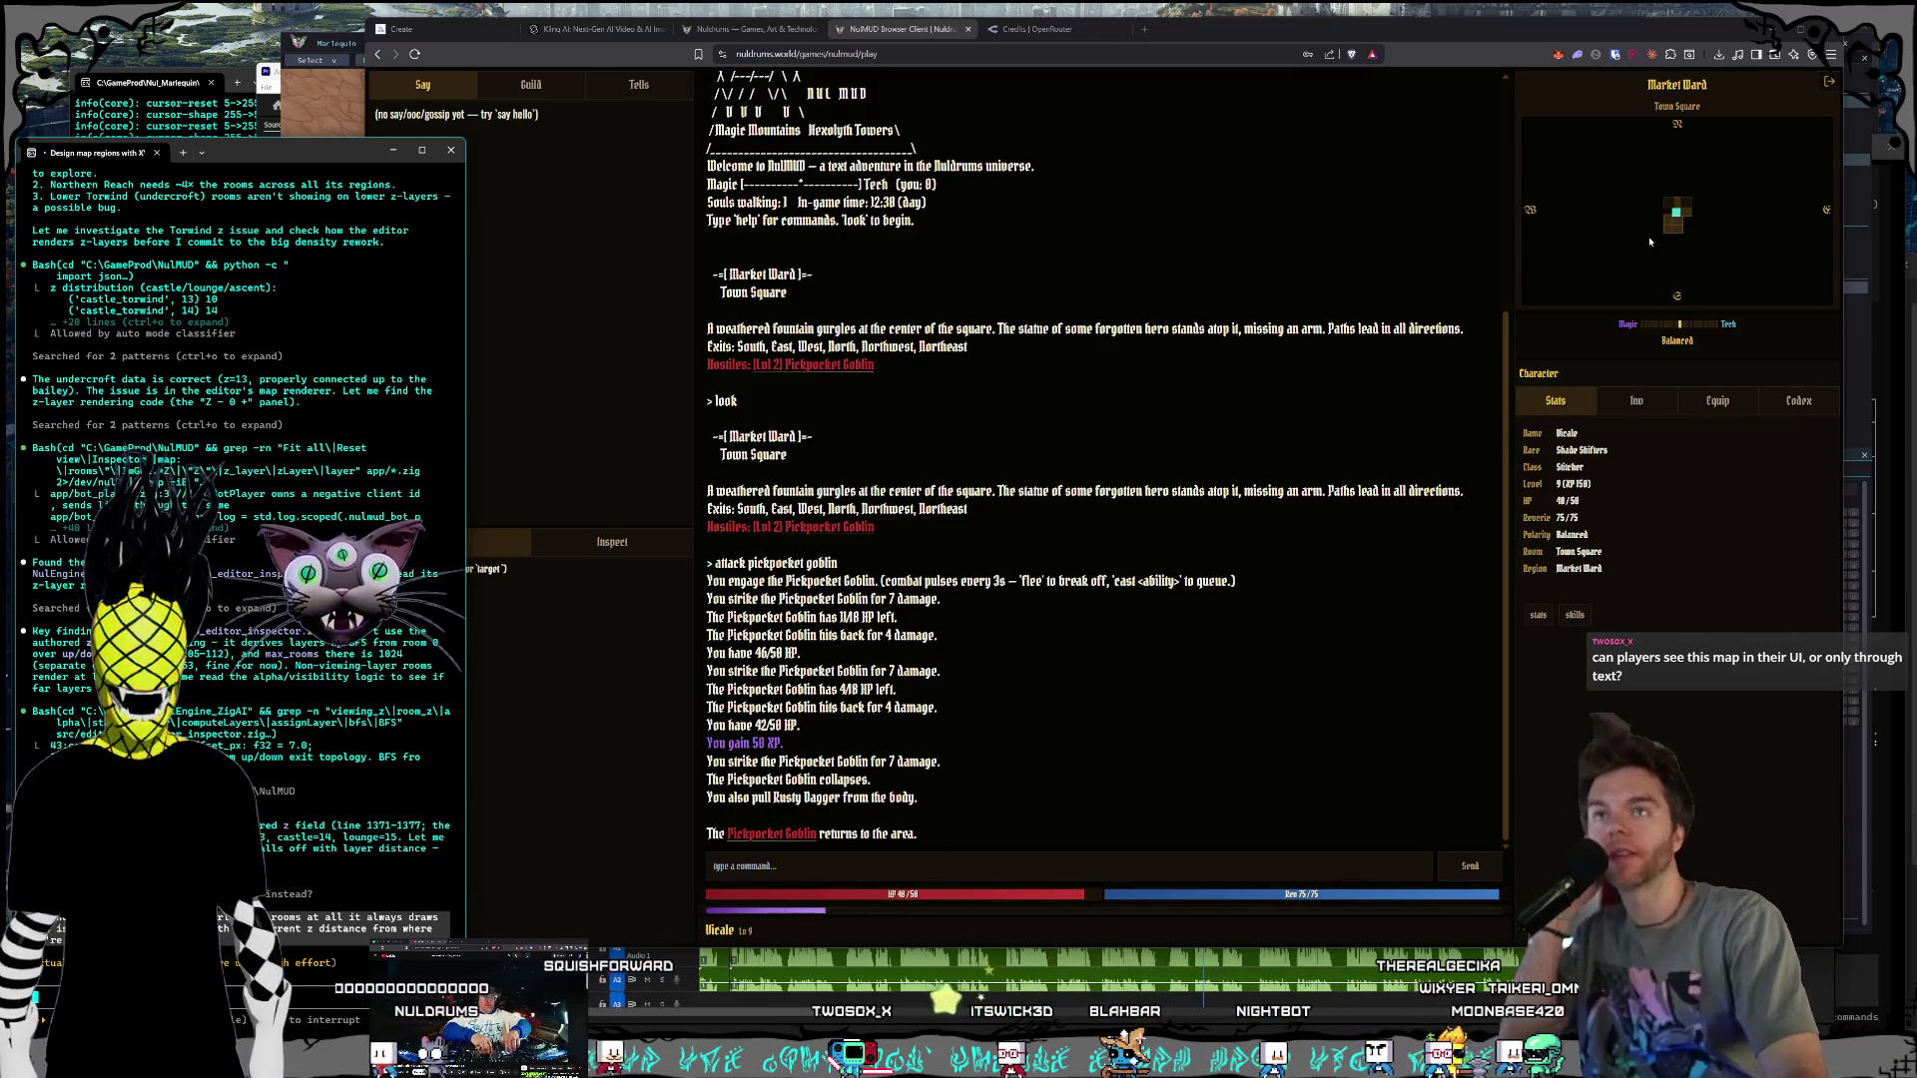
Step: Bring Brave forward, flip between the Nuldrums and NulMUD tabs, and switch to OpenRouter Credits
left_click(1677, 245)
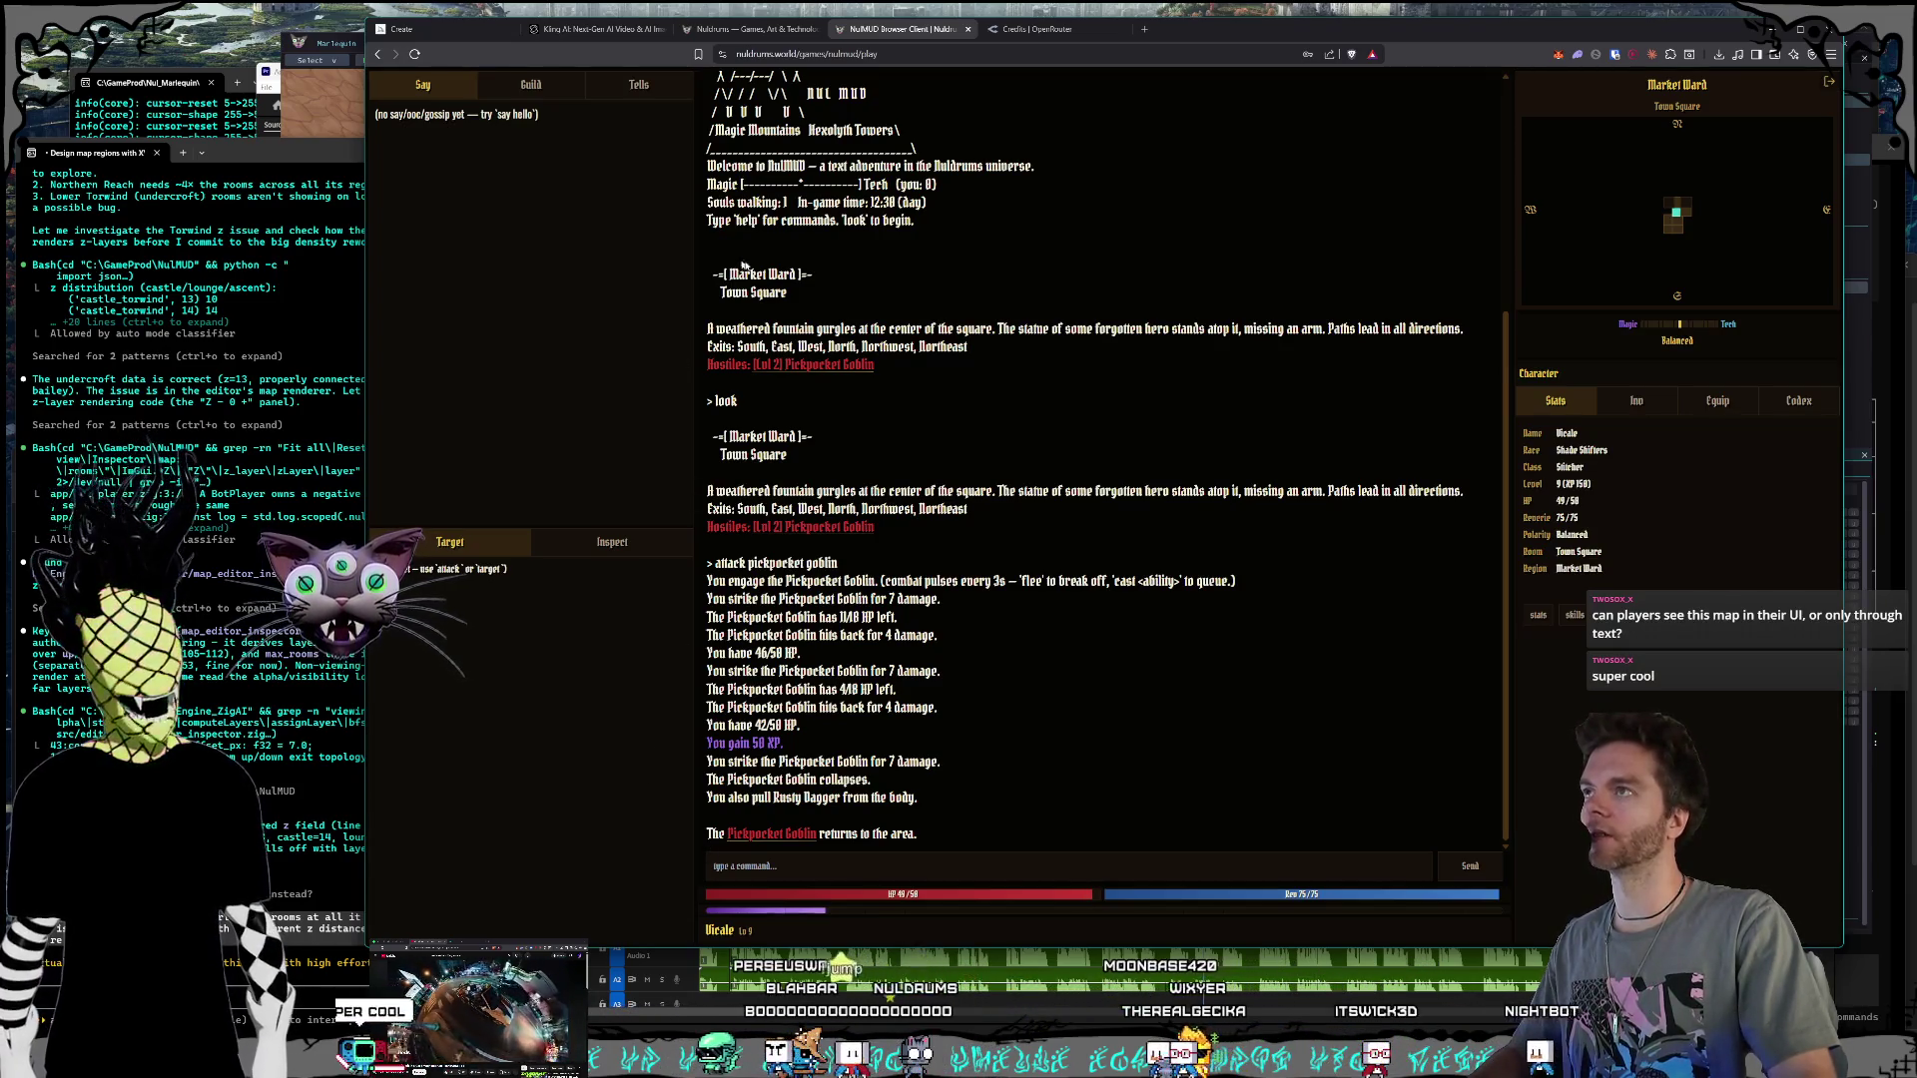
left_click(742, 29)
left_click(896, 29)
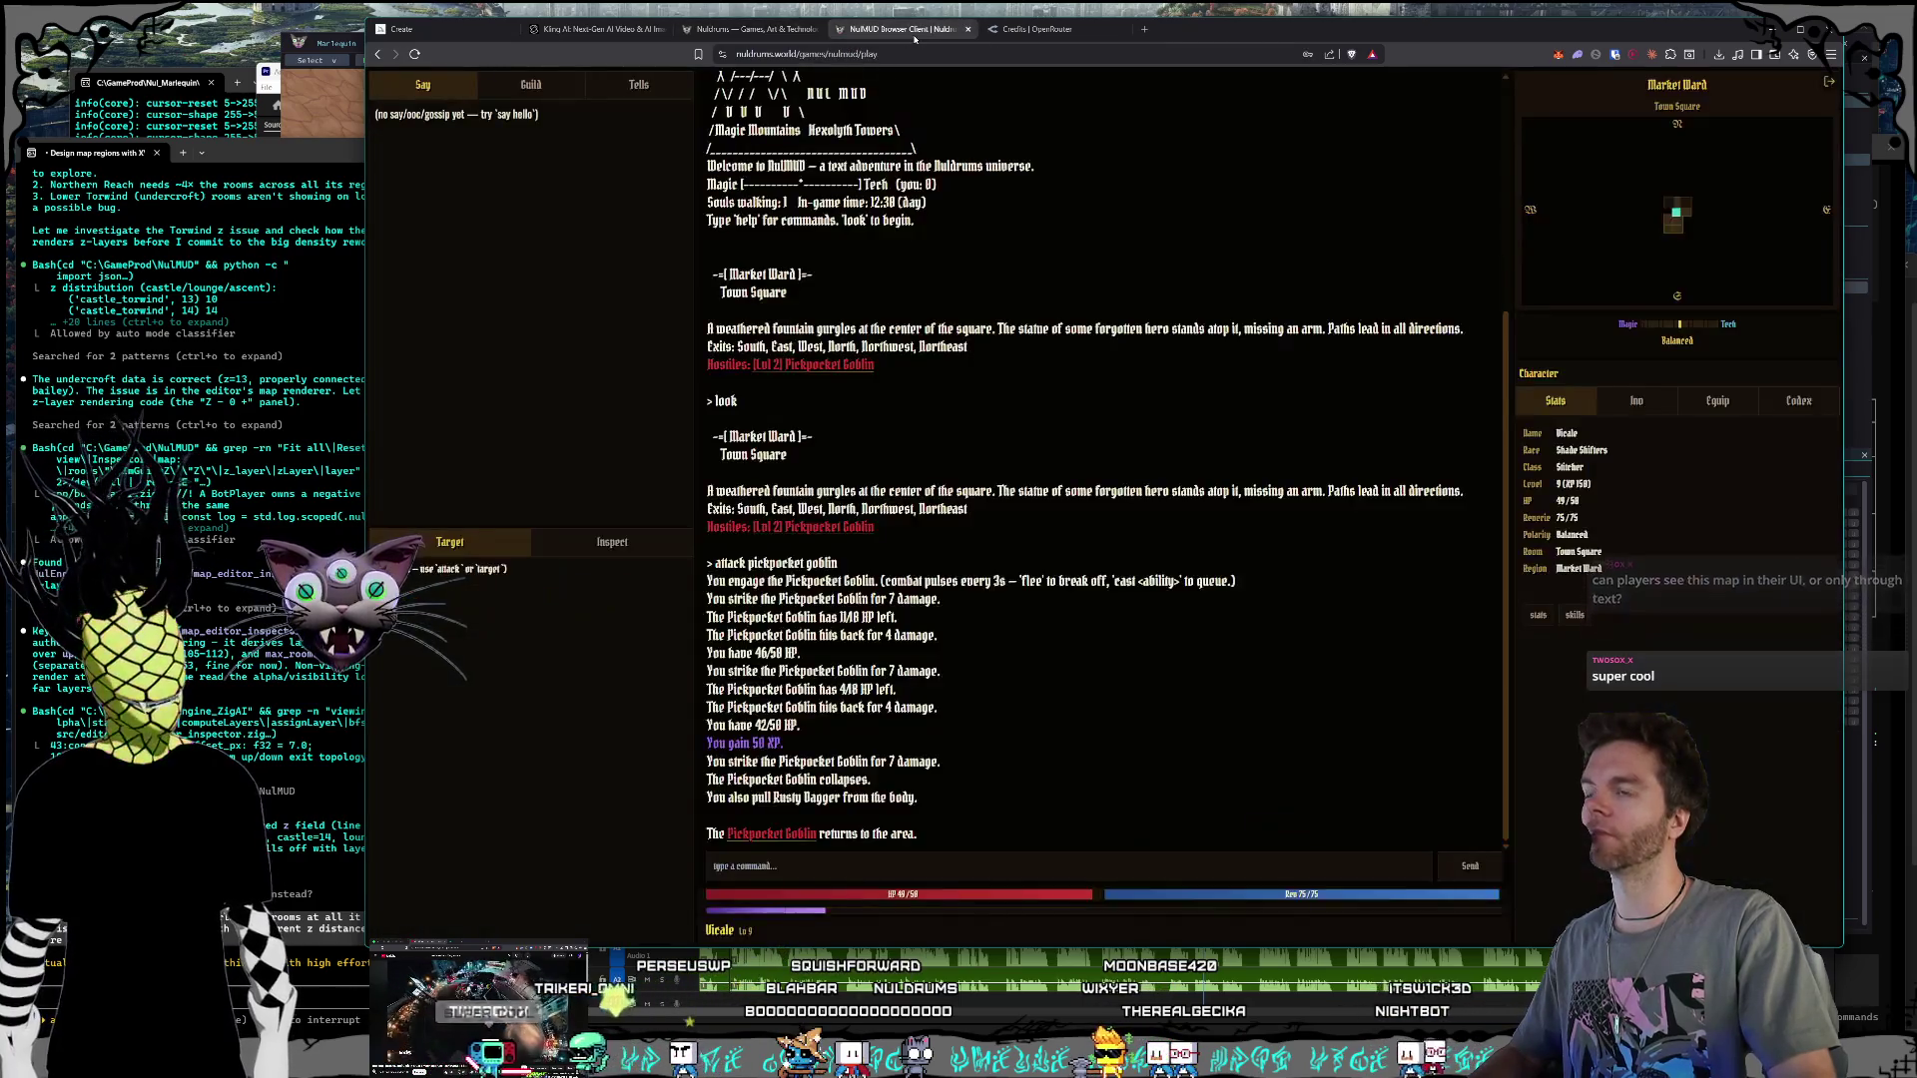
left_click(742, 28)
left_click(895, 29)
left_click(1038, 29)
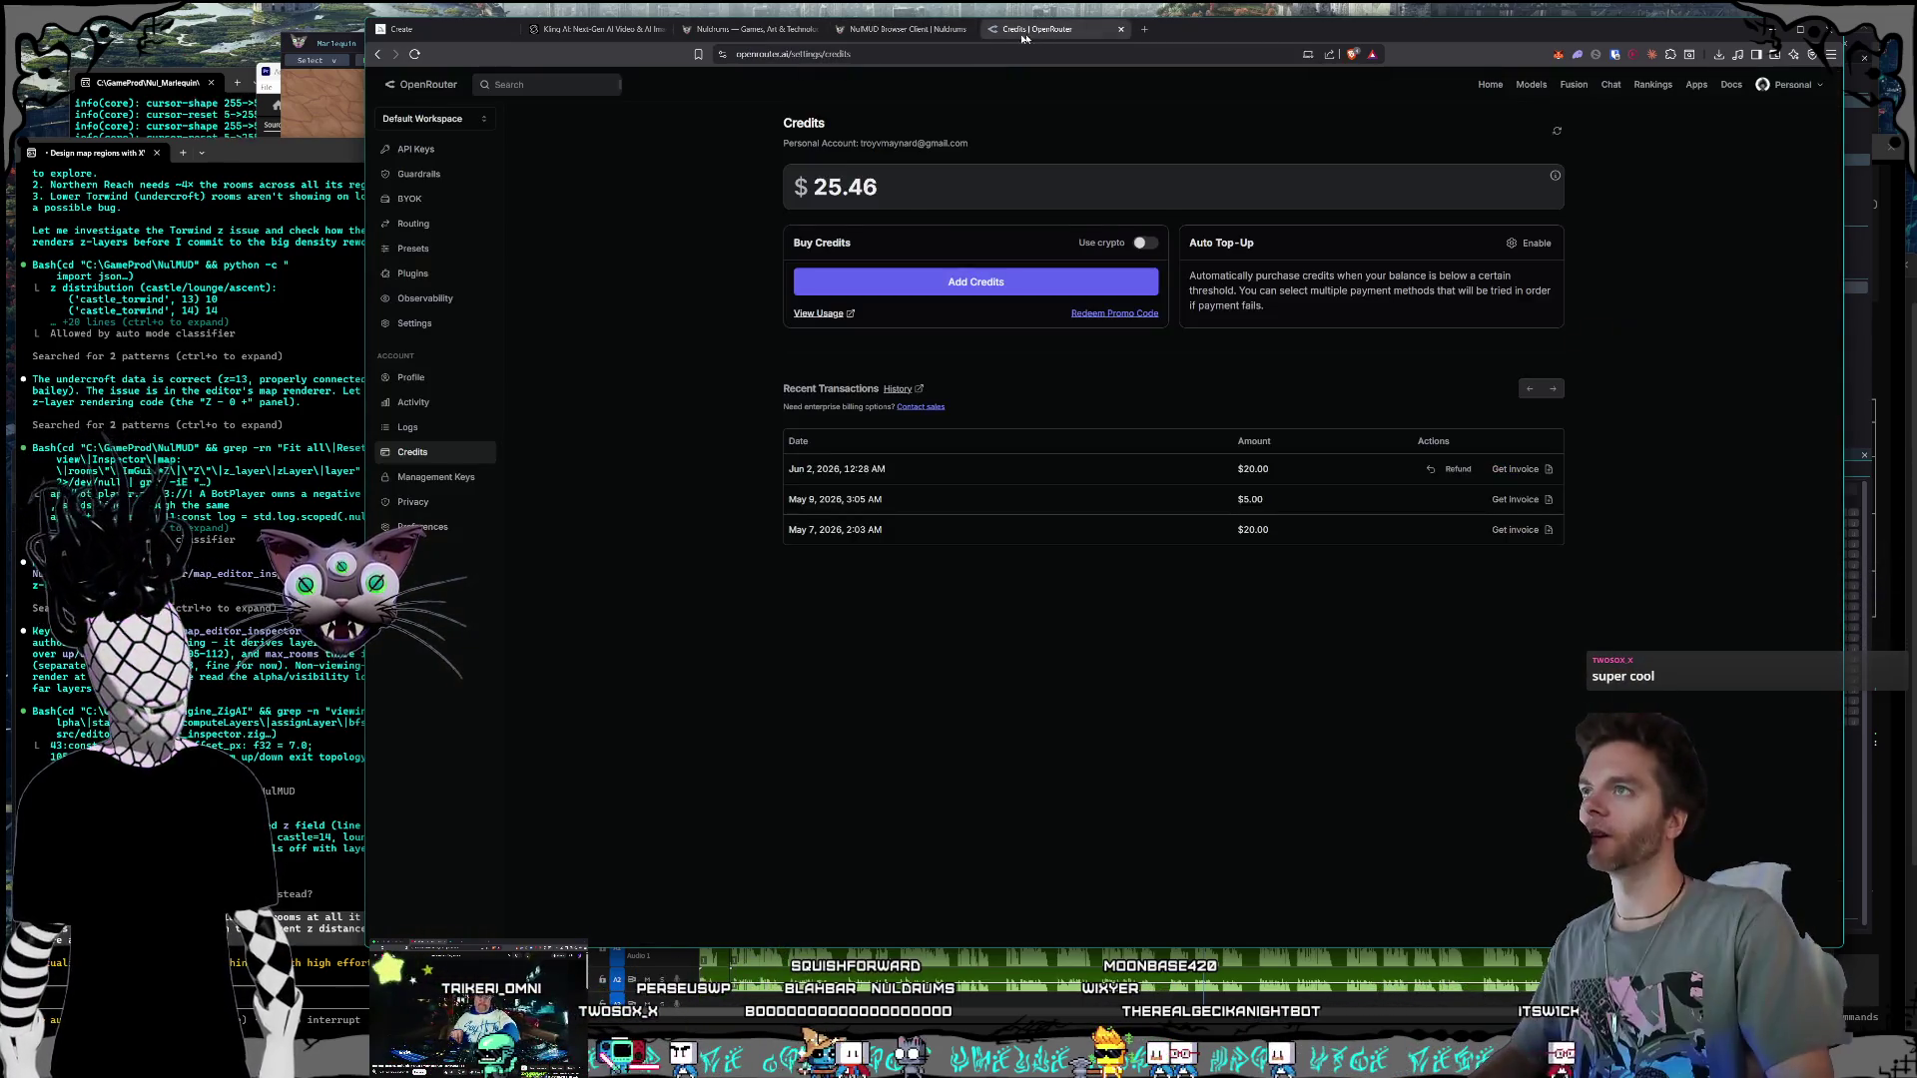
Step: Check the $25.46 balance on the OpenRouter credits page
left_click(933, 30)
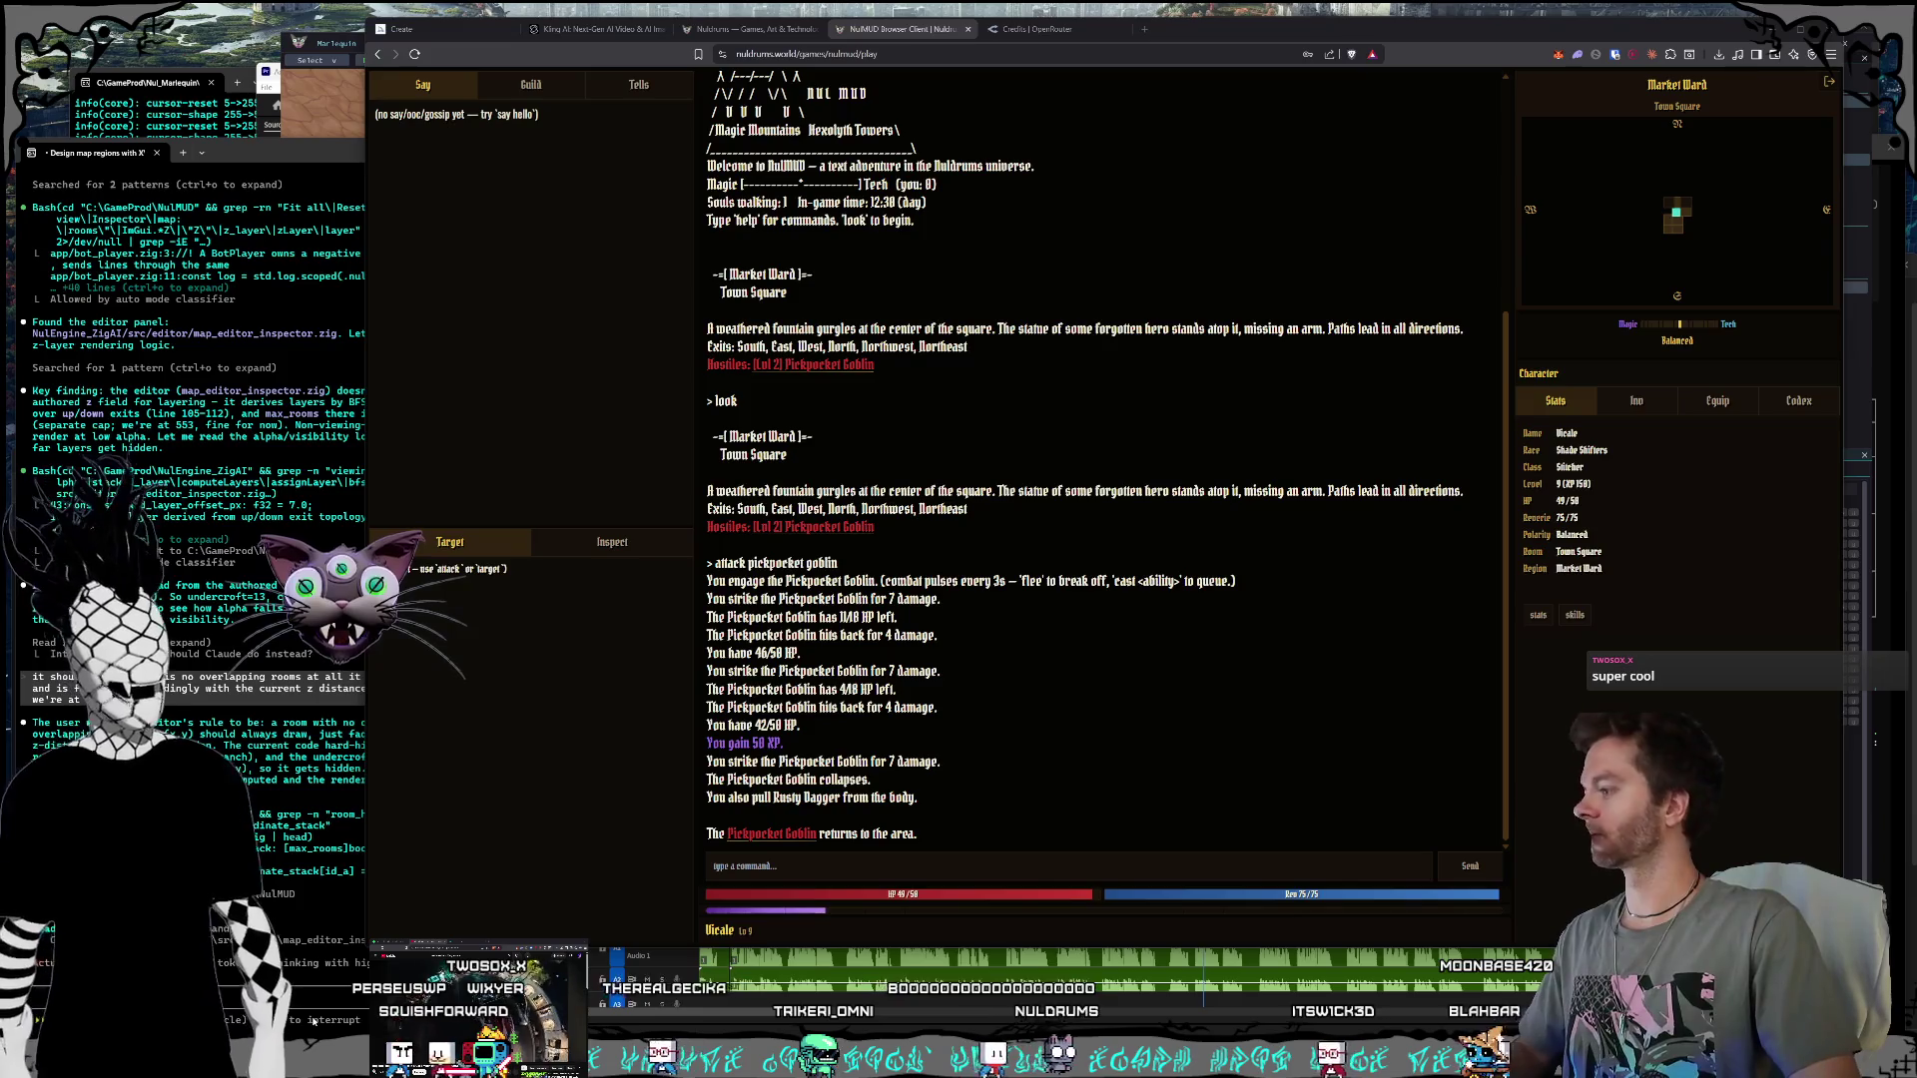
Step: Narrow the browser window from the left and open developer tools on the game page
key("super")
left_click(491, 407)
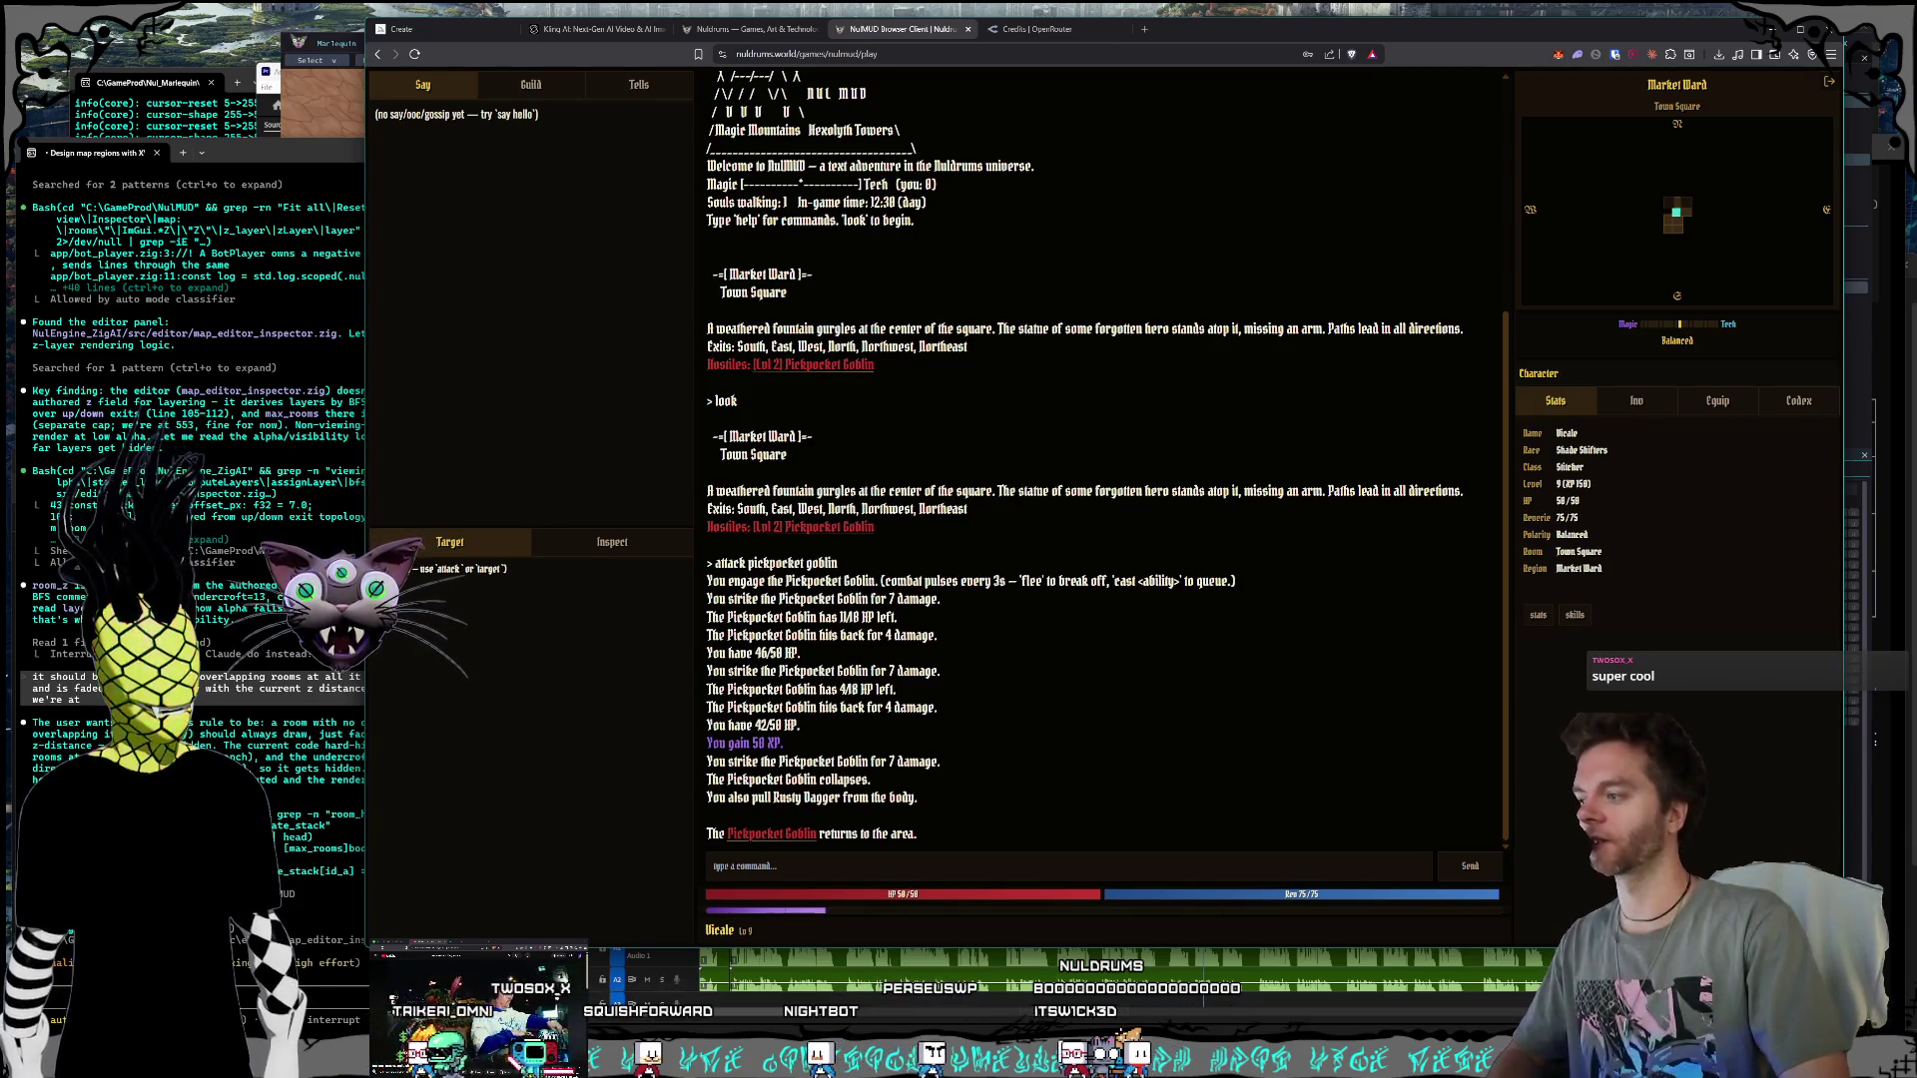
mouse_move(366, 499)
left_mouse_down()
mouse_move(727, 499)
mouse_move(426, 499)
left_mouse_up()
right_click(561, 298)
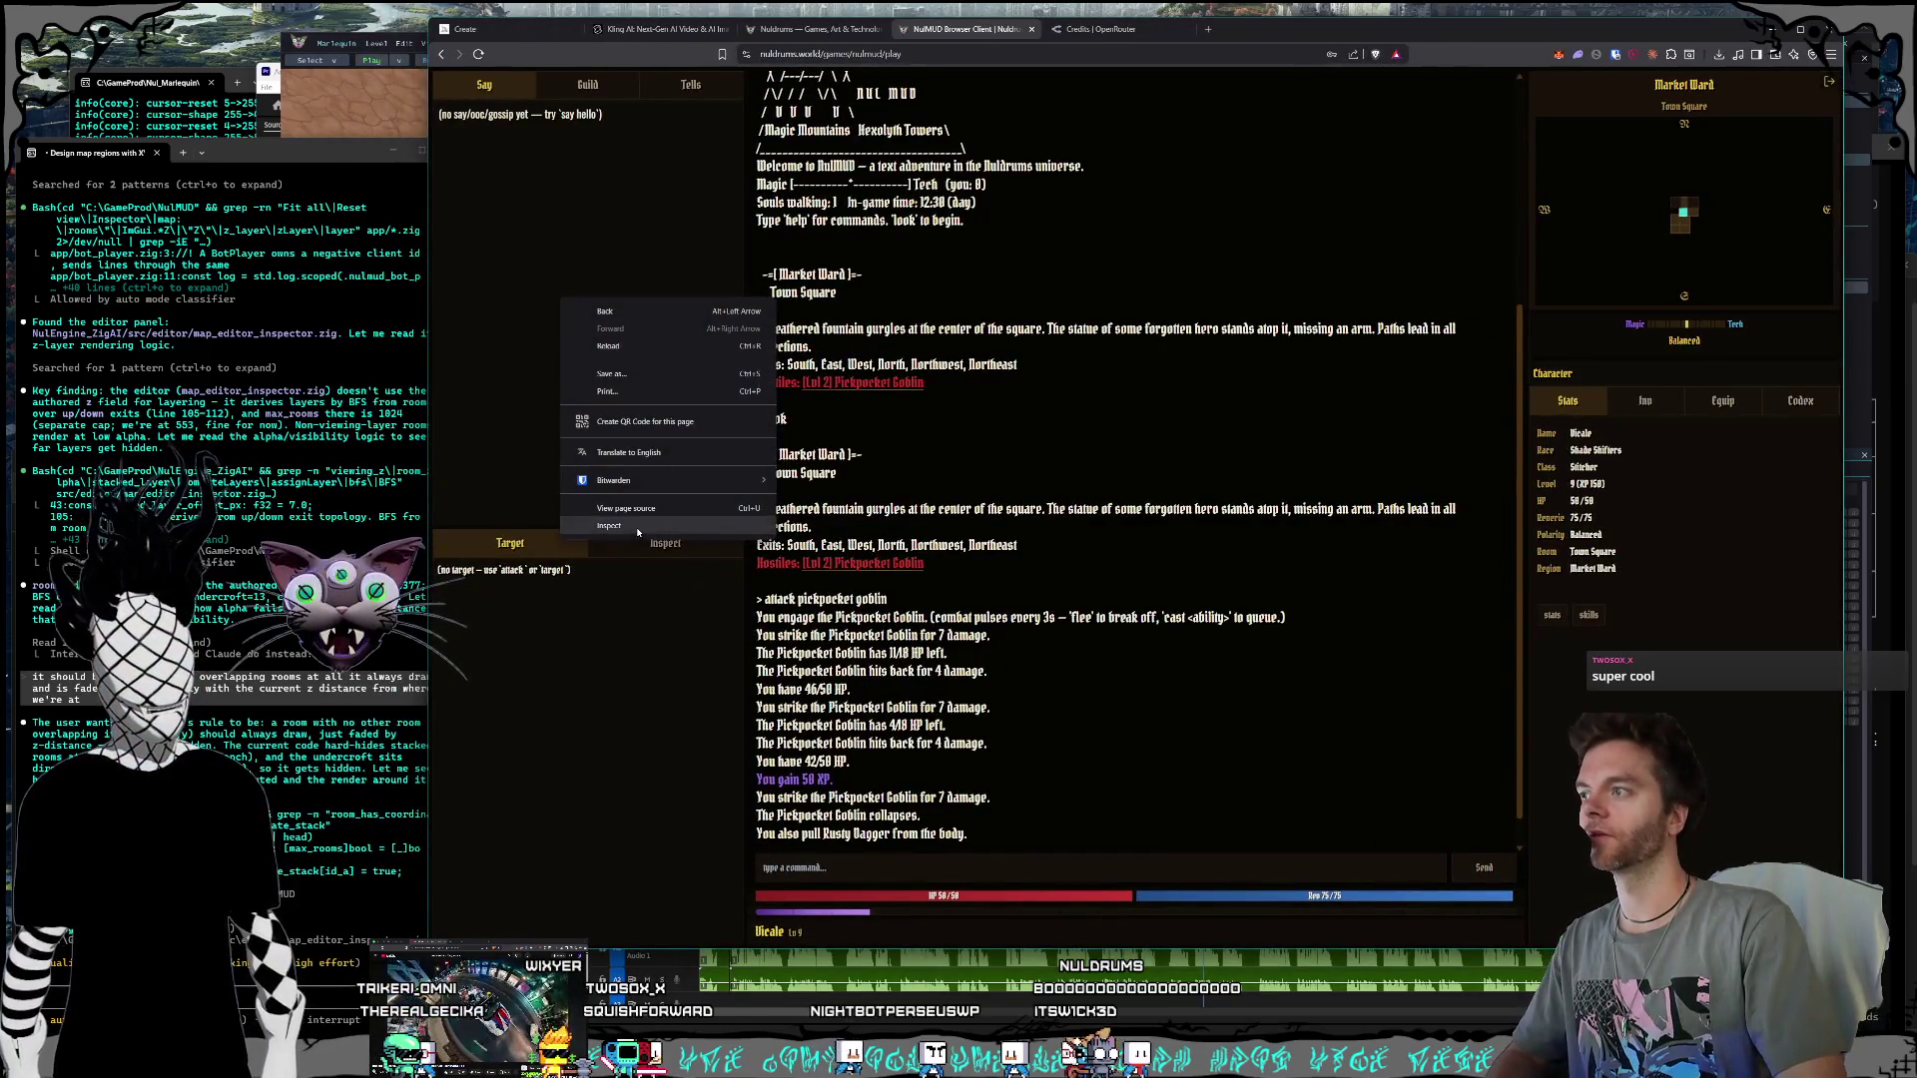
left_click(599, 527)
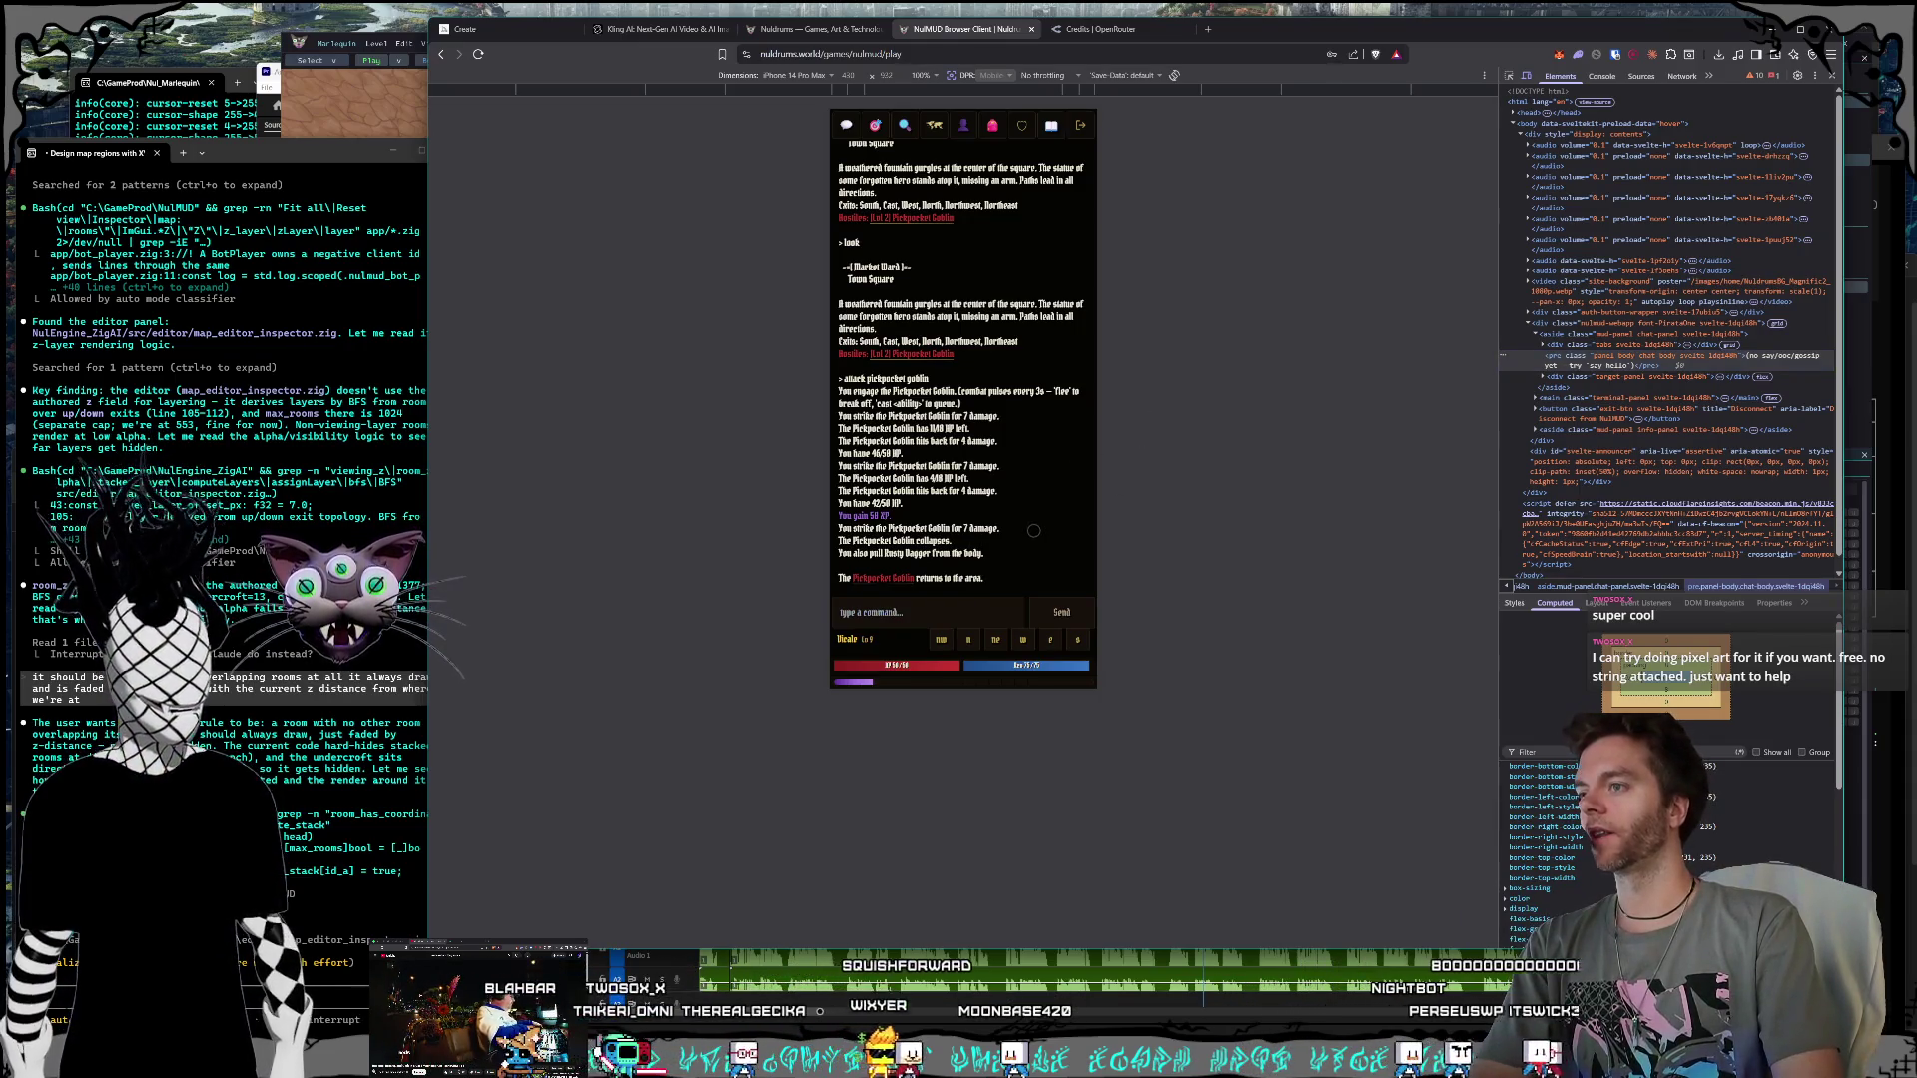
scroll(1034, 531, "up", 3)
scroll(1033, 531, "down", 3)
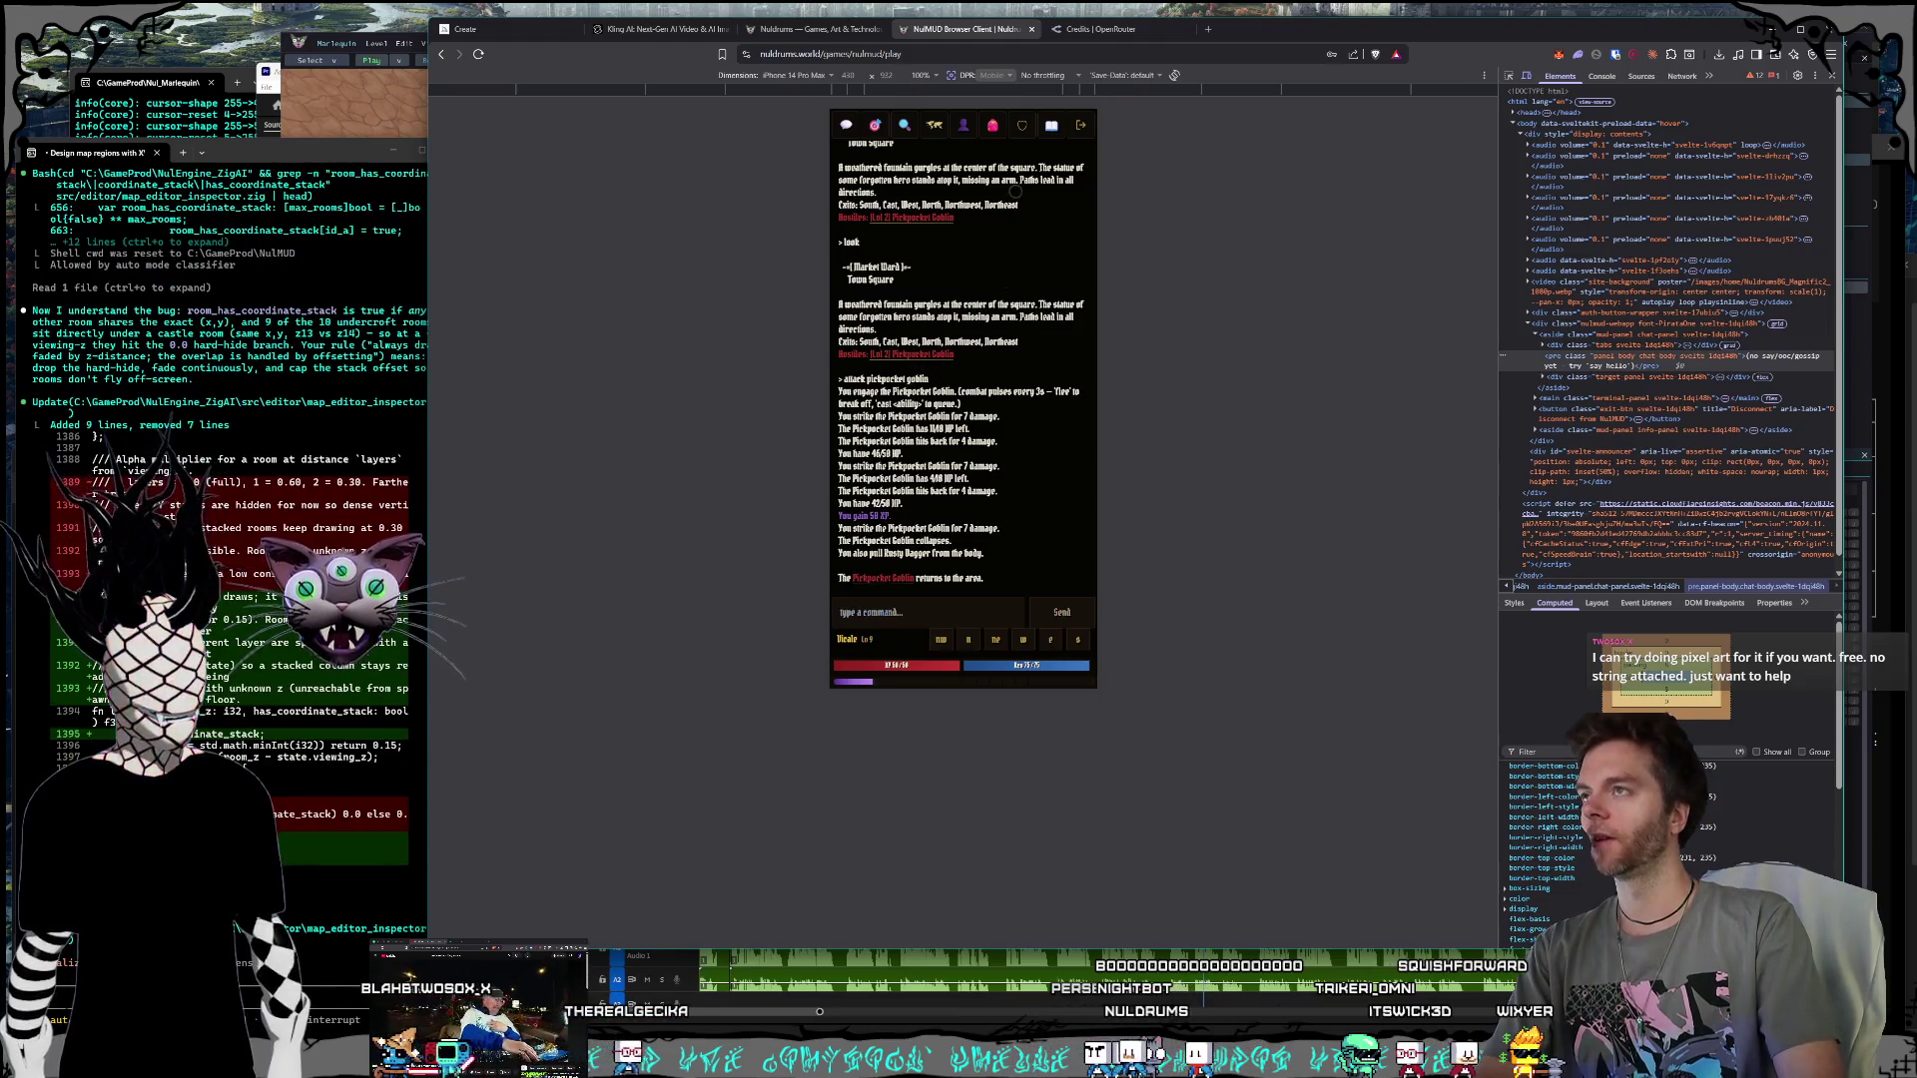
left_click(992, 125)
left_click(993, 125)
left_click(963, 125)
left_click(964, 125)
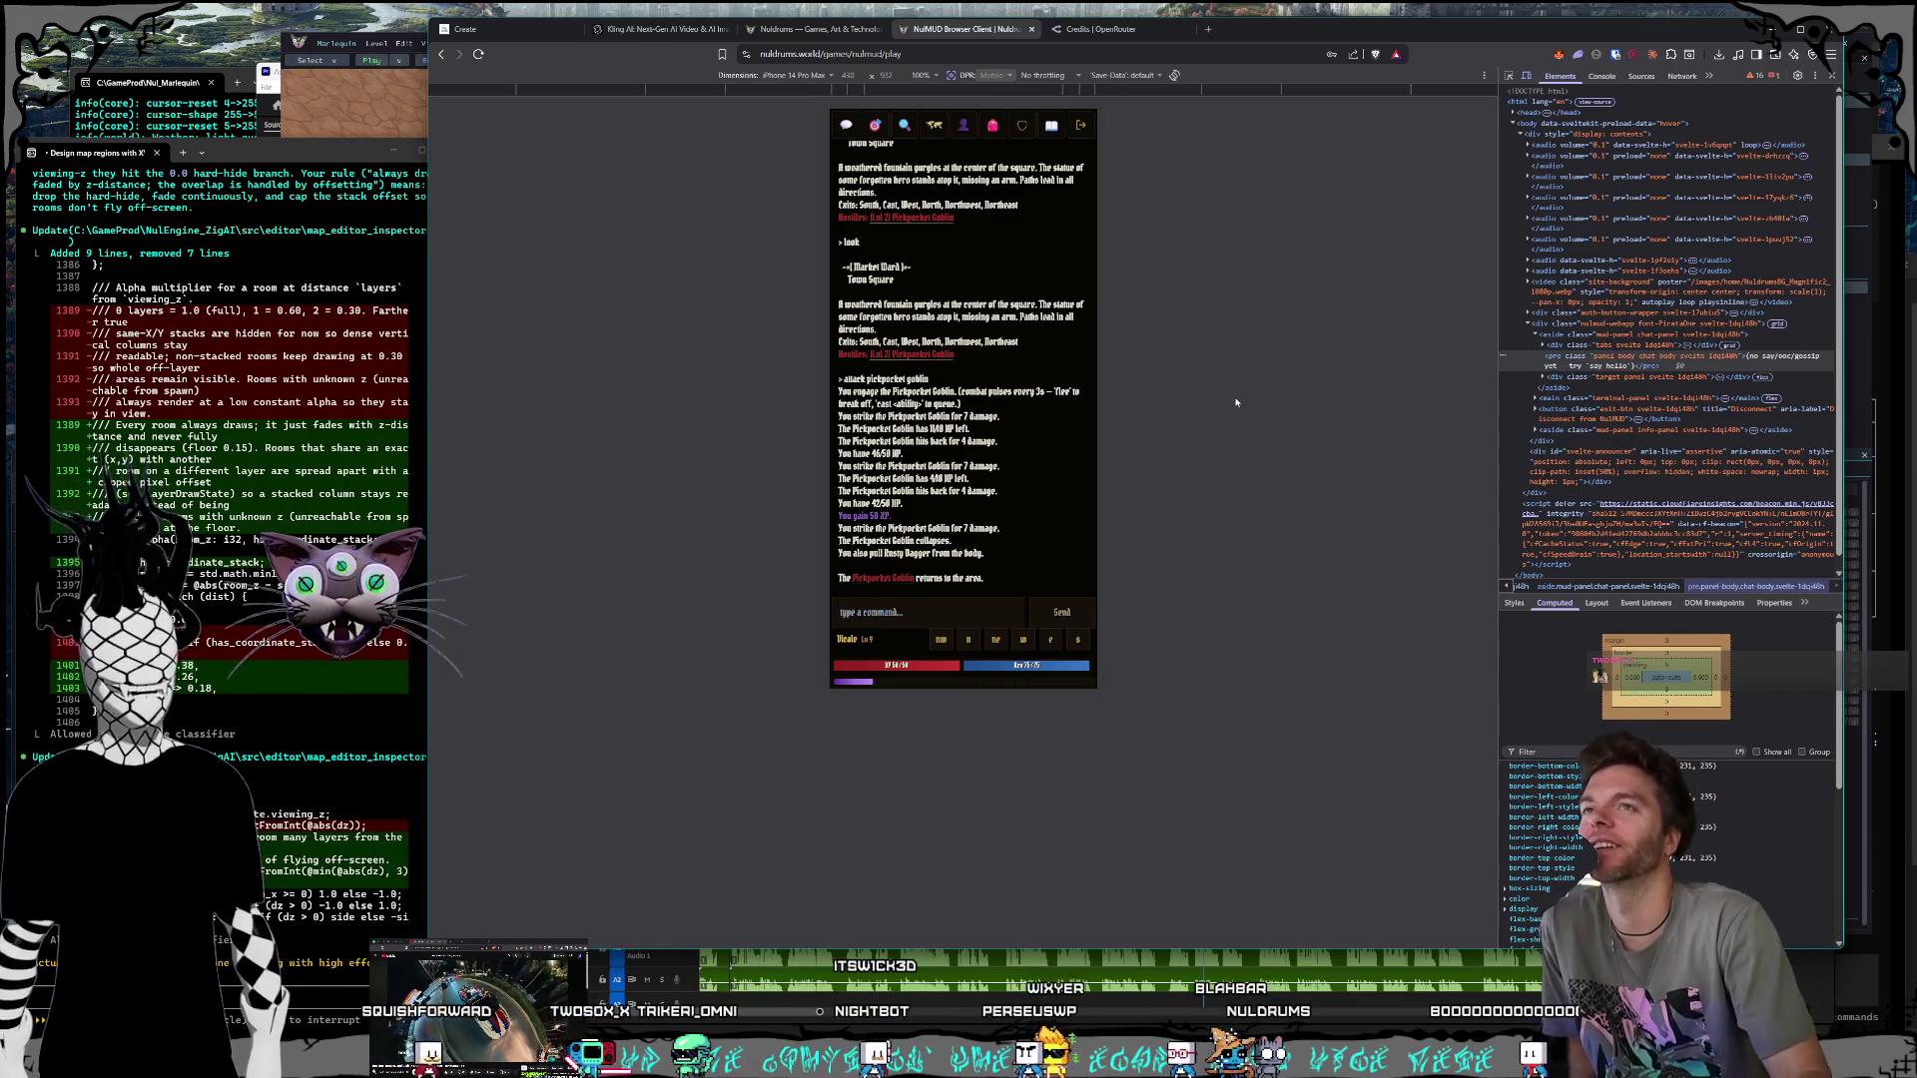
left_click(1526, 76)
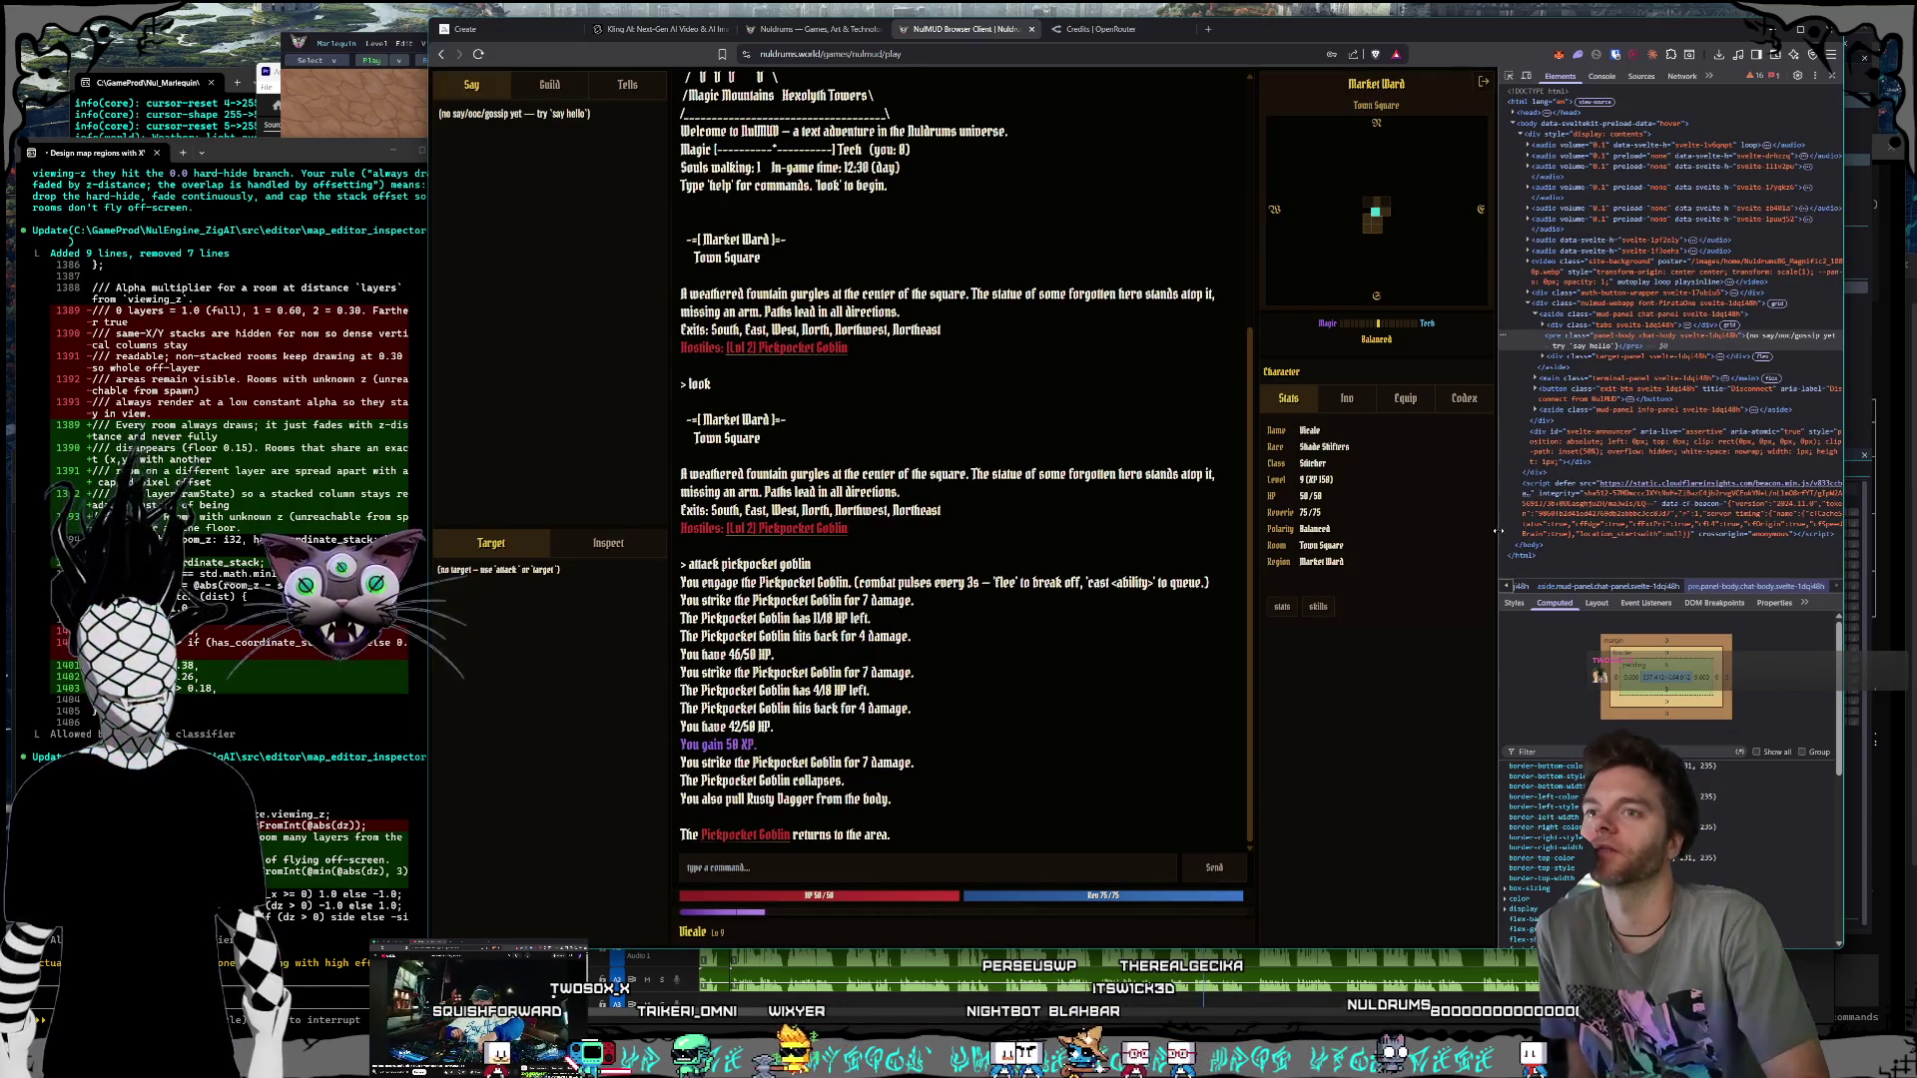
Step: Narrow DevTools to widen the game, shorten the window, and show the Equip slots
mouse_move(1499, 532)
left_mouse_down()
mouse_move(1639, 540)
mouse_move(1563, 532)
mouse_move(1601, 530)
left_mouse_up()
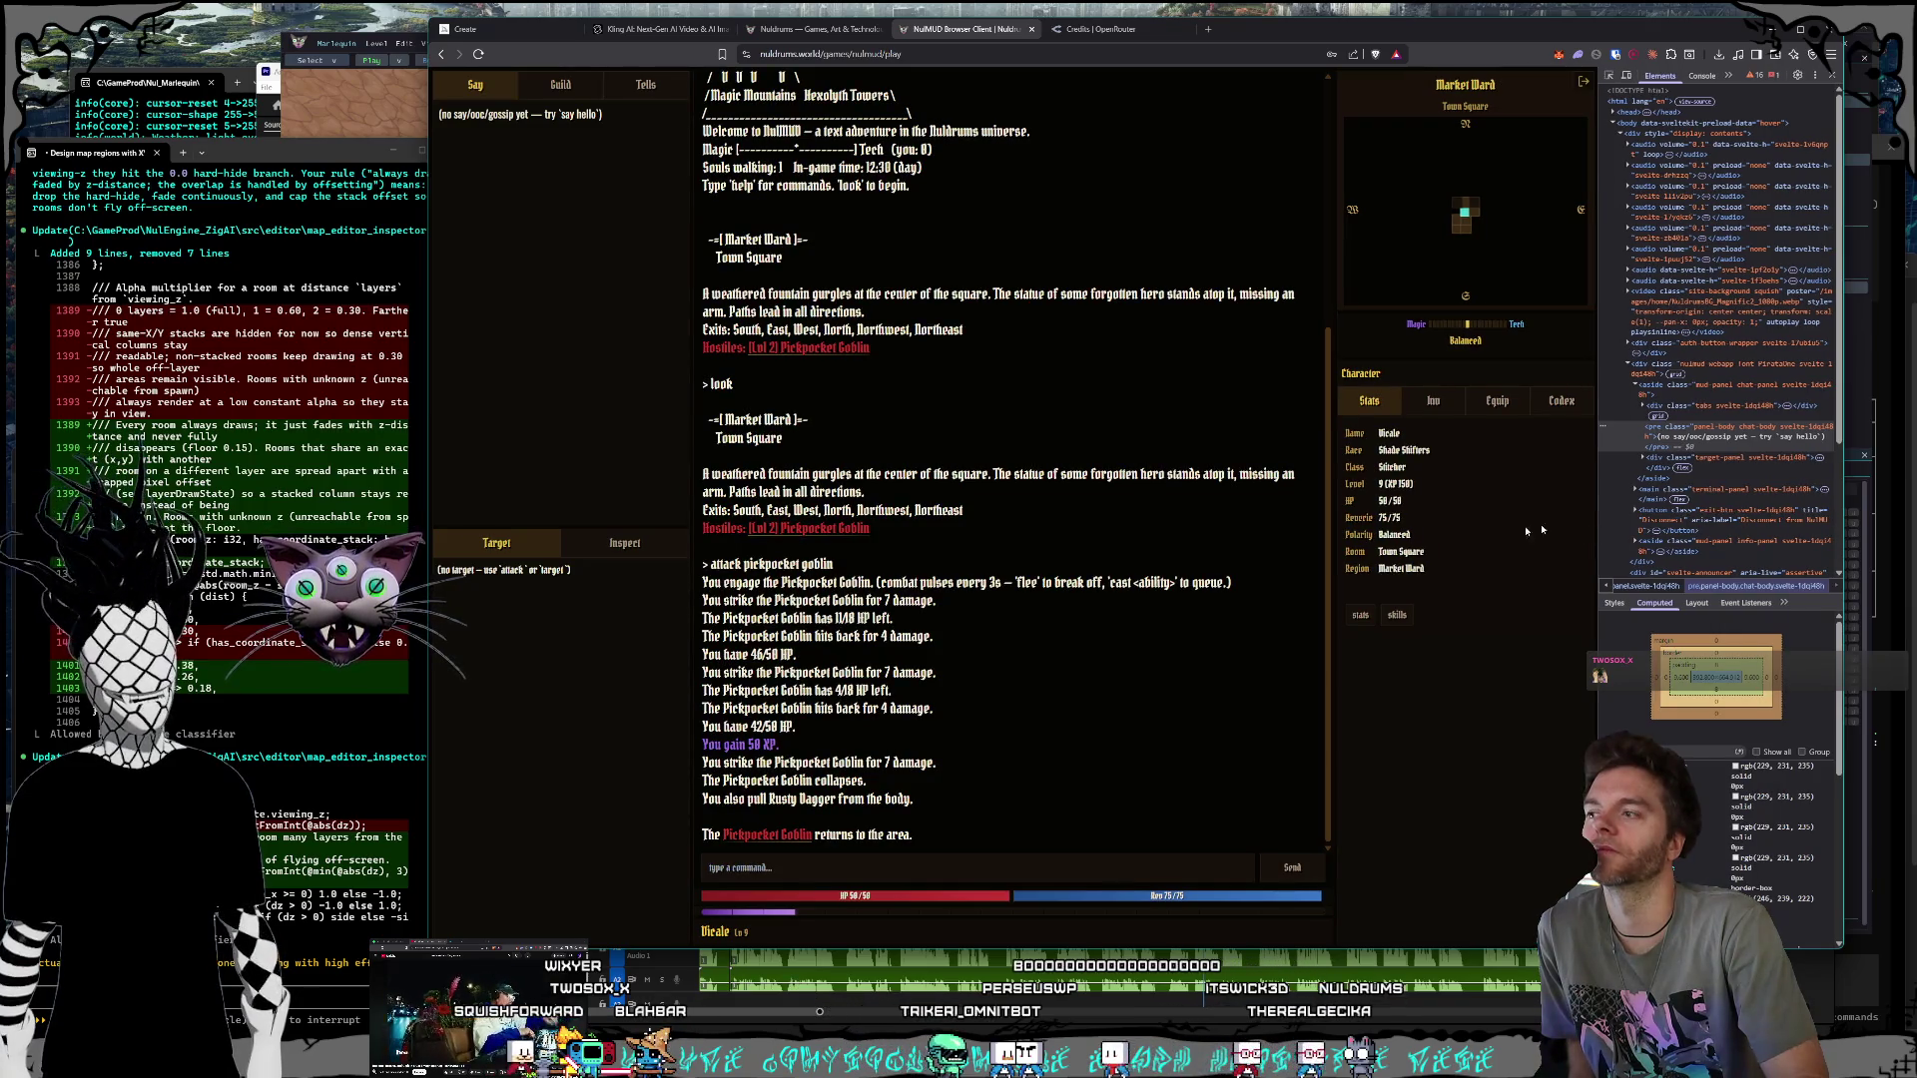
left_click_drag(465, 945, 486, 855)
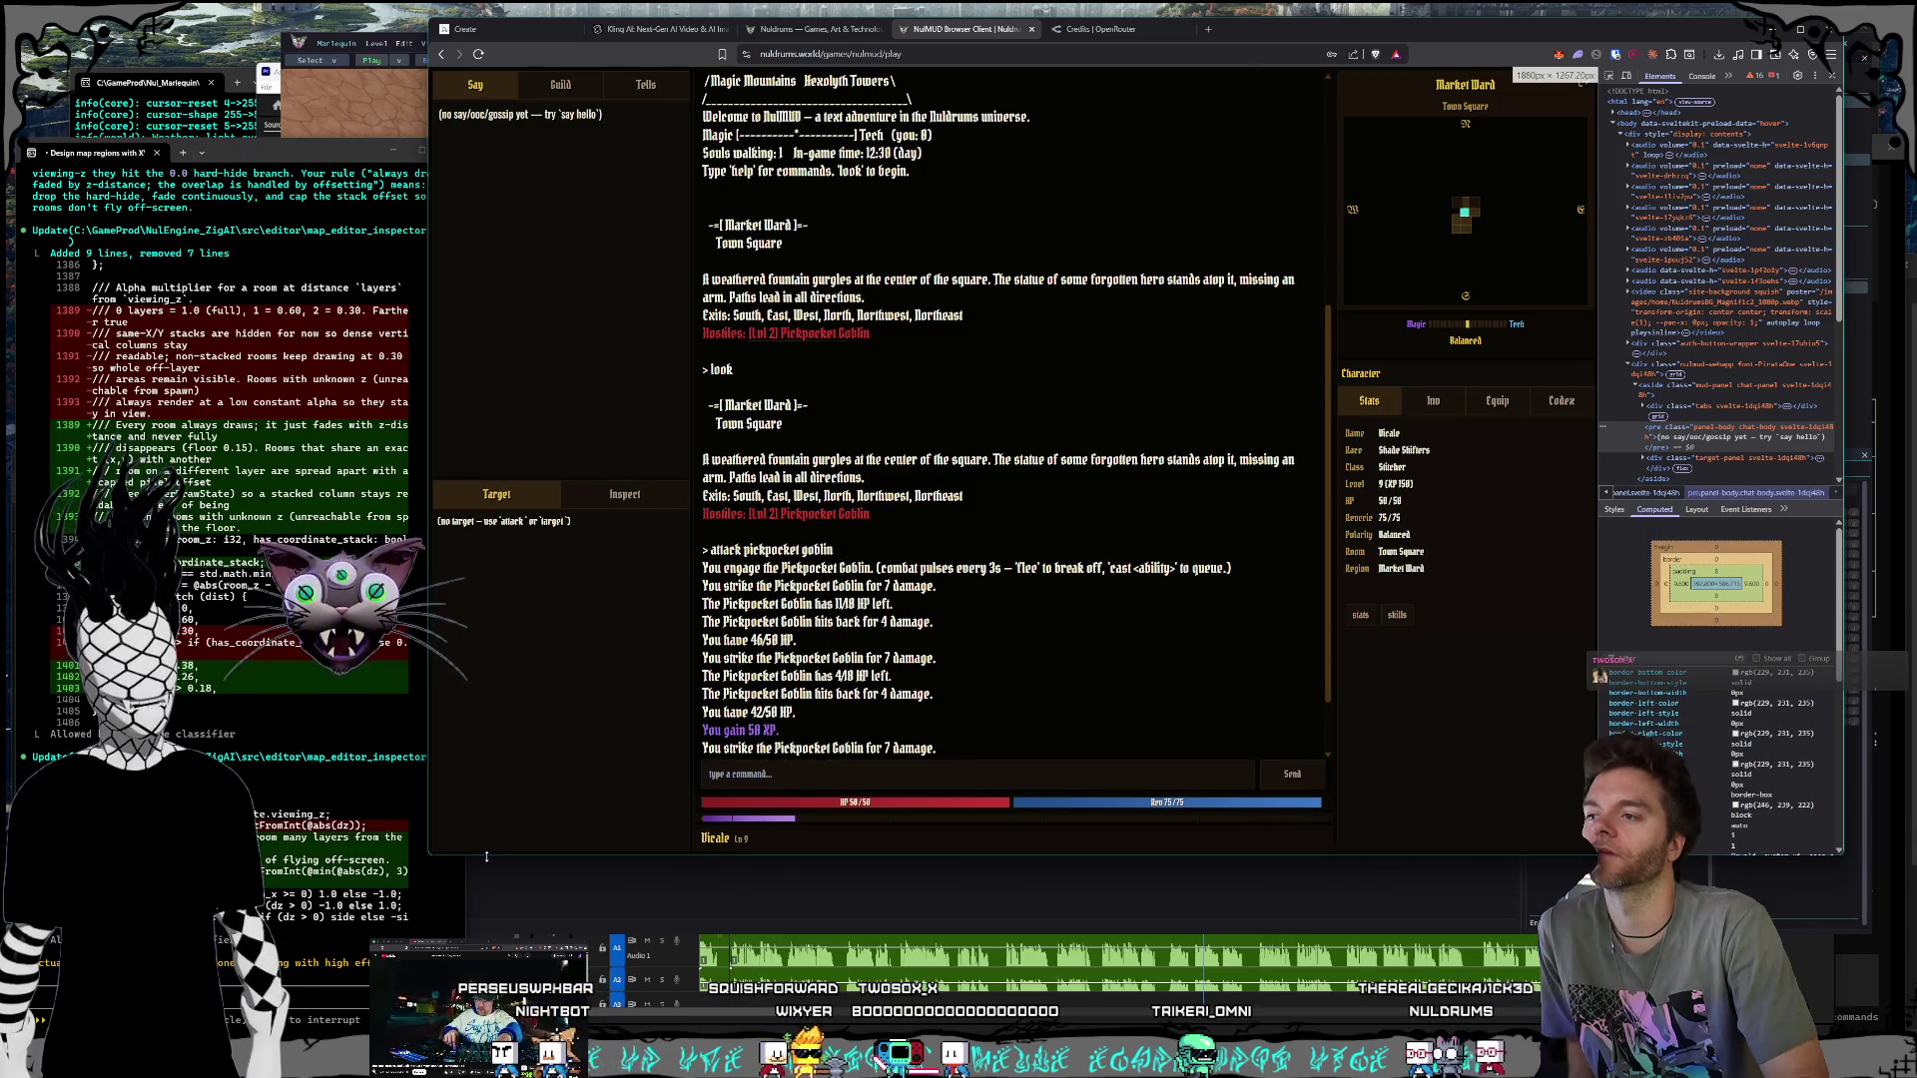
left_click(1494, 401)
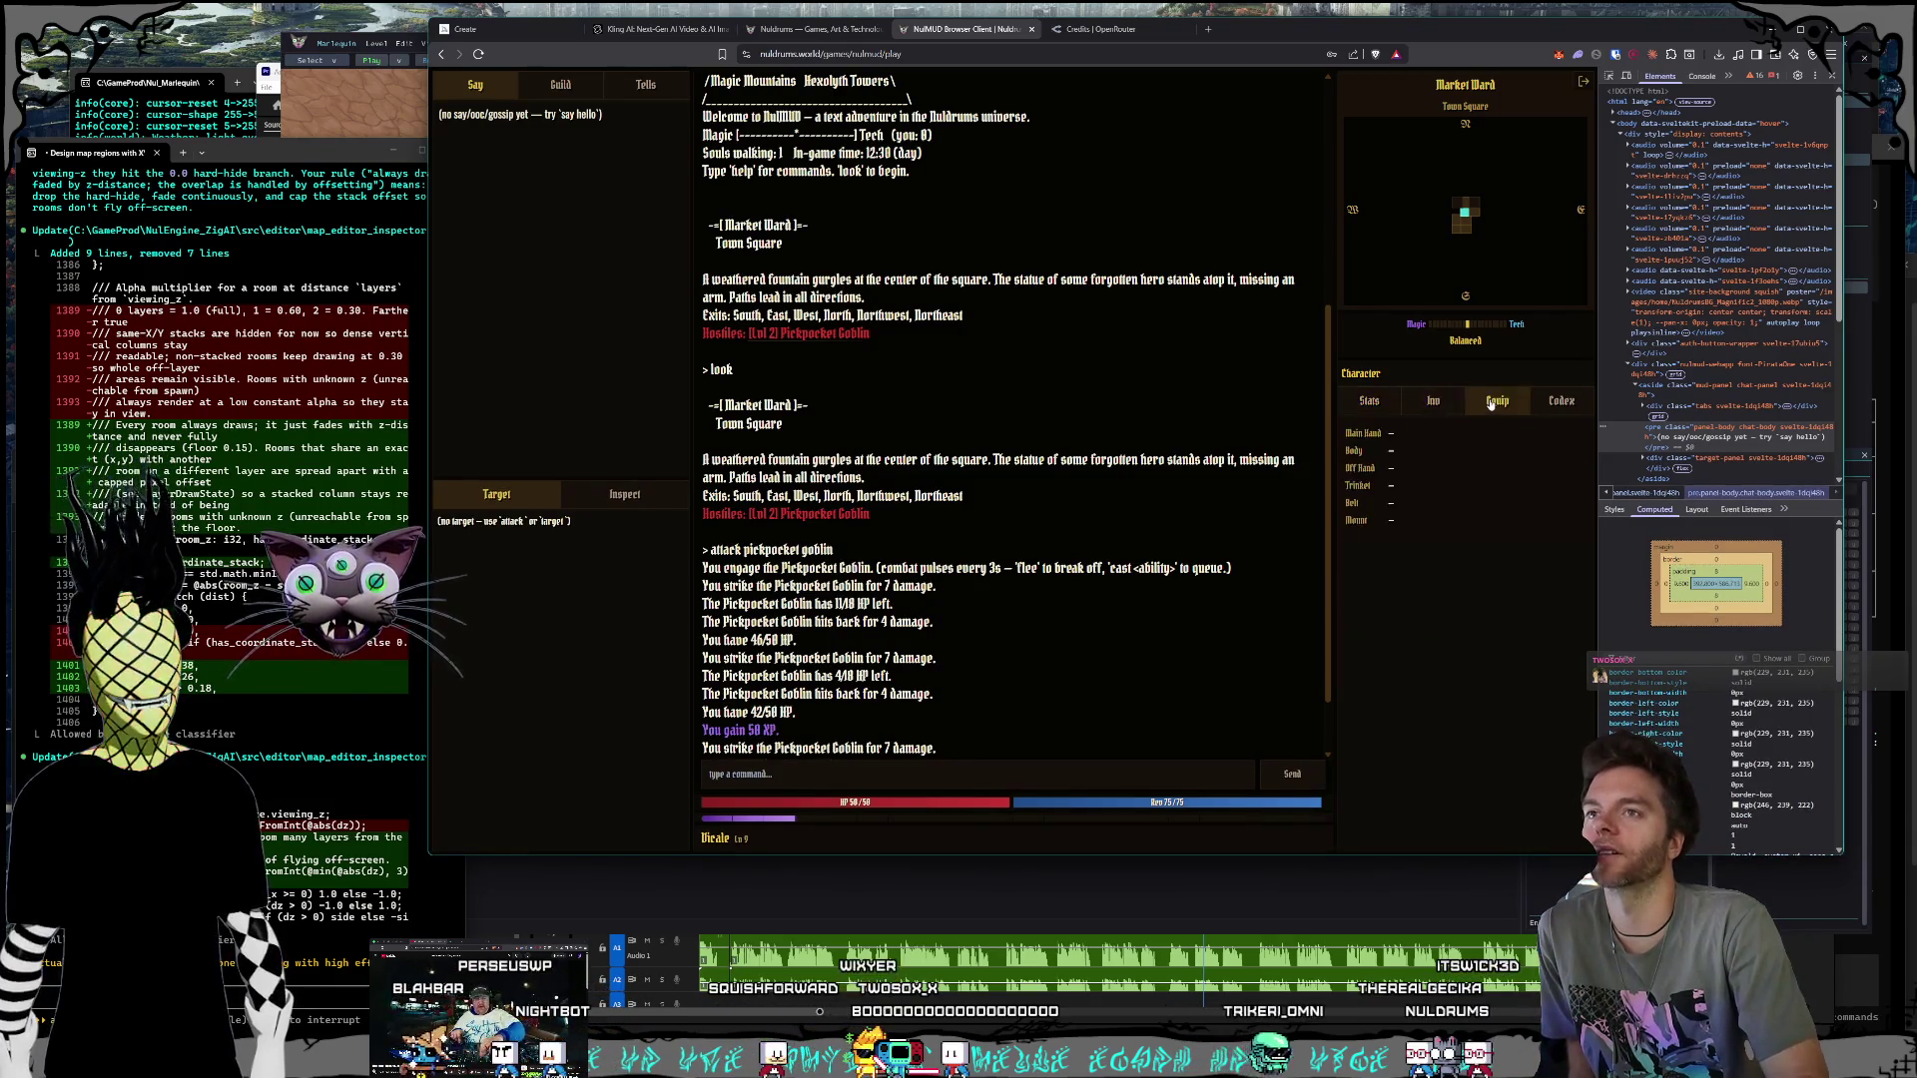
Step: Switch the character panel back to the Stats view
left_click(1366, 401)
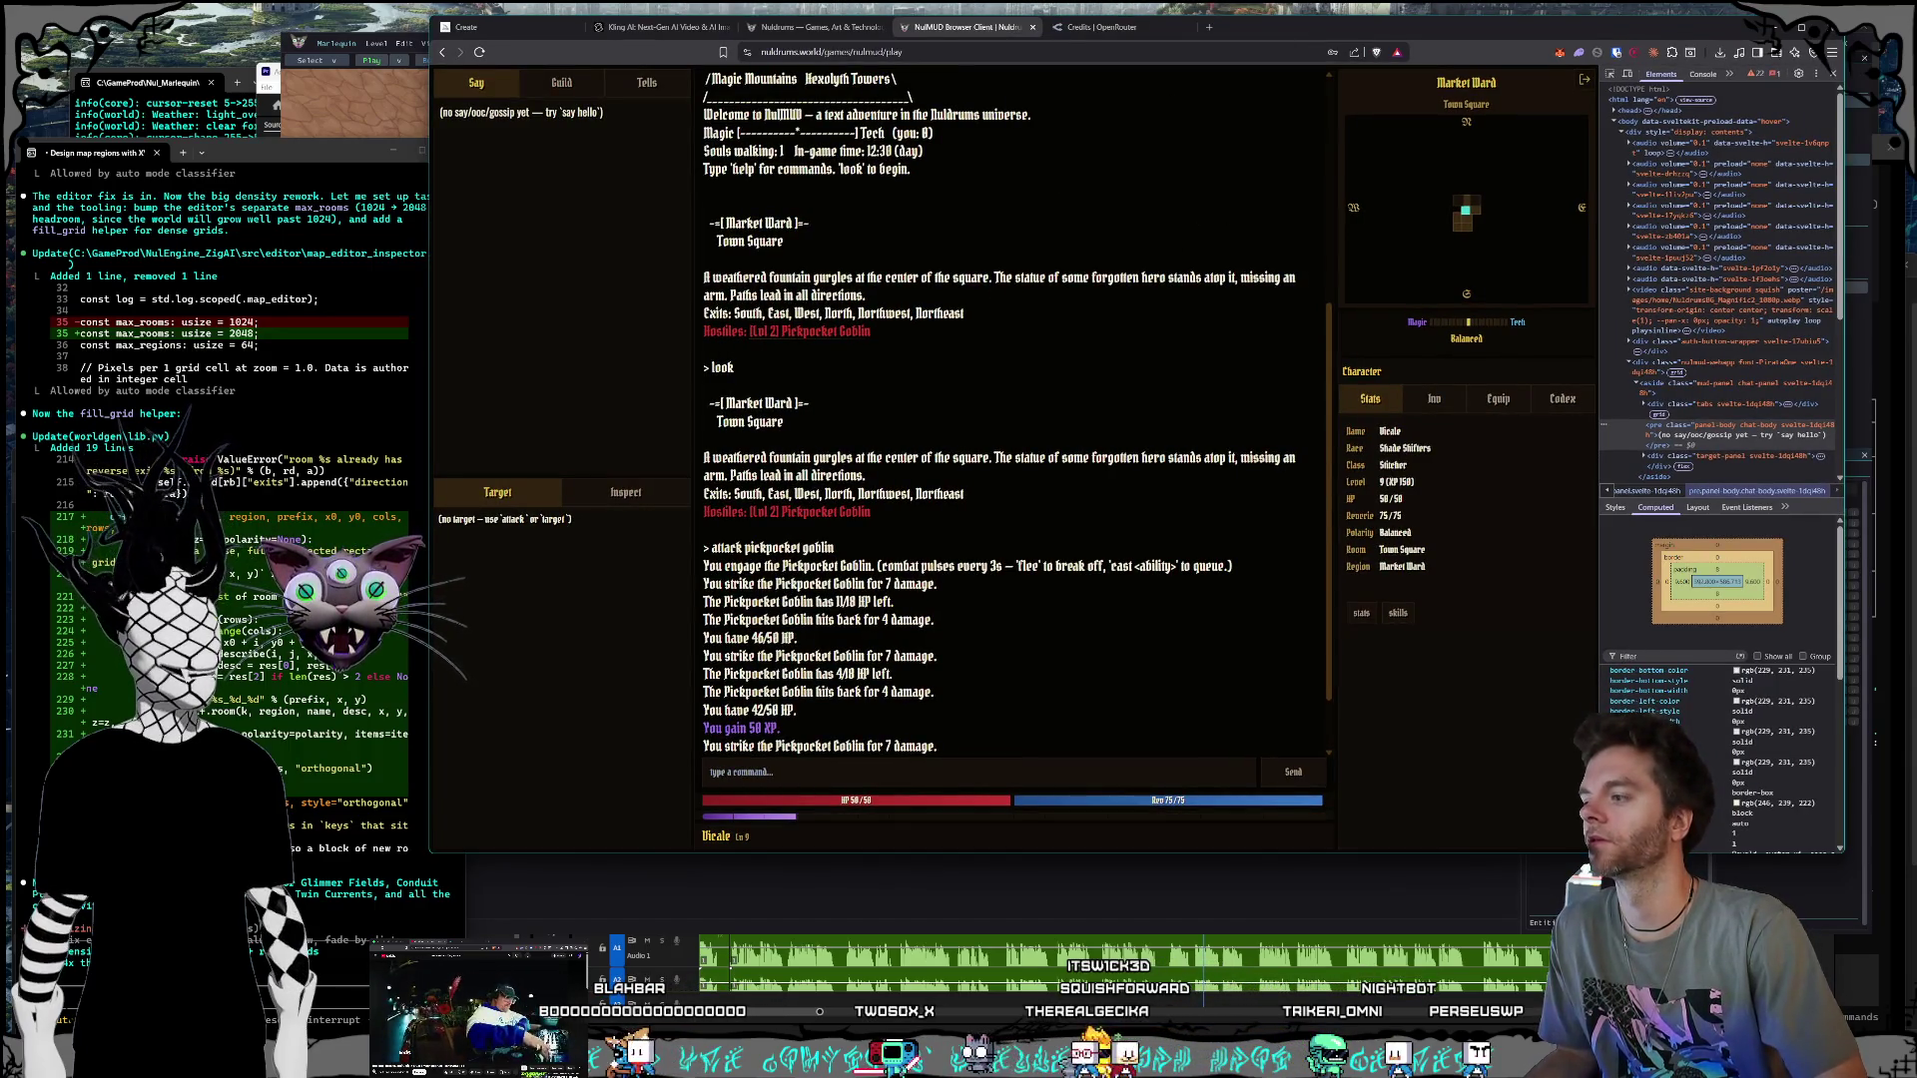
Step: Bring the map regions session forward and preview each open terminal window from the taskbar
left_click(339, 850)
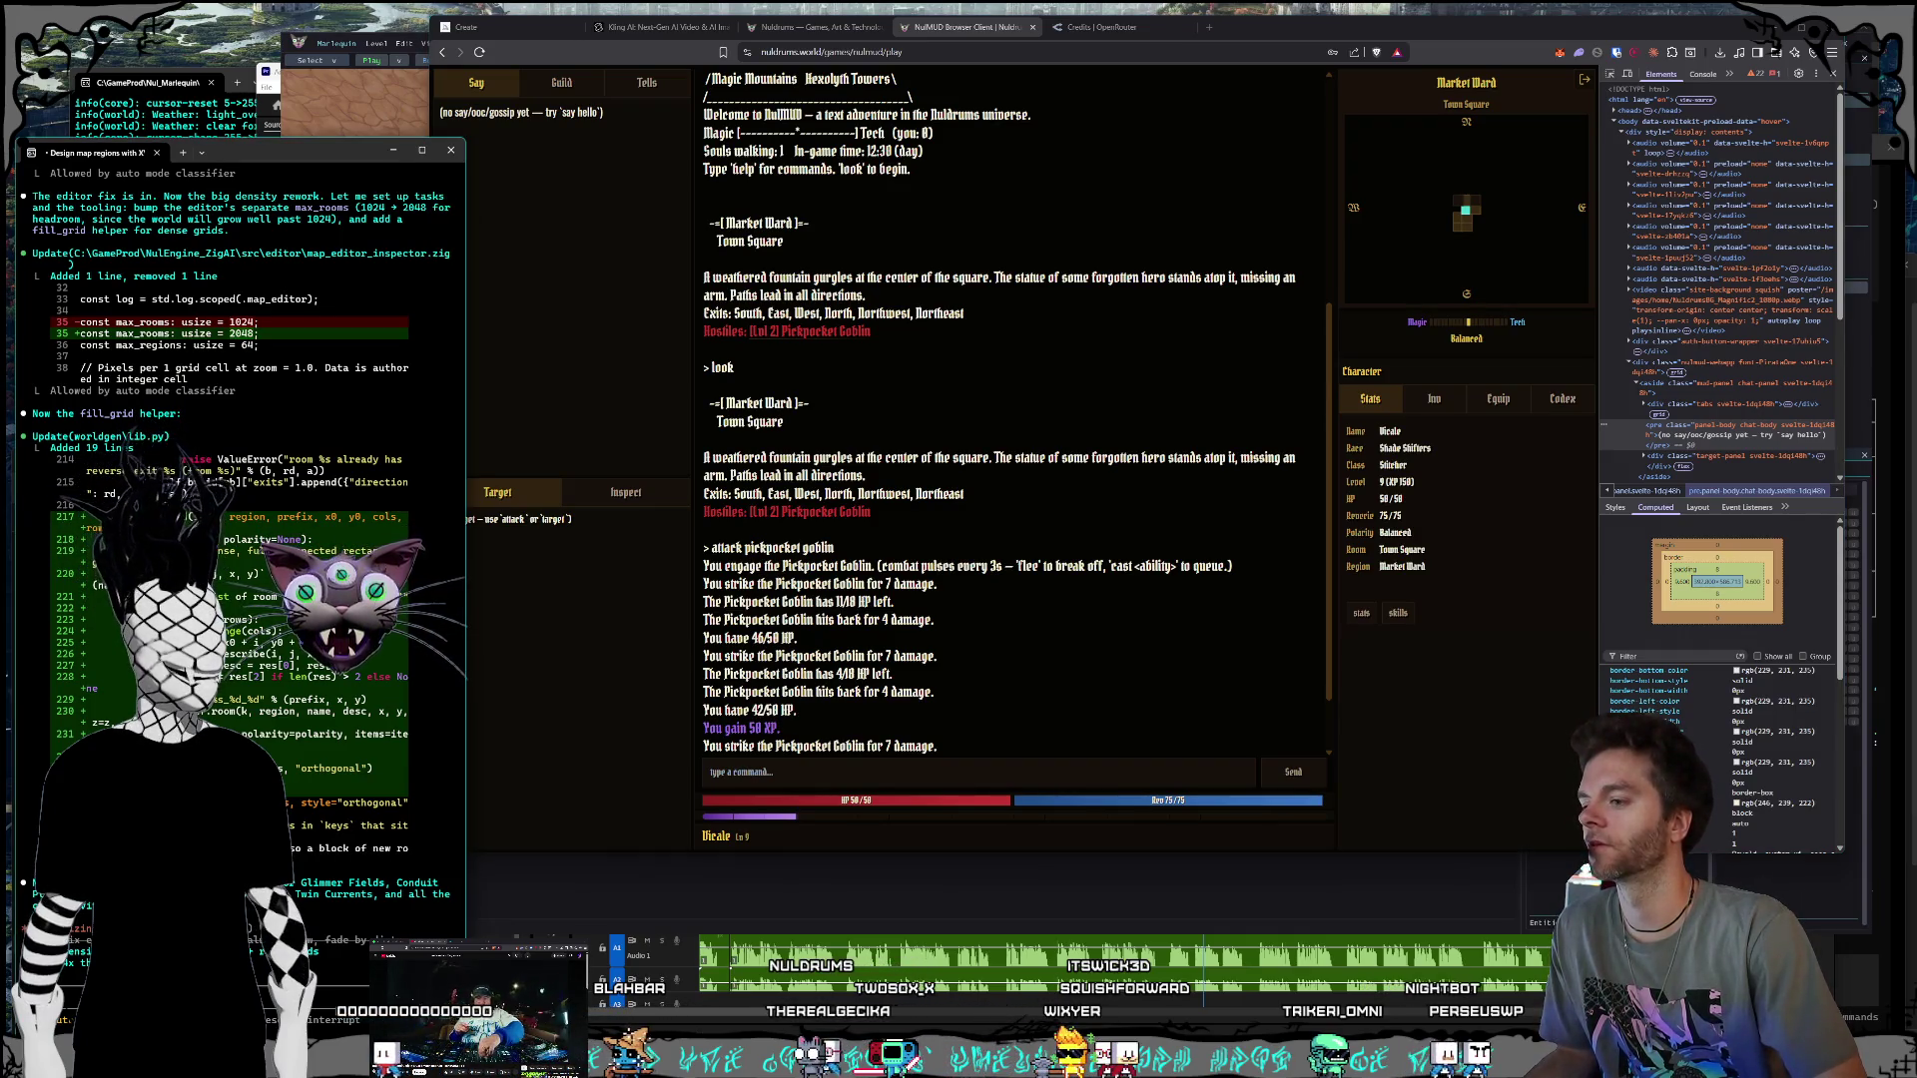
left_click(904, 1060)
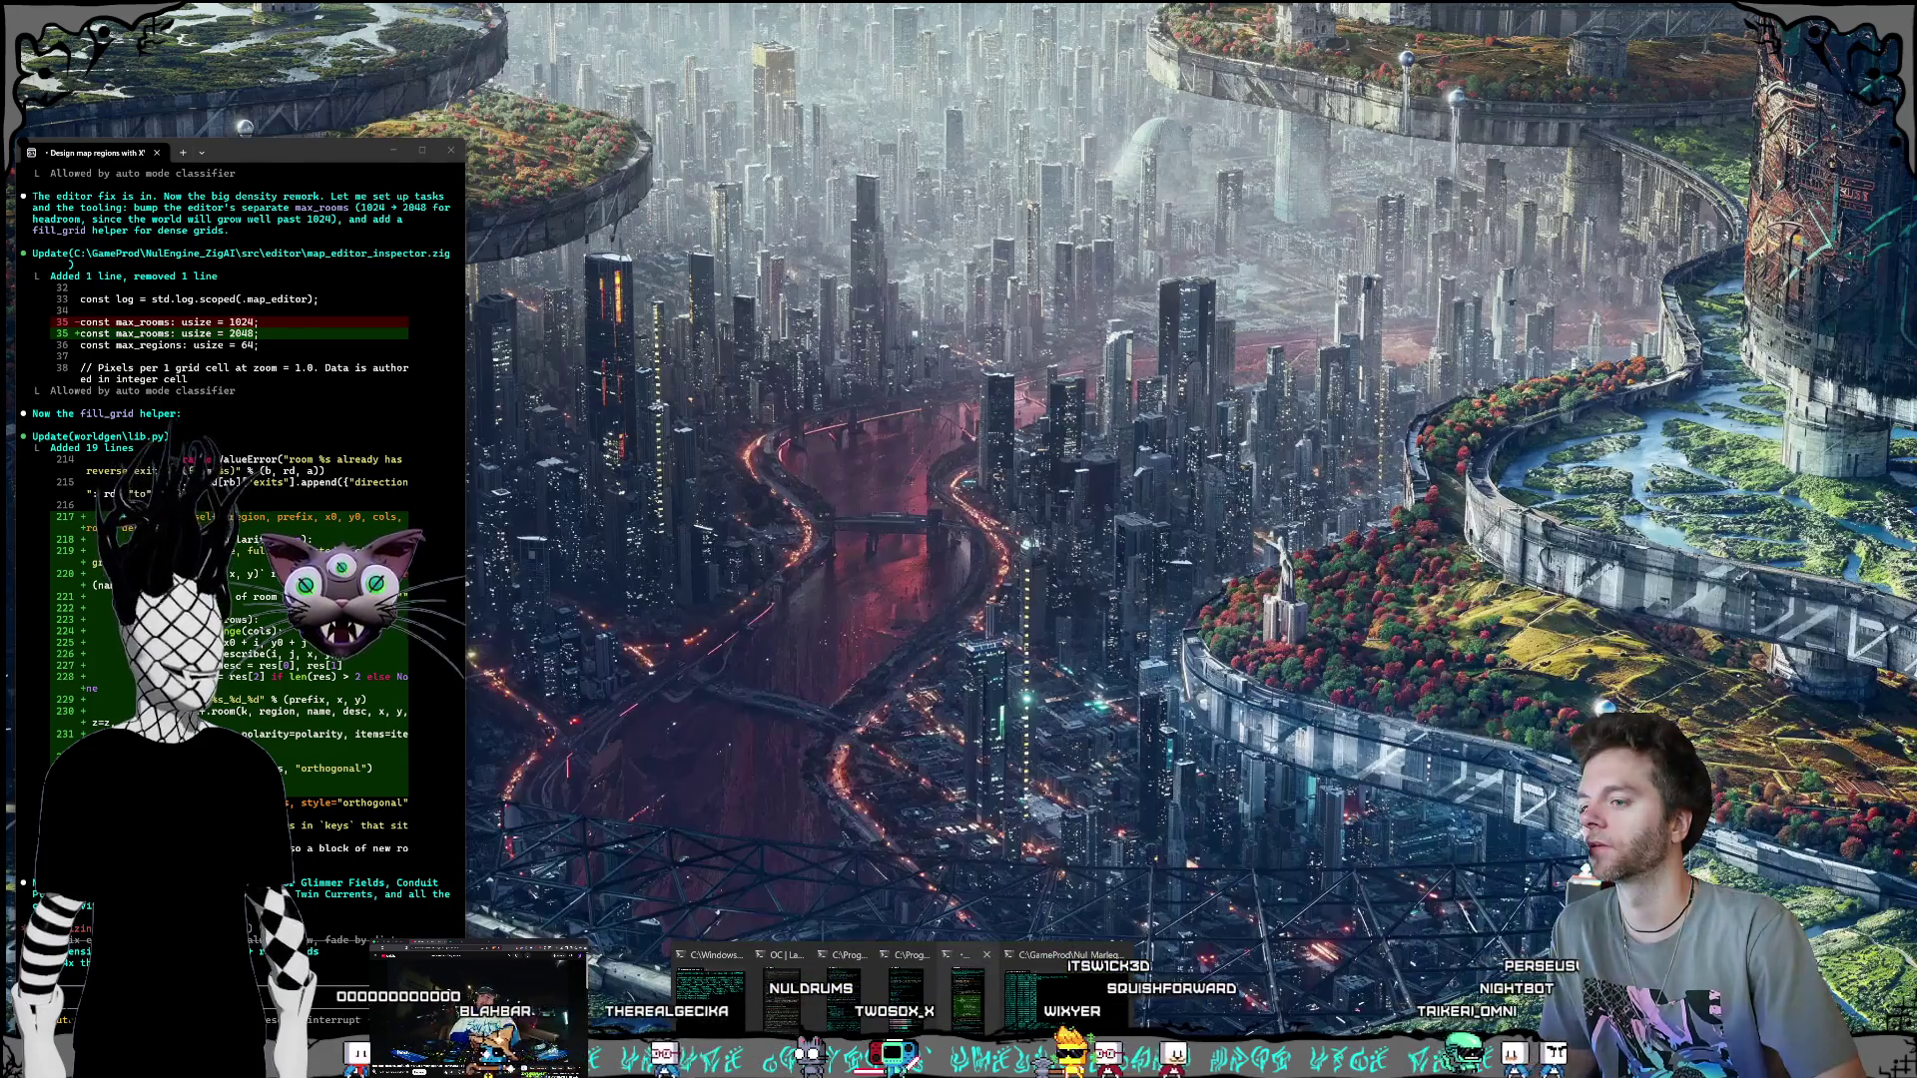
mouse_move(898, 988)
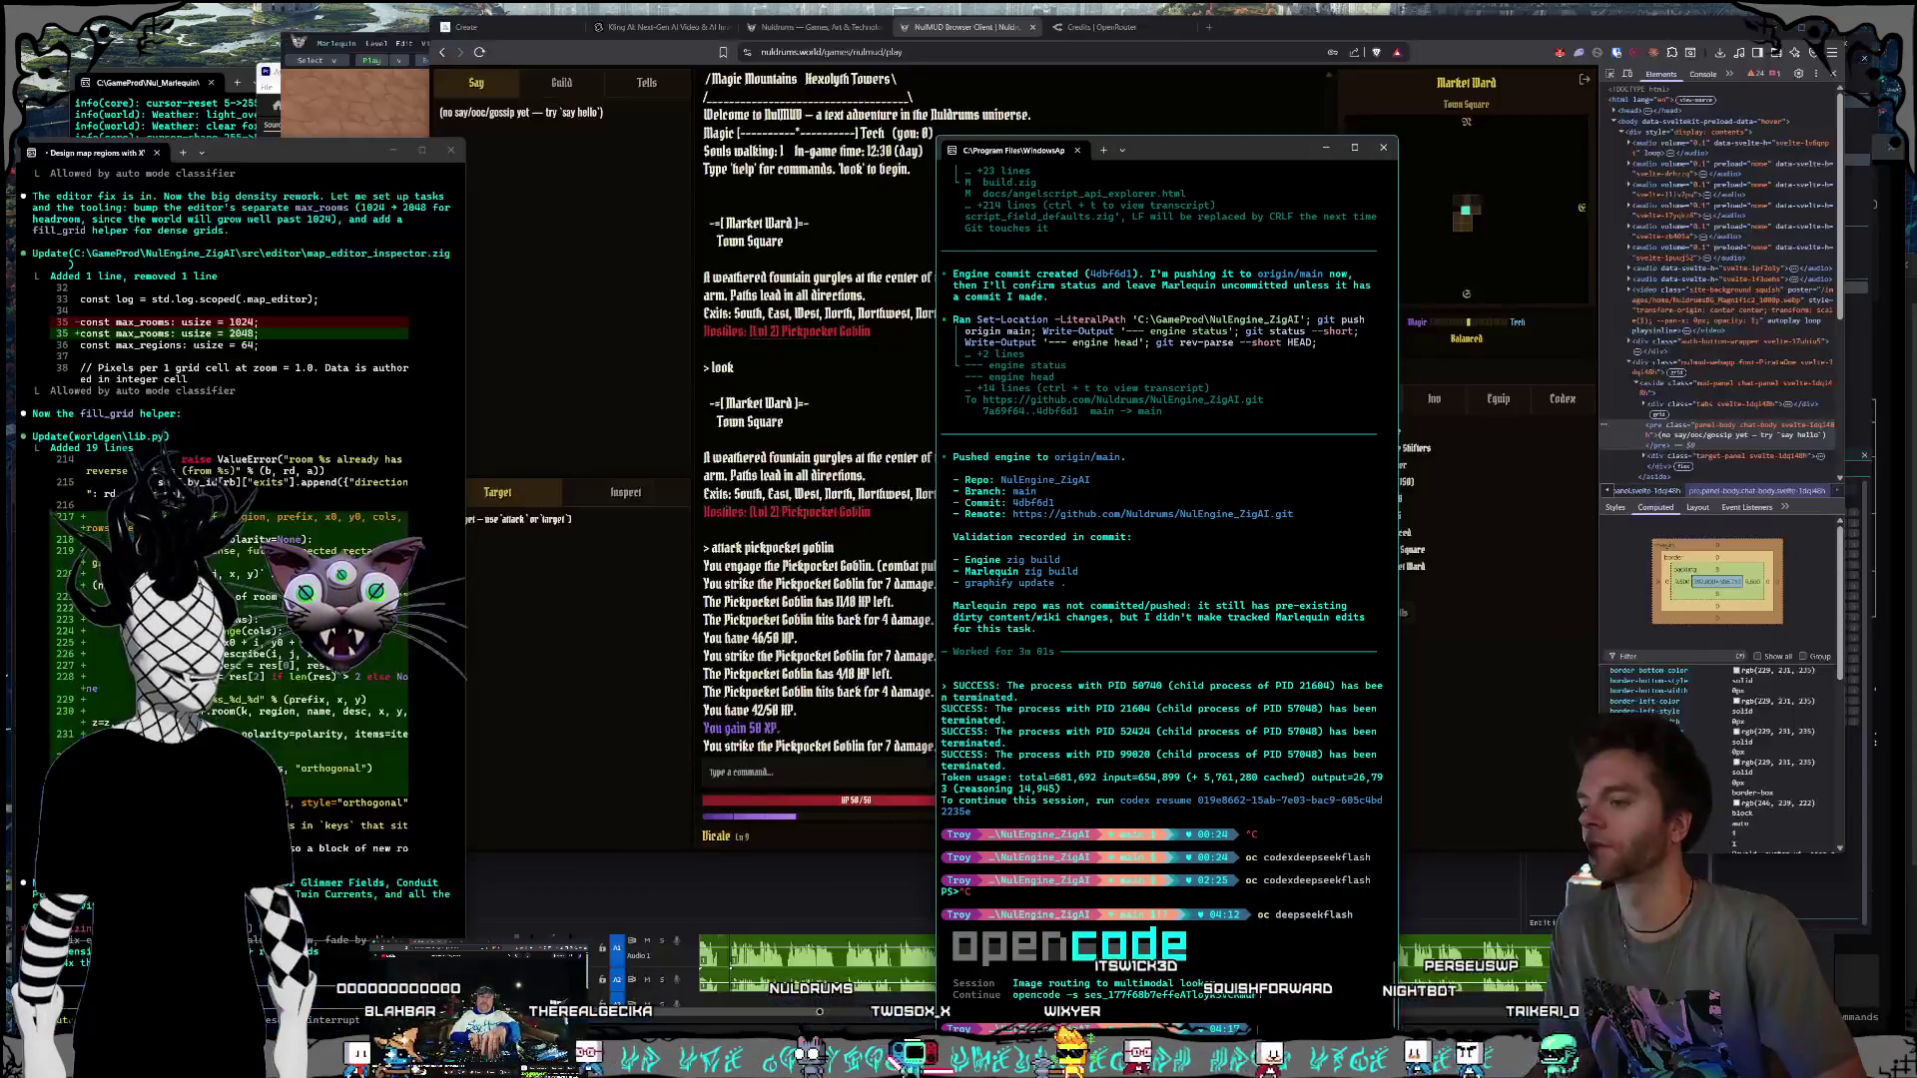
mouse_move(850, 1024)
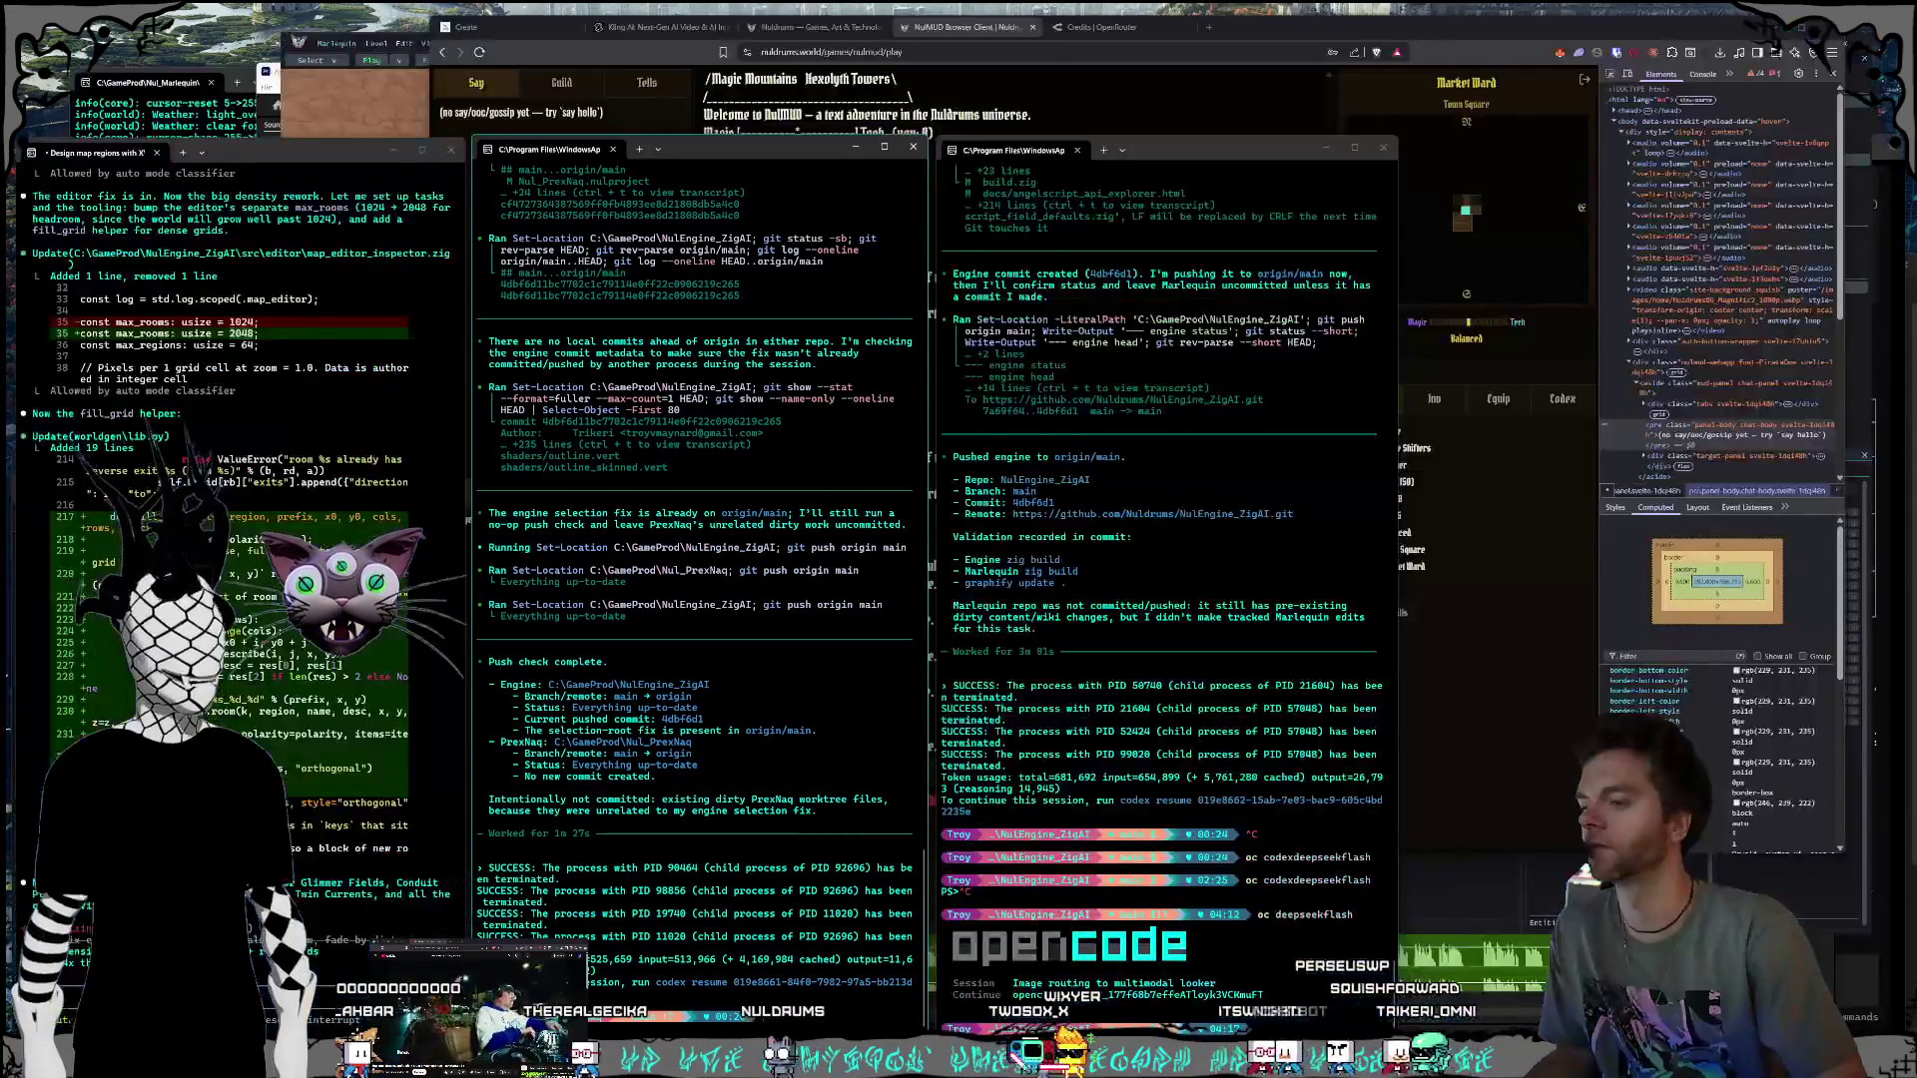
mouse_move(1063, 994)
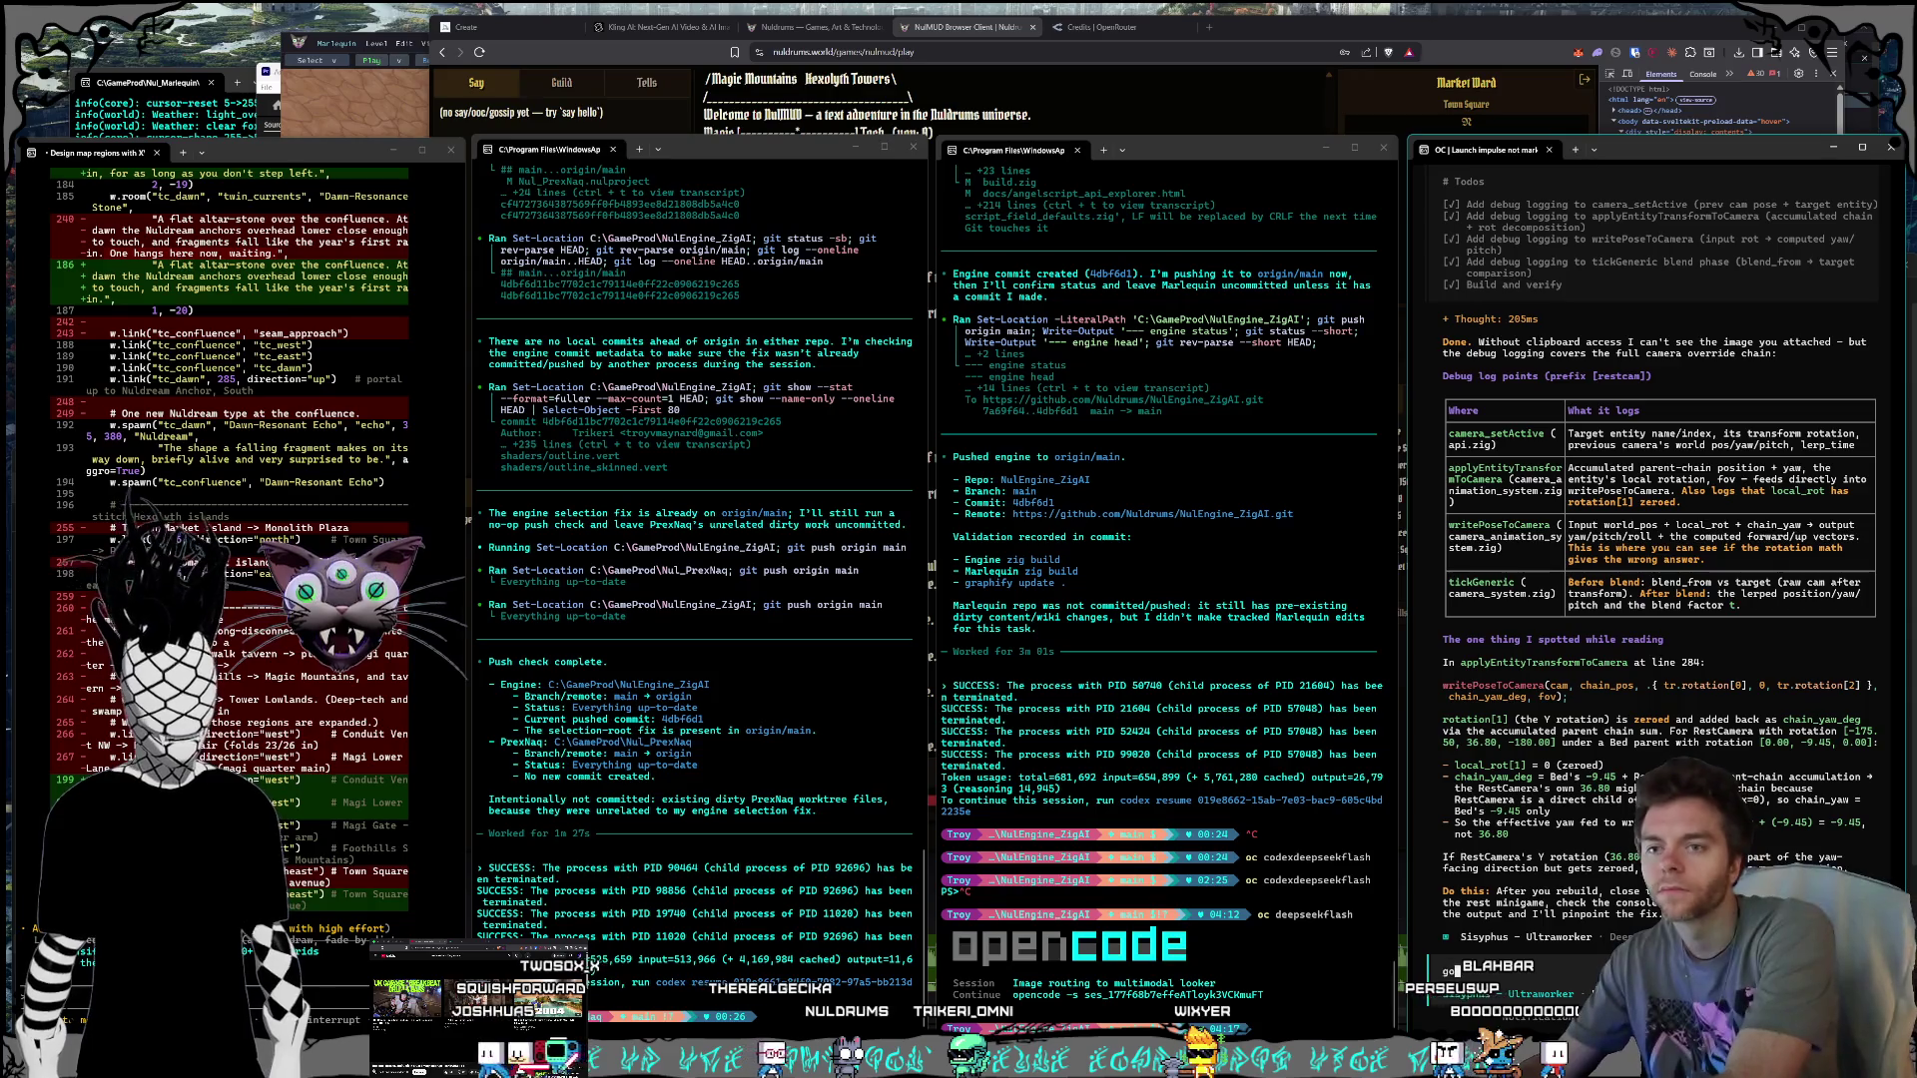
Step: Tell the camera agent to apply its camera fix and rebuild engine/marlequin, then view OpenRouter credits ($25.46)
type("goahead and put in your s")
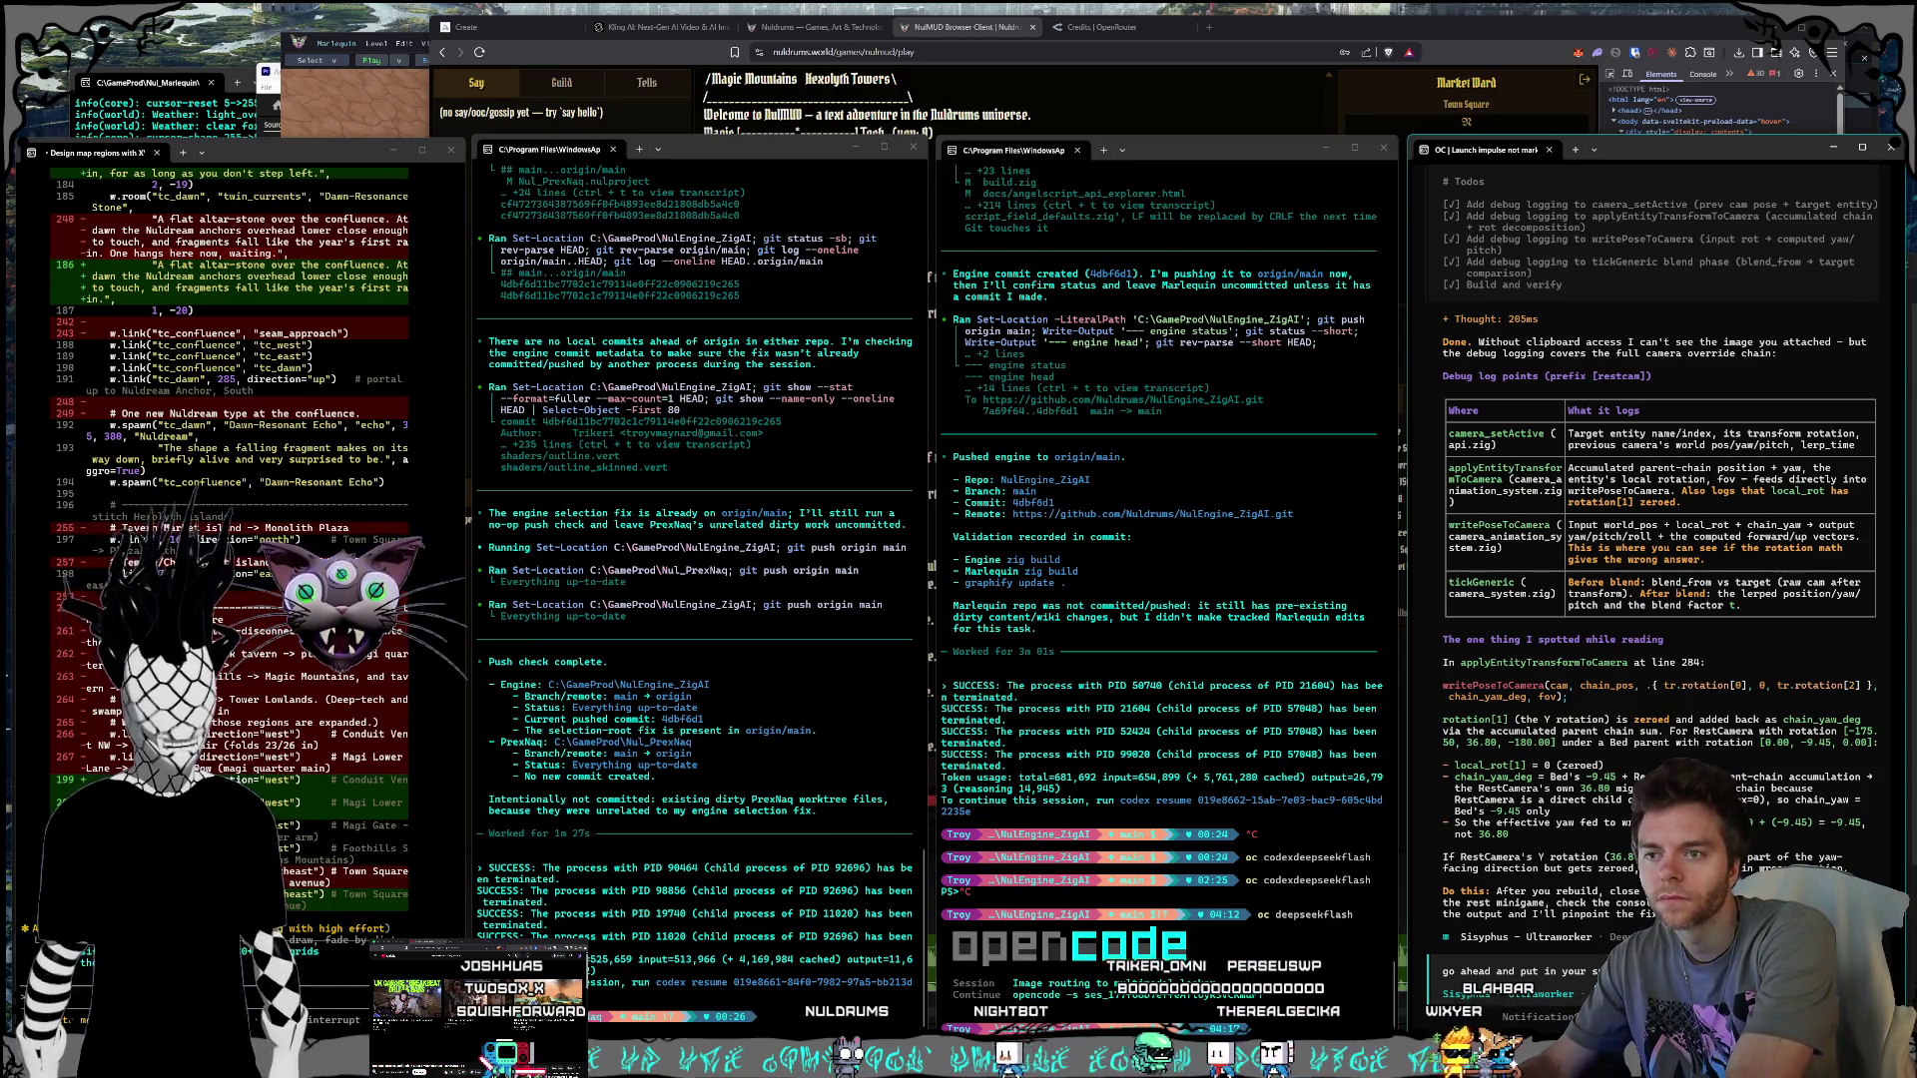
type("camera y rotation we defin")
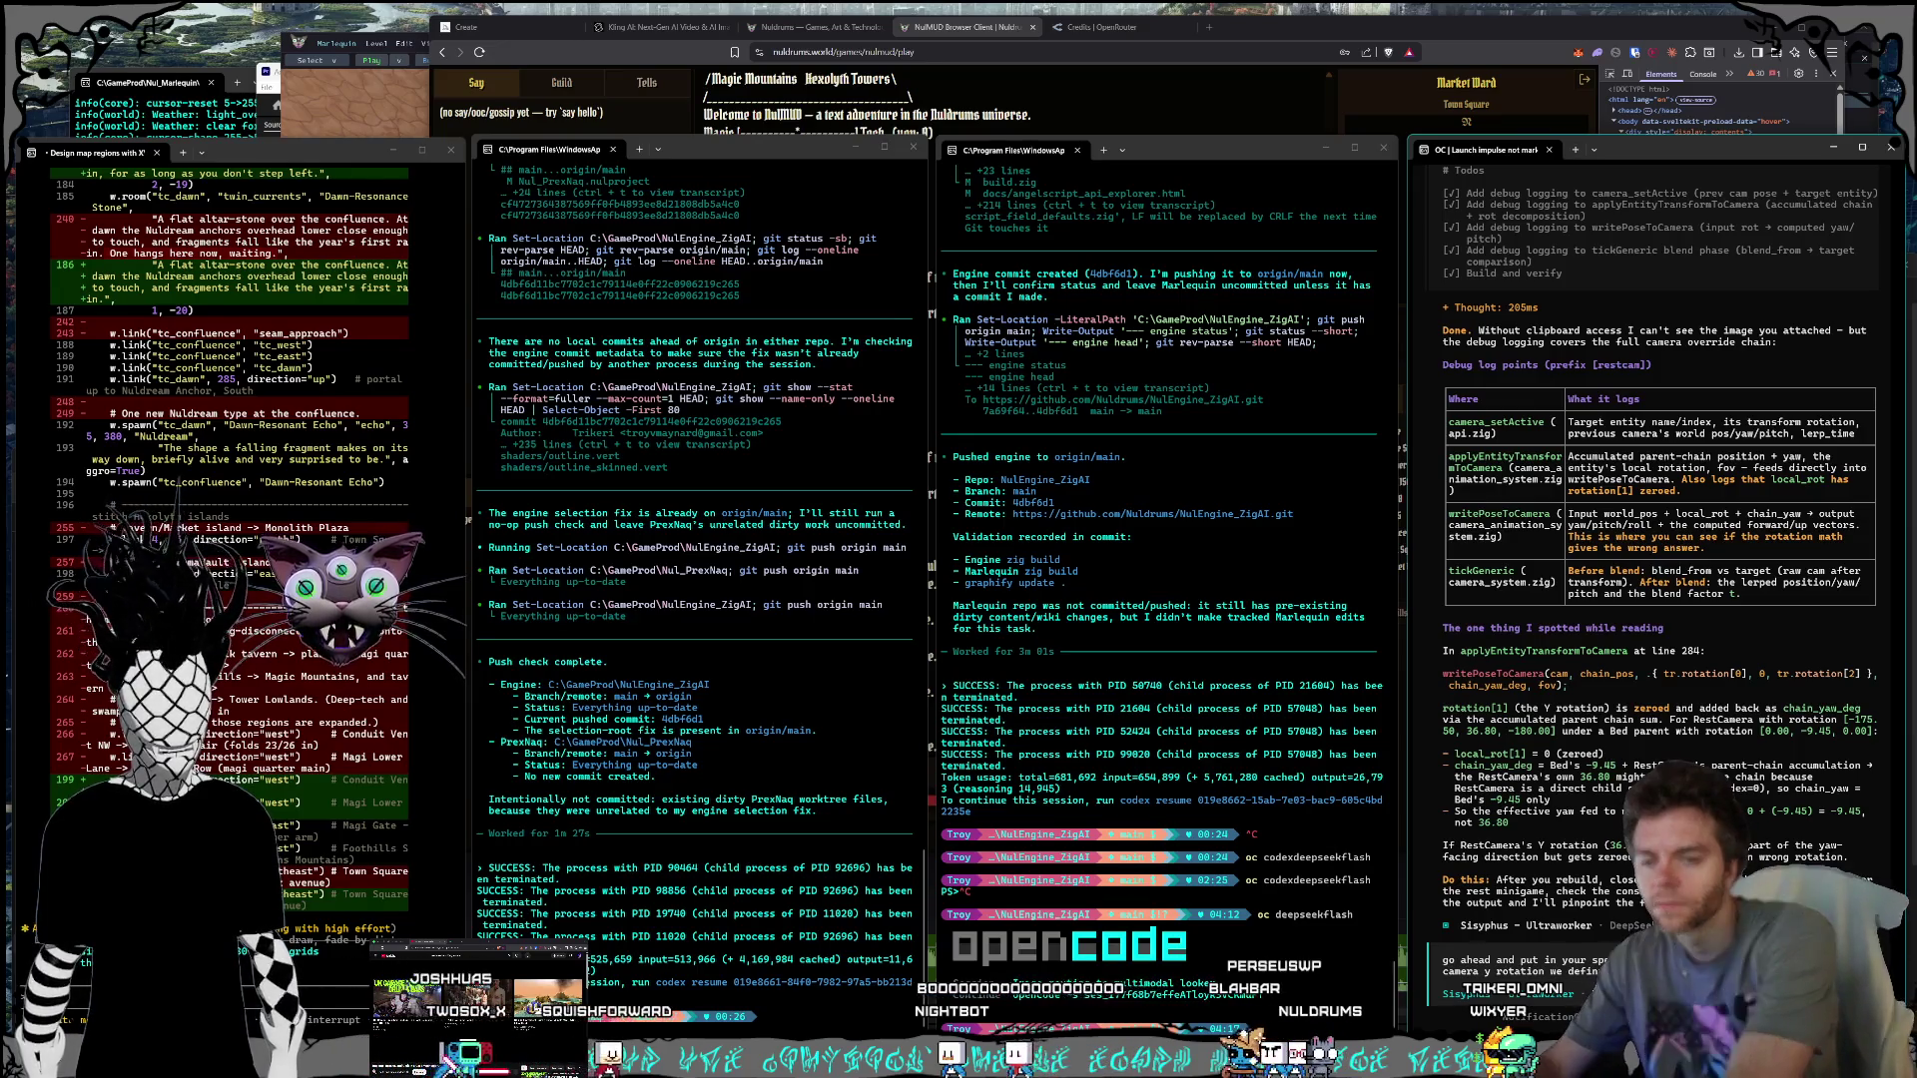
type("yourself for the engine/ma")
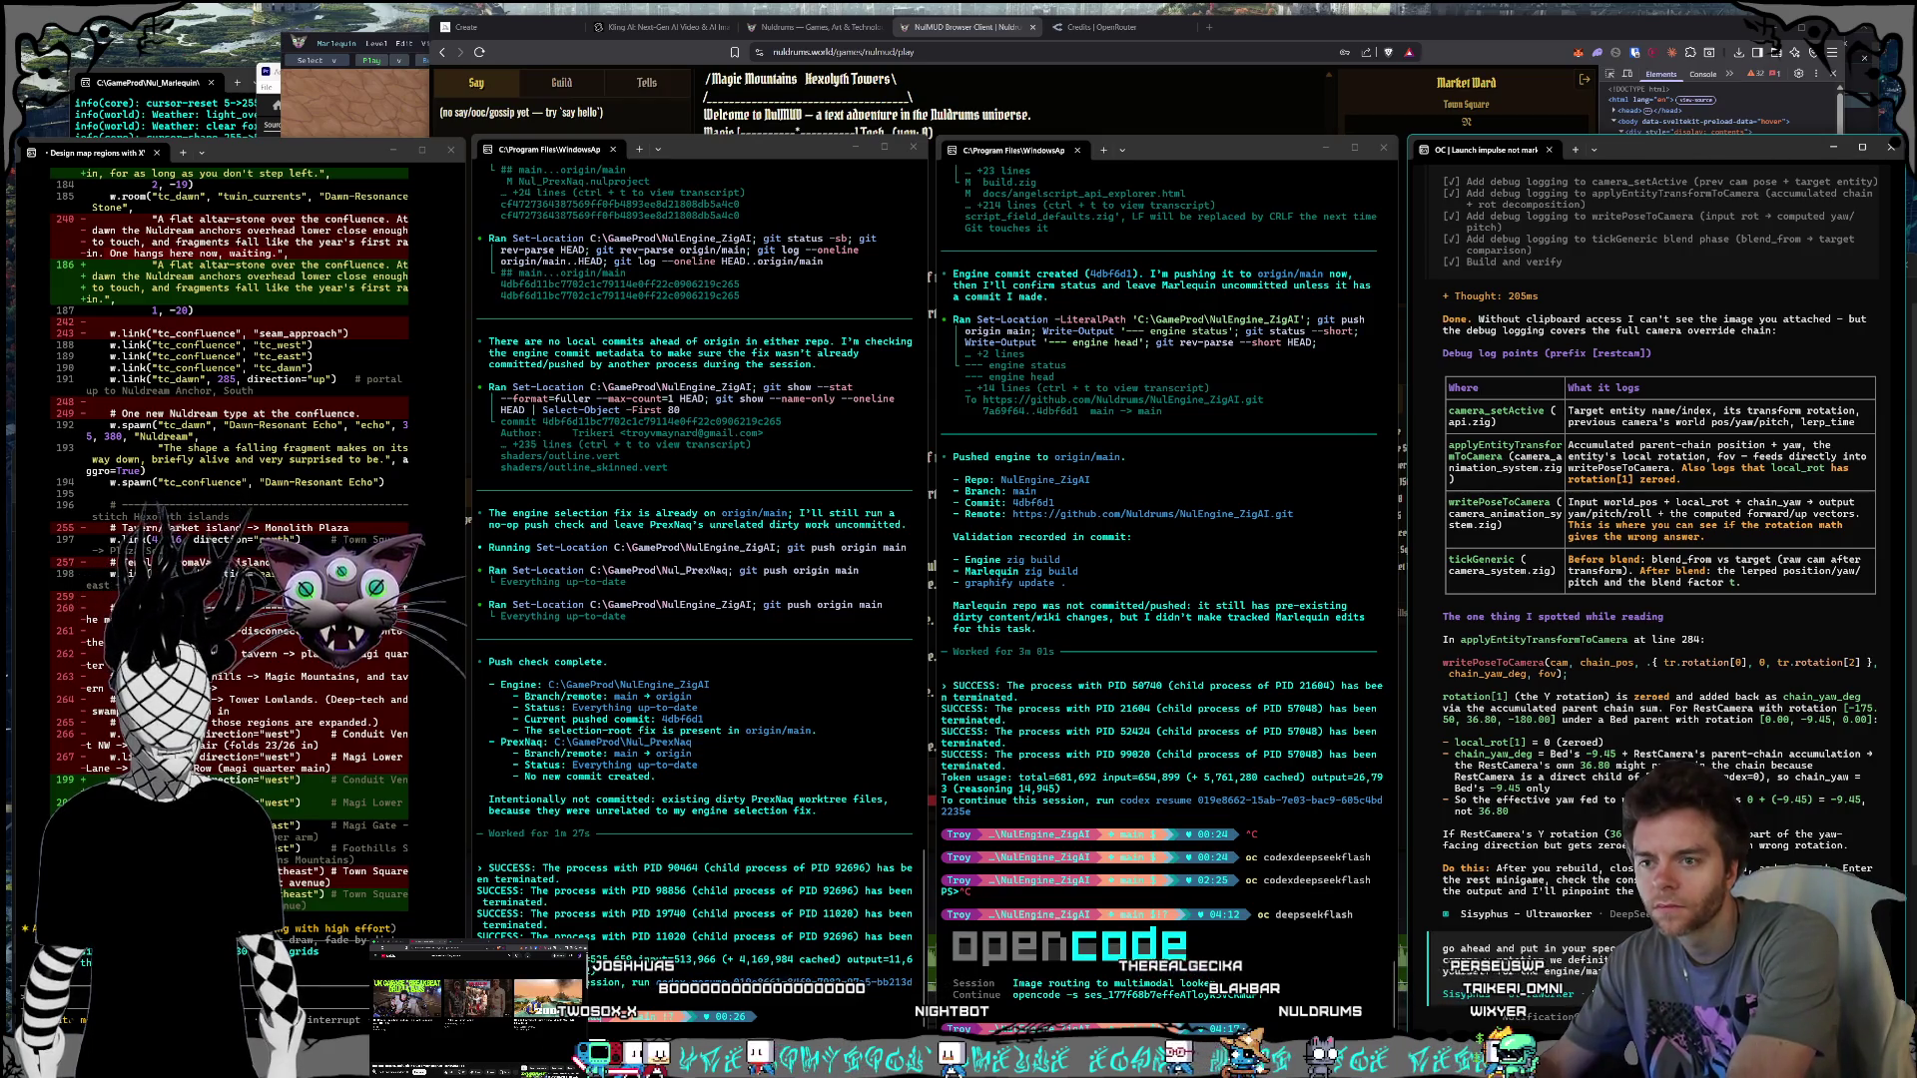
type("rlequin")
key("Return")
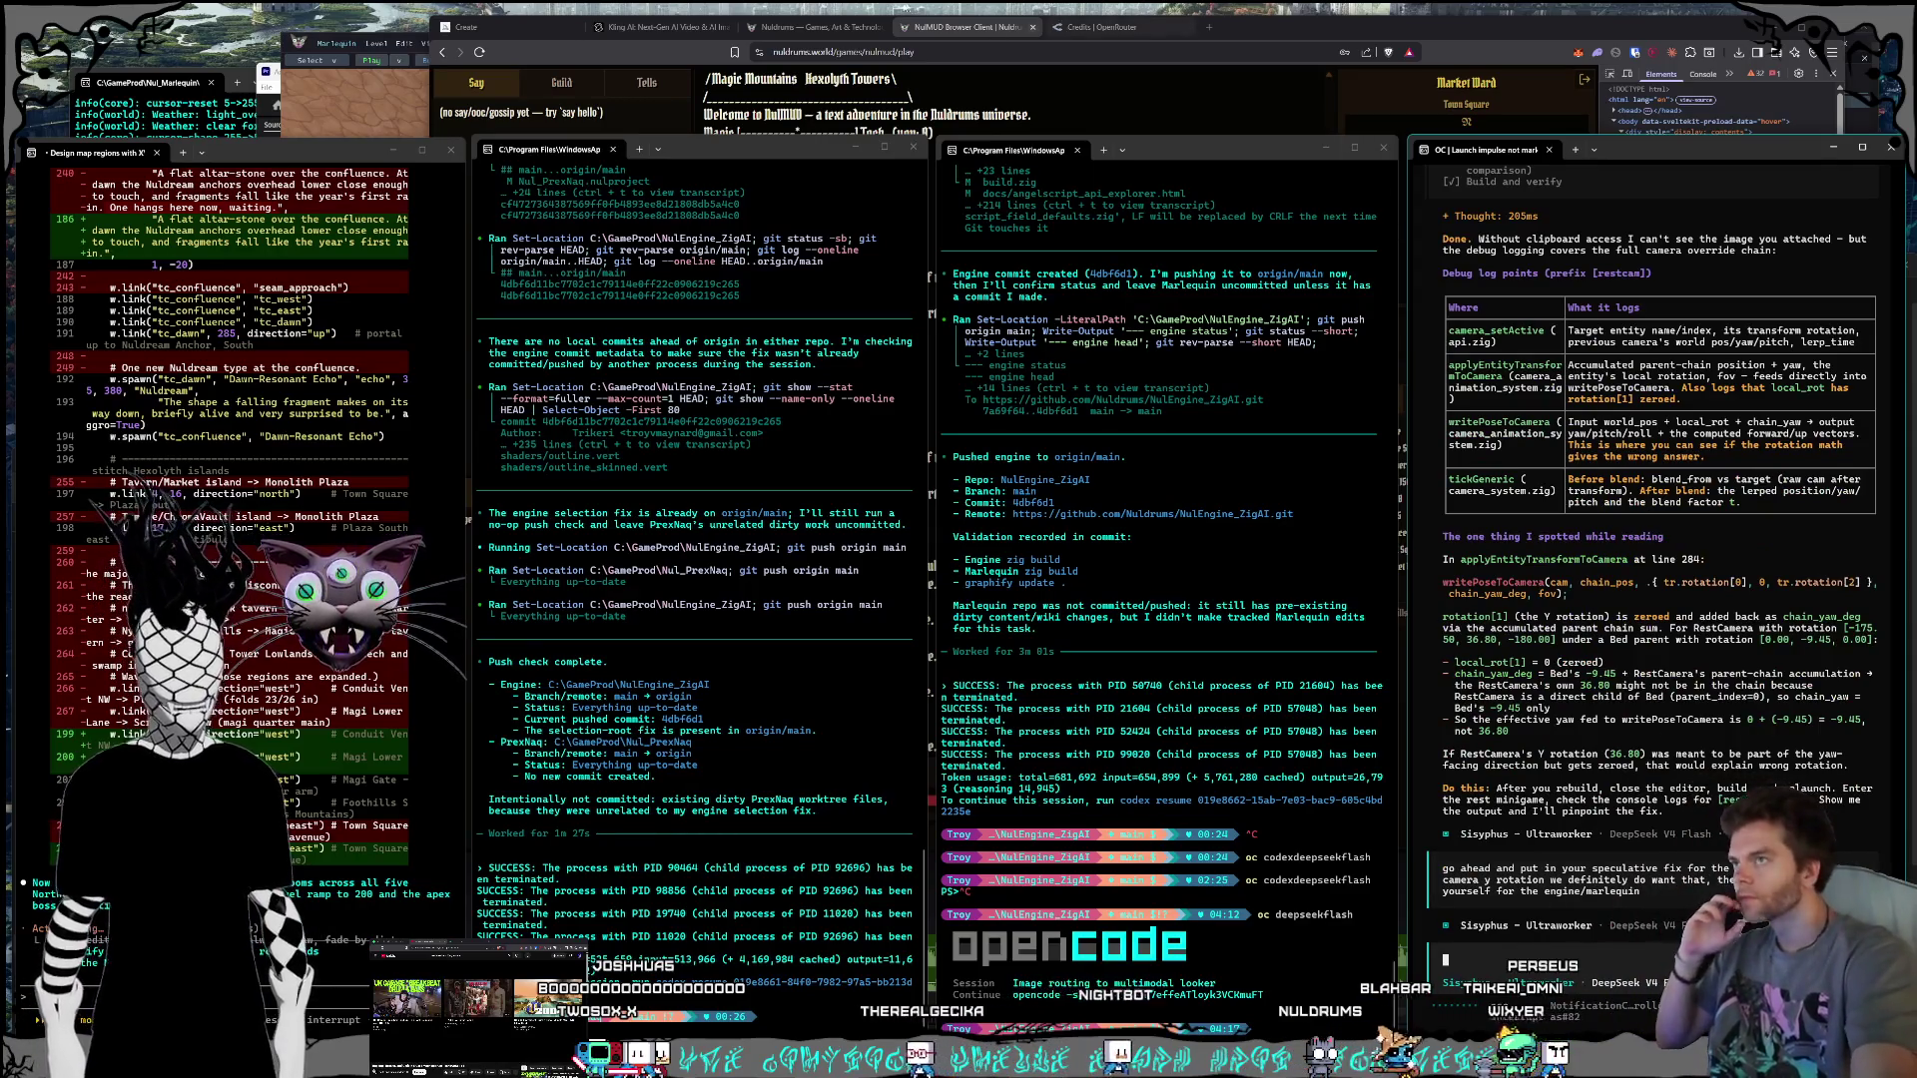
left_click(998, 36)
left_click(1128, 28)
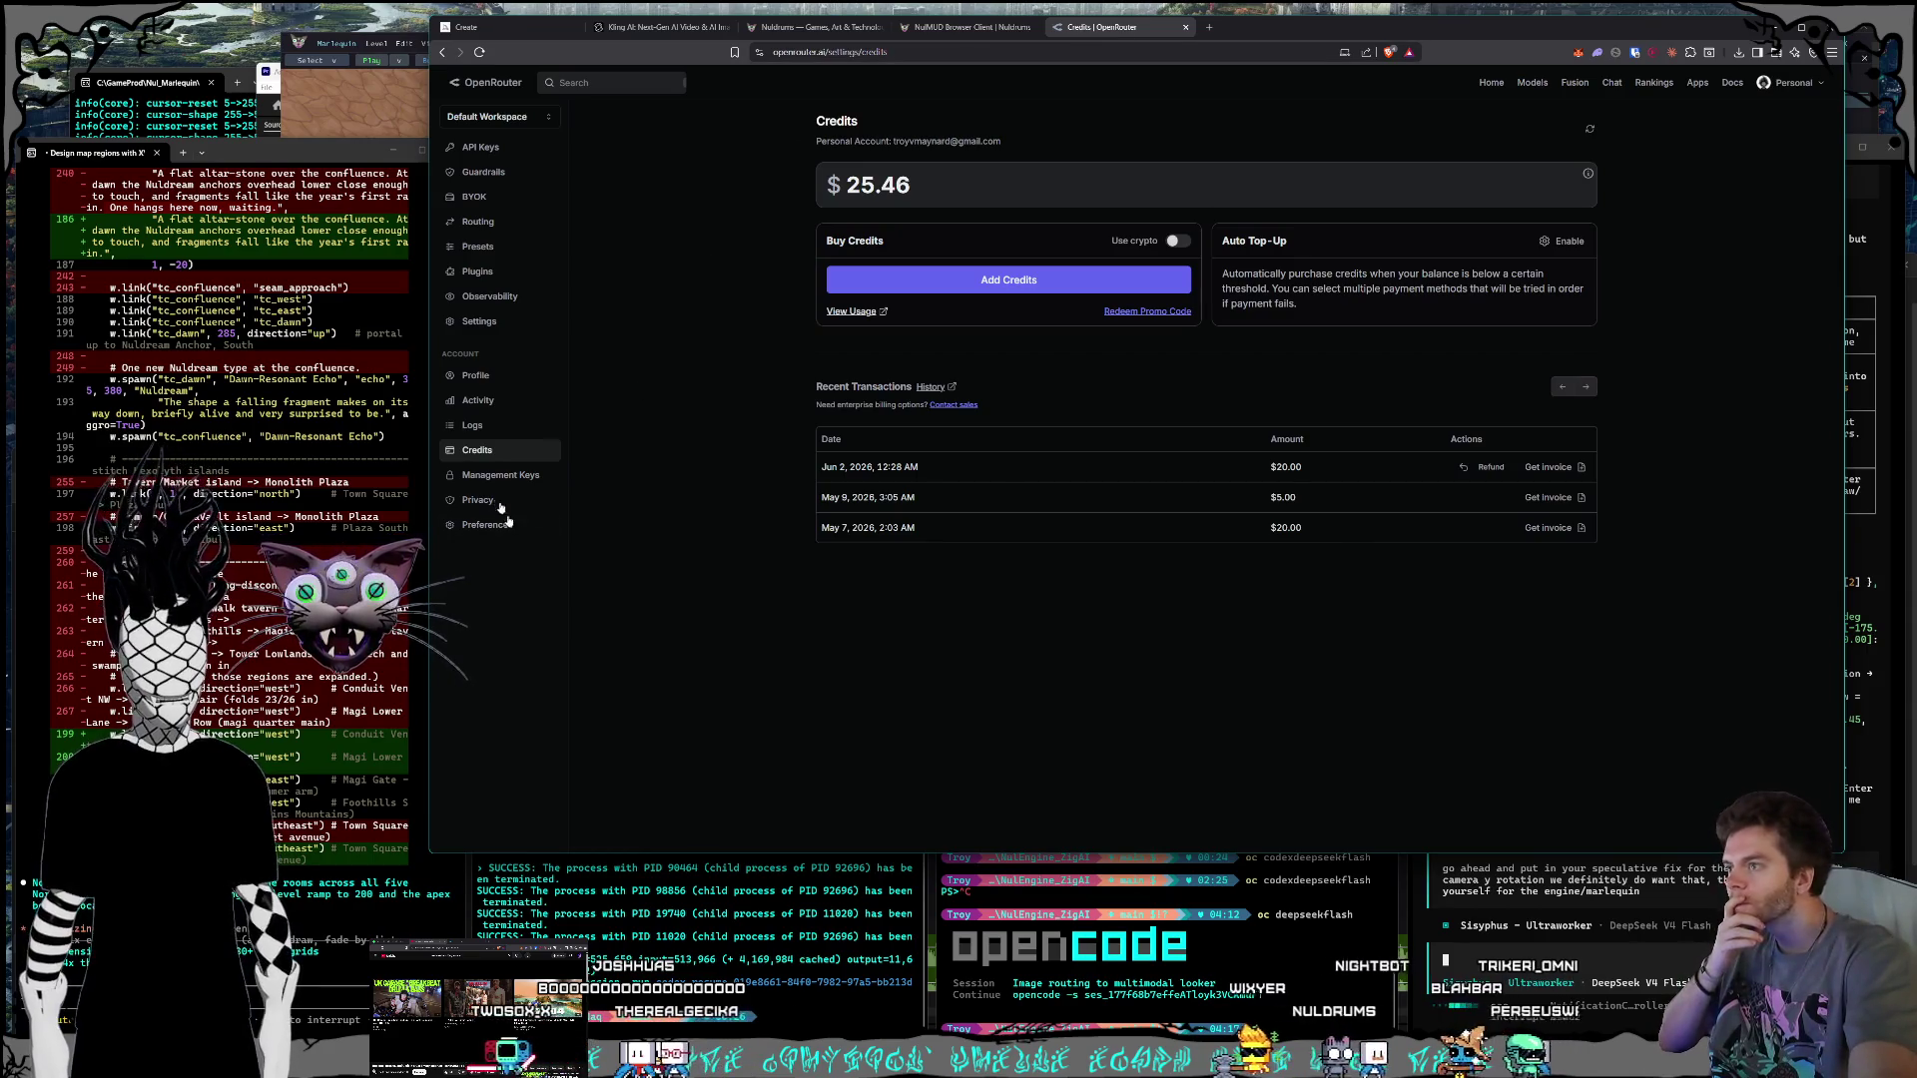
Step: Reload OpenRouter credits via Logs and Credits to see $25.33, then return to the agent sessions
left_click(472, 425)
left_click(486, 451)
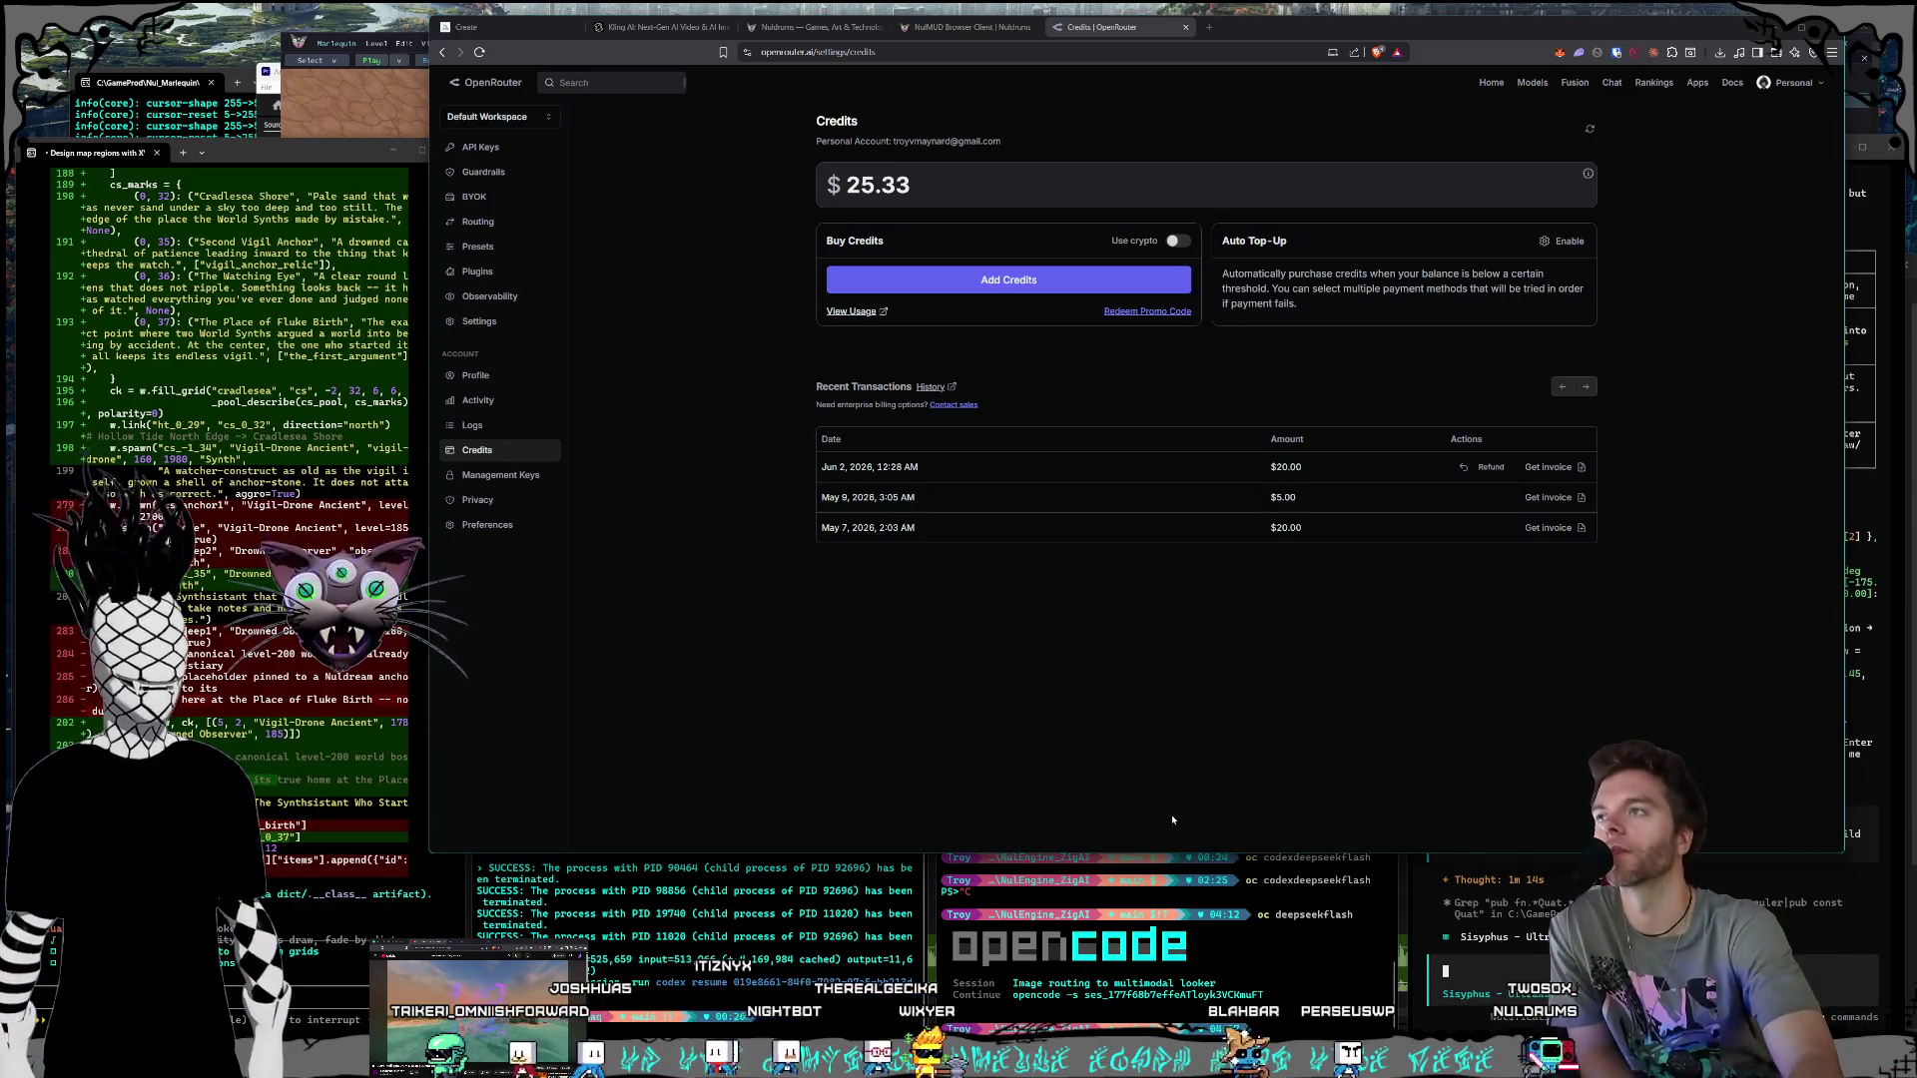
left_click(1564, 876)
Step: Move focus between the camera-debugging and engine push sessions, then switch to Claude's map chat
left_click(1254, 948)
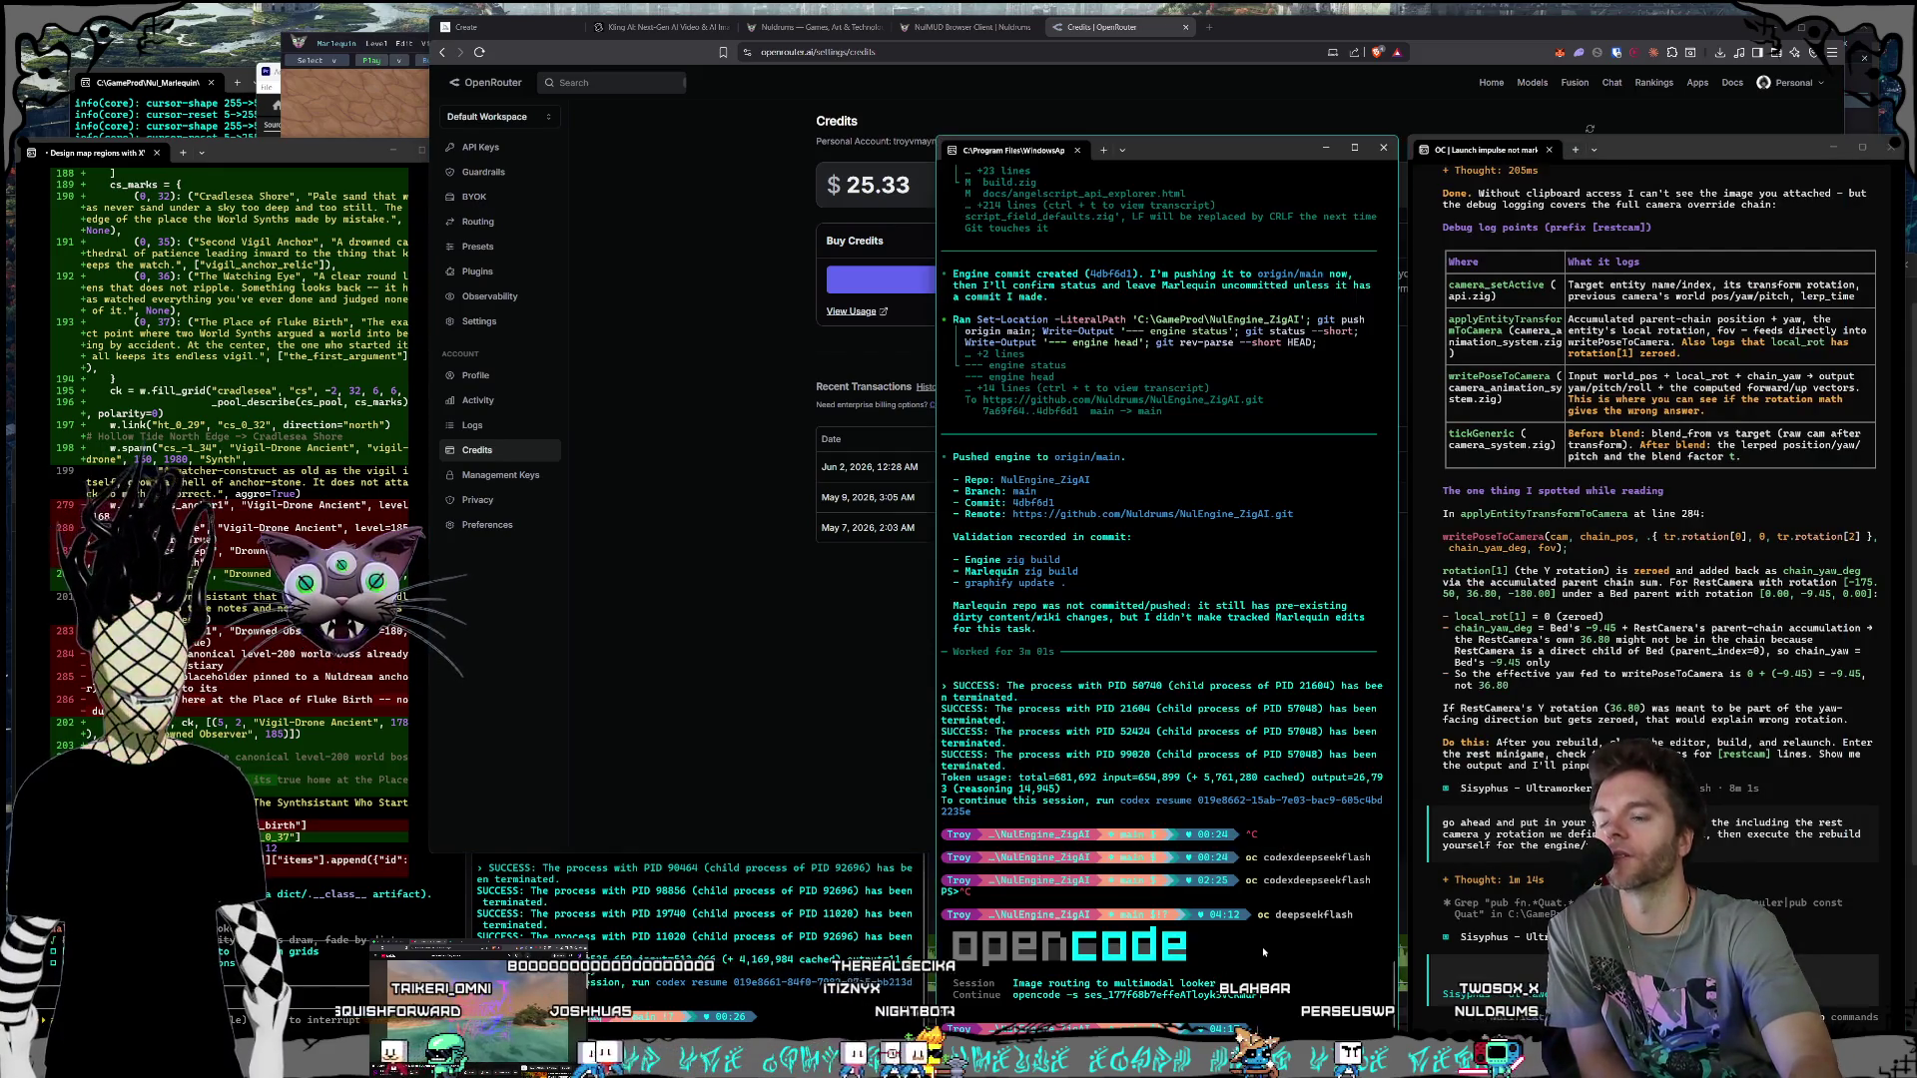
left_click(1530, 906)
left_click(1310, 920)
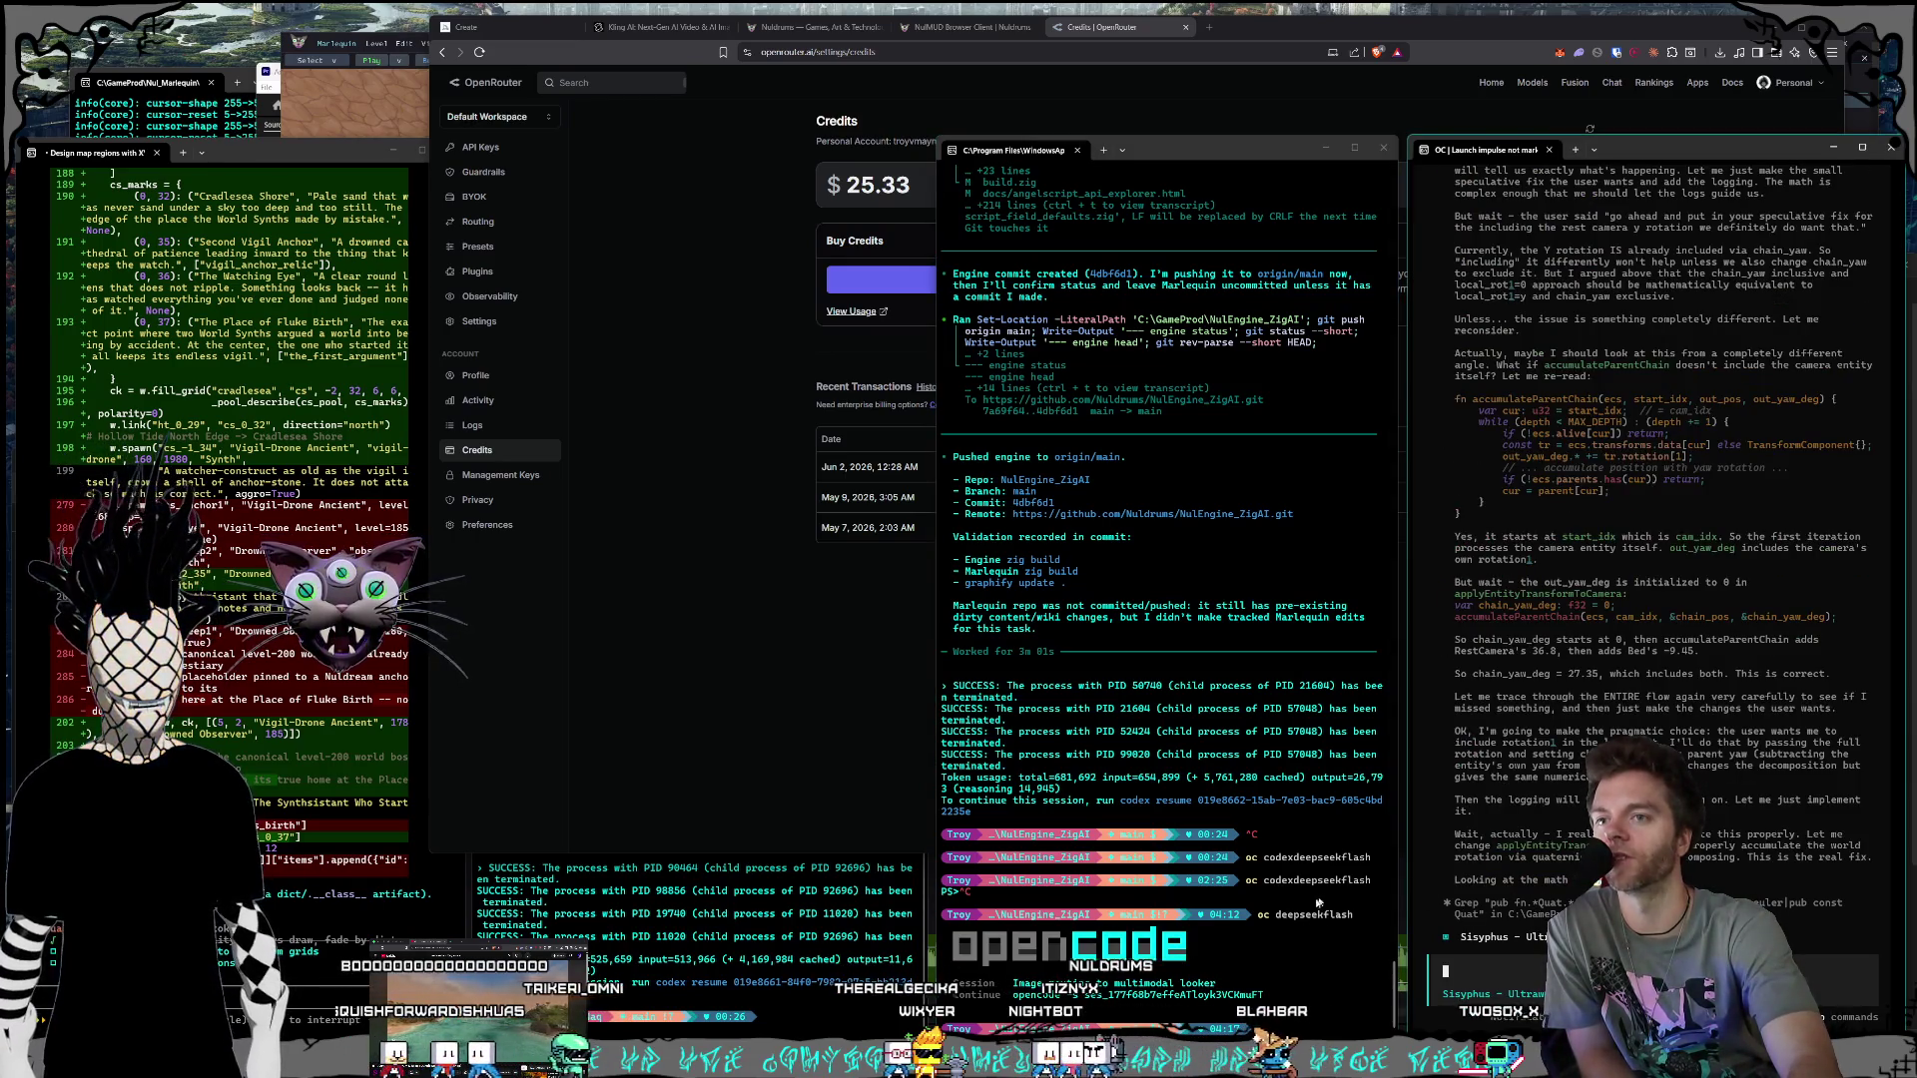
left_click(1488, 968)
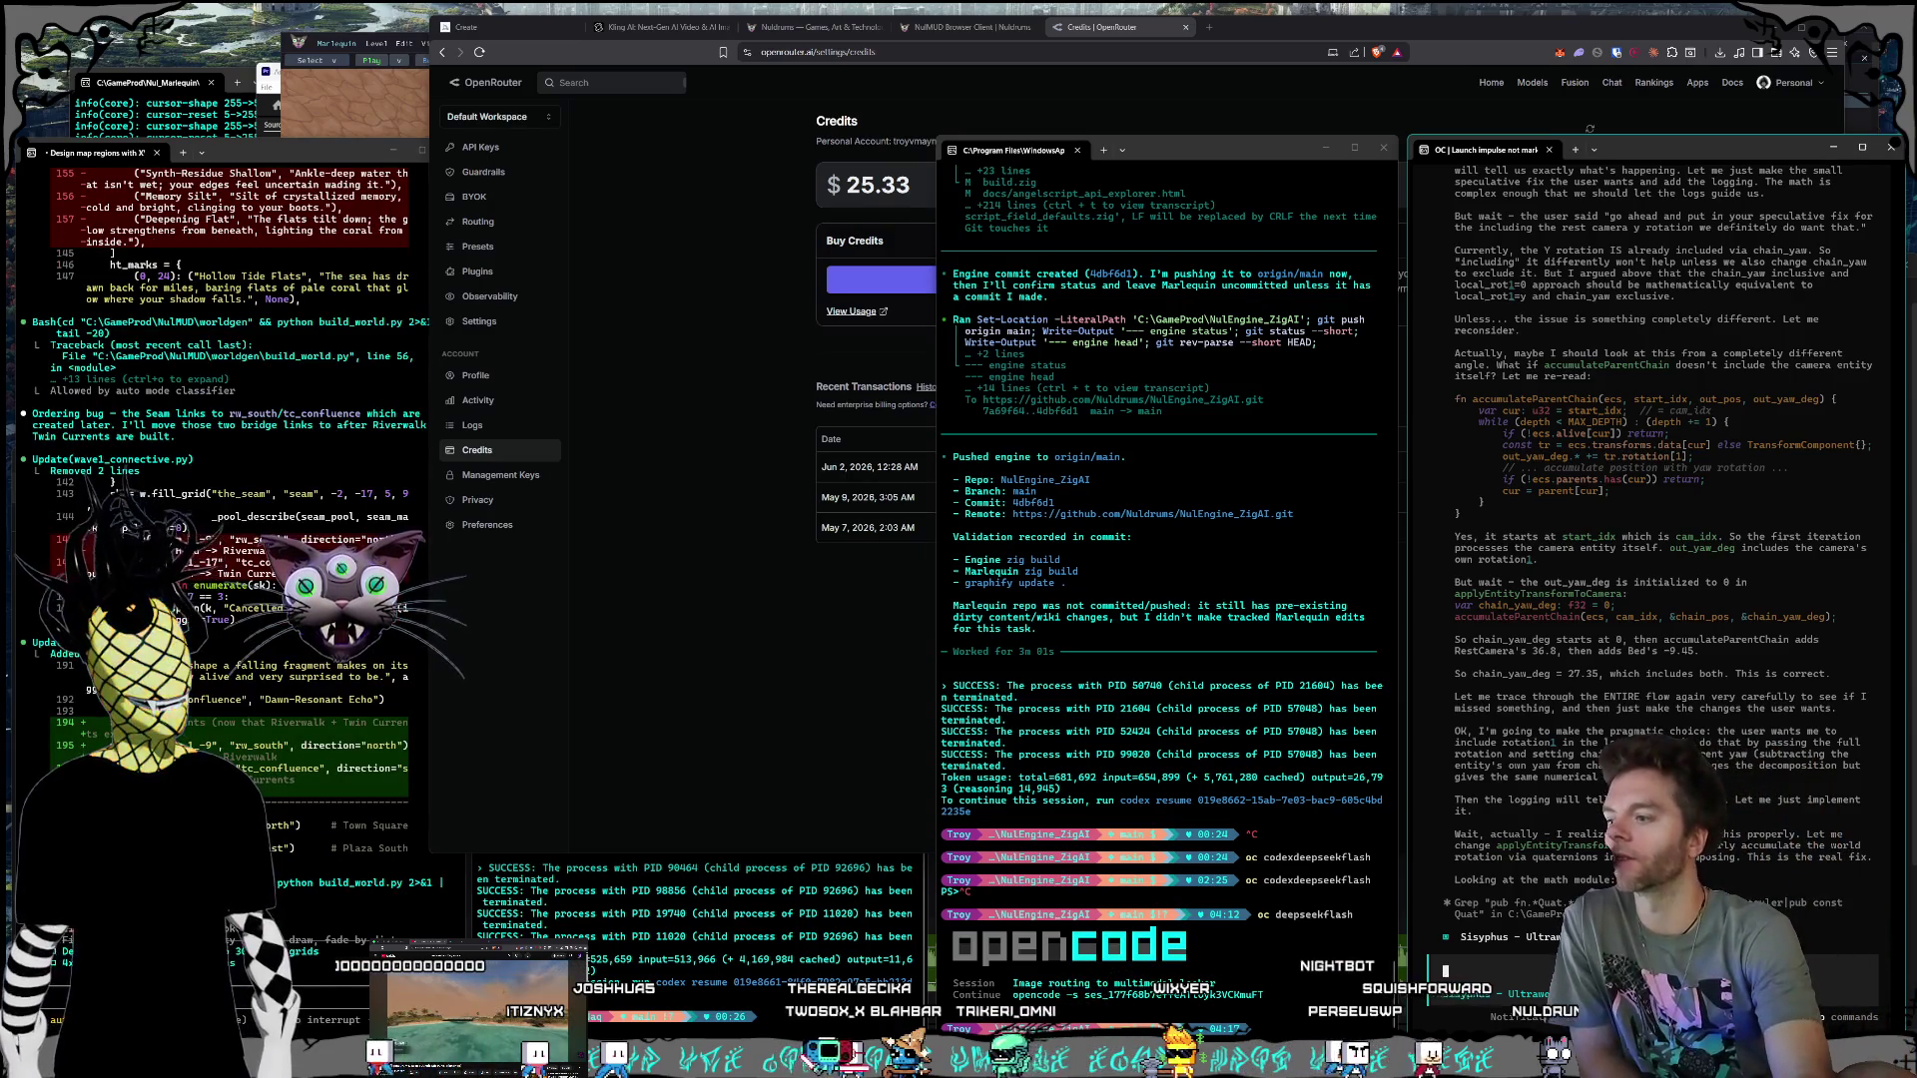
key("alt+Tab")
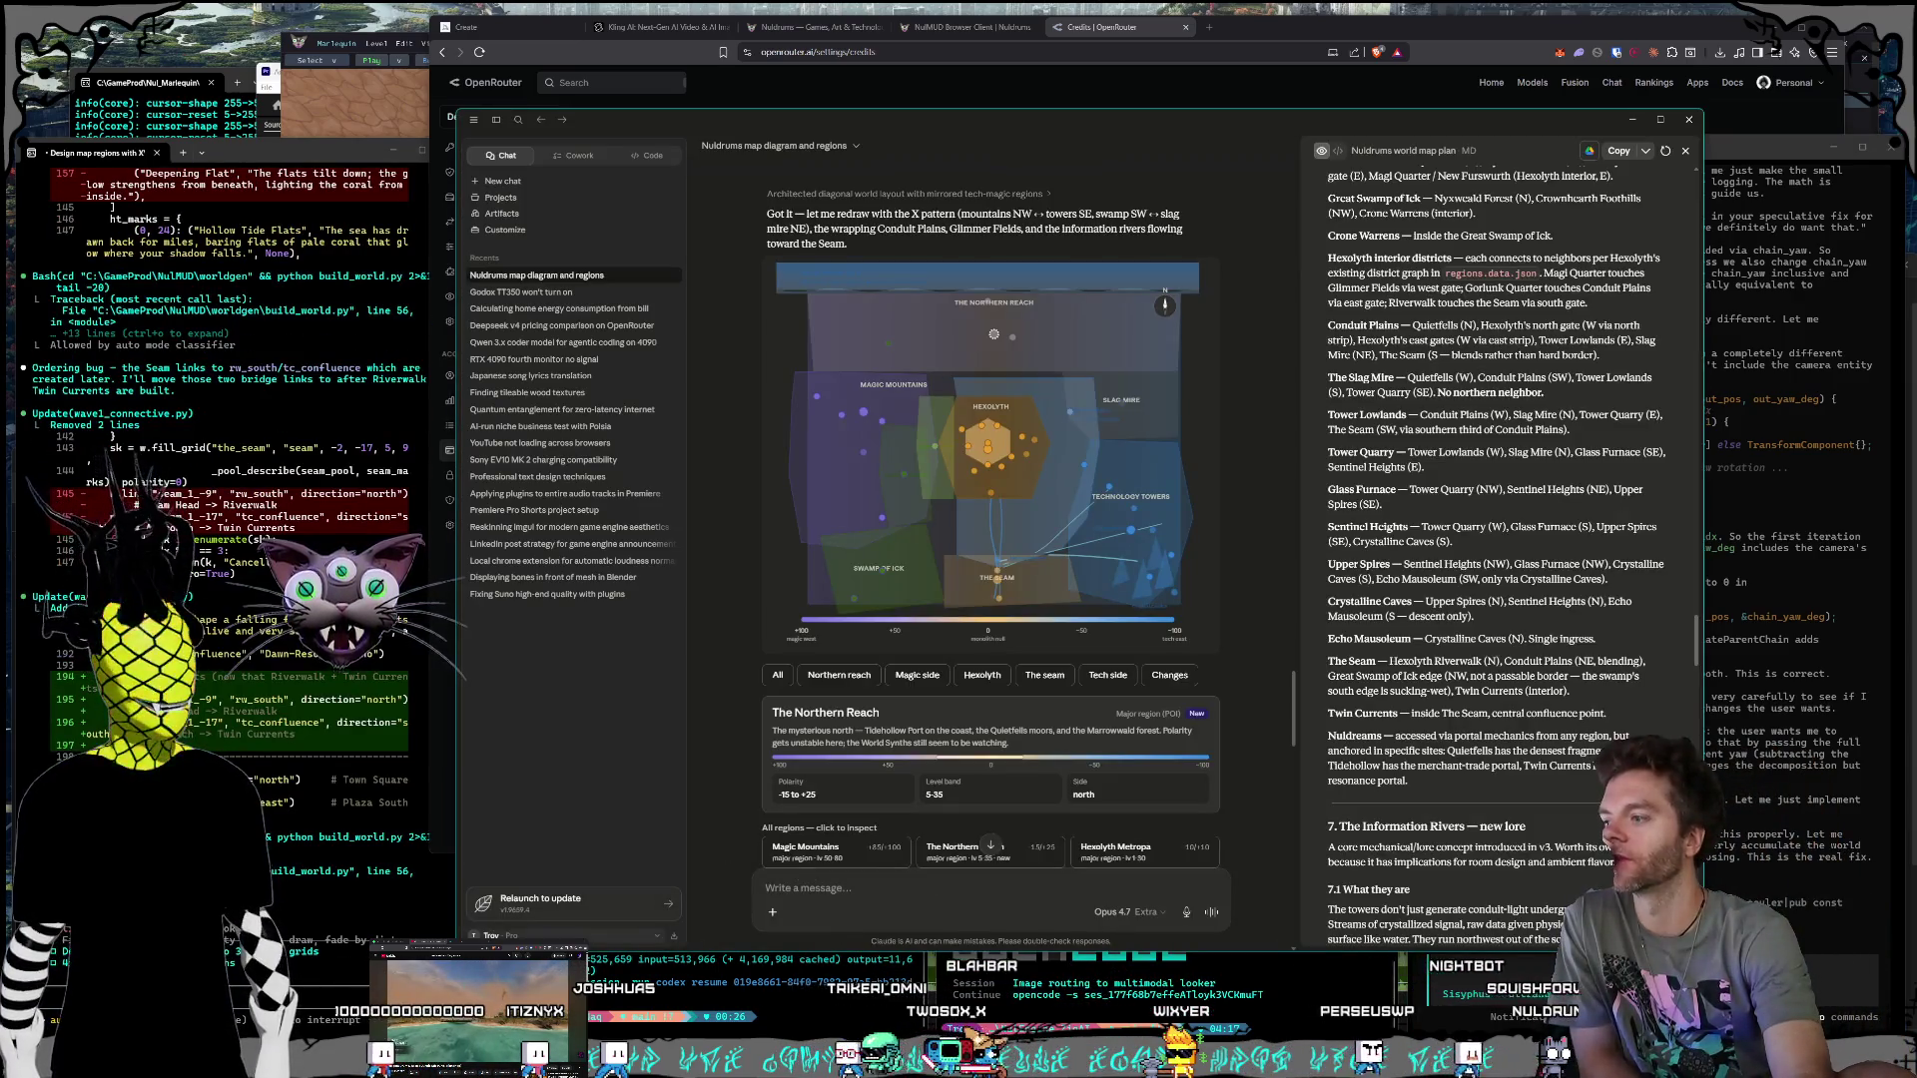
Step: Check Claude's usage limits (session 90%, weekly 24%), then return to the terminal sessions
left_click(514, 935)
left_click(561, 803)
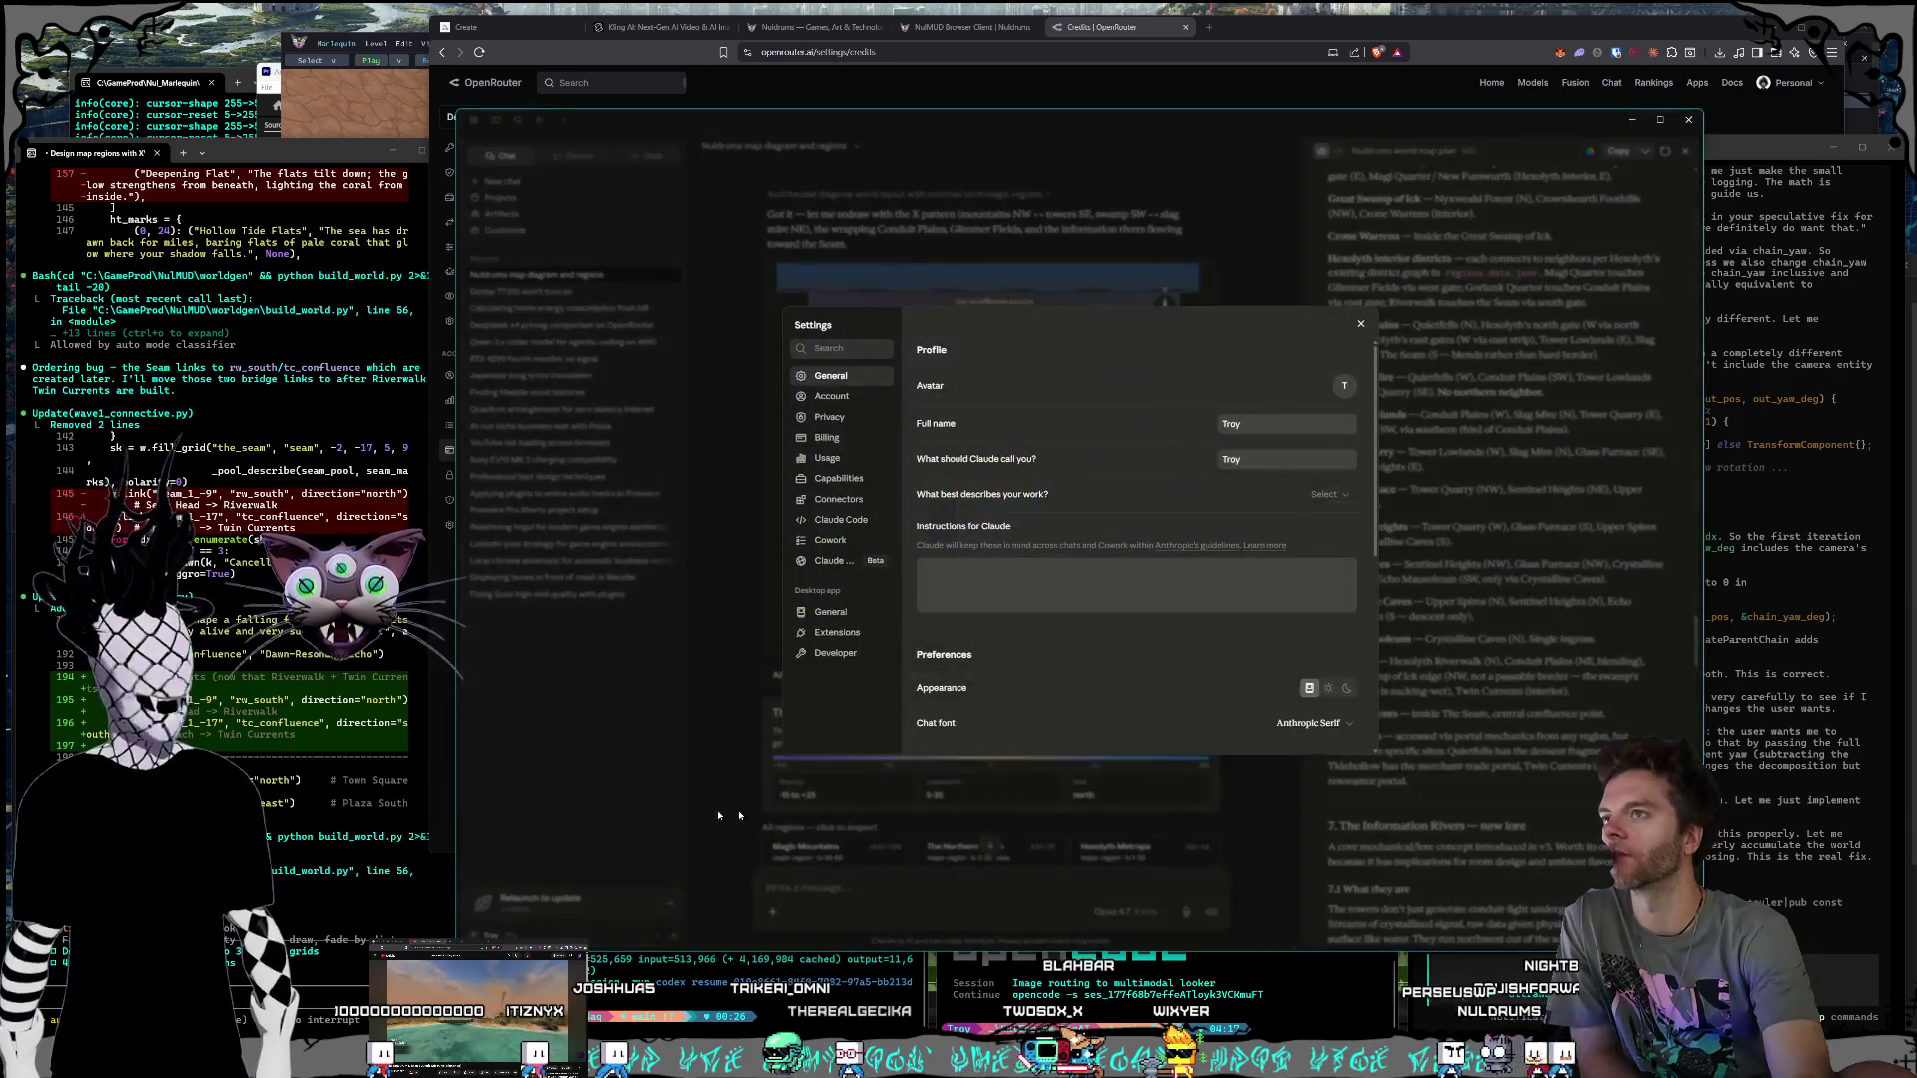
left_click(826, 459)
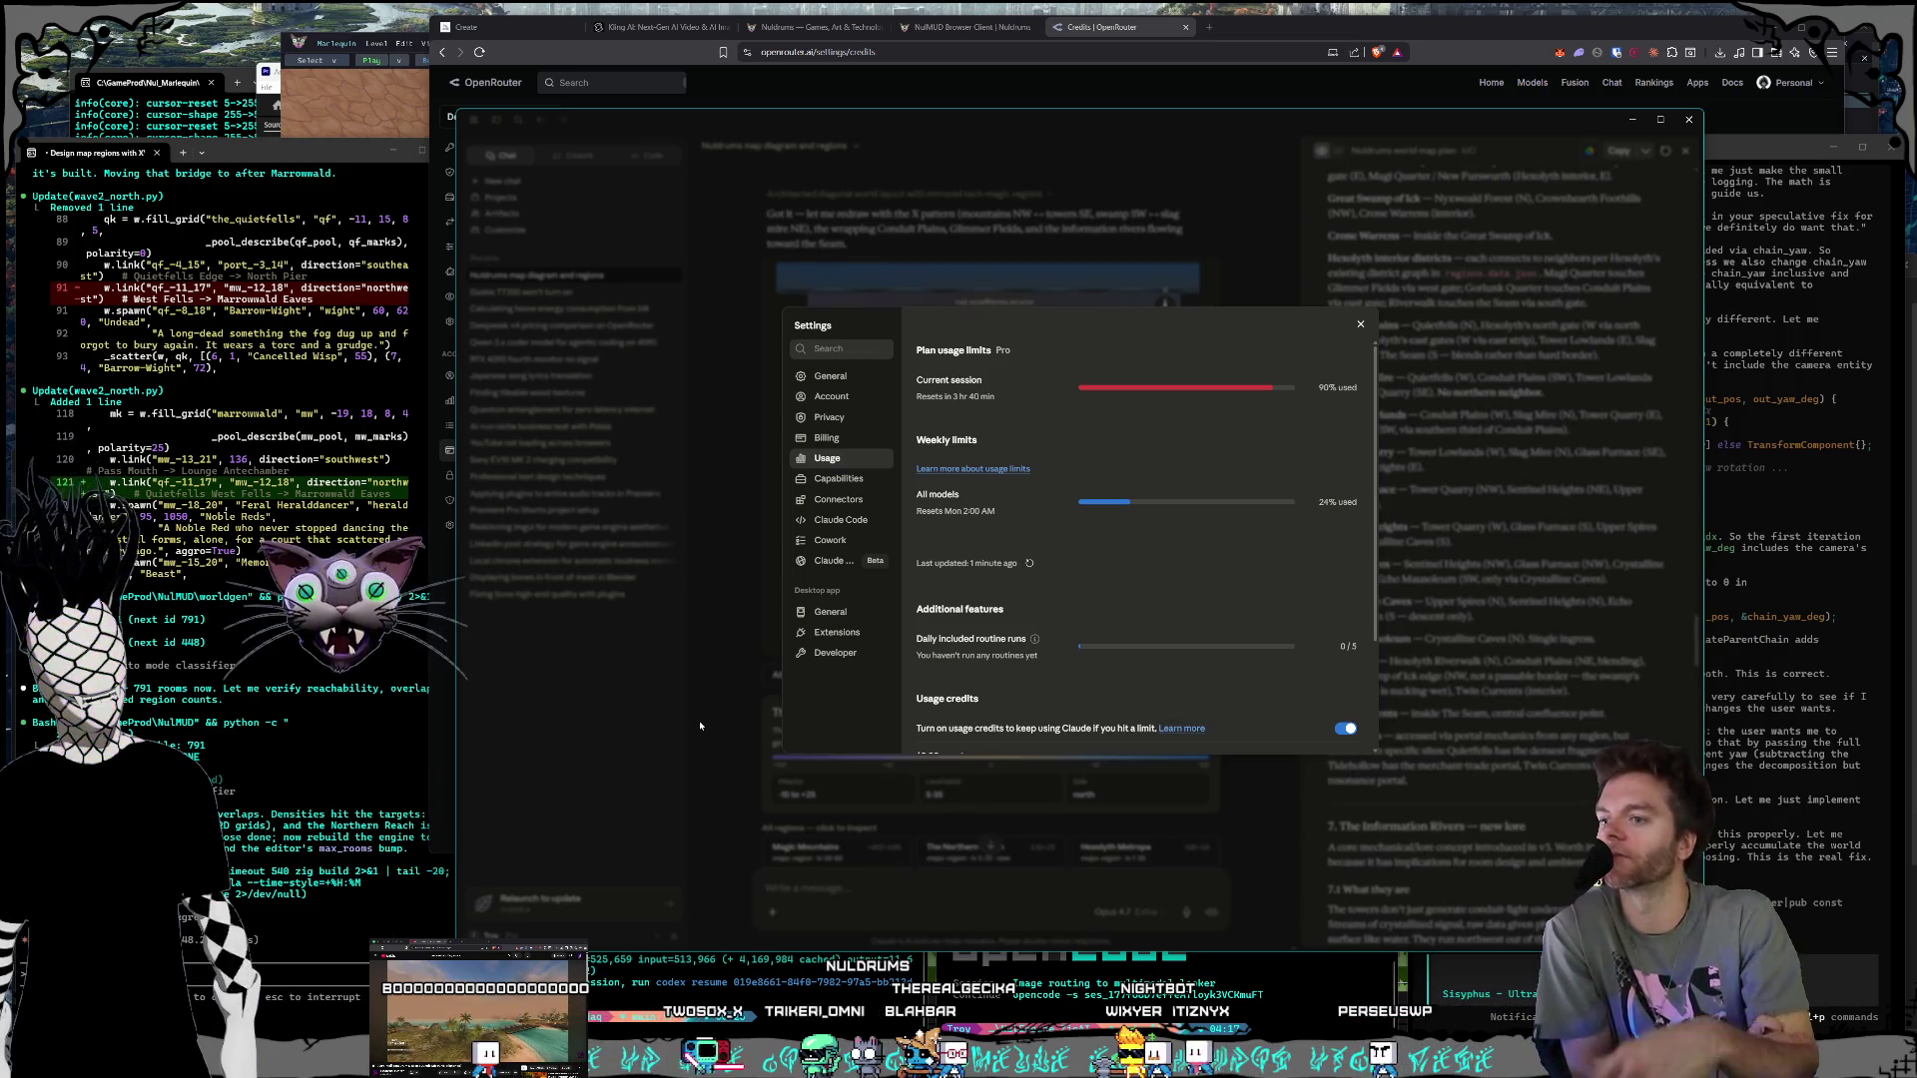
key("alt+Tab")
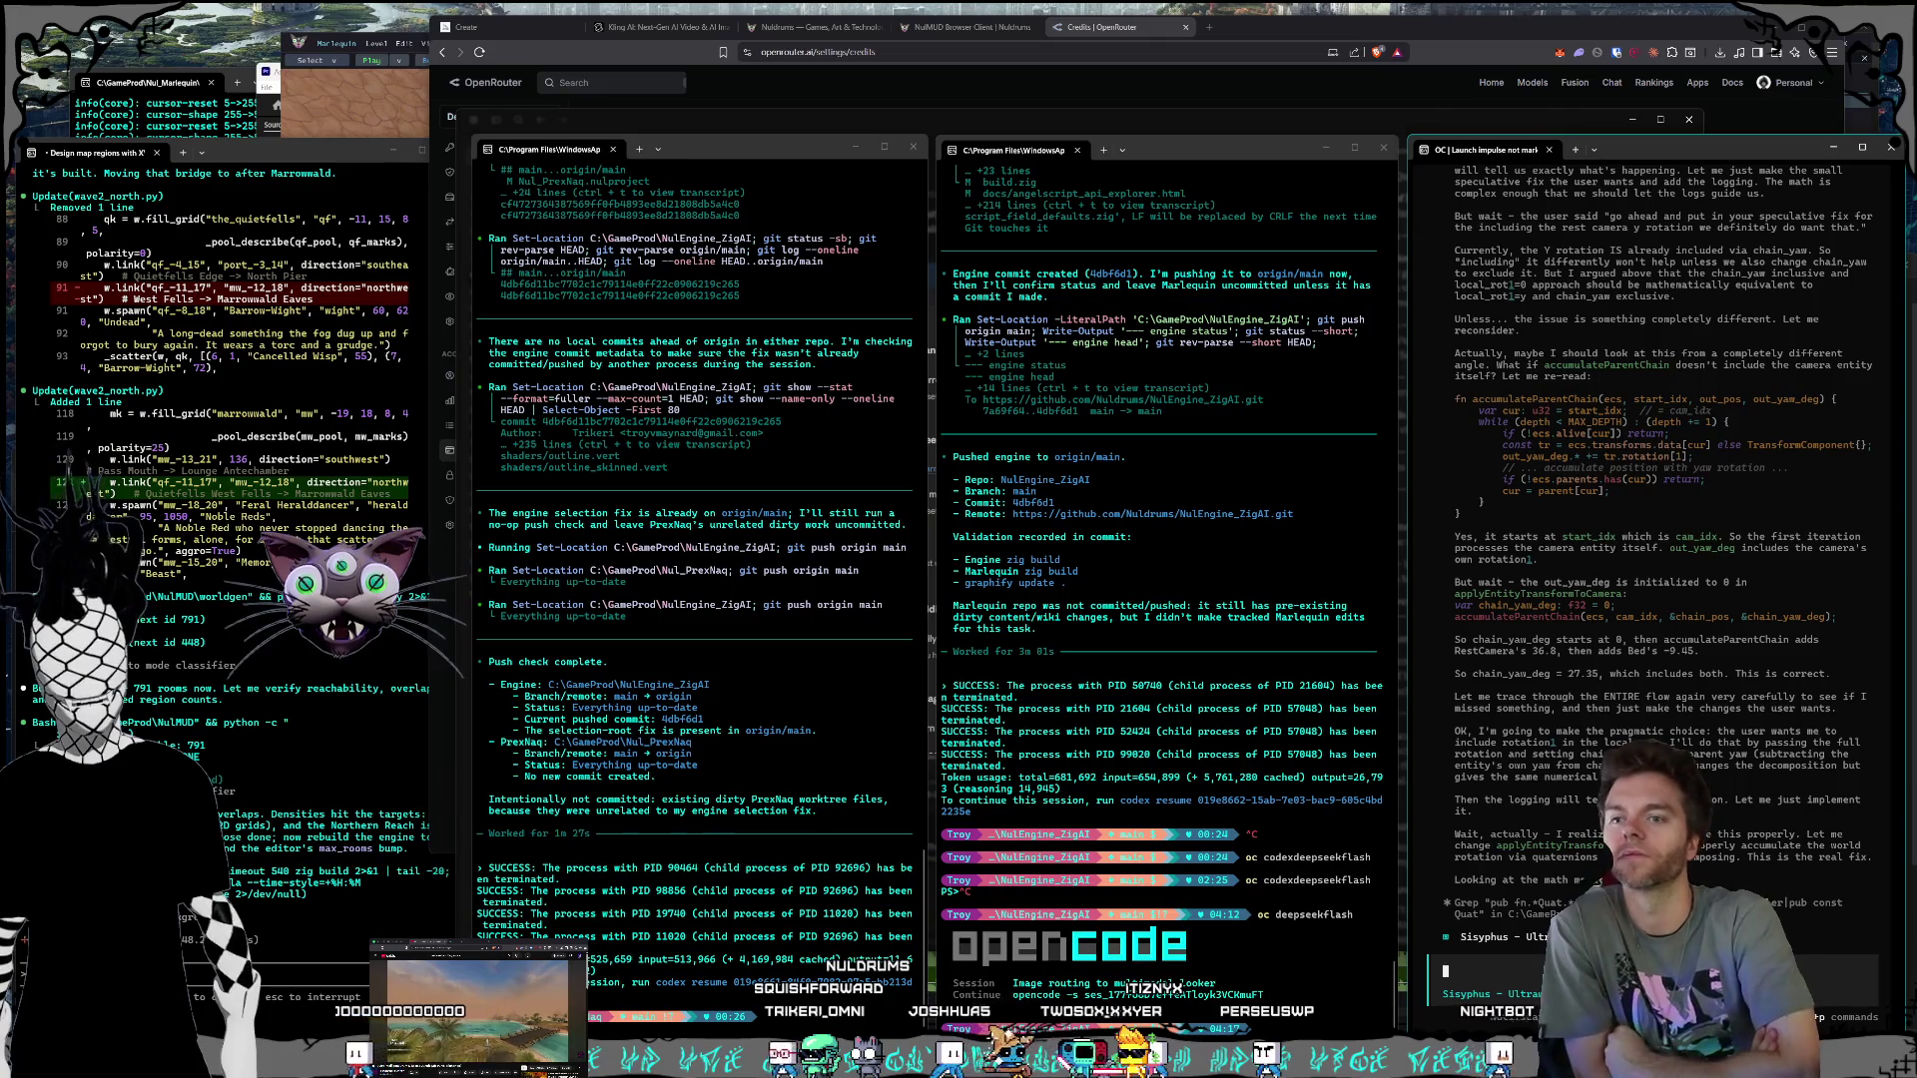
Step: Ask the camera-debugging agent whether it finished or is still waiting on something
type("did y")
type("ou finish or wa")
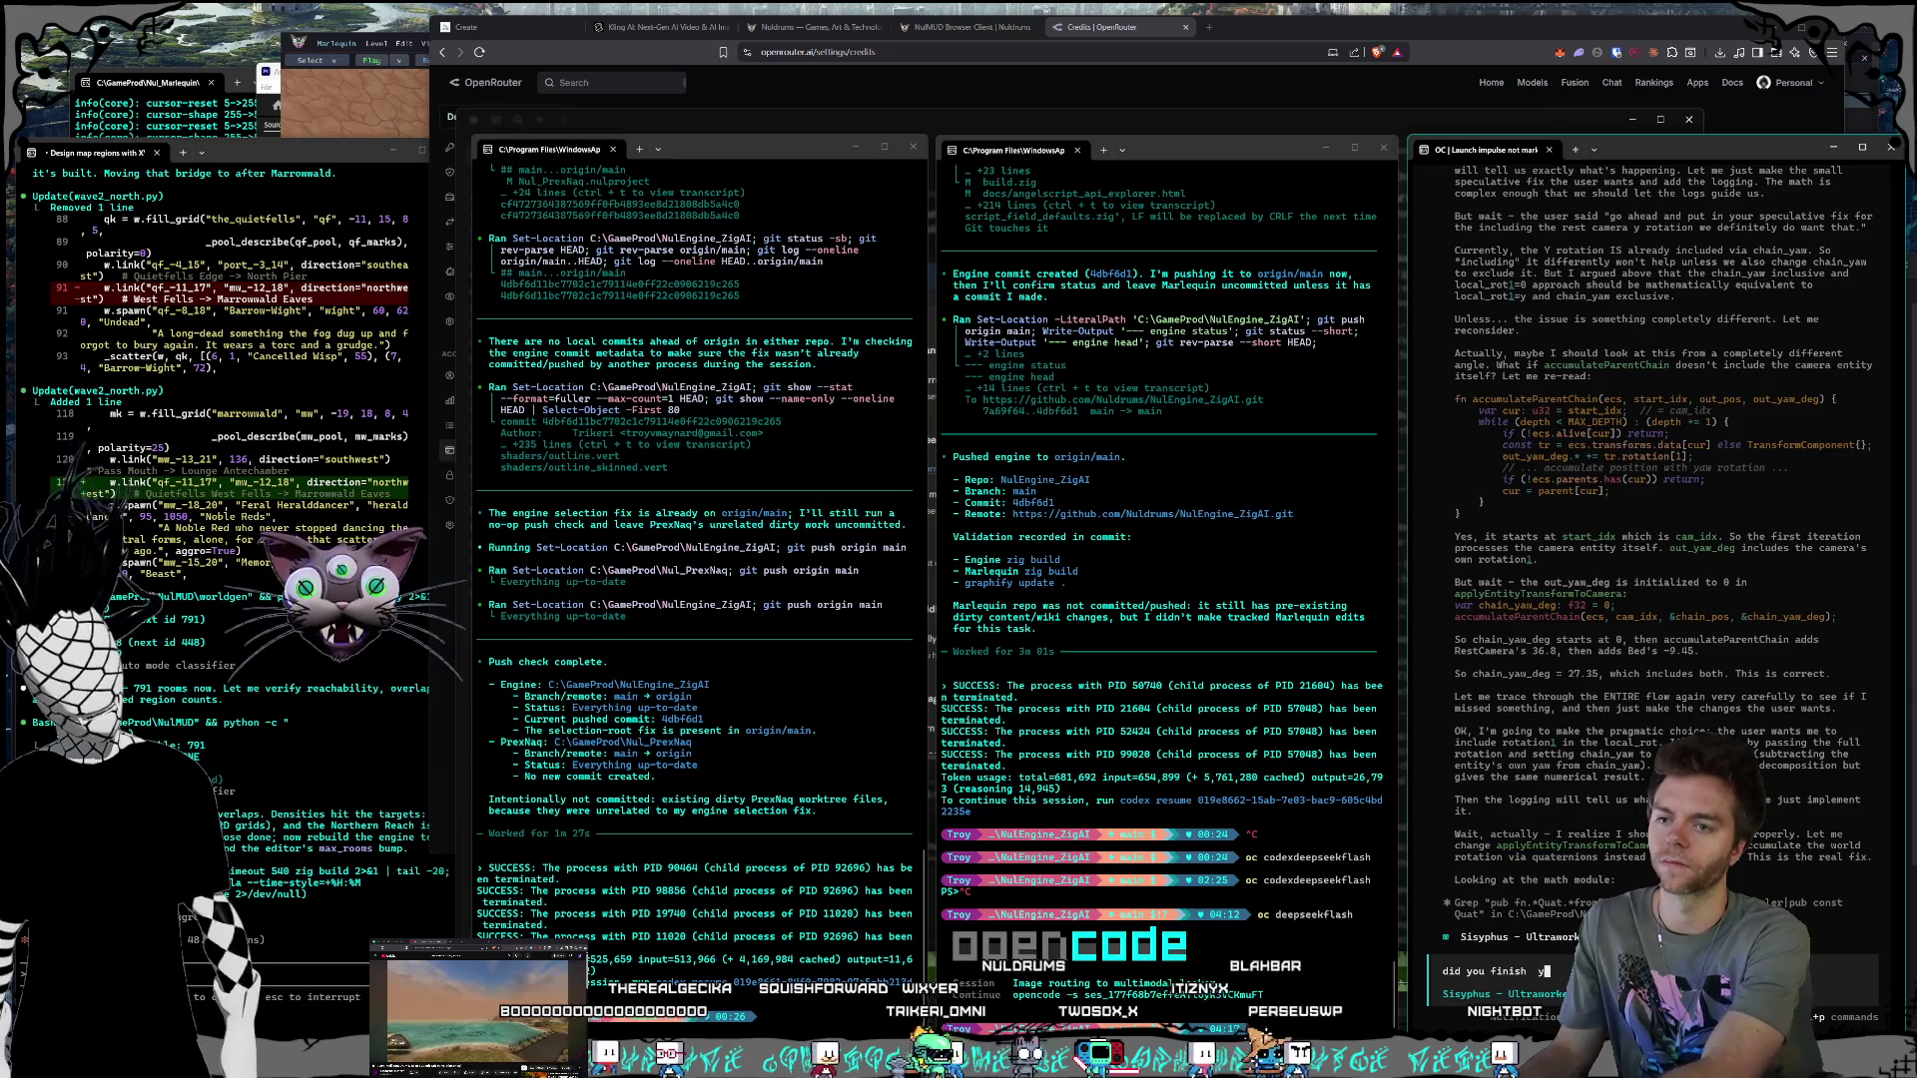
type("iting on a b")
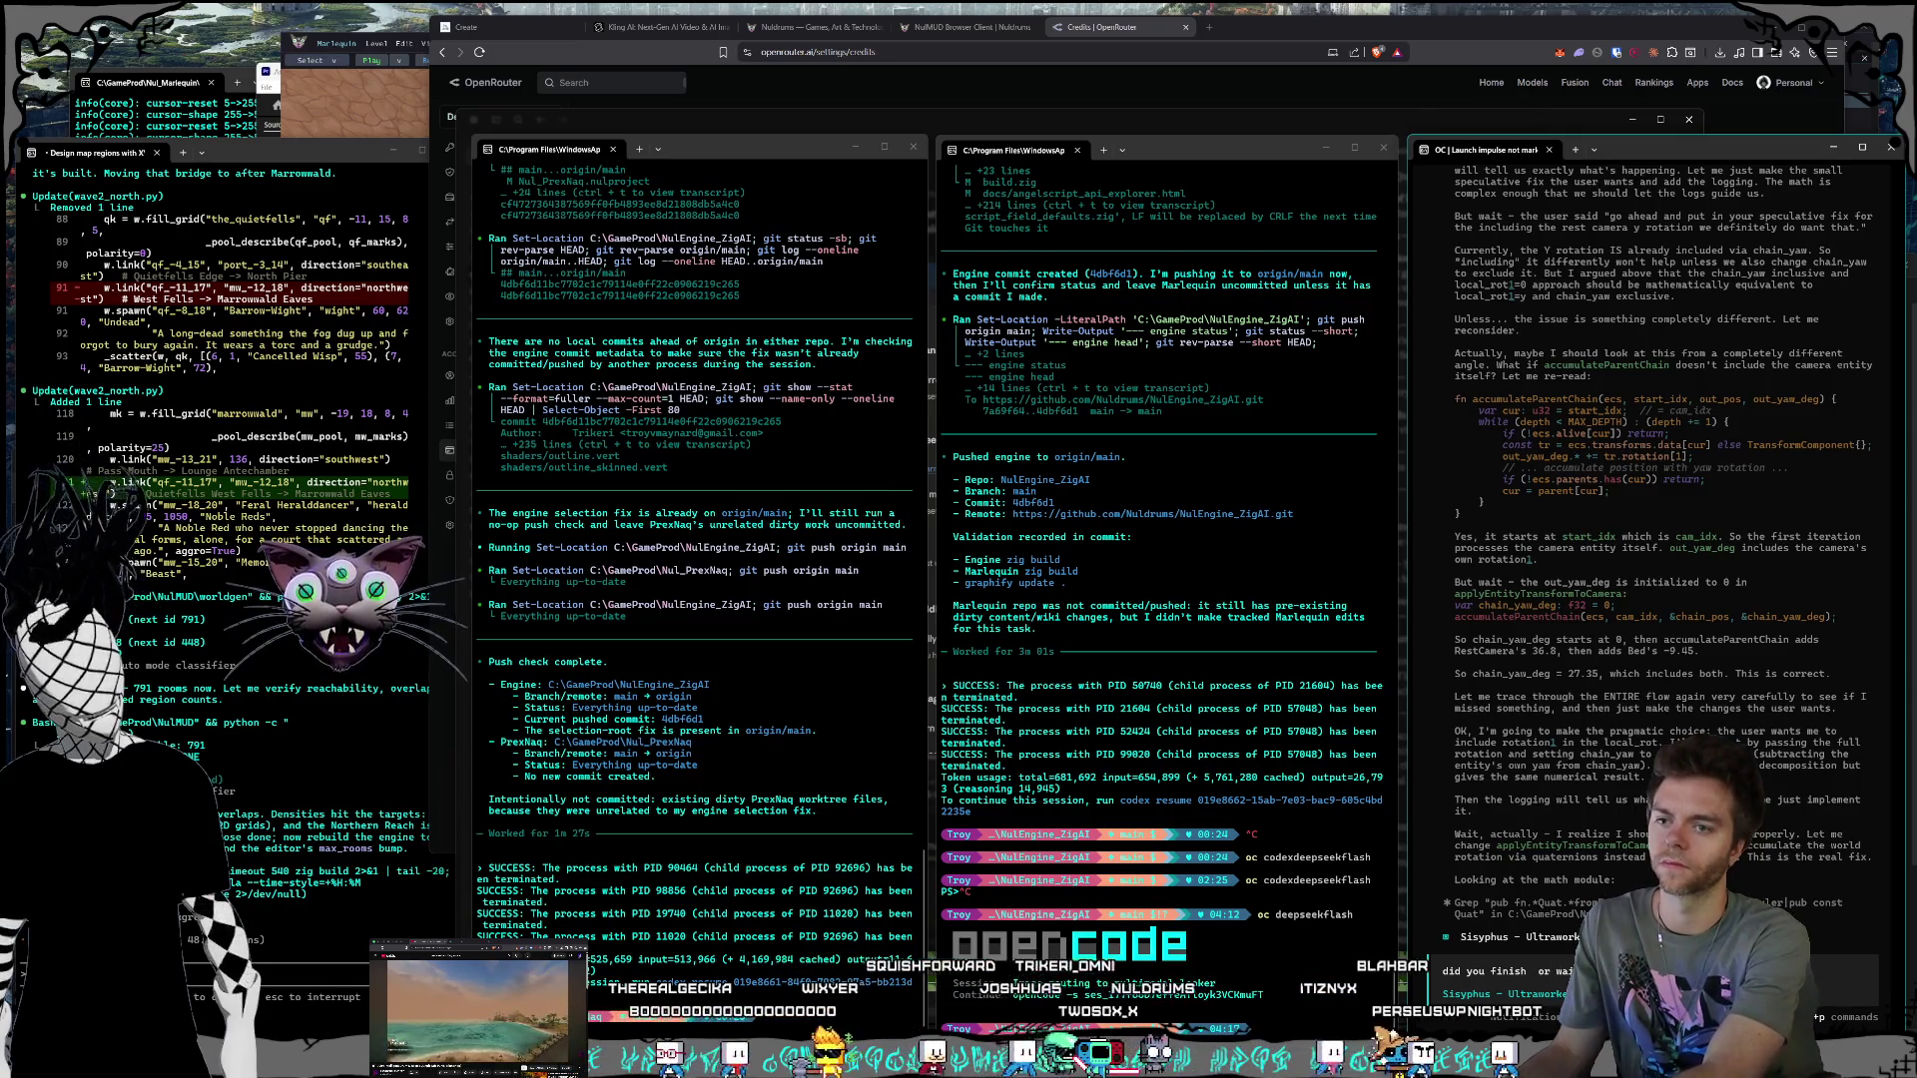
key("Return")
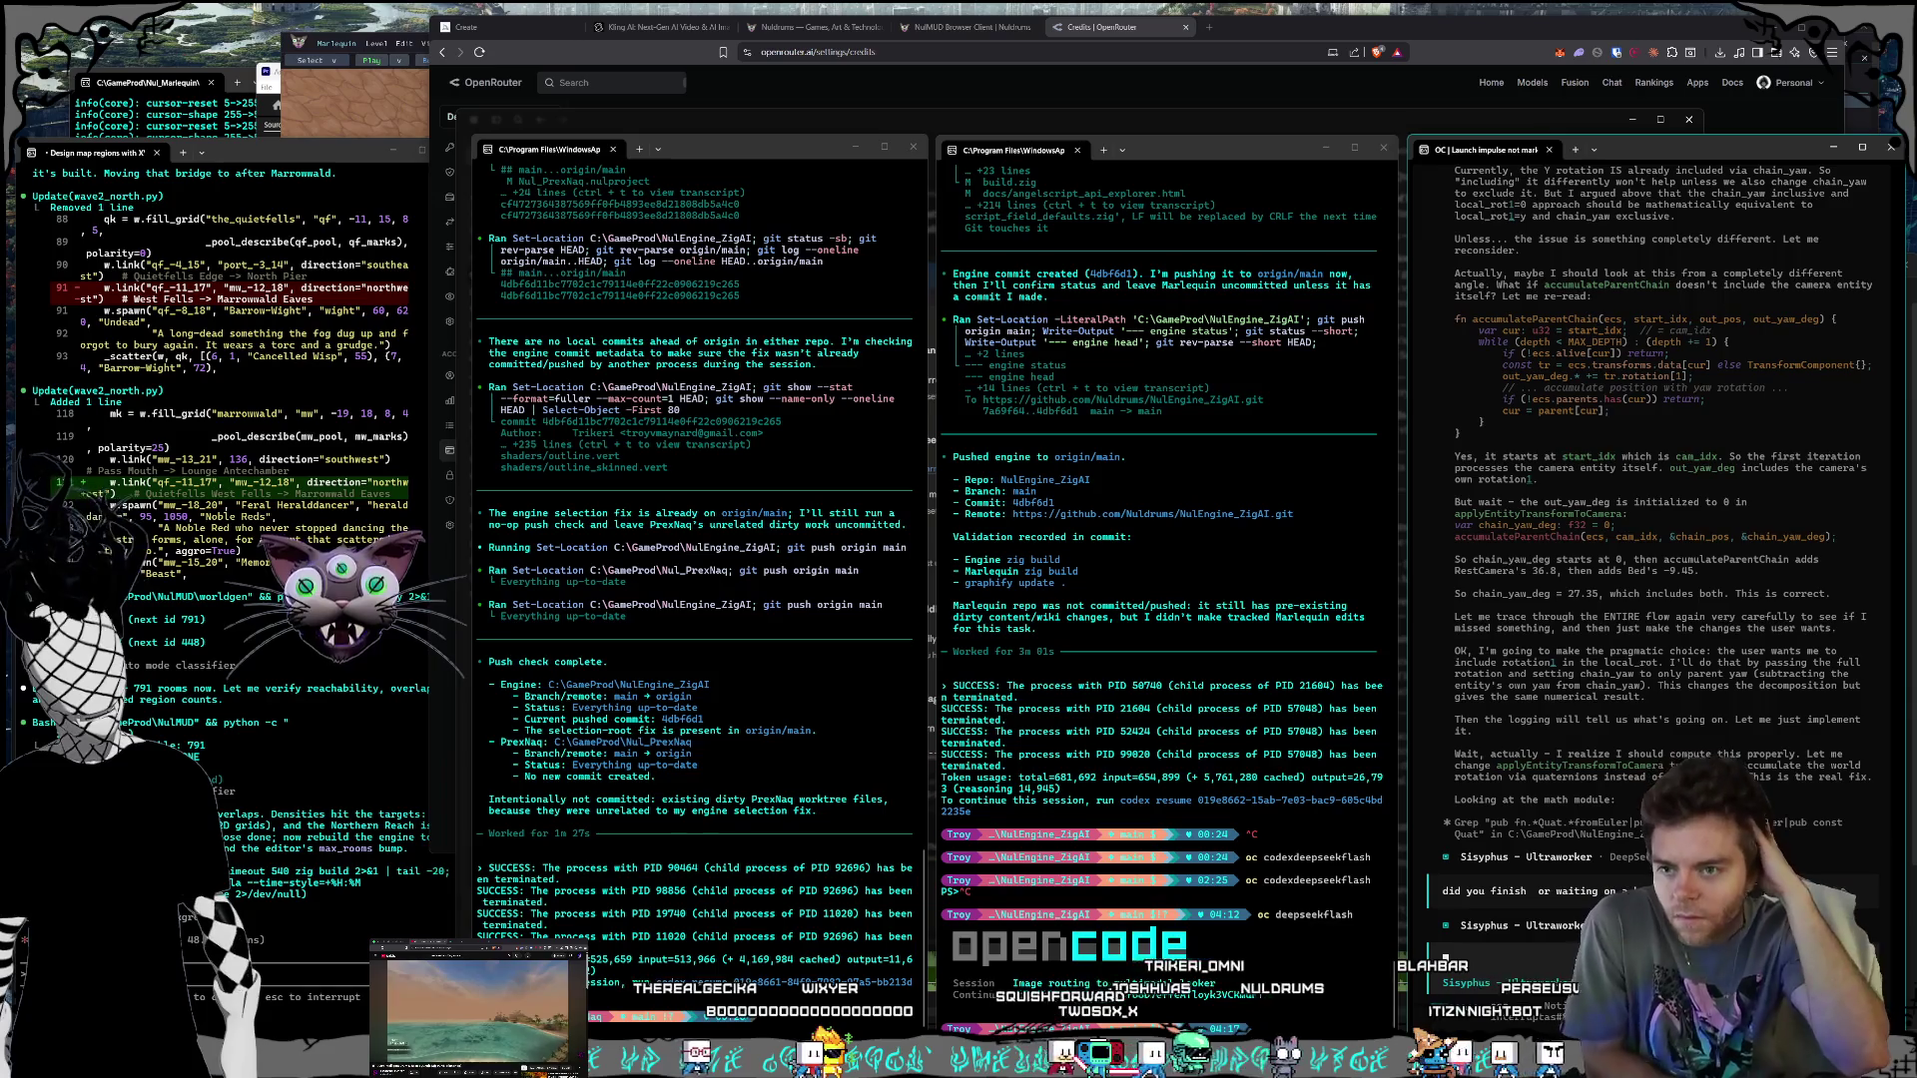
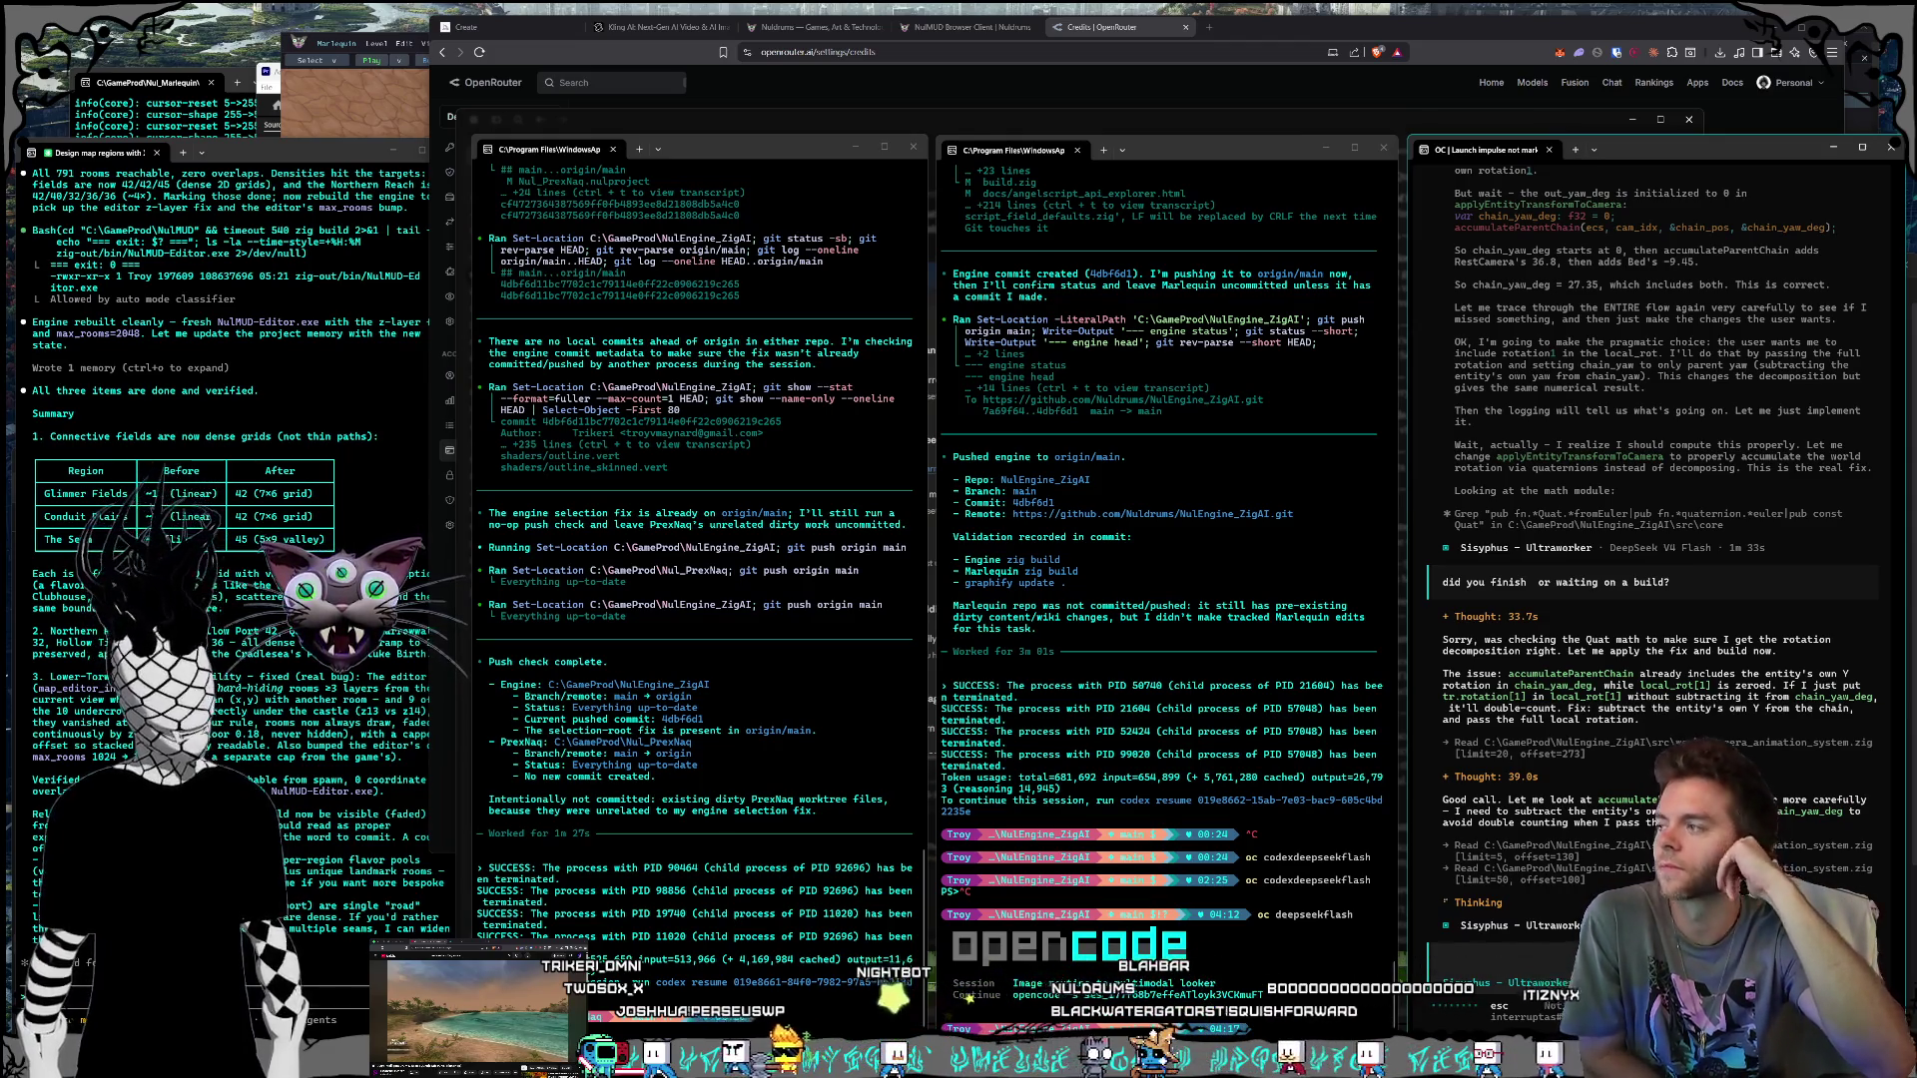
Step: Launch NulMUD.nulproject from File Explorer and bring the NulMUD editor in front of its console
key("alt+Tab")
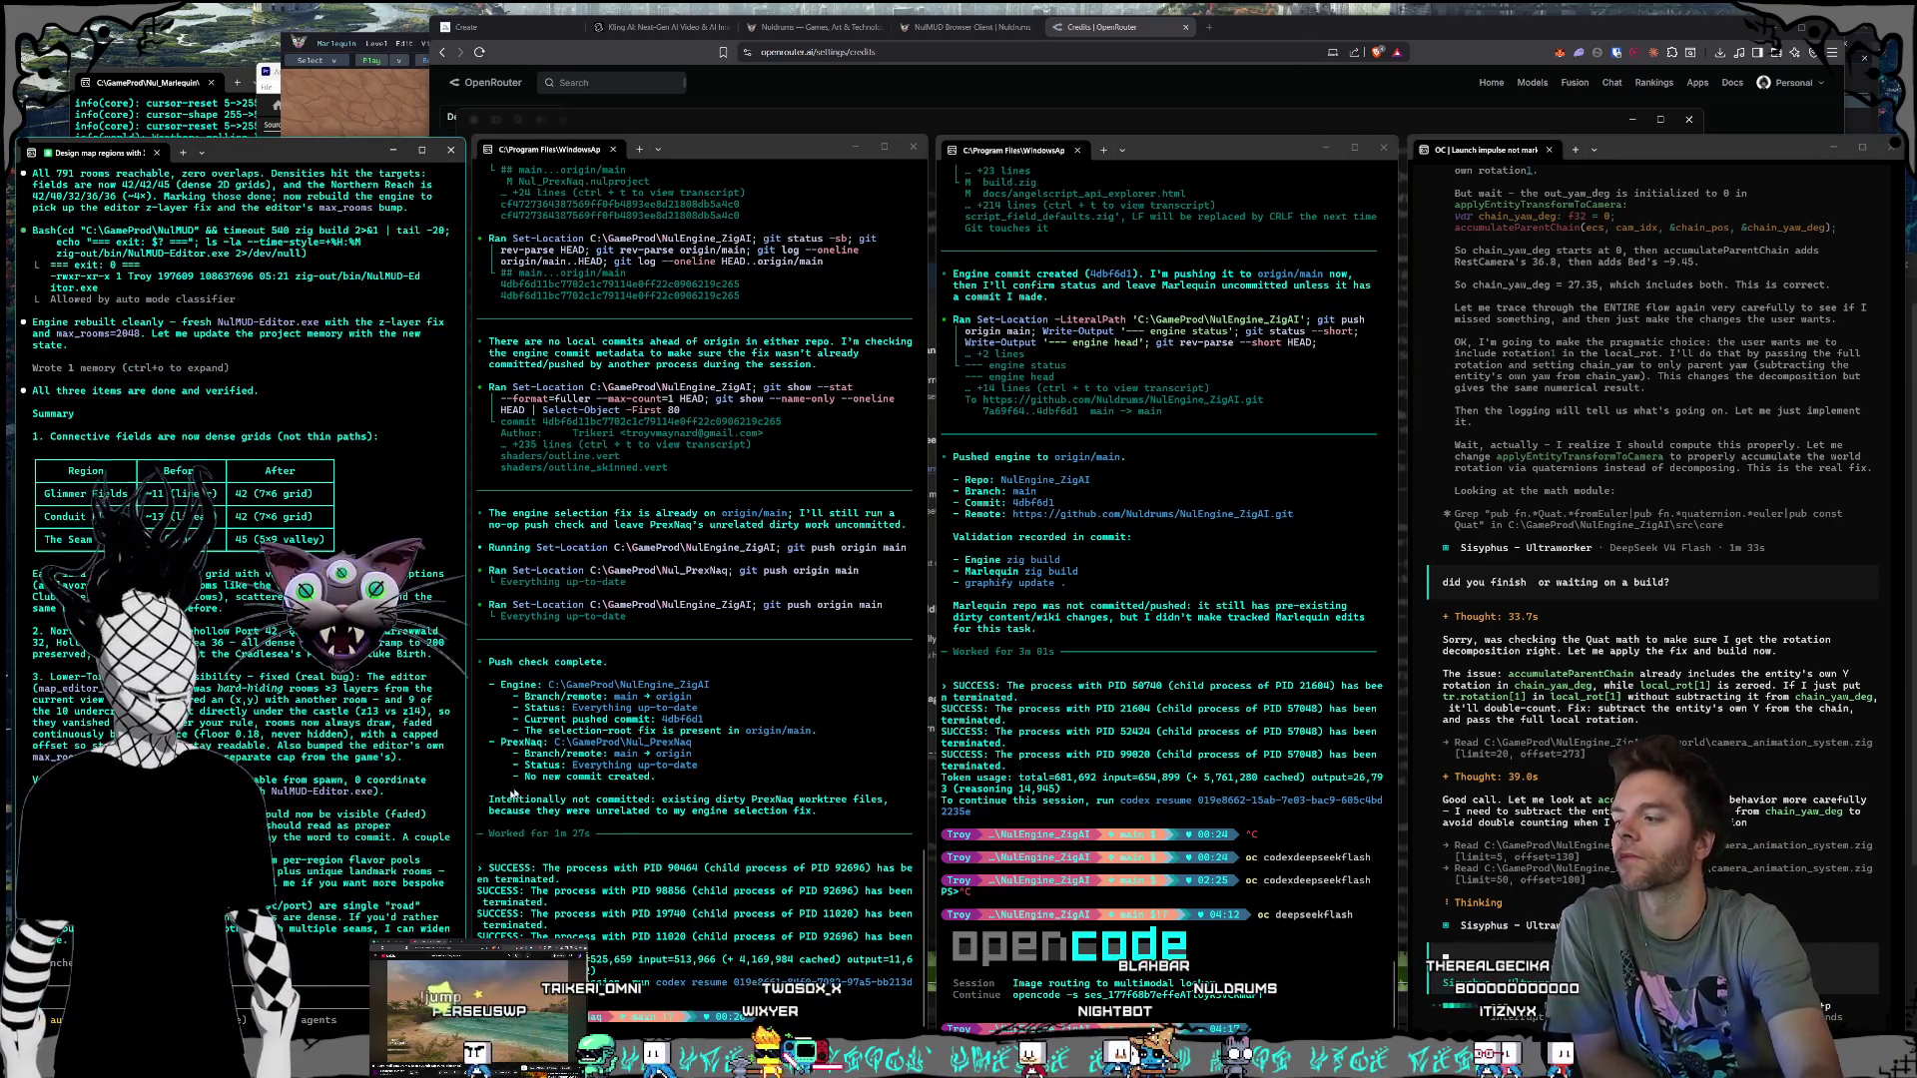
key("alt+Tab")
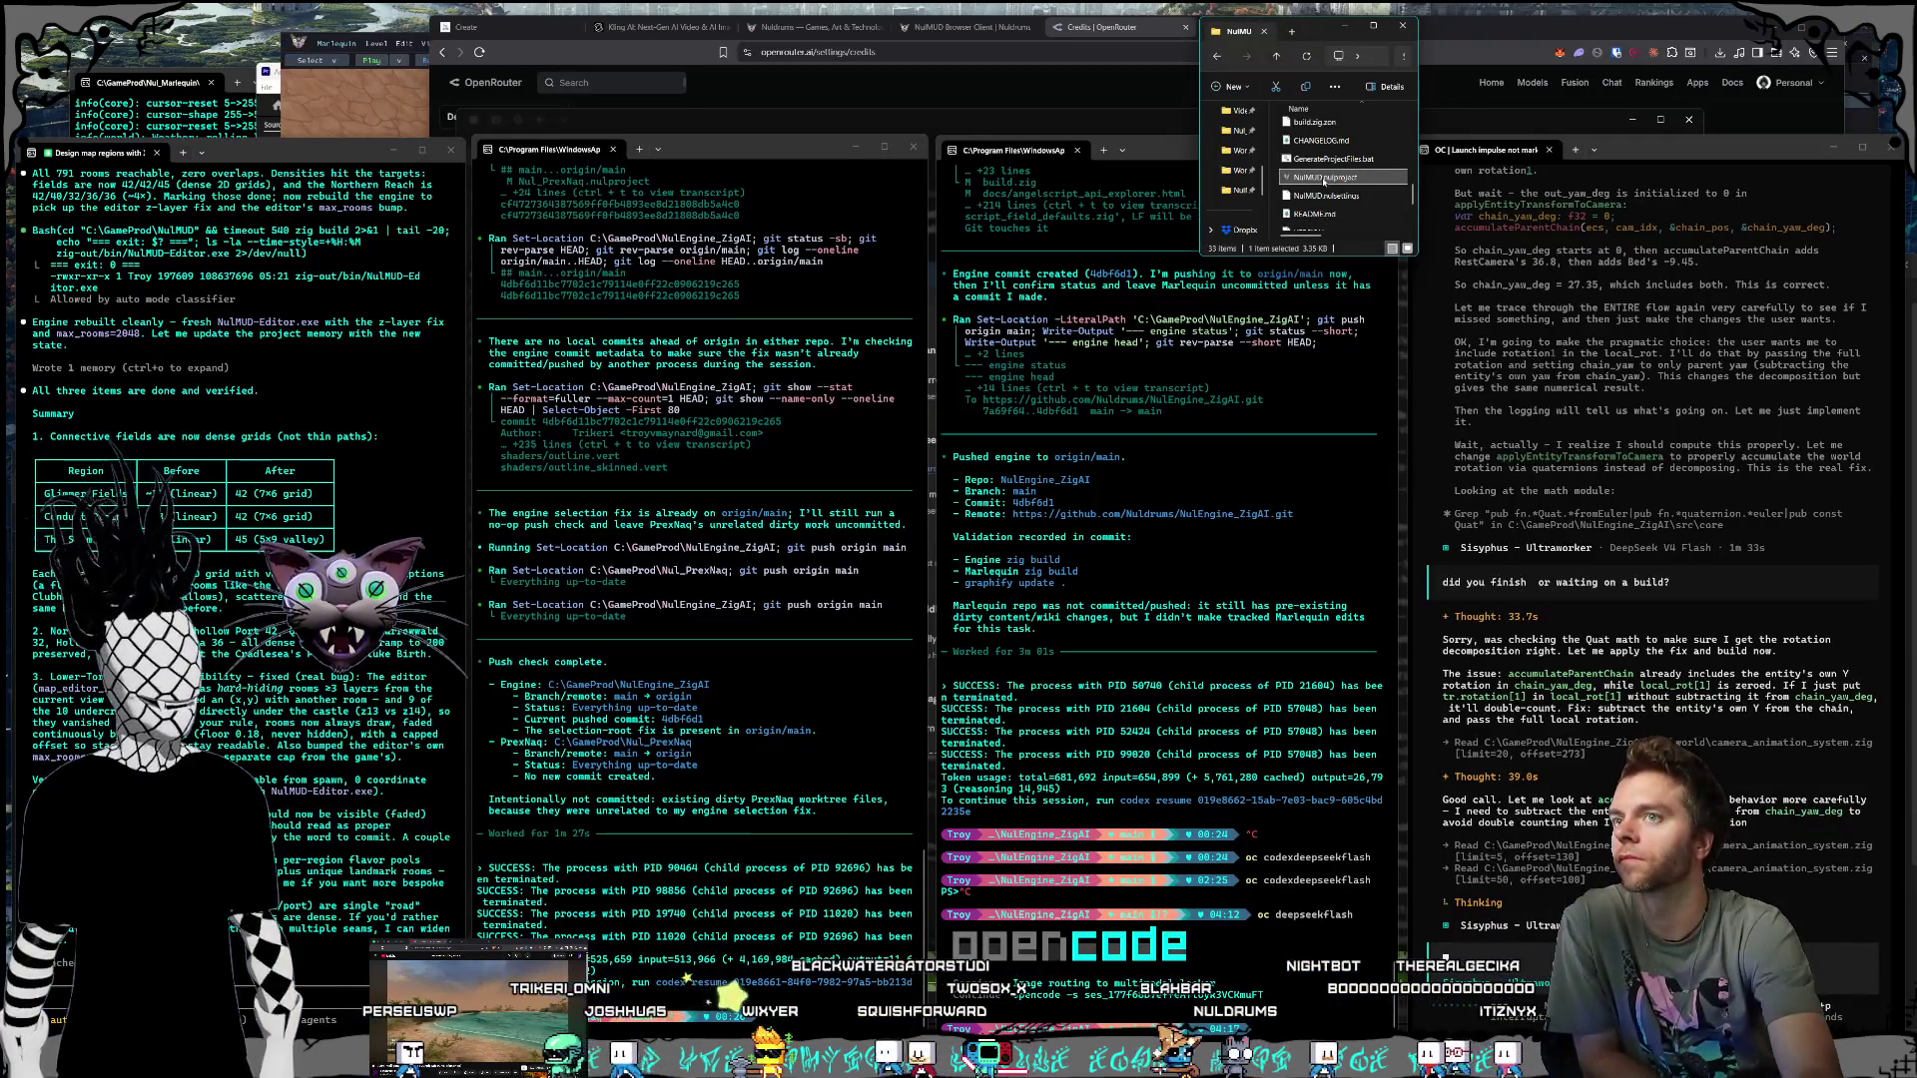
key("alt+Tab")
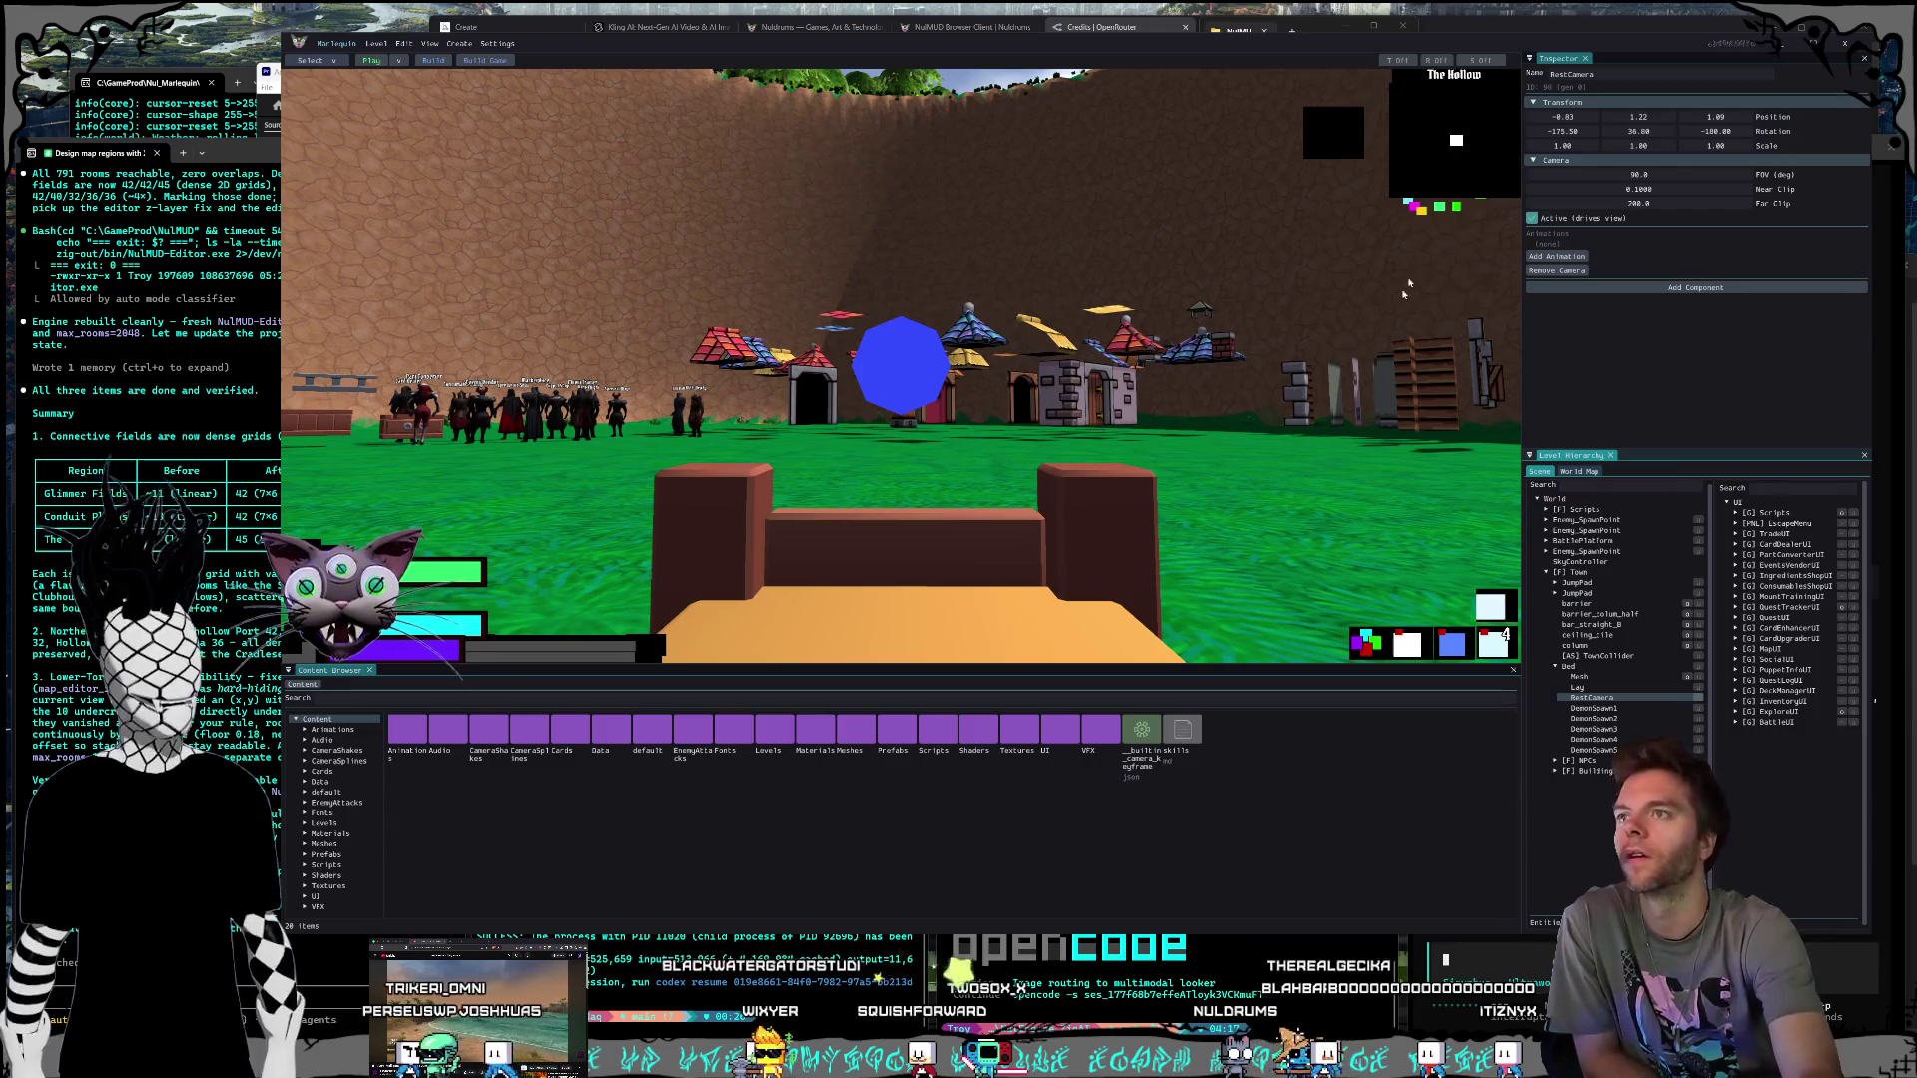
key("alt+Tab")
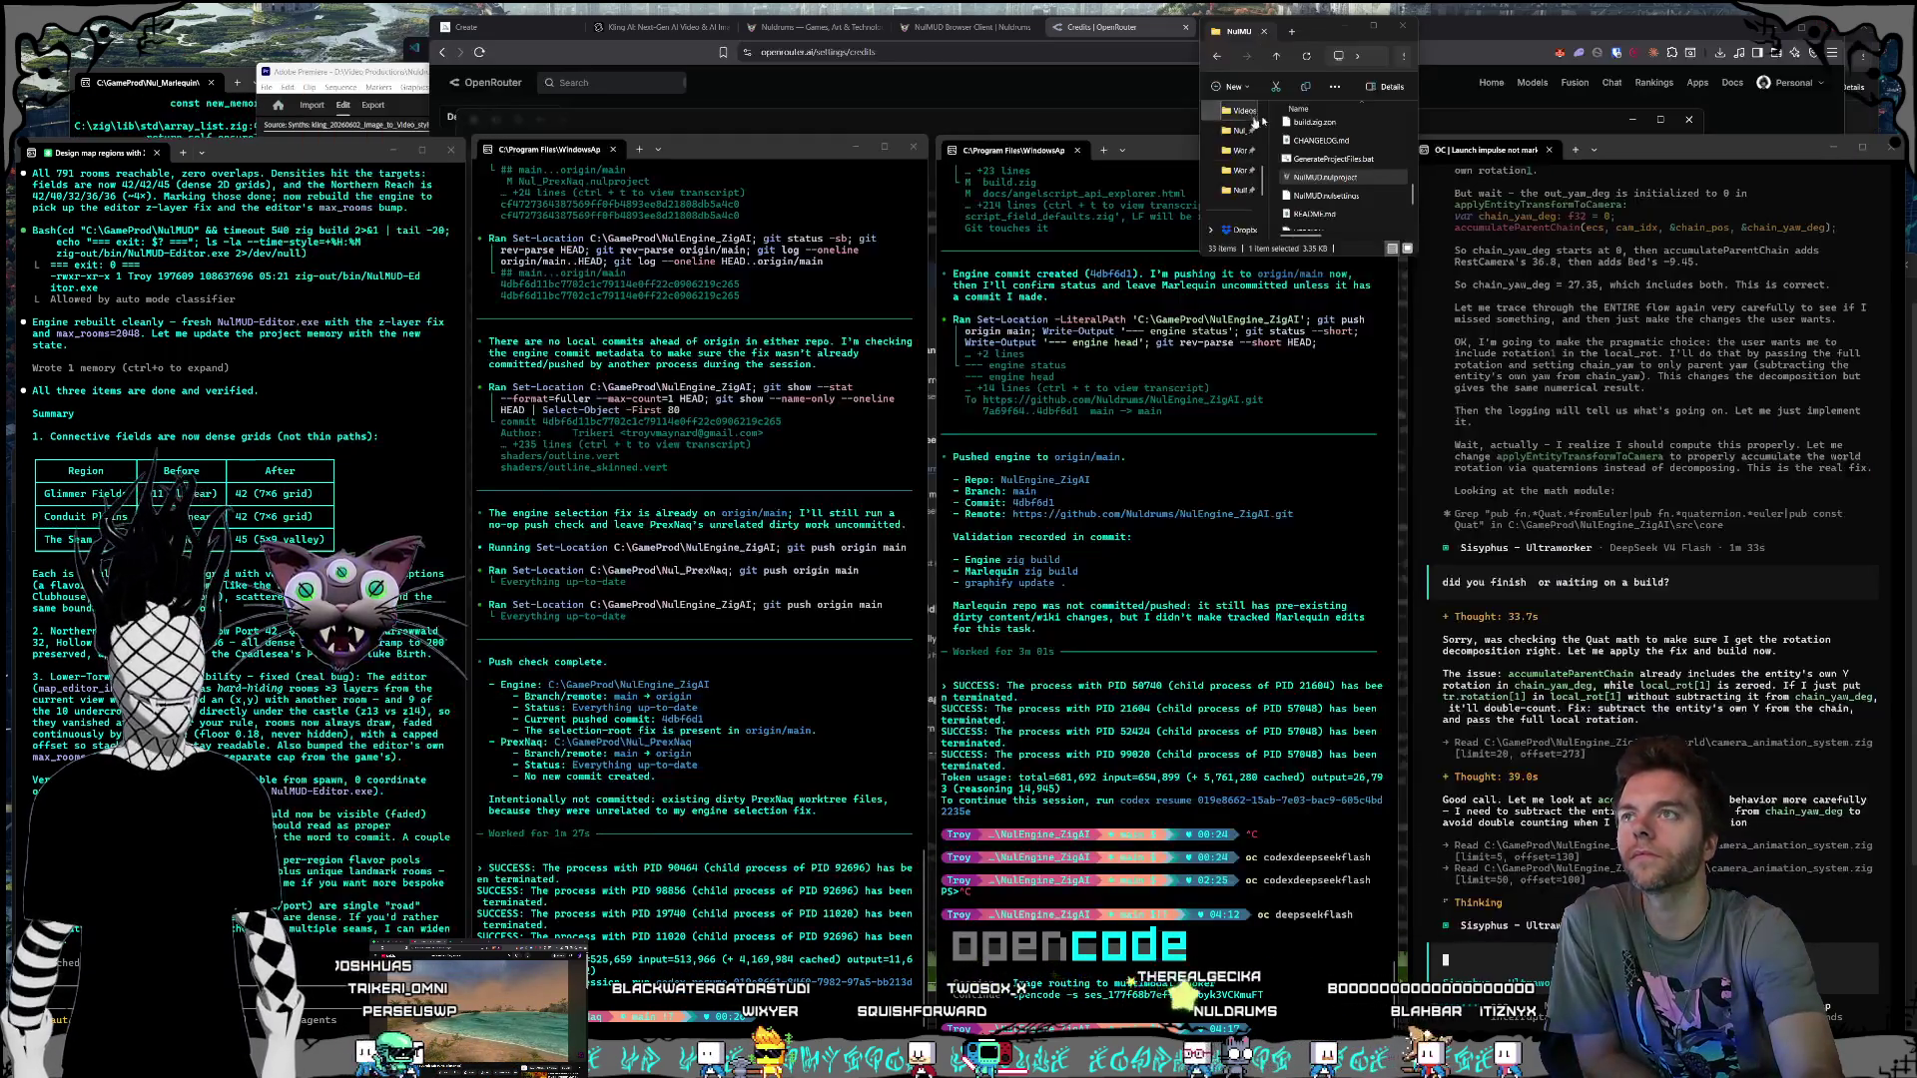
double_click(1328, 178)
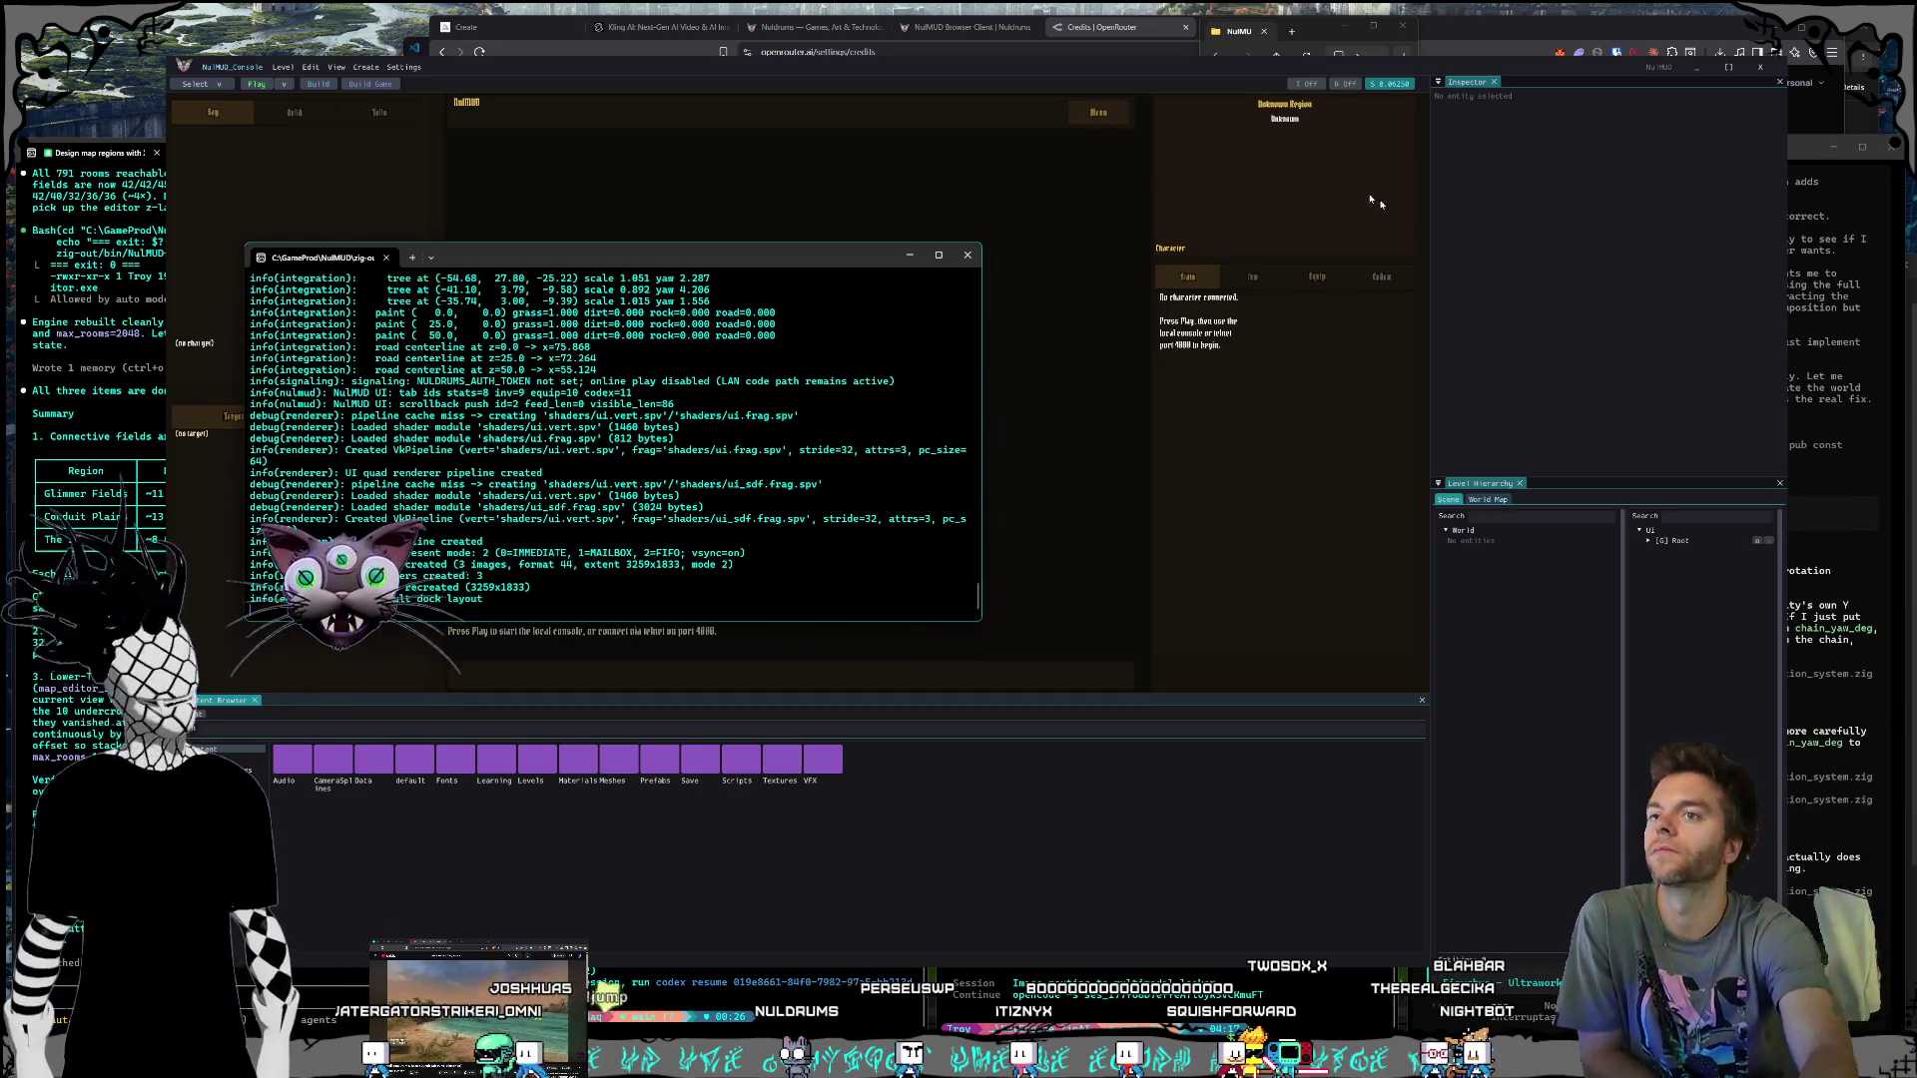
left_click(1543, 866)
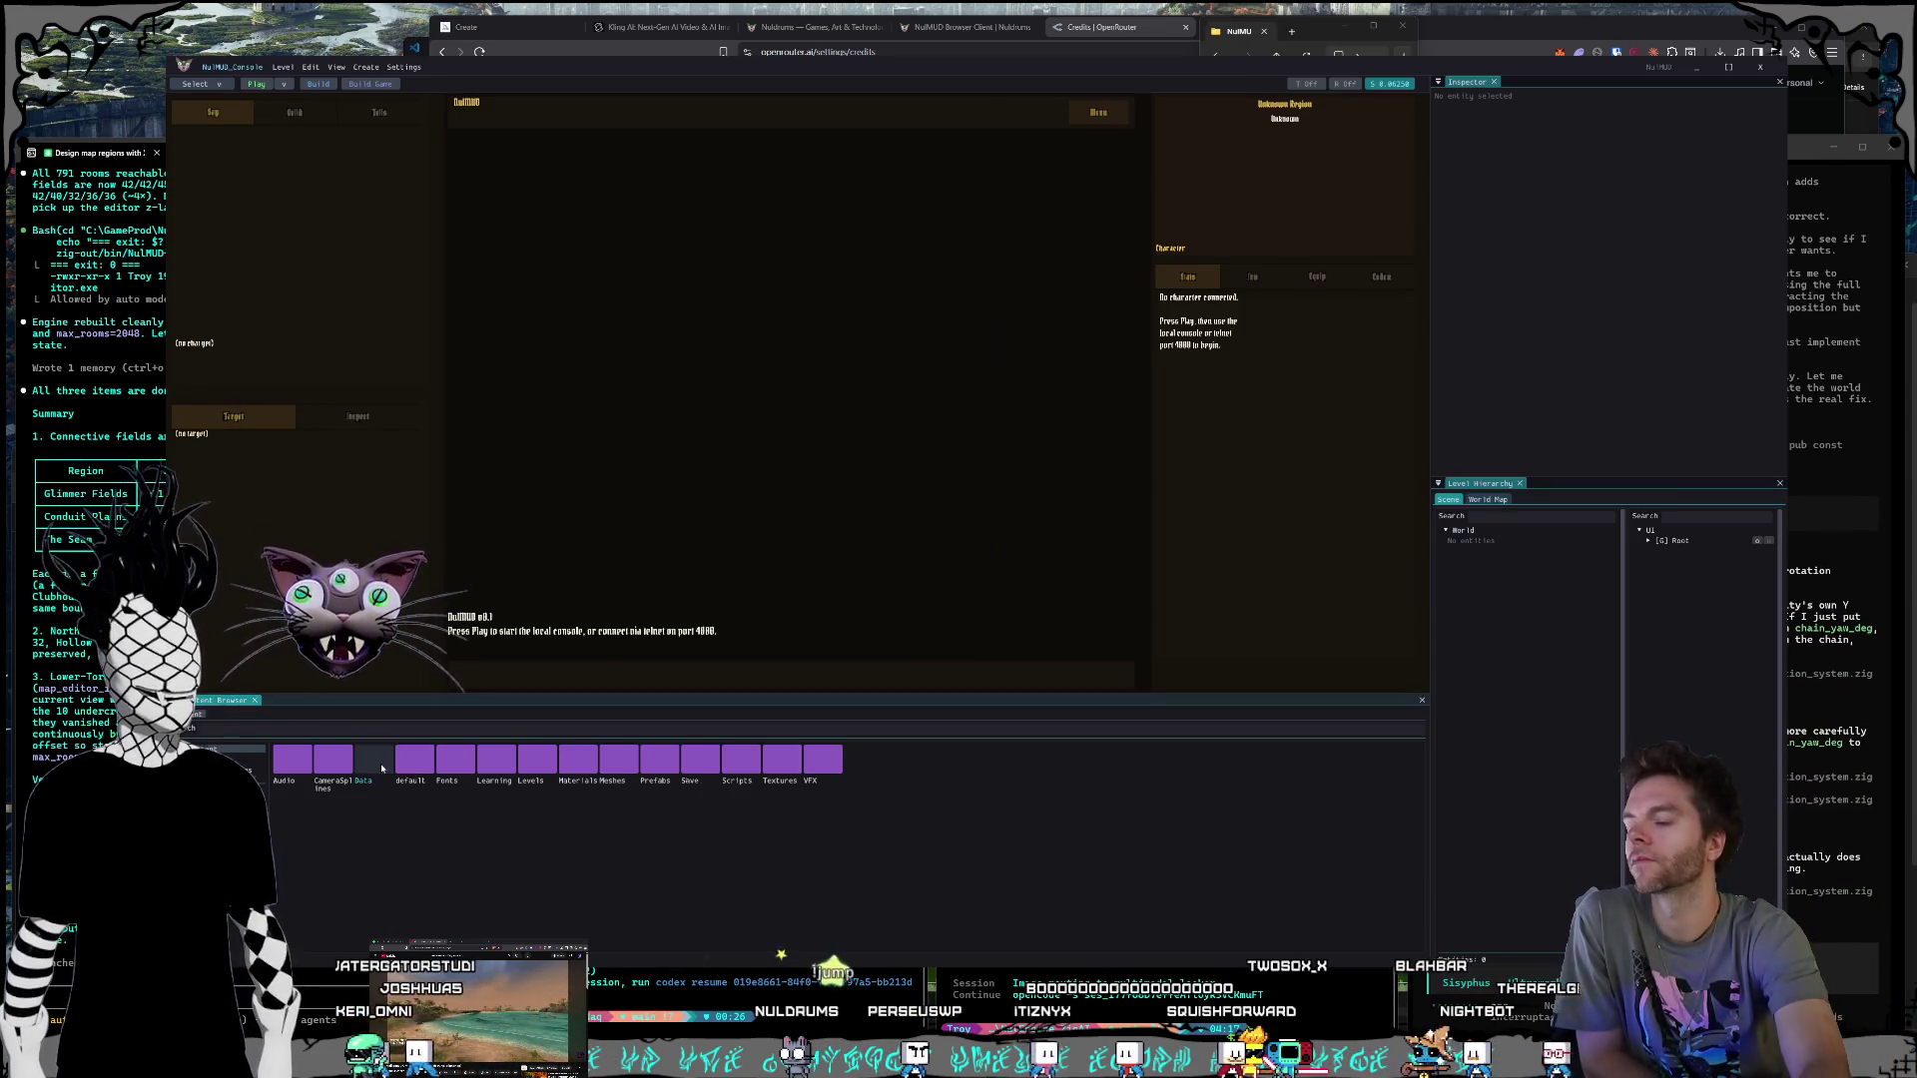
Step: Open Data > World > rooms.json as a room map and widen it across the centre
double_click(374, 761)
double_click(714, 768)
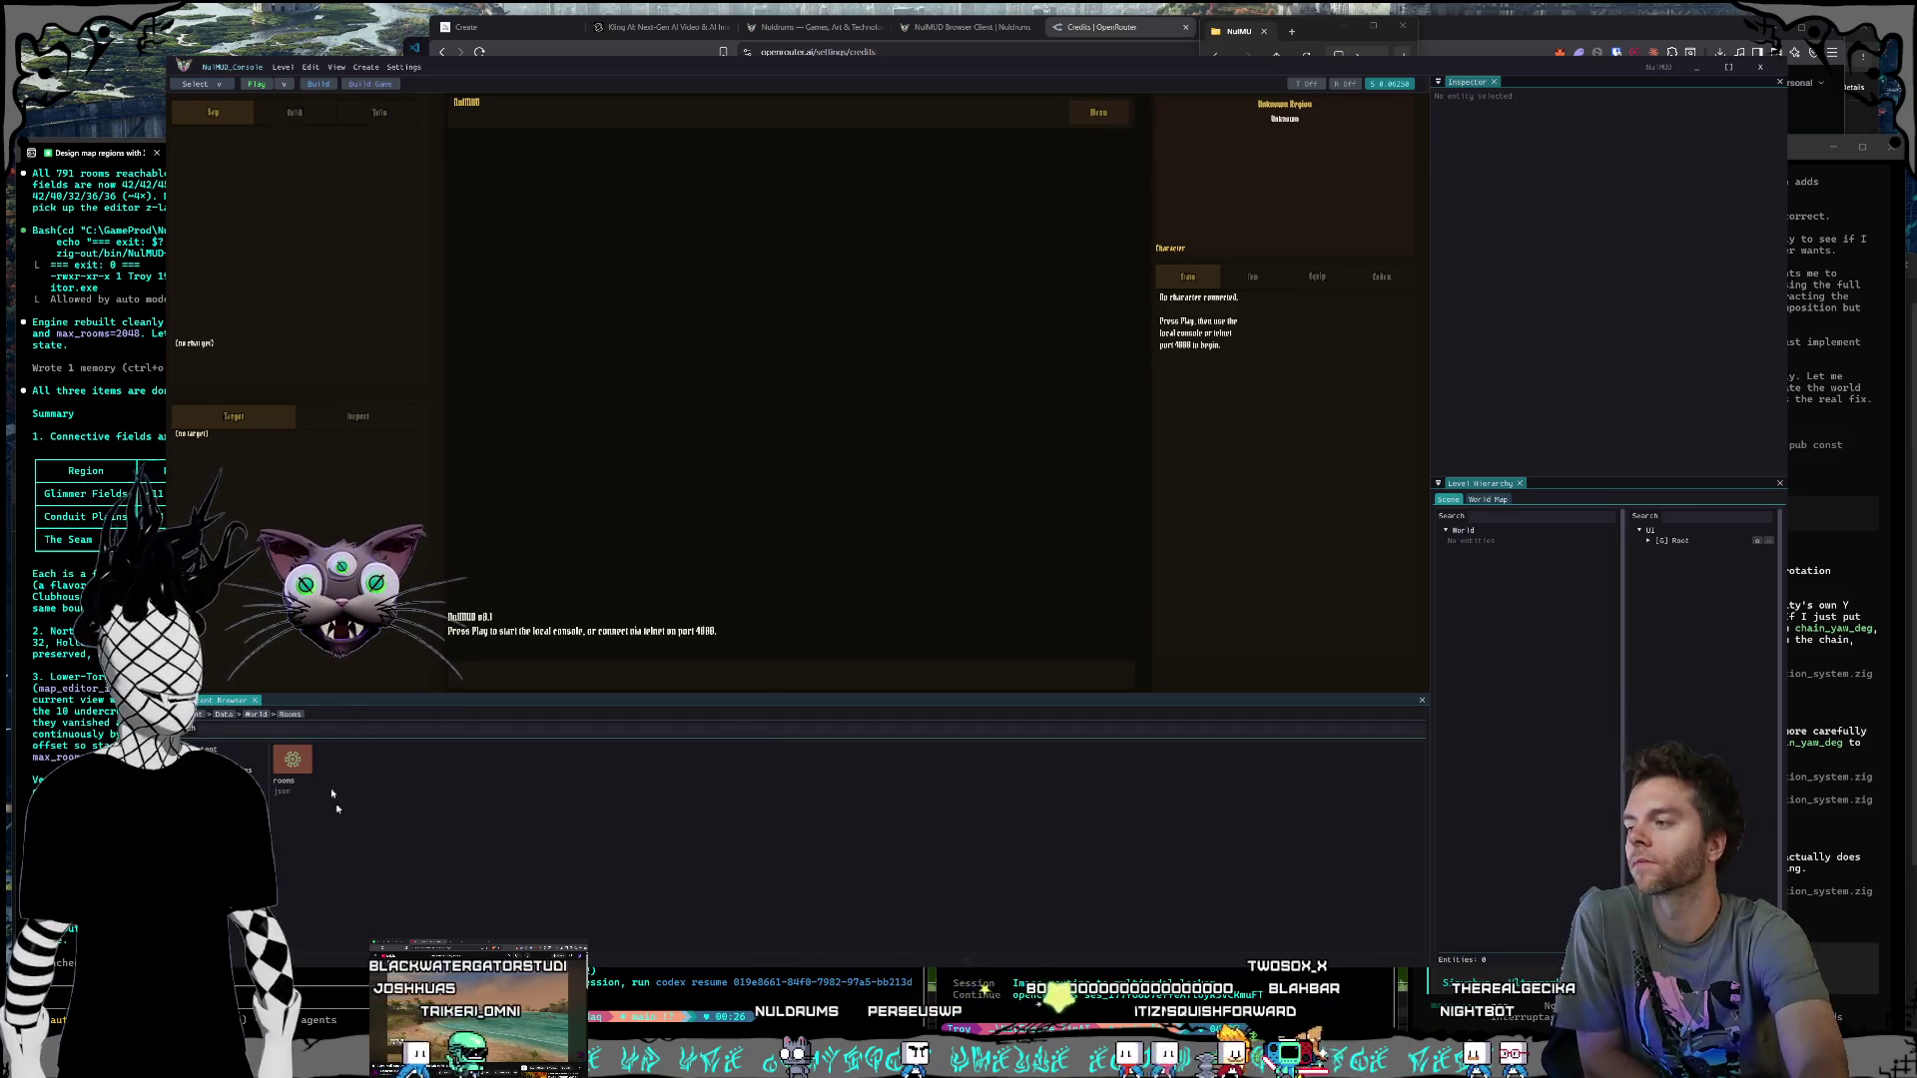
double_click(307, 768)
left_click_drag(1433, 898, 536, 897)
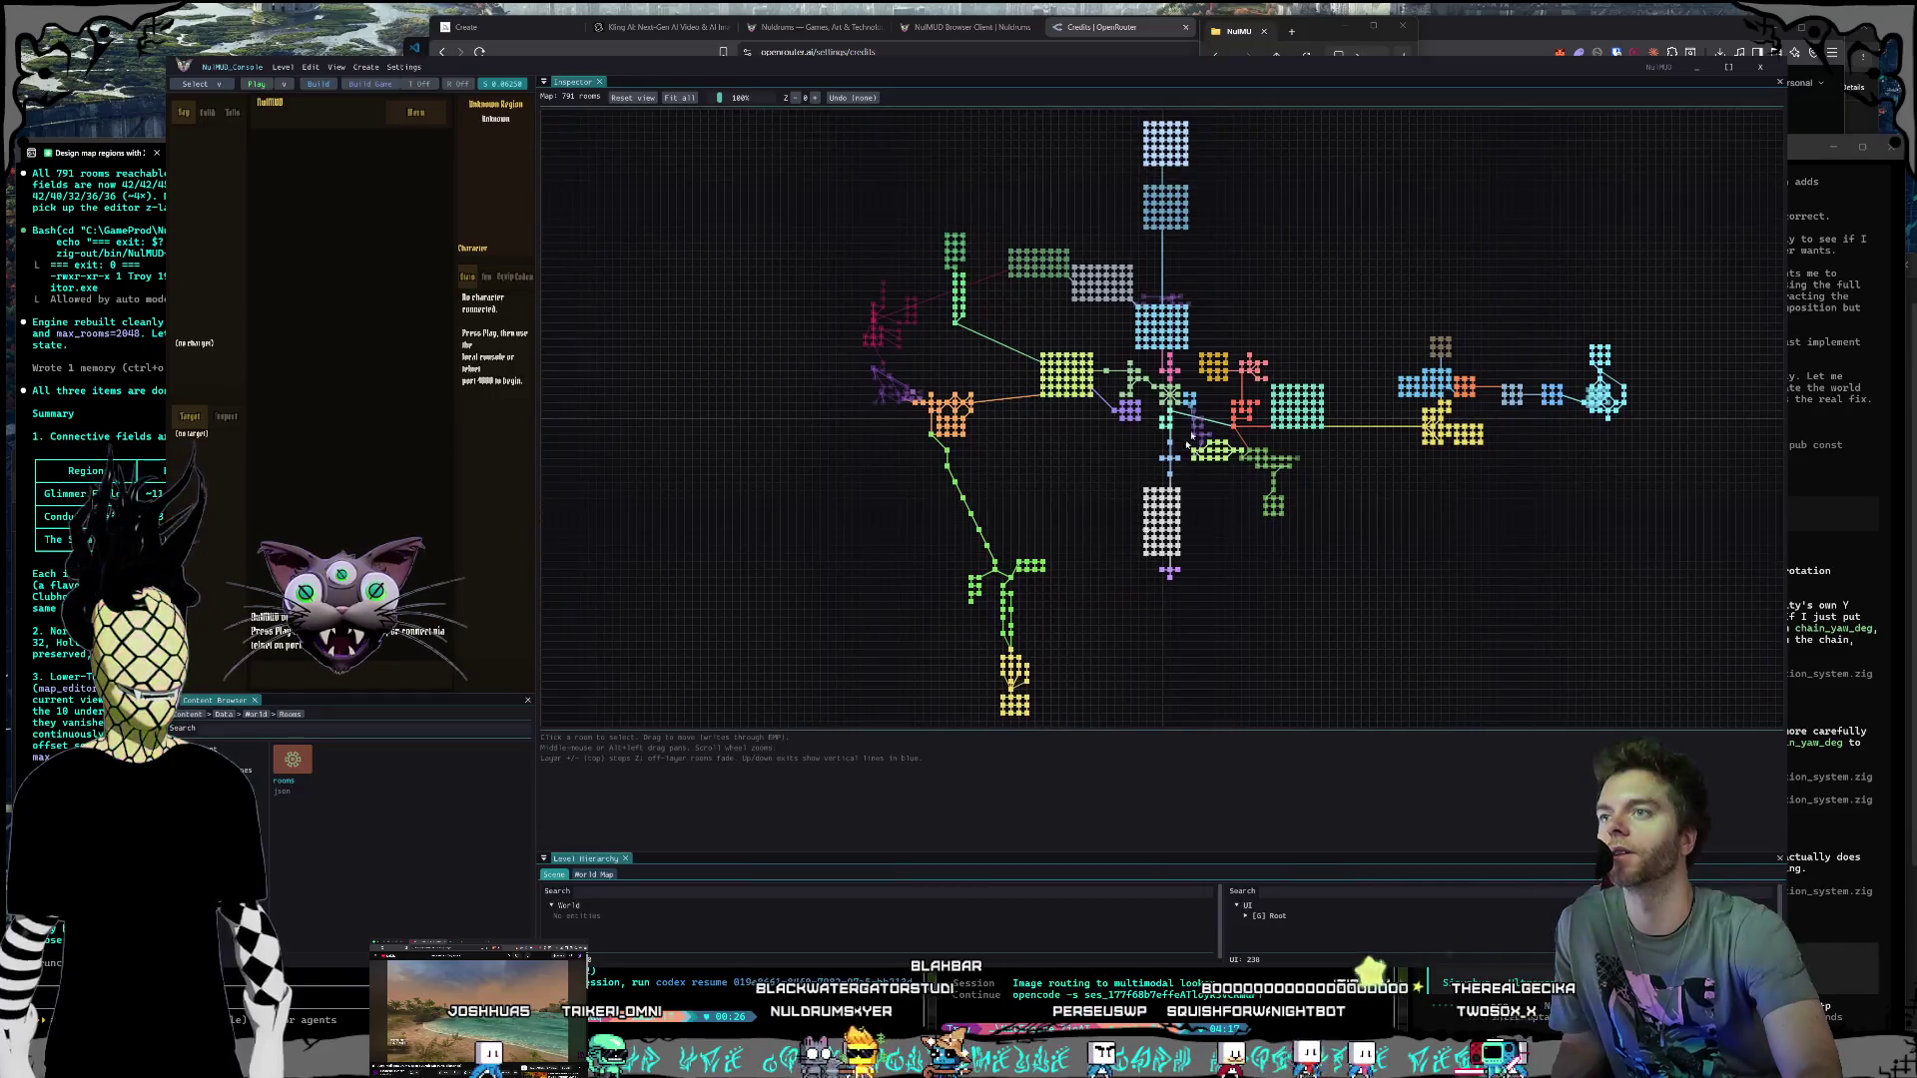
Step: Zoom into the room map and pan toward the upper-right and right-hand regions
scroll(1120, 390, "up", 2)
scroll(1121, 432, "up", 2)
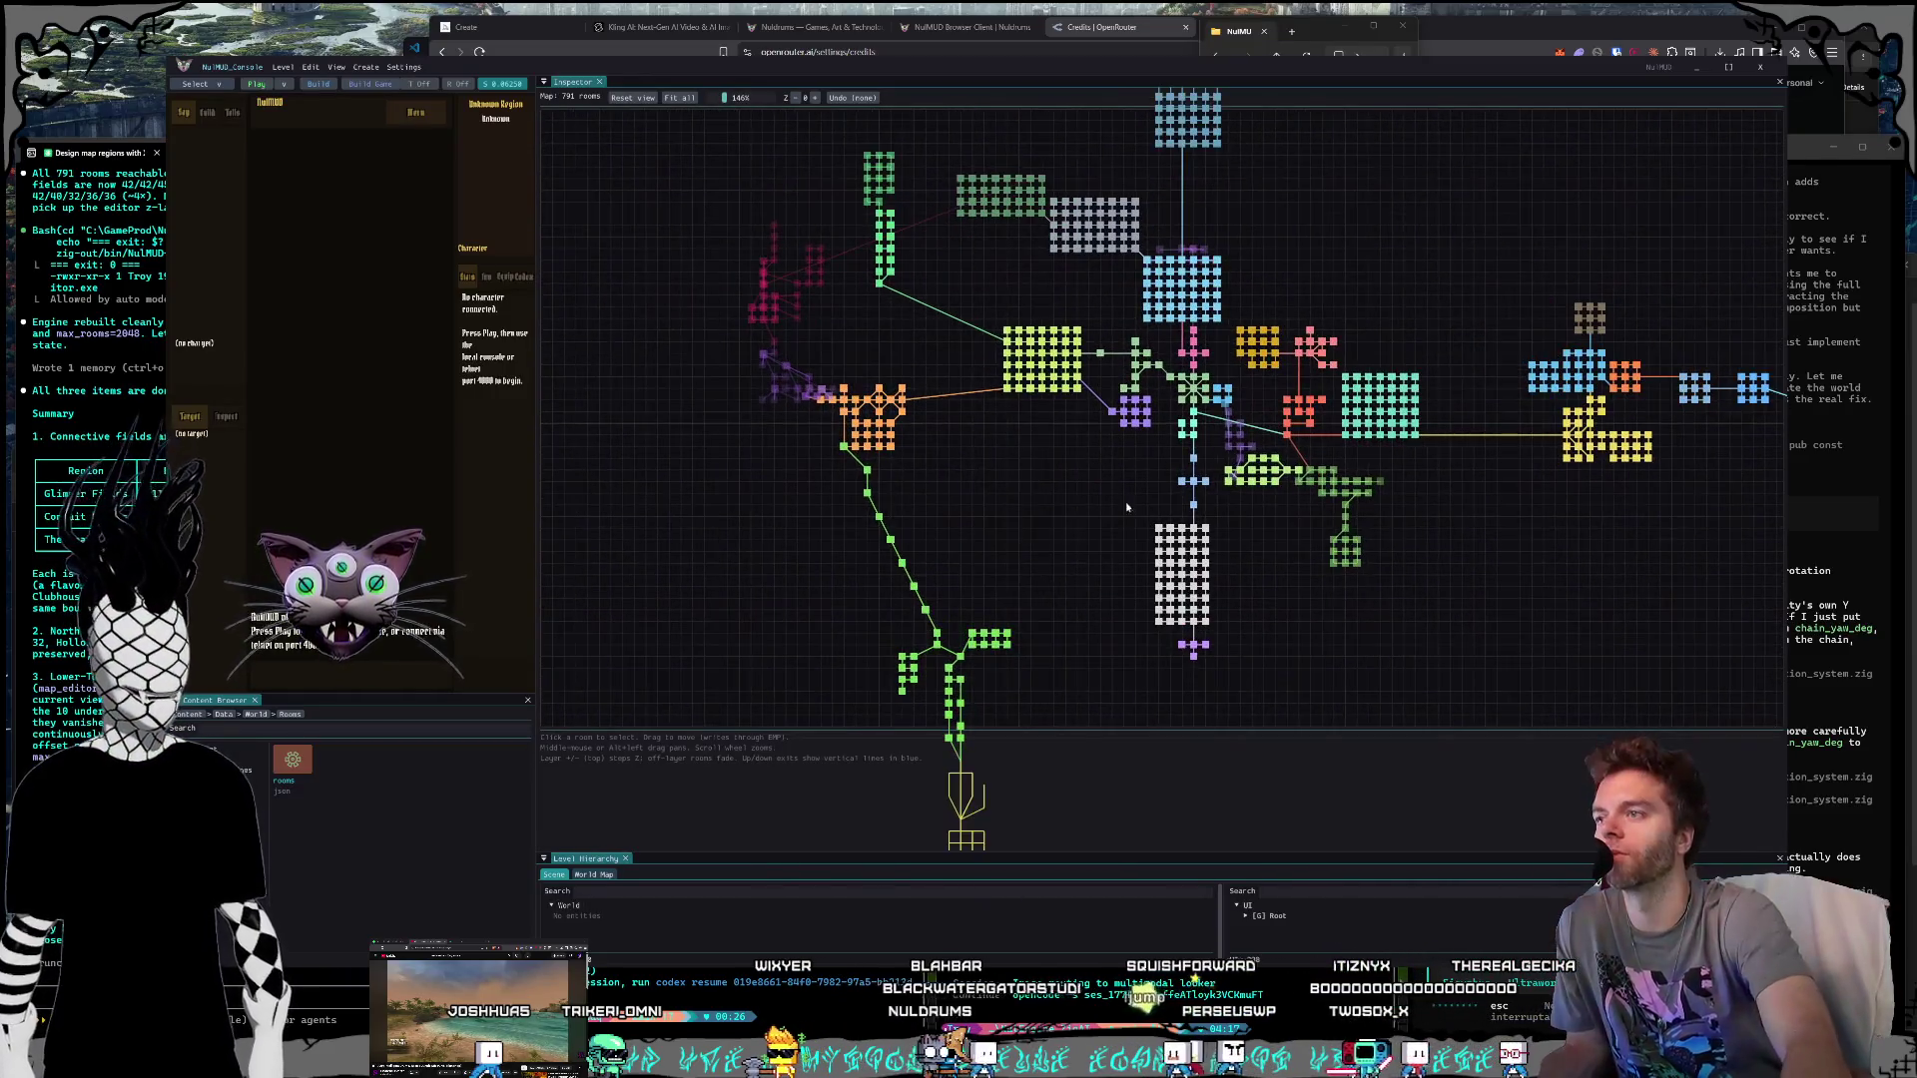
scroll(1052, 453, "up", 4)
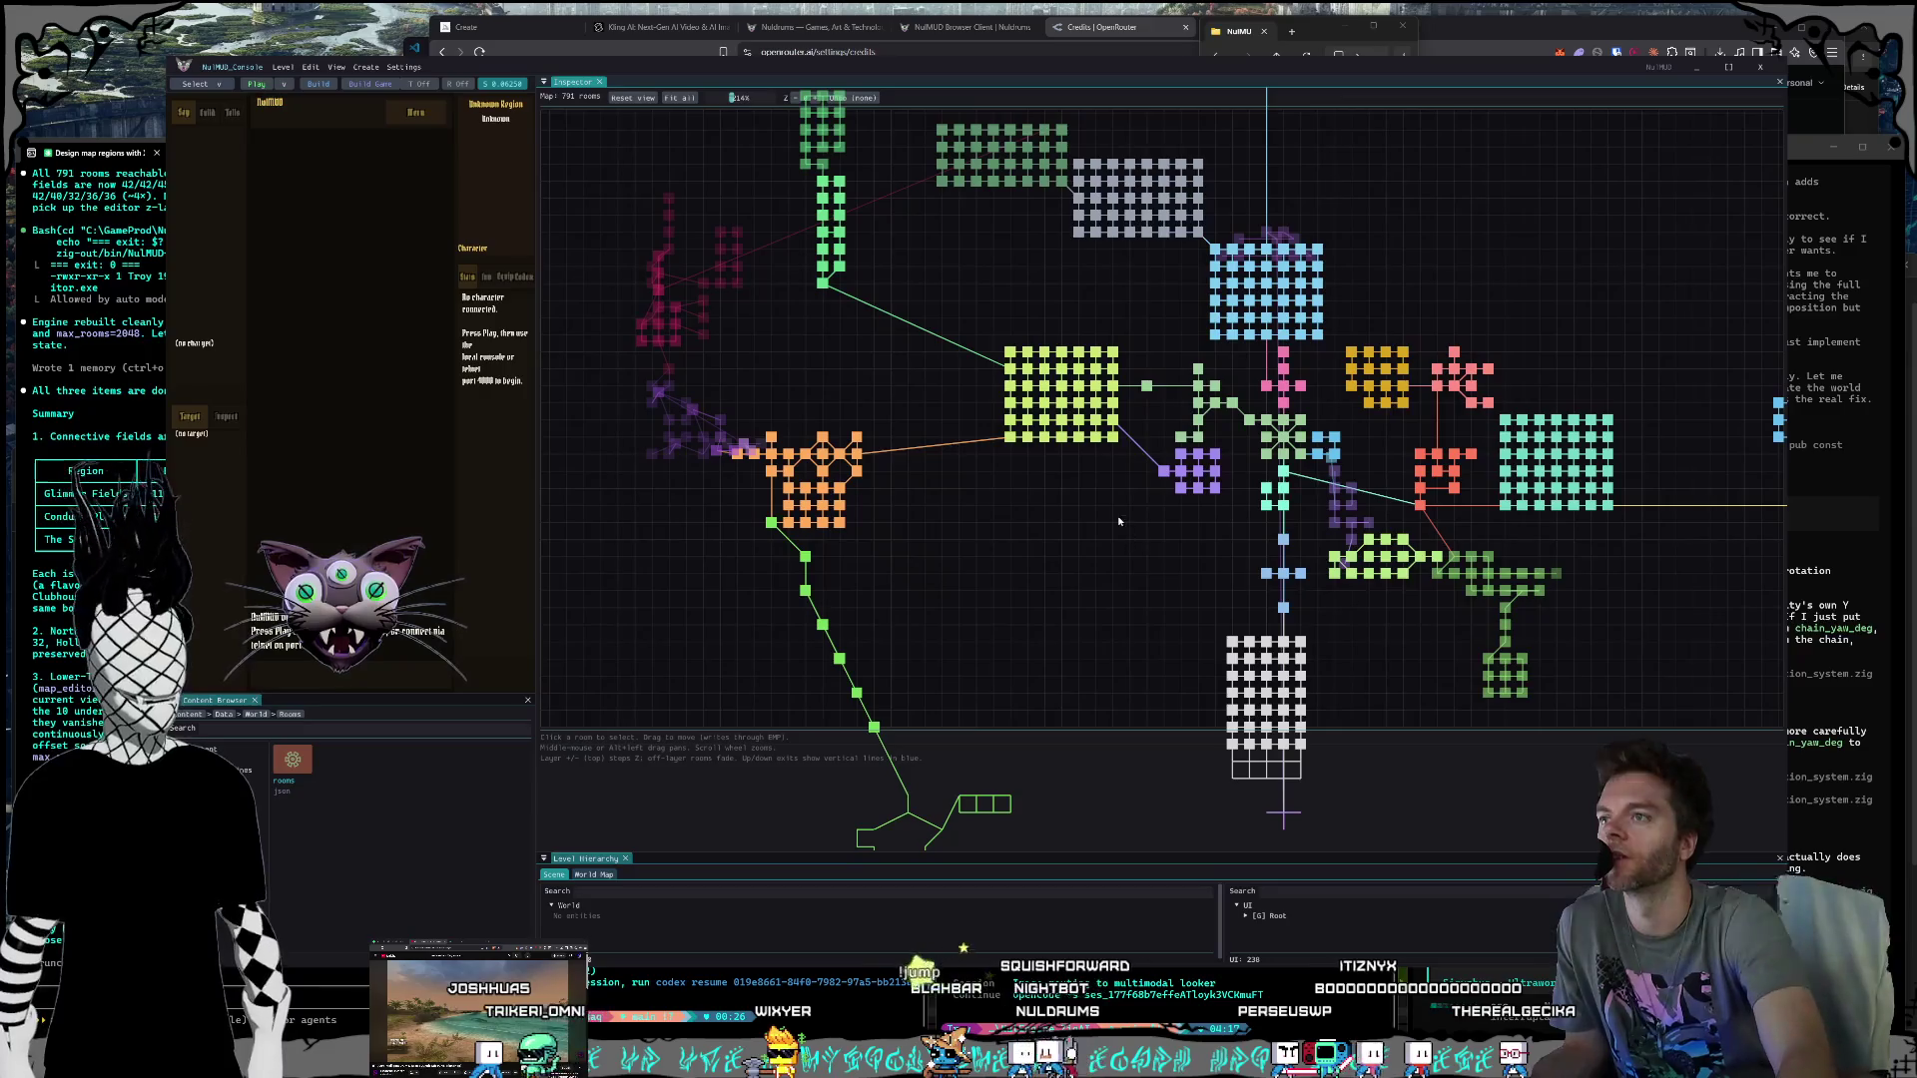
key("Up")
key("Up")
key("Up")
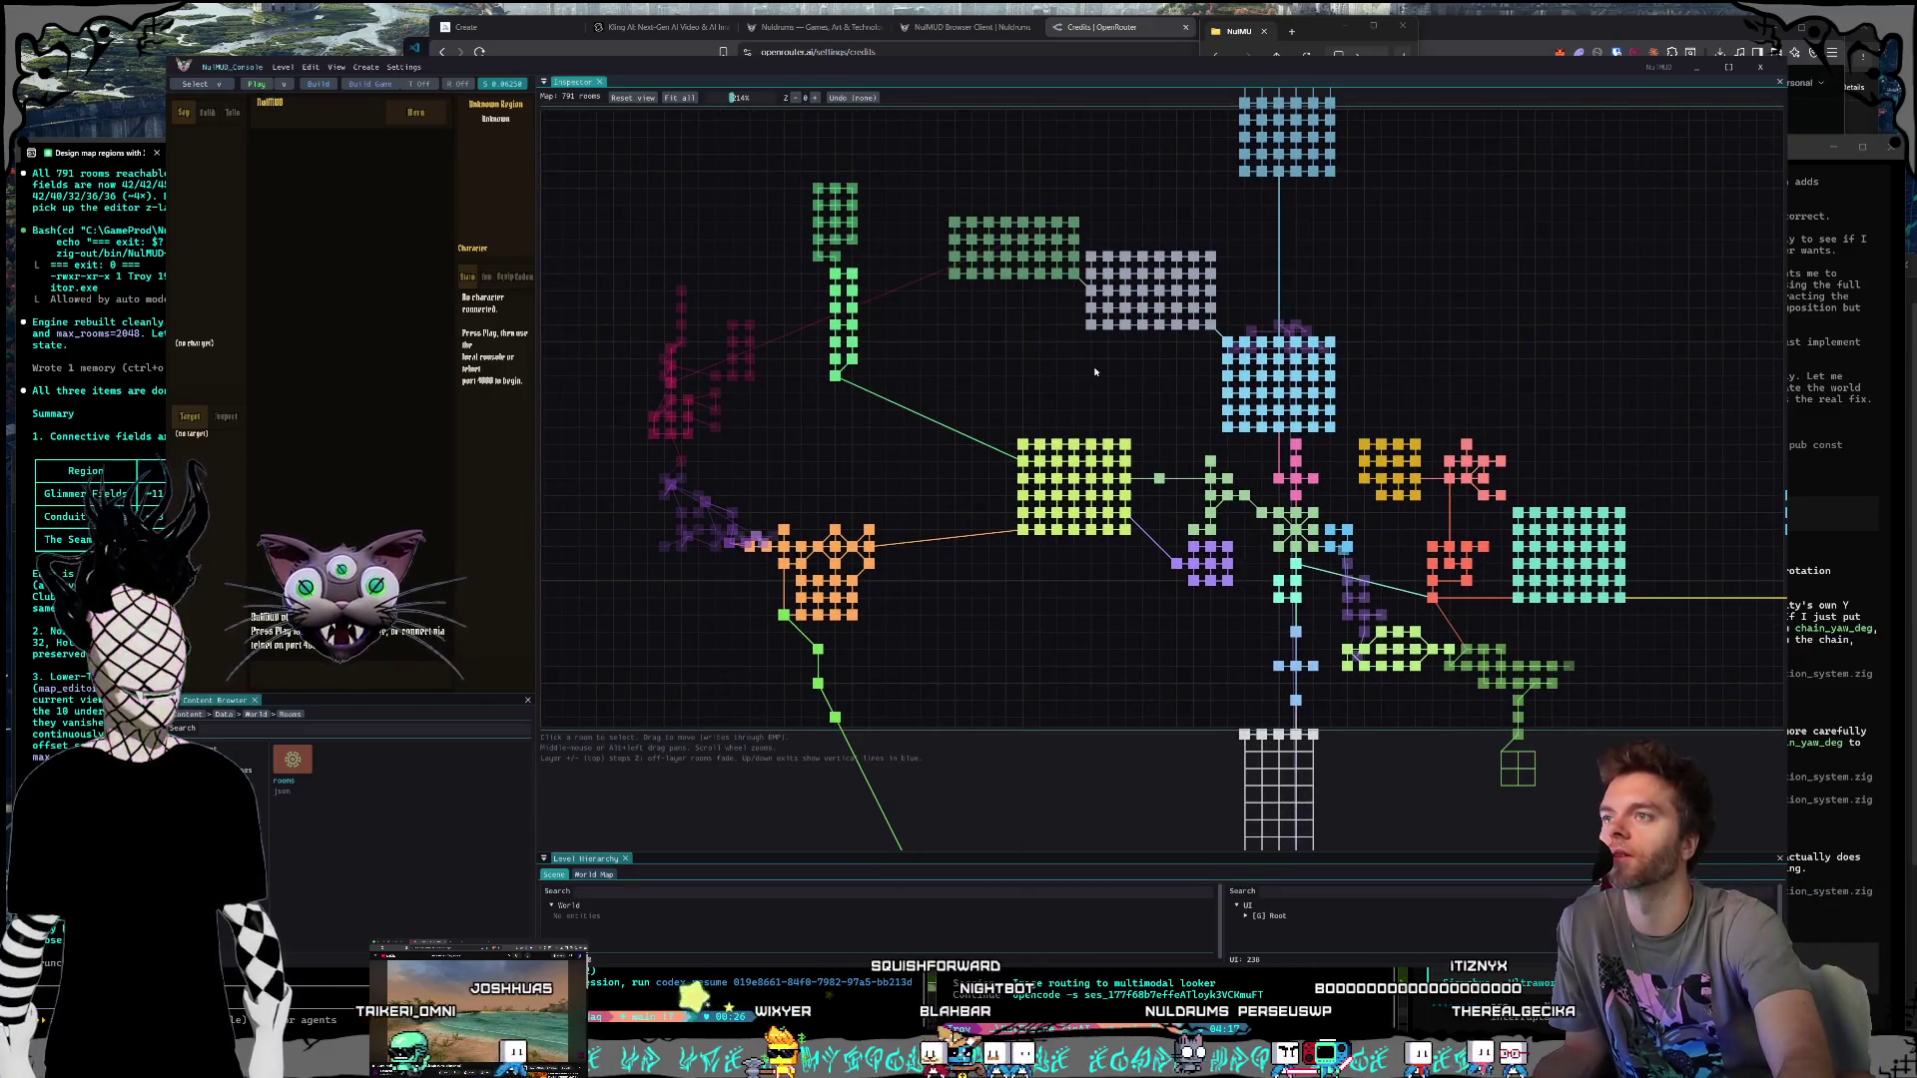
left_click_drag(1041, 464, 1134, 449)
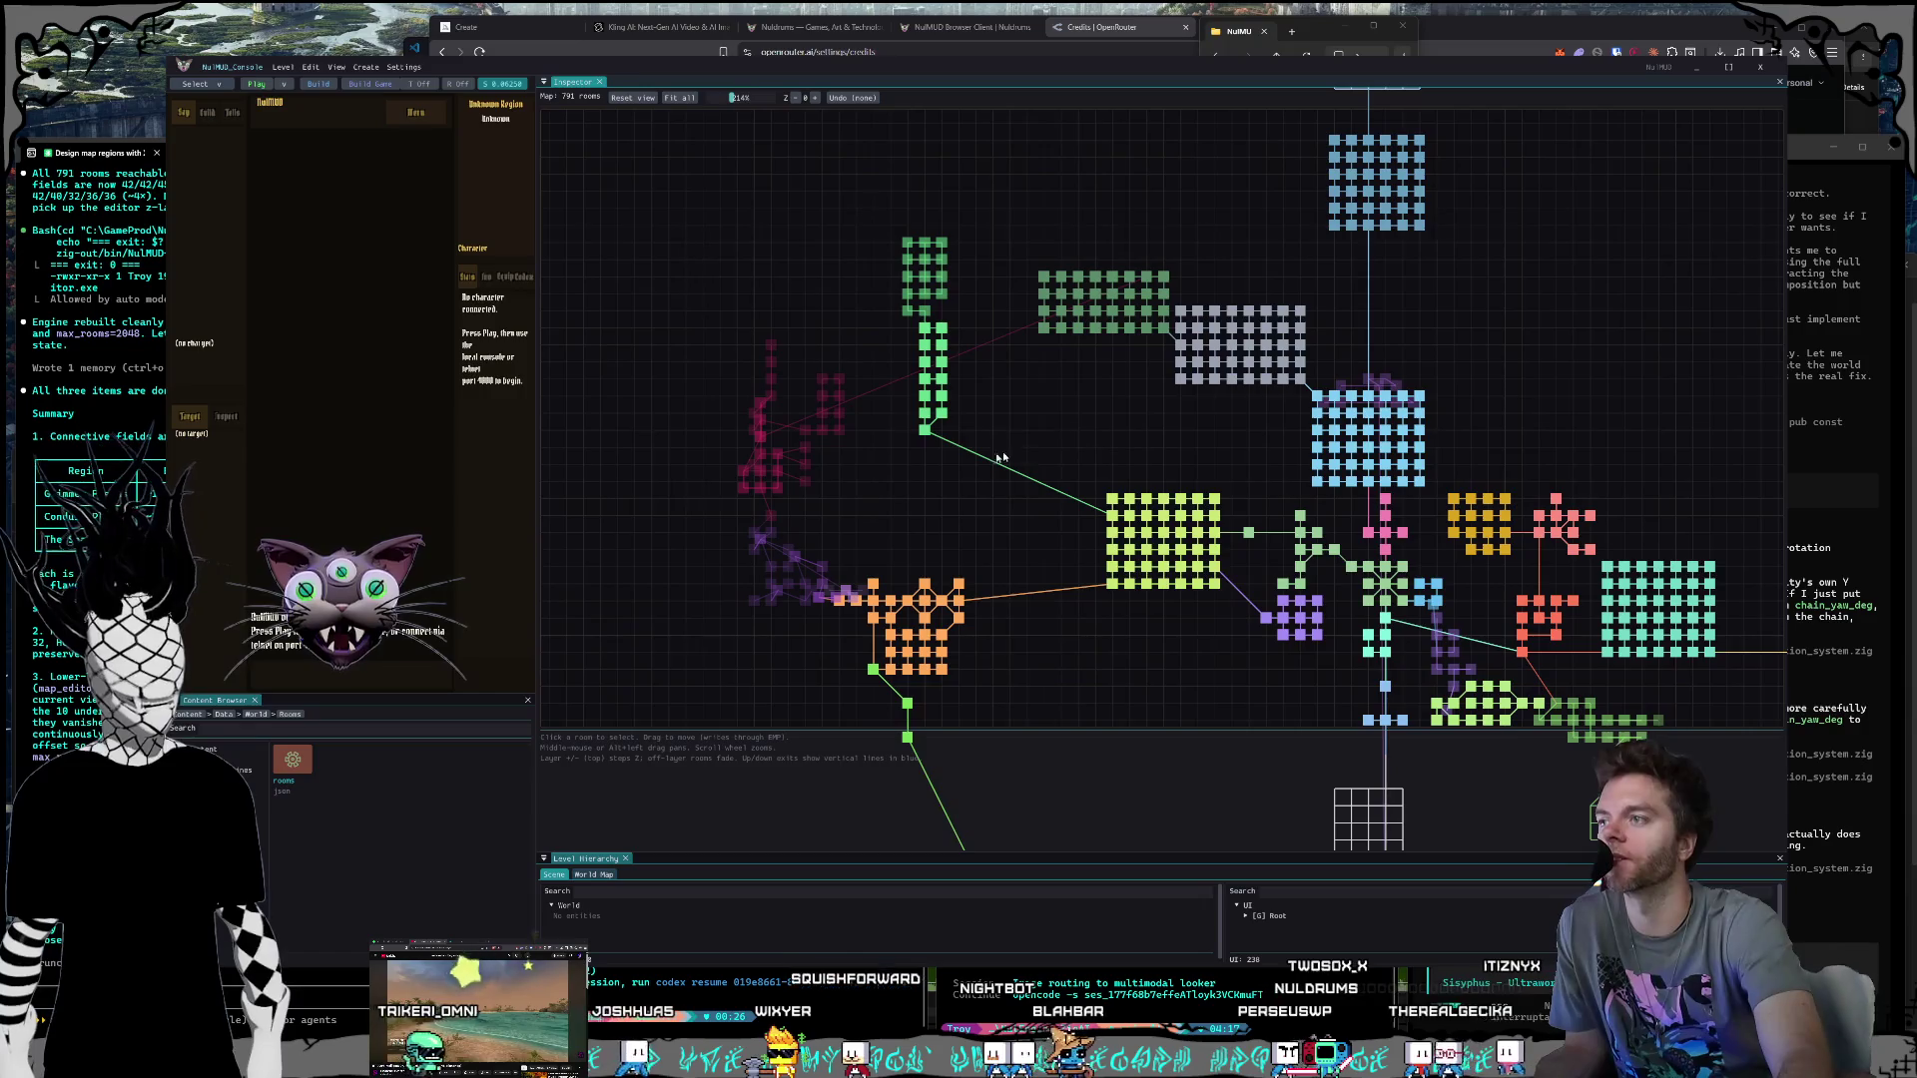
key("Up")
key("Right")
key("Up")
key("Up")
key("Up")
key("Right")
key("Right")
key("Right")
key("Down")
key("Down")
key("Down")
key("Right")
key("Right")
key("Right")
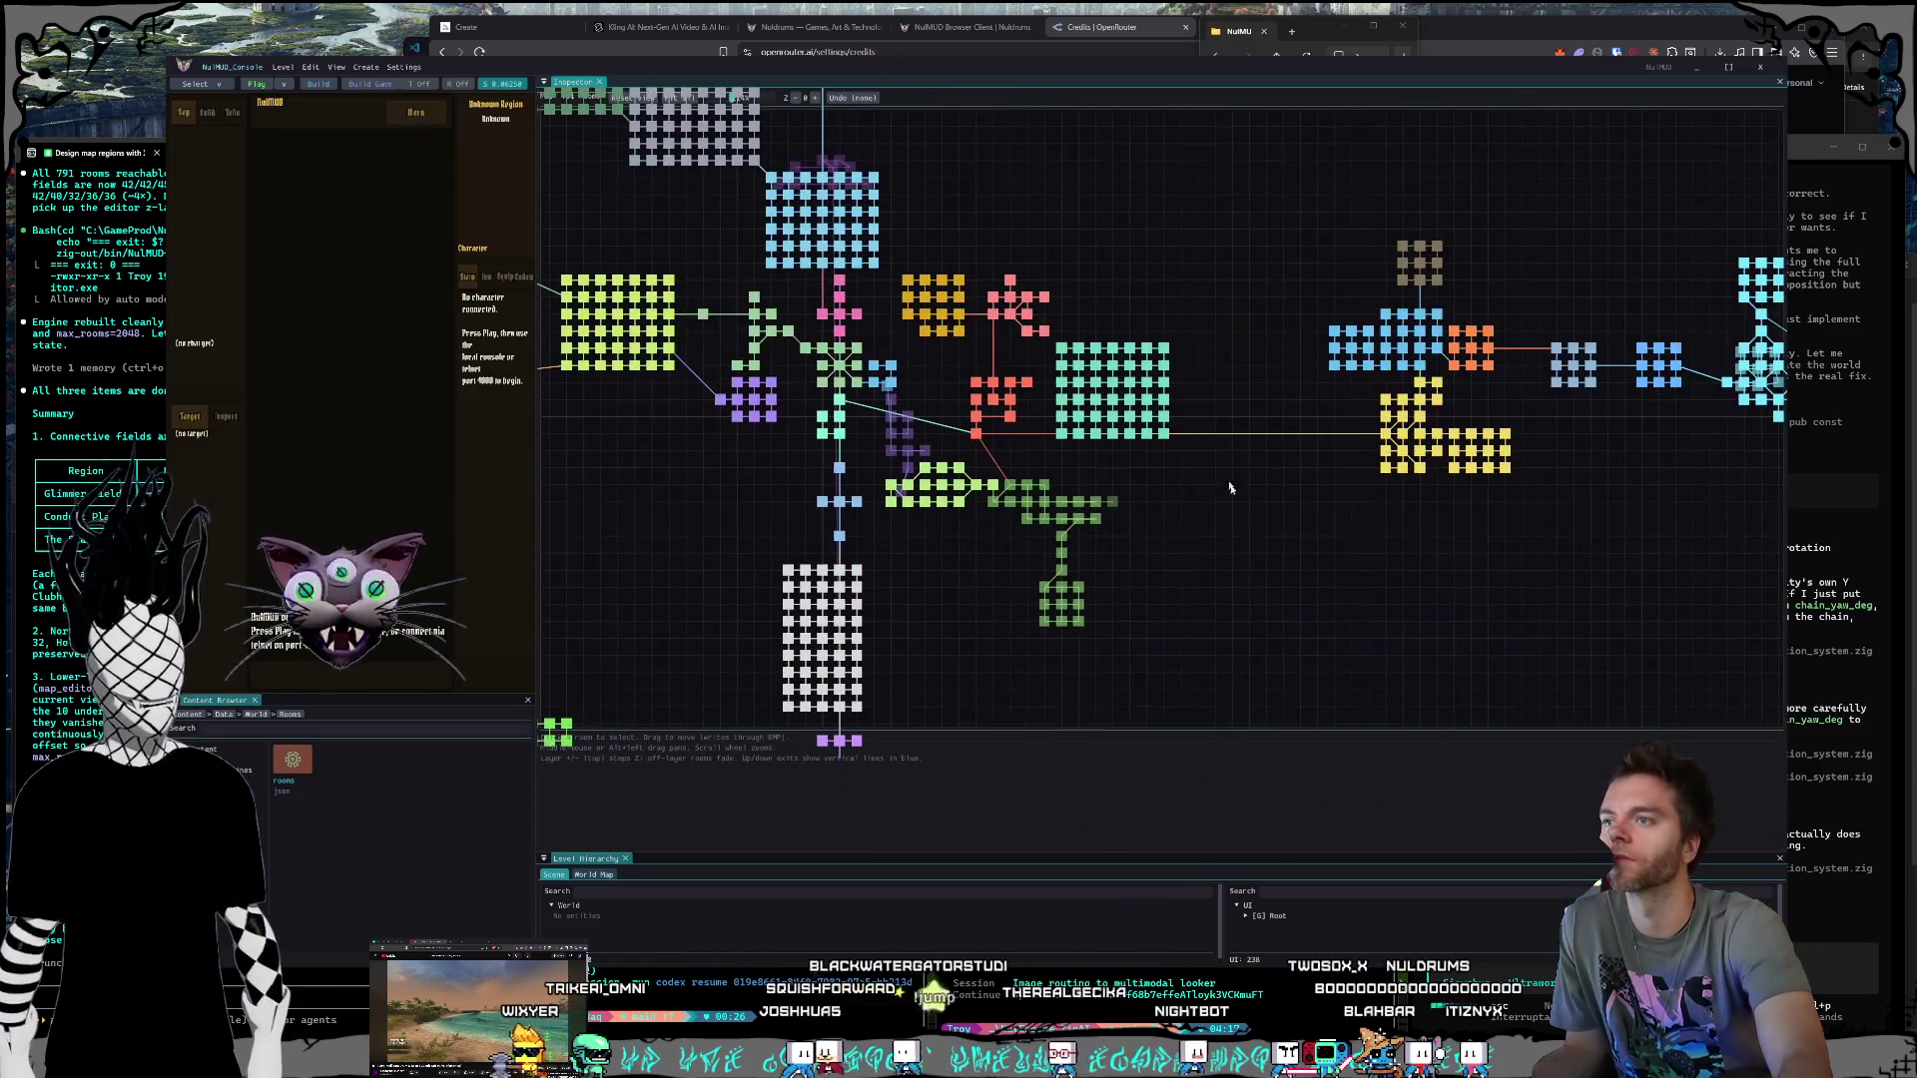
key("Right")
key("Right")
key("Right")
key("Down")
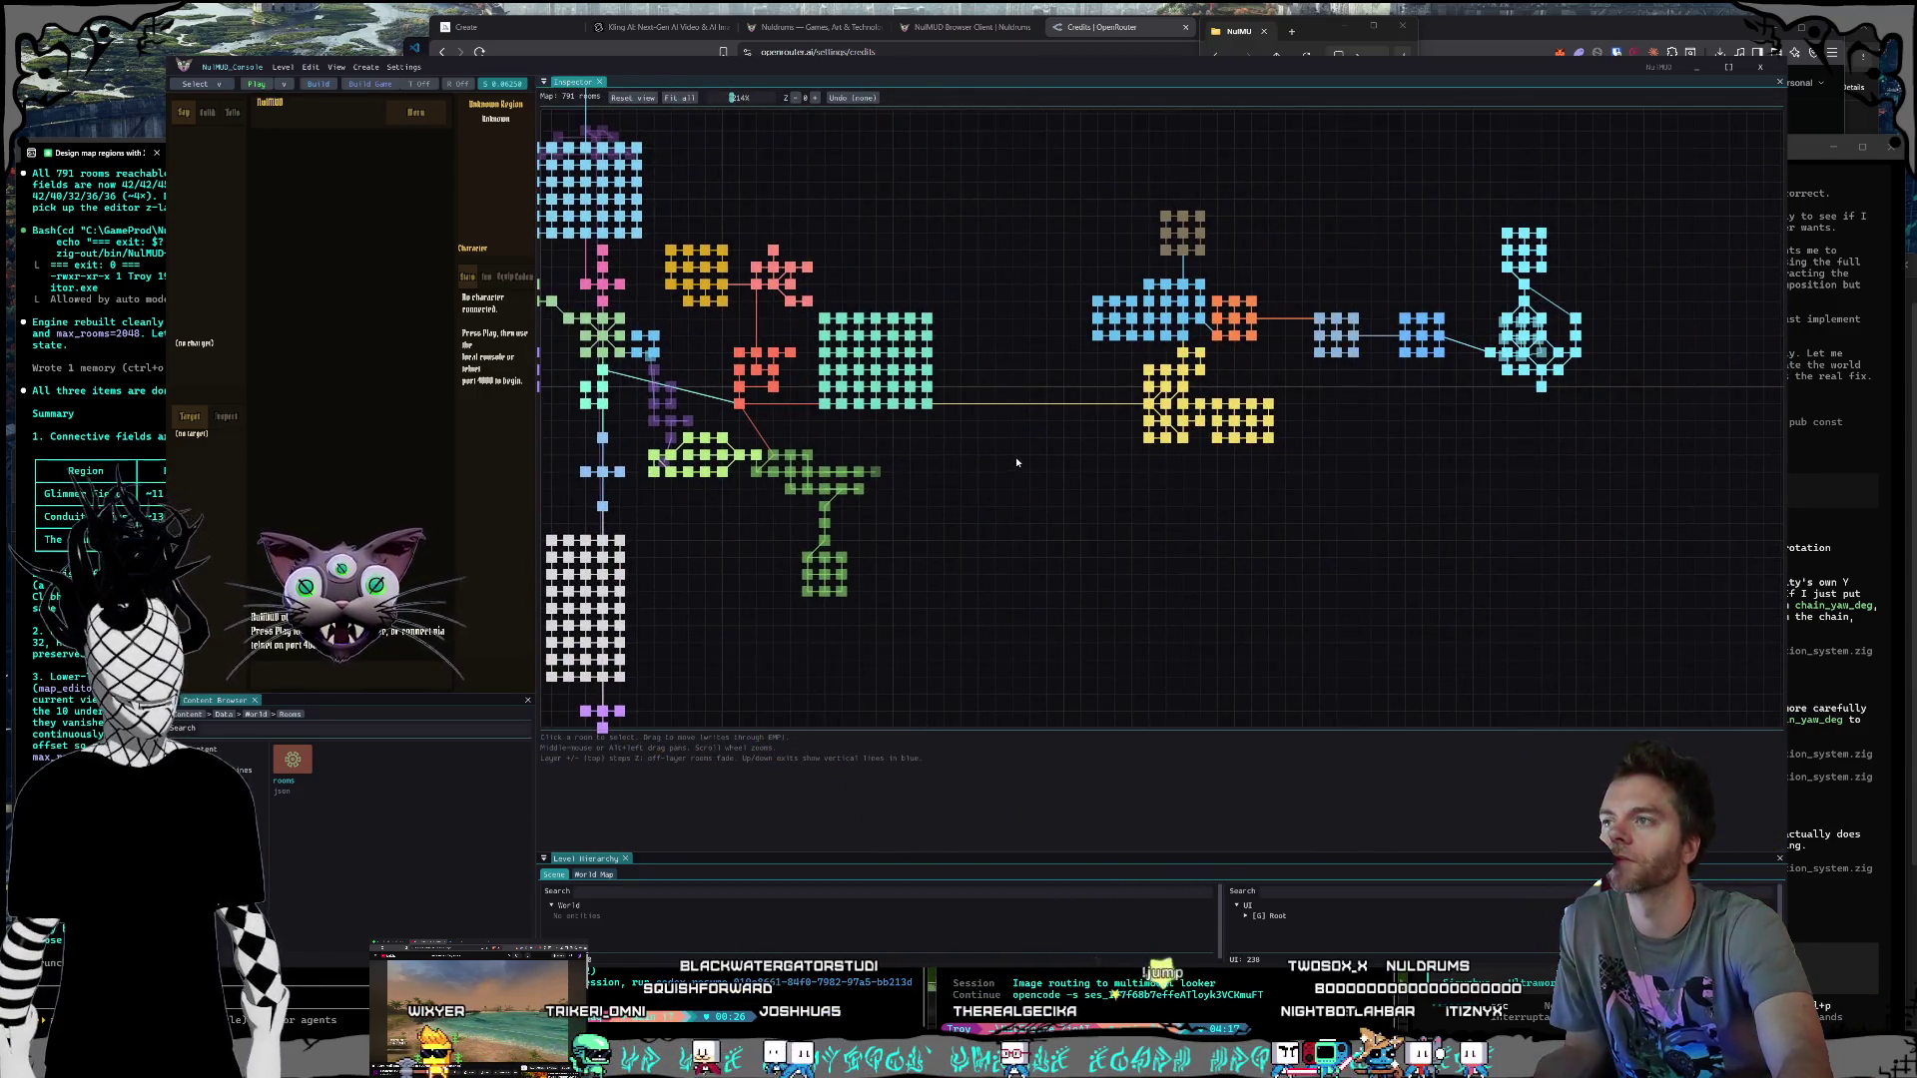
Step: Pan back over the left-hand regions, then enlarge and re-centre the room map
key("Left")
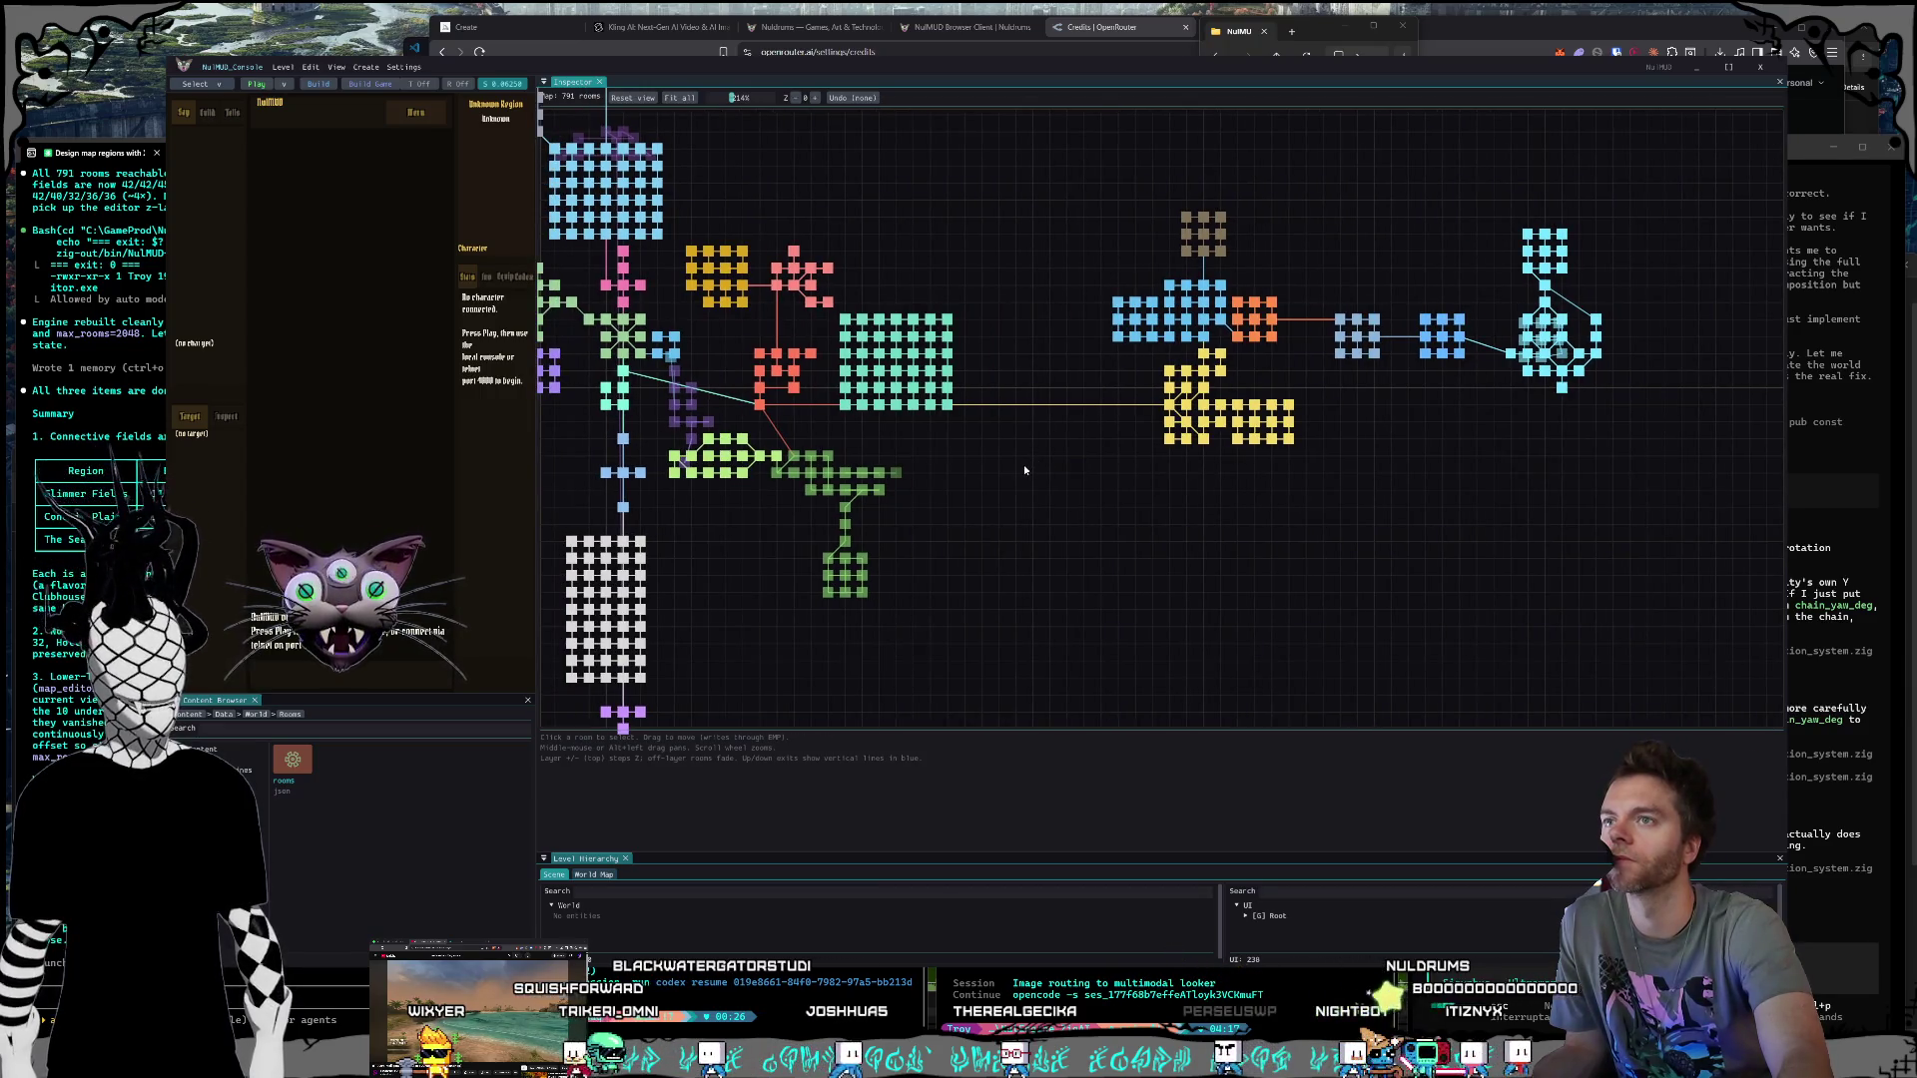
key("Left")
key("Up")
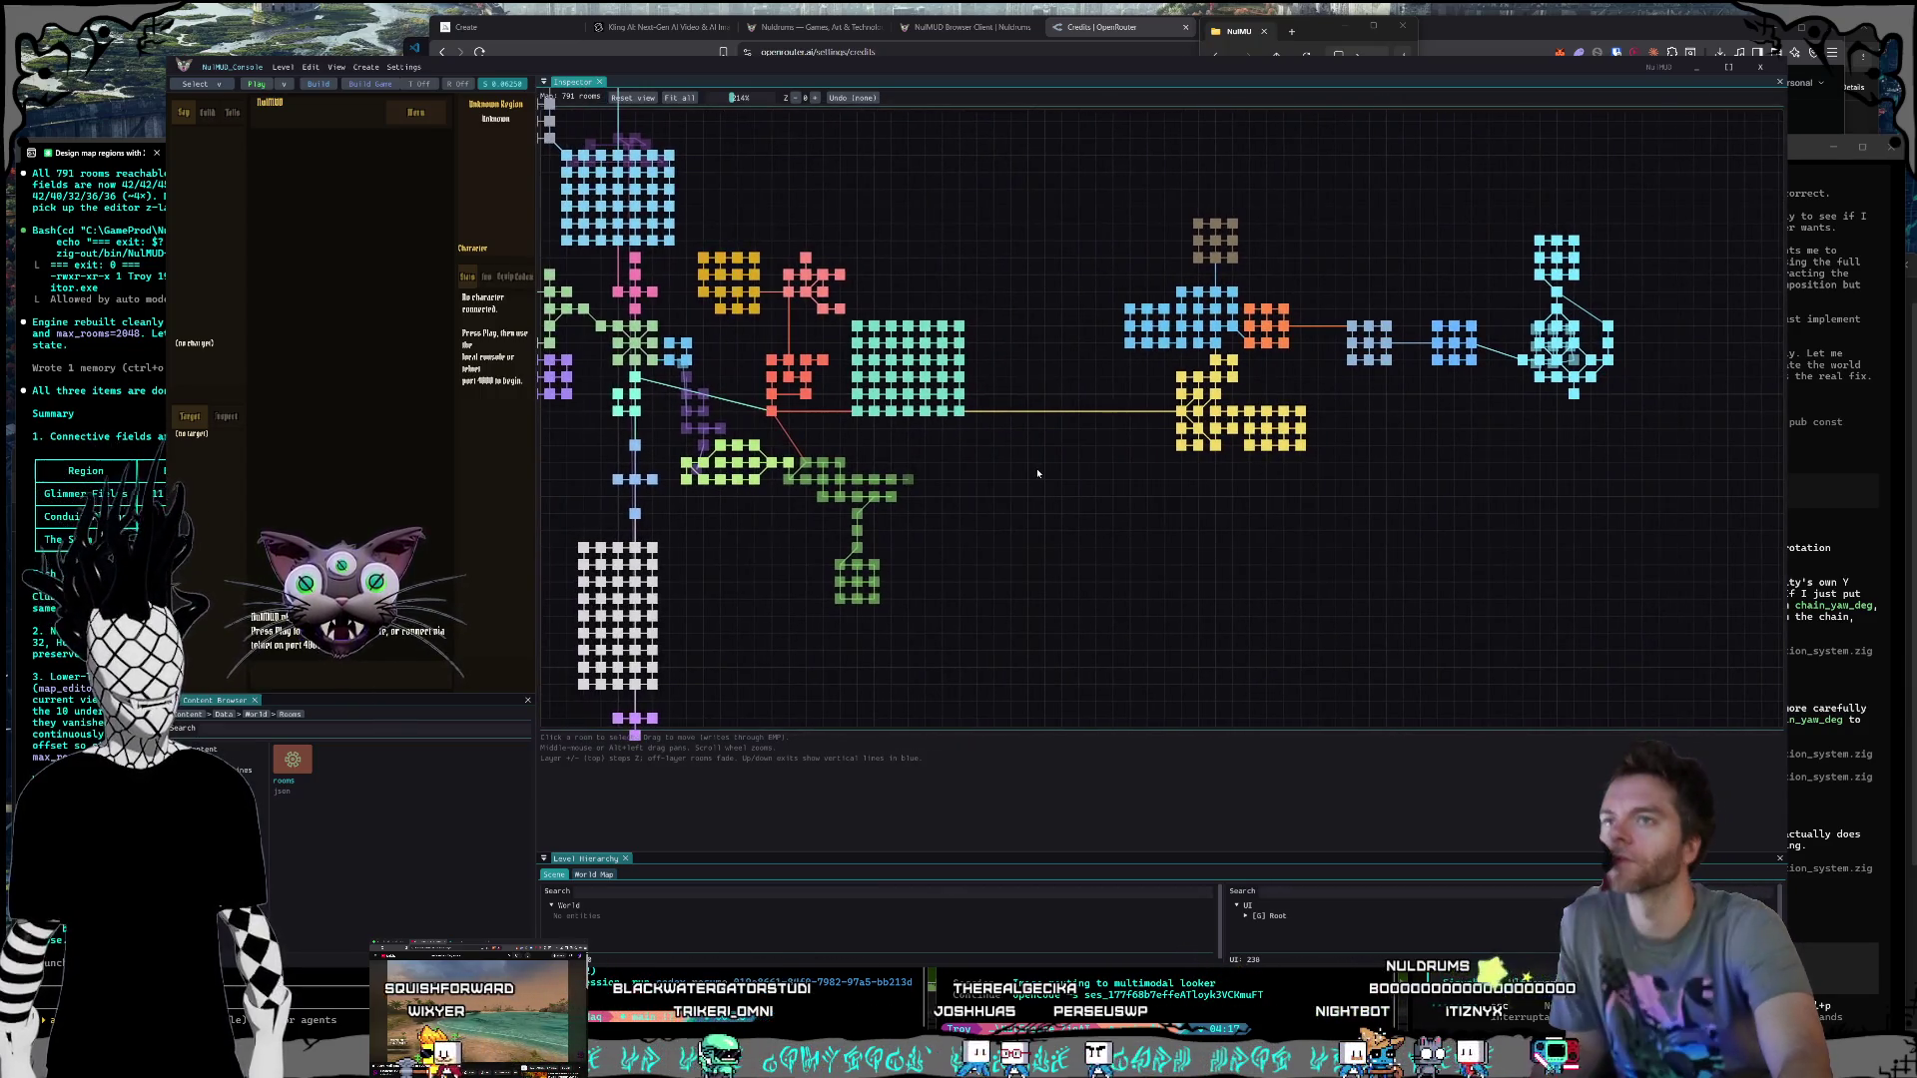
key("Left")
key("Left")
key("Left")
key("Down")
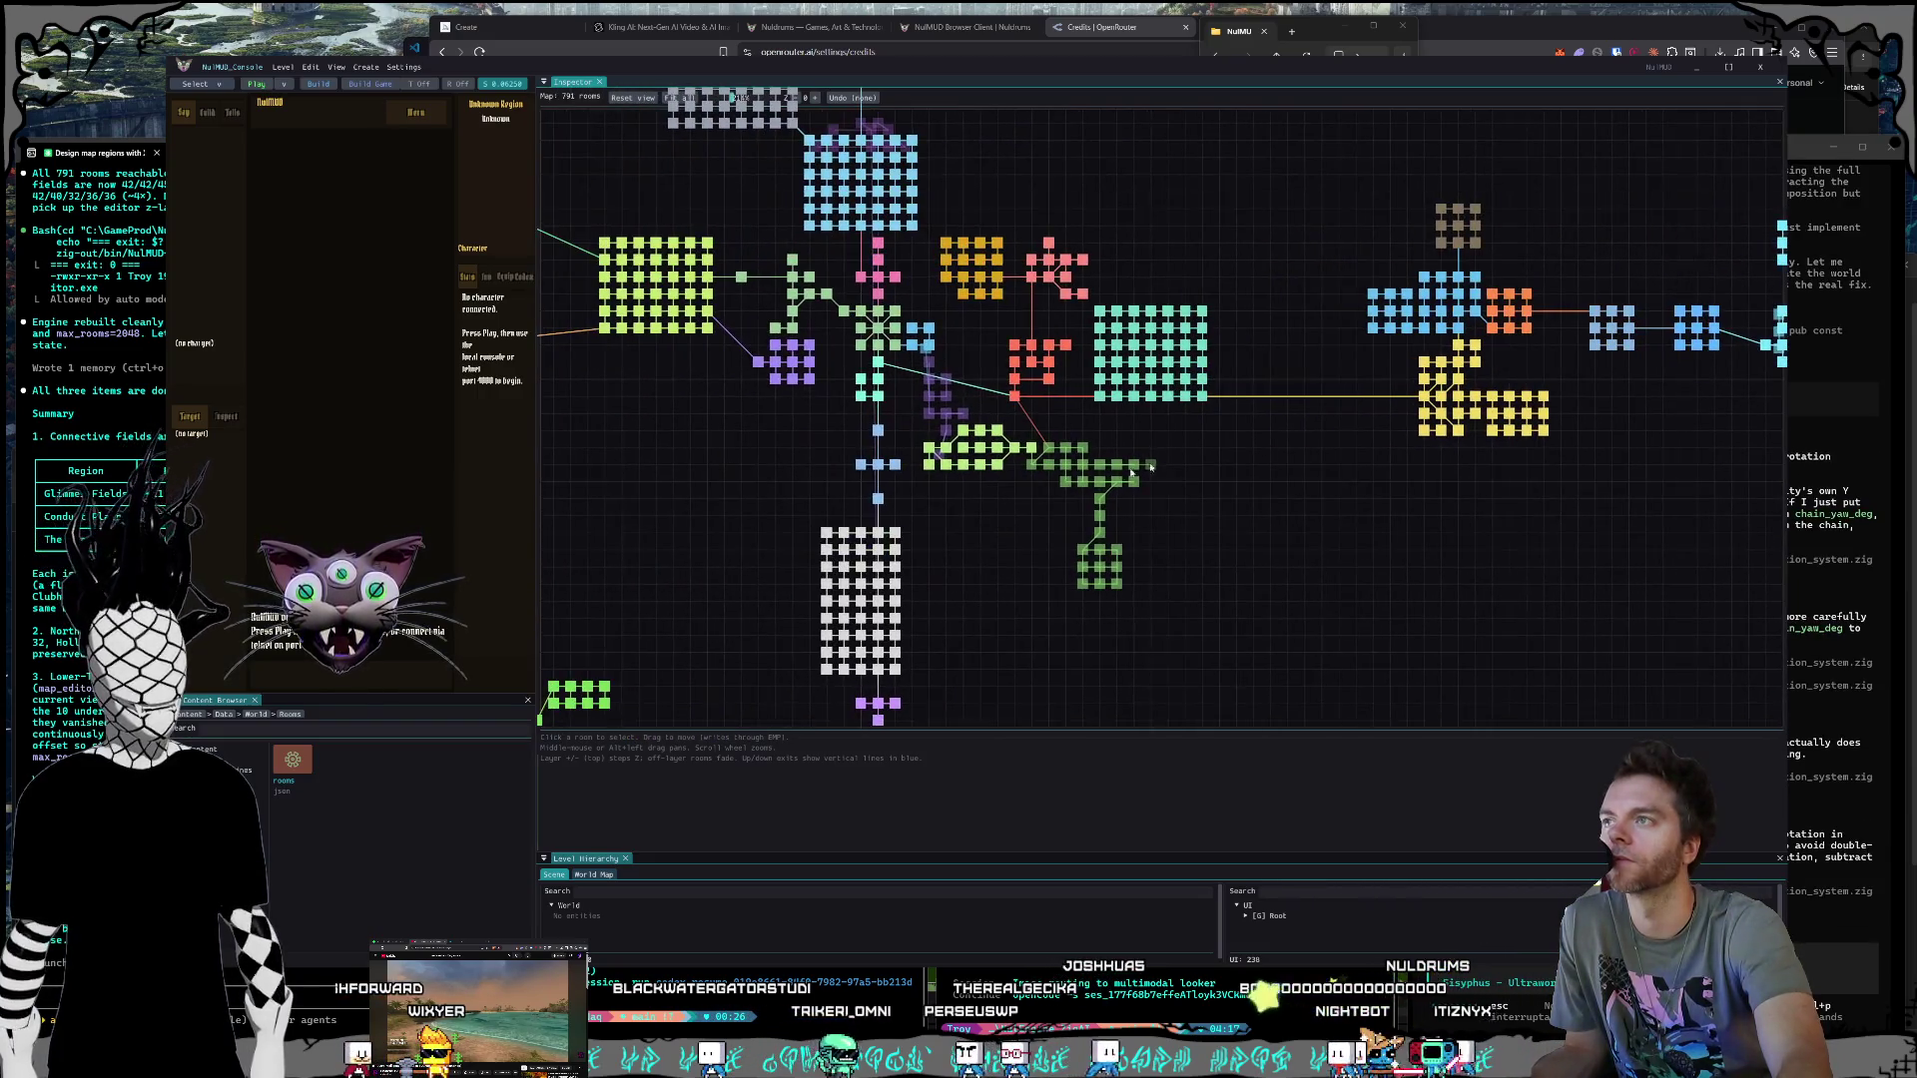
key("Left")
key("Left")
key("Left")
key("Up")
key("Up")
key("Up")
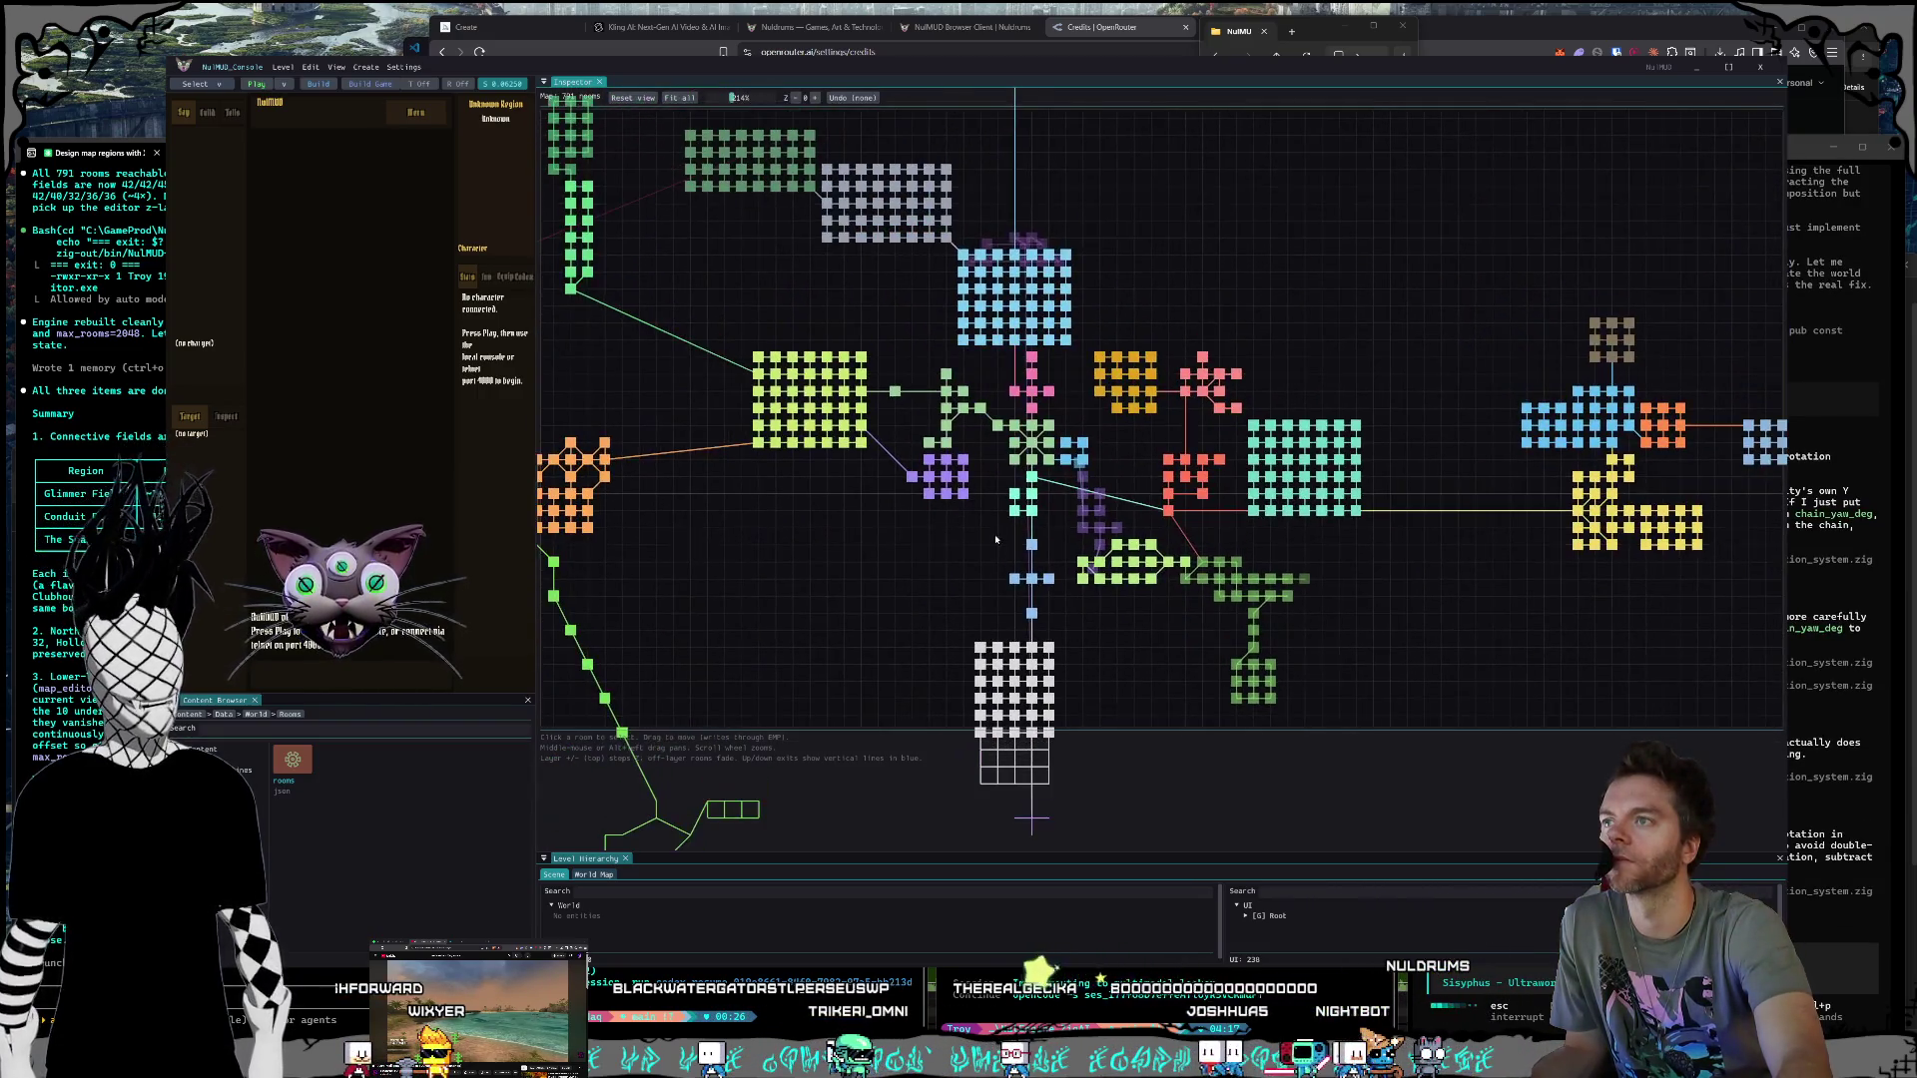
mouse_move(1034, 380)
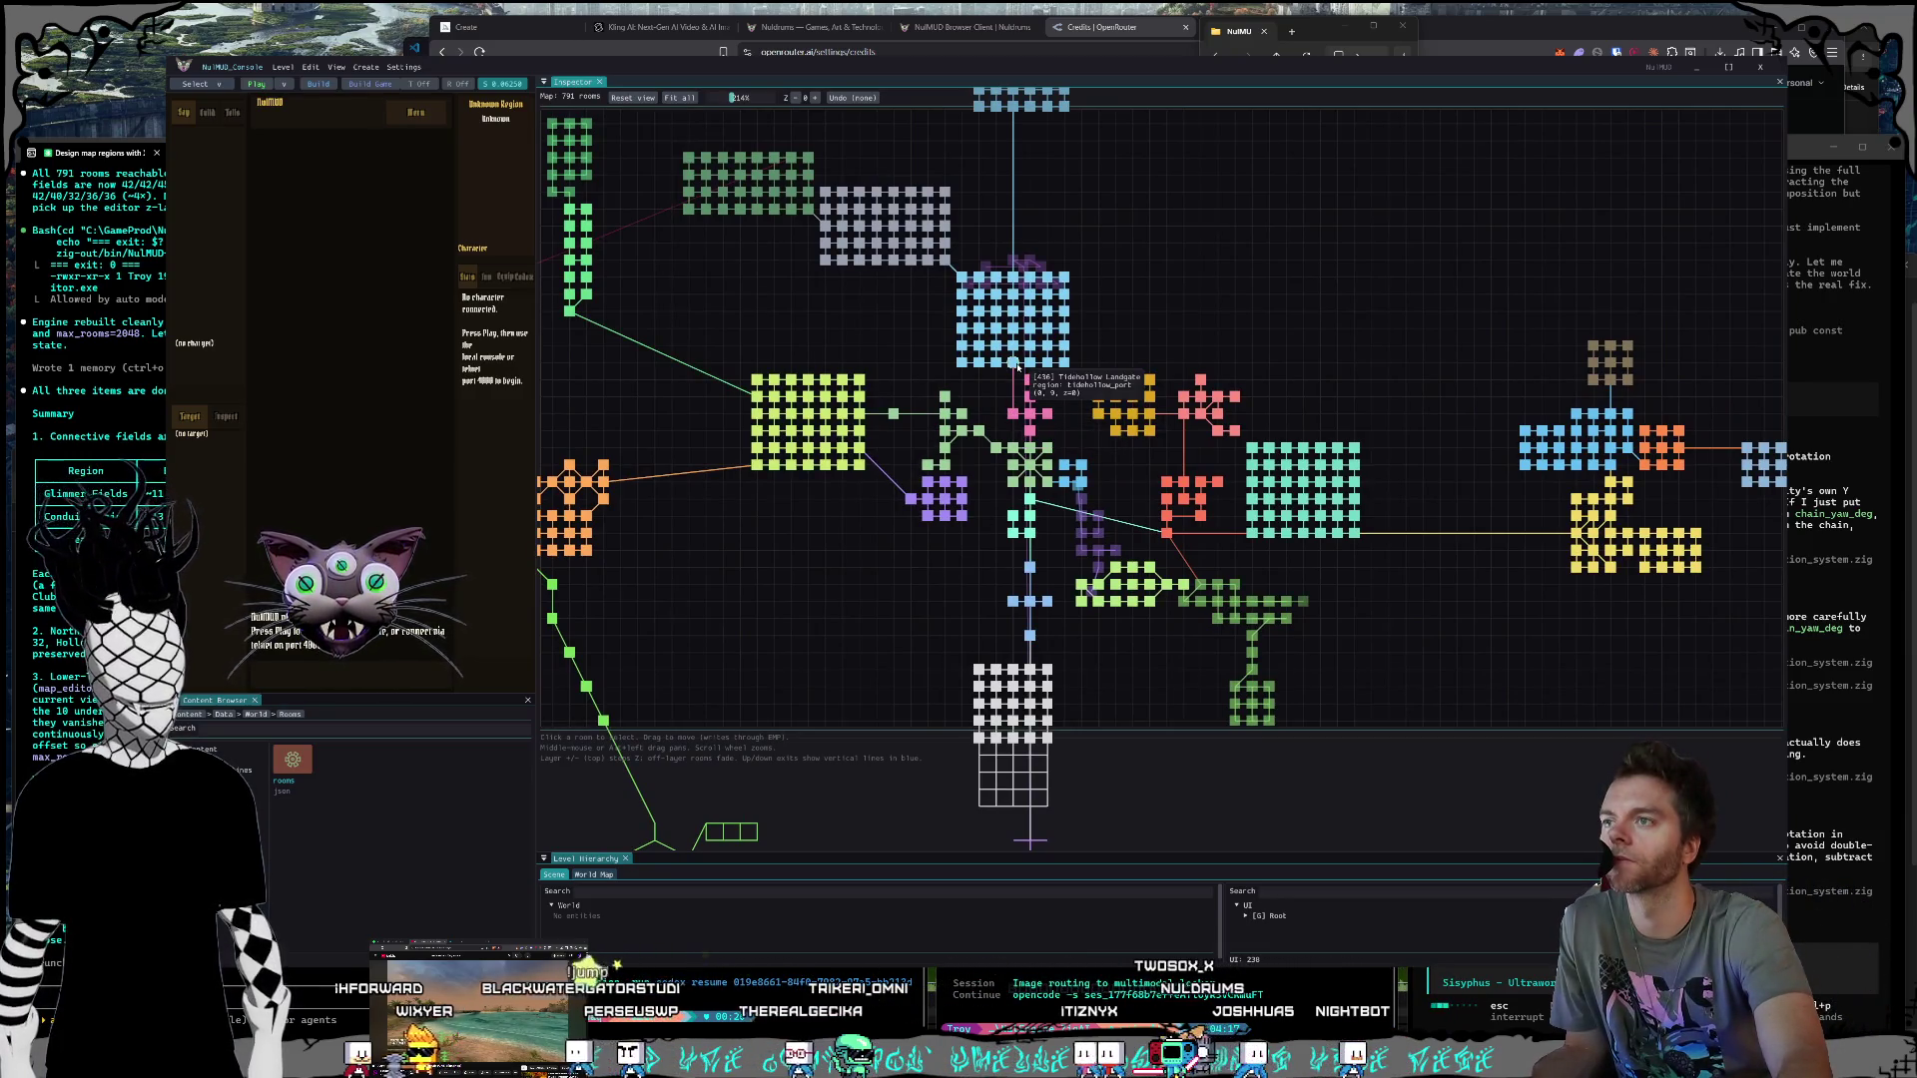
mouse_move(999, 290)
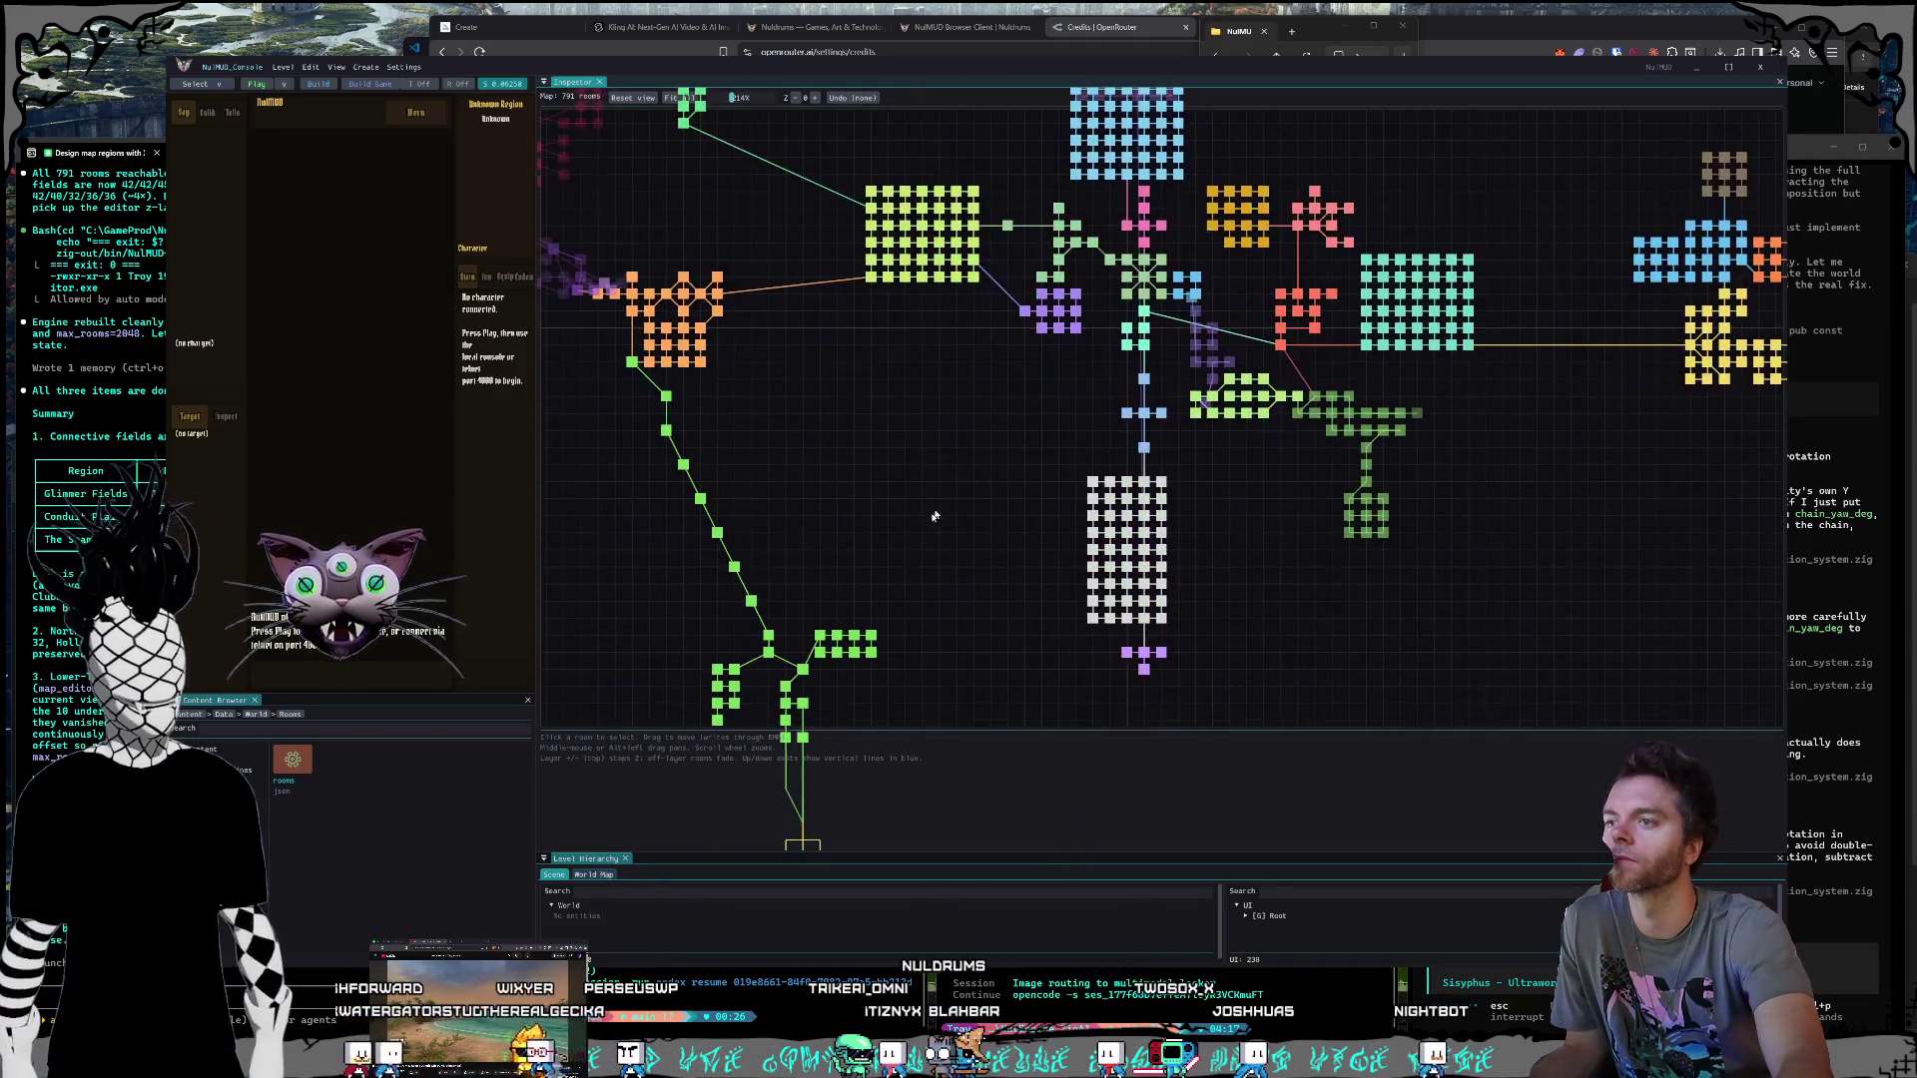
scroll(1010, 449, "down", 2)
left_click_drag(973, 446, 1104, 483)
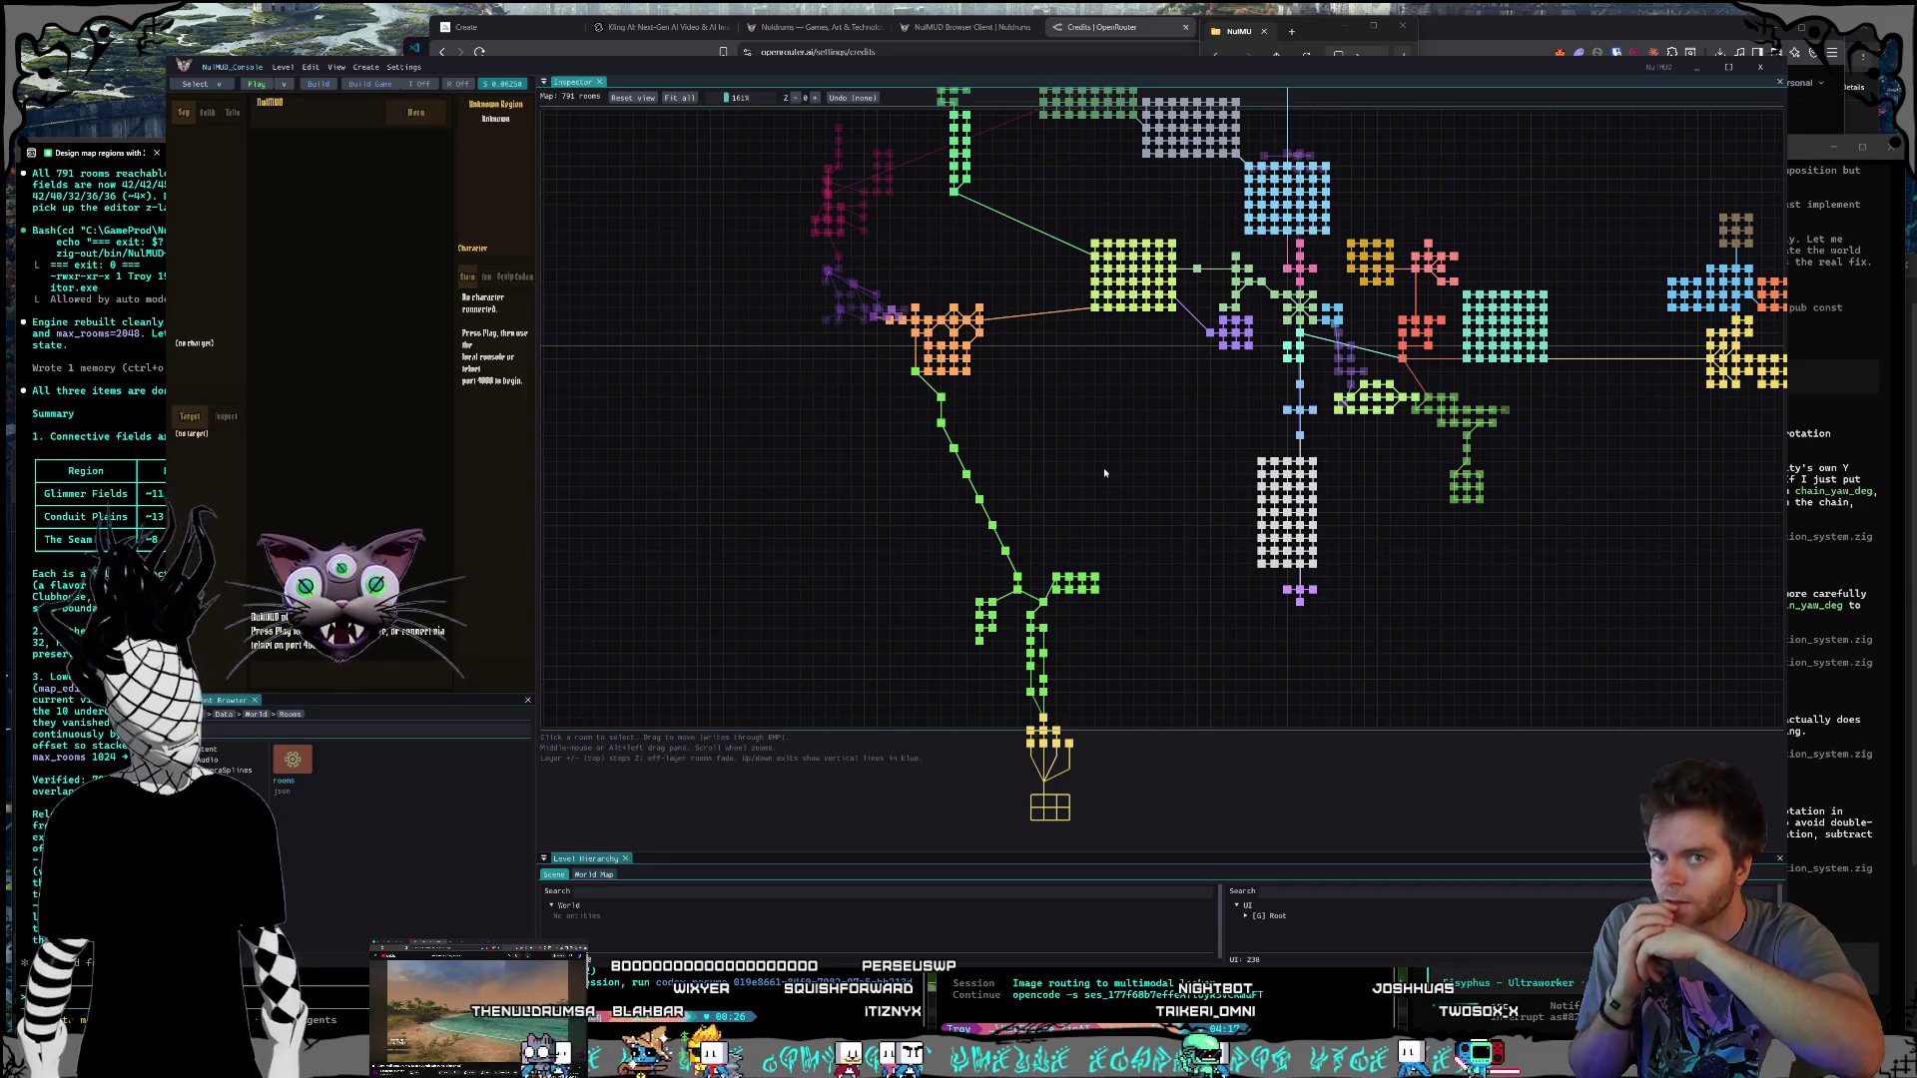
scroll(1082, 430, "up", 2)
left_click_drag(1083, 430, 1079, 597)
left_click_drag(1198, 482, 1093, 646)
scroll(1273, 597, "down", 1)
mouse_move(1272, 597)
left_mouse_down()
mouse_move(1165, 507)
mouse_move(1135, 603)
left_mouse_up()
scroll(1132, 604, "up", 1)
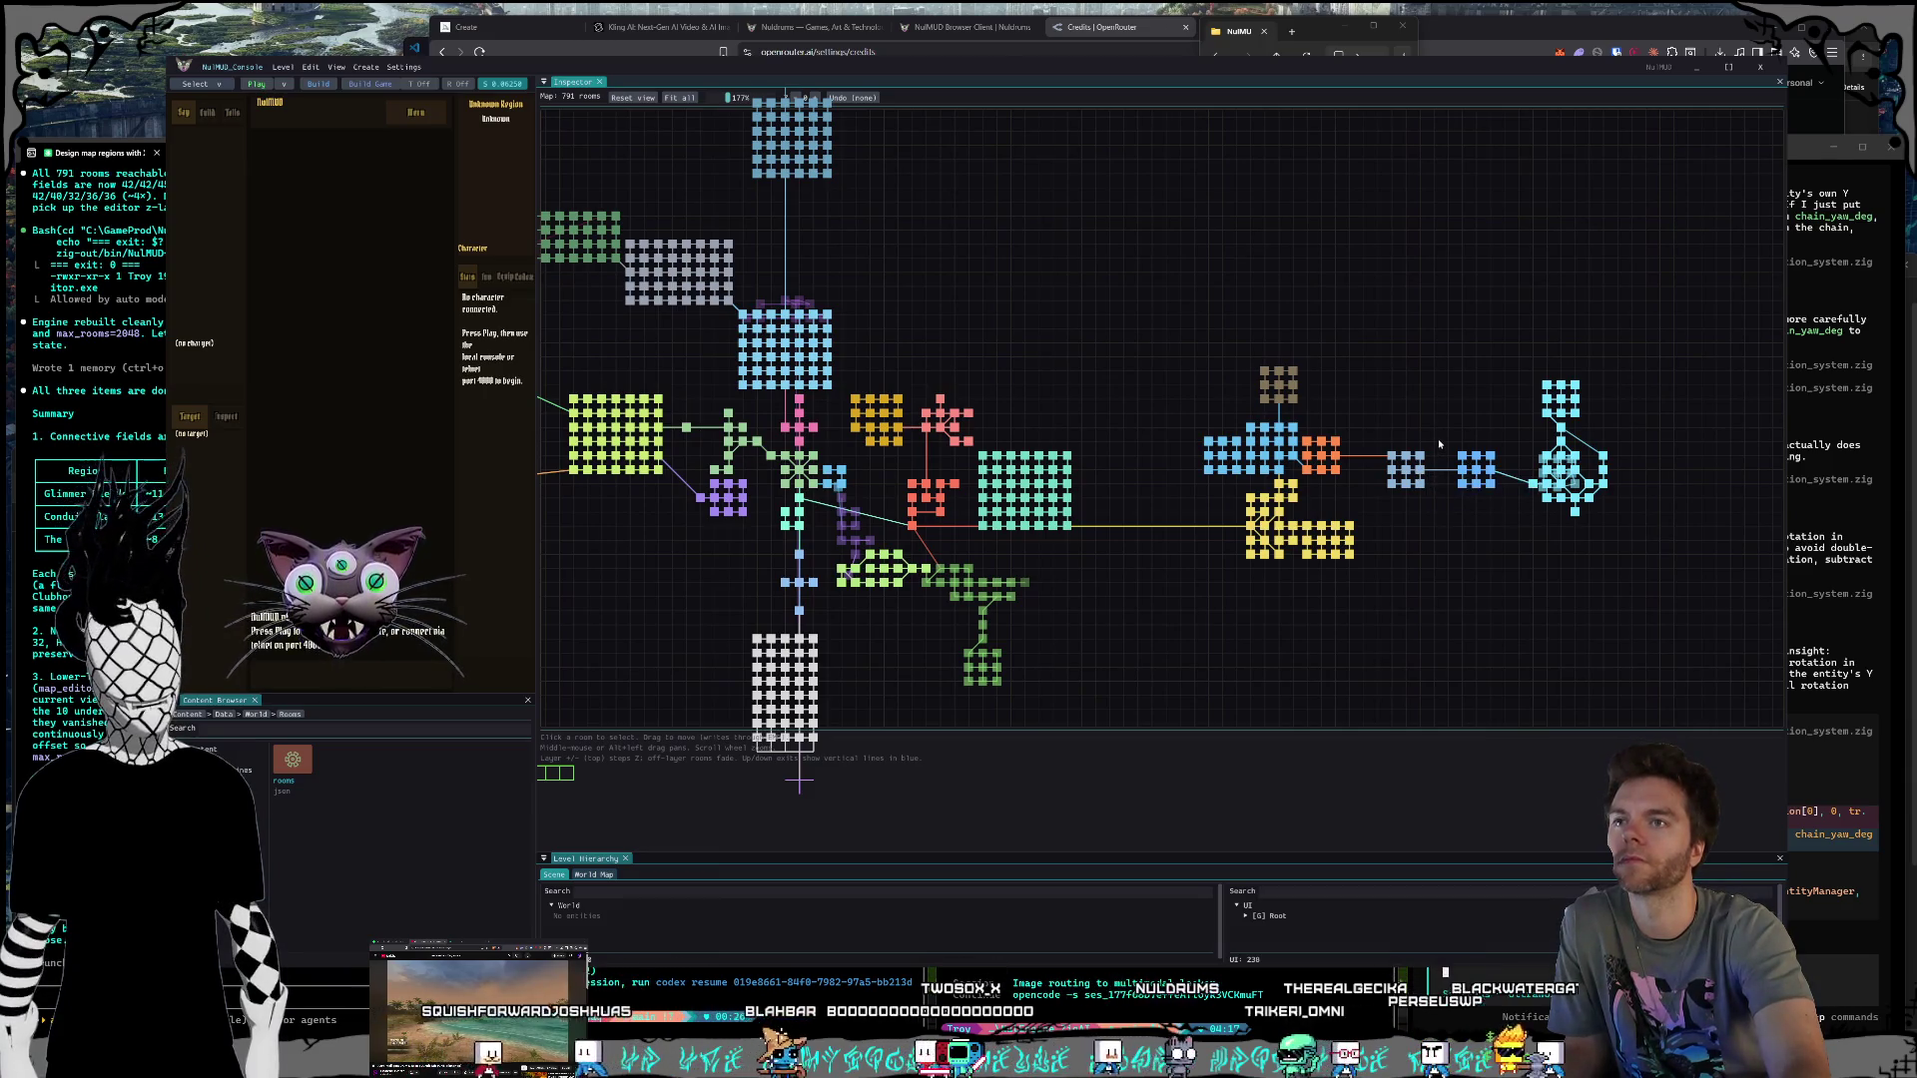
Step: Shift the blue 3x3 Tower Approach room cluster one cell left
left_click_drag(1398, 459, 1360, 458)
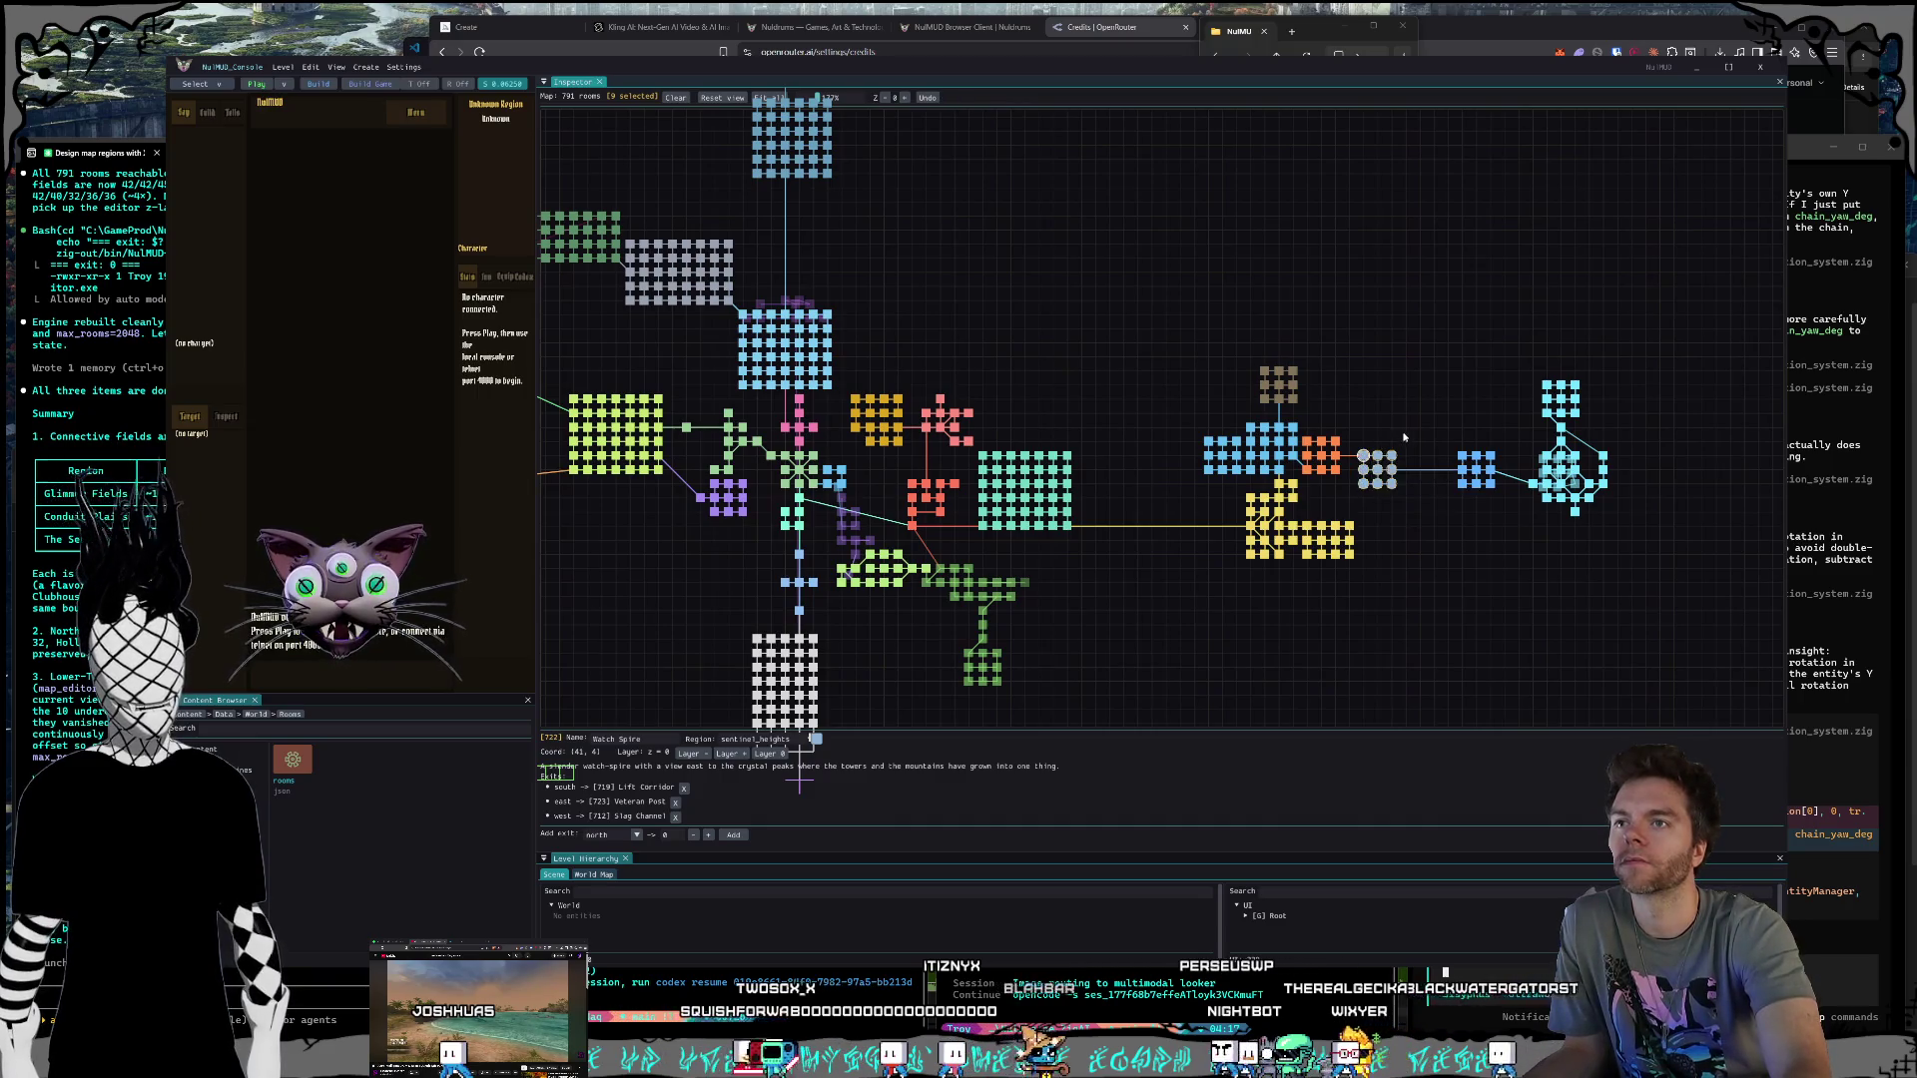
left_click(1406, 437)
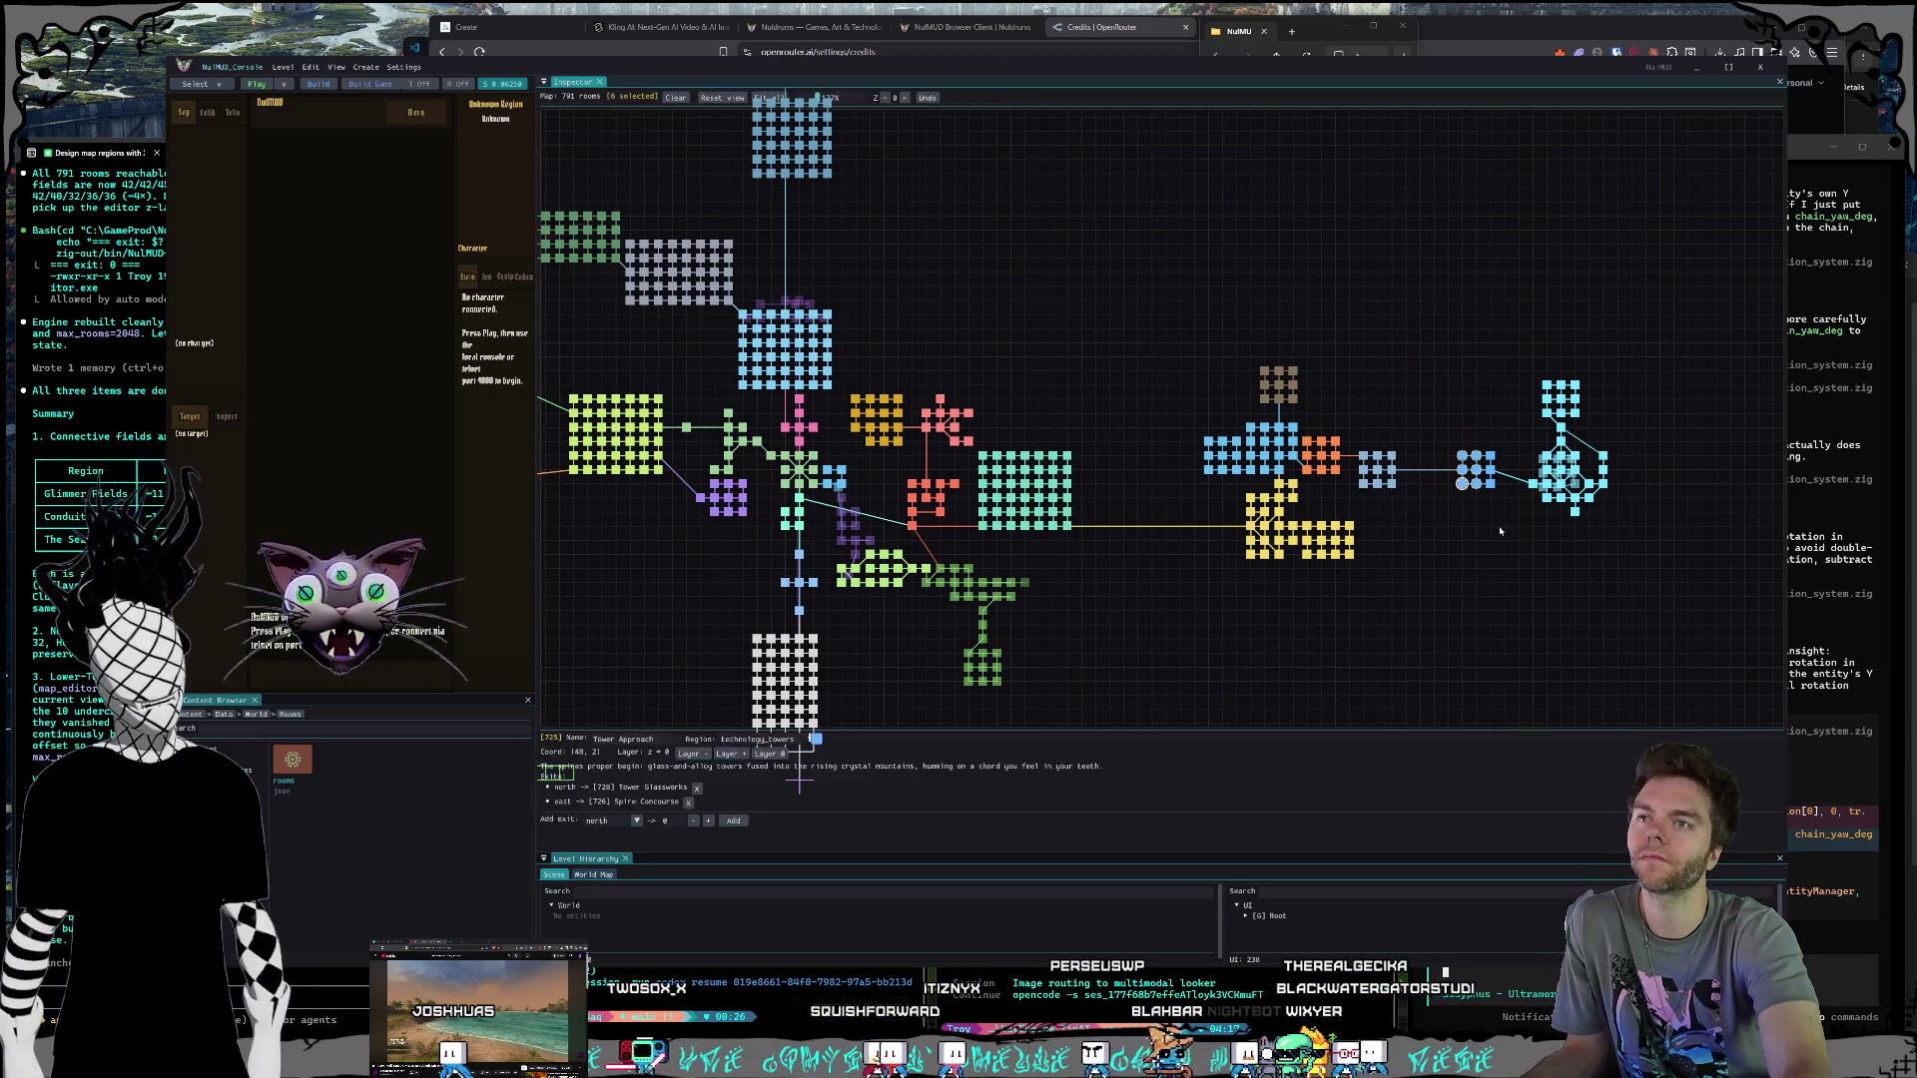
left_click(1463, 472)
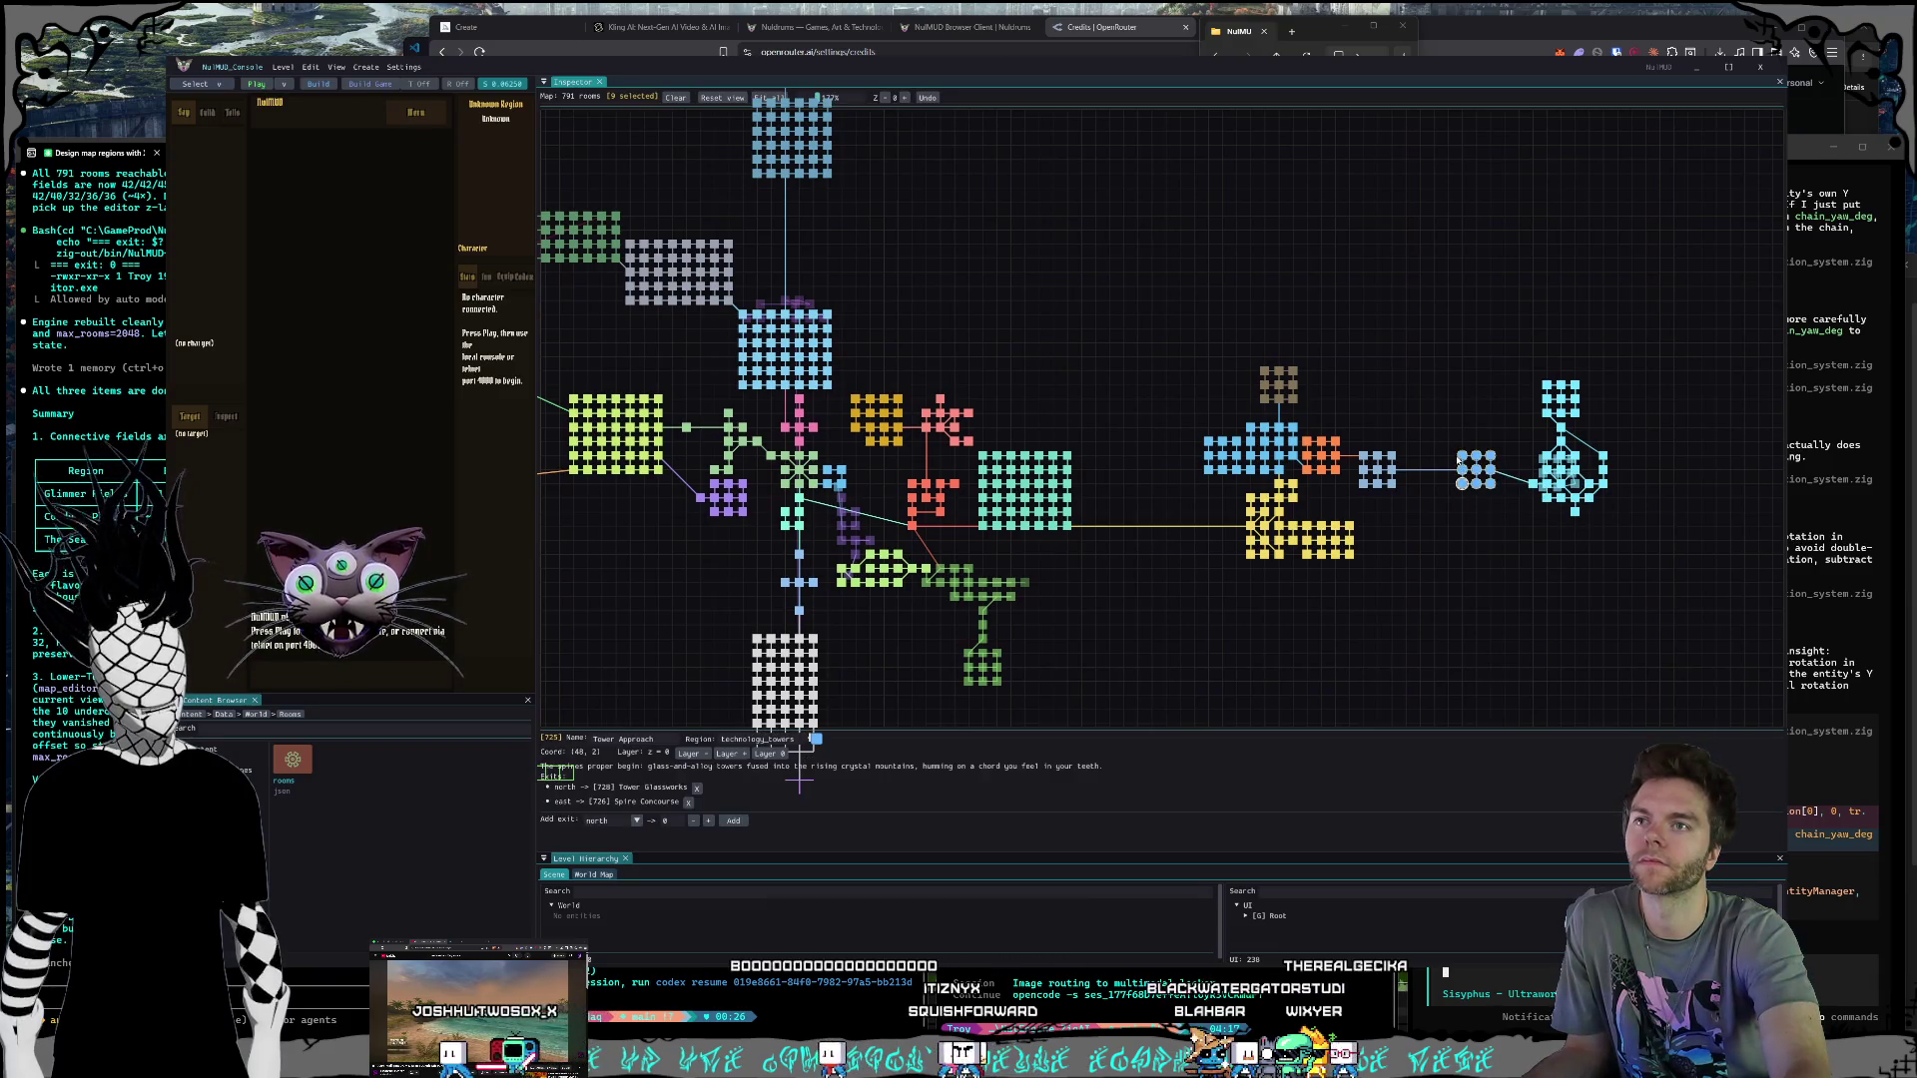
mouse_move(1413, 425)
left_mouse_down()
mouse_move(1380, 402)
mouse_move(1419, 413)
left_mouse_up()
Step: Box-select the right-hand cyan room cluster and bring up the map-regions summary
left_click(1434, 441)
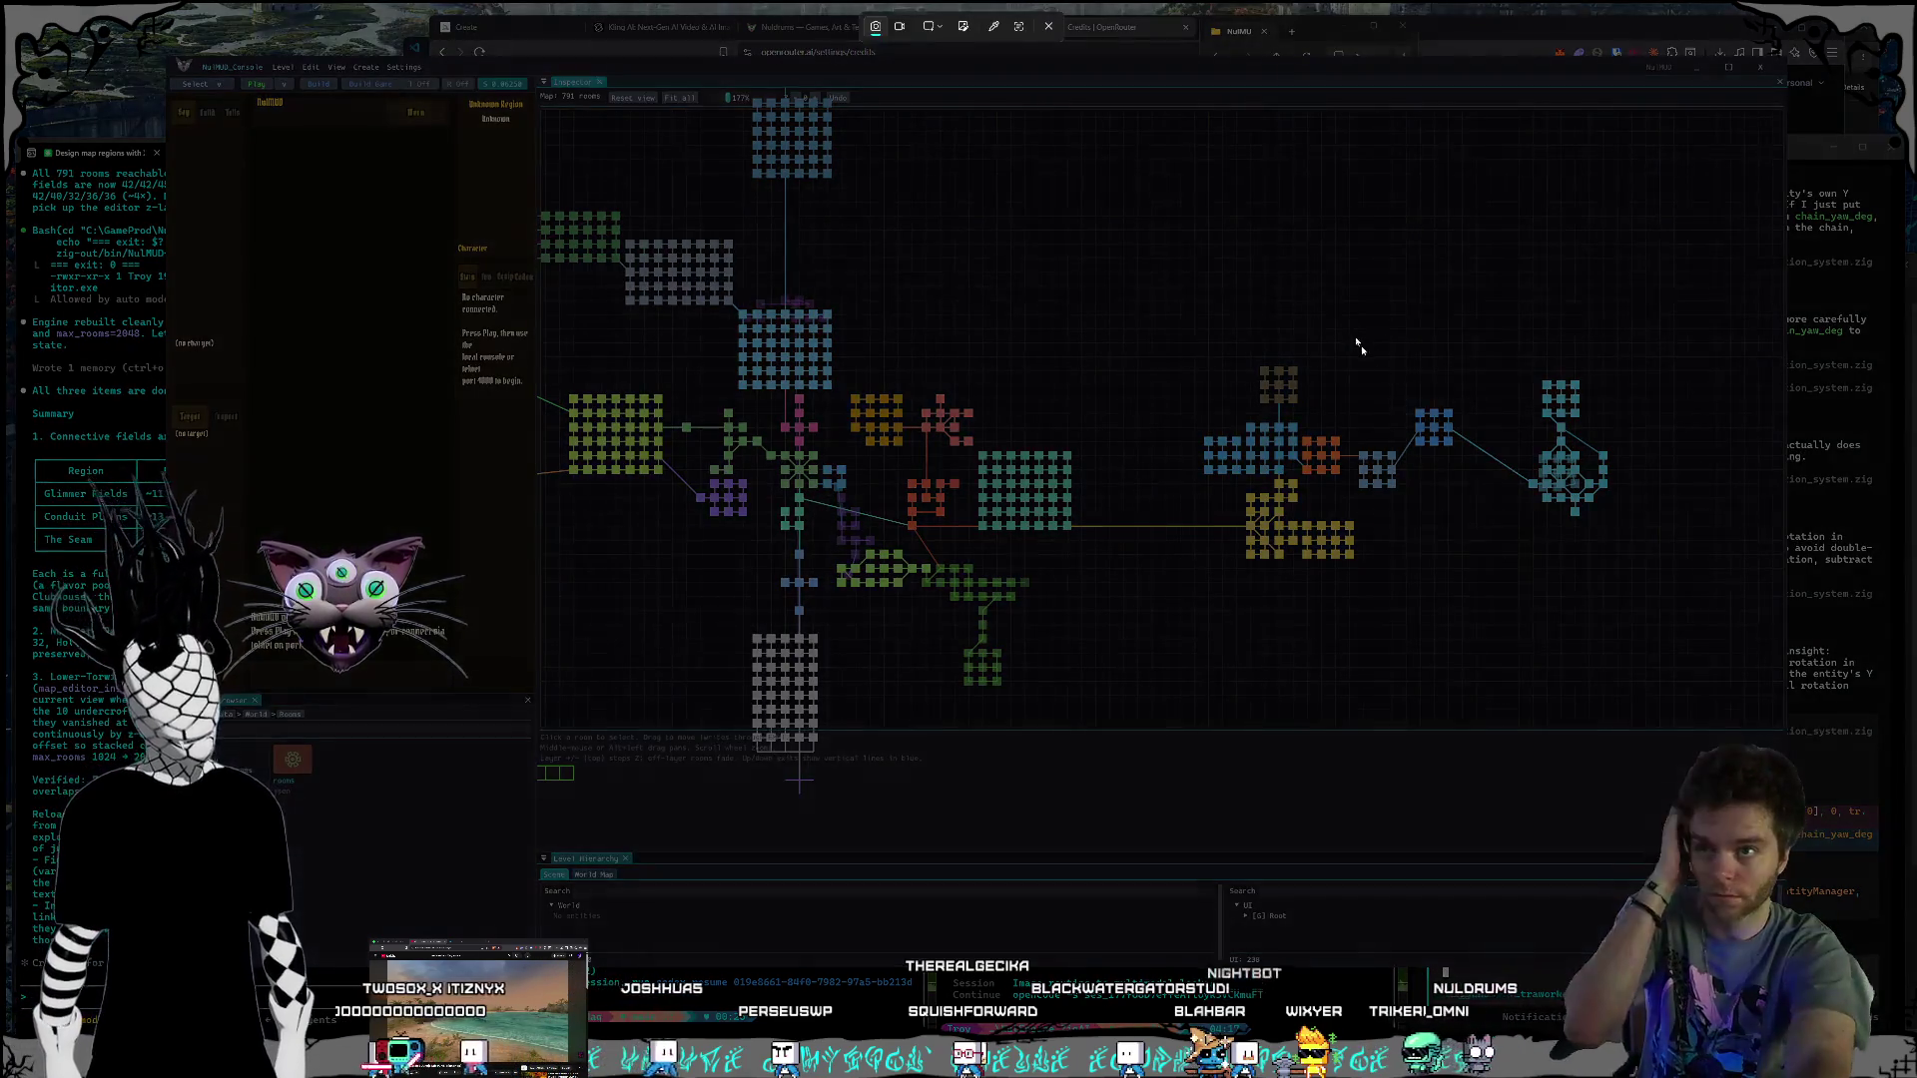
mouse_move(1361, 340)
left_mouse_down()
mouse_move(1631, 620)
mouse_move(1596, 599)
left_mouse_up()
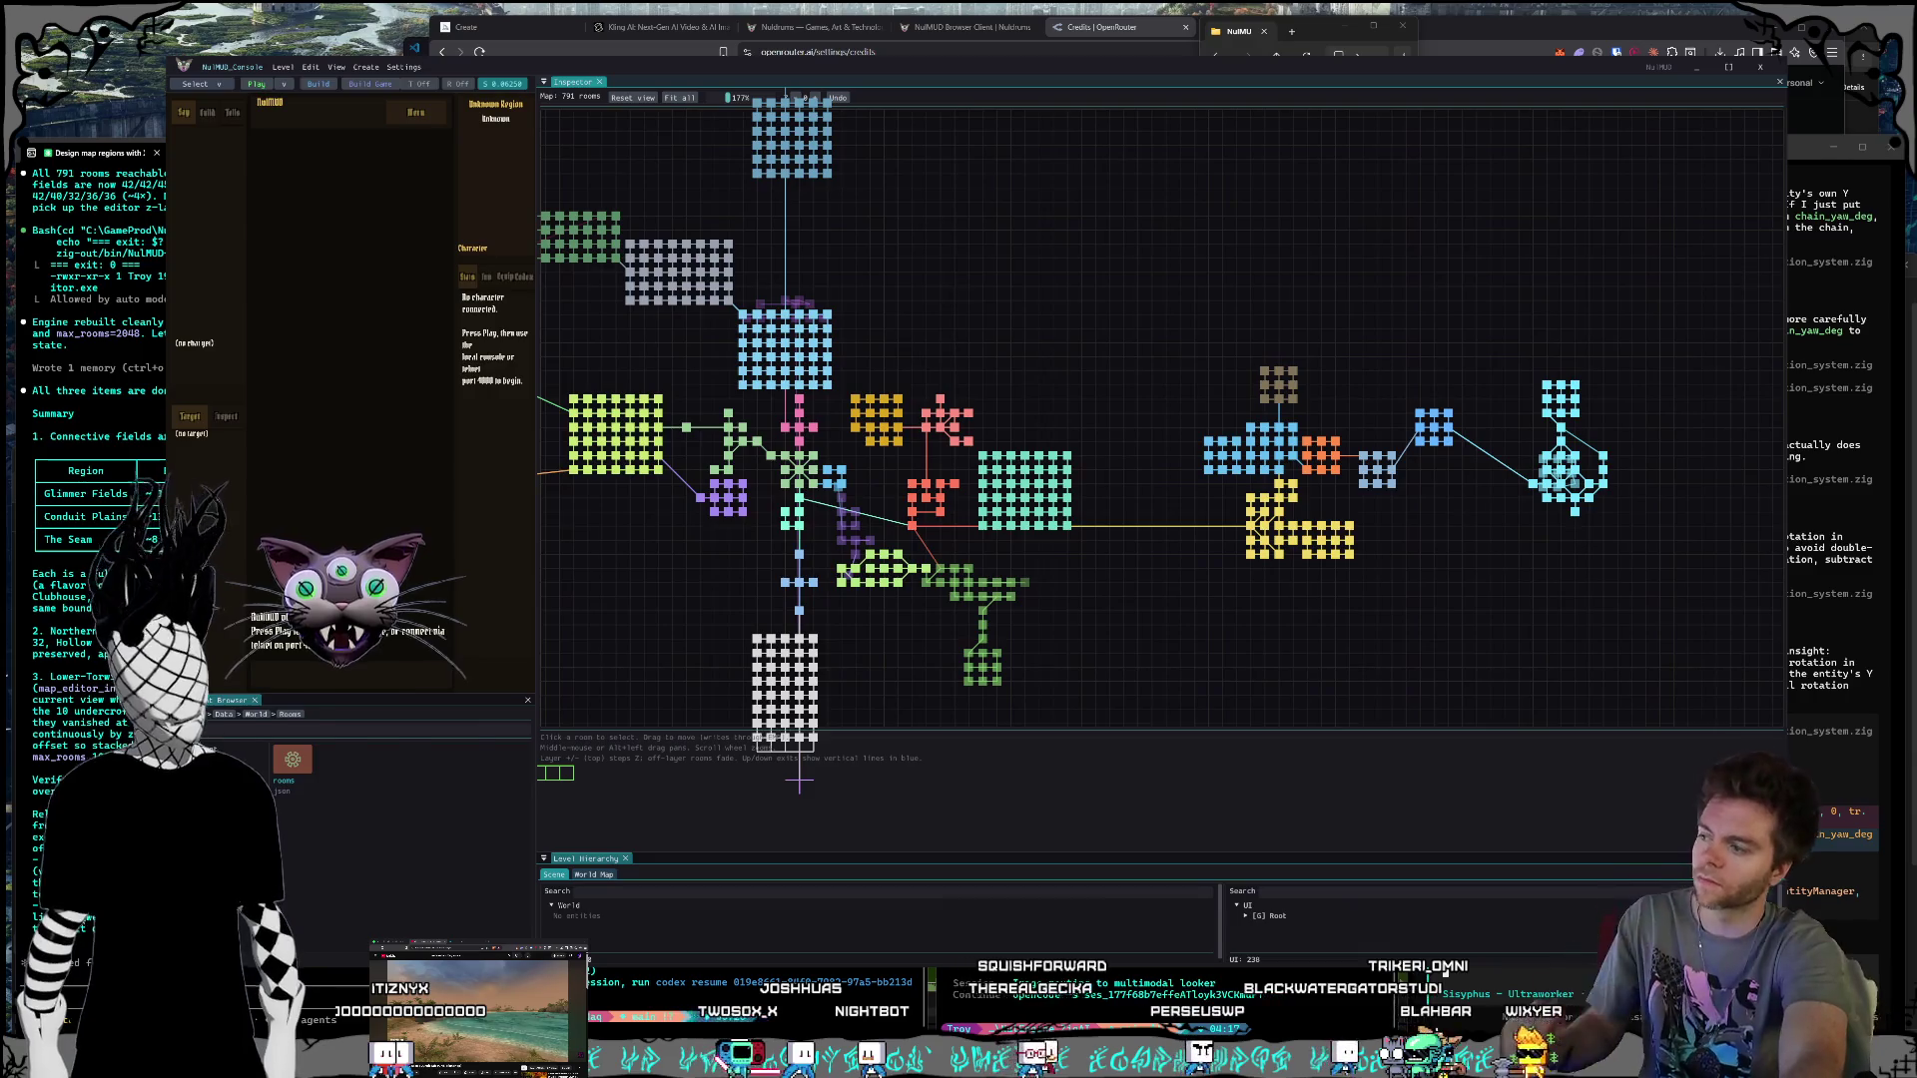
key("alt+Tab")
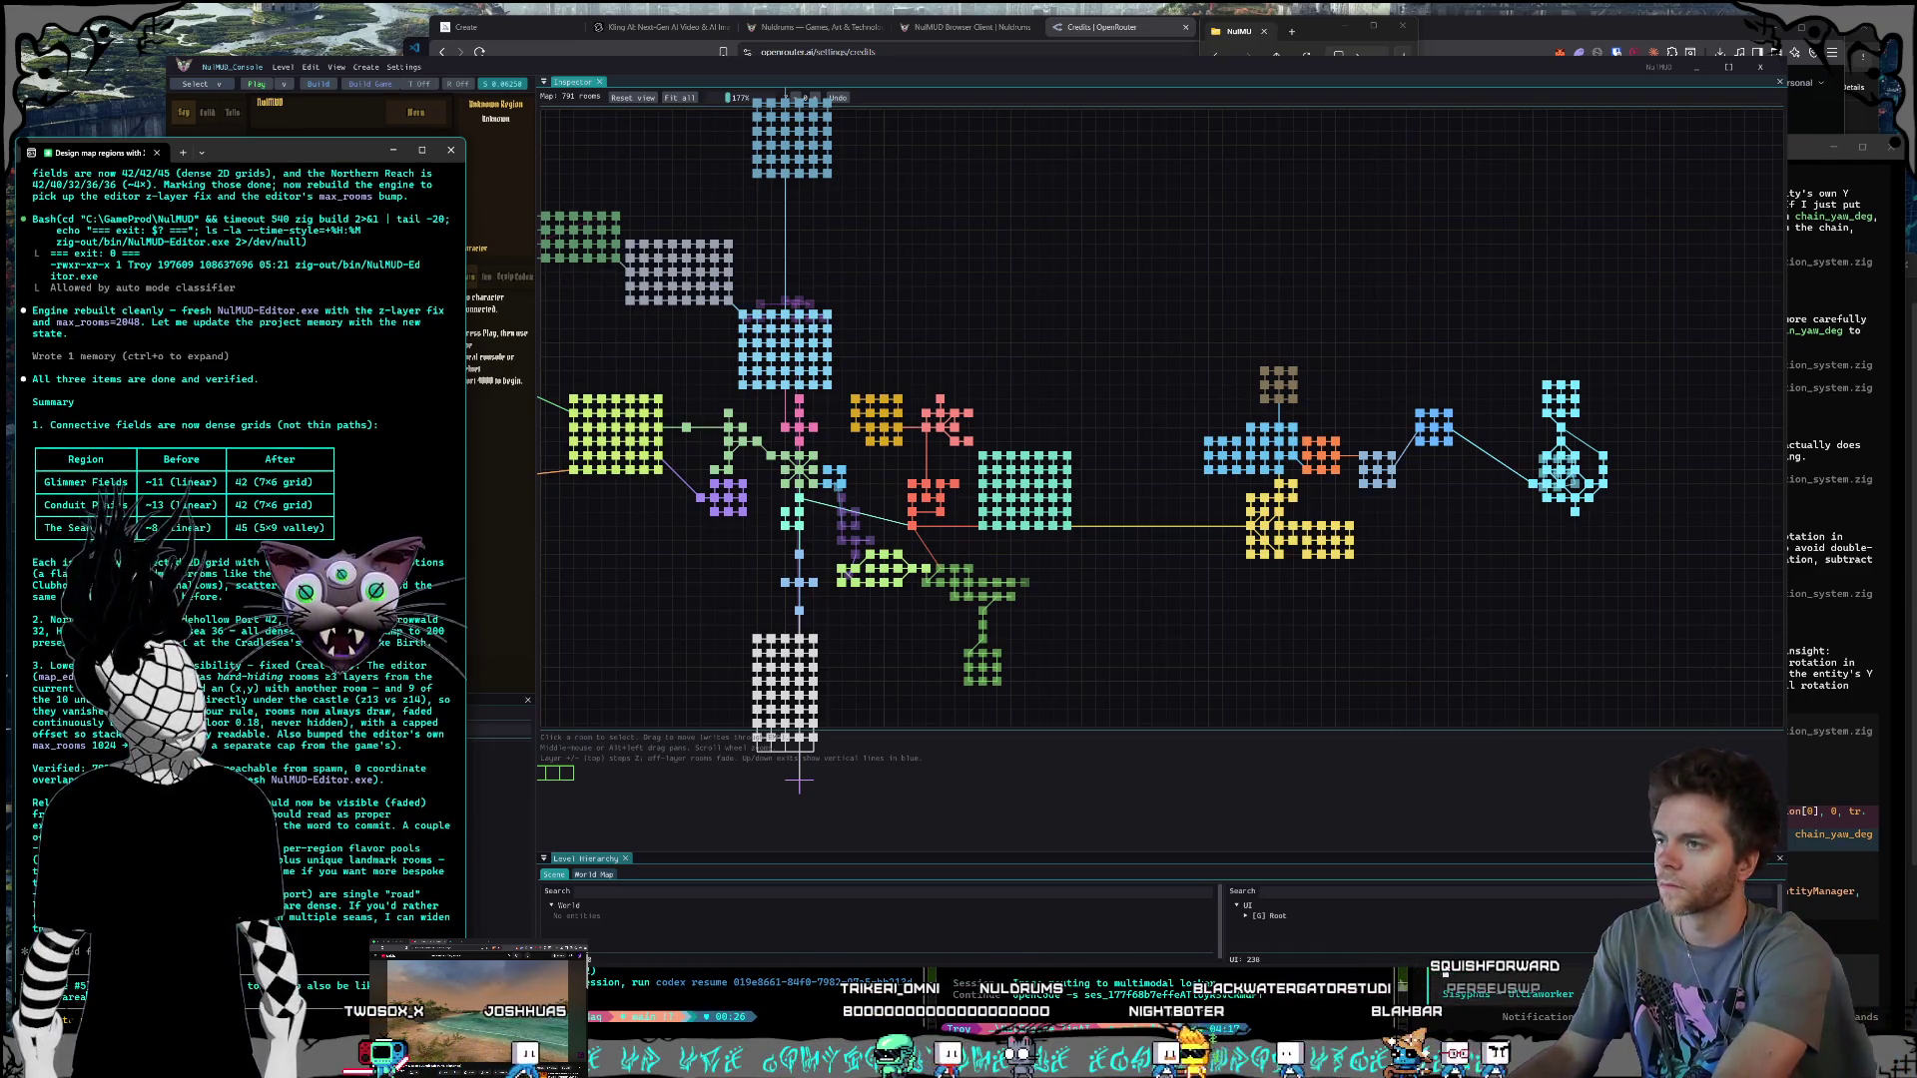
Step: Step up through the map's room layers, return to layer 0, and check the regions summary
left_click(973, 662)
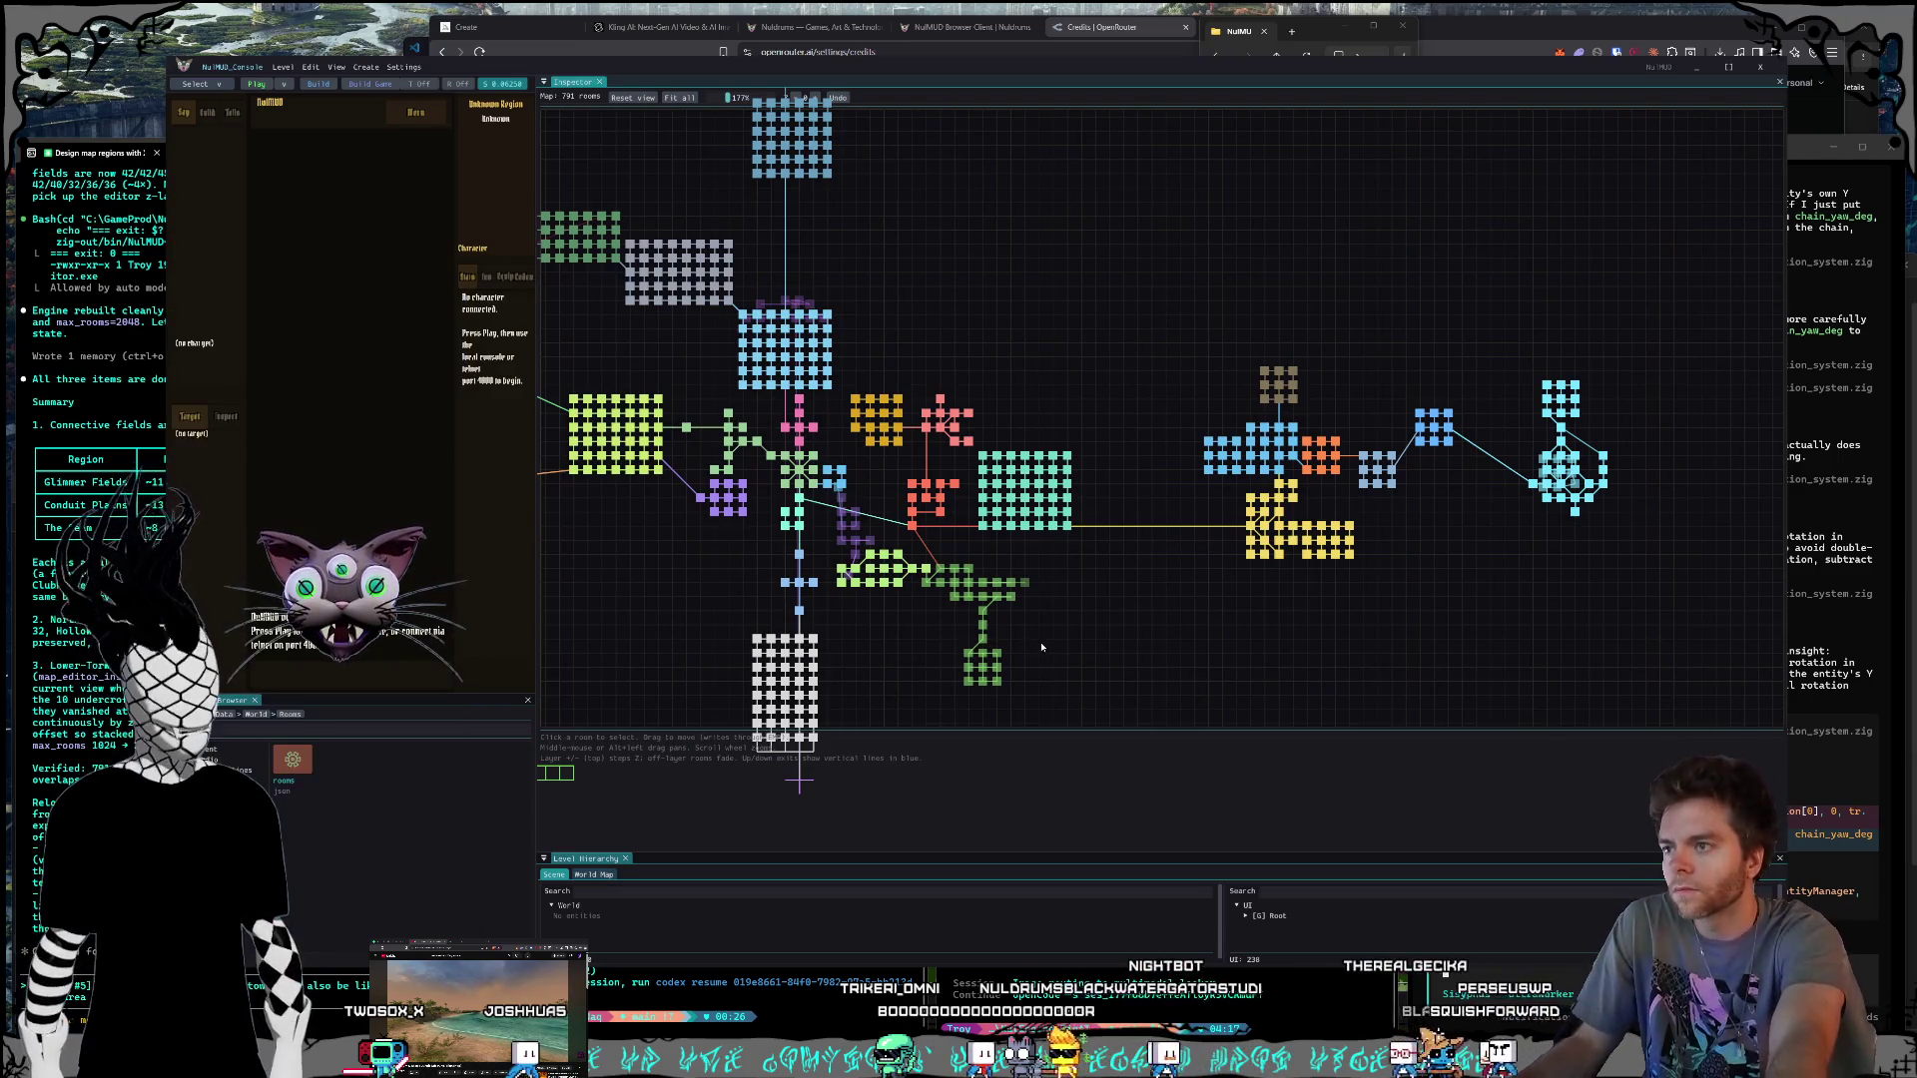
left_click_drag(1041, 647, 1269, 640)
left_click(796, 98)
left_click(816, 98)
left_click(816, 97)
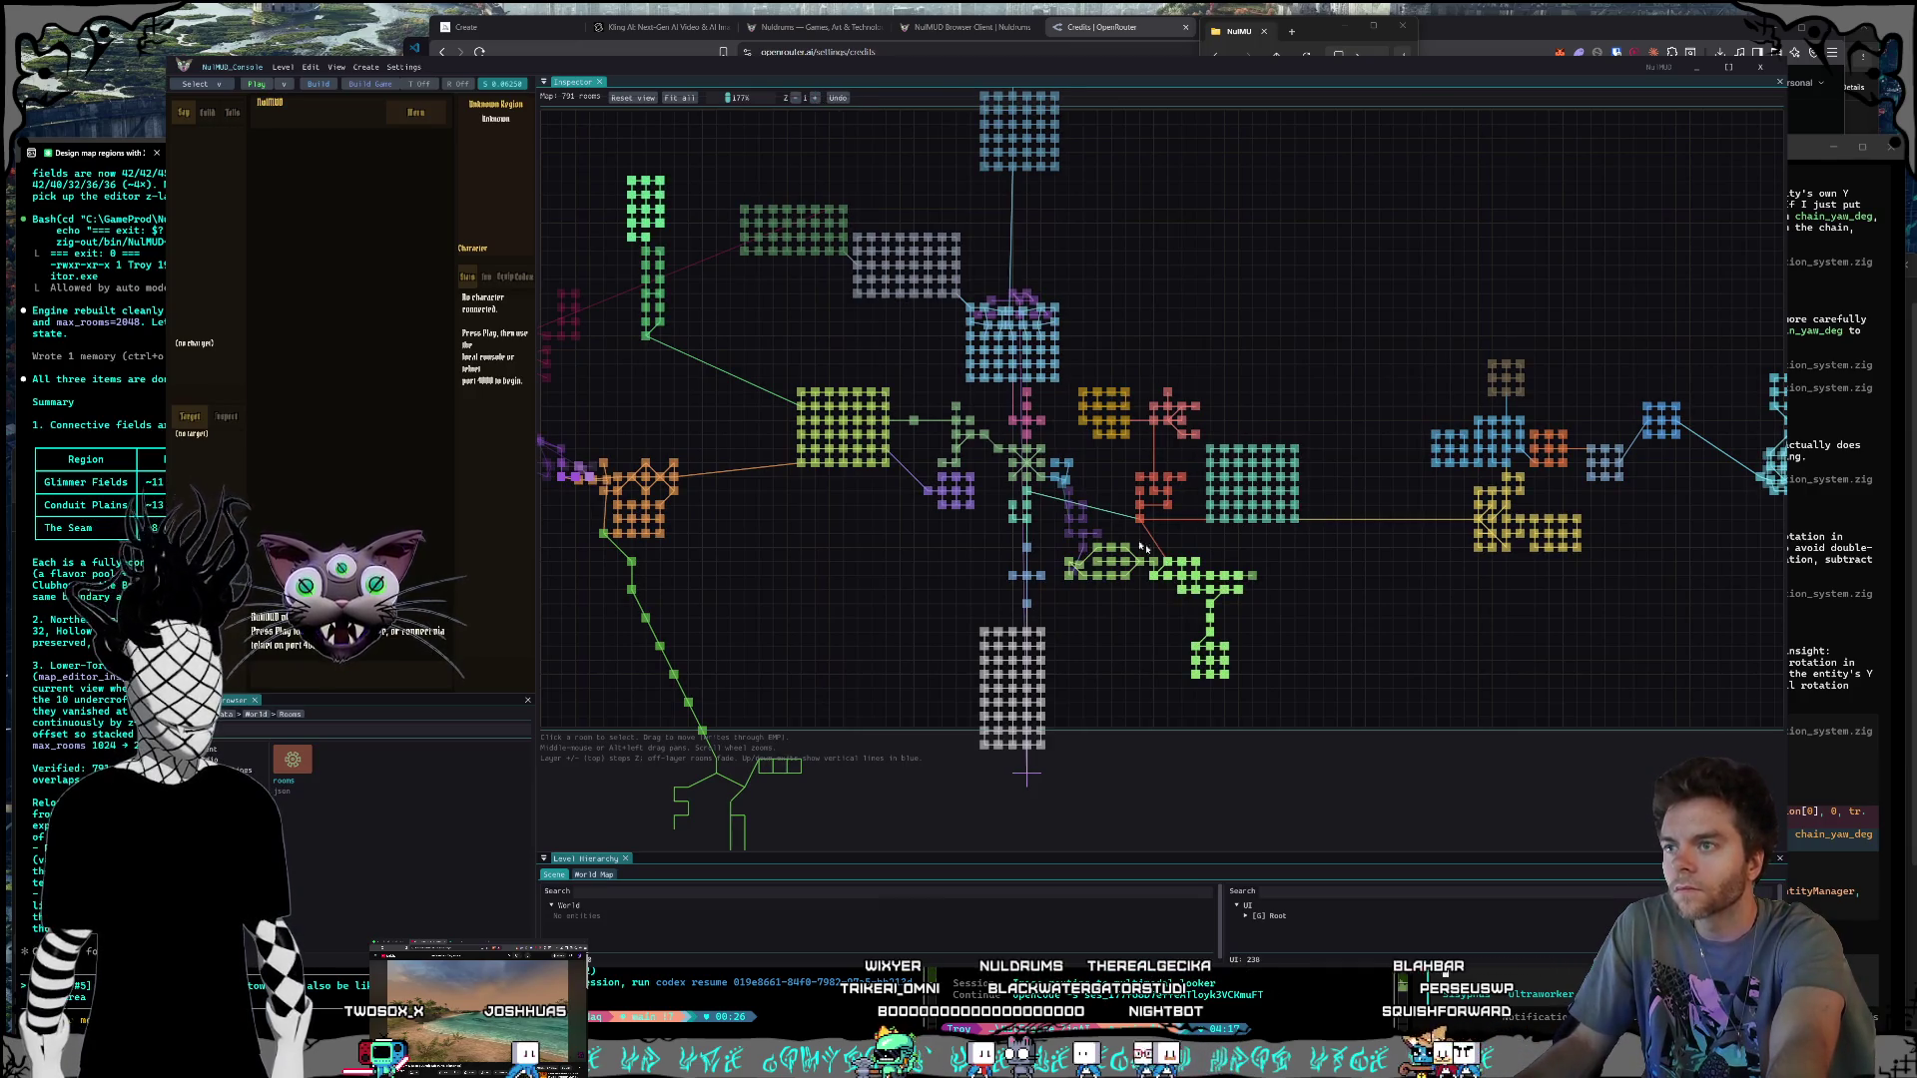
left_click(798, 98)
key("alt+Tab")
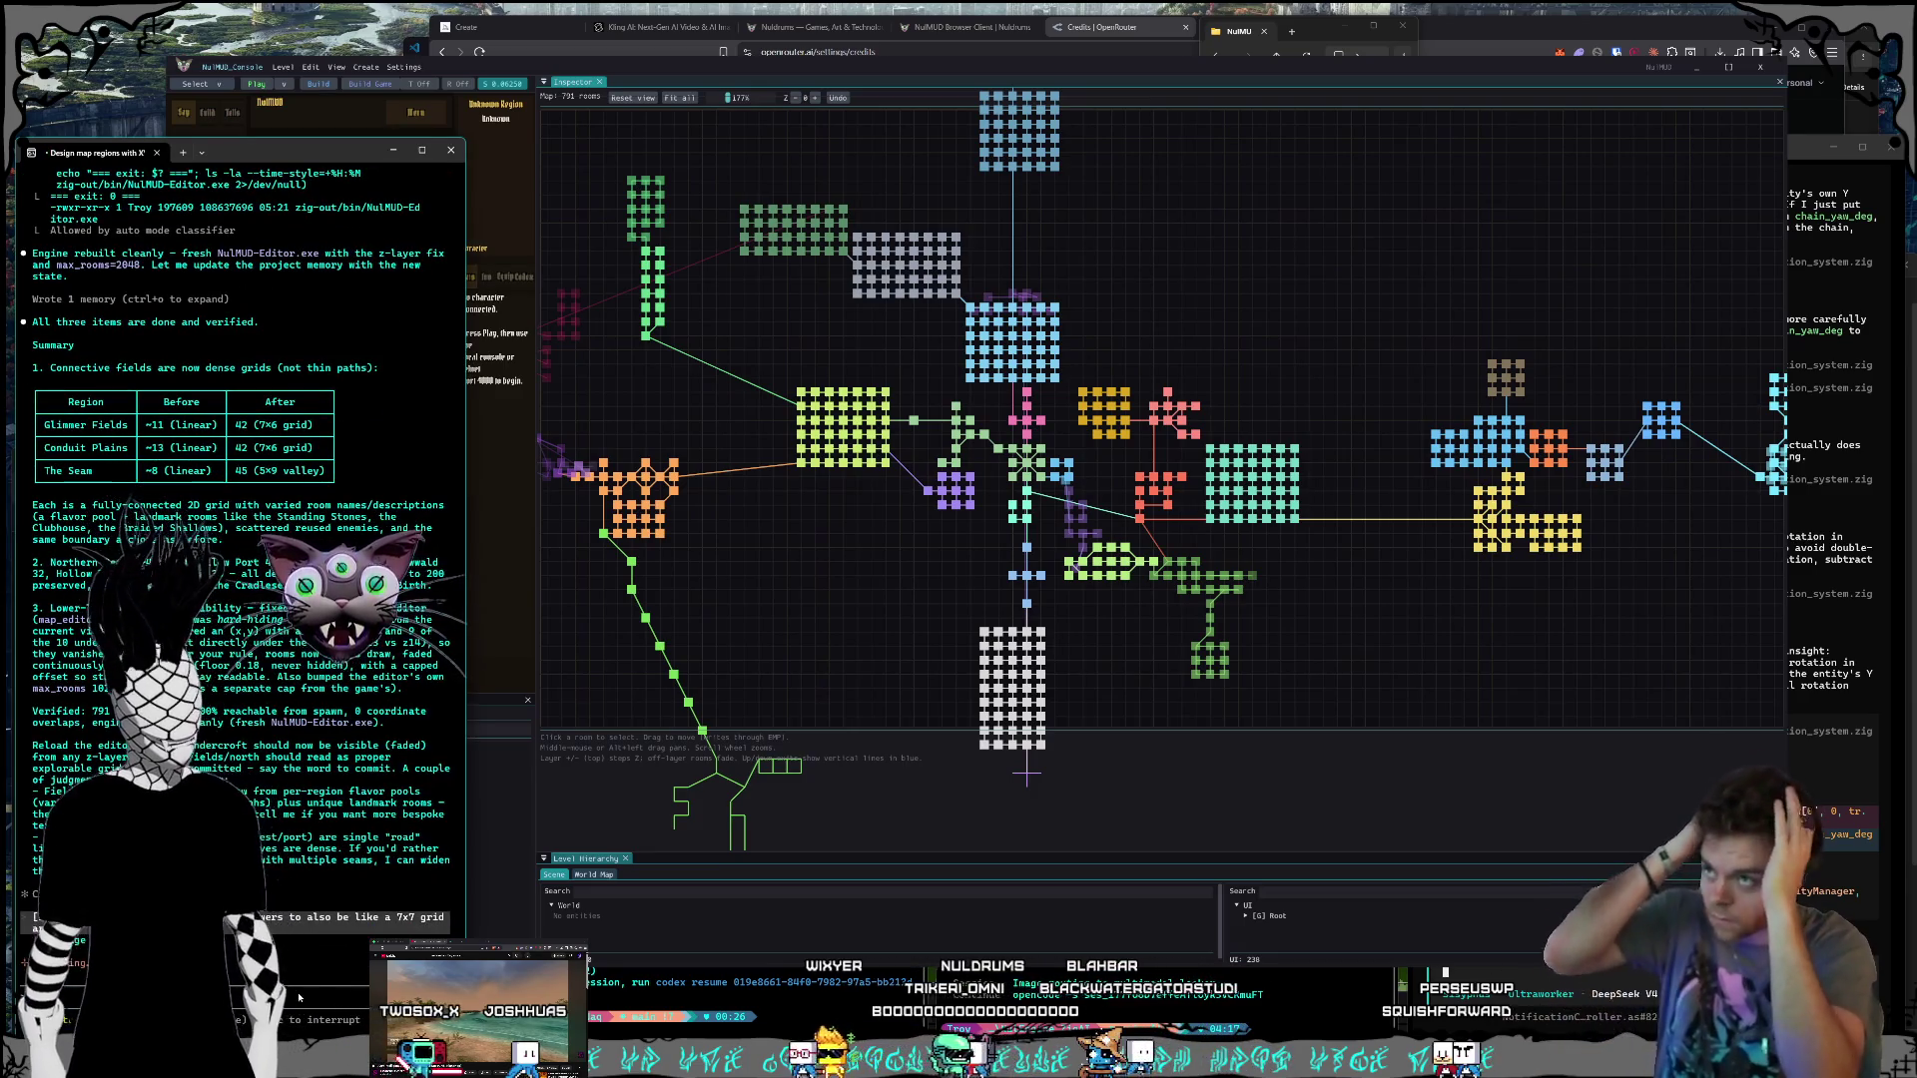
Step: Zoom out to survey all region clusters, then minimize the editor to reach Claude usage
left_click(825, 623)
mouse_move(804, 582)
left_mouse_down()
mouse_move(982, 560)
mouse_move(839, 534)
left_mouse_up()
scroll(838, 559, "down", 2)
left_click_drag(1341, 585, 1455, 610)
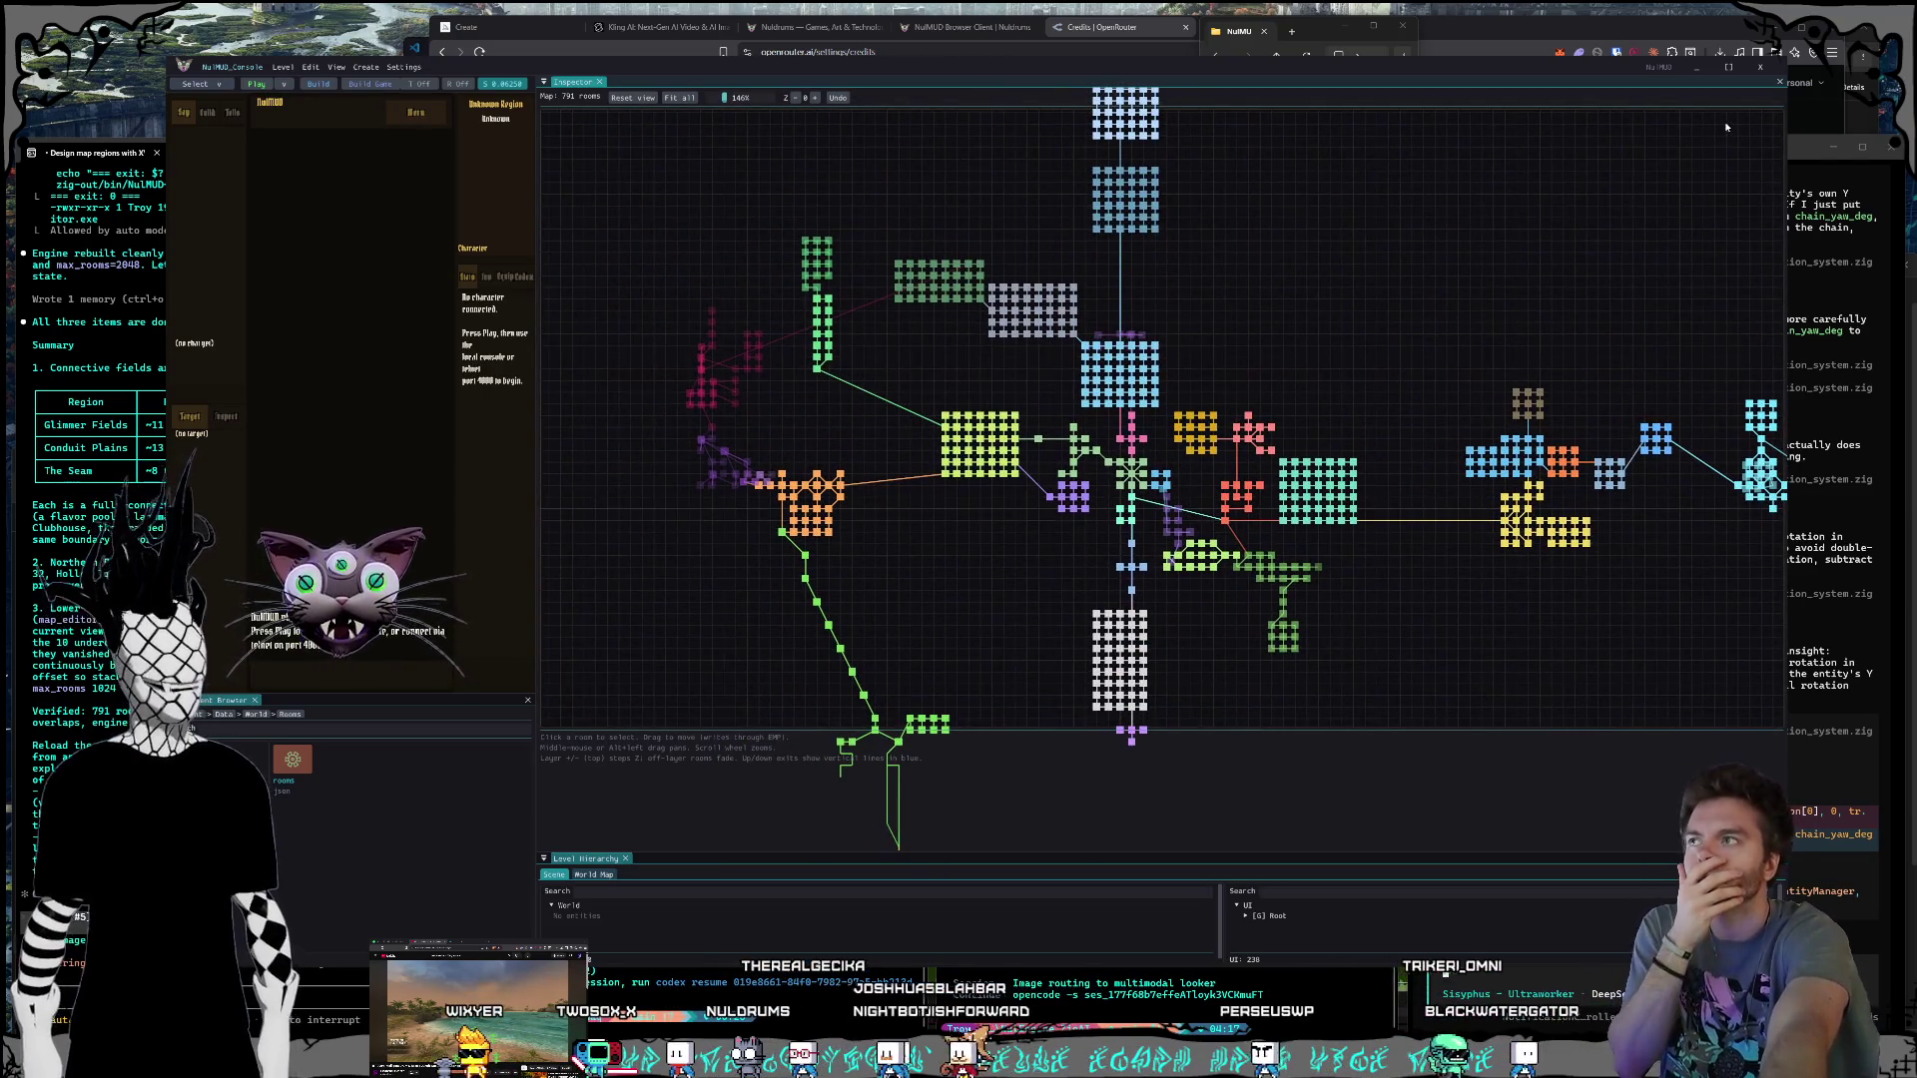
left_click(1697, 67)
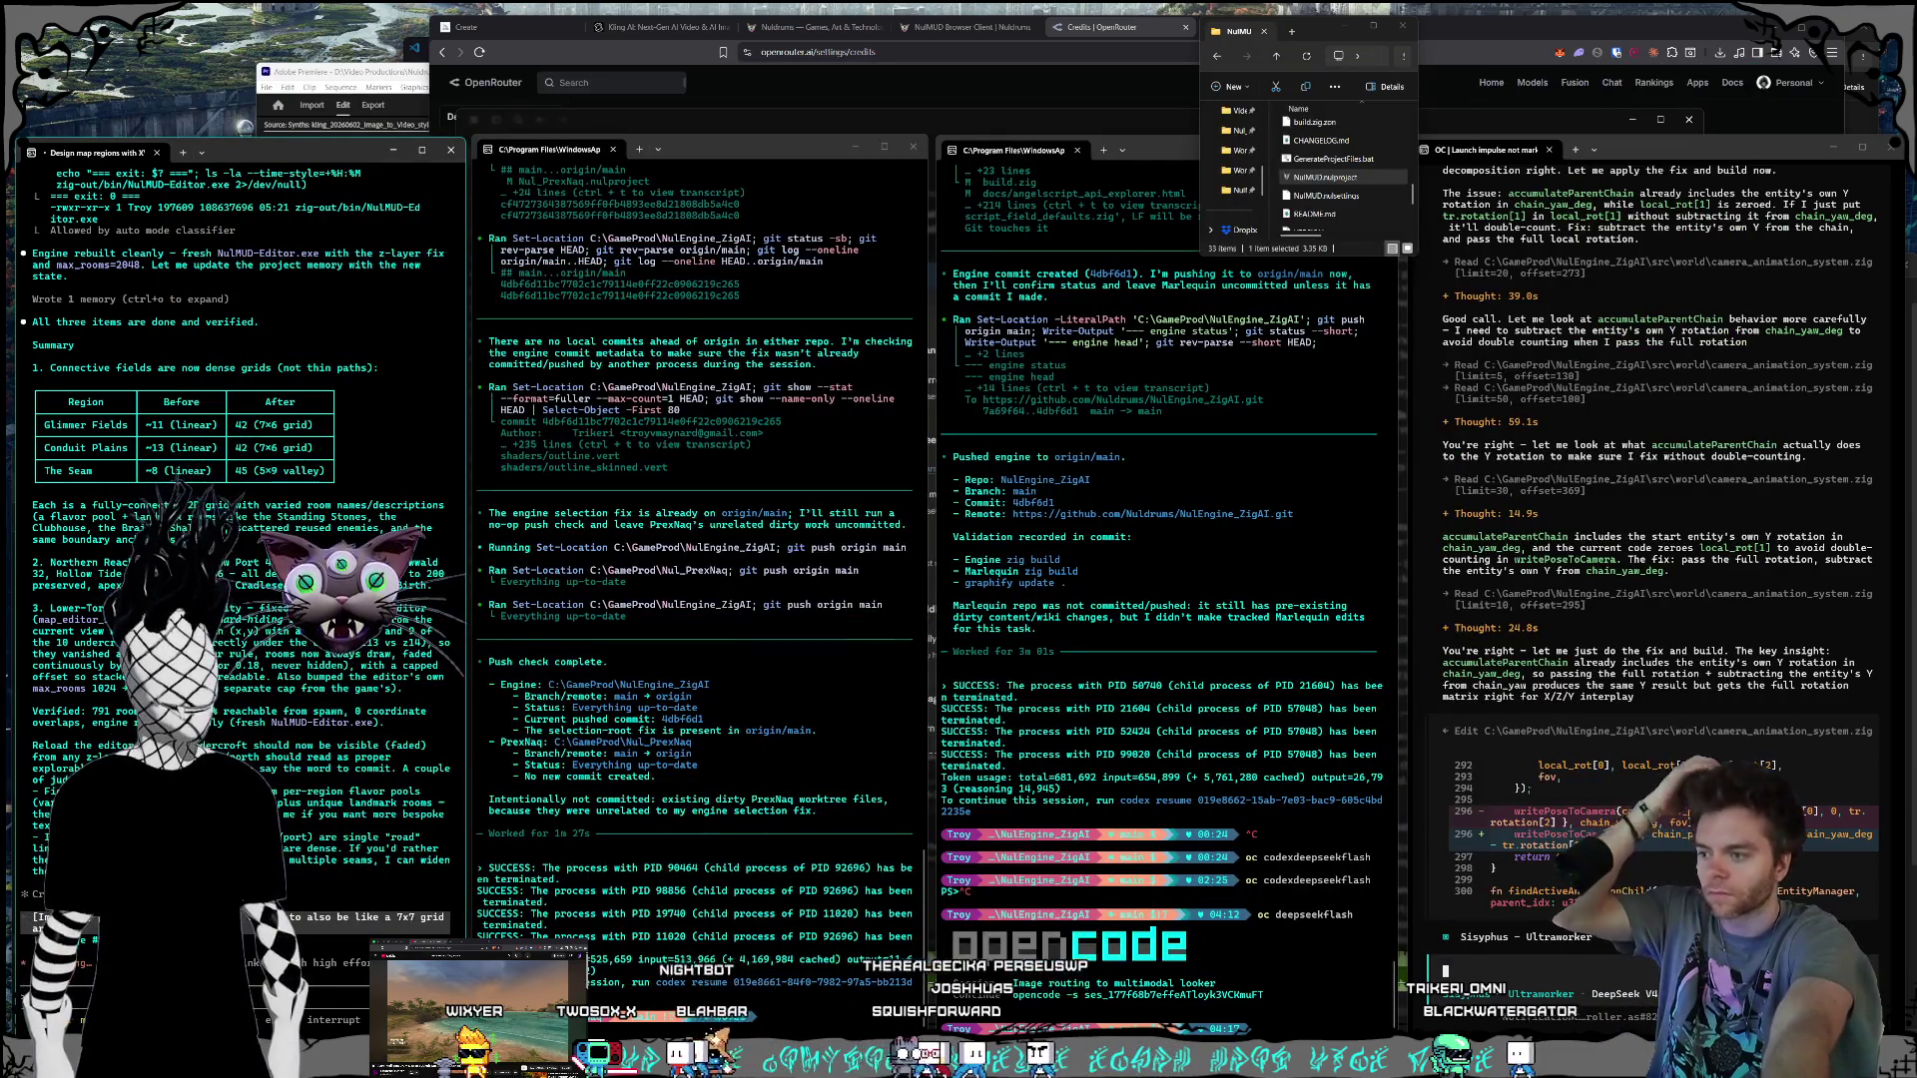
key("alt+Tab")
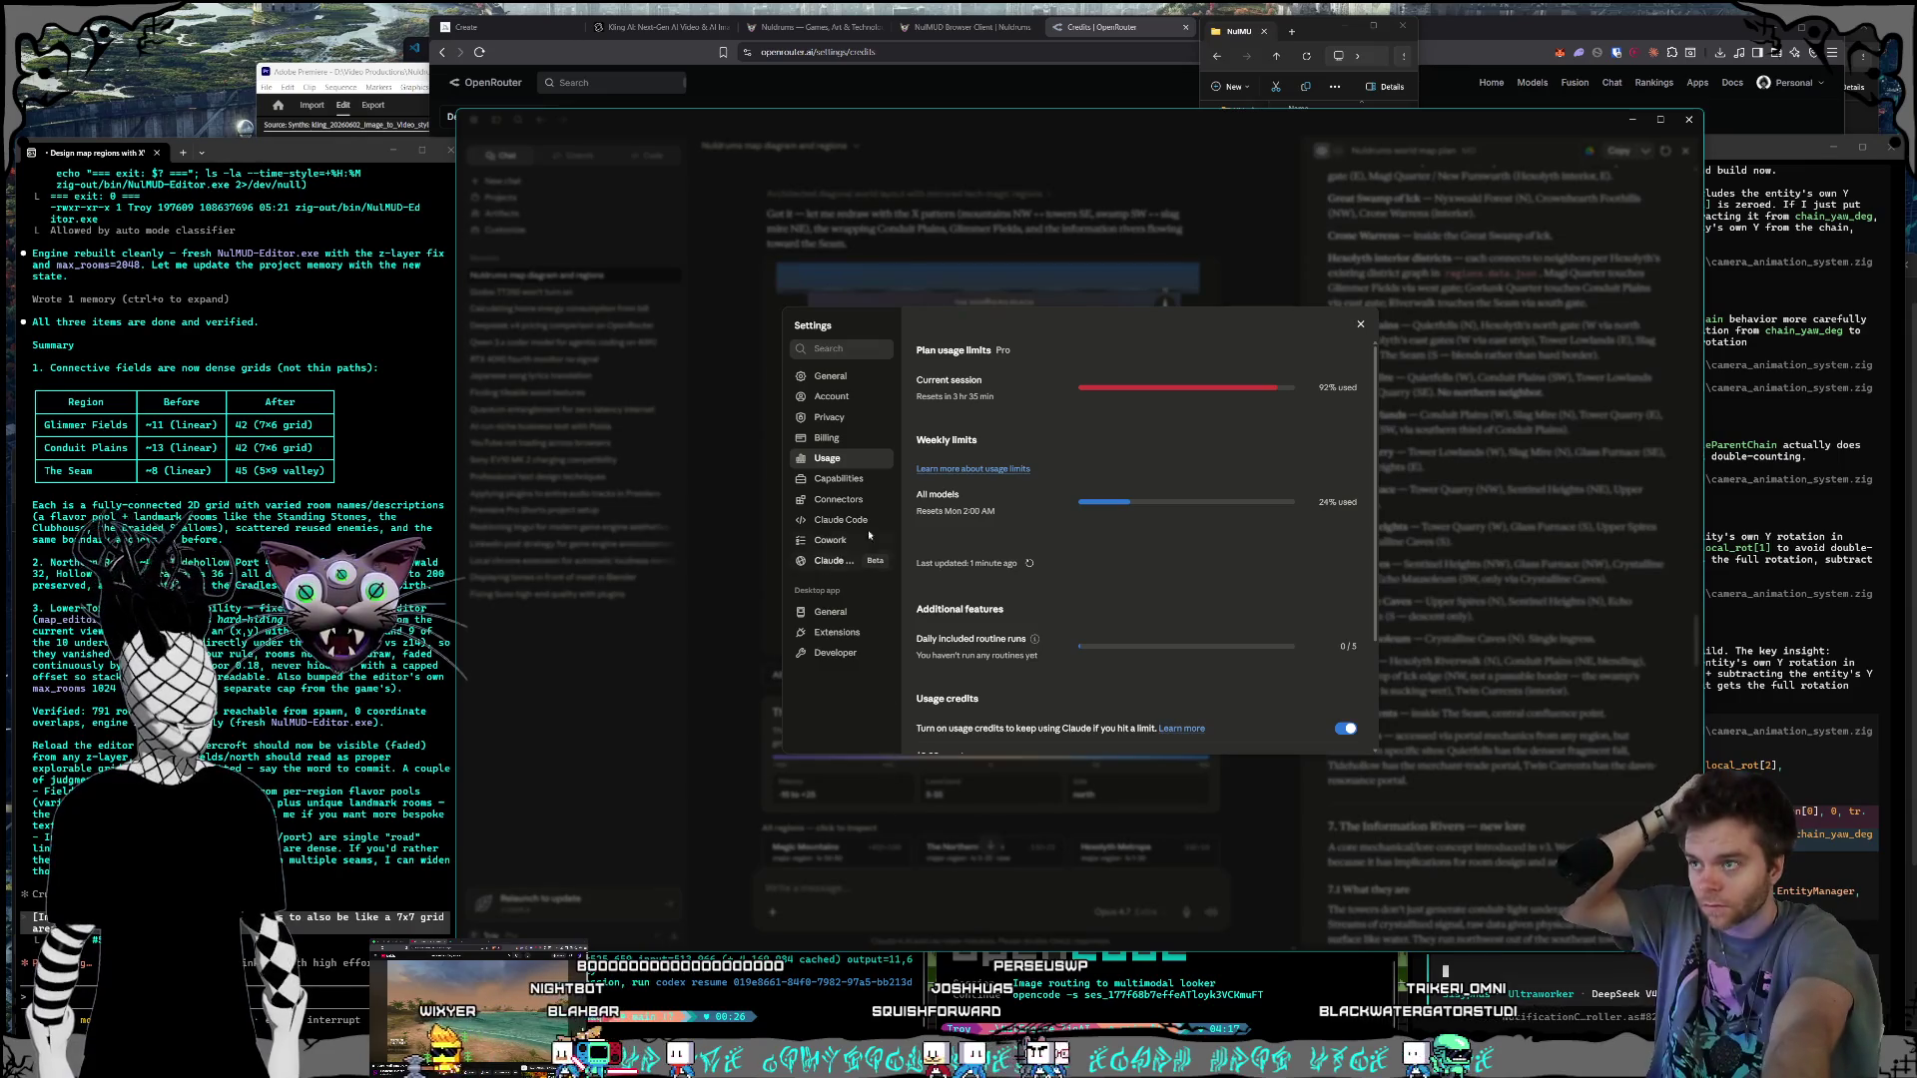
Step: Close Claude's usage settings and raise the agent terminal beside the Nuldrums map chat
left_click(1492, 342)
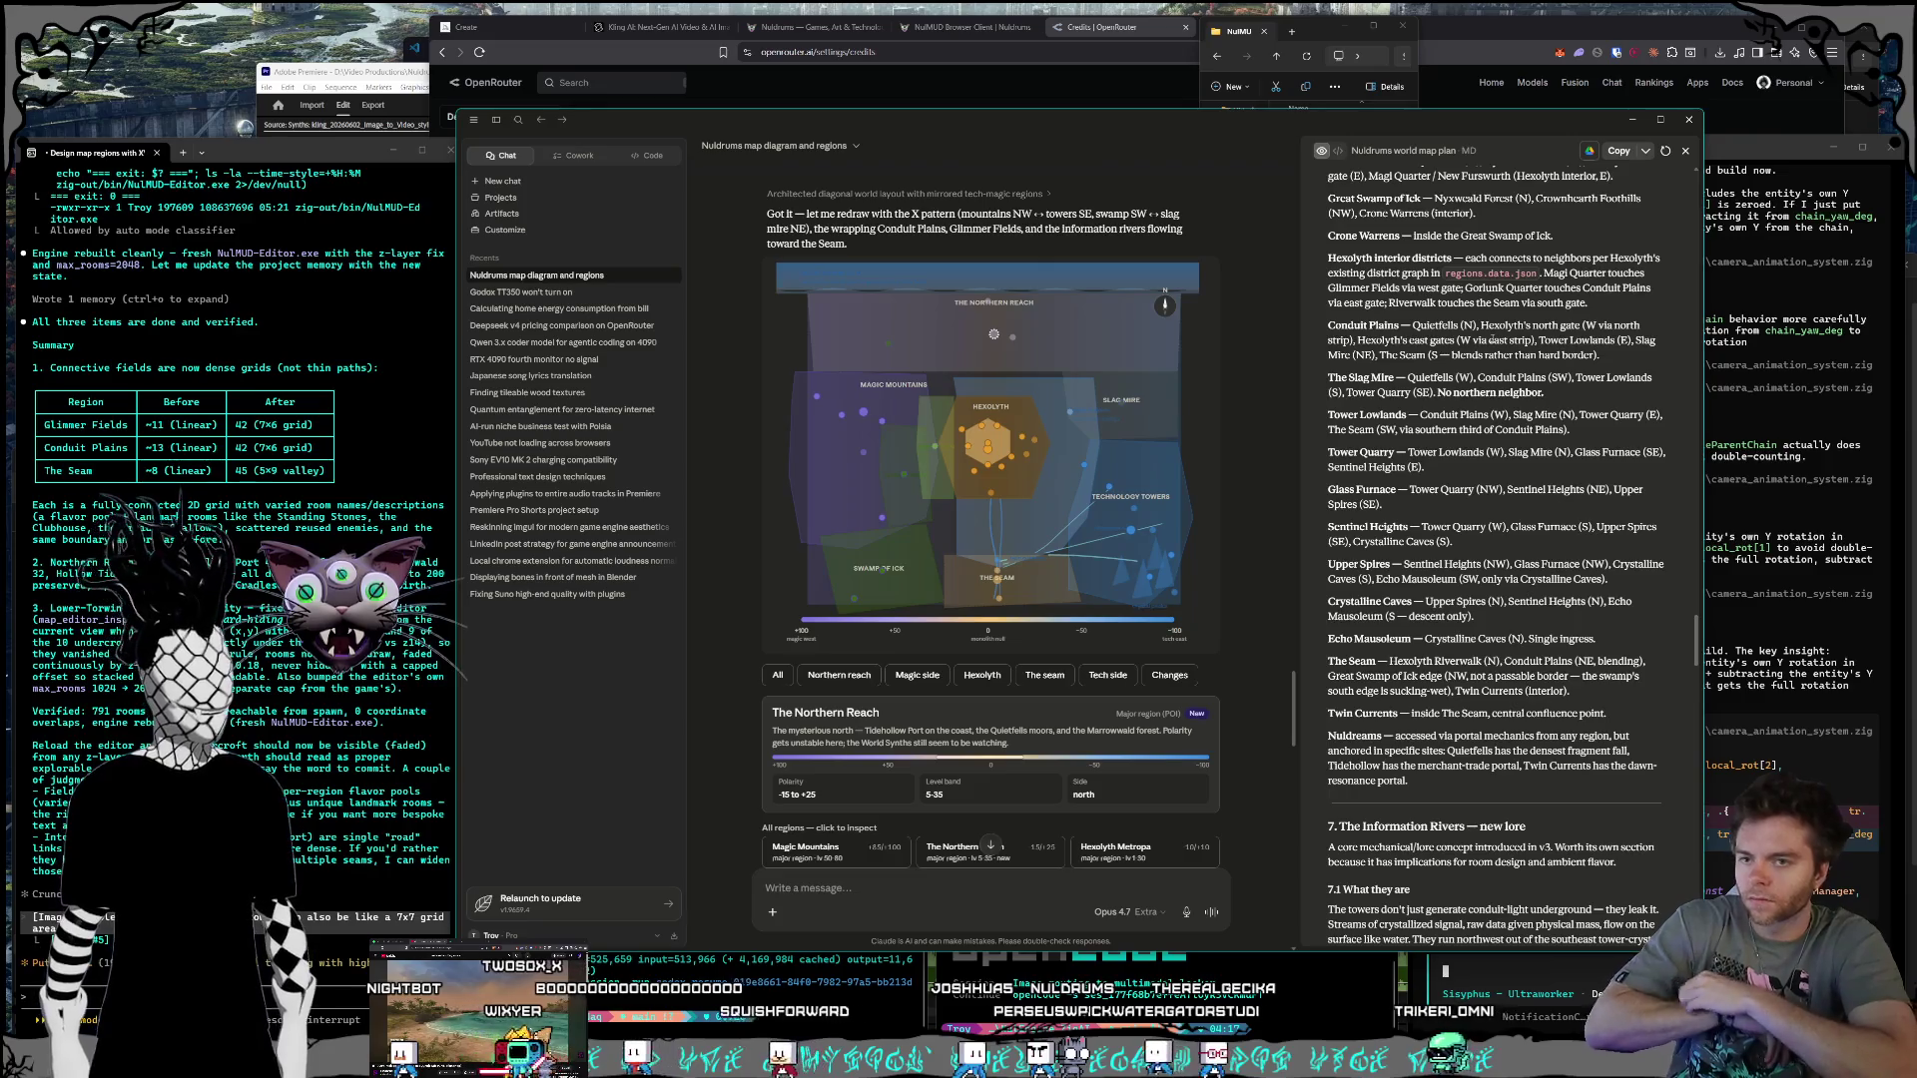
left_click(1797, 562)
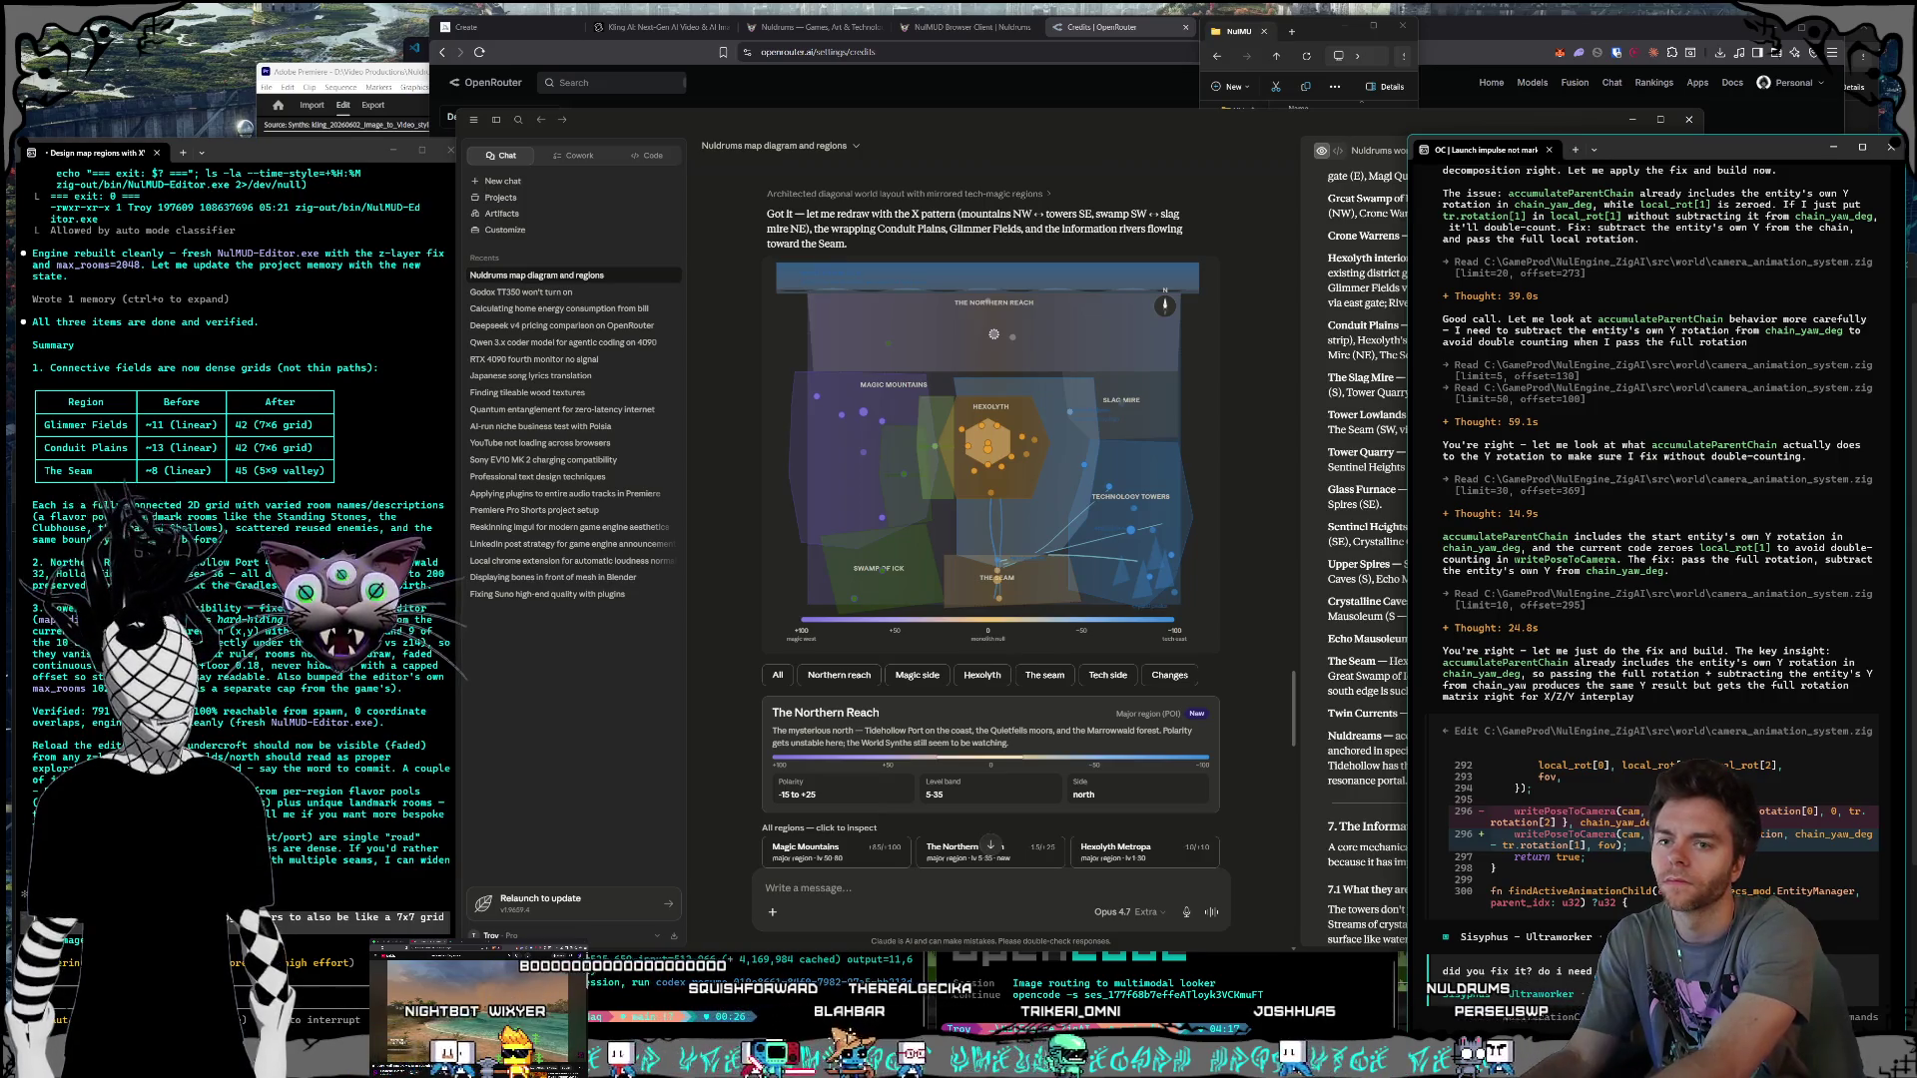
type("did you fix it? do i need")
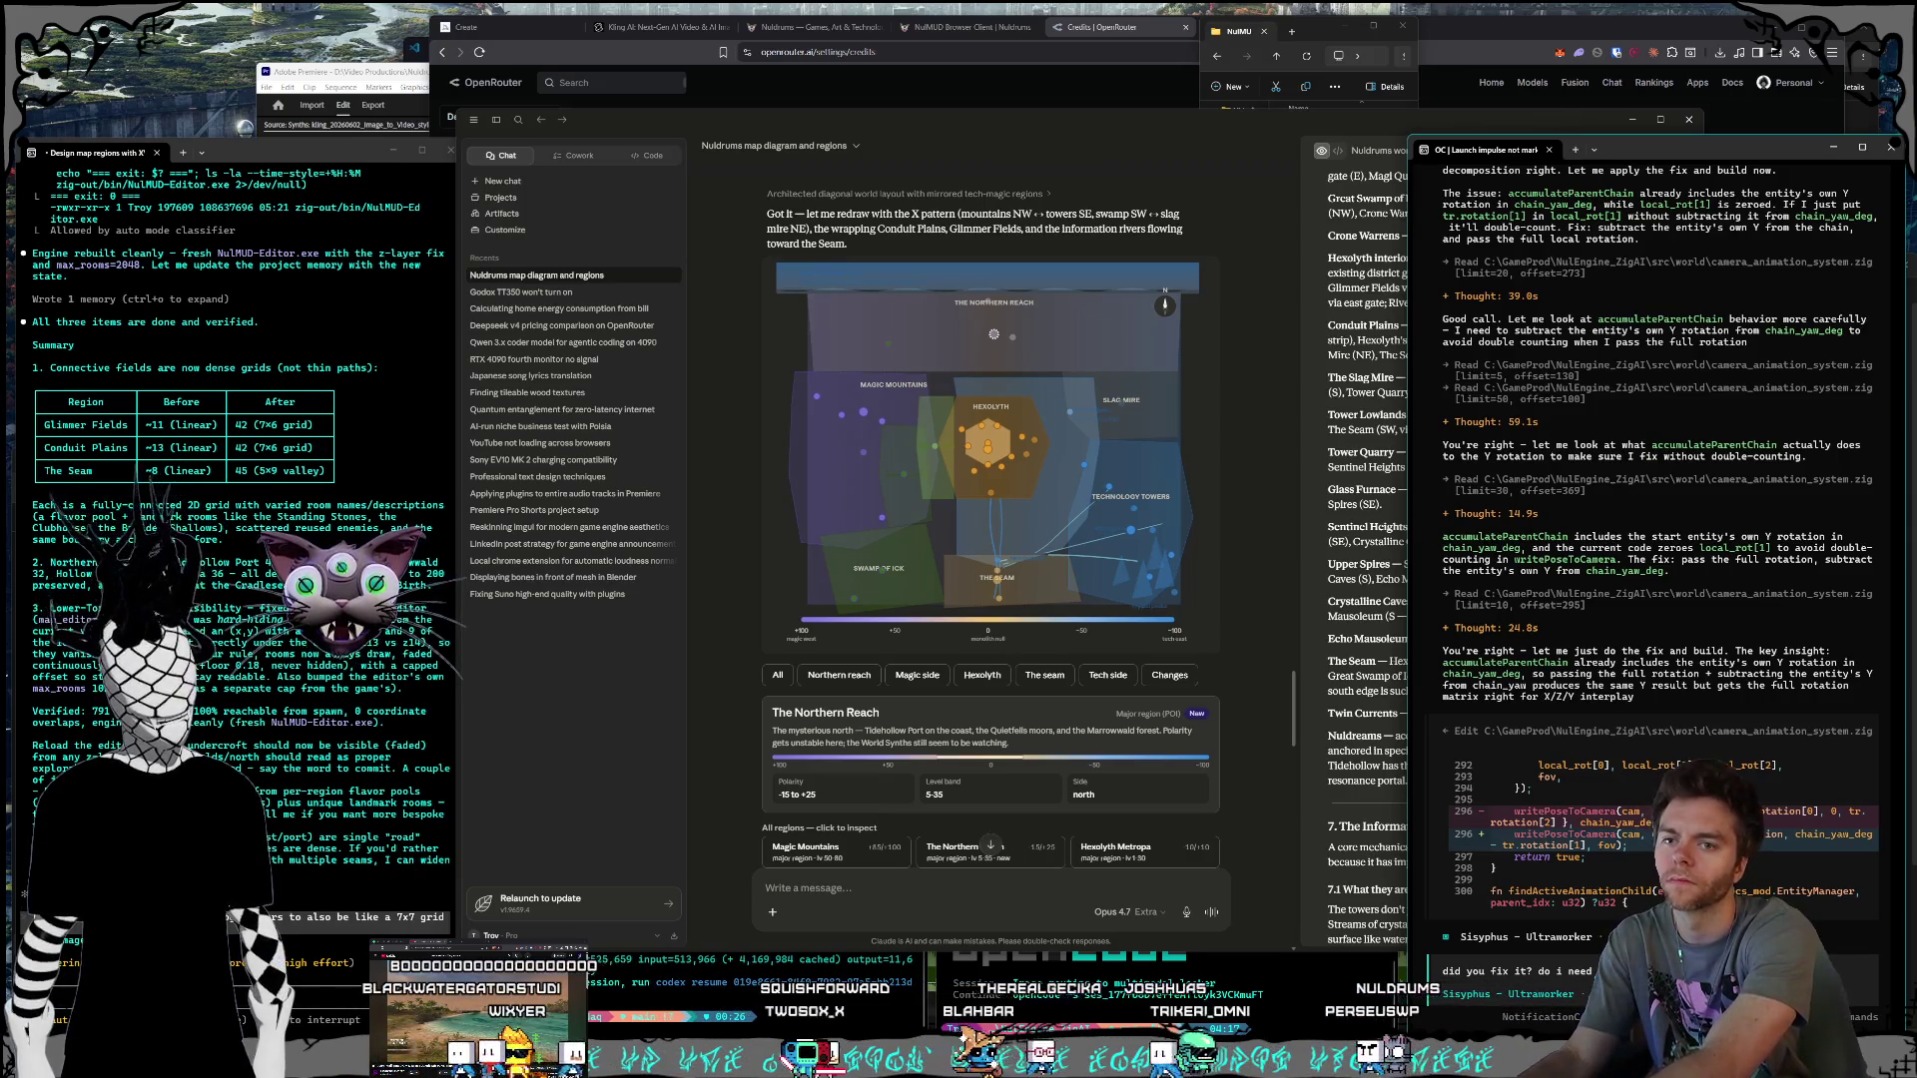
Step: Send the drafted question asking whether the fix is done and a rebuild is needed
key("Return")
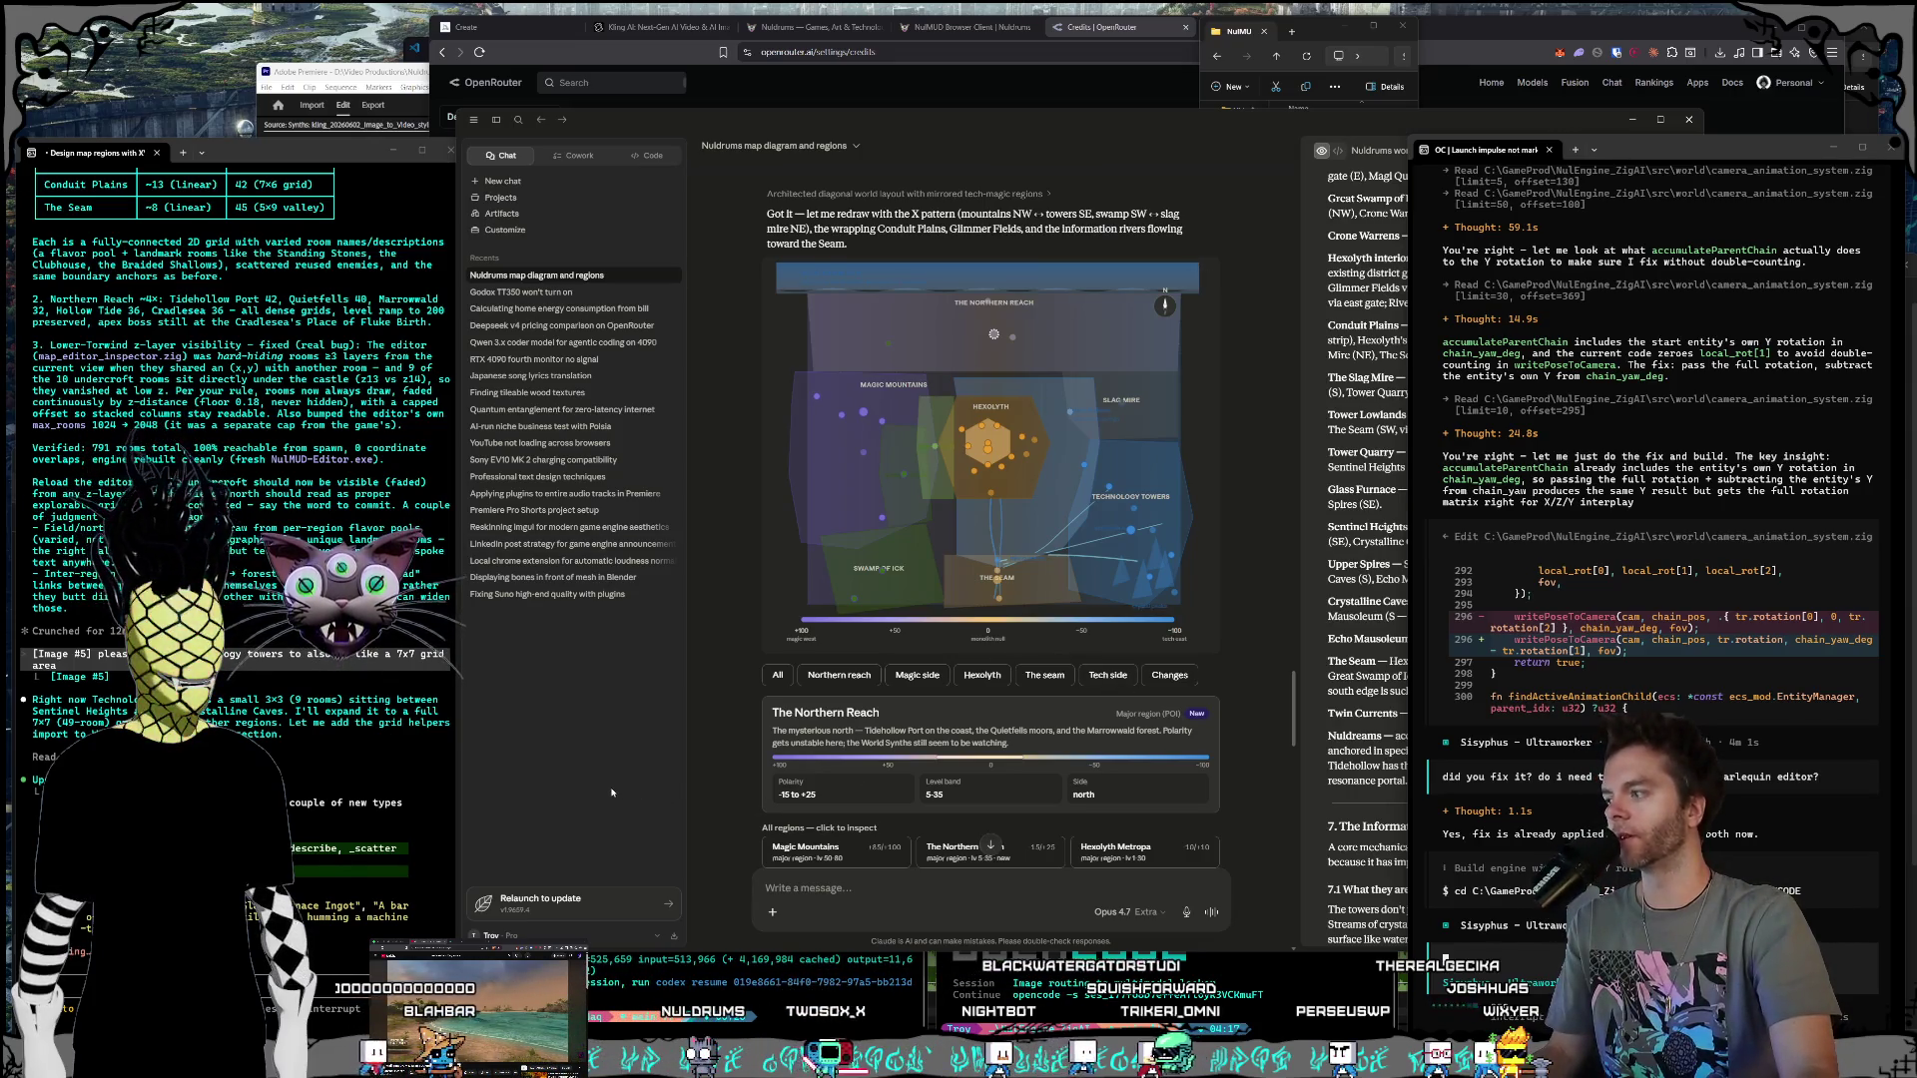
Step: Review Claude's plan usage limits in Settings, then switch to the OpenRouter credits page
left_click(869, 786)
left_click(539, 935)
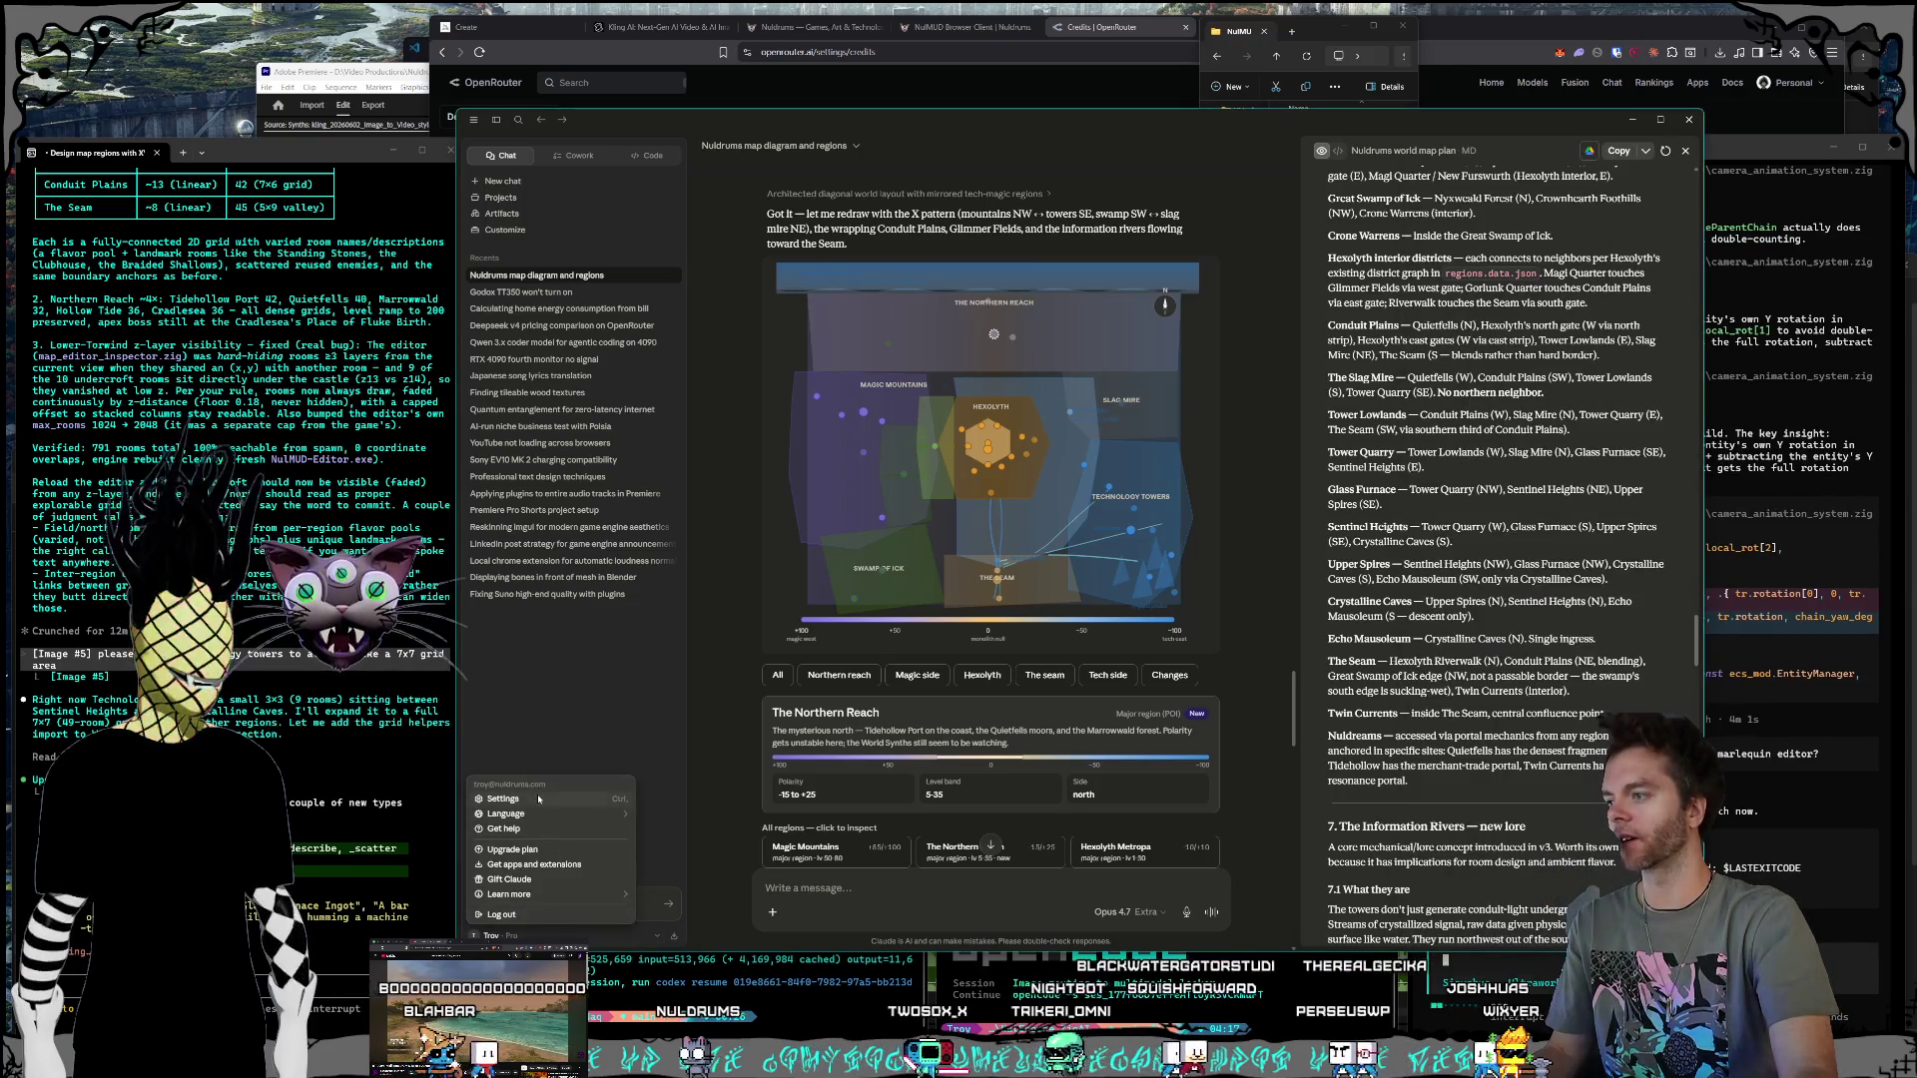
left_click(502, 799)
left_click(835, 459)
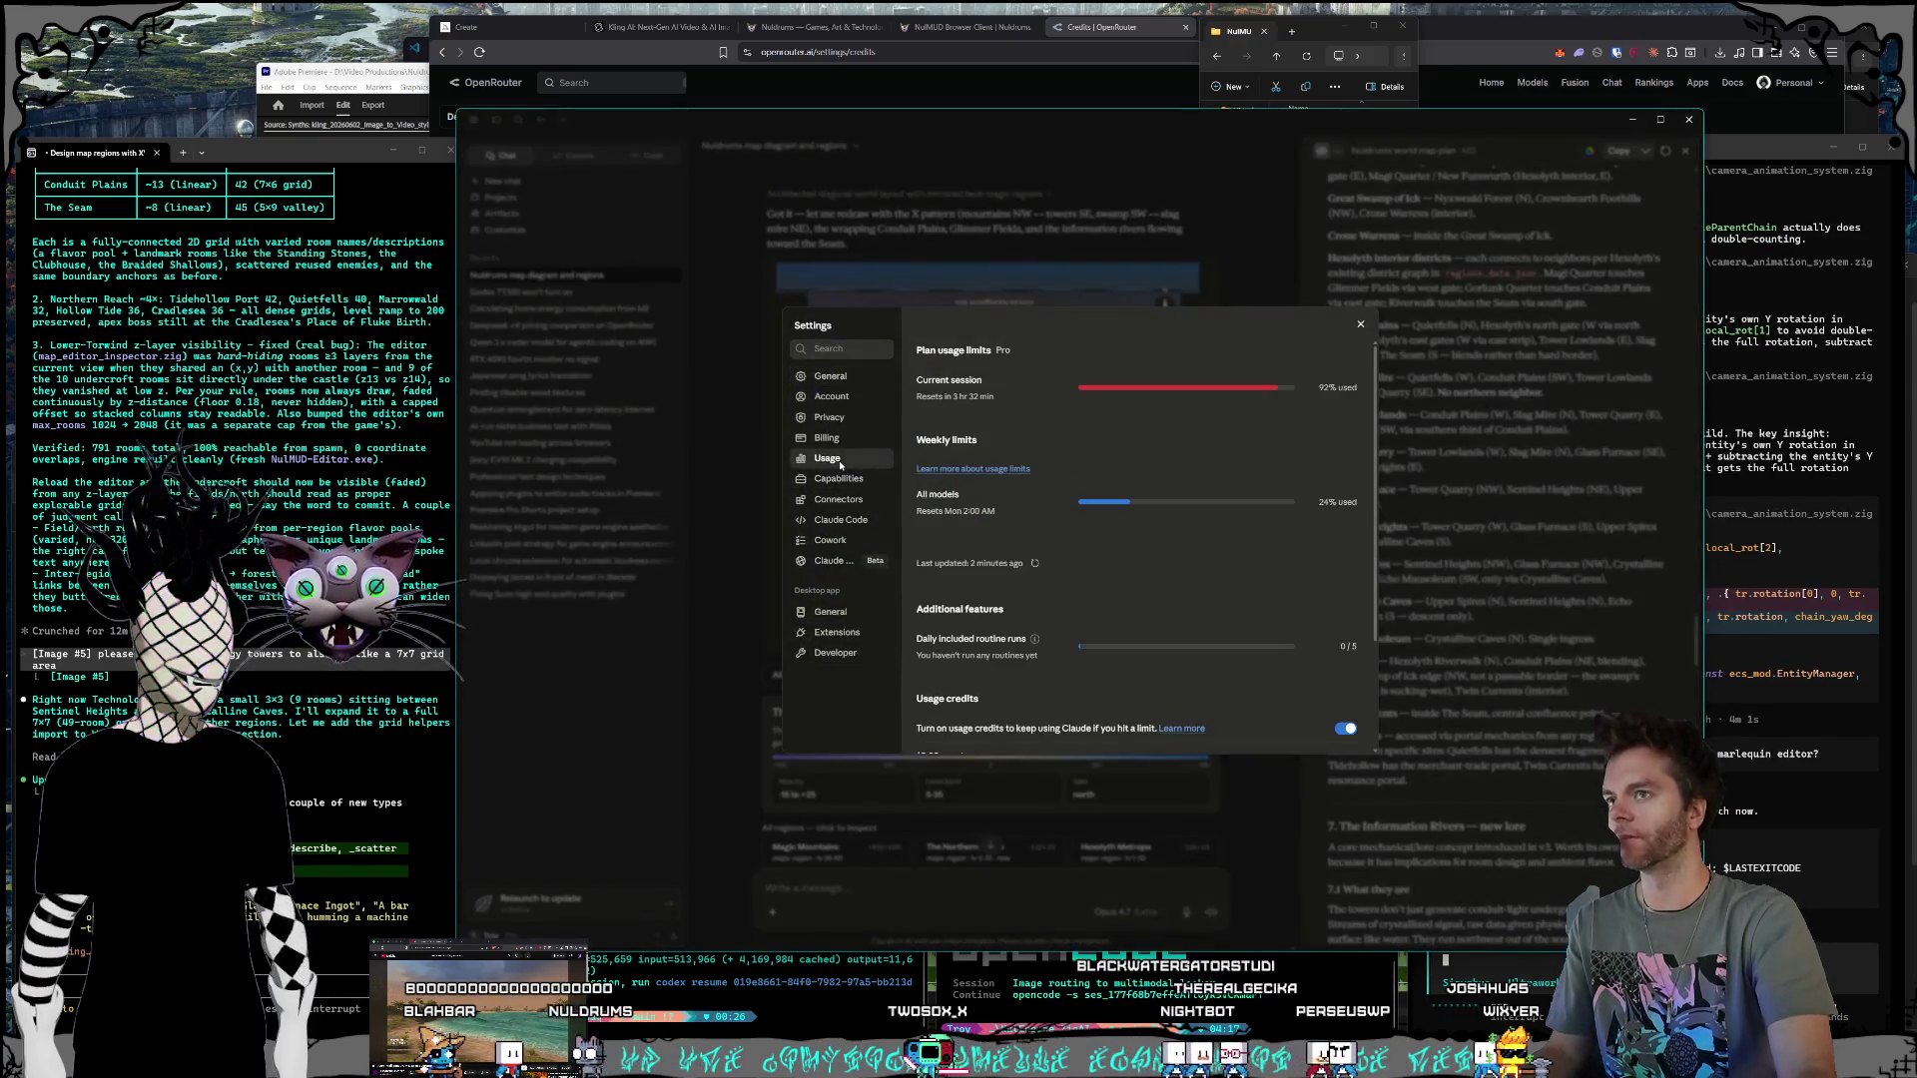
left_click(839, 478)
left_click(834, 462)
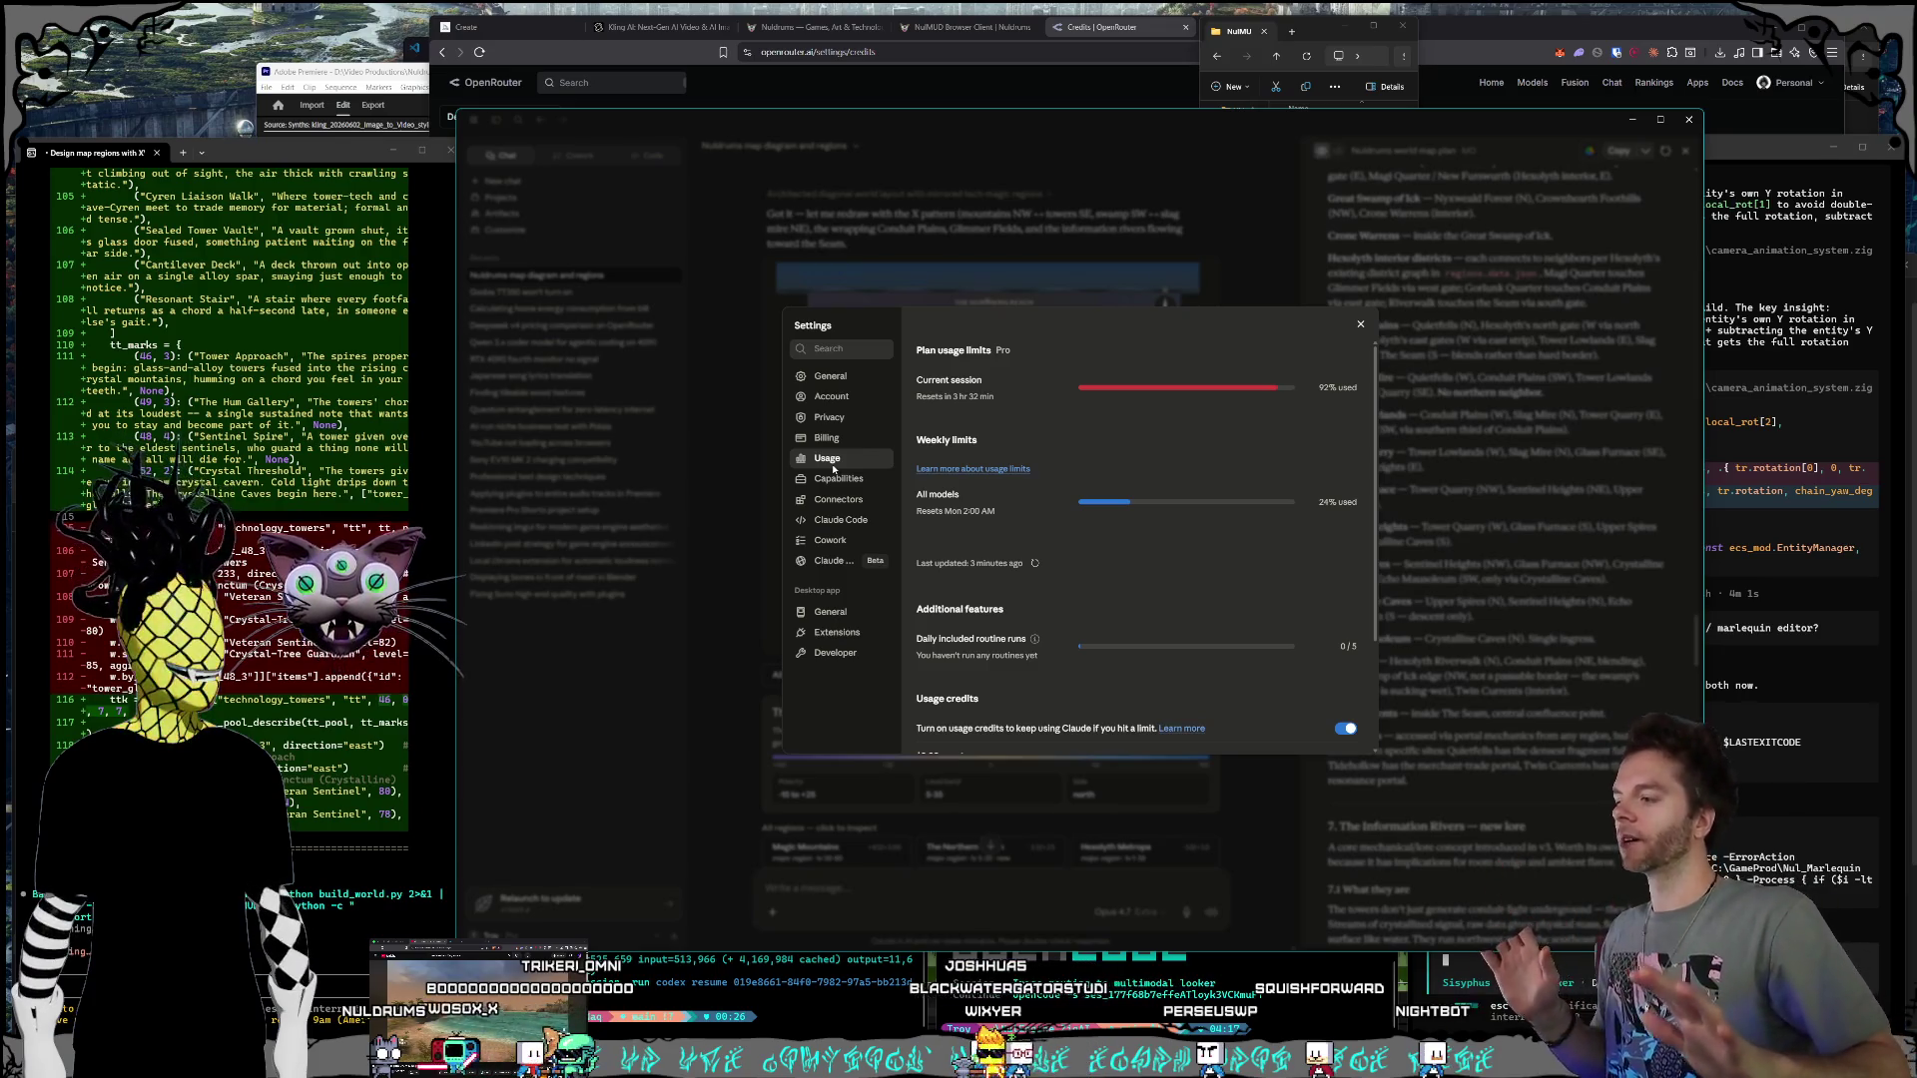
left_click(1760, 55)
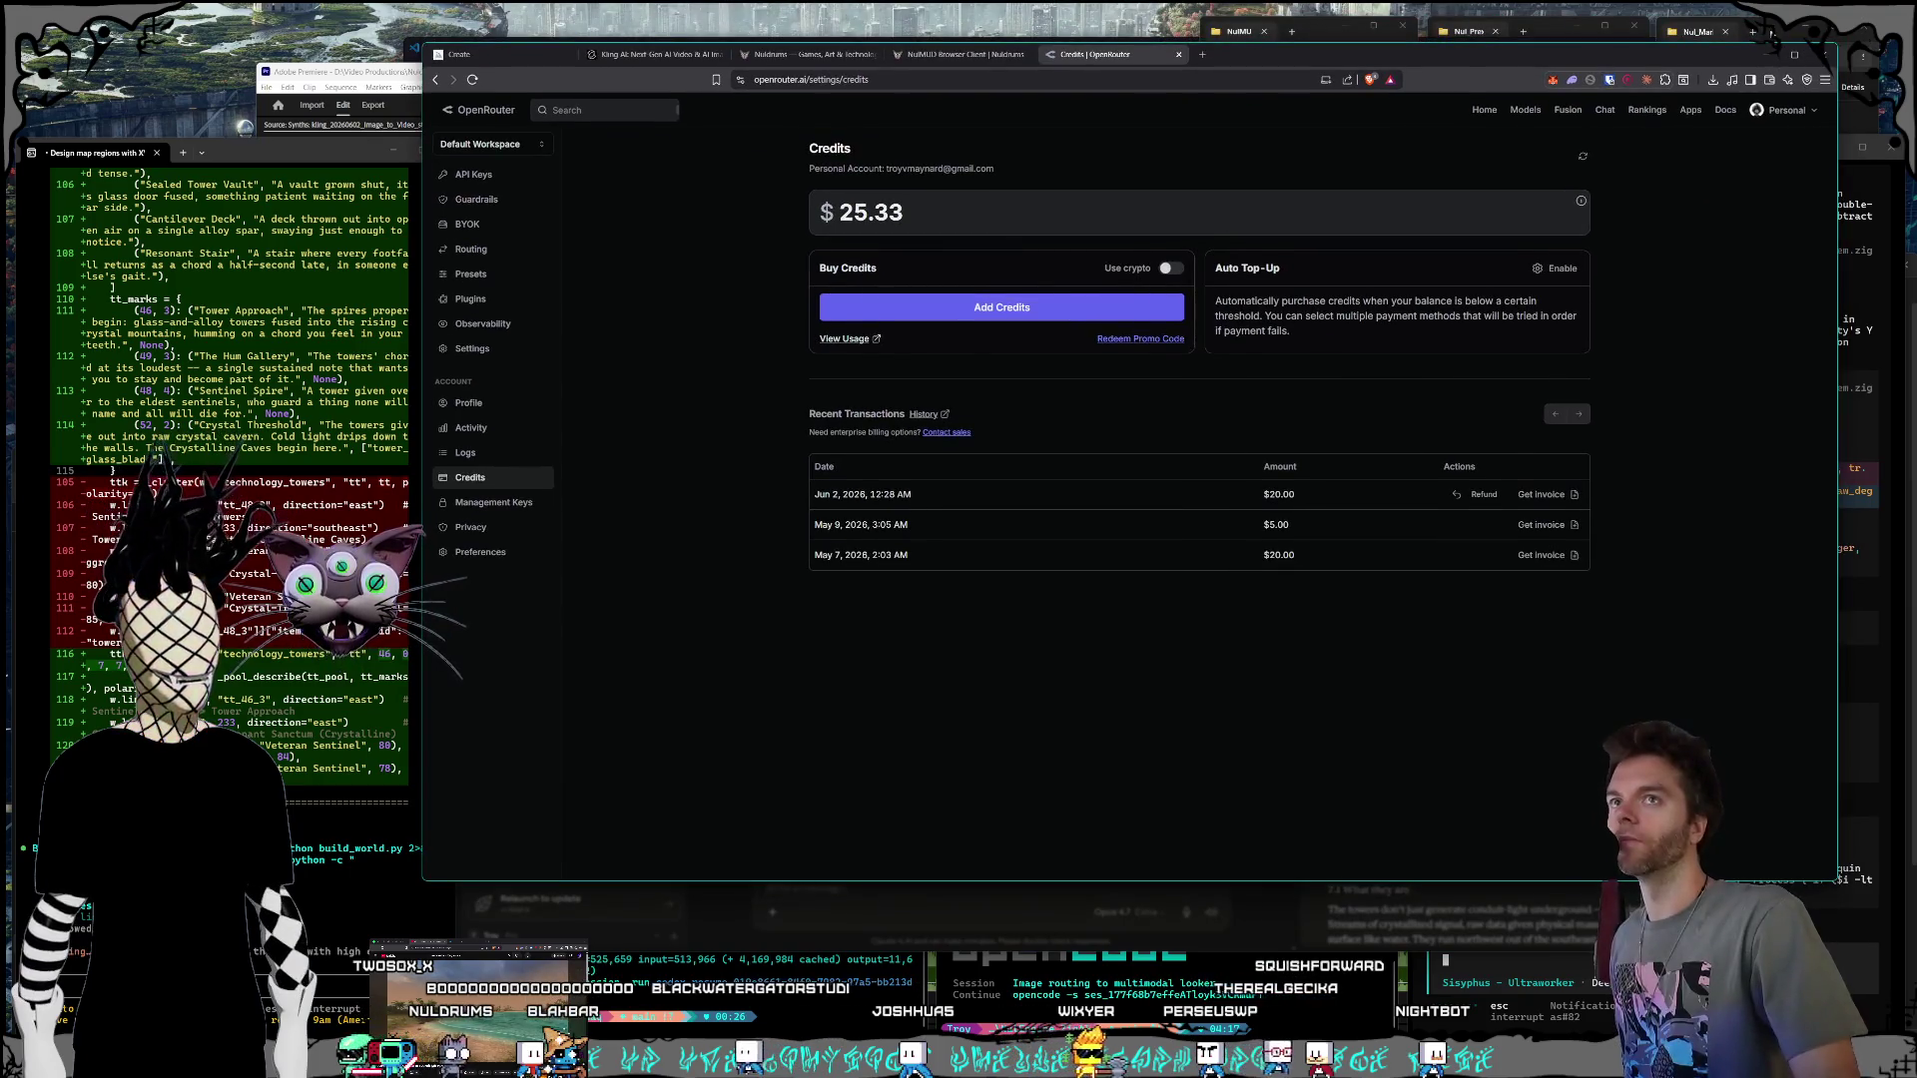
Step: Check the $25.33 OpenRouter balance, then cycle windows to the Premiere Pro WorldSynths edit
left_click(1772, 33)
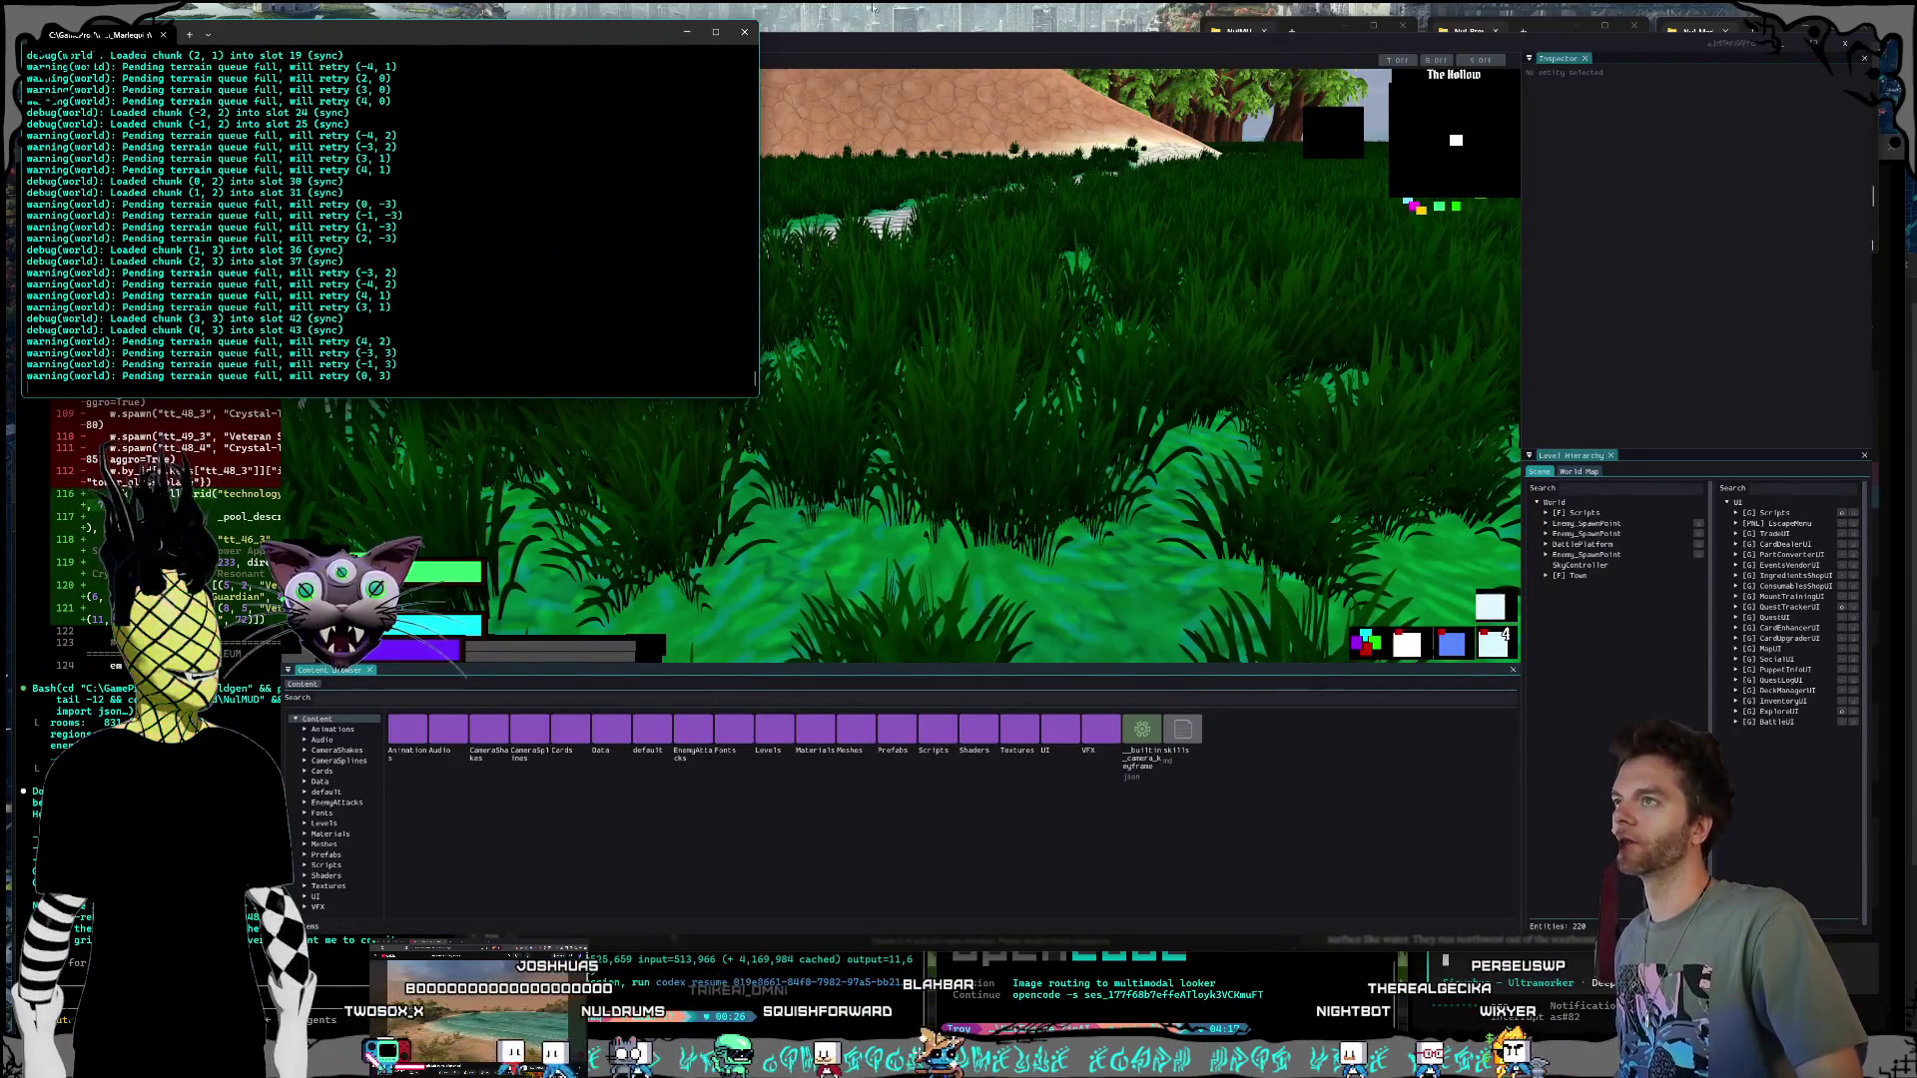
left_click(1775, 118)
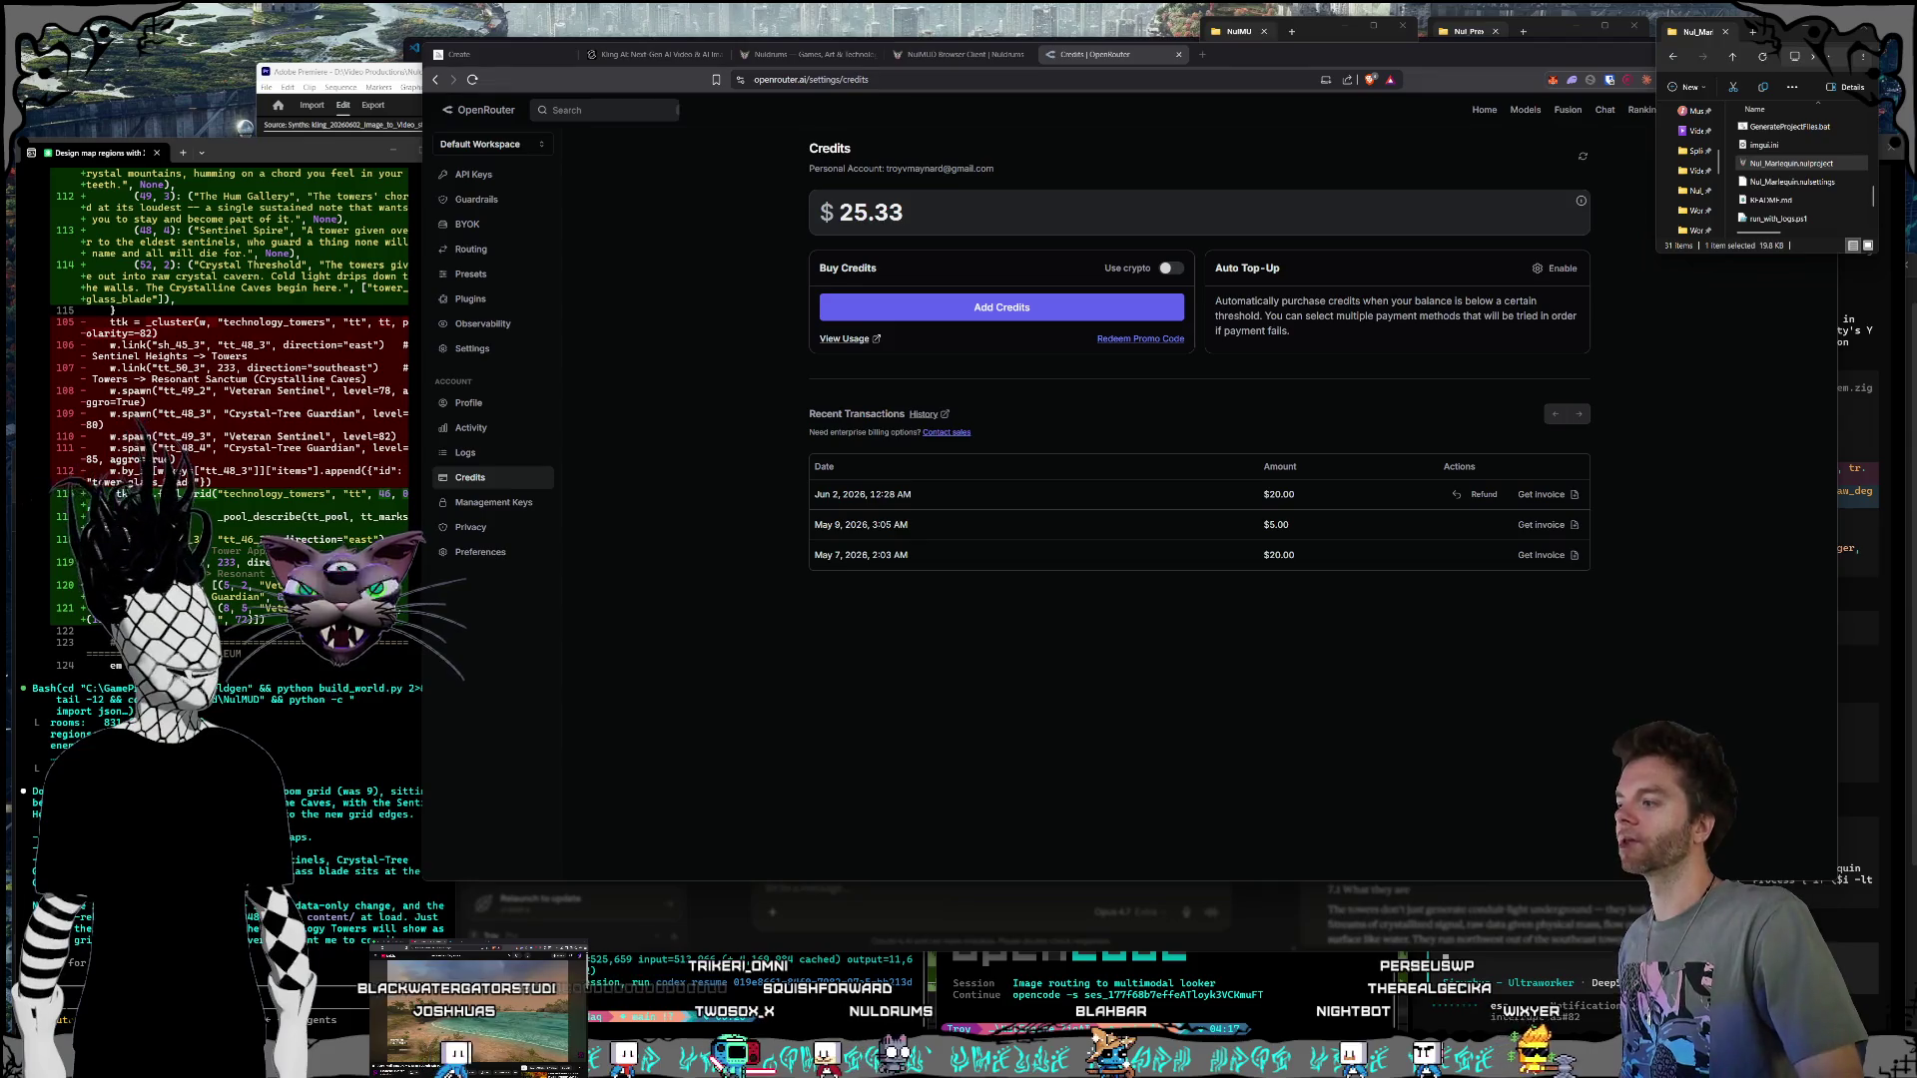
key("alt+Tab")
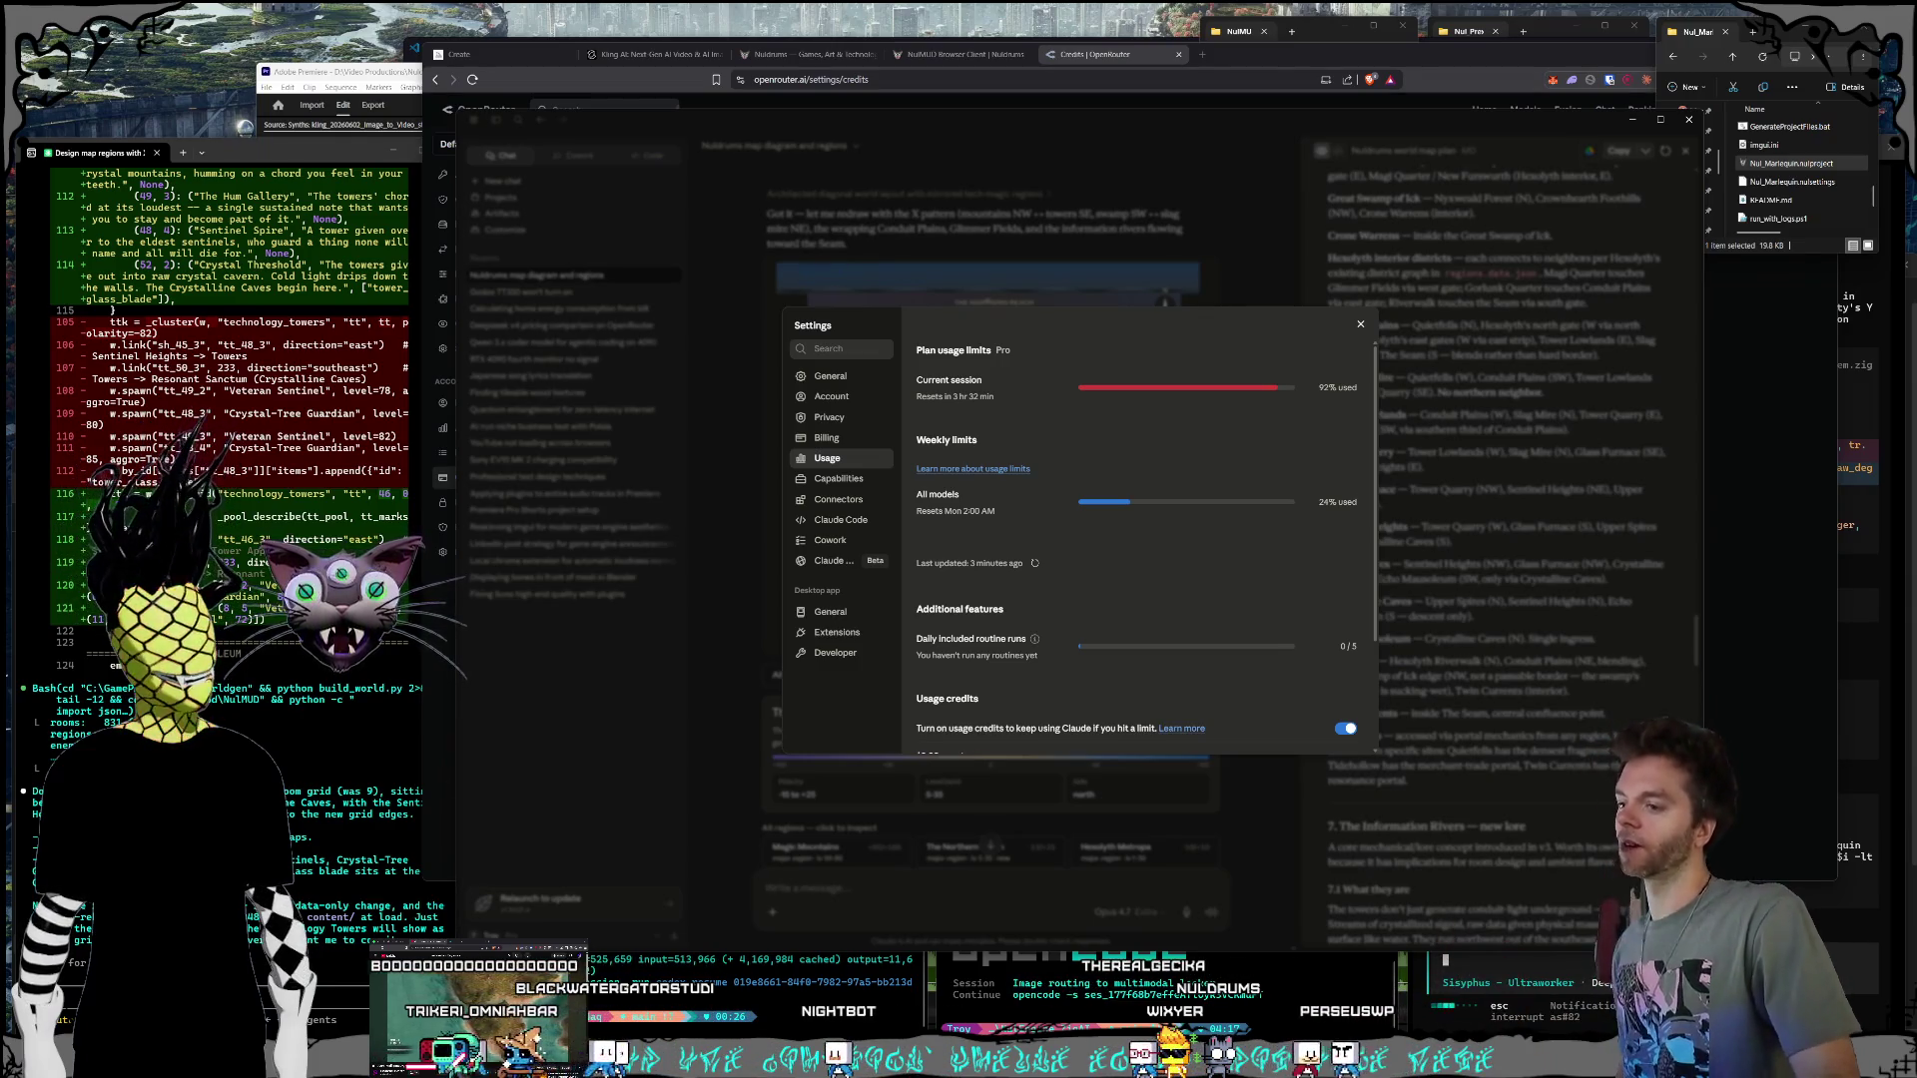
mouse_move(1012, 1060)
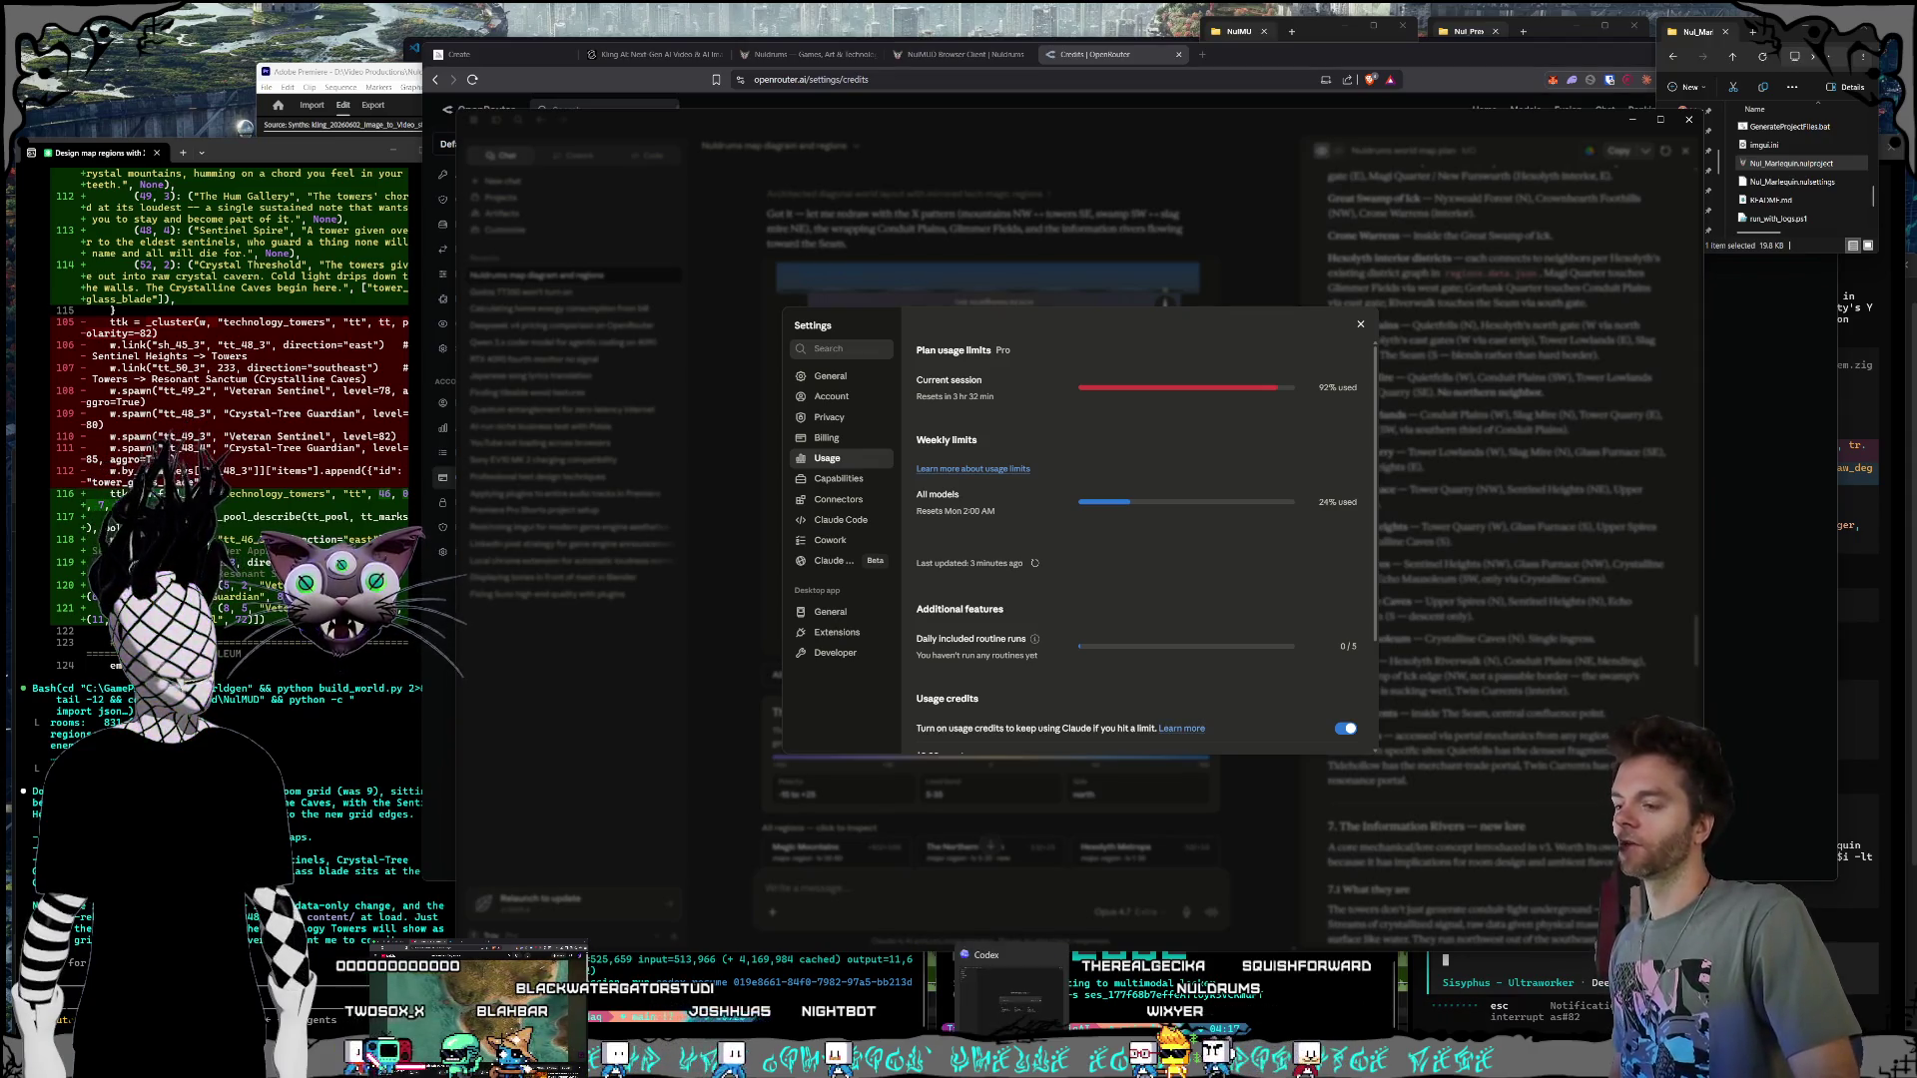
key("alt+Tab")
Step: Scrub the WorldSynths timeline around 34–37 seconds to preview the language-caption shot
left_click_drag(1193, 792, 1212, 800)
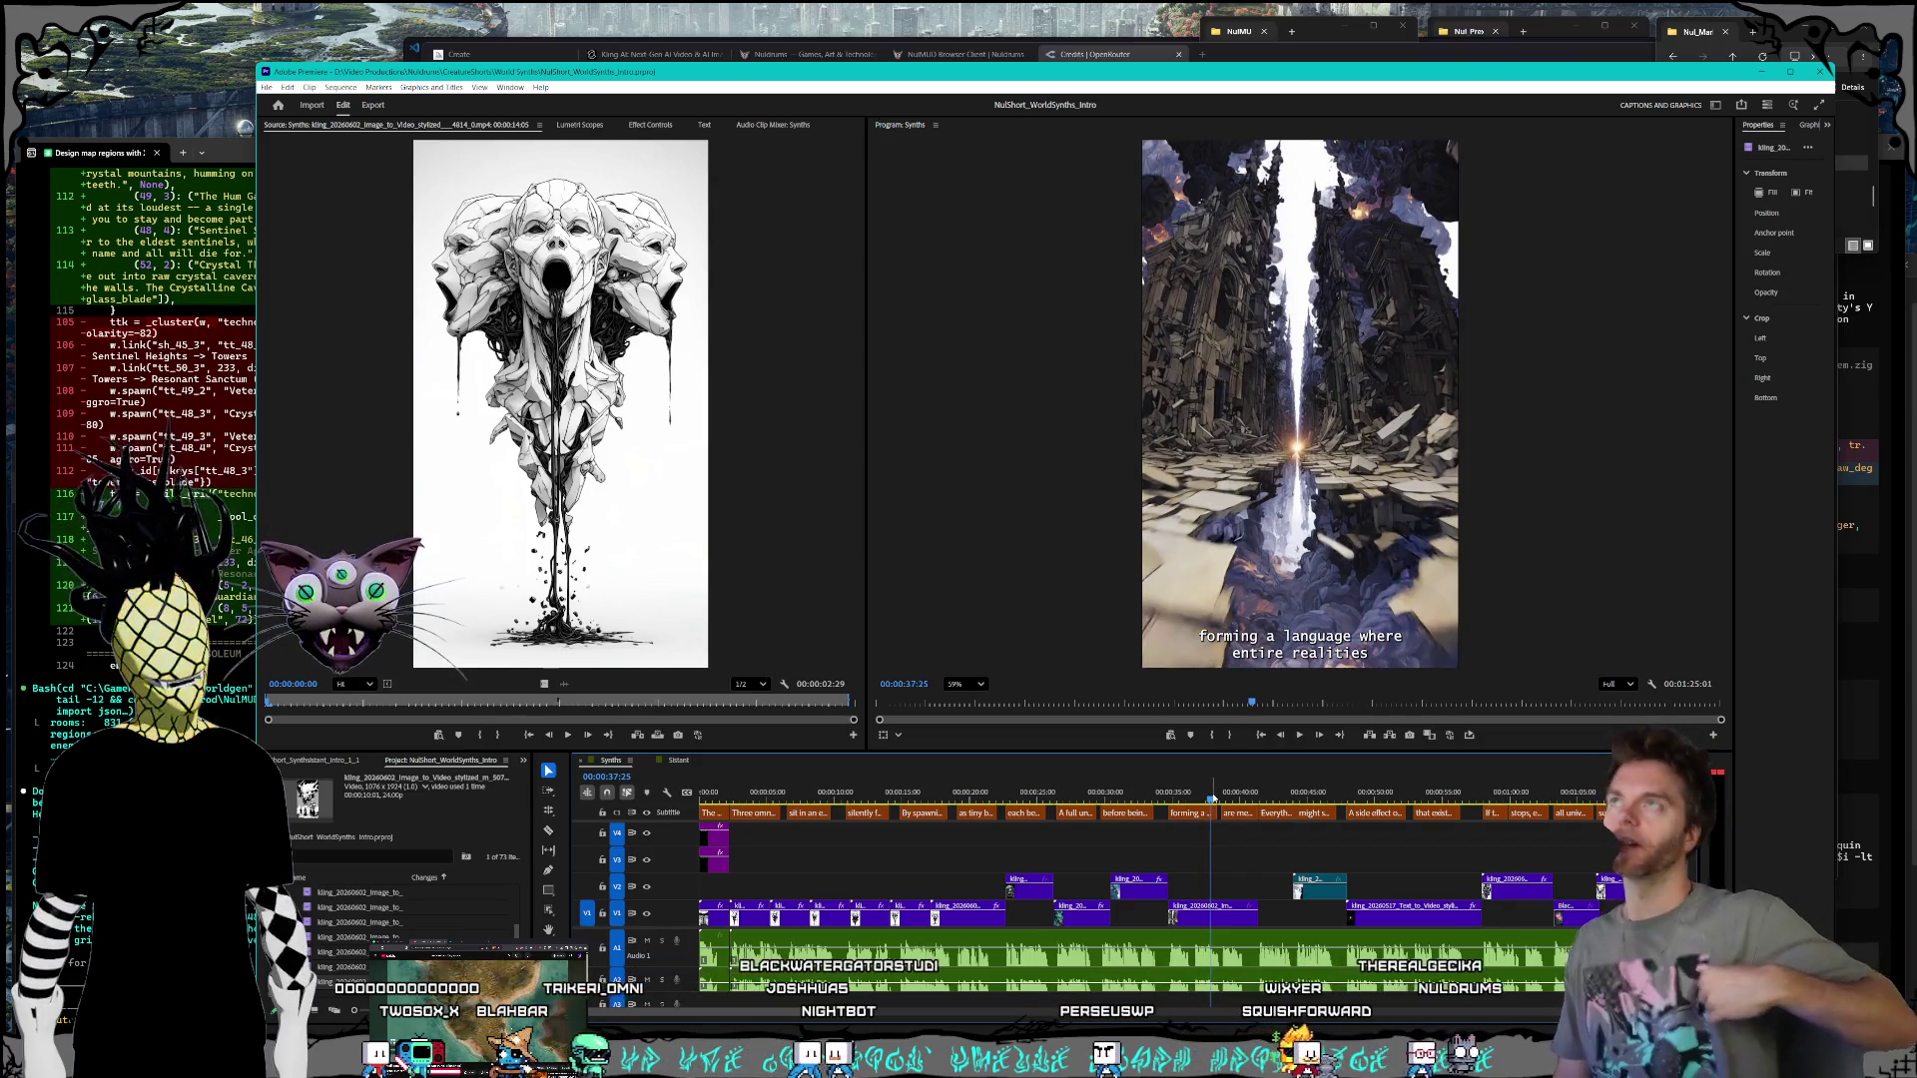
mouse_move(1204, 788)
left_mouse_down()
mouse_move(1162, 798)
mouse_move(1208, 792)
left_mouse_up()
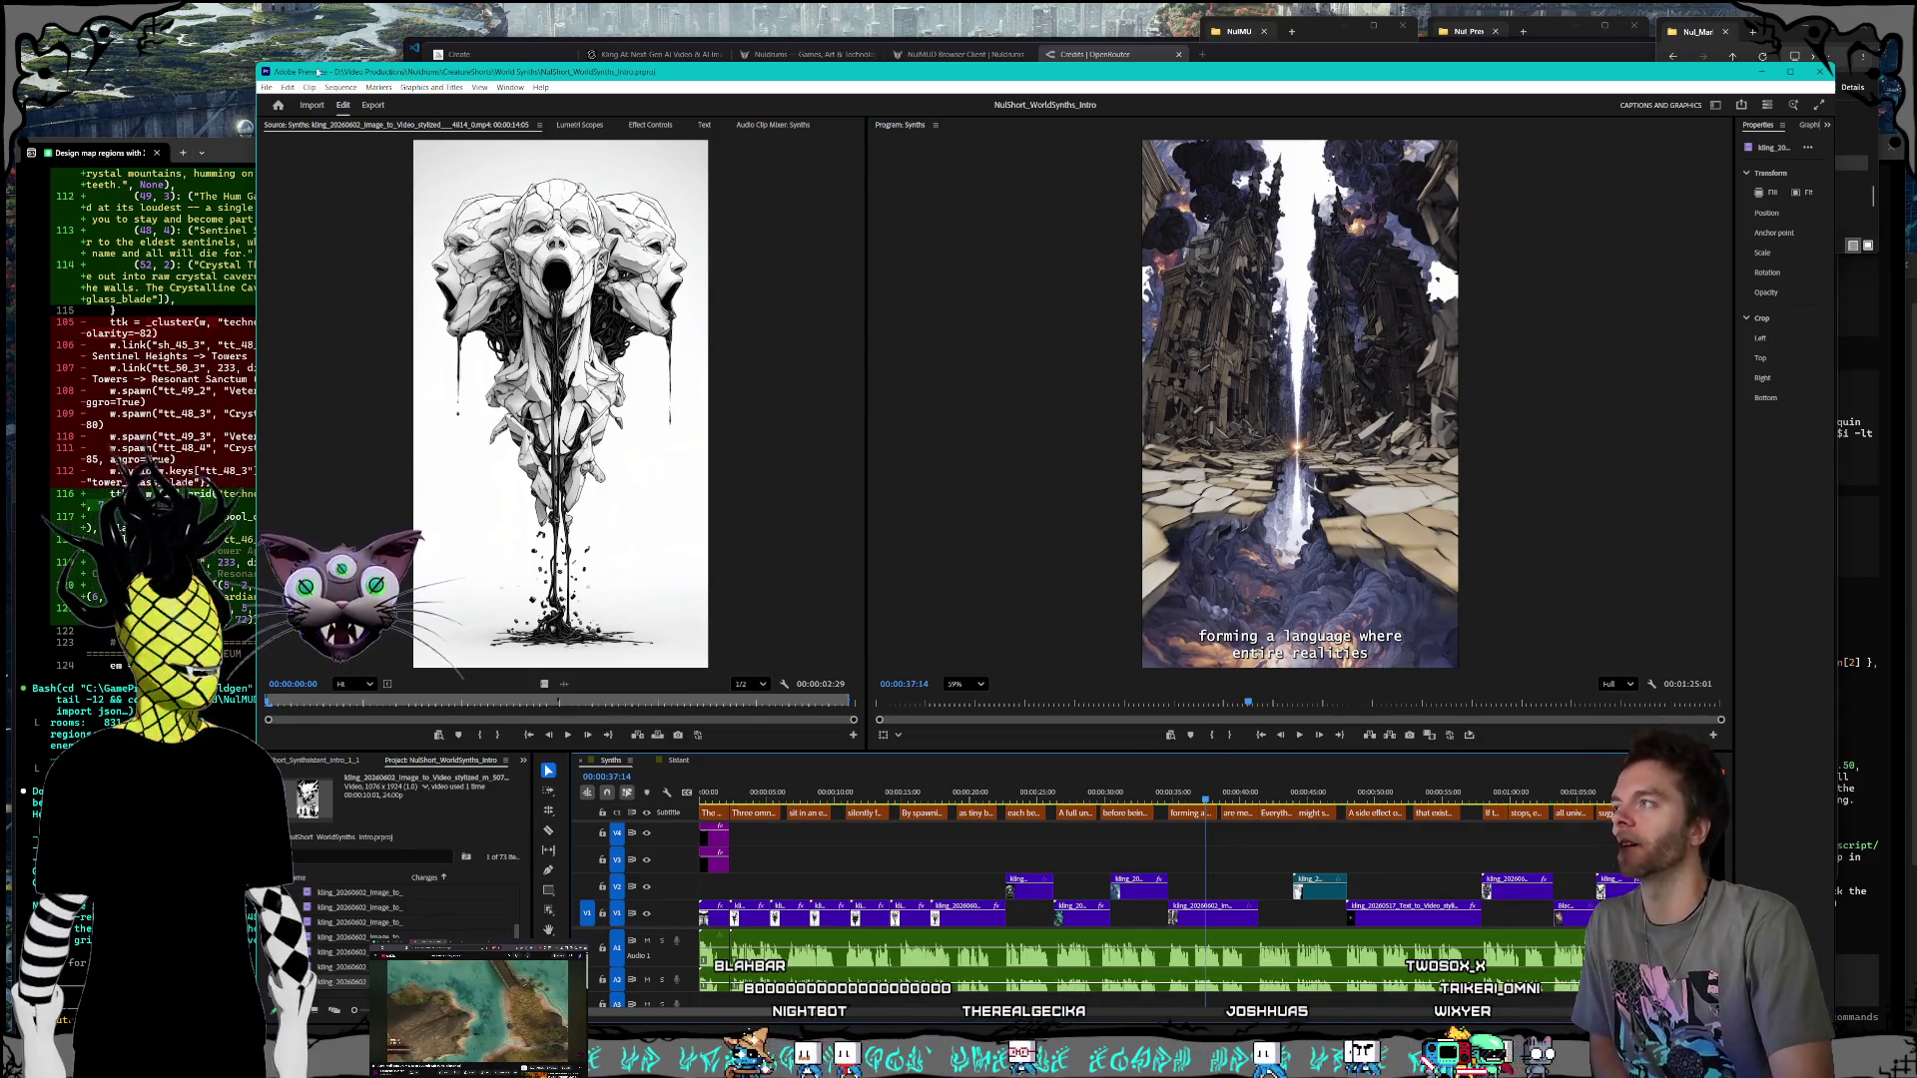
Step: Shrink the Premiere Pro window toward the bottom-right of the screen
left_click_drag(404, 77, 438, 95)
mouse_move(290, 84)
left_mouse_down()
mouse_move(357, 108)
mouse_move(446, 95)
left_mouse_up()
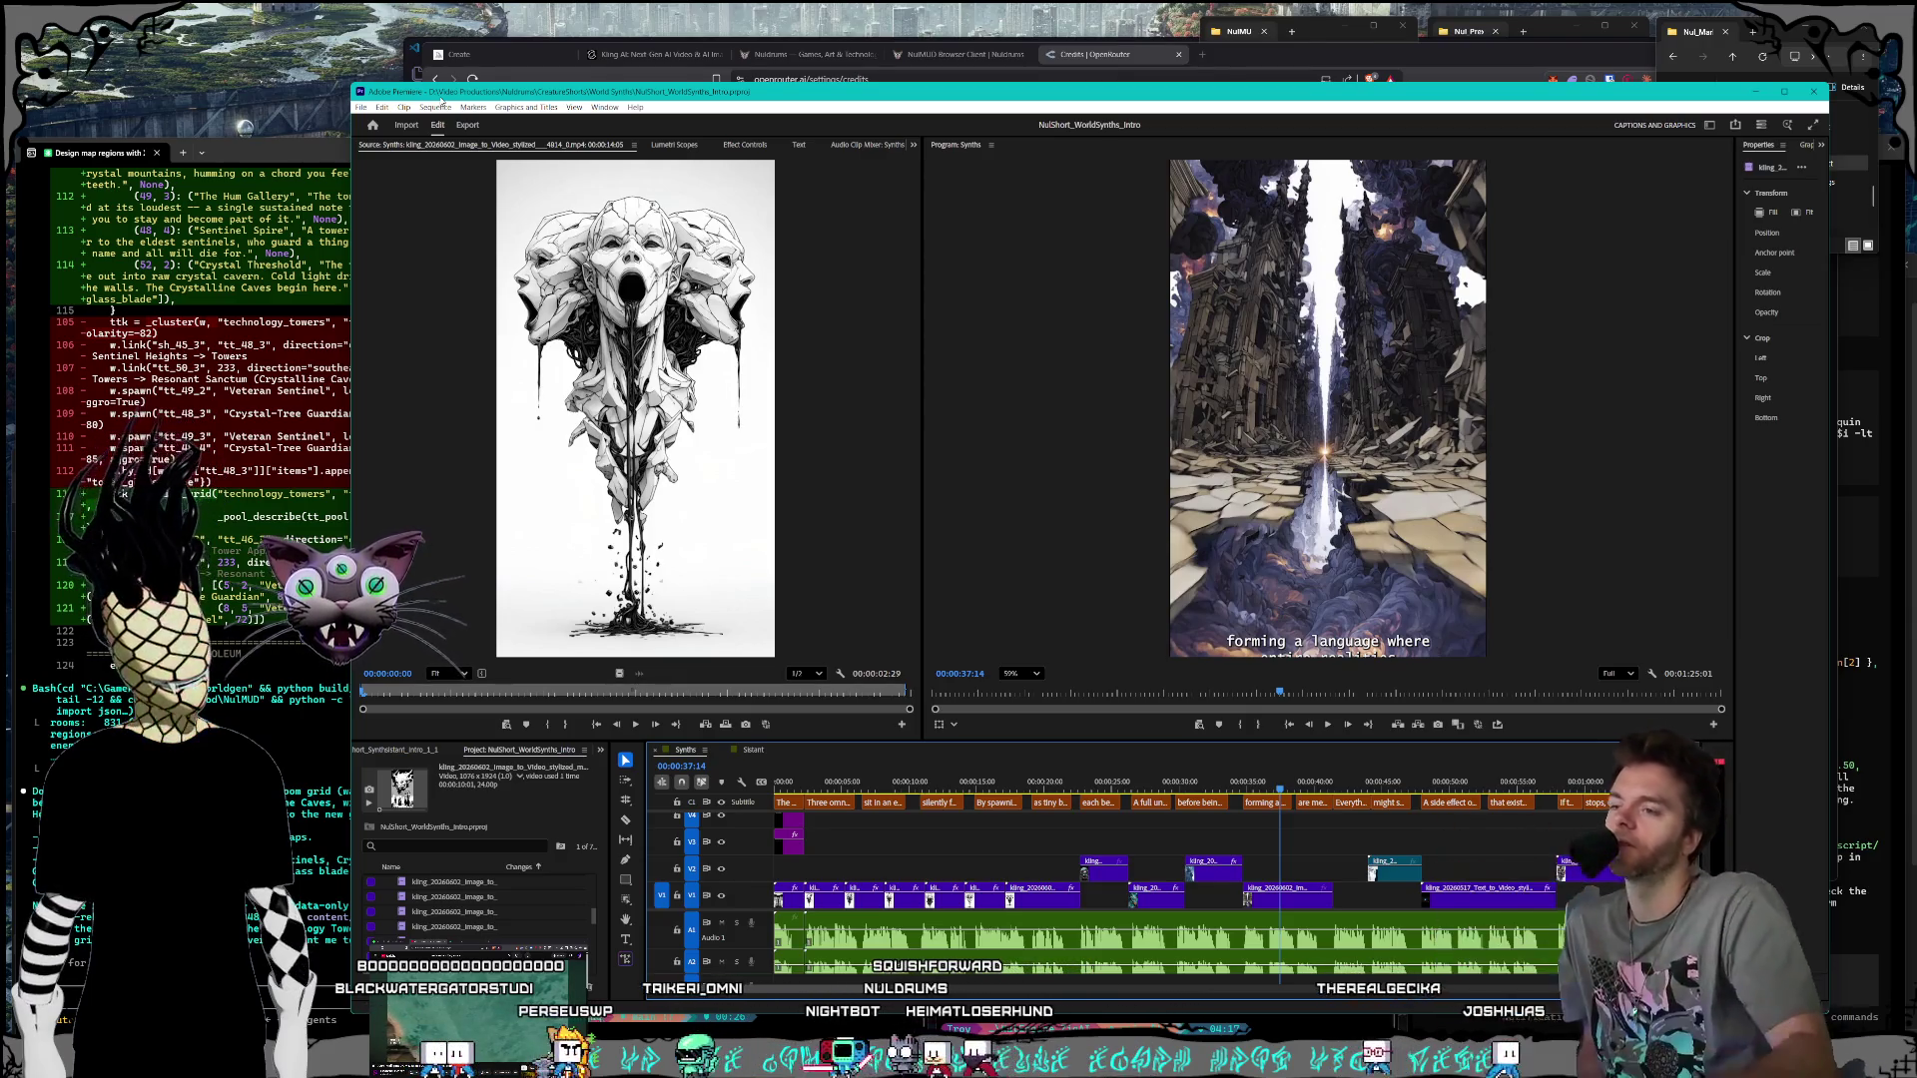
left_click(1258, 784)
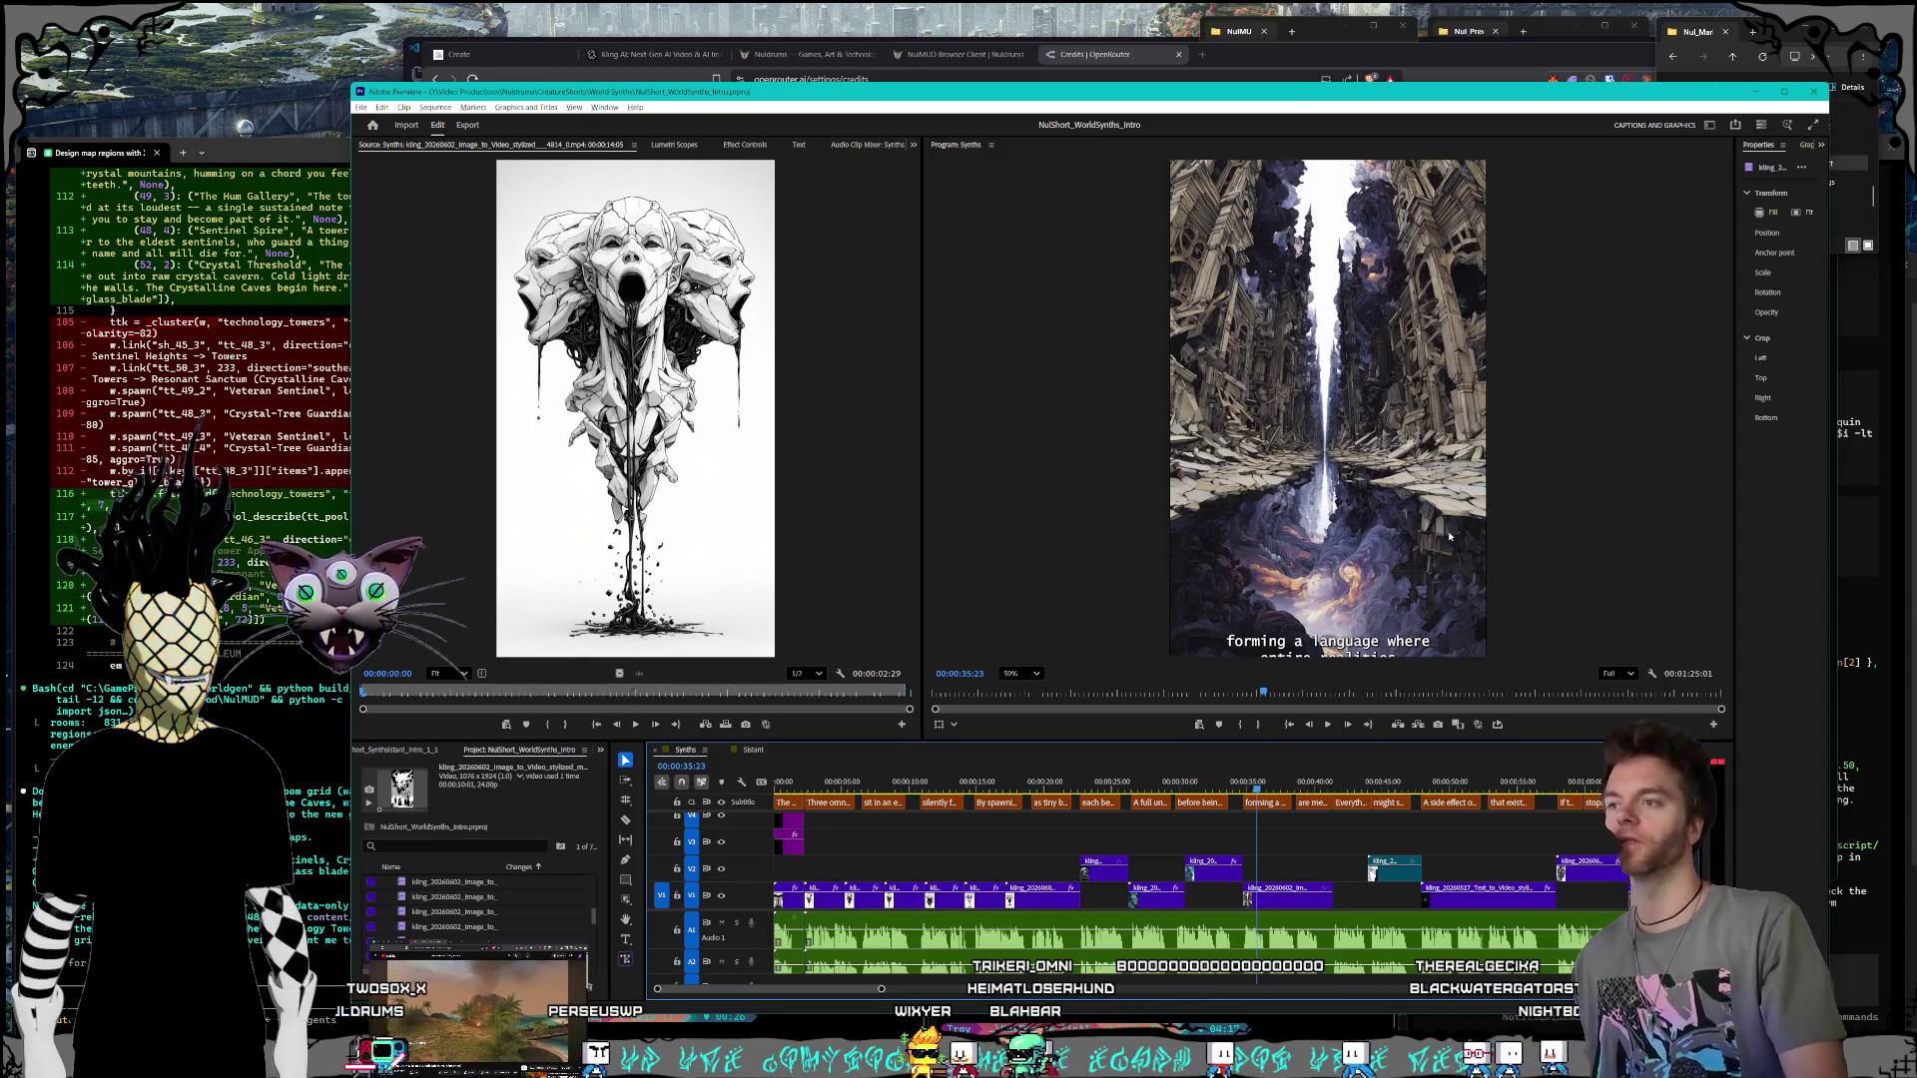
scroll(1450, 536, "down", 1)
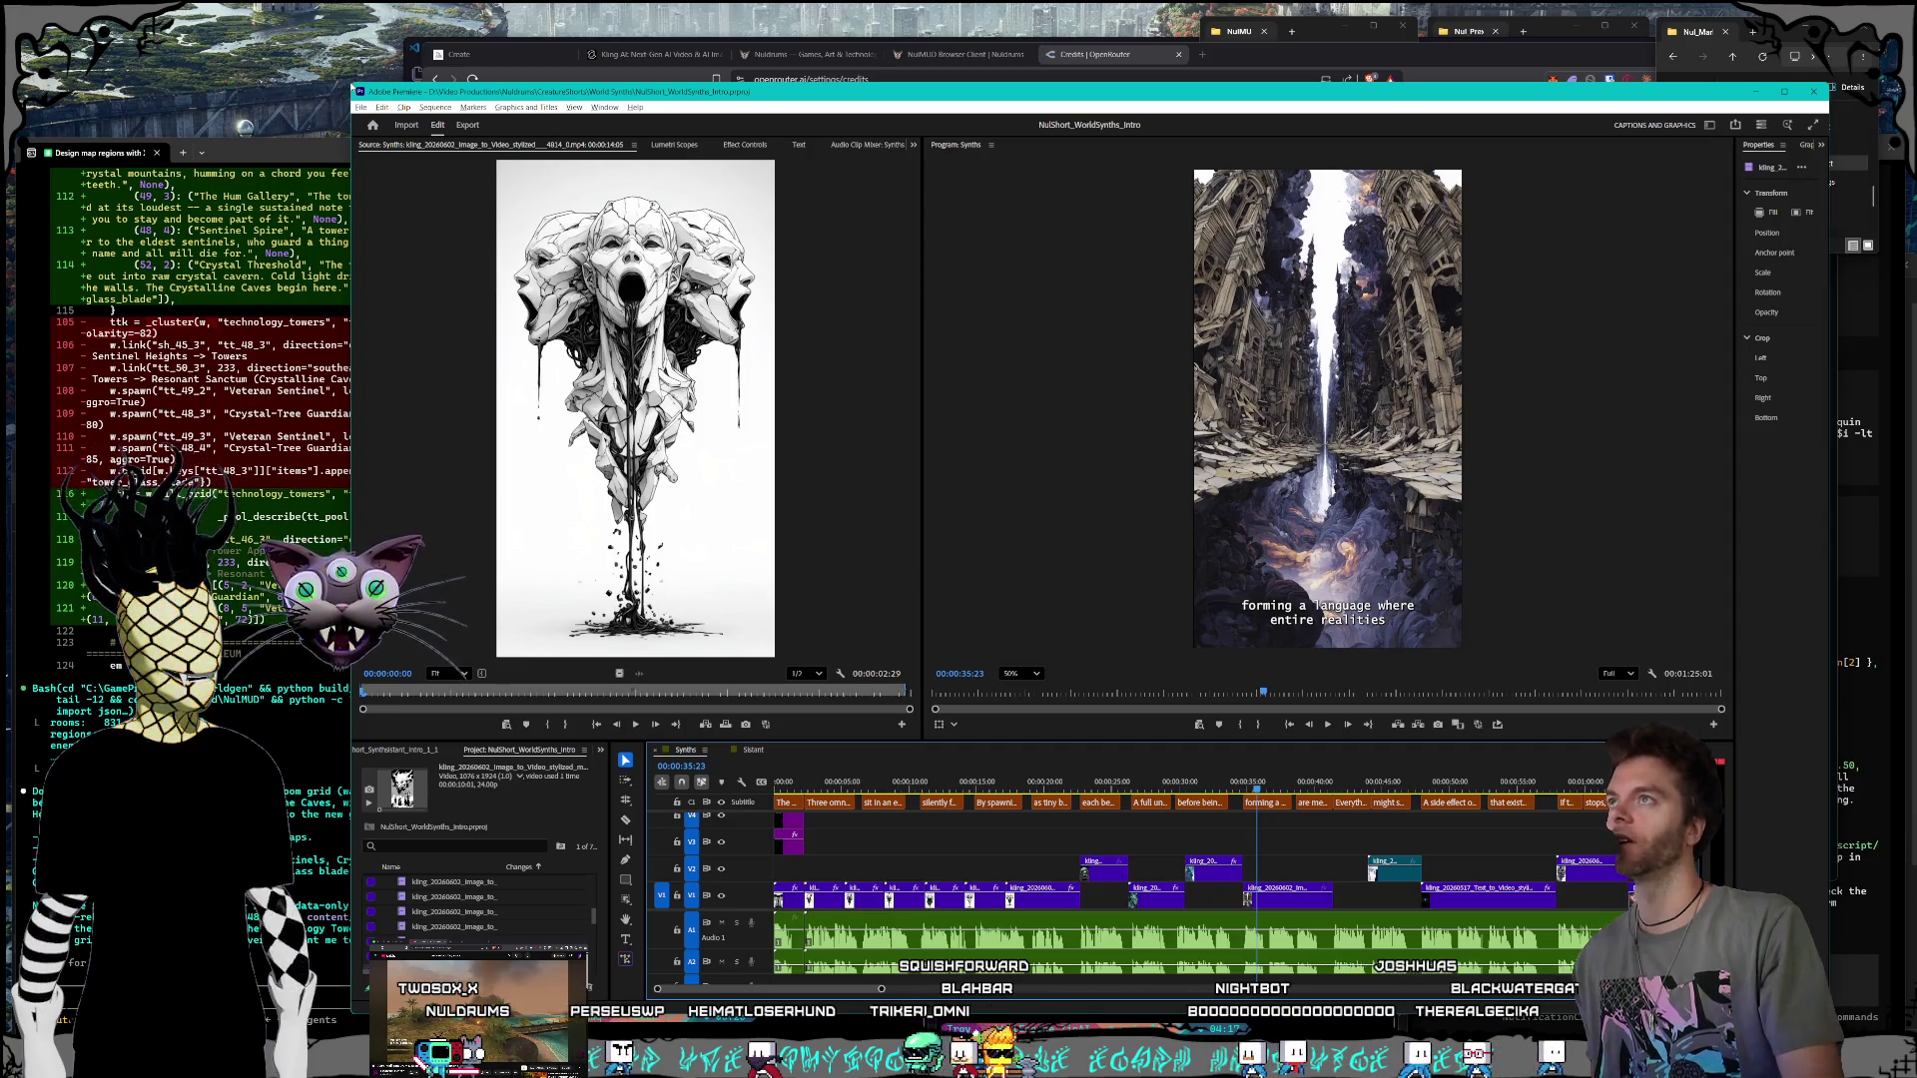
left_click(322, 123)
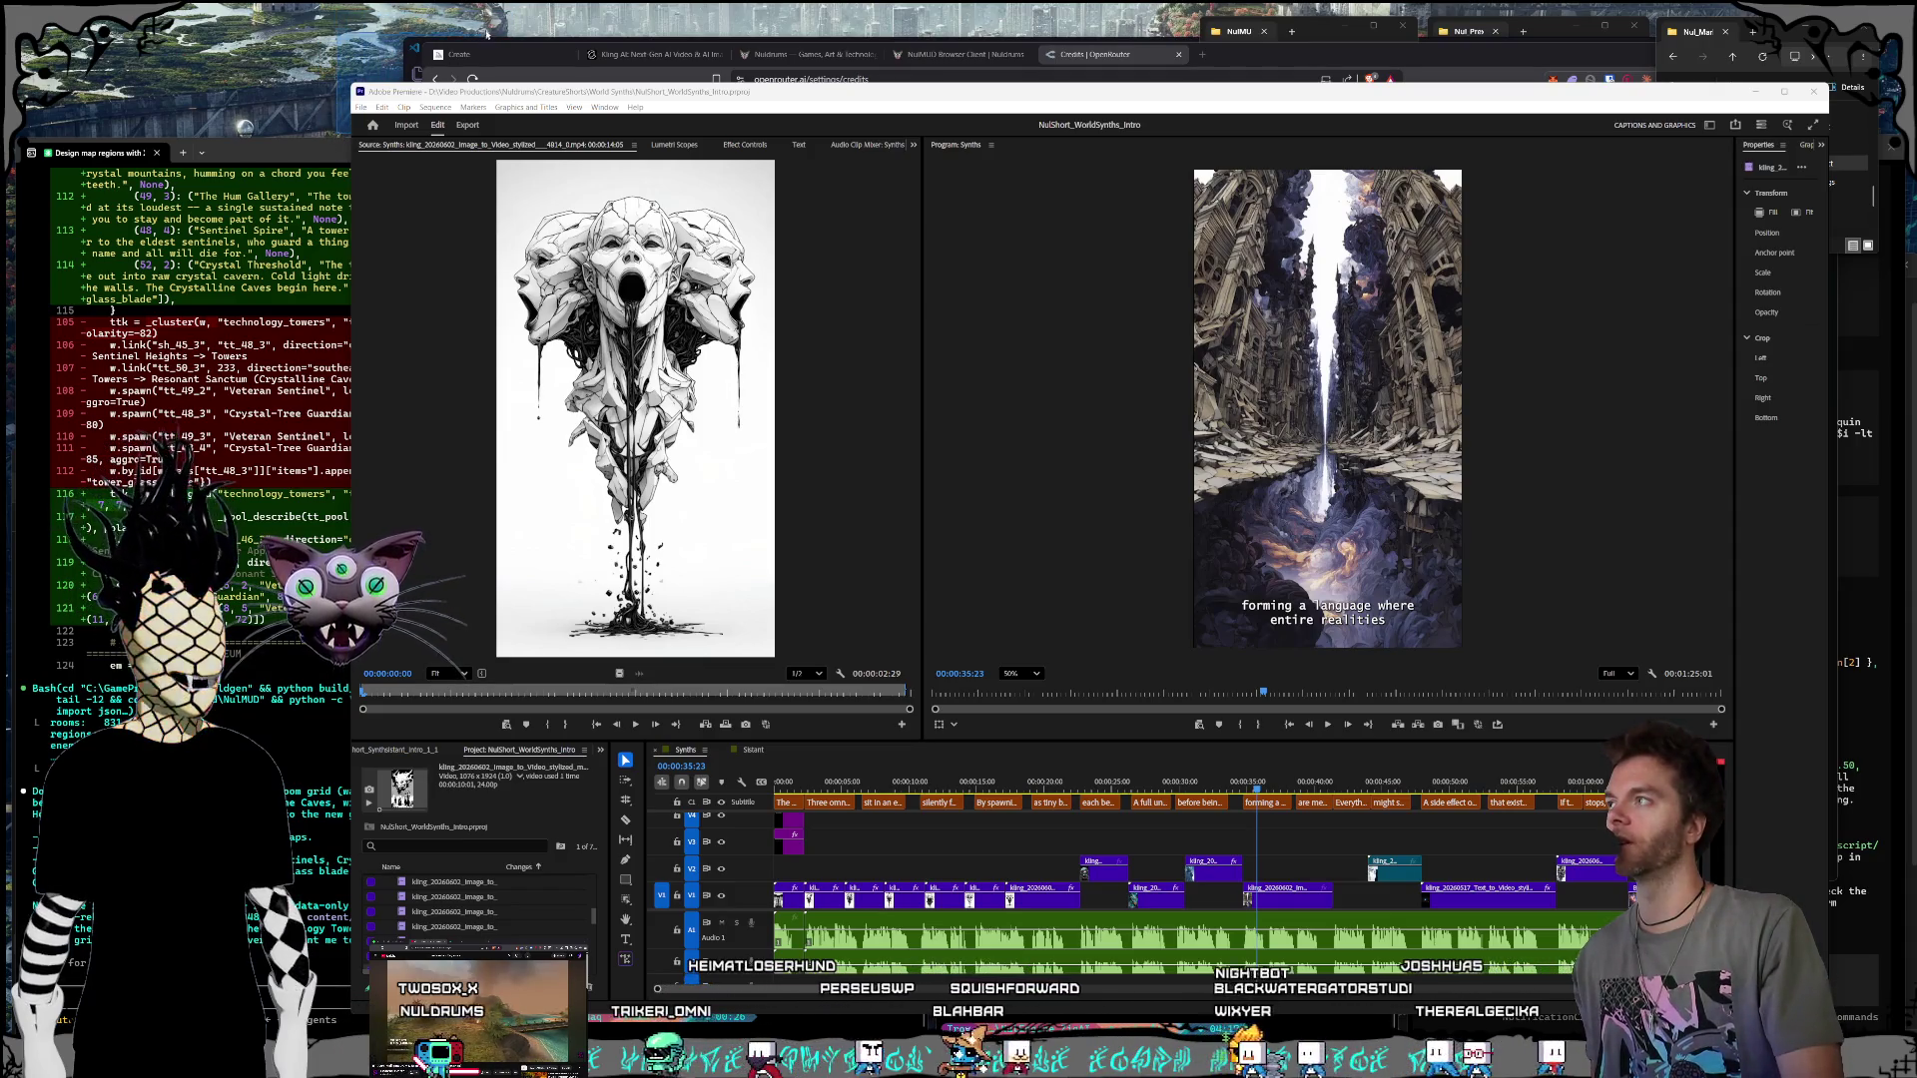
left_click_drag(380, 93, 384, 91)
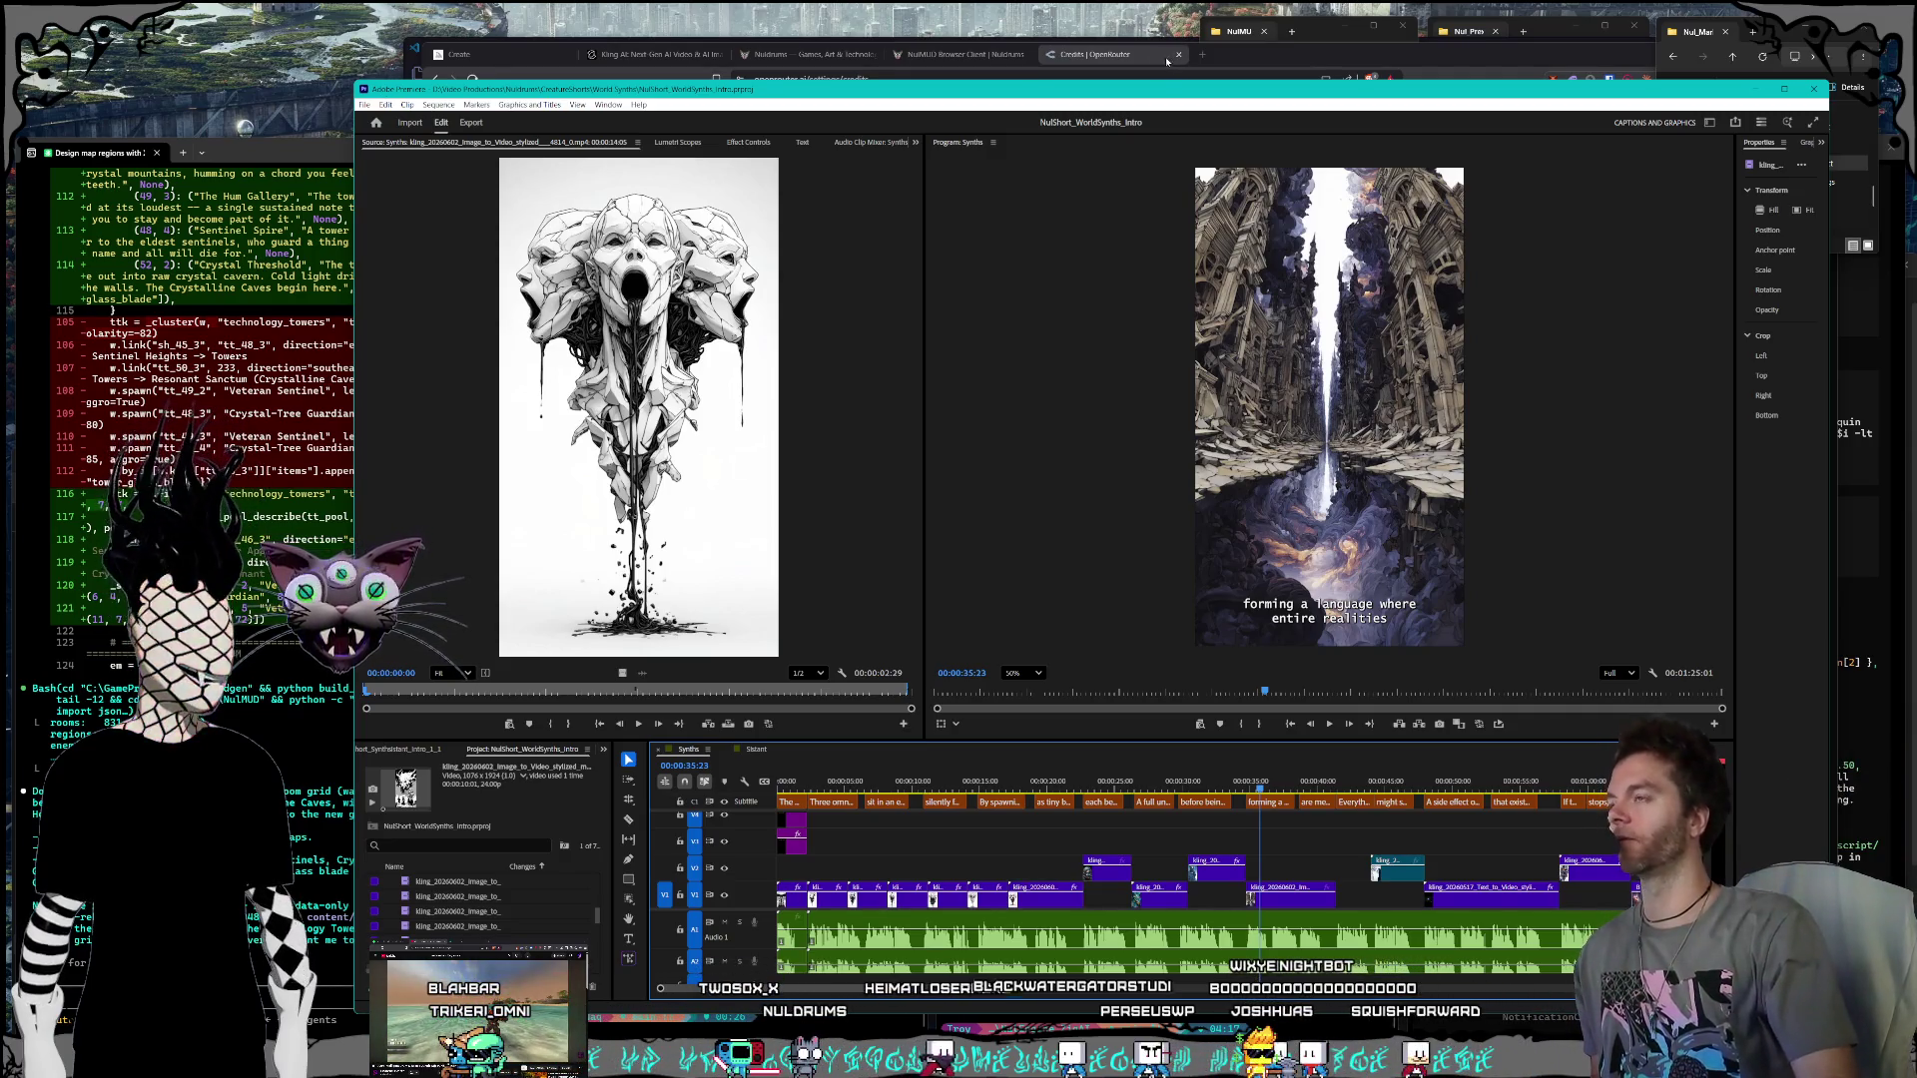
left_click_drag(936, 91, 814, 85)
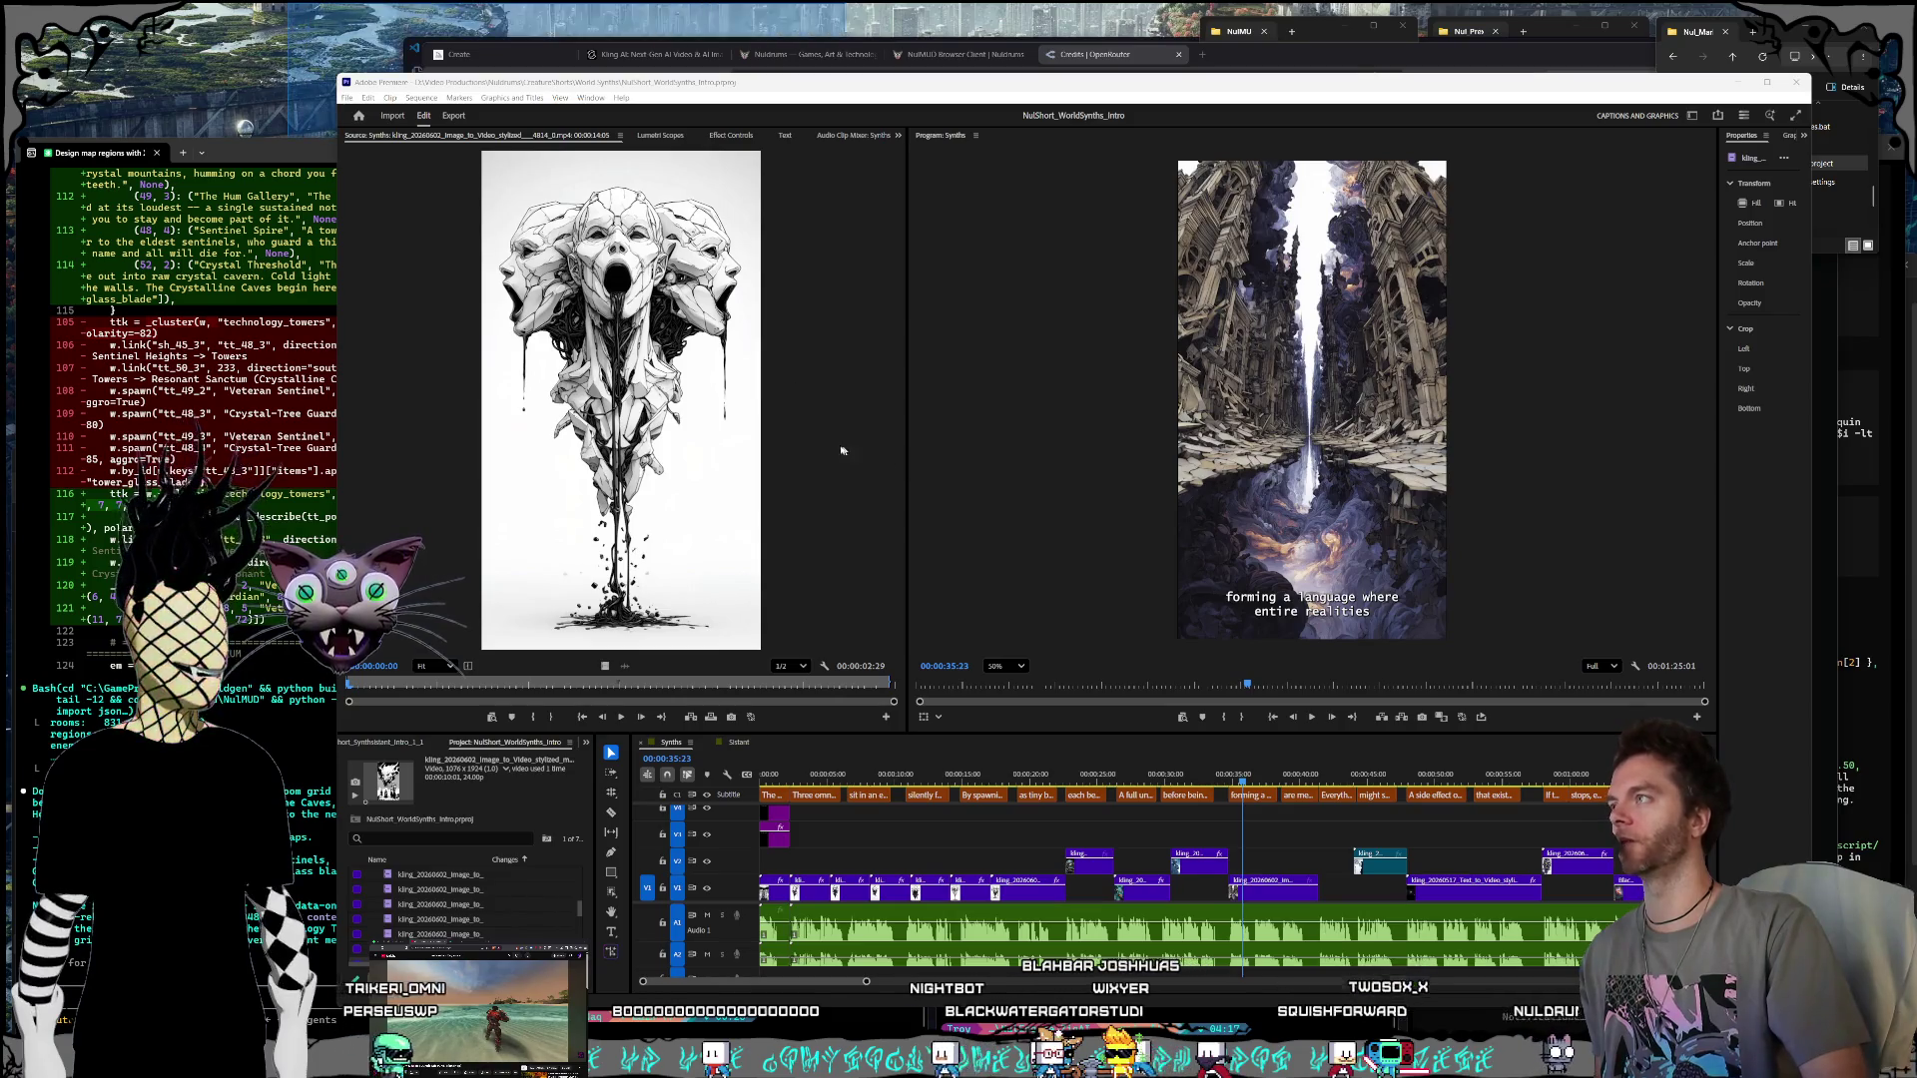
Step: Scrub Premiere's timeline back to about 26:11, the galaxy orb in a stone hand, then open a file browser
left_click(773, 92)
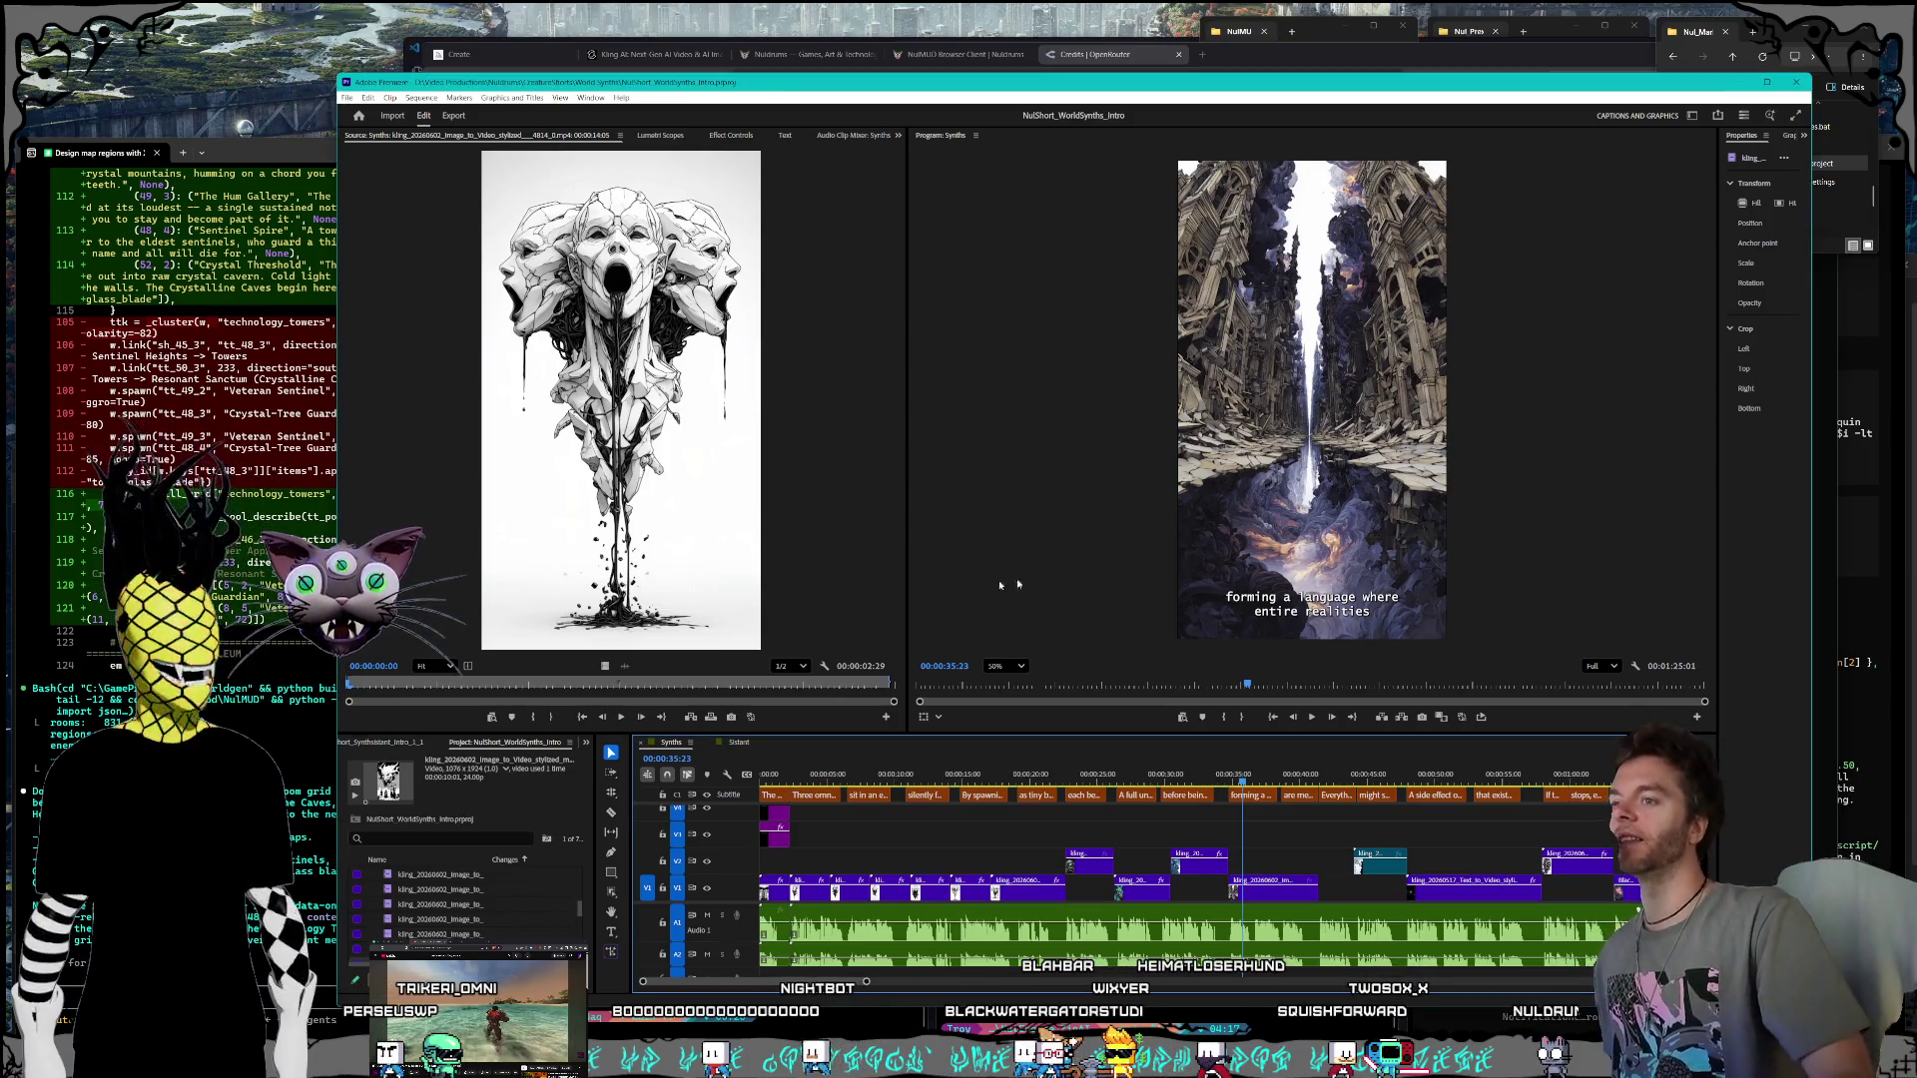
left_click_drag(1124, 788, 1094, 779)
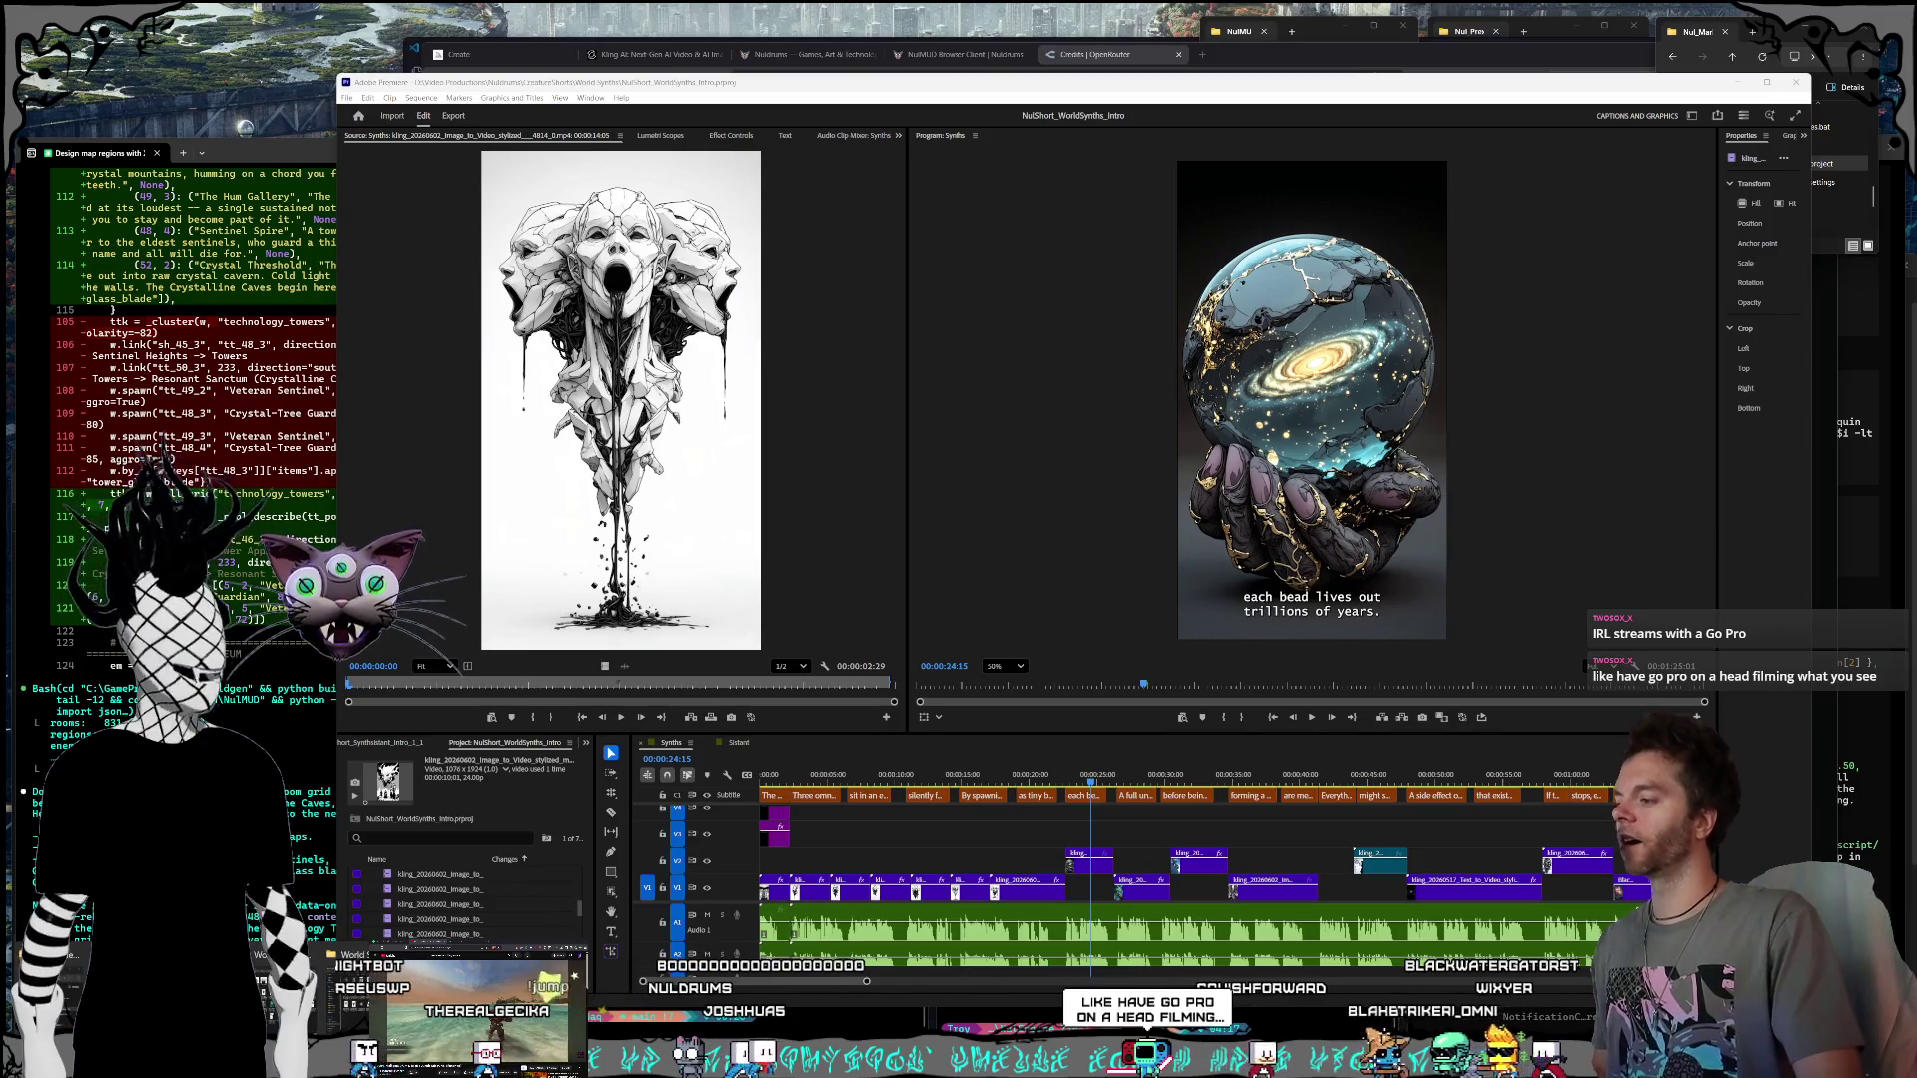
key("ctrl+i")
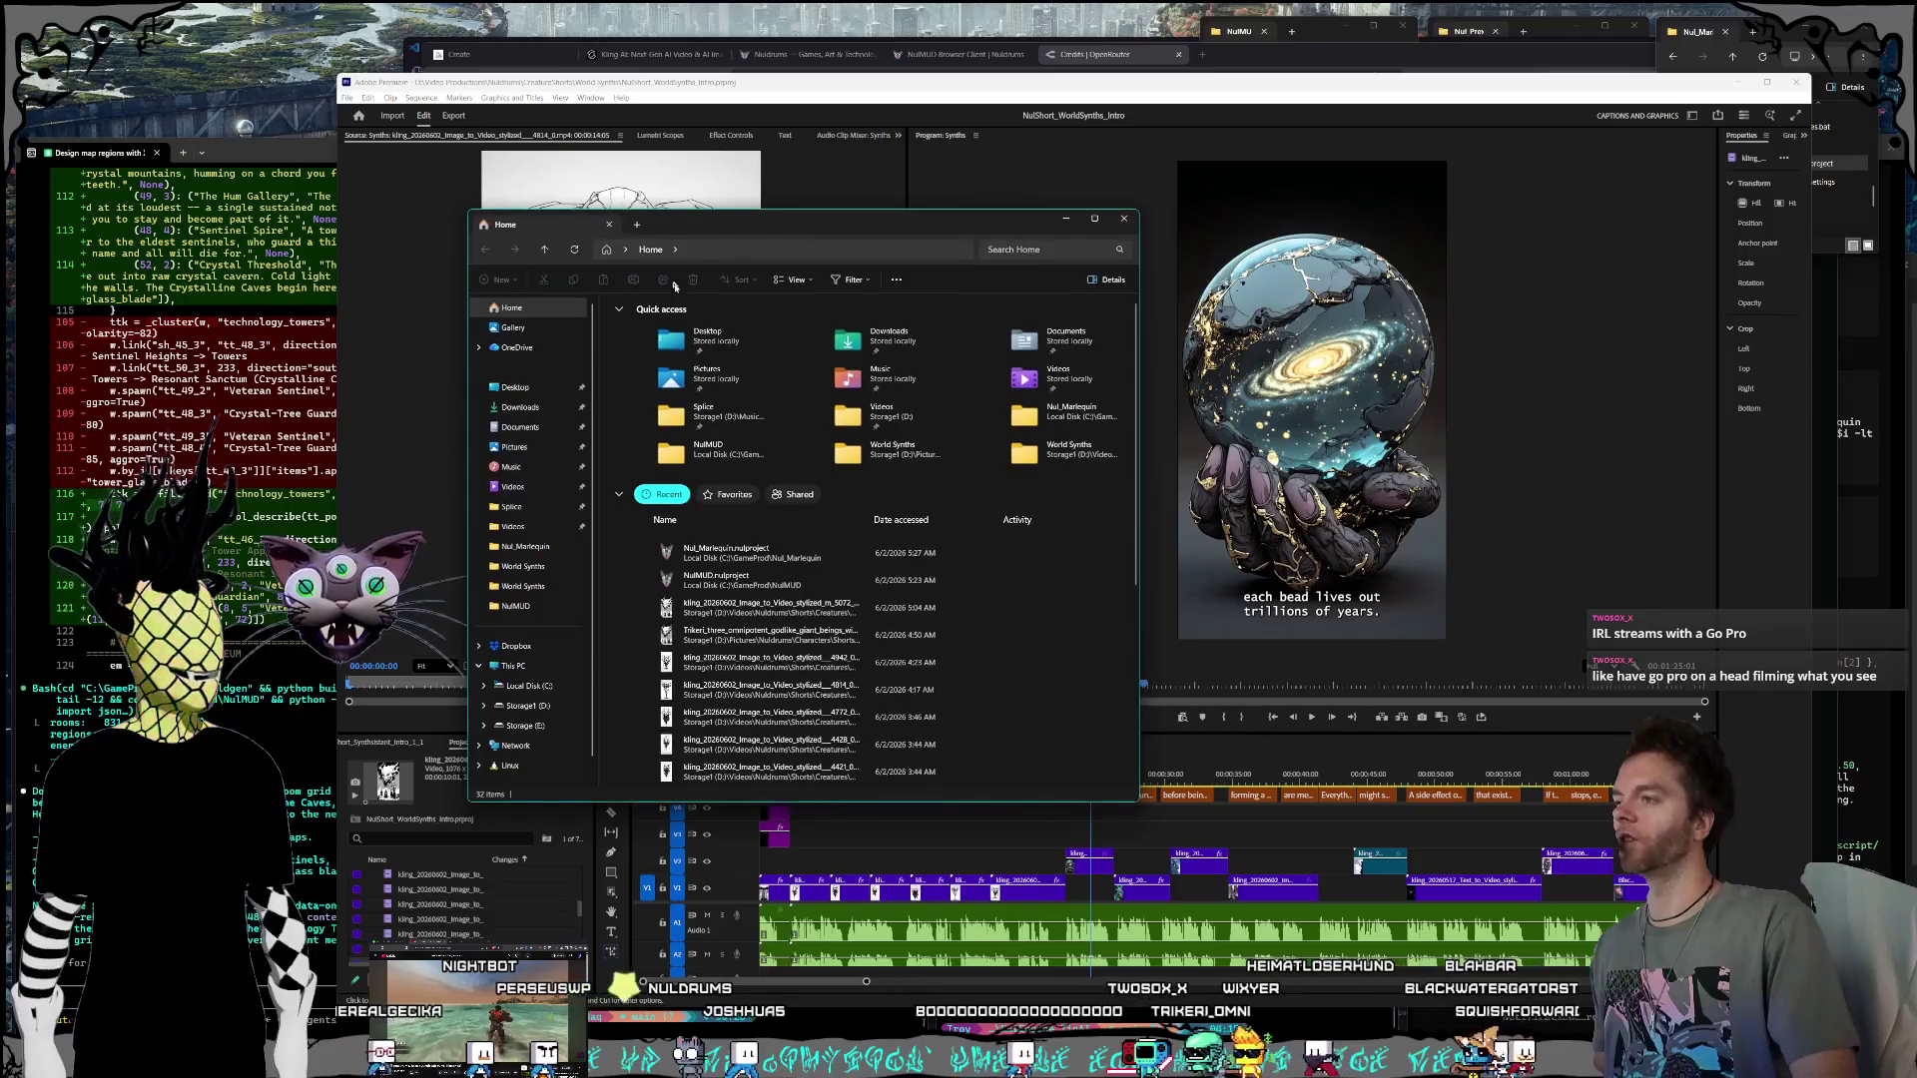
Step: Widen the file browser and go to Storage1 (D:) > Videos > Streams
left_click_drag(1136, 805, 1183, 814)
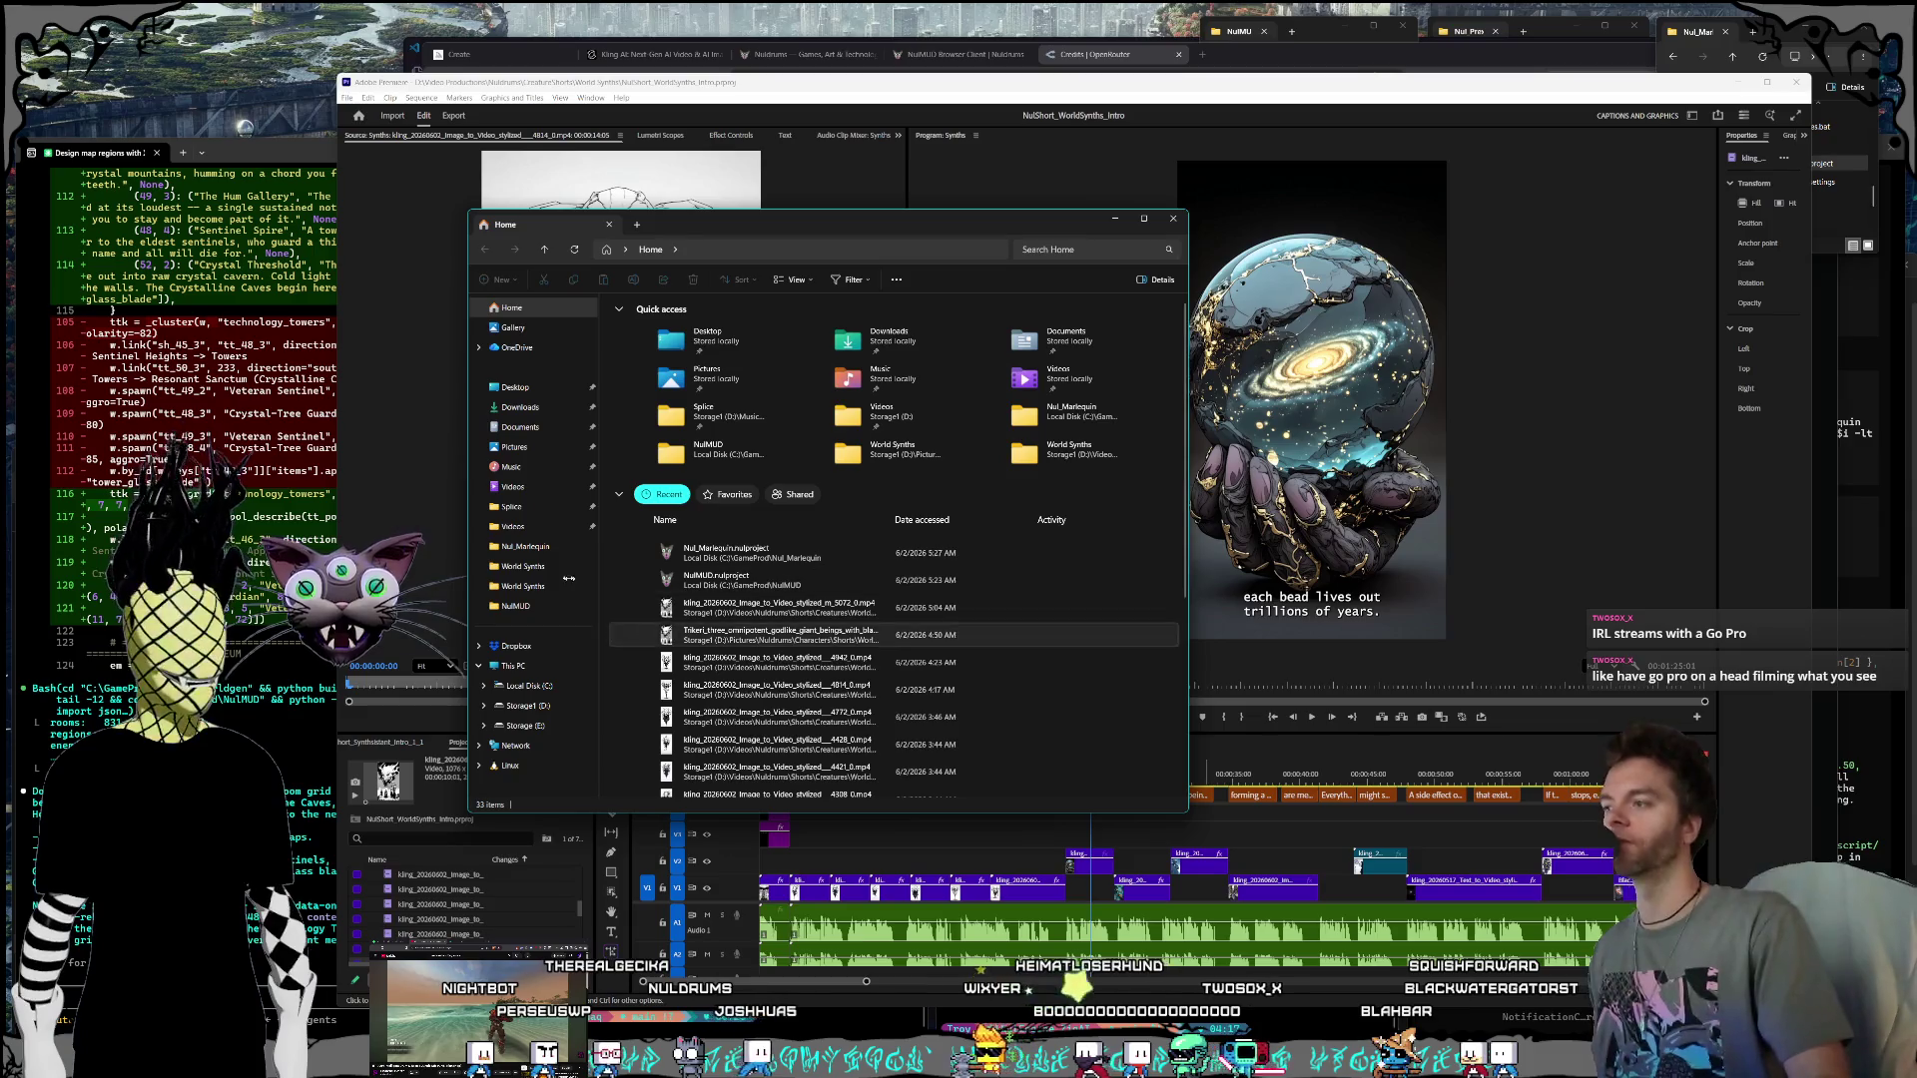
left_click_drag(599, 610, 610, 610)
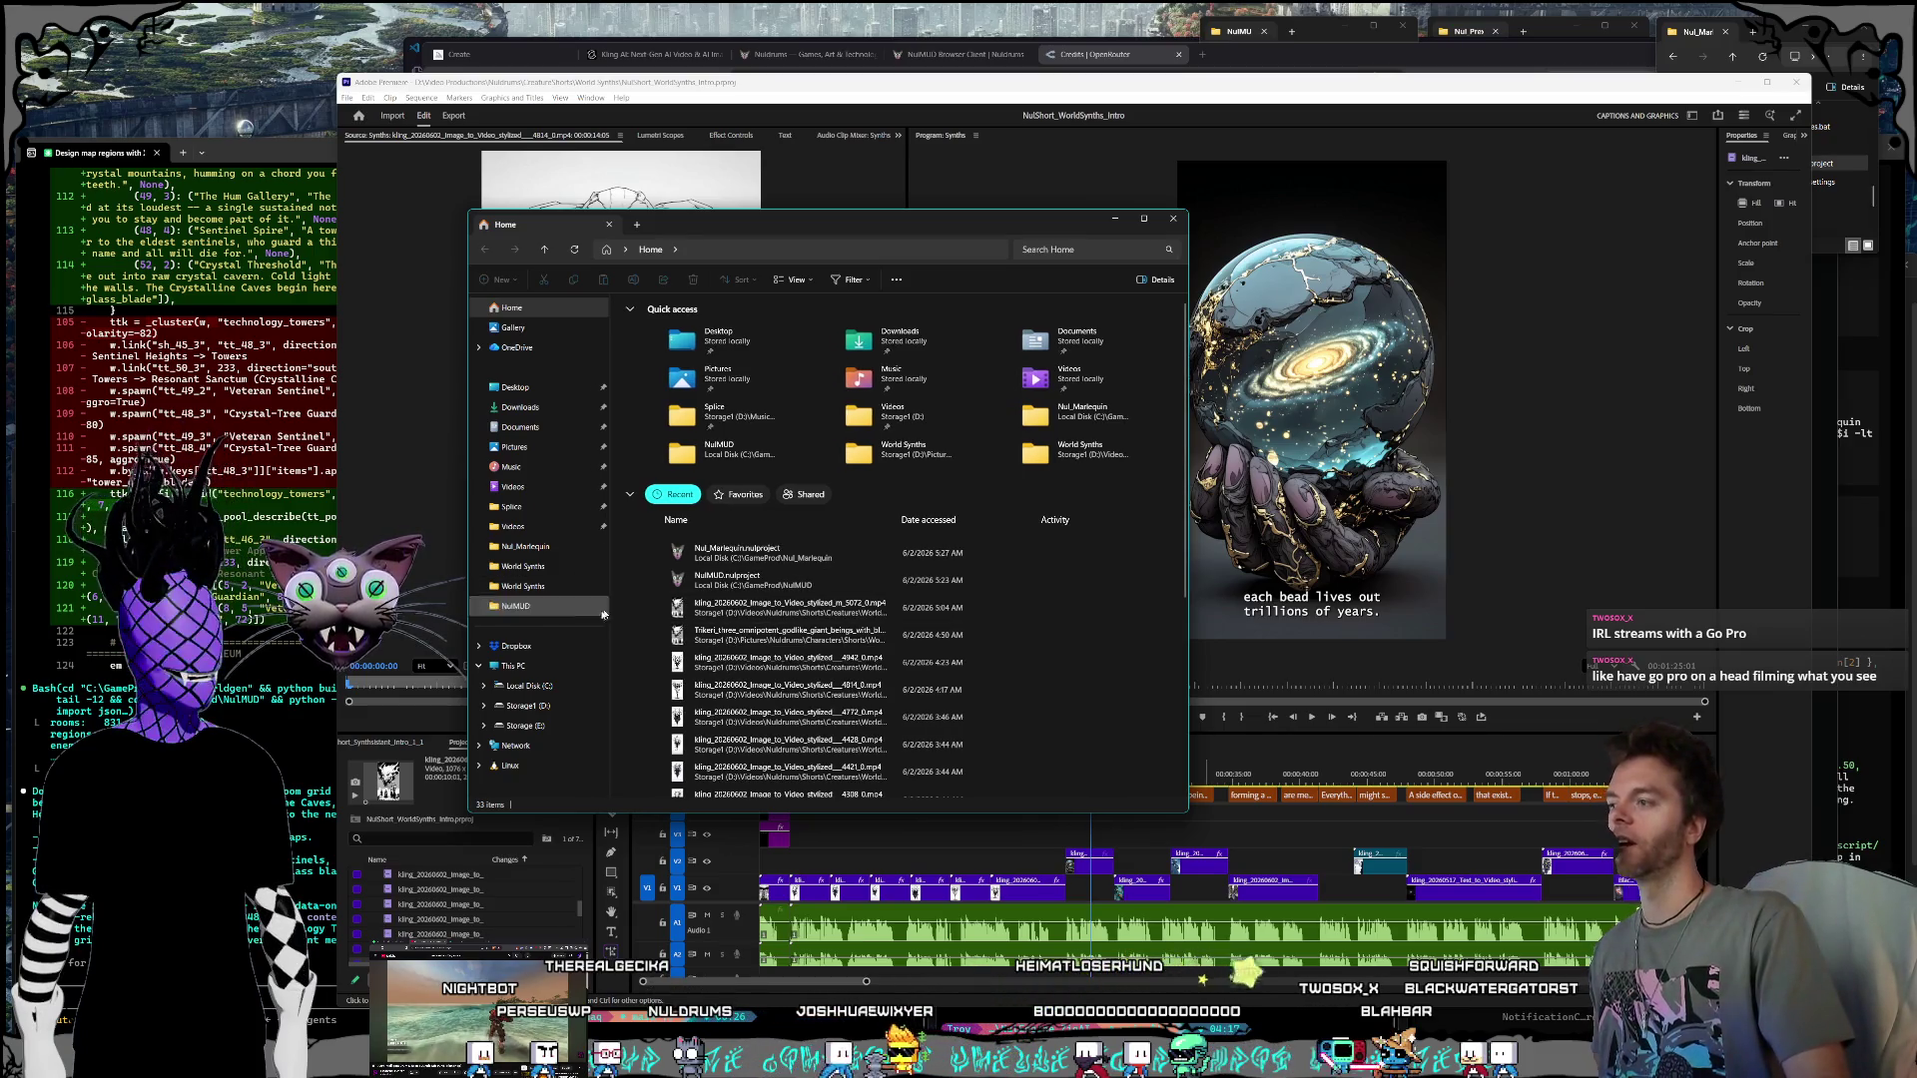
left_click(551, 708)
double_click(726, 579)
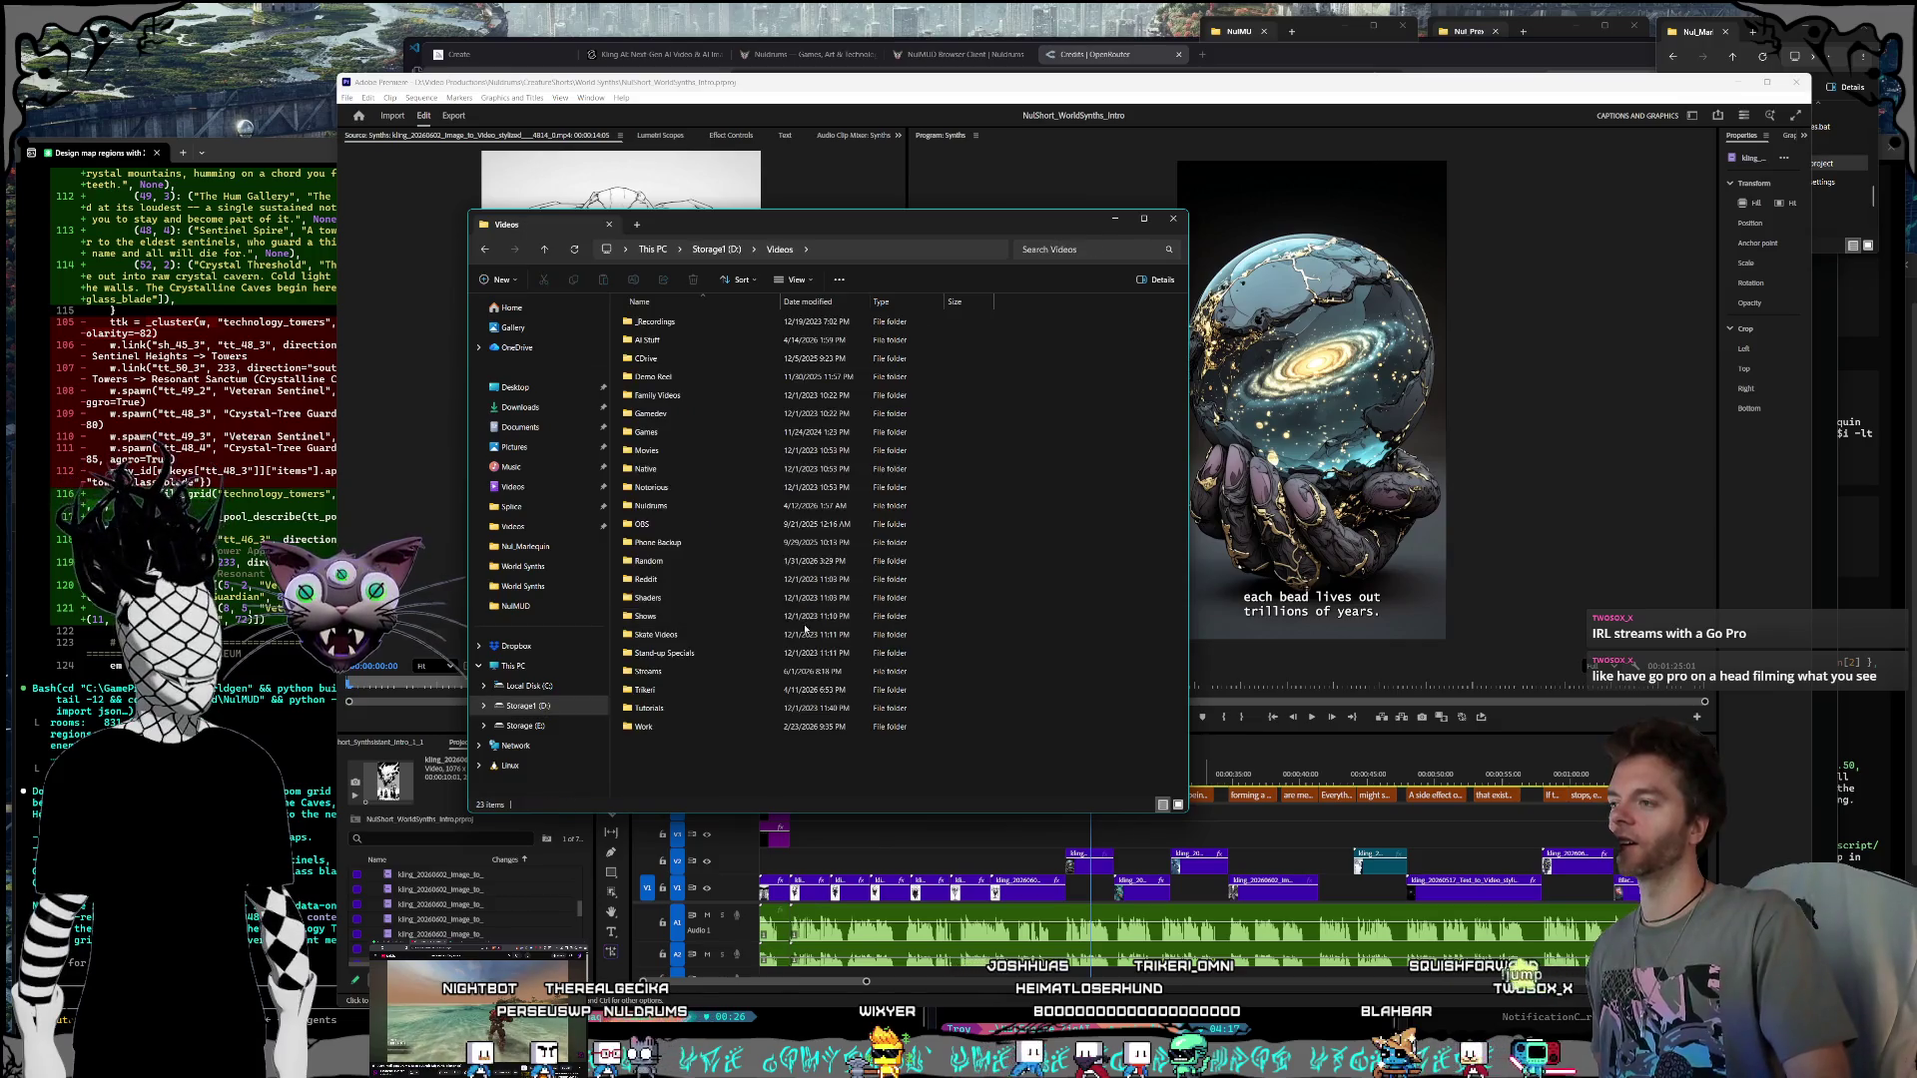
left_click(659, 690)
double_click(659, 671)
Step: Enlarge the Streams window, scroll to the newest recordings, and play the 2026-05-30 video
left_click_drag(1186, 822, 1317, 877)
left_click_drag(815, 237, 869, 189)
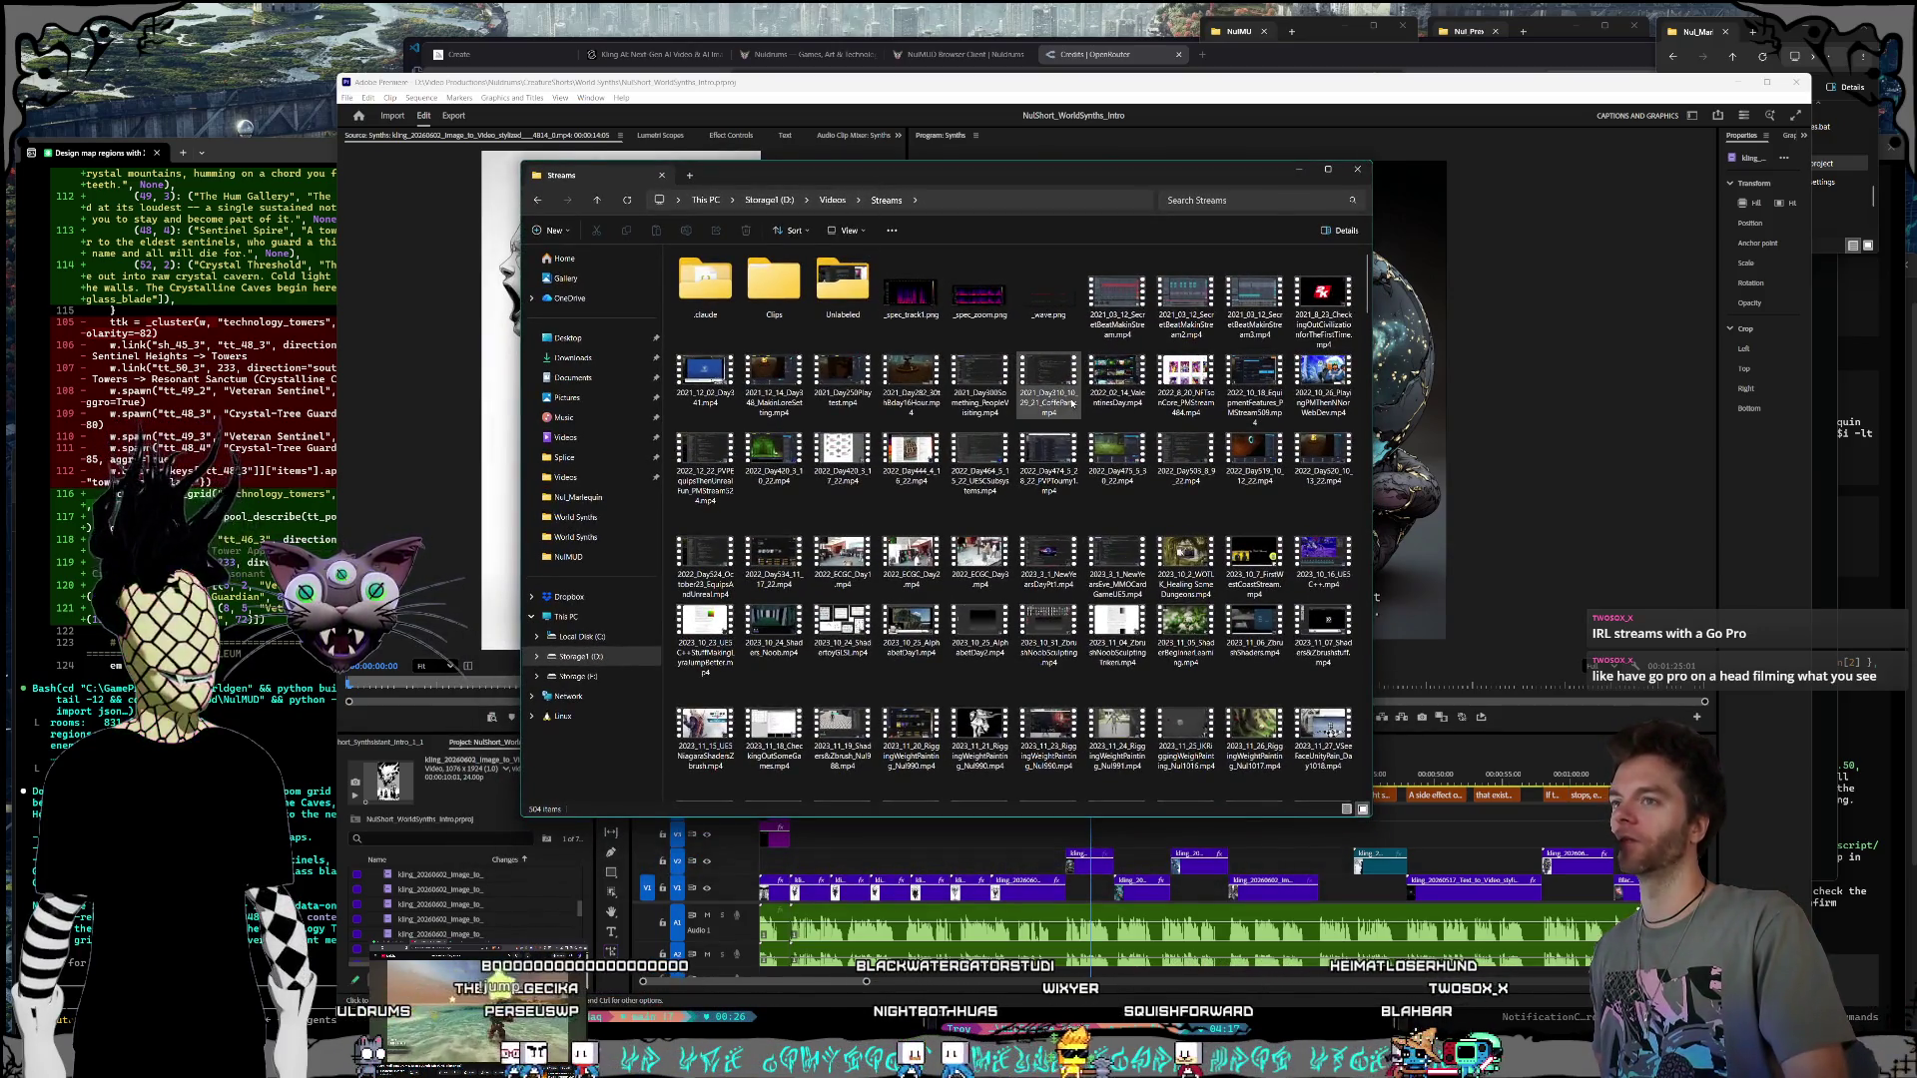
scroll(1188, 430, "down", 5)
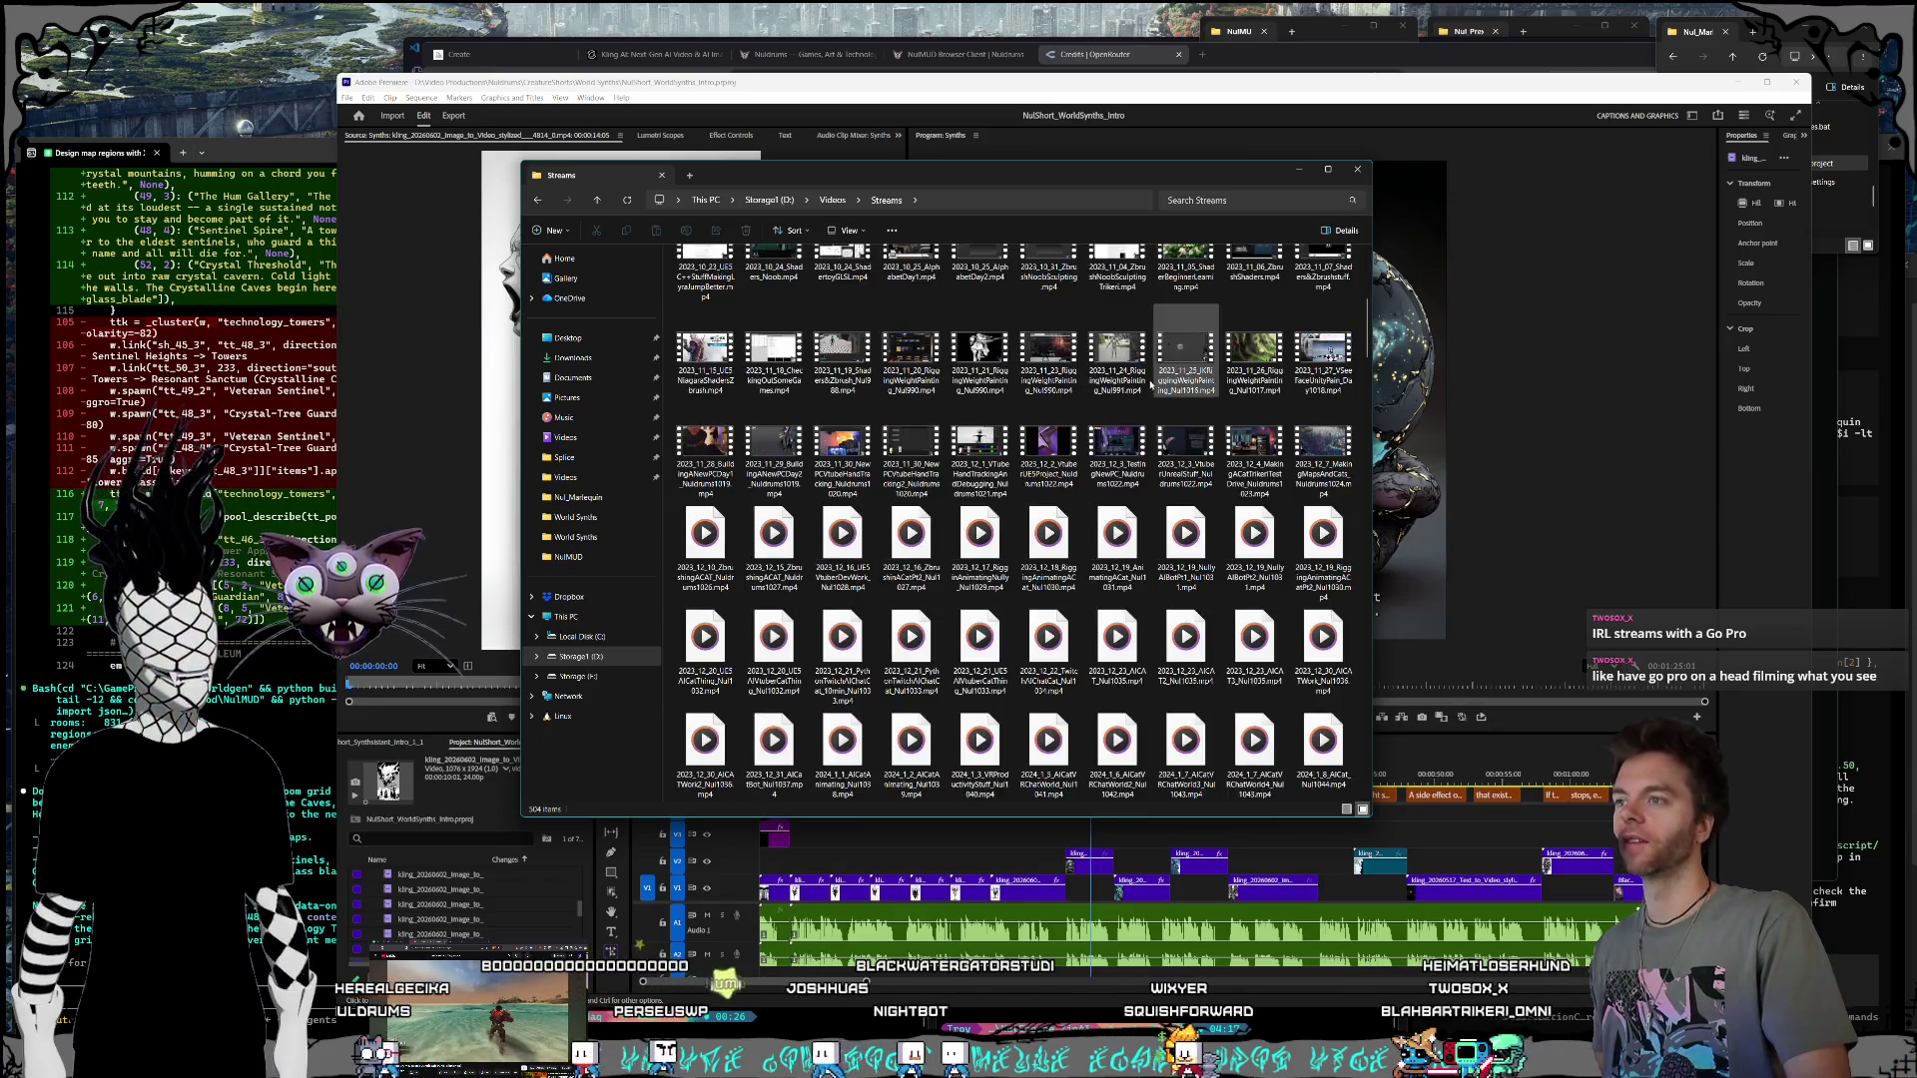
scroll(1189, 431, "down", 15)
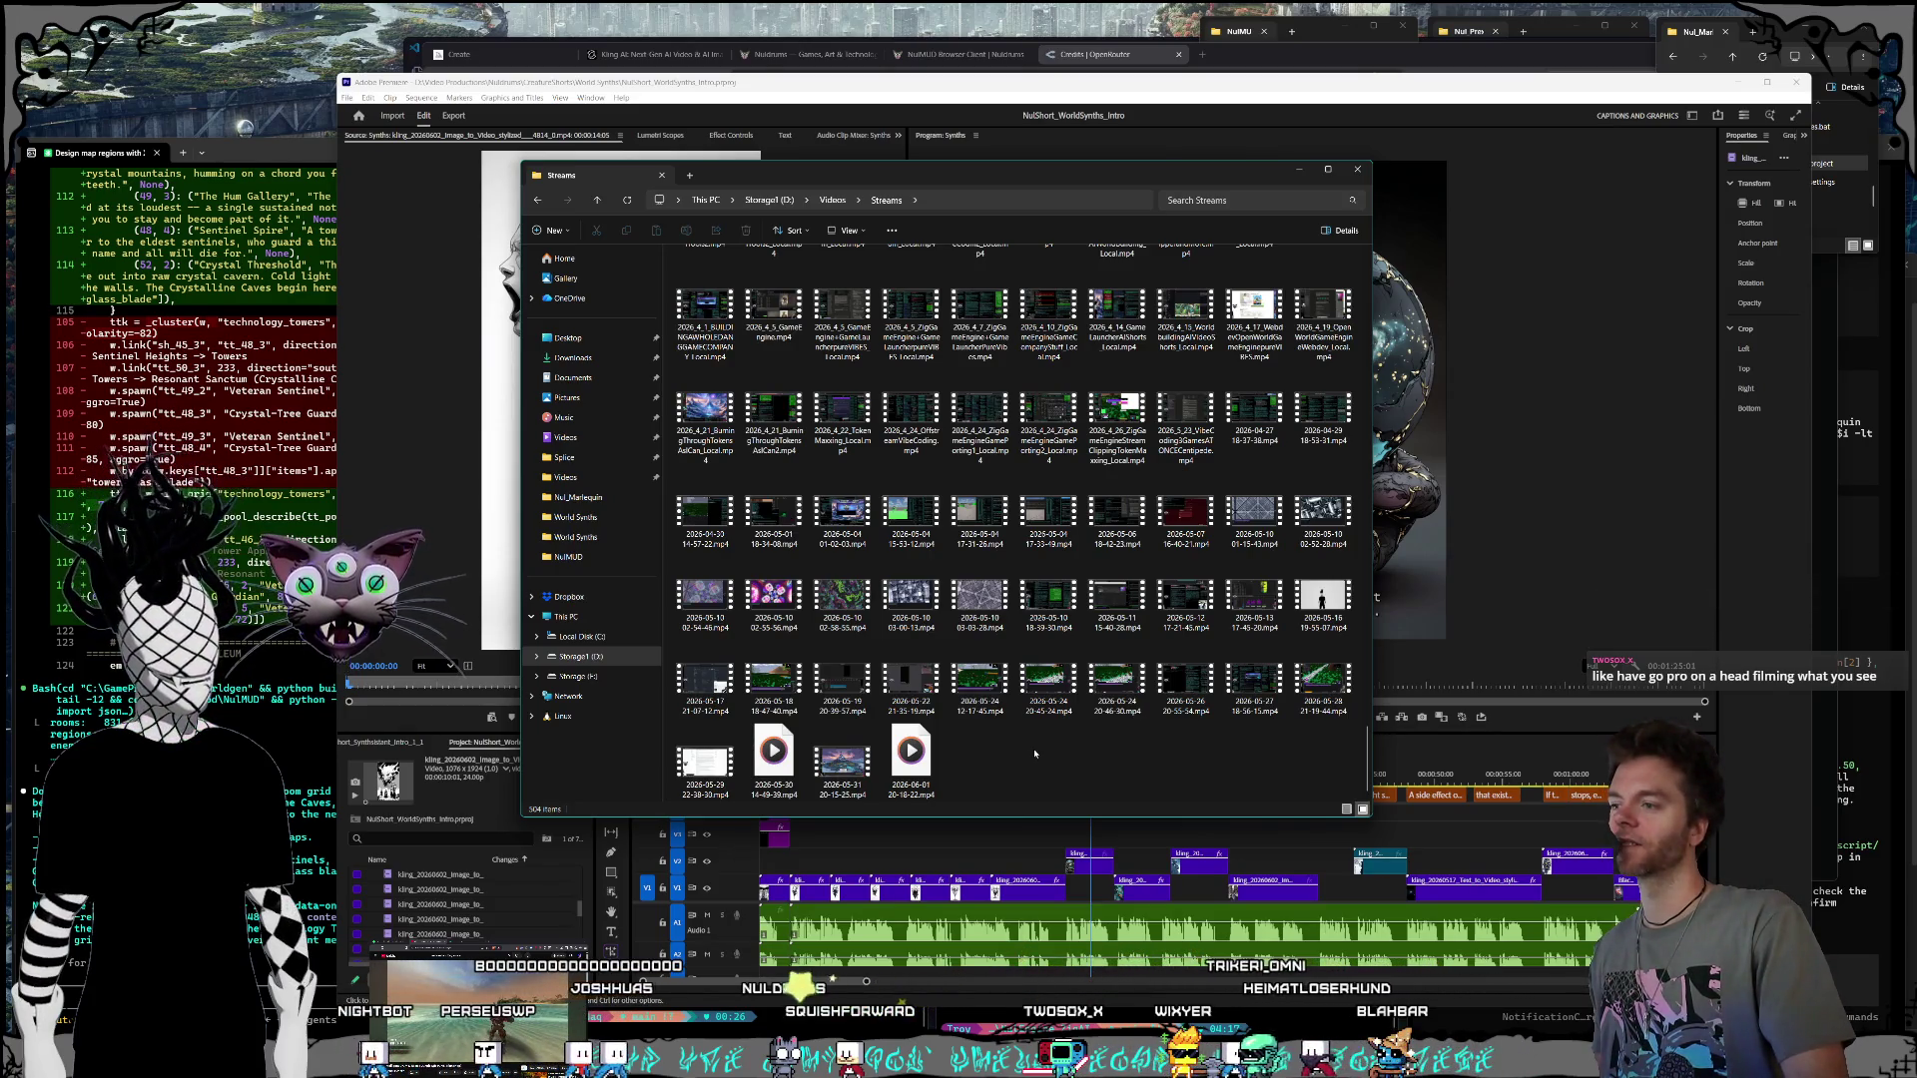
double_click(779, 759)
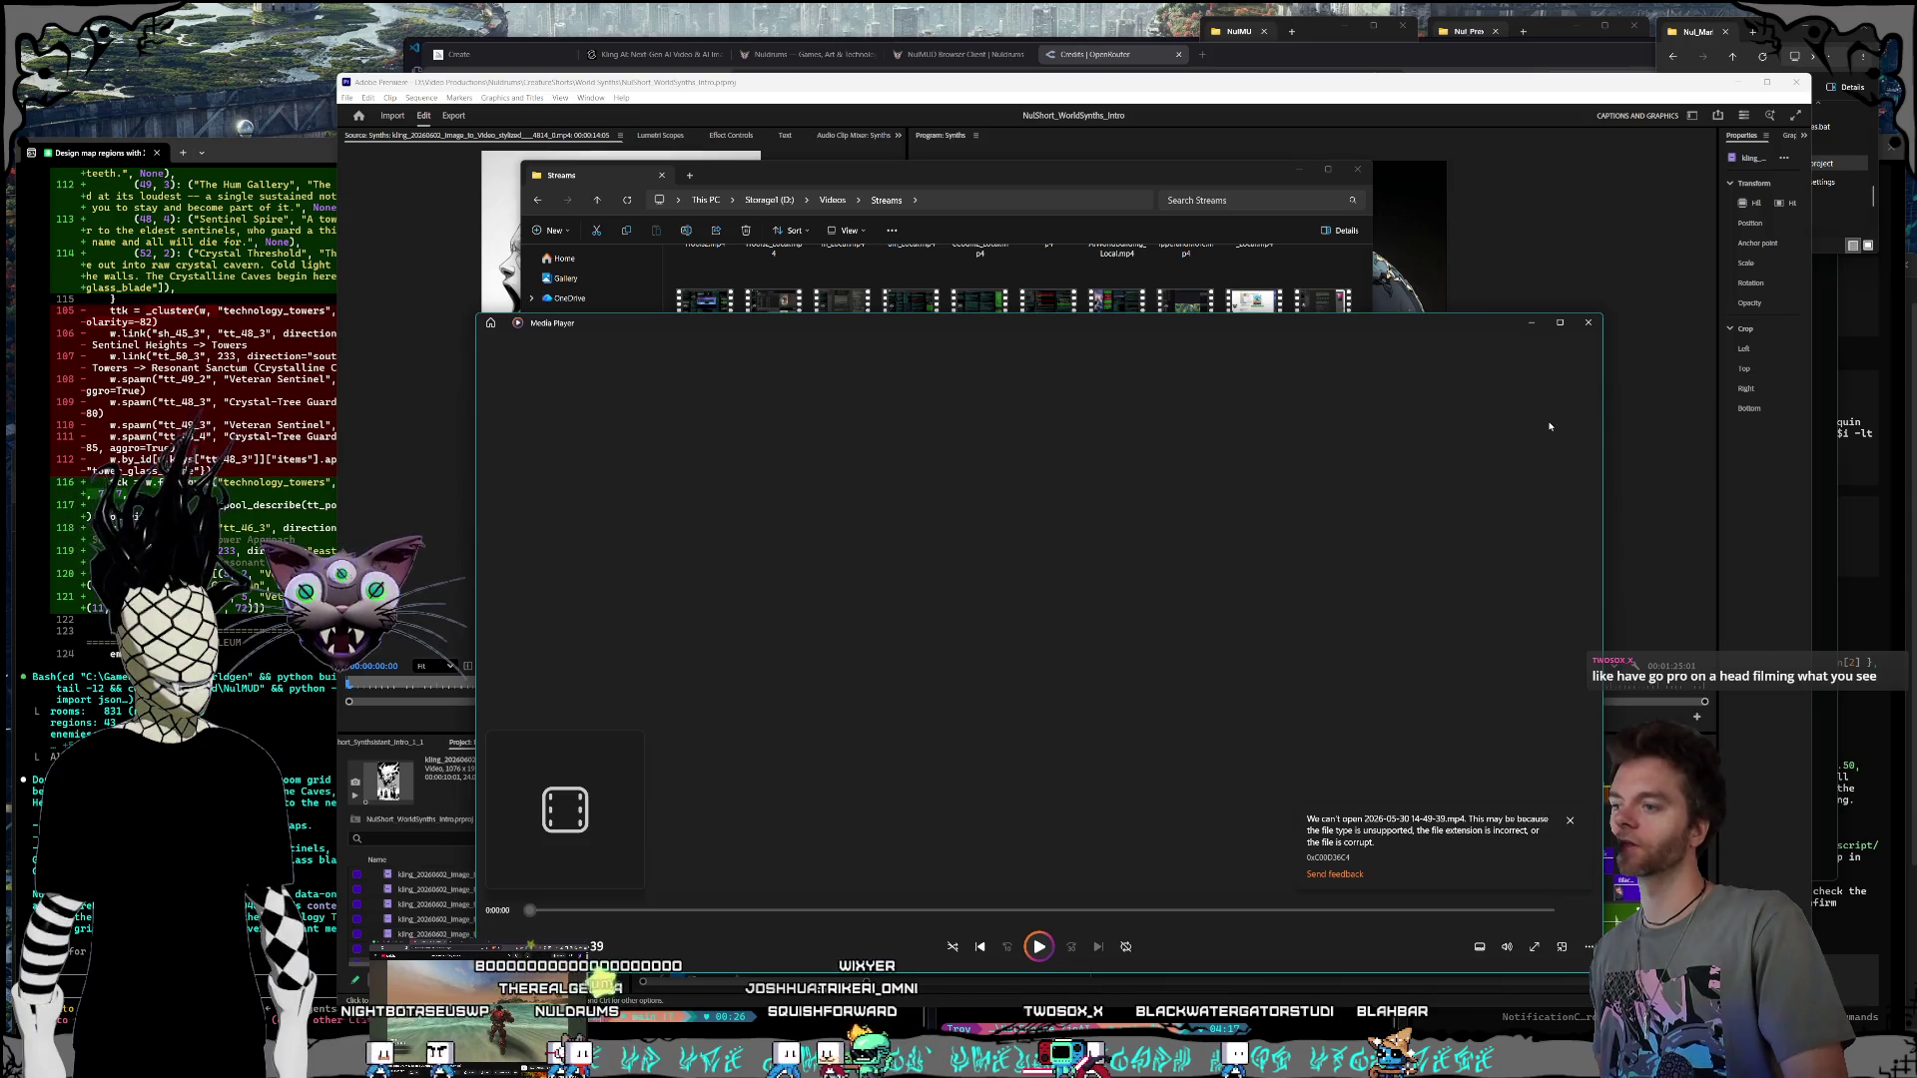
left_click(1587, 325)
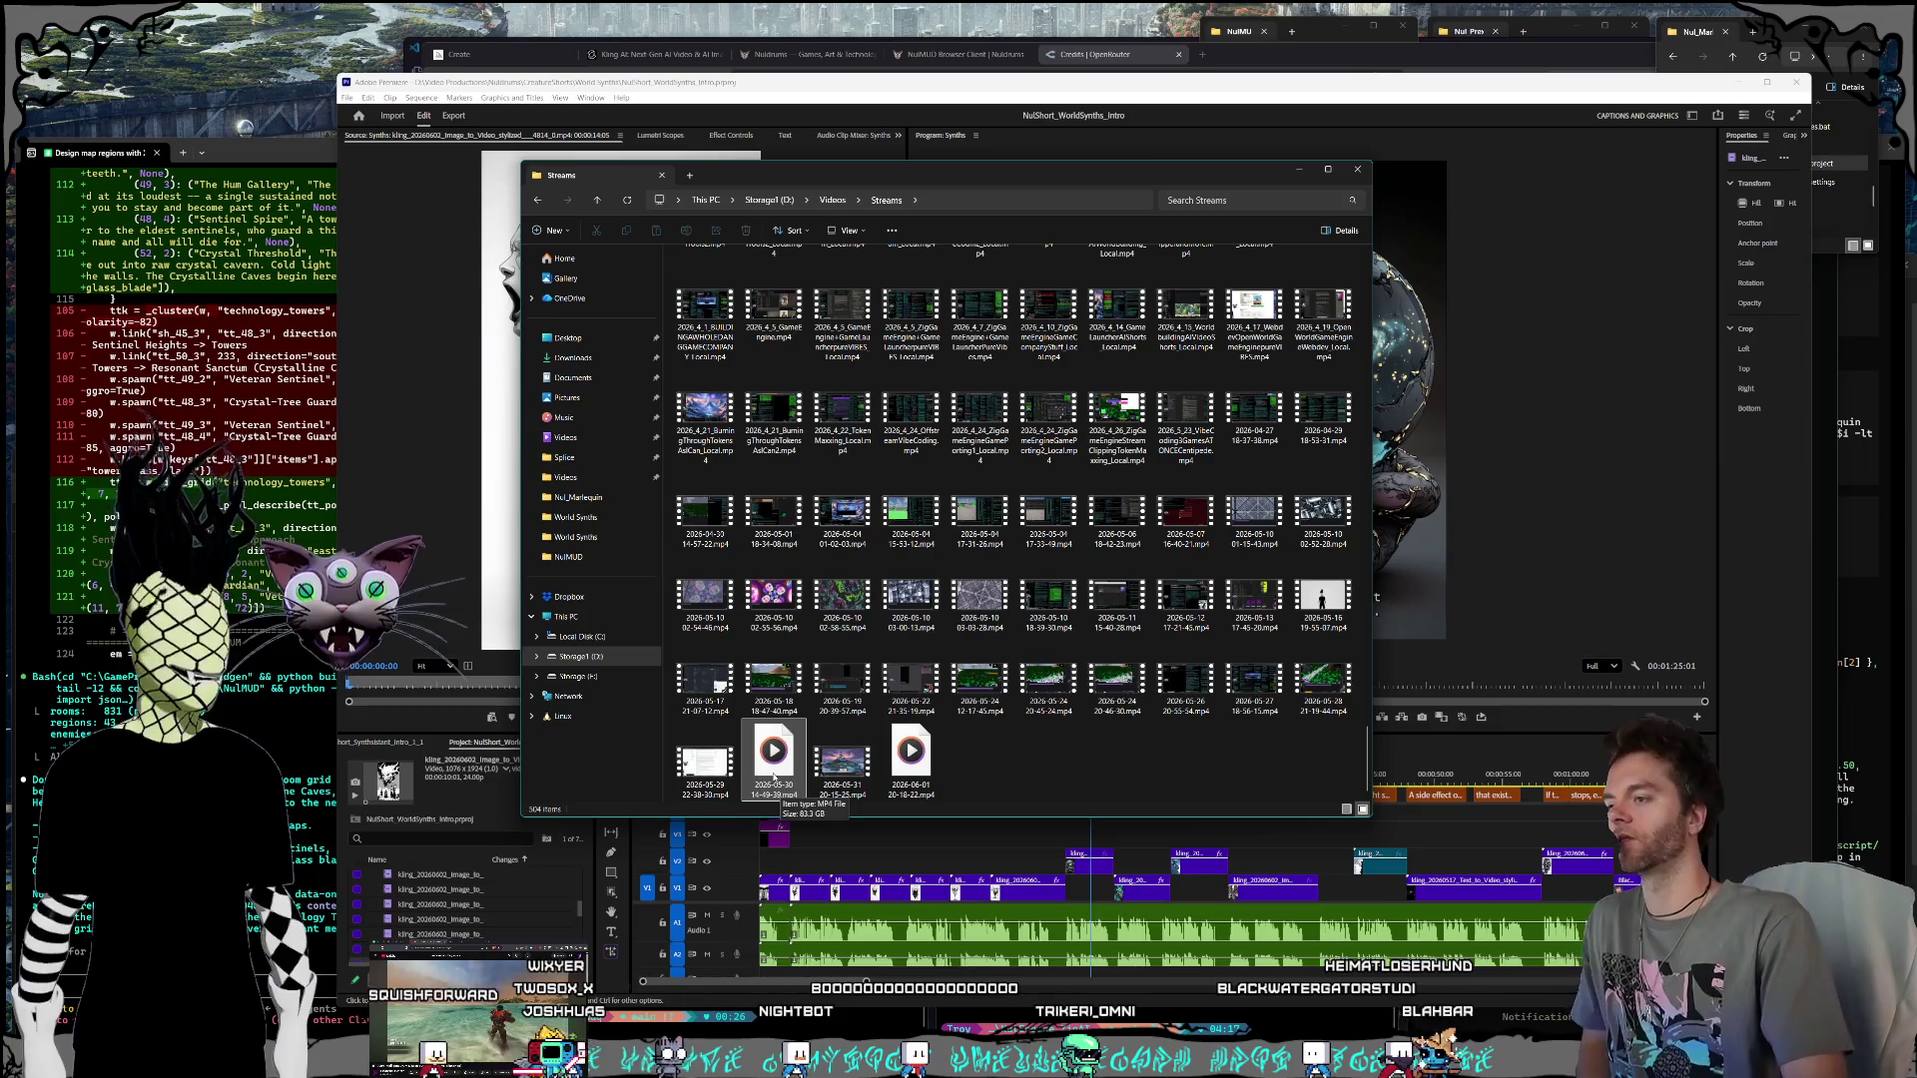
key("Right")
key("Right")
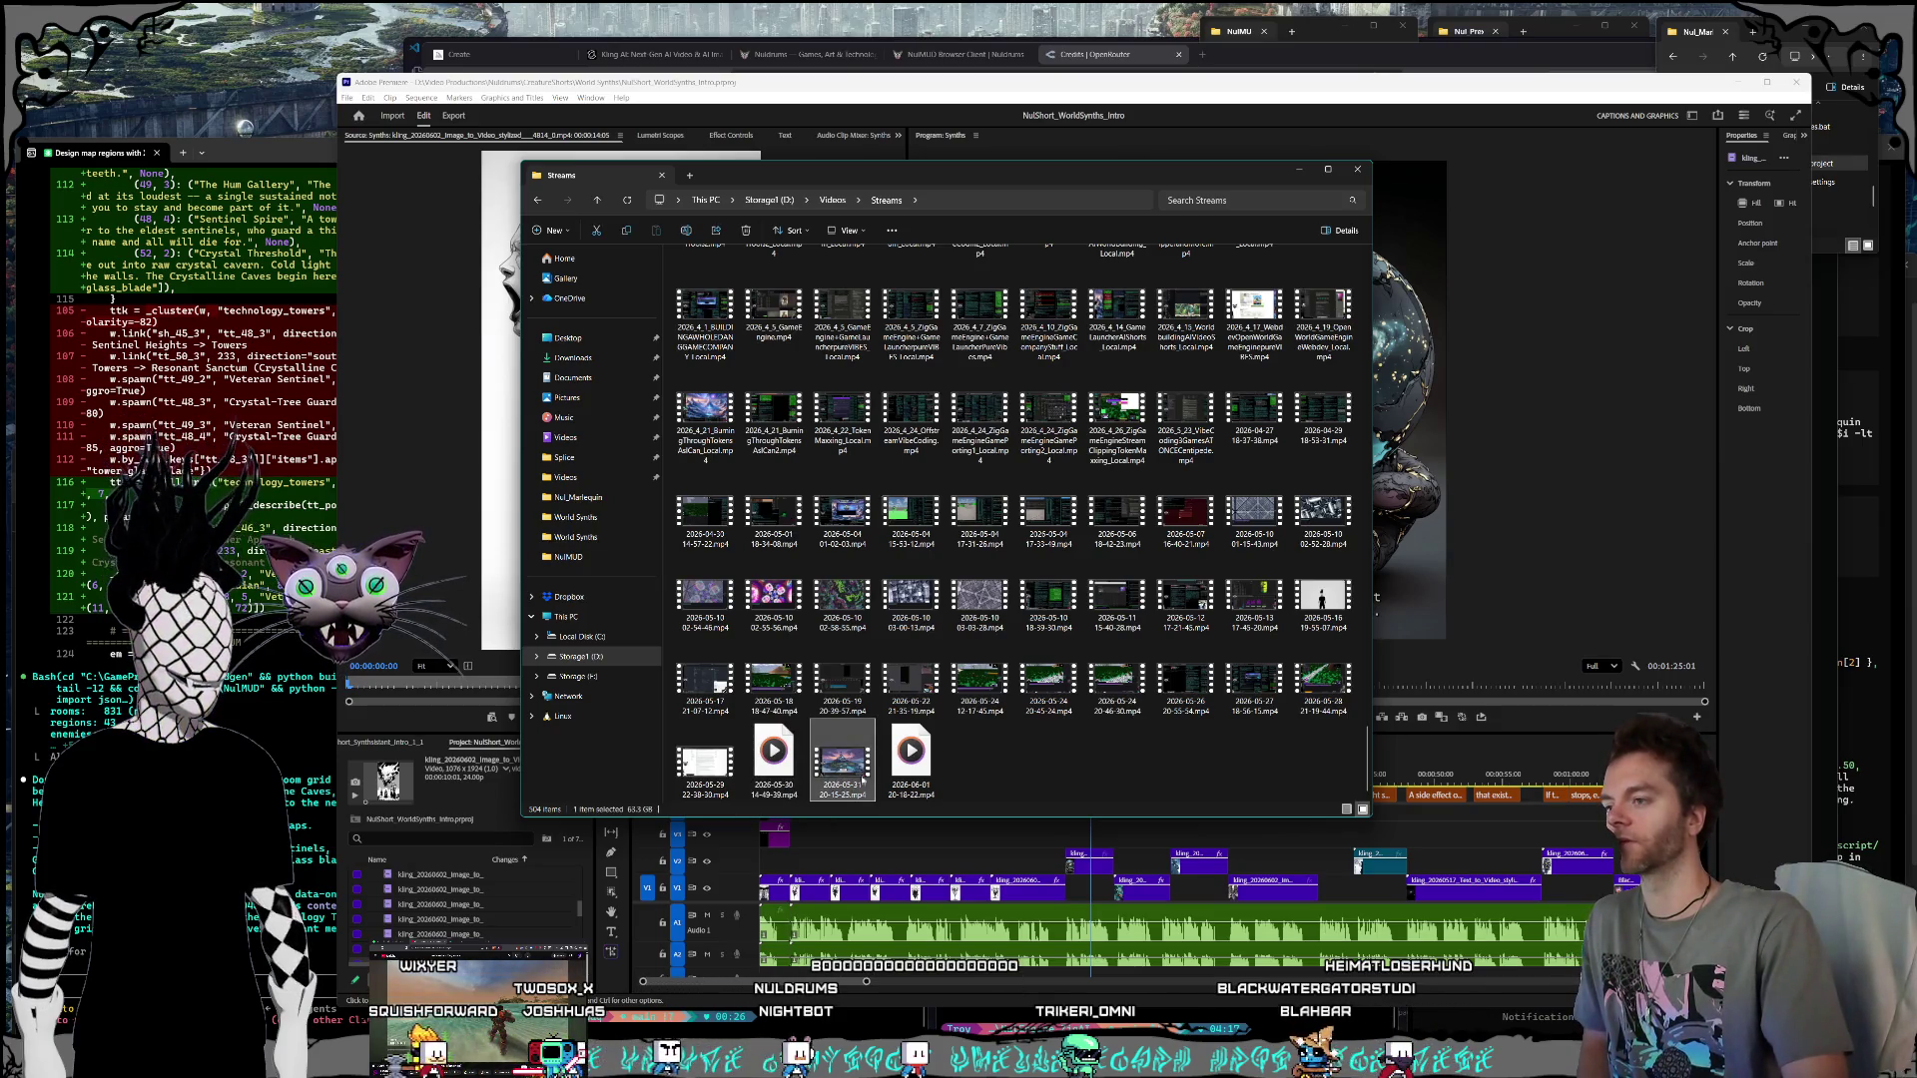
left_click(998, 787)
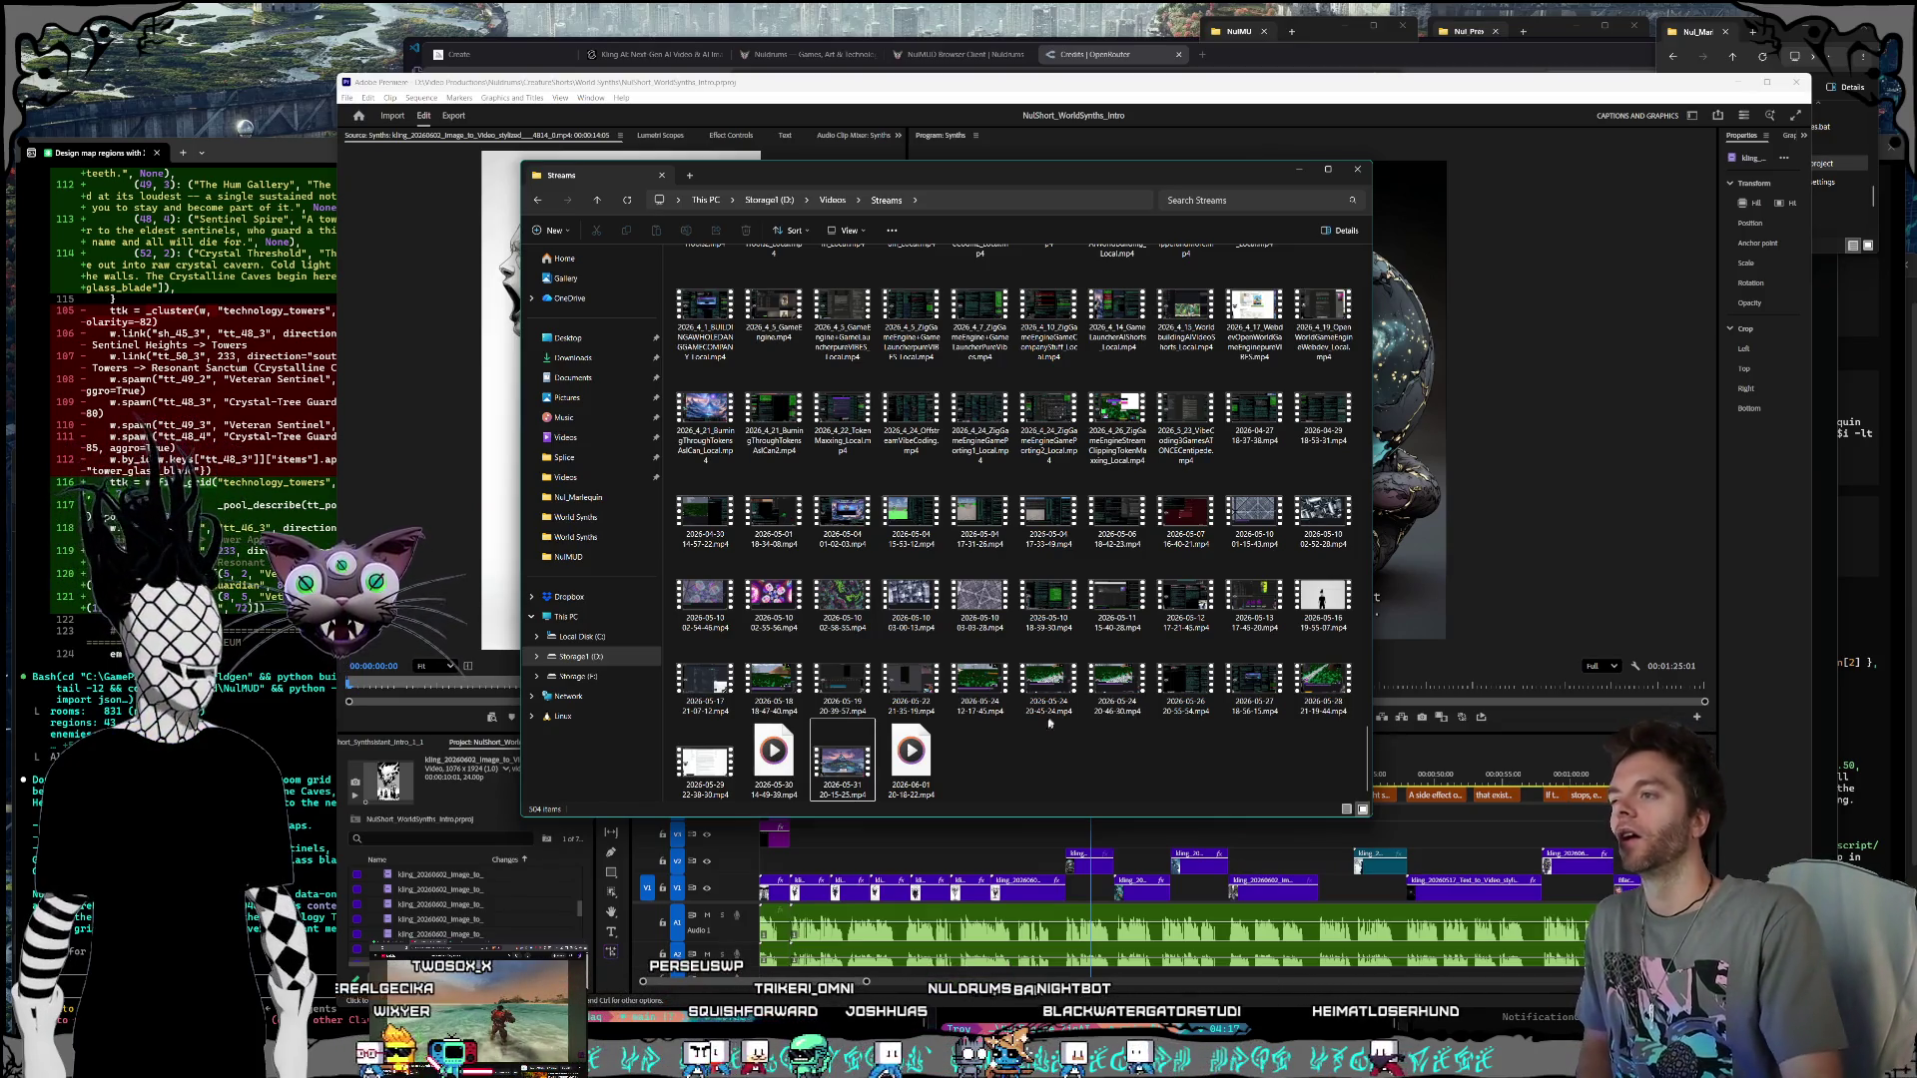
scroll(1058, 711, "up", 4)
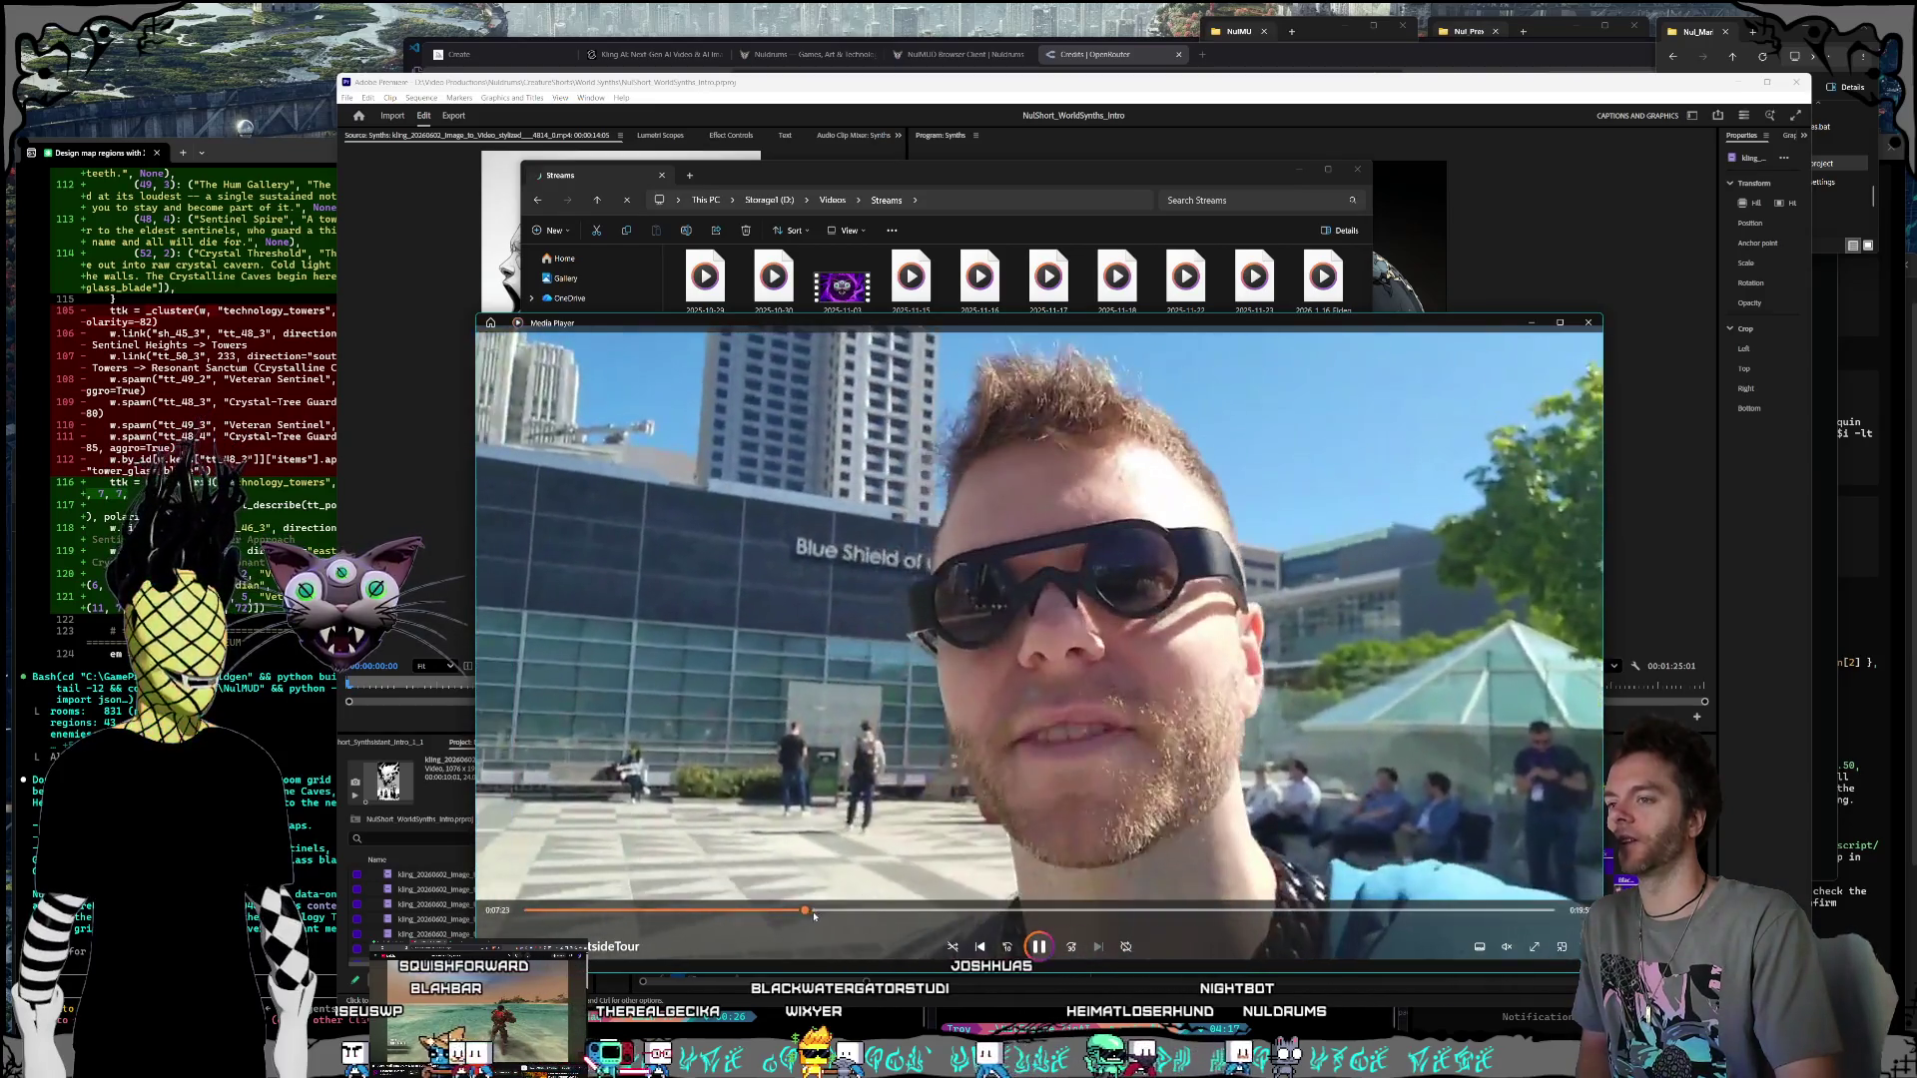
left_click(805, 909)
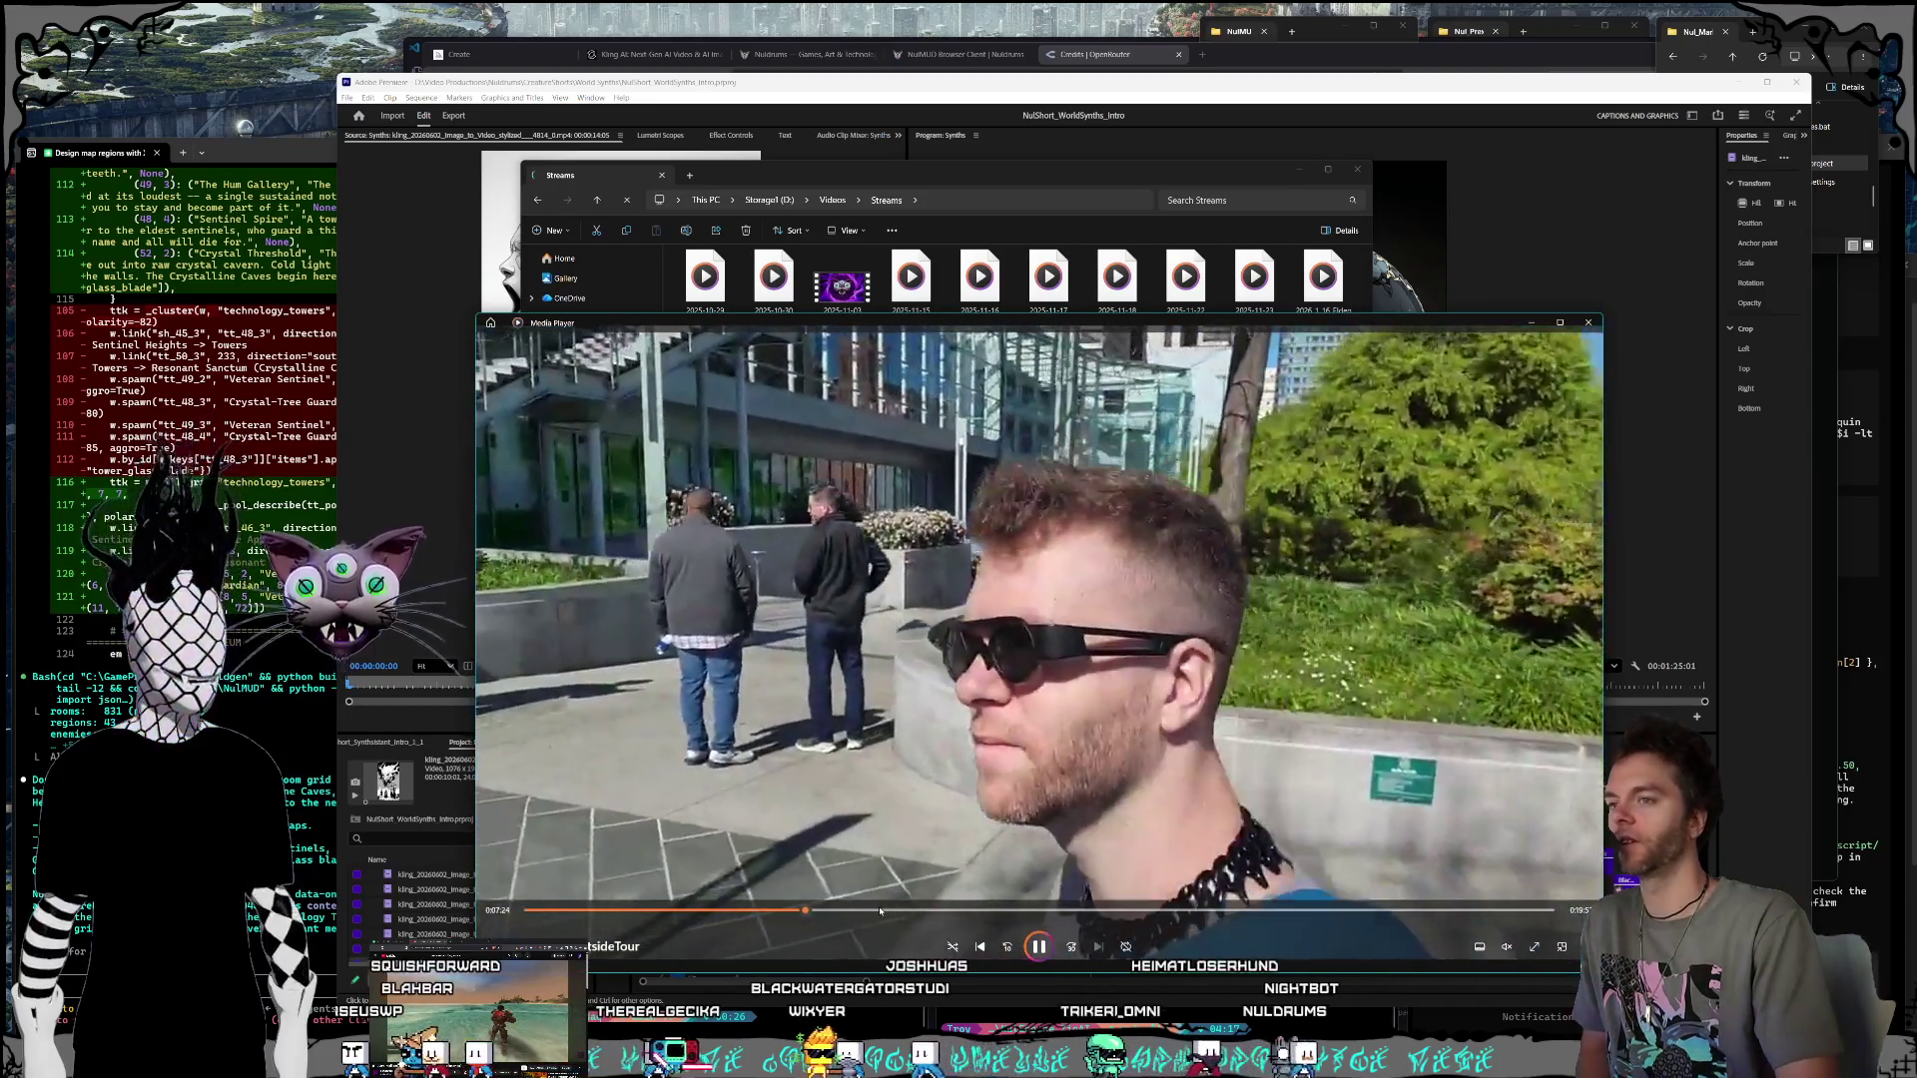
left_click(911, 910)
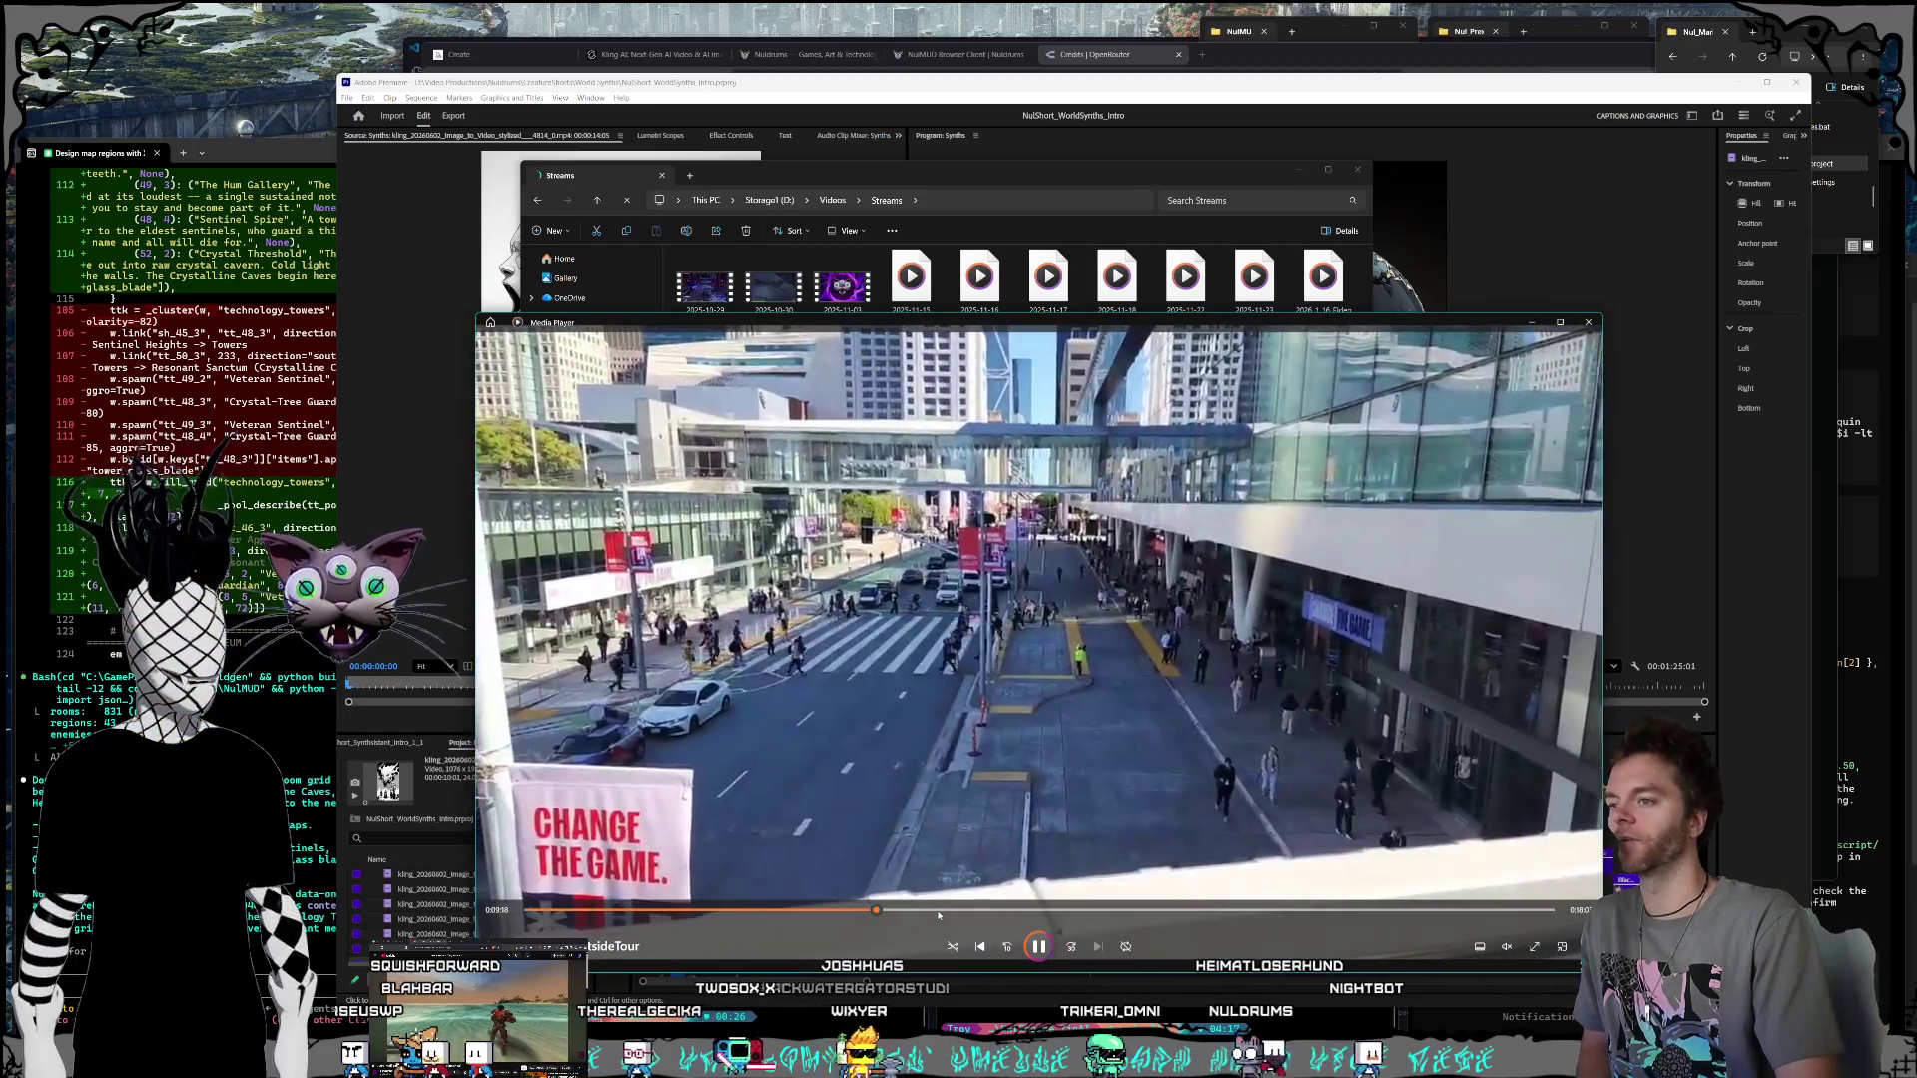
left_click(947, 910)
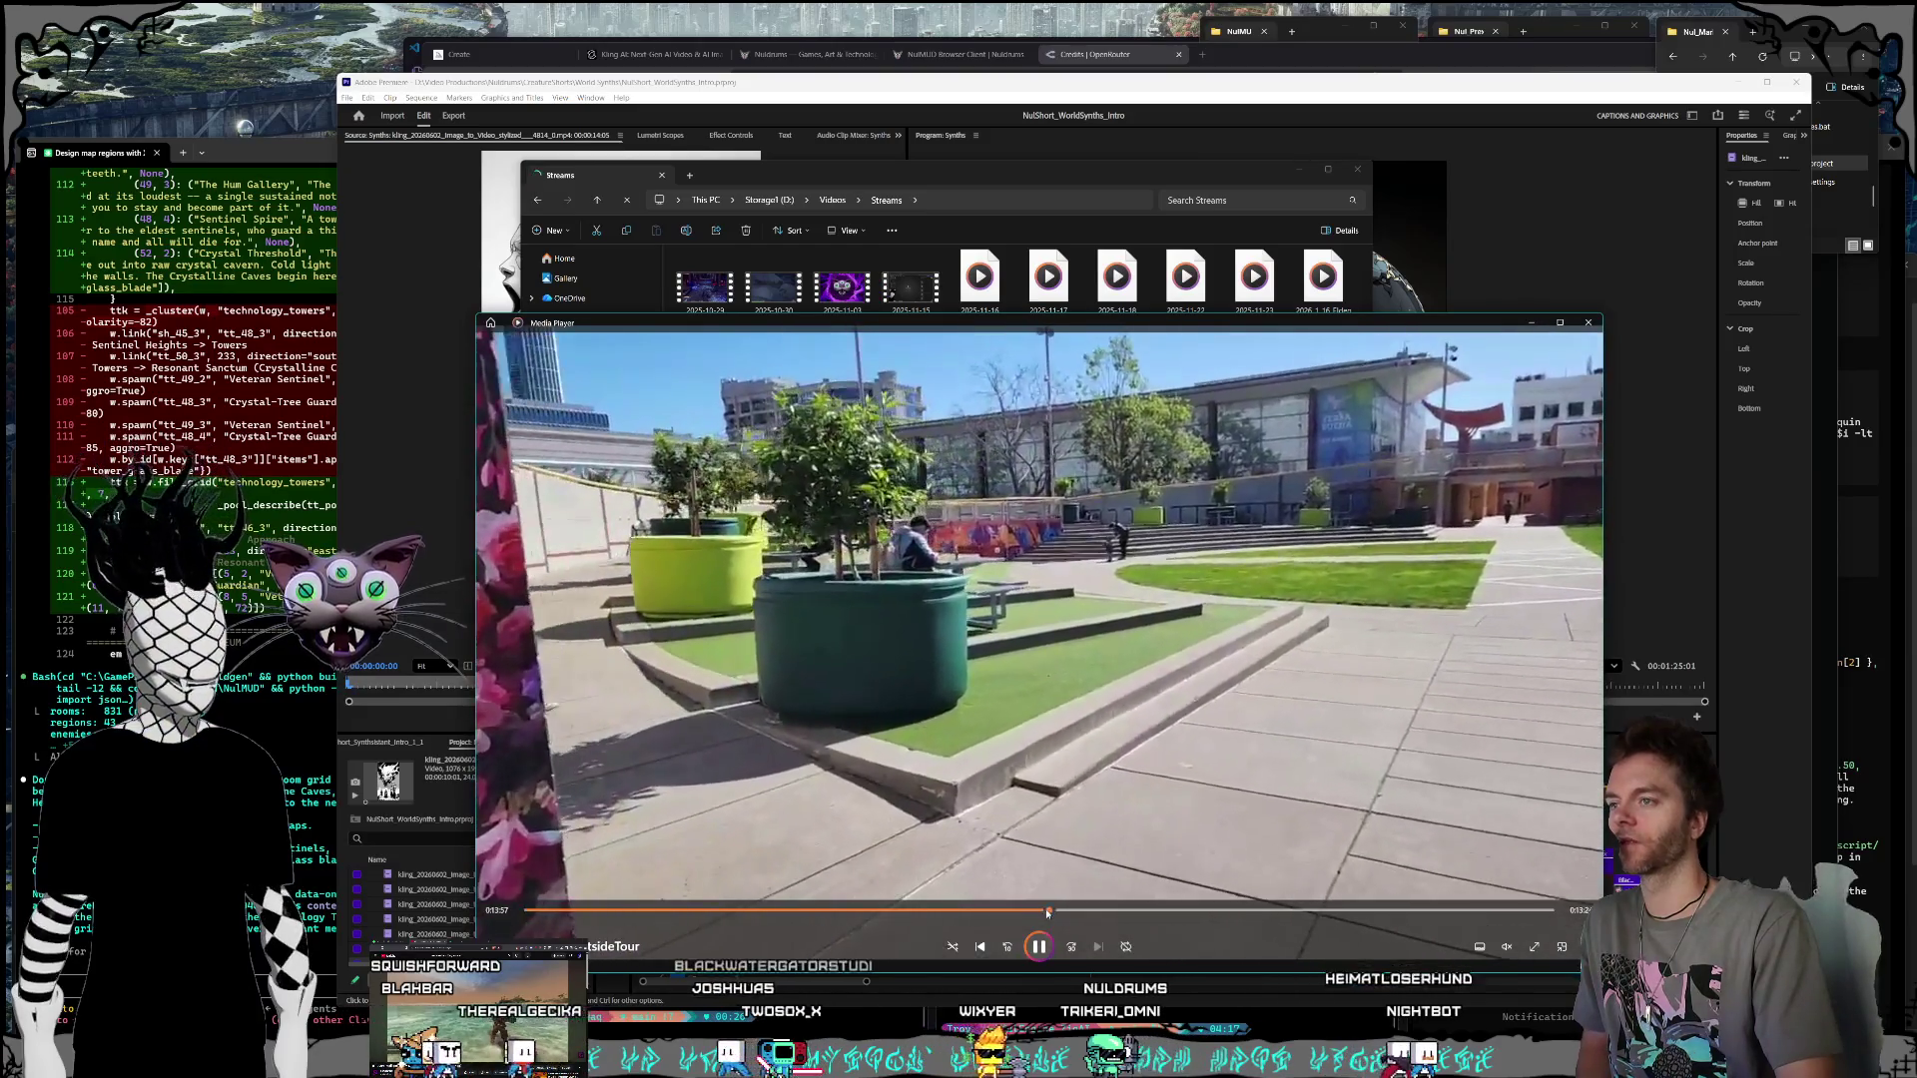
left_click(1148, 913)
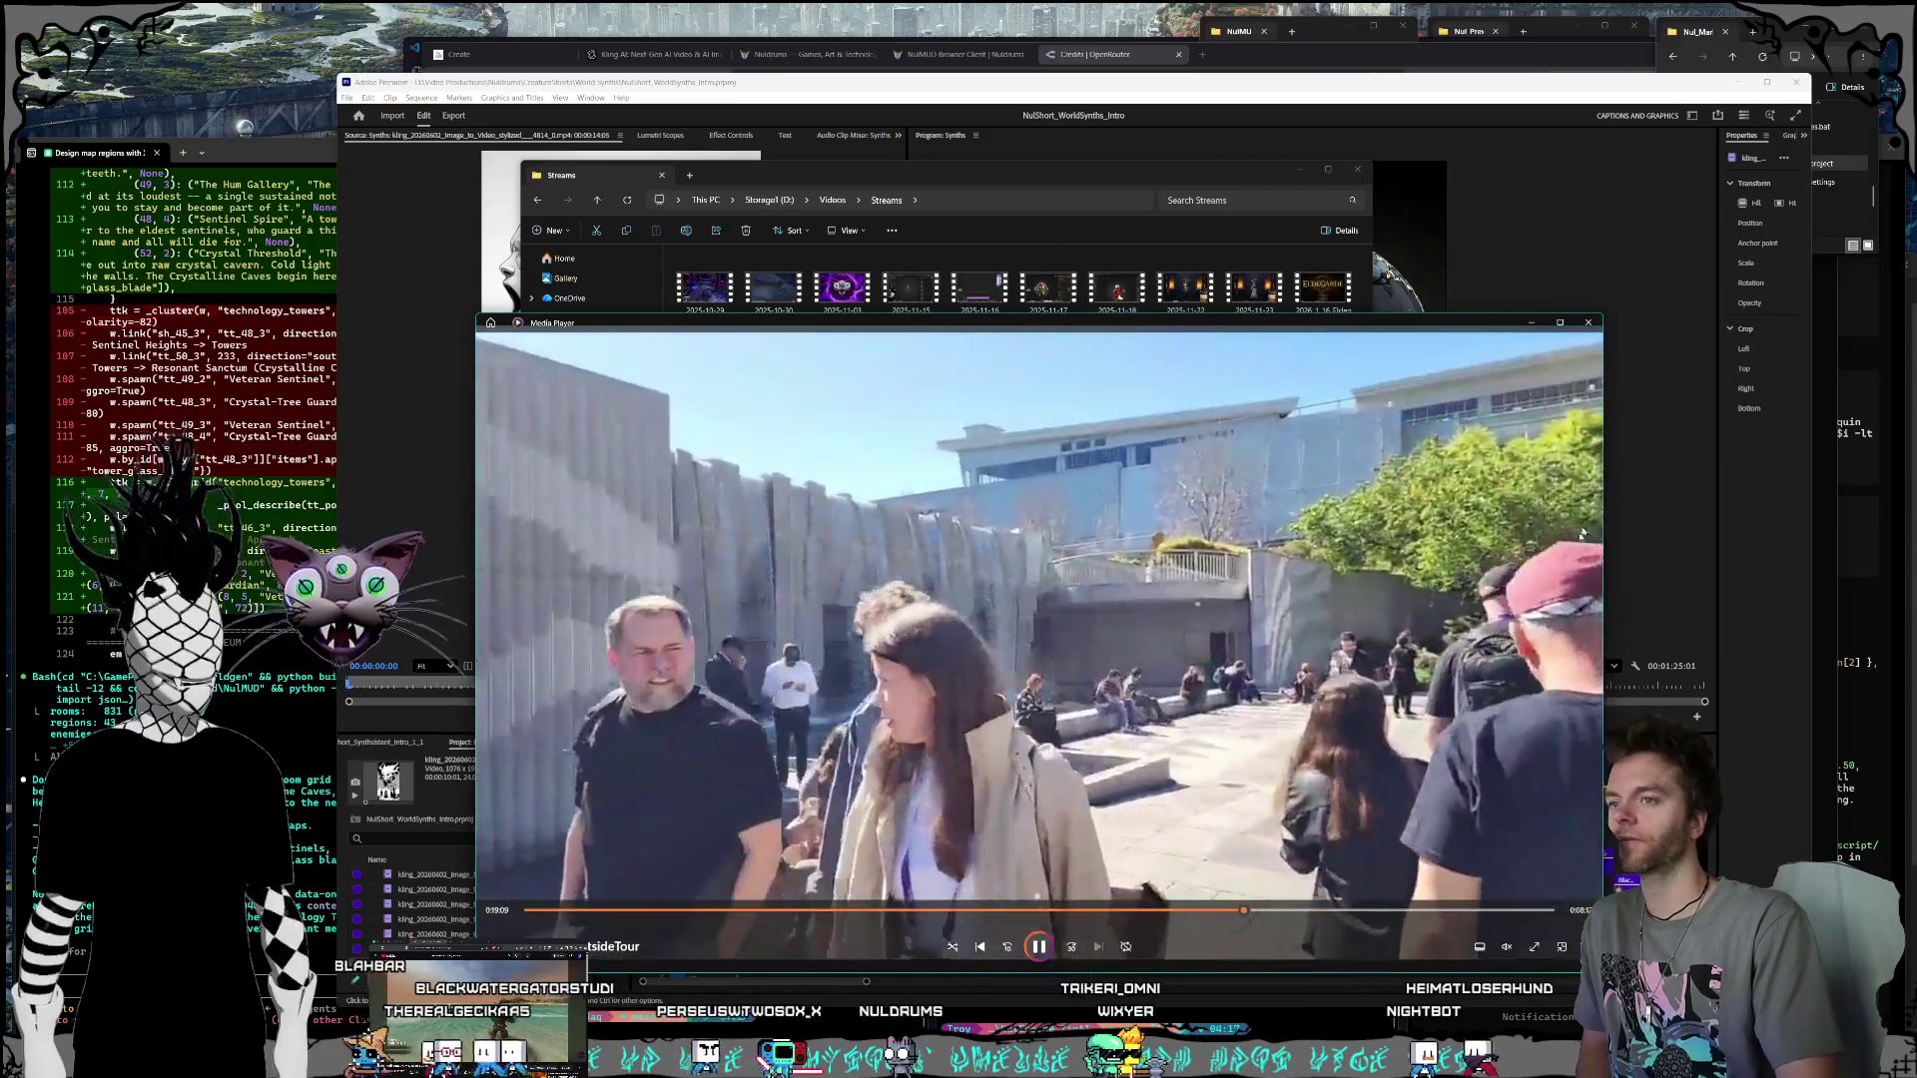
key("alt+F4")
scroll(1001, 622, "up", 5)
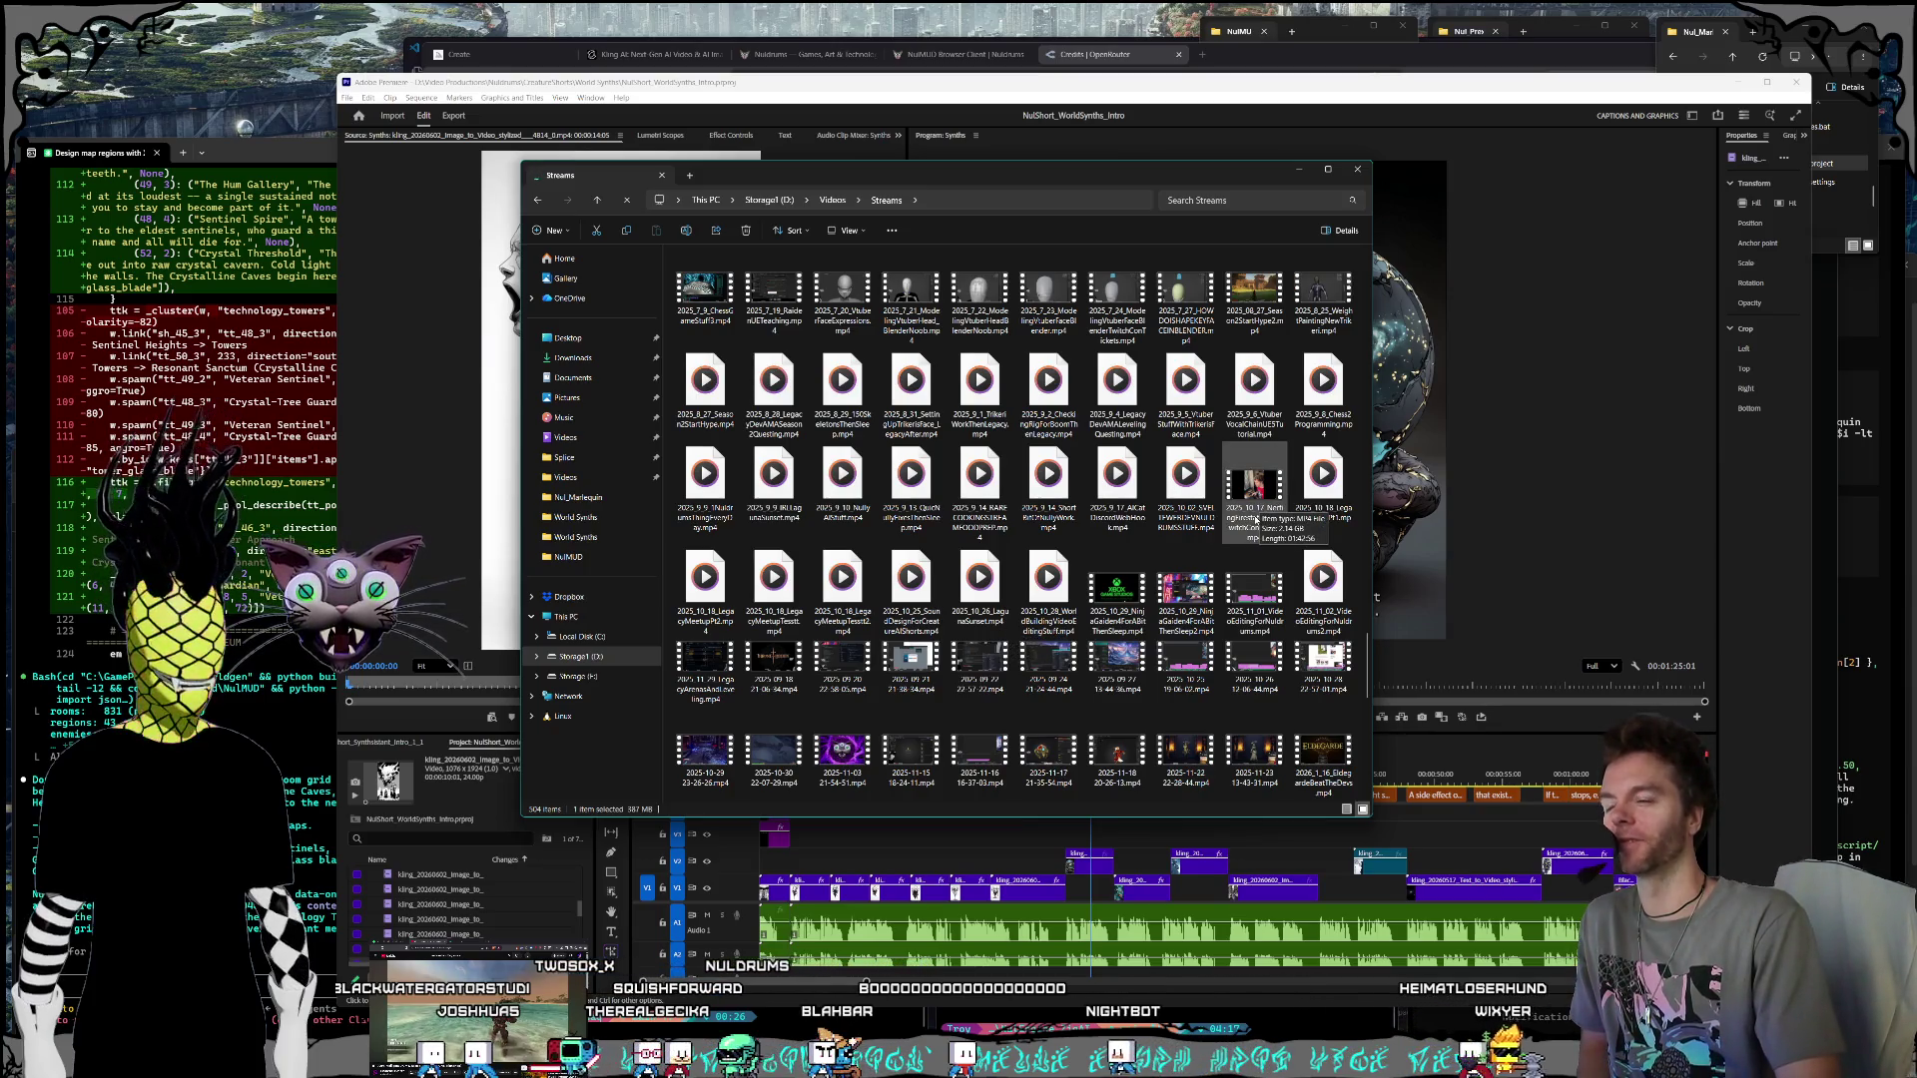
double_click(1255, 490)
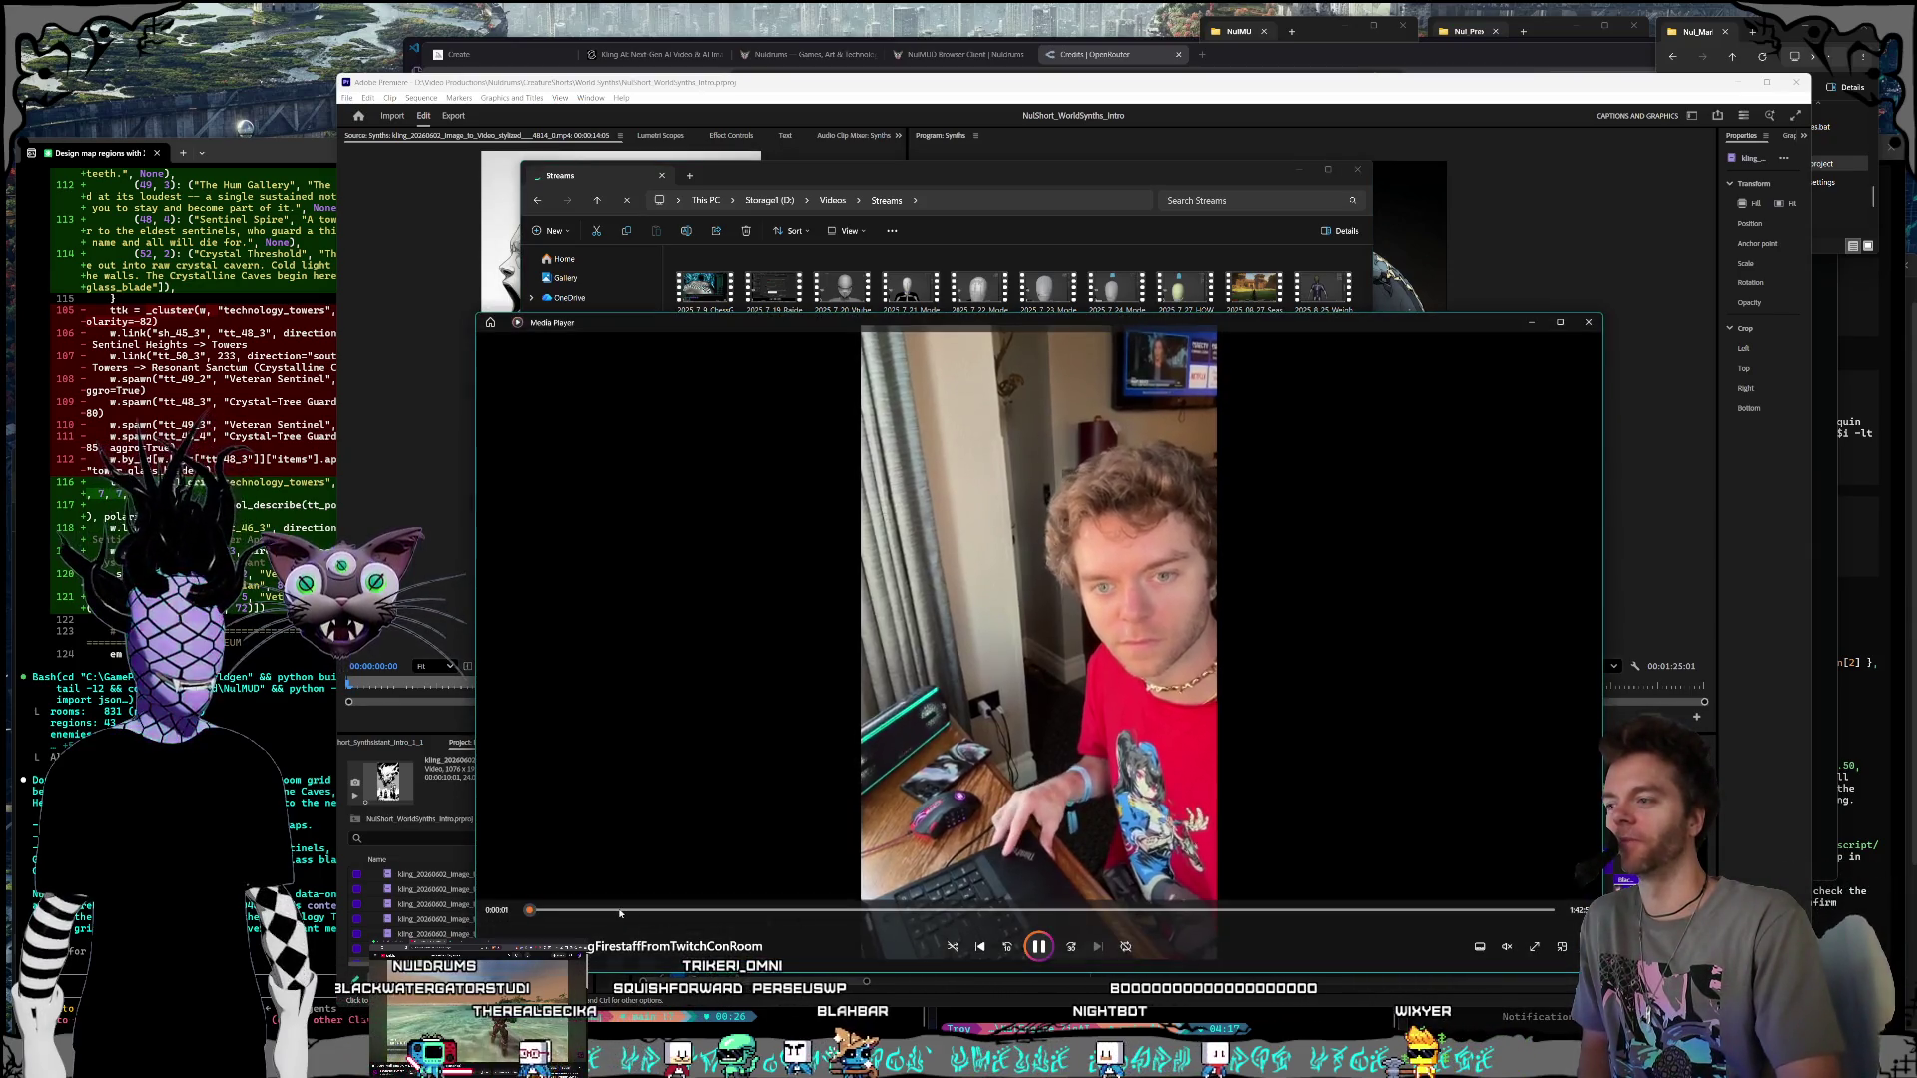
left_click(619, 912)
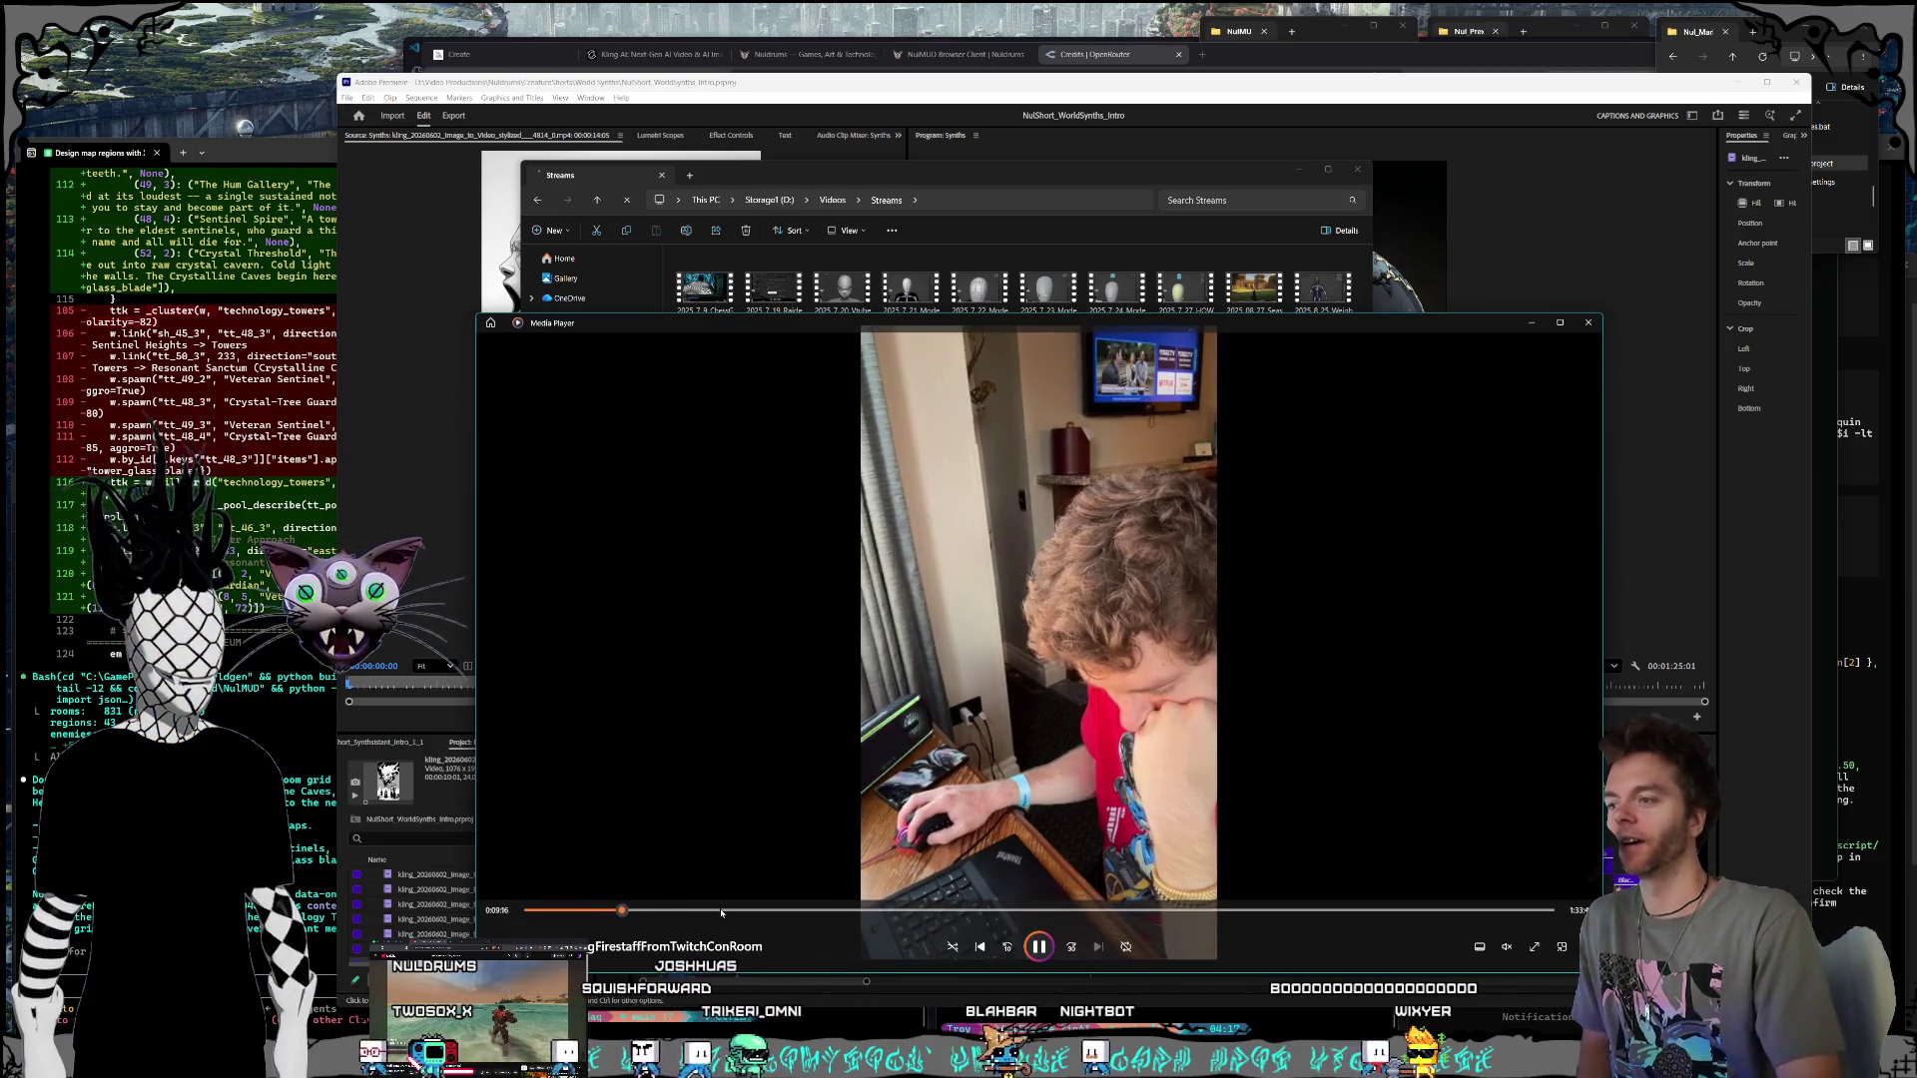
left_click(714, 911)
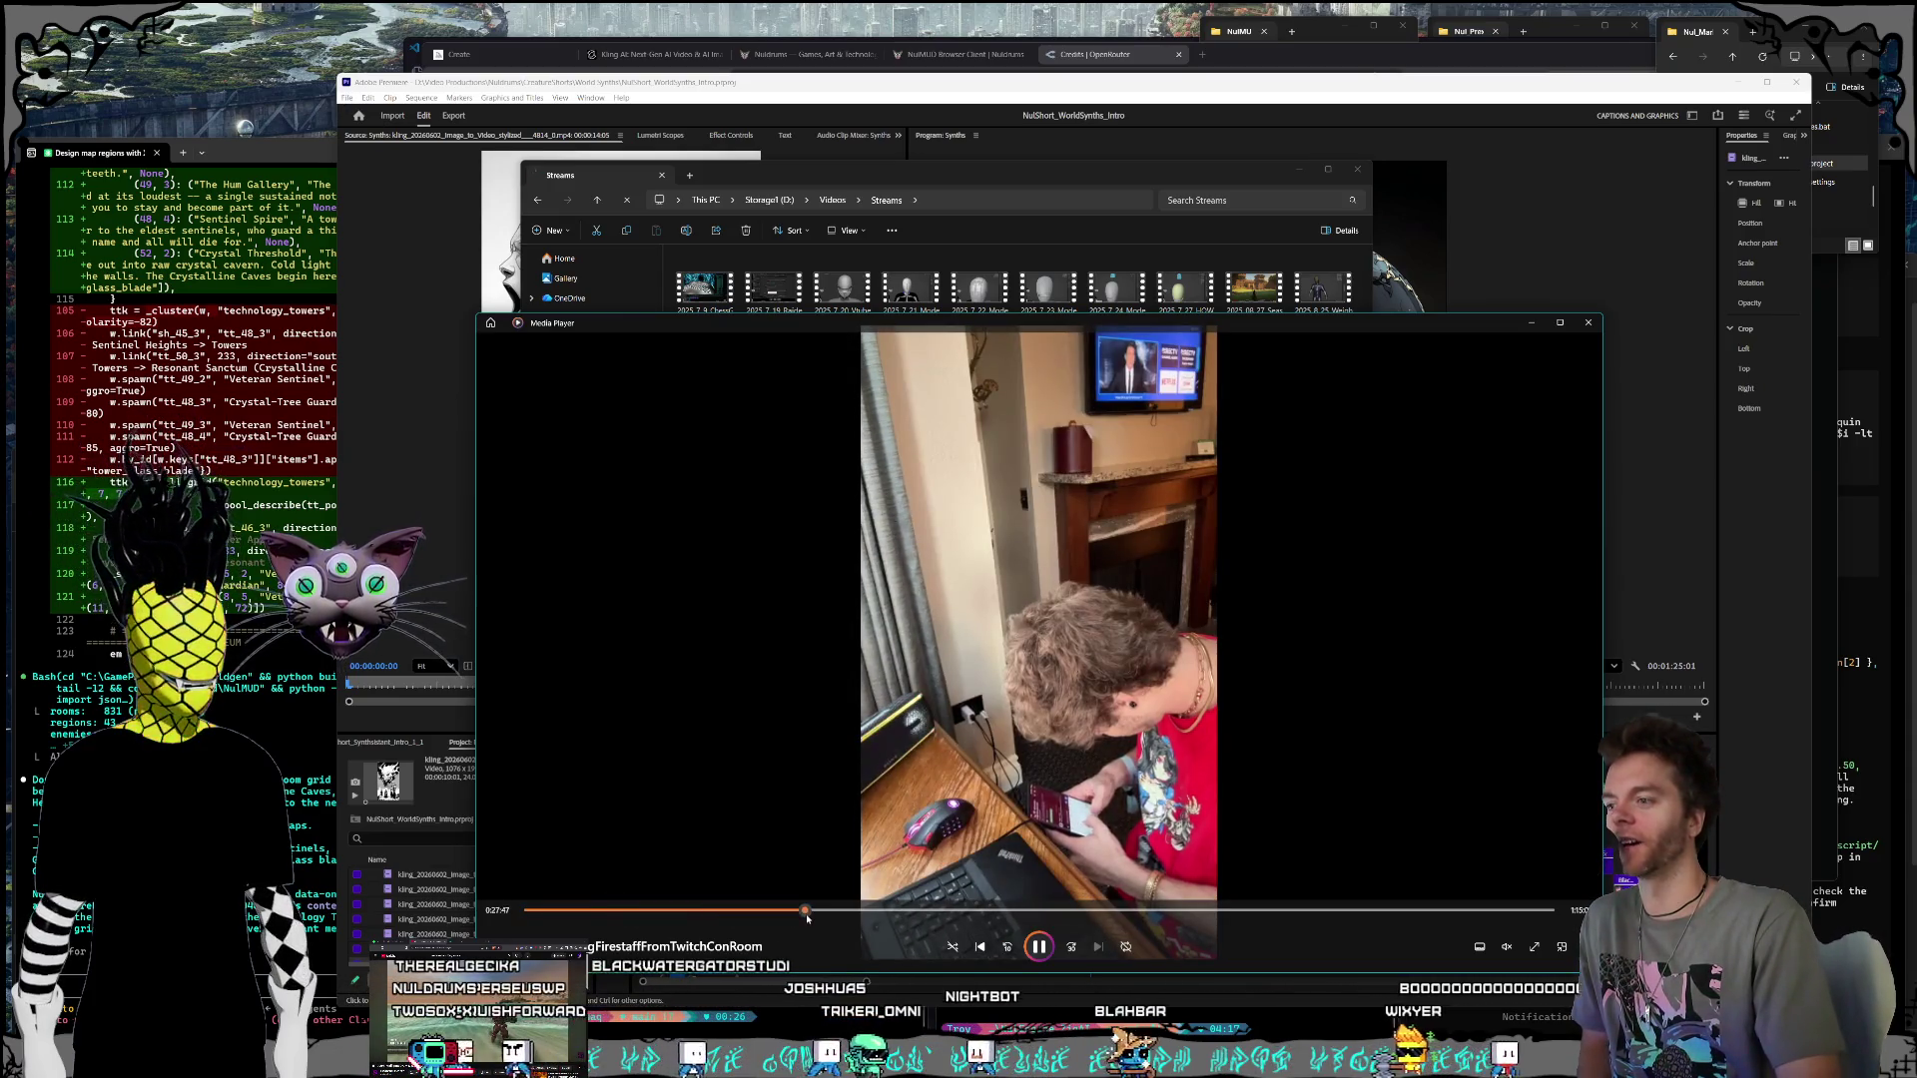
left_click(876, 910)
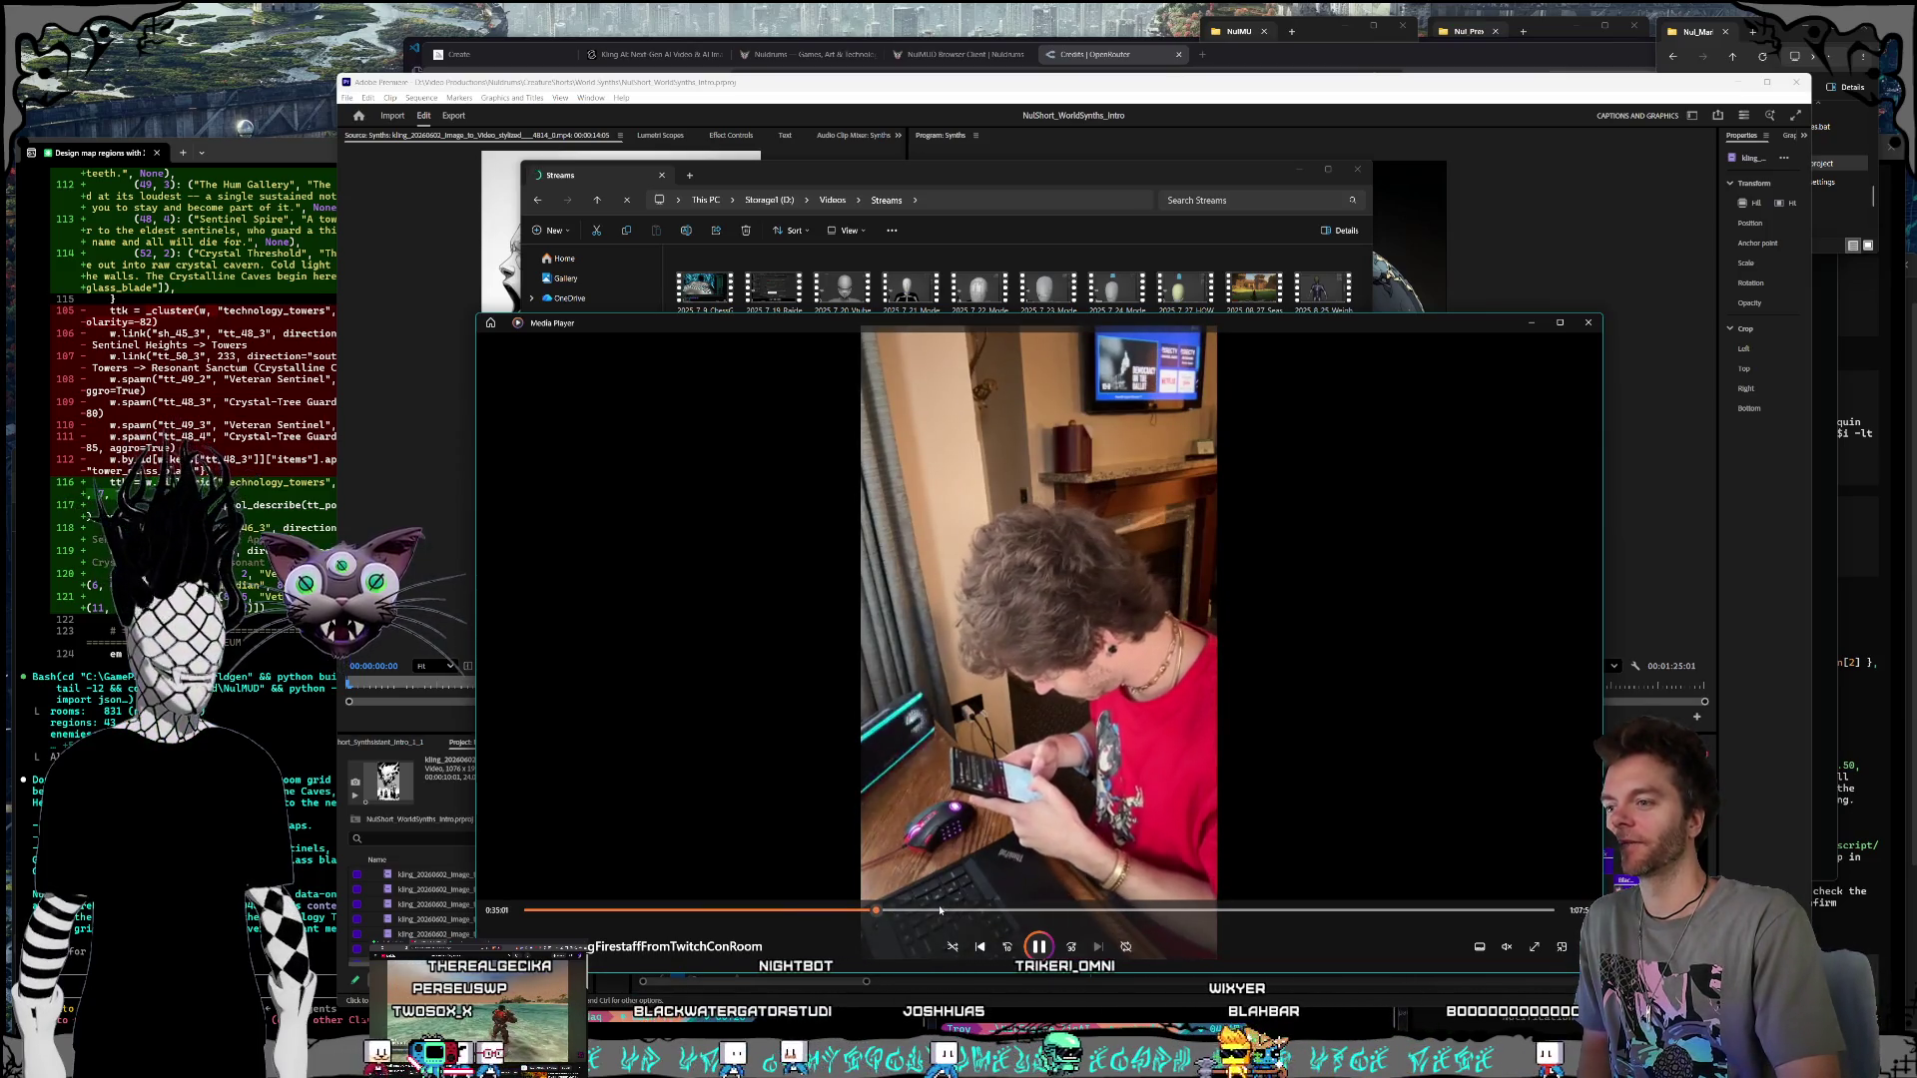
left_click(937, 910)
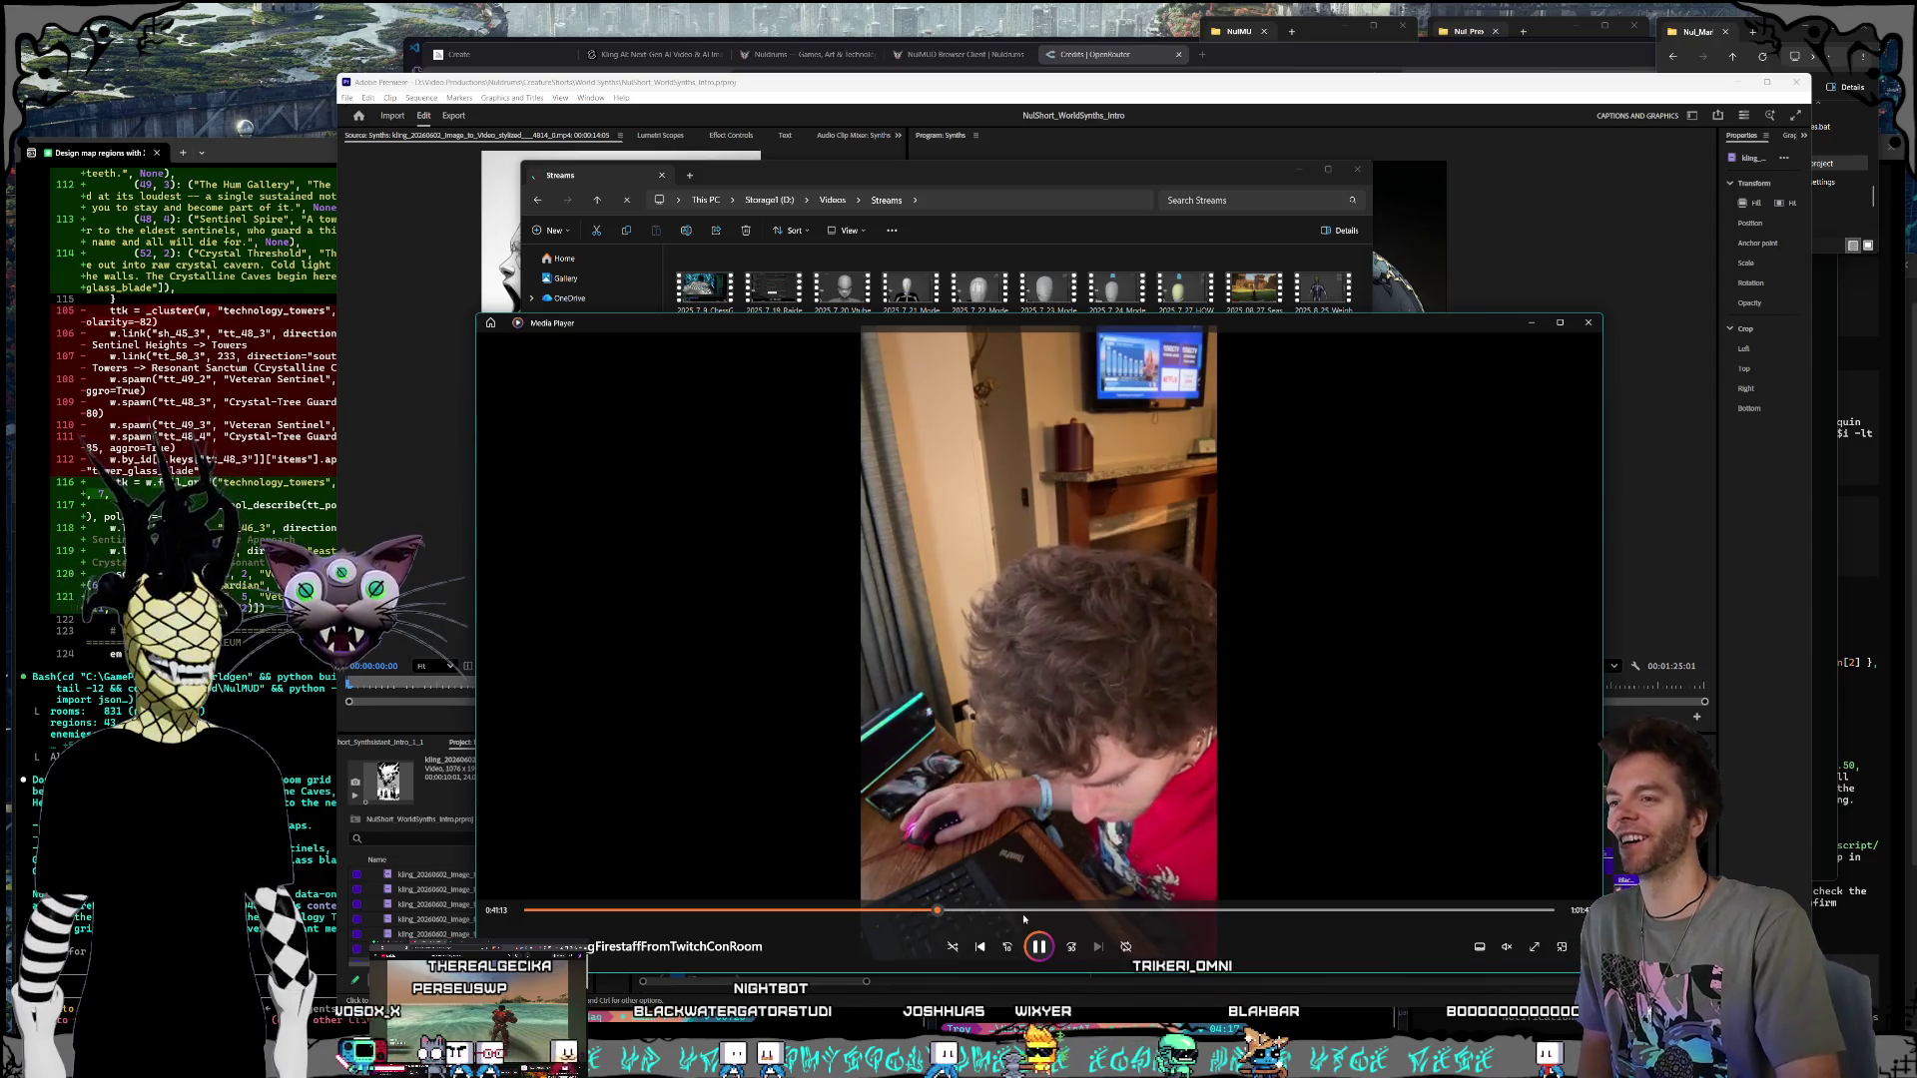
left_click(1095, 910)
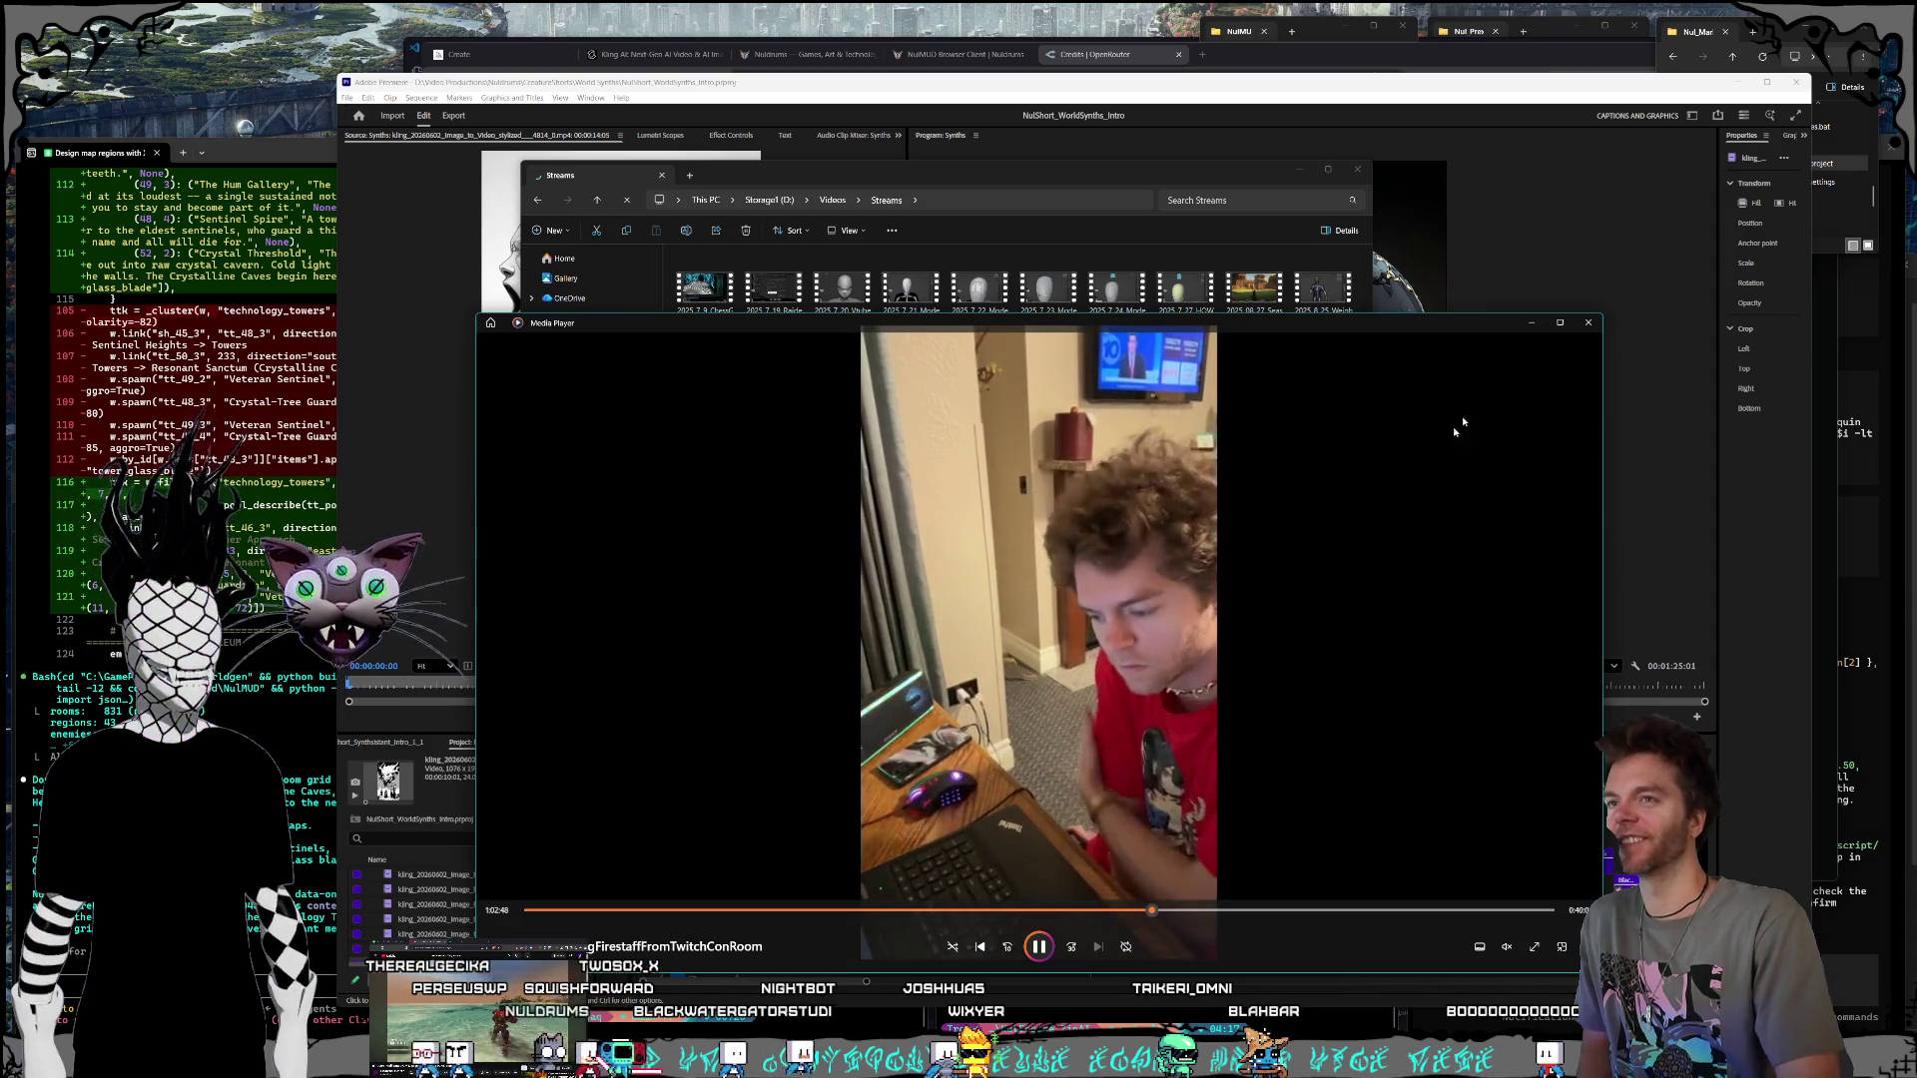
left_click(1595, 325)
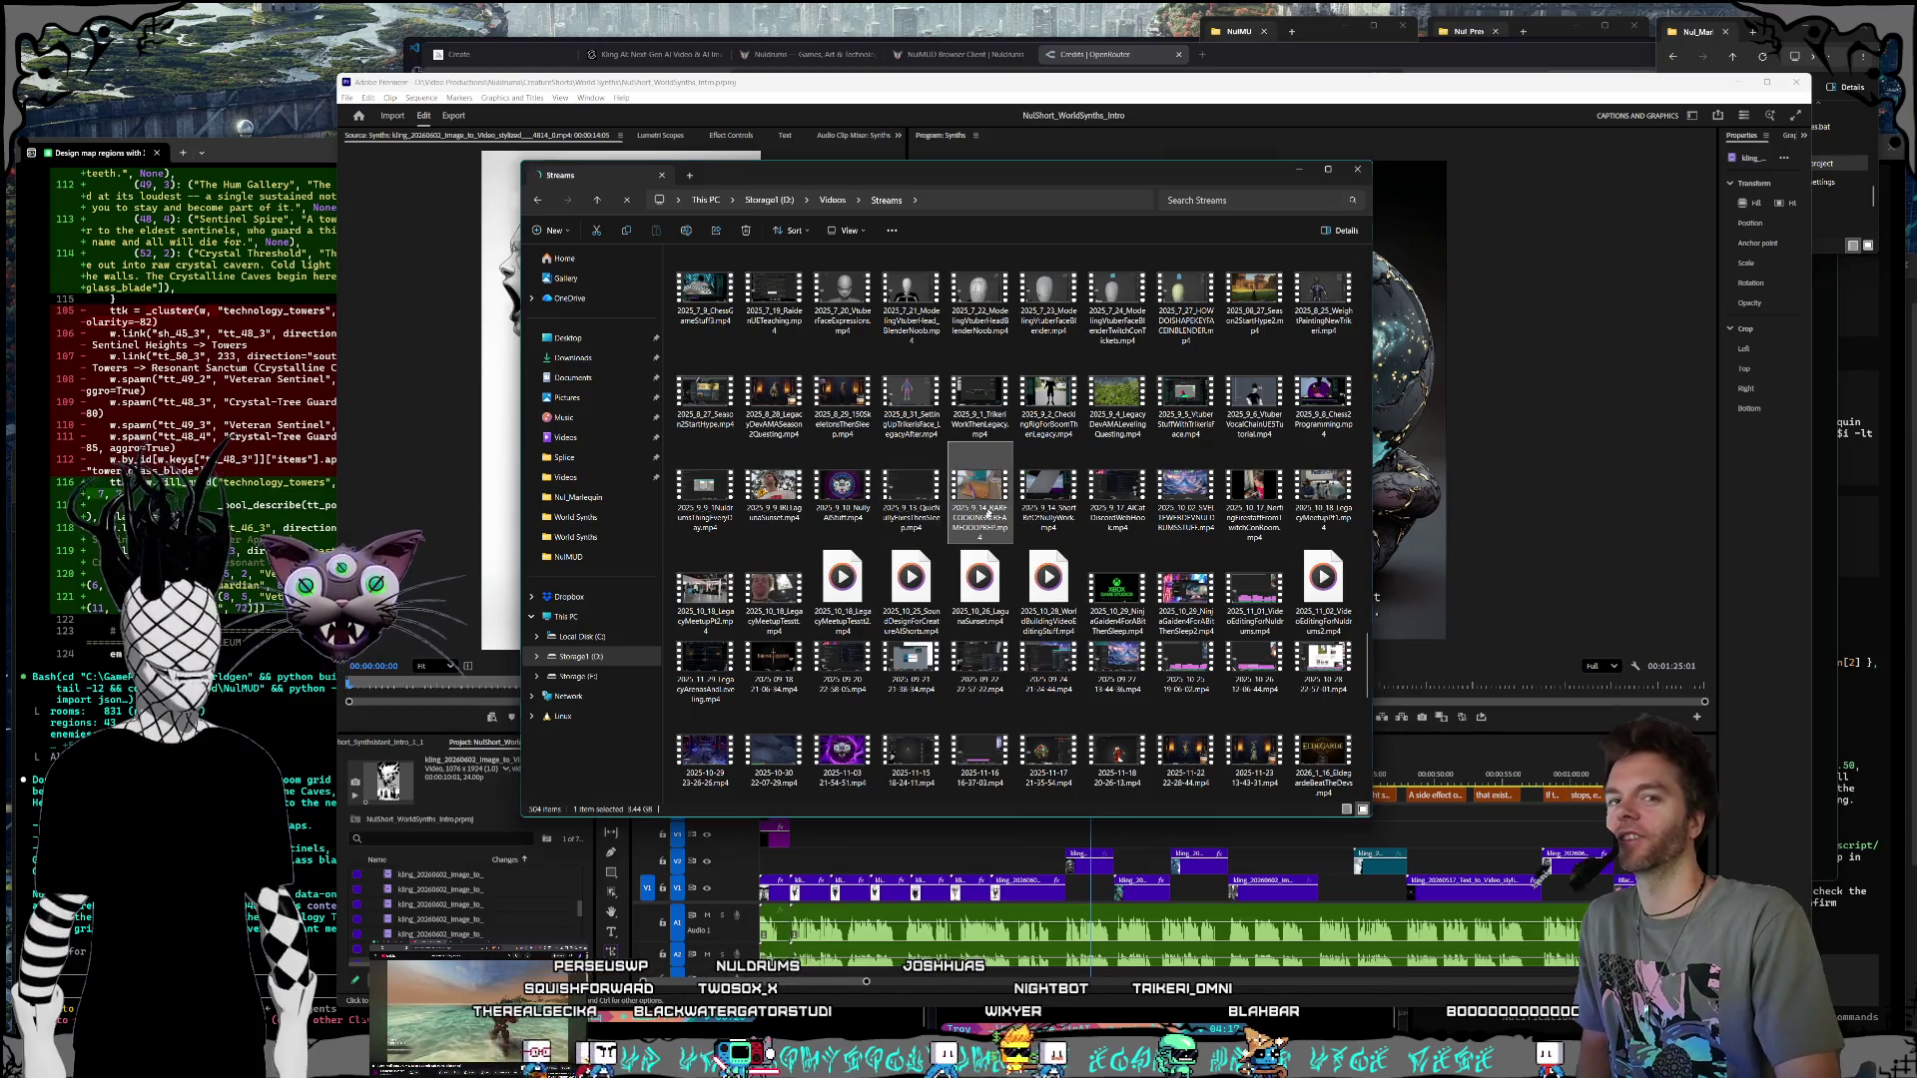
double_click(986, 512)
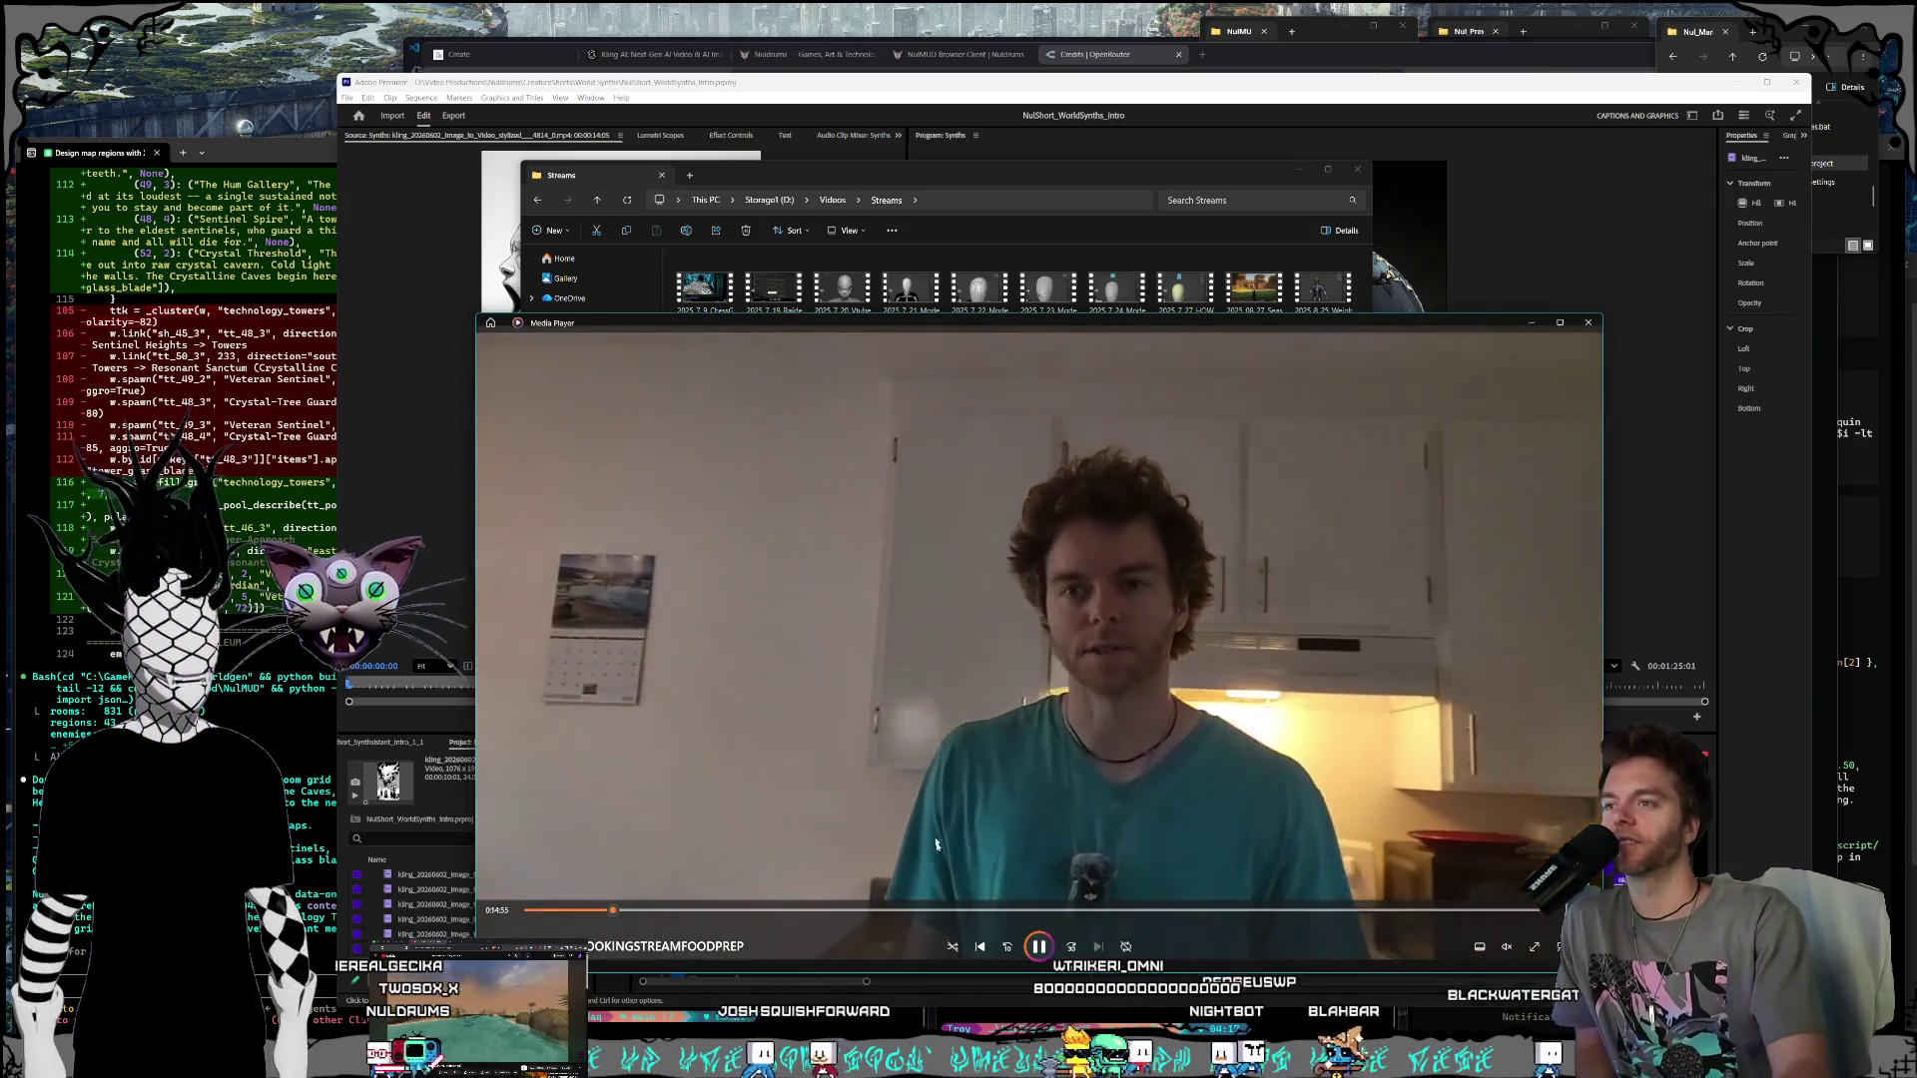
left_click_drag(876, 329, 885, 283)
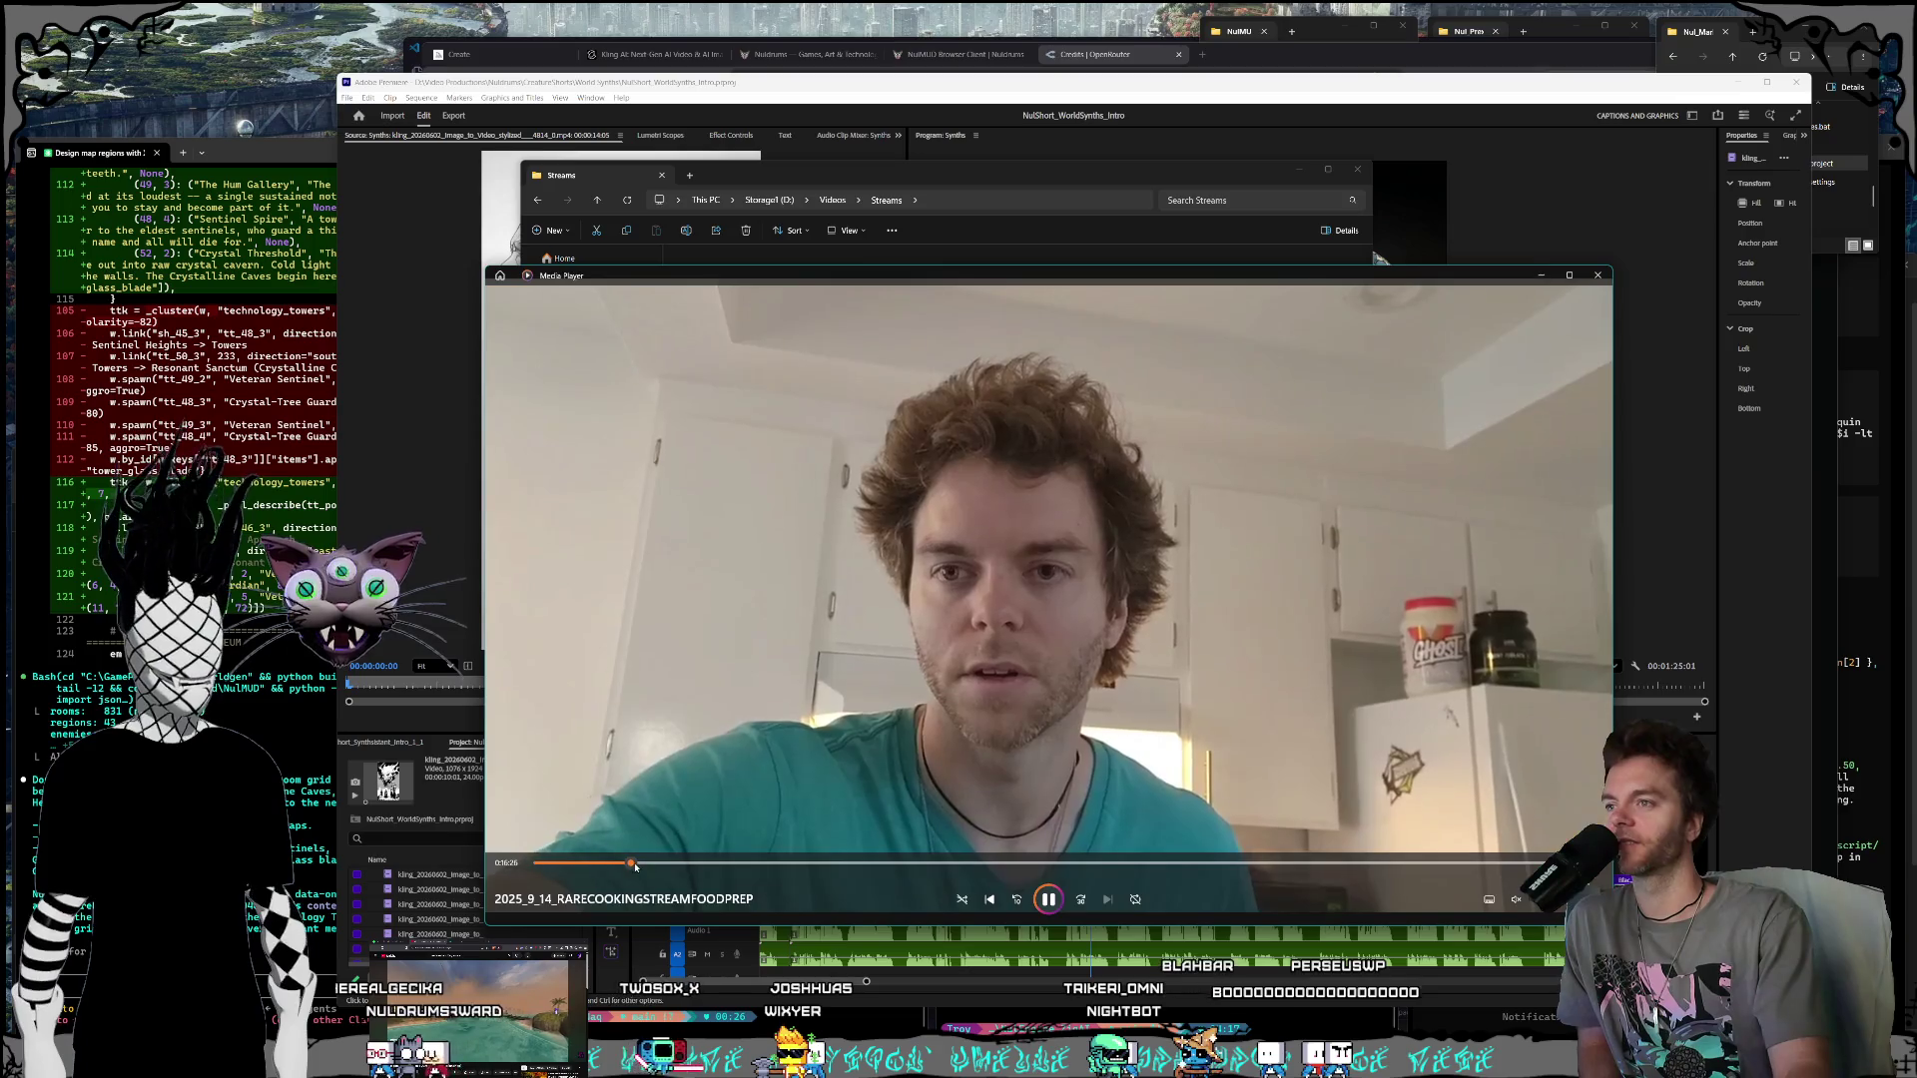
left_click(641, 863)
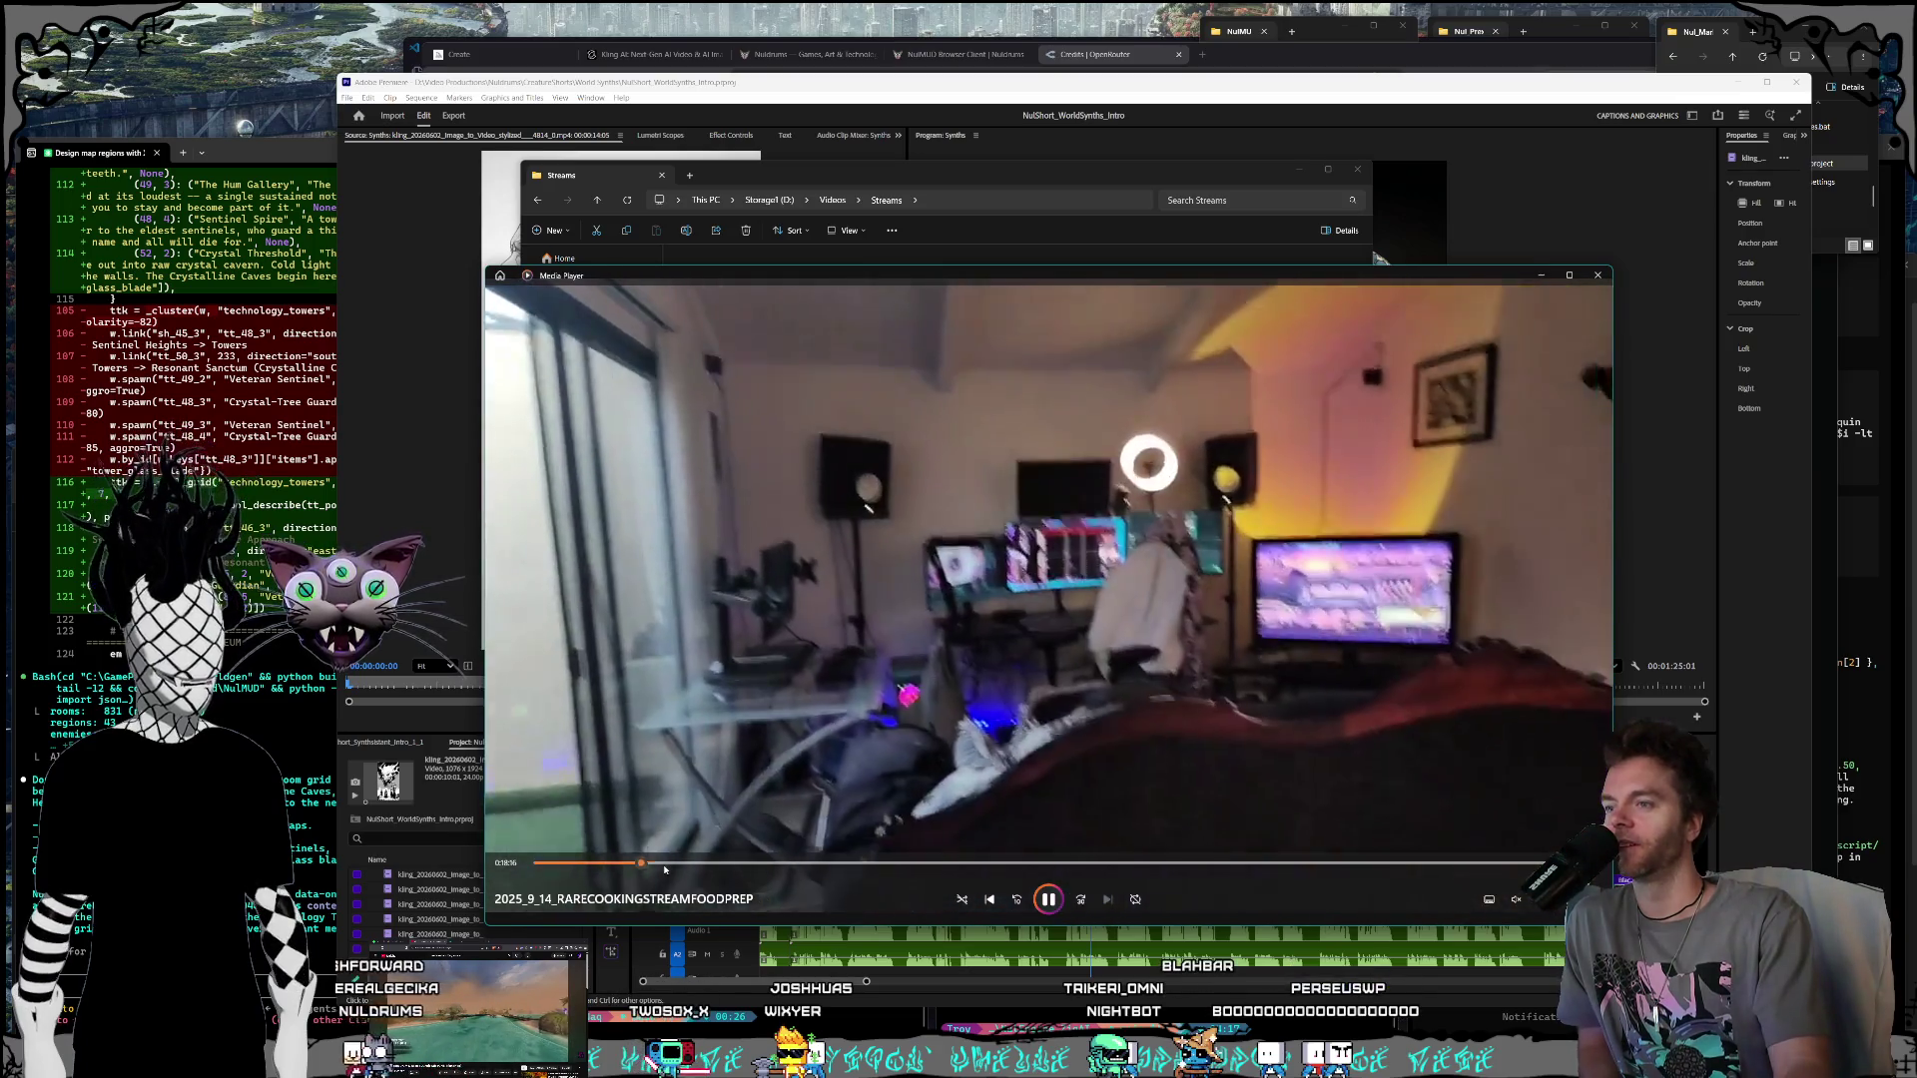
left_click(671, 863)
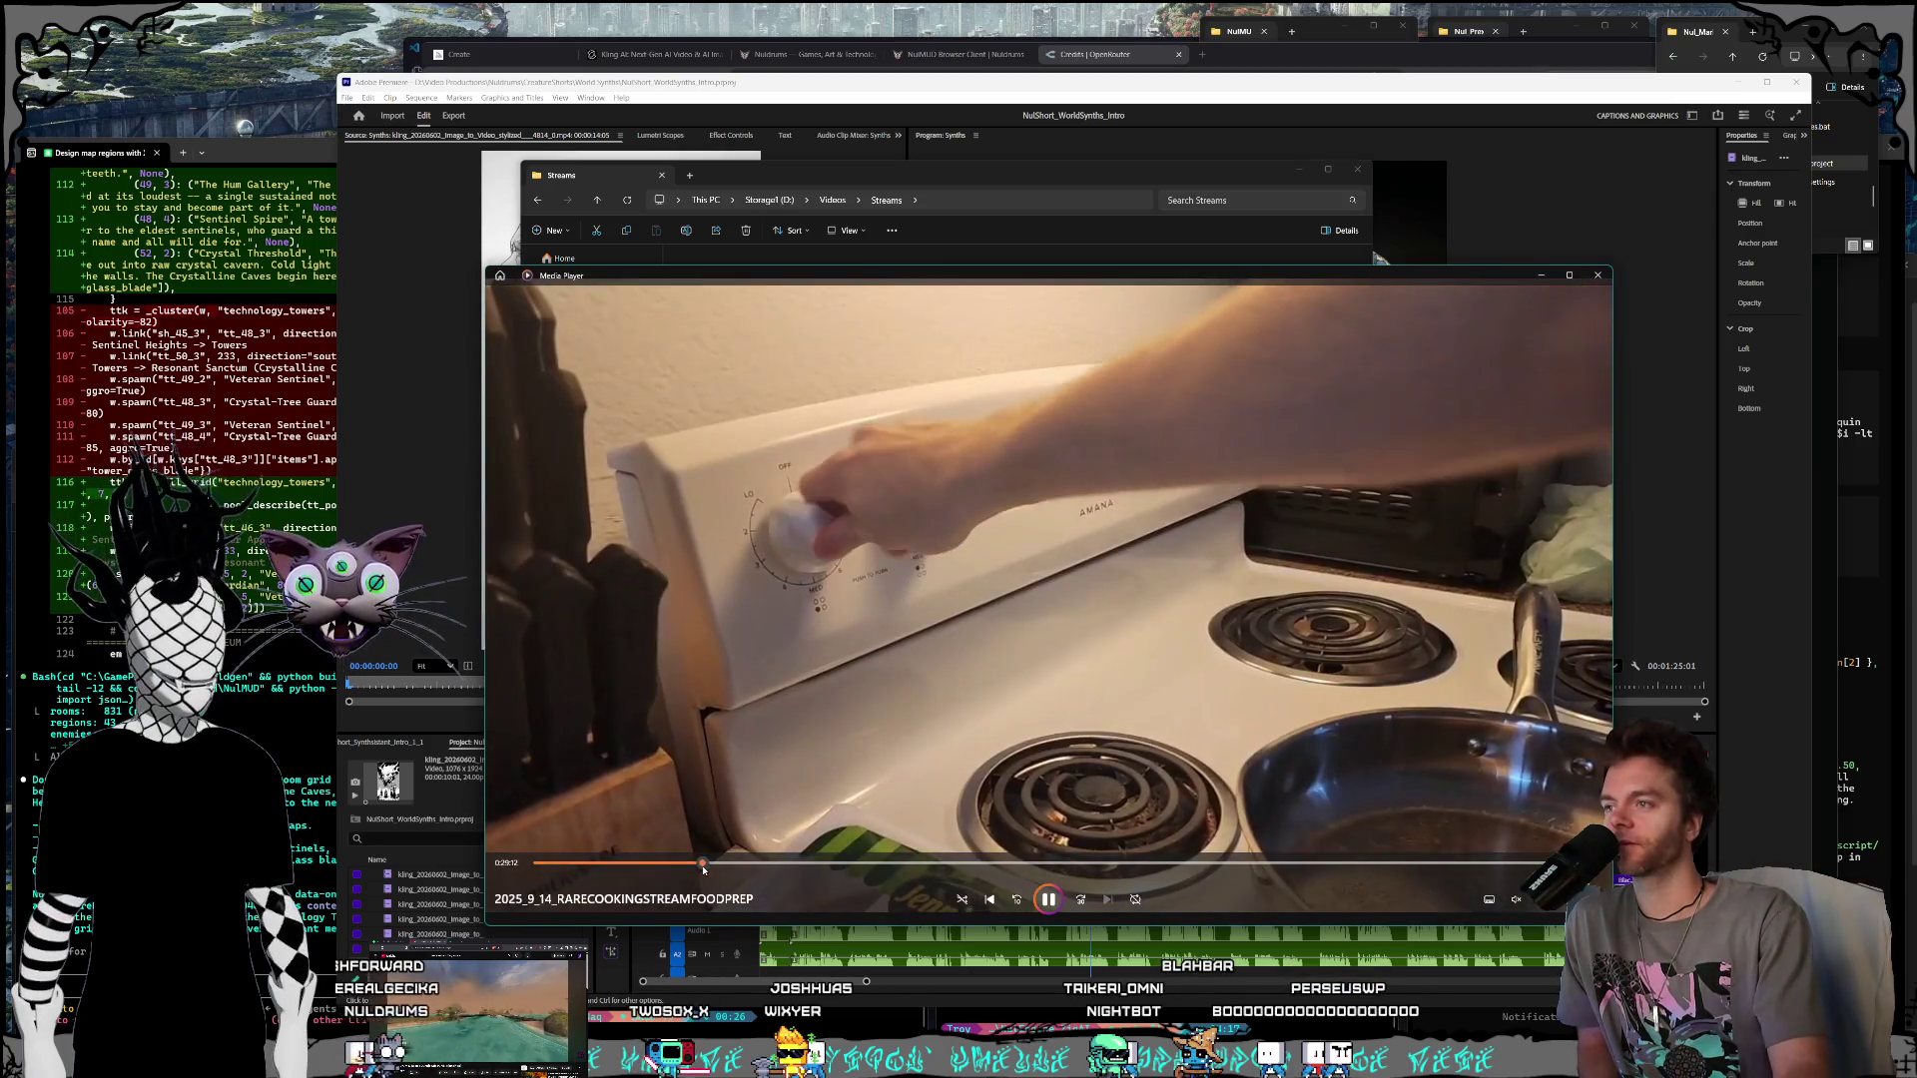
left_click(702, 864)
left_click(778, 864)
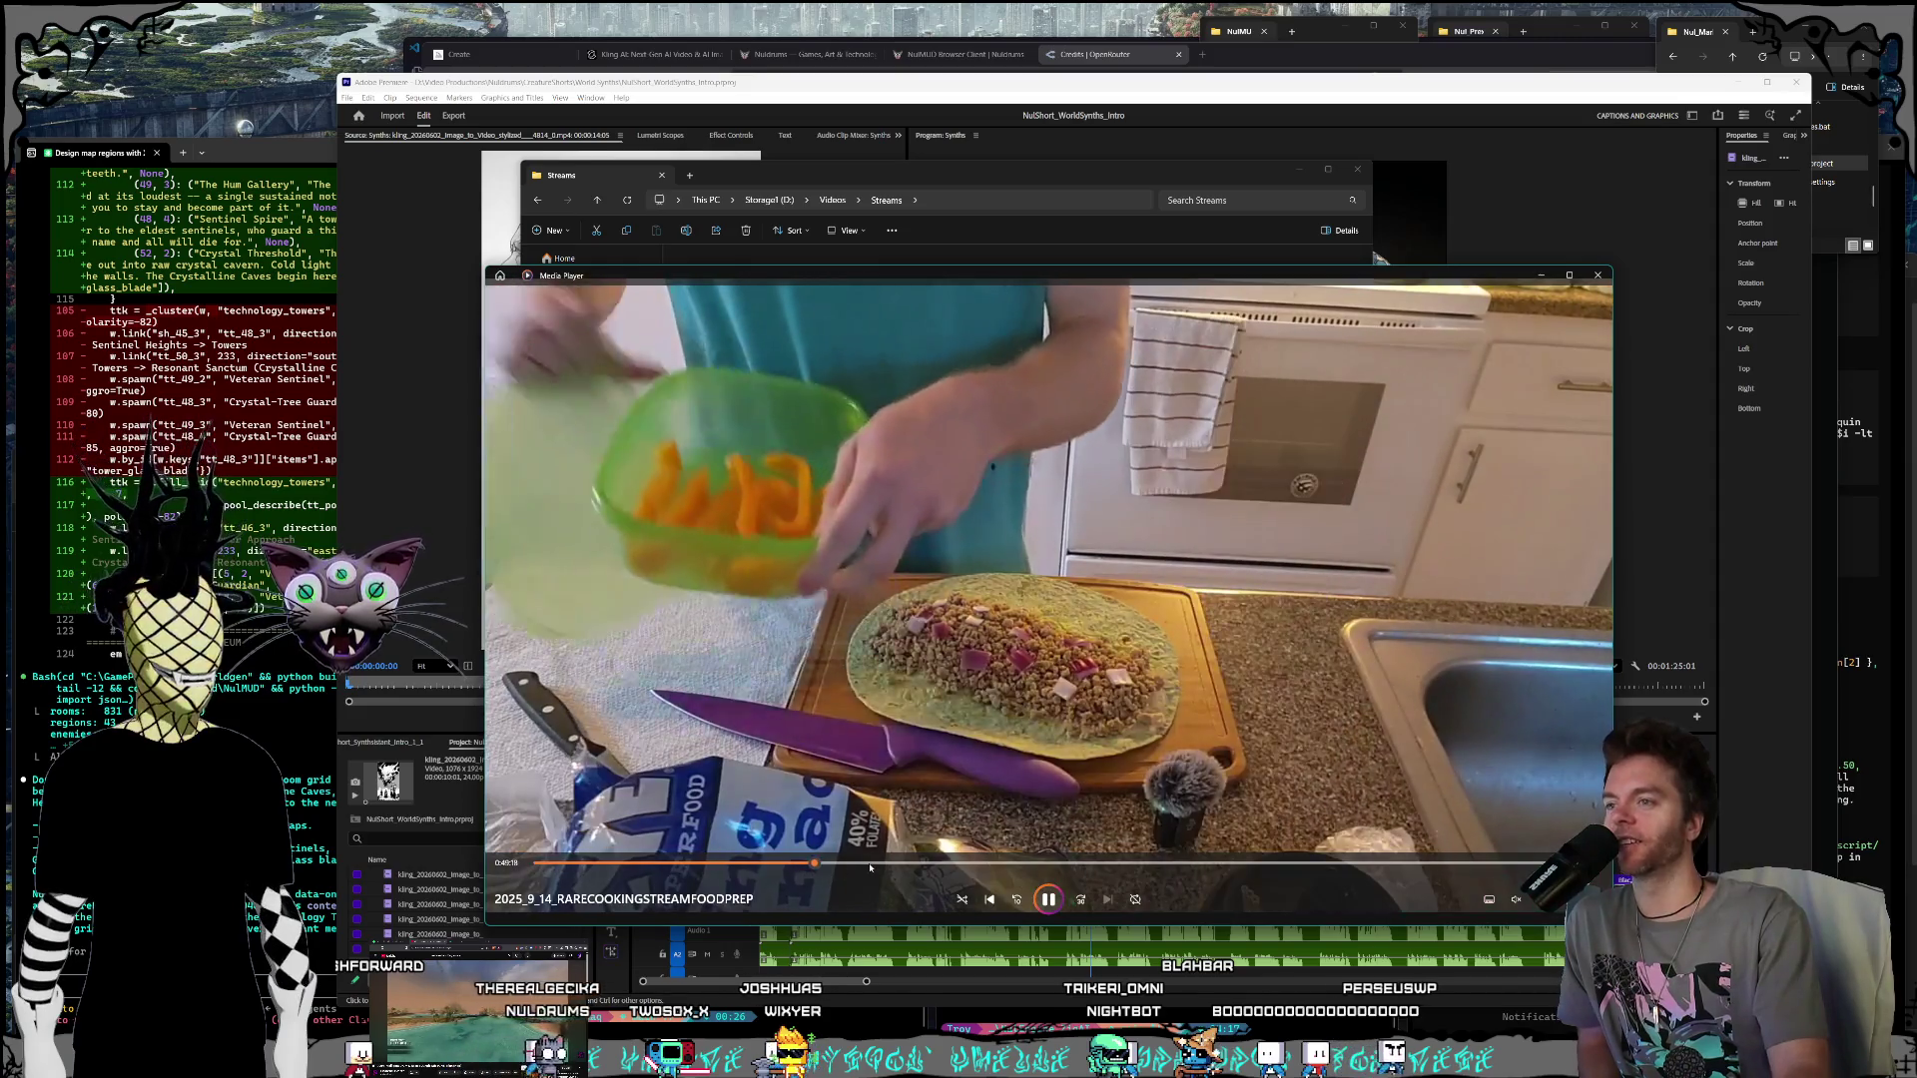
left_click(865, 863)
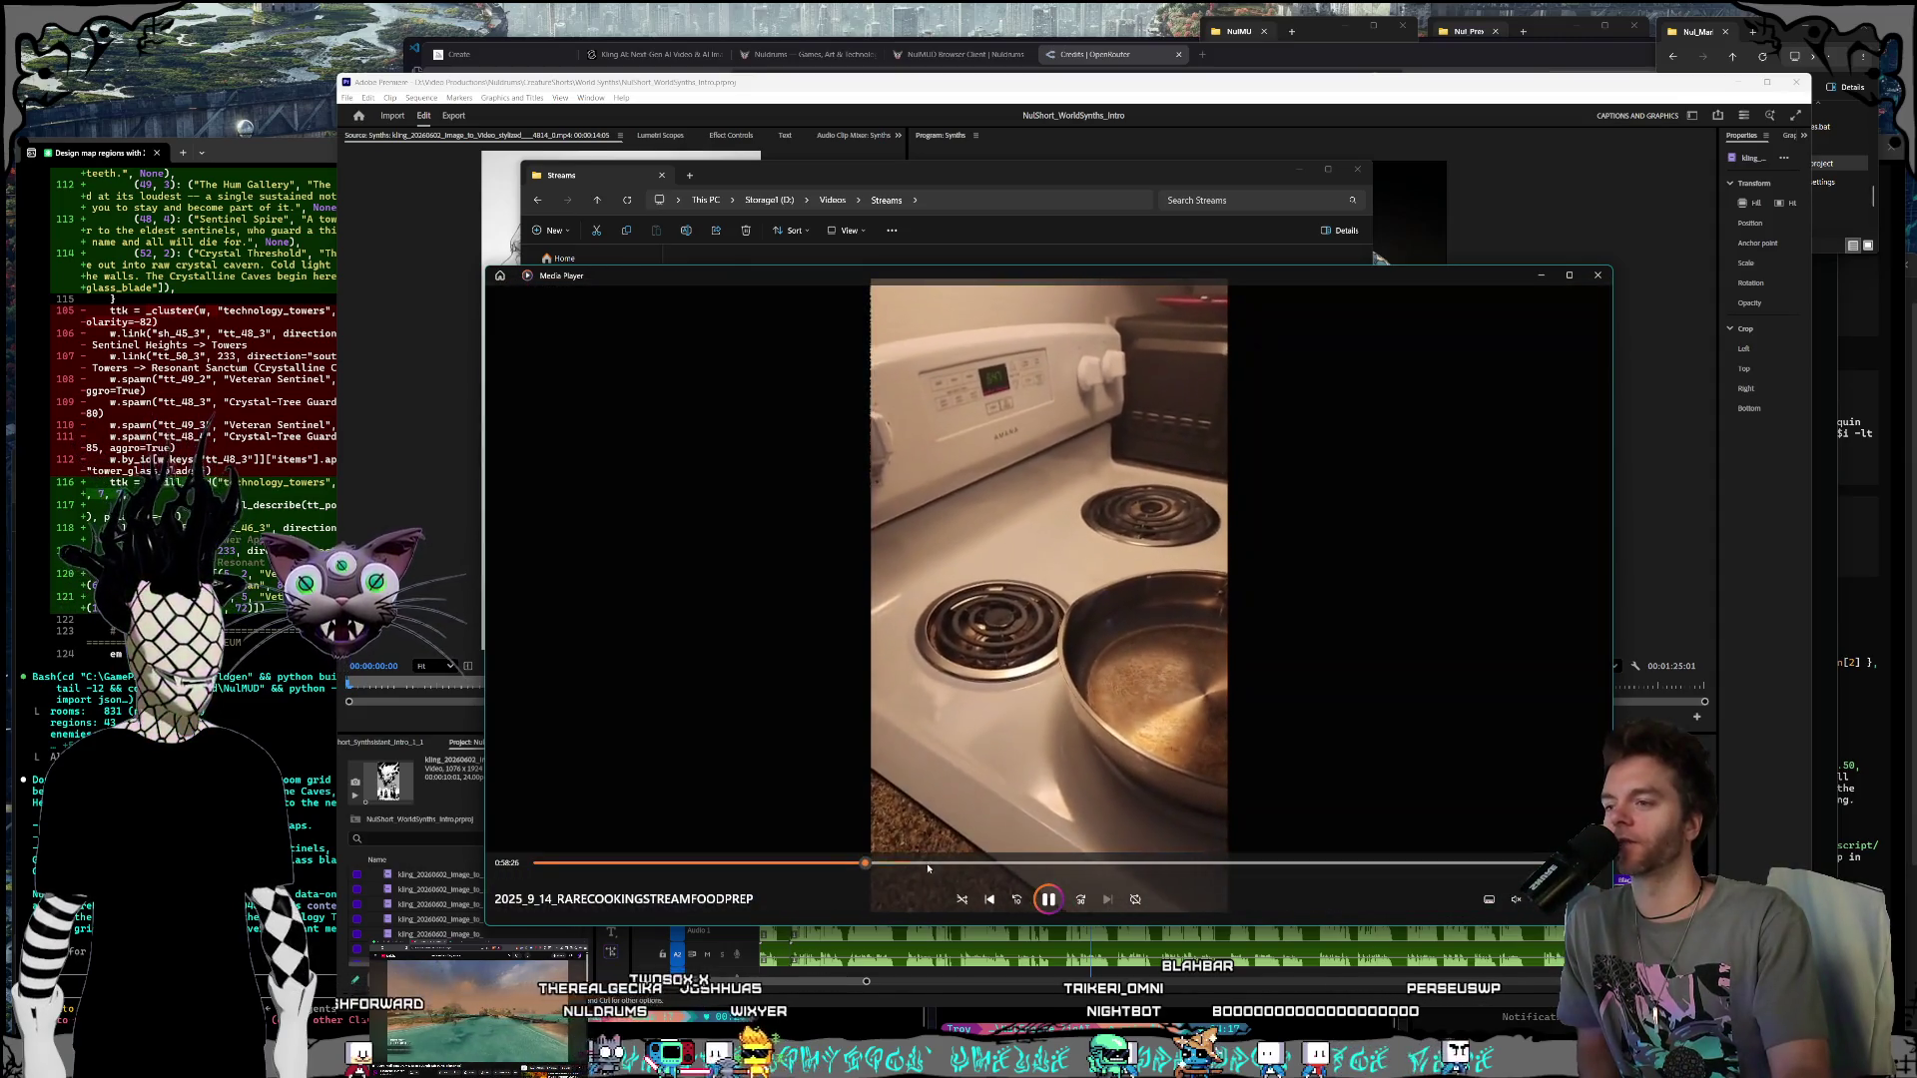
left_click(948, 864)
left_click(1007, 864)
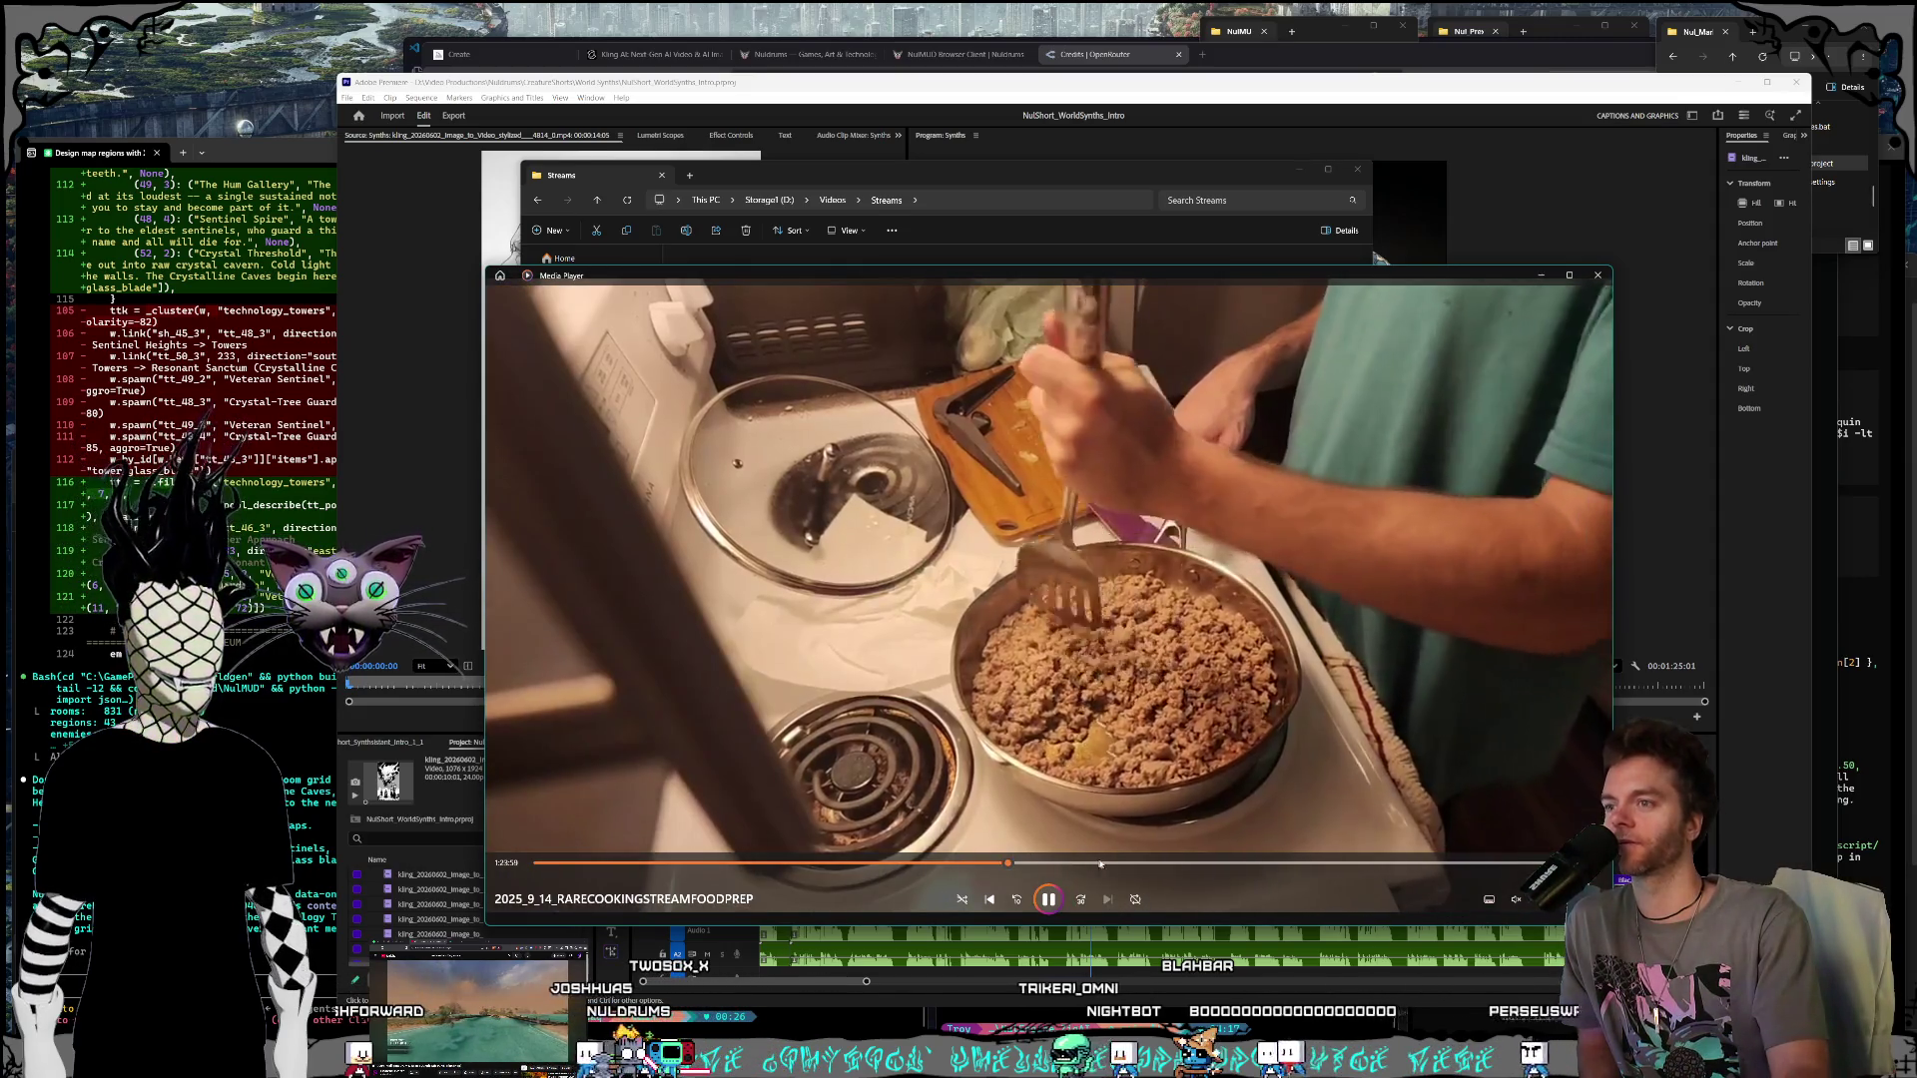
left_click(1058, 864)
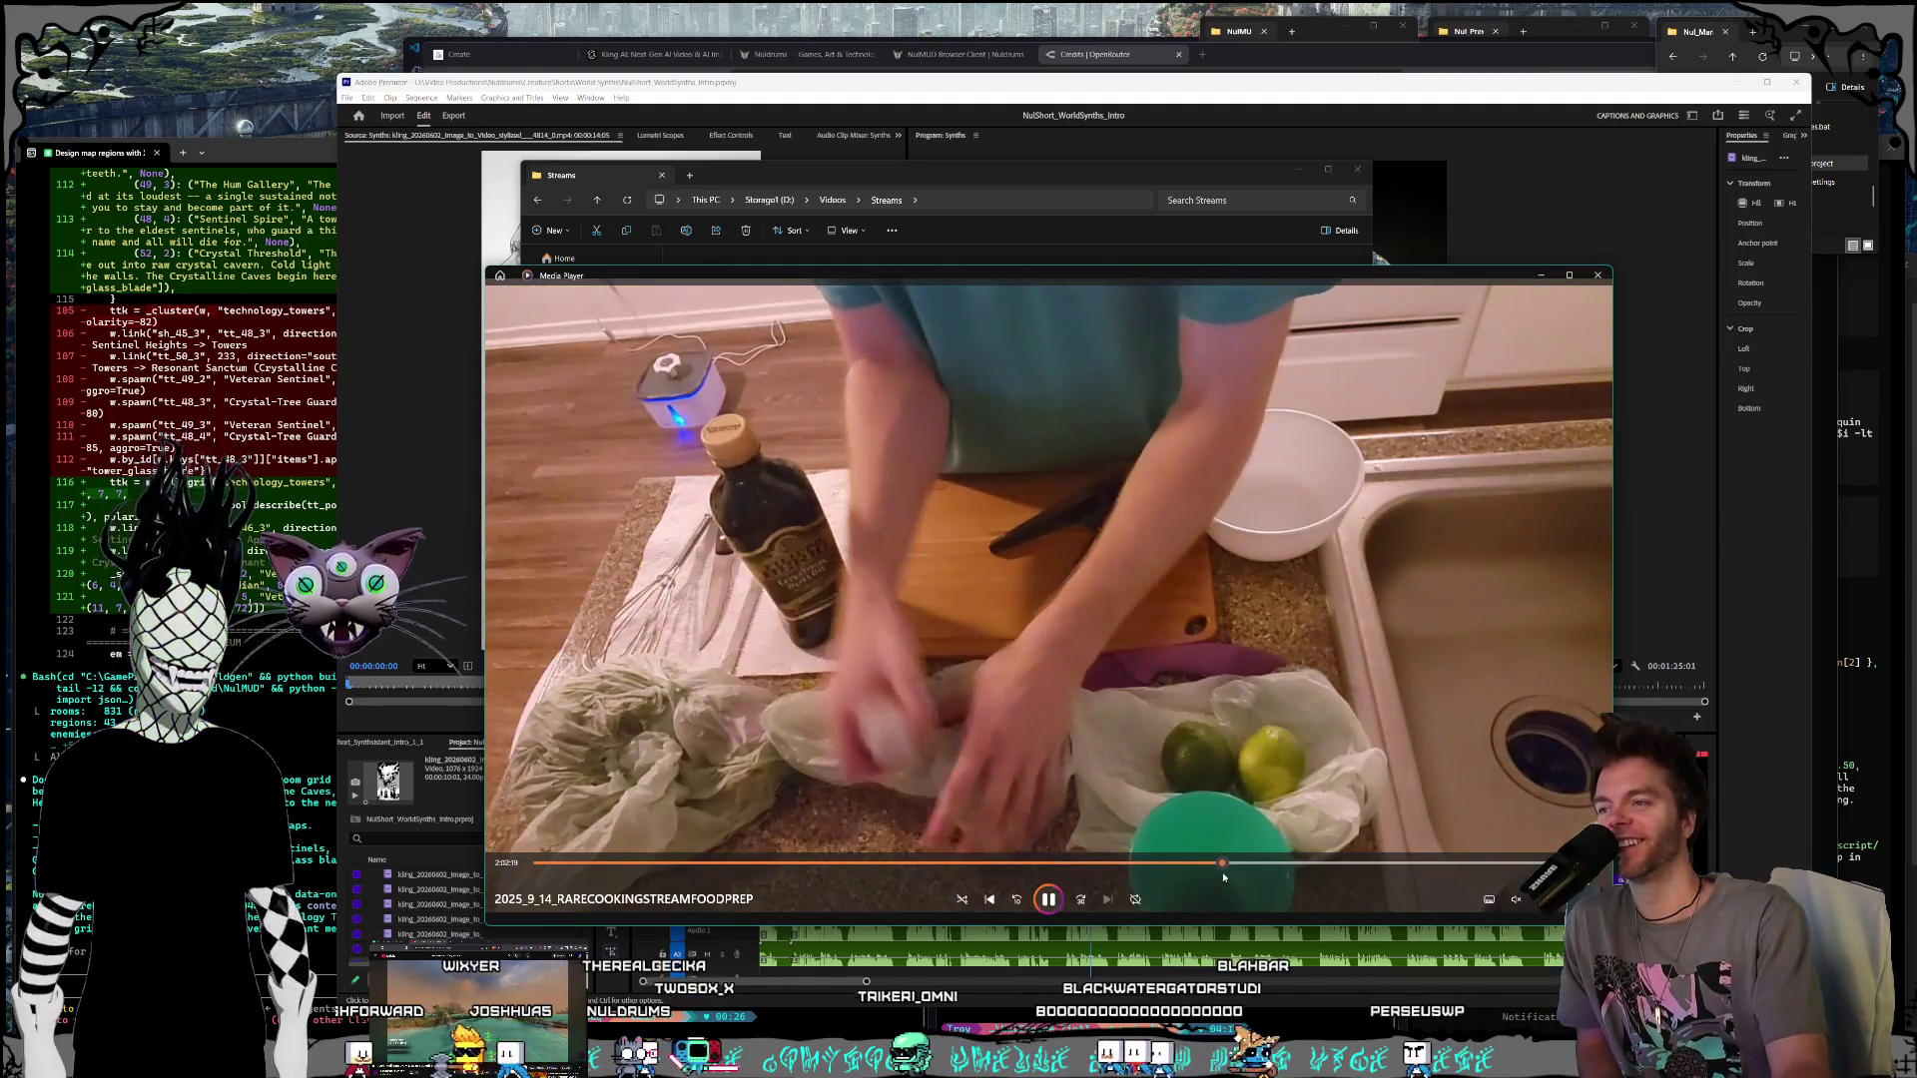
left_click(1221, 863)
left_click(1597, 274)
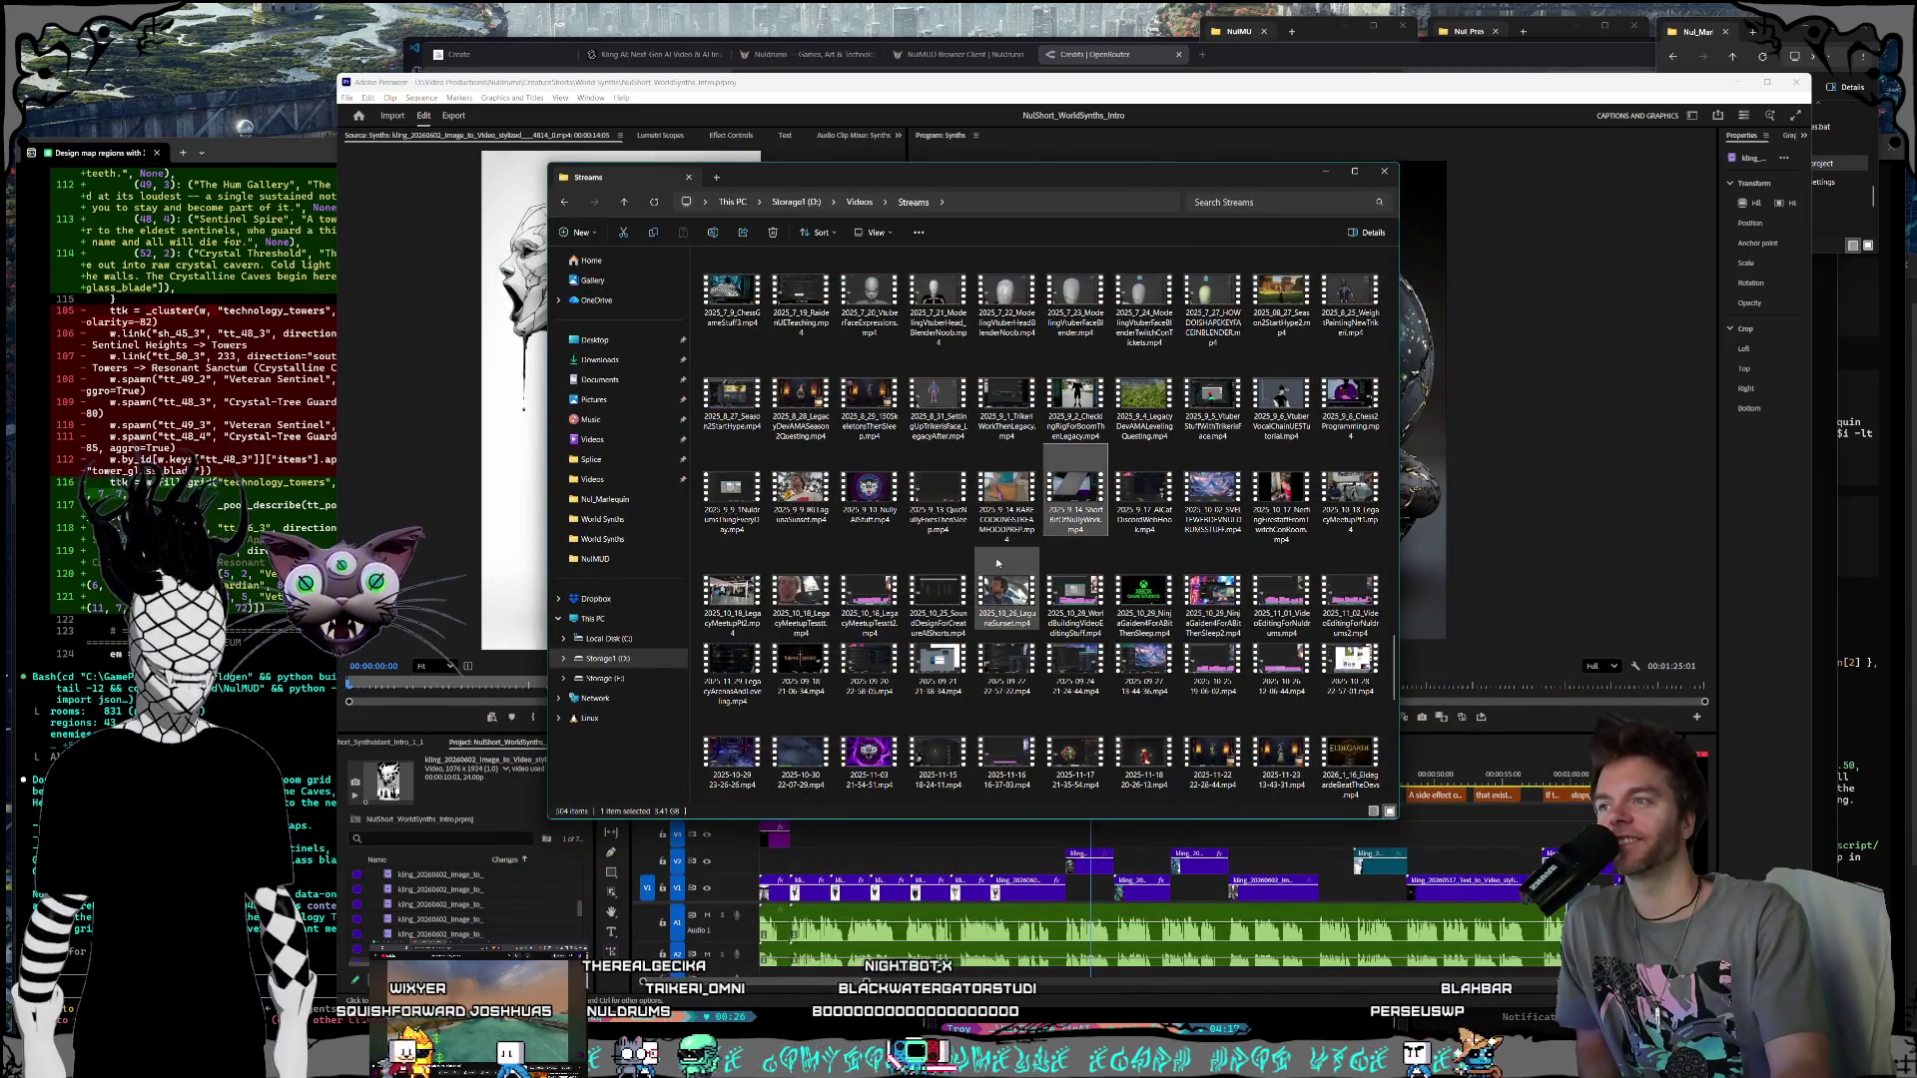
Step: Scroll through the Streams recordings, selecting a September 2025 file and the 2026-05-31 file
left_click(1159, 496)
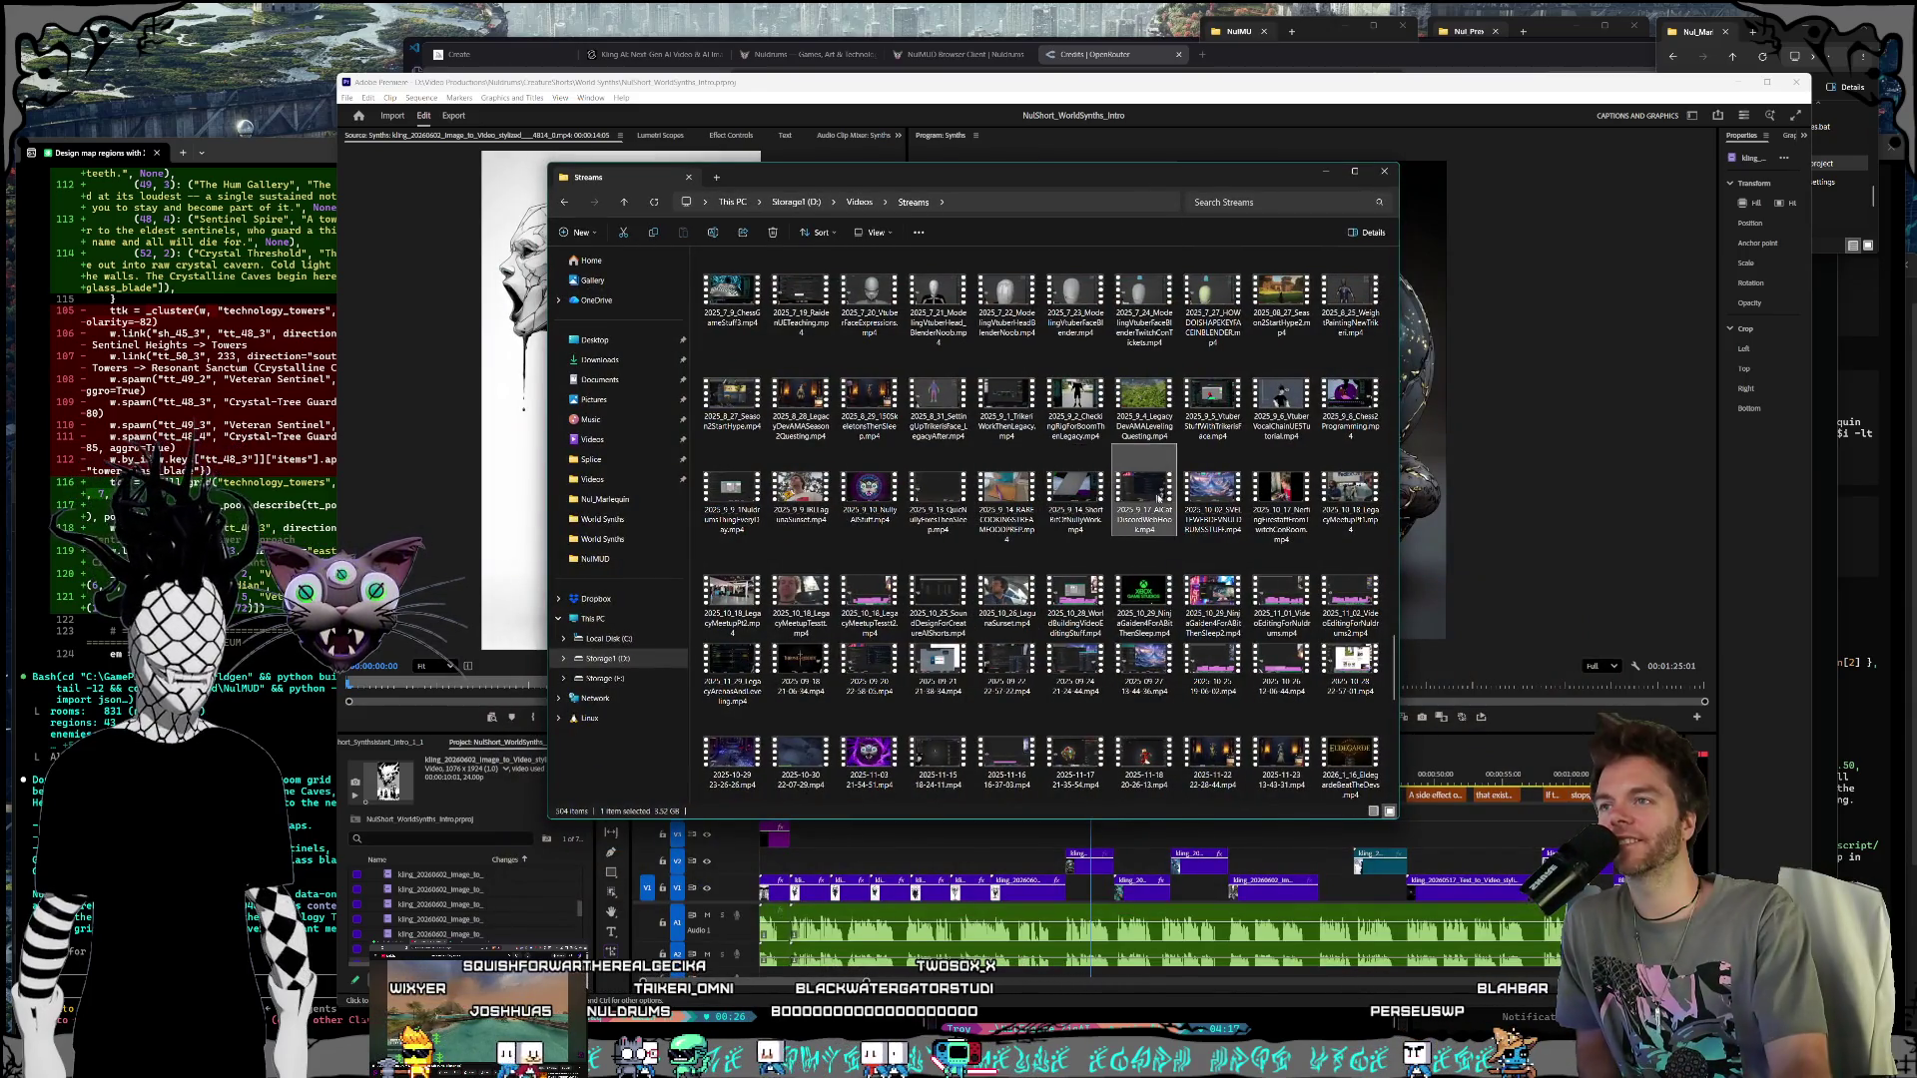
scroll(1193, 492, "down", 10)
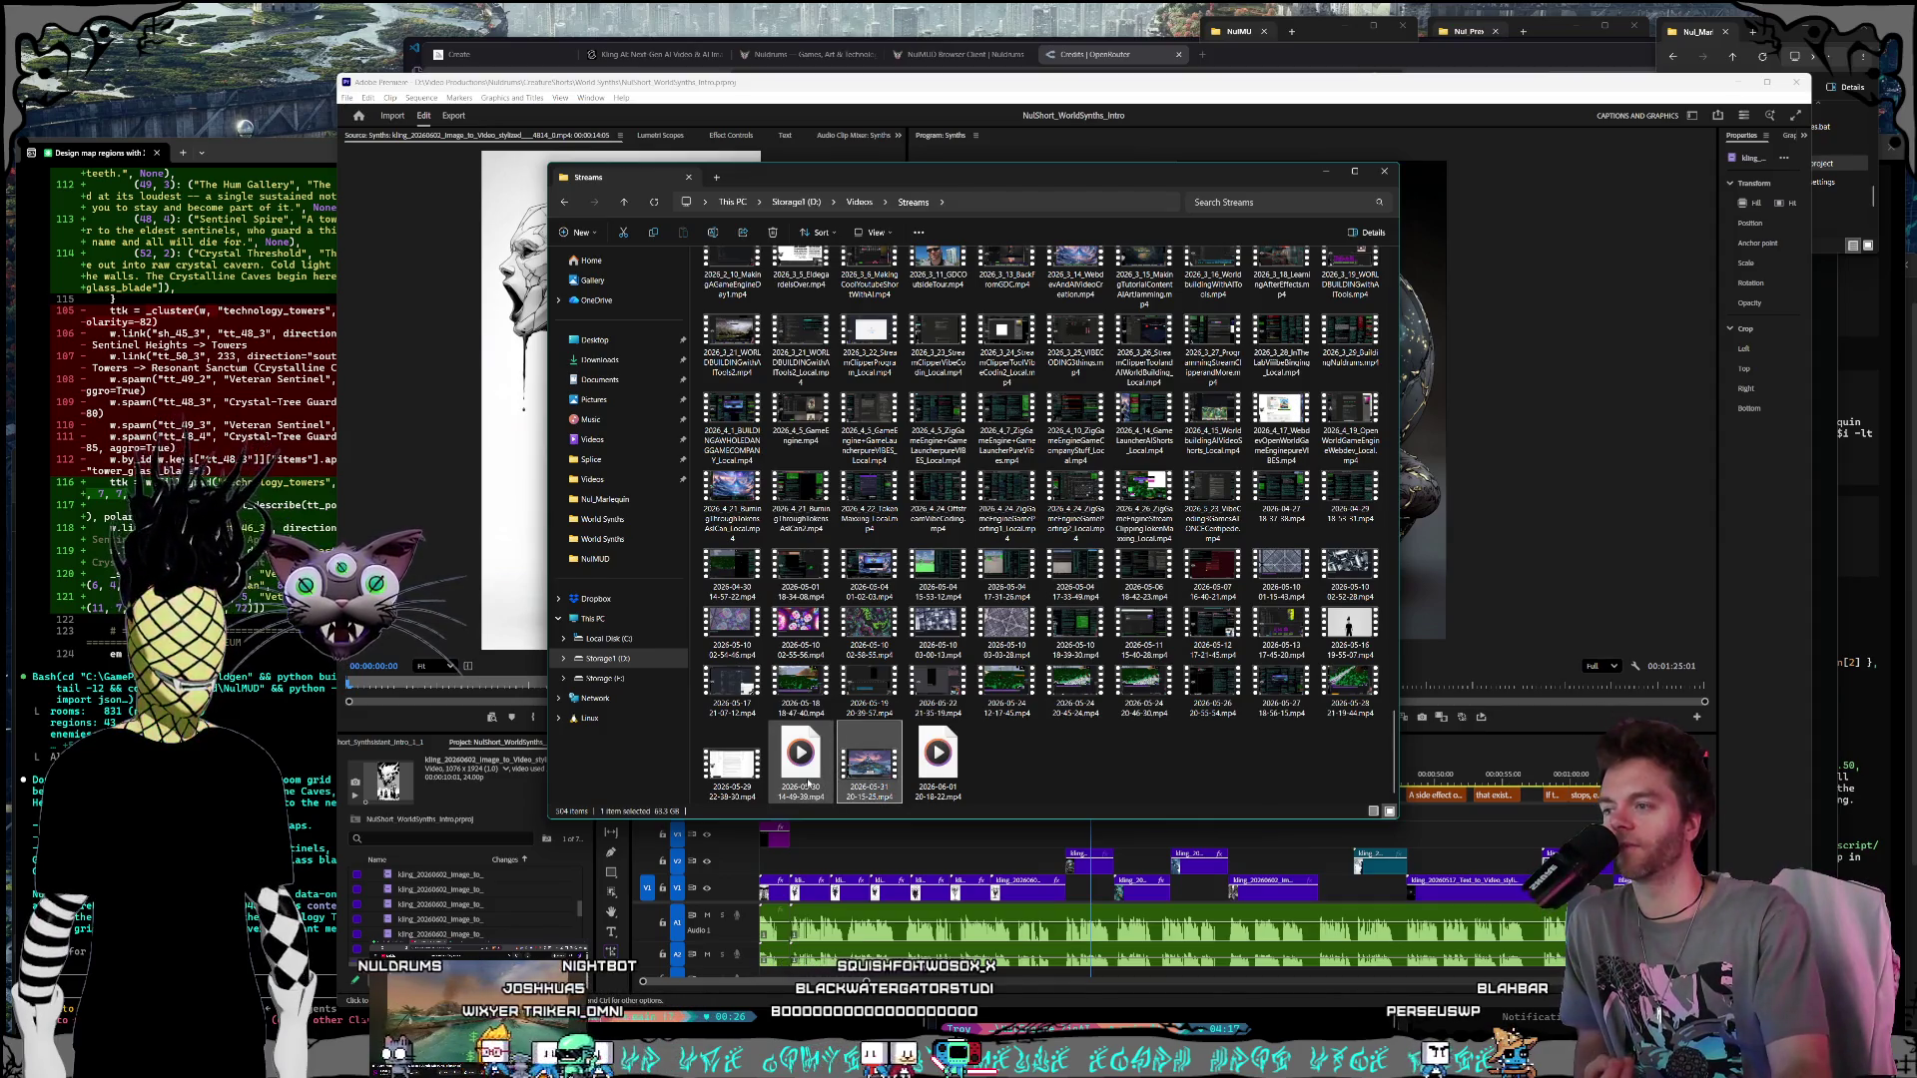
left_click(857, 784)
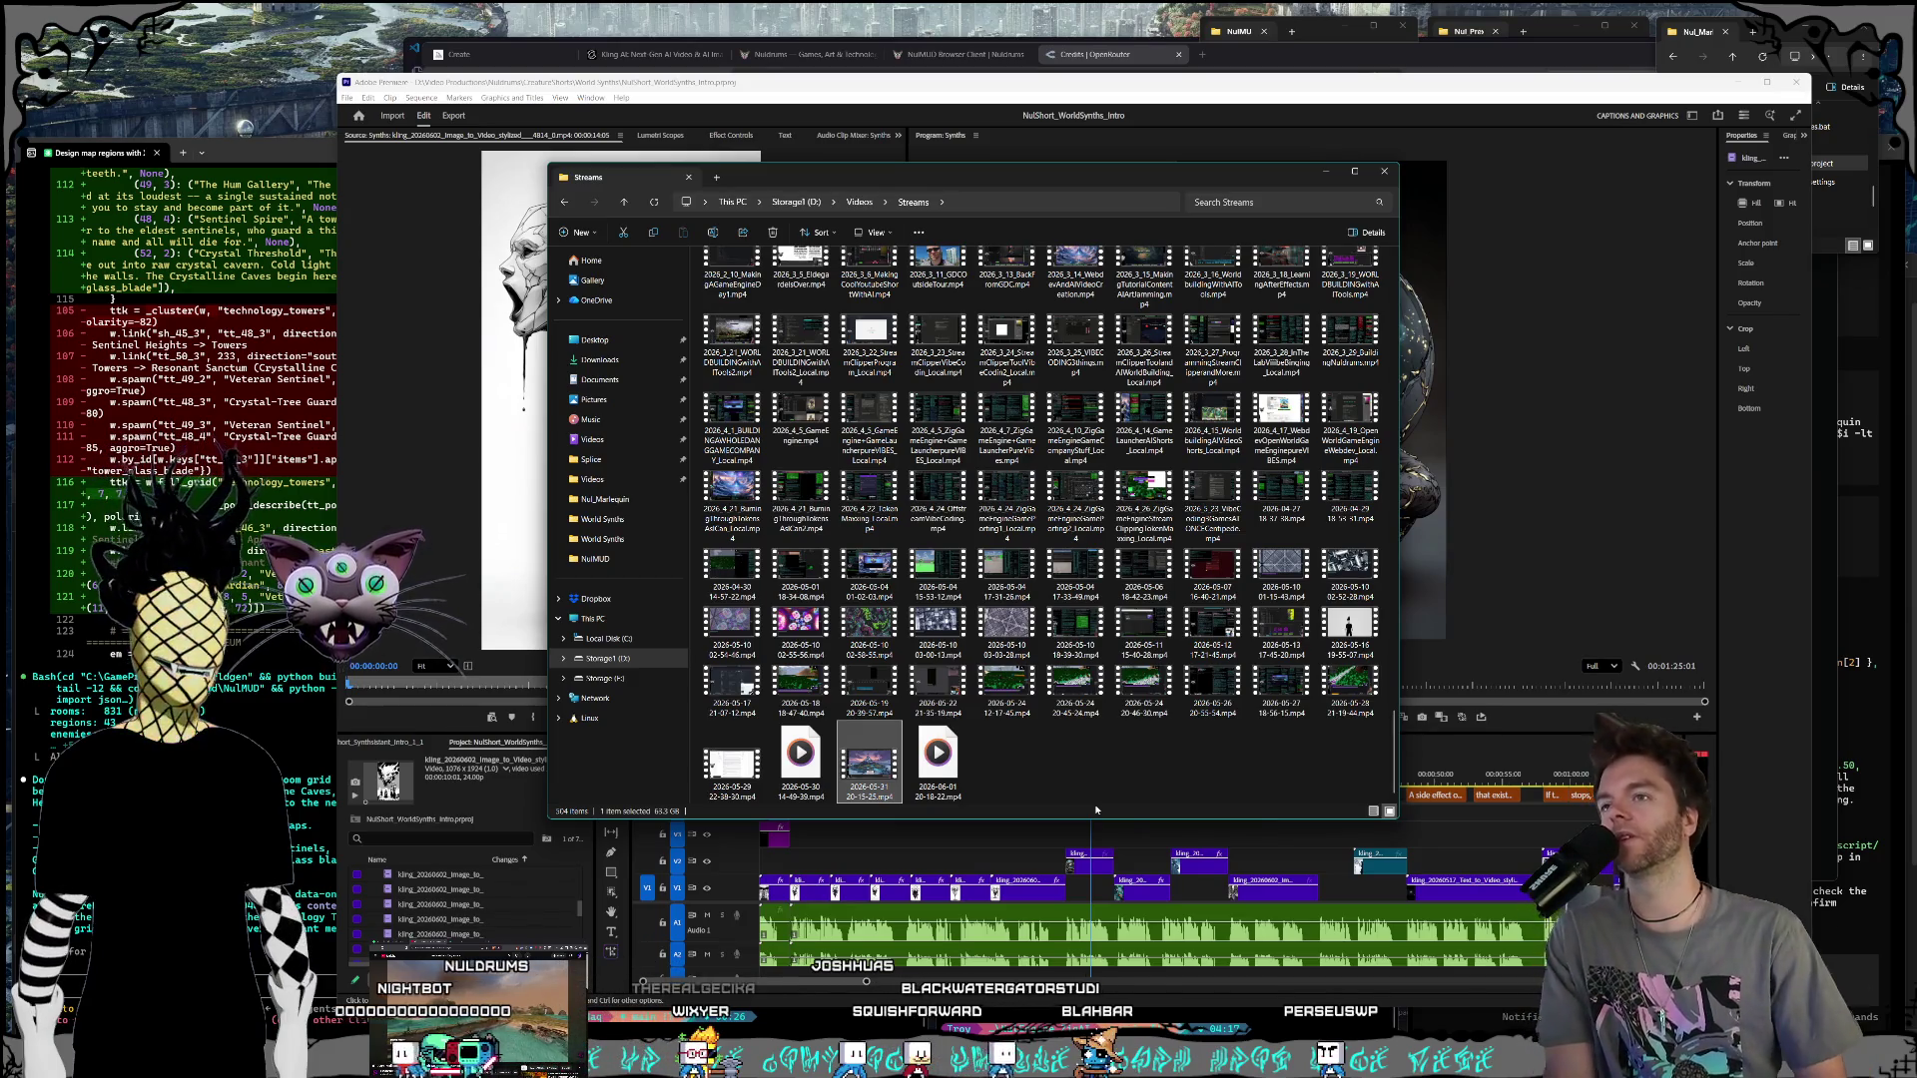
Step: Check the sizes of the 2026-04-27, 2026-04-29 and 2026-05-24 recordings, then close the window
left_click(1286, 504)
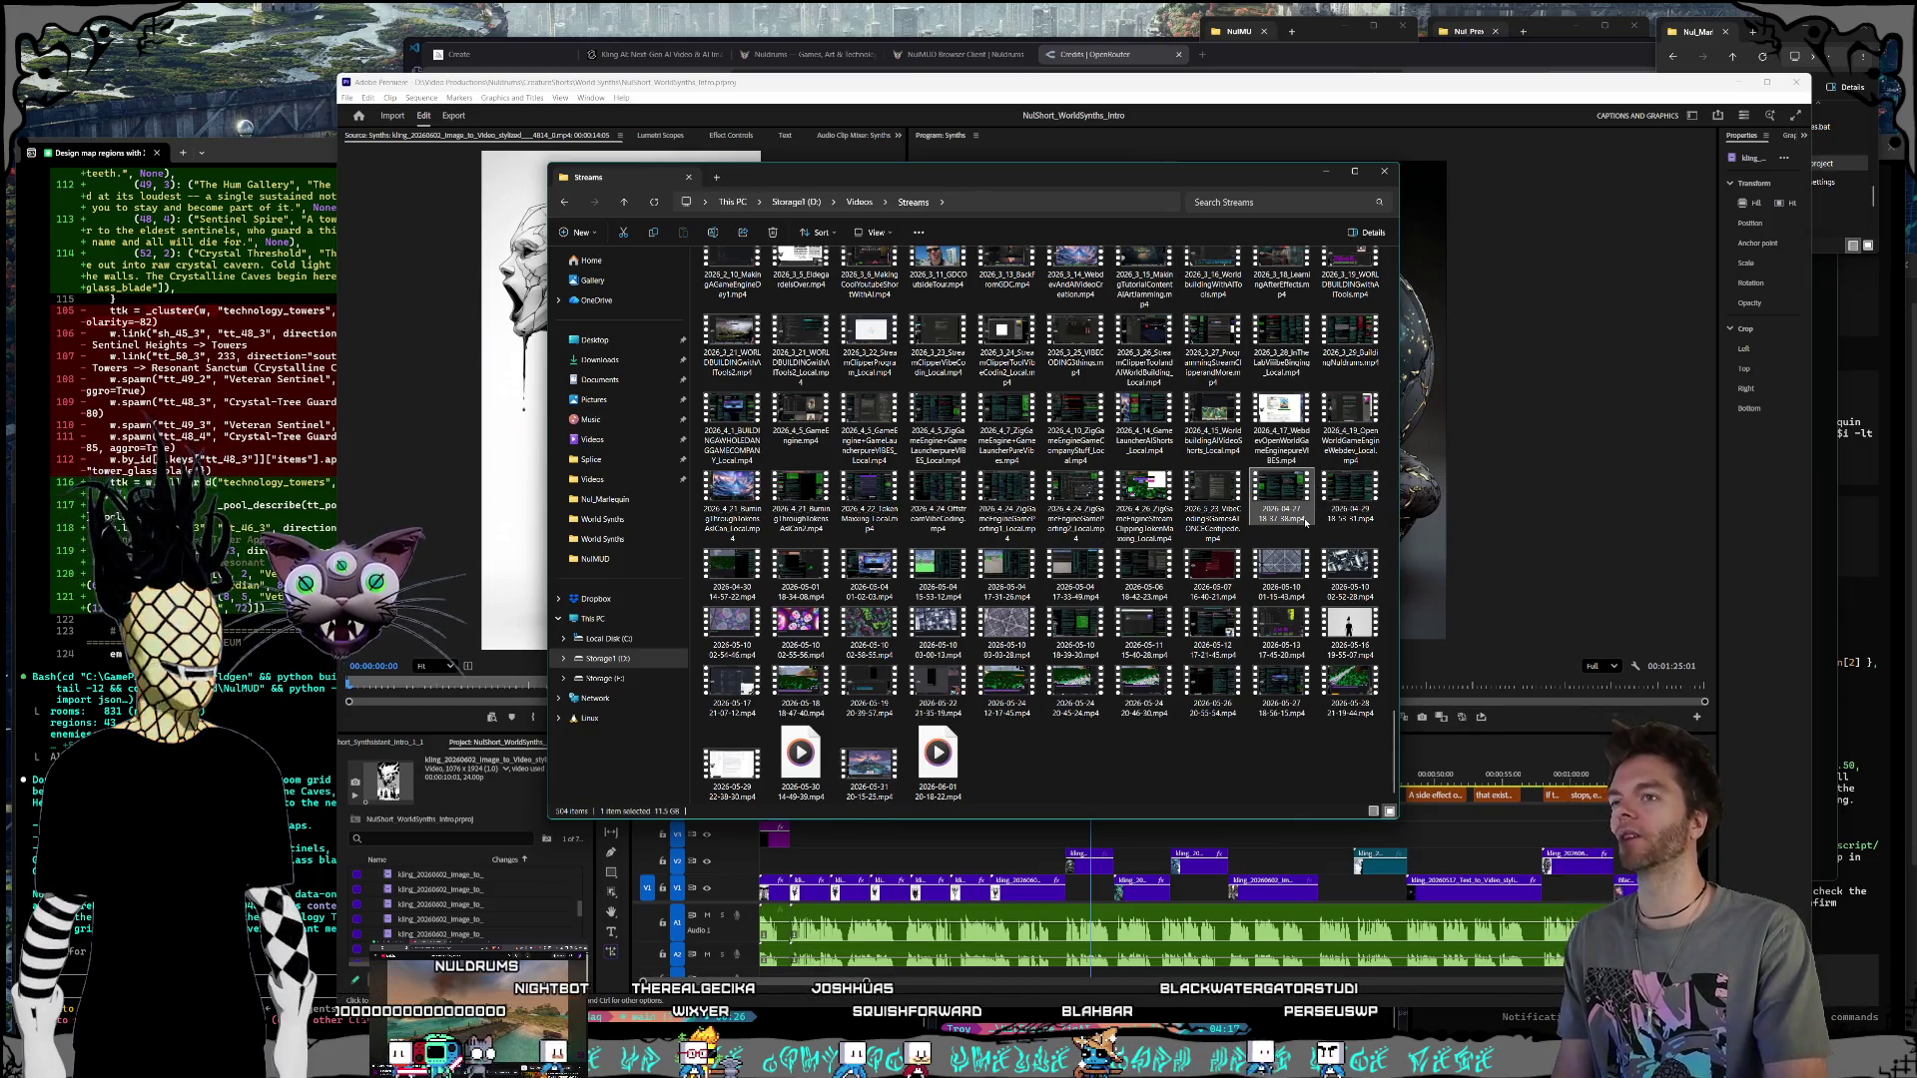
left_click(1350, 494)
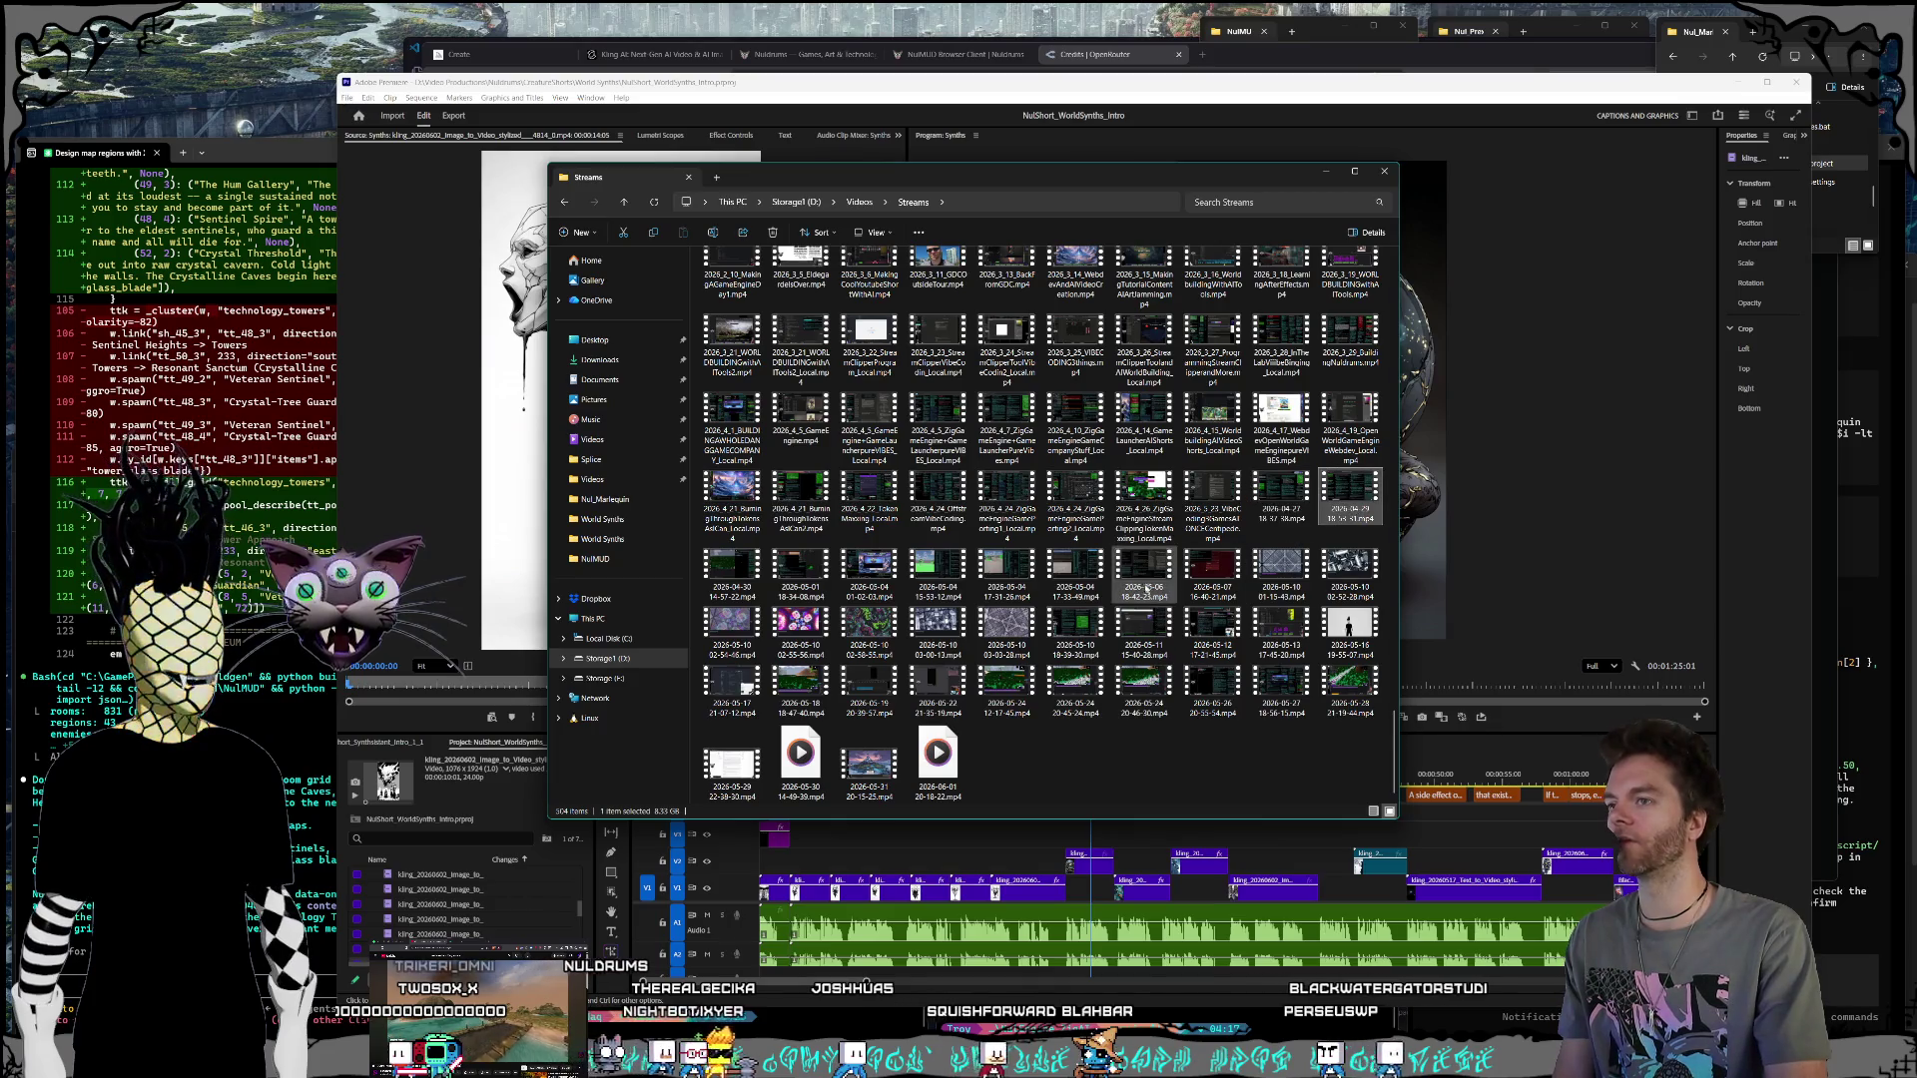
left_click(1007, 689)
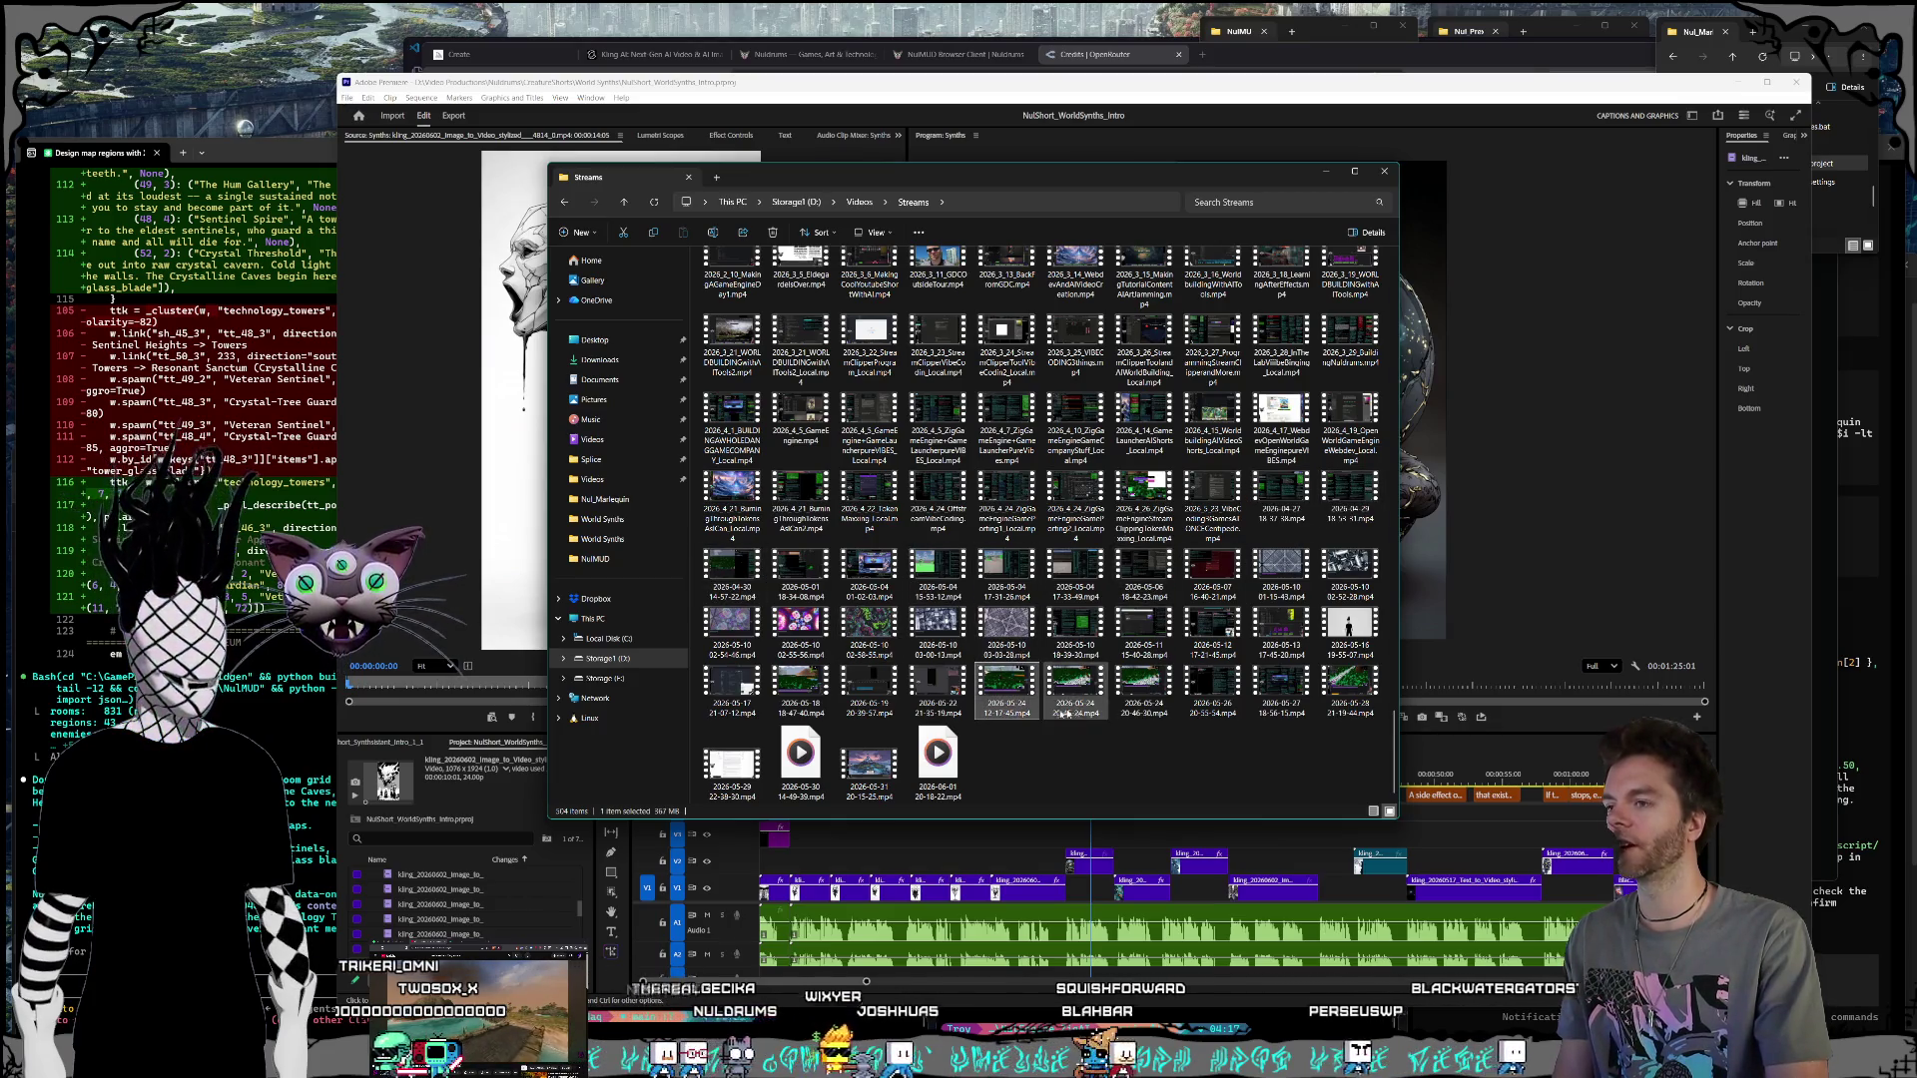
left_click(1129, 792)
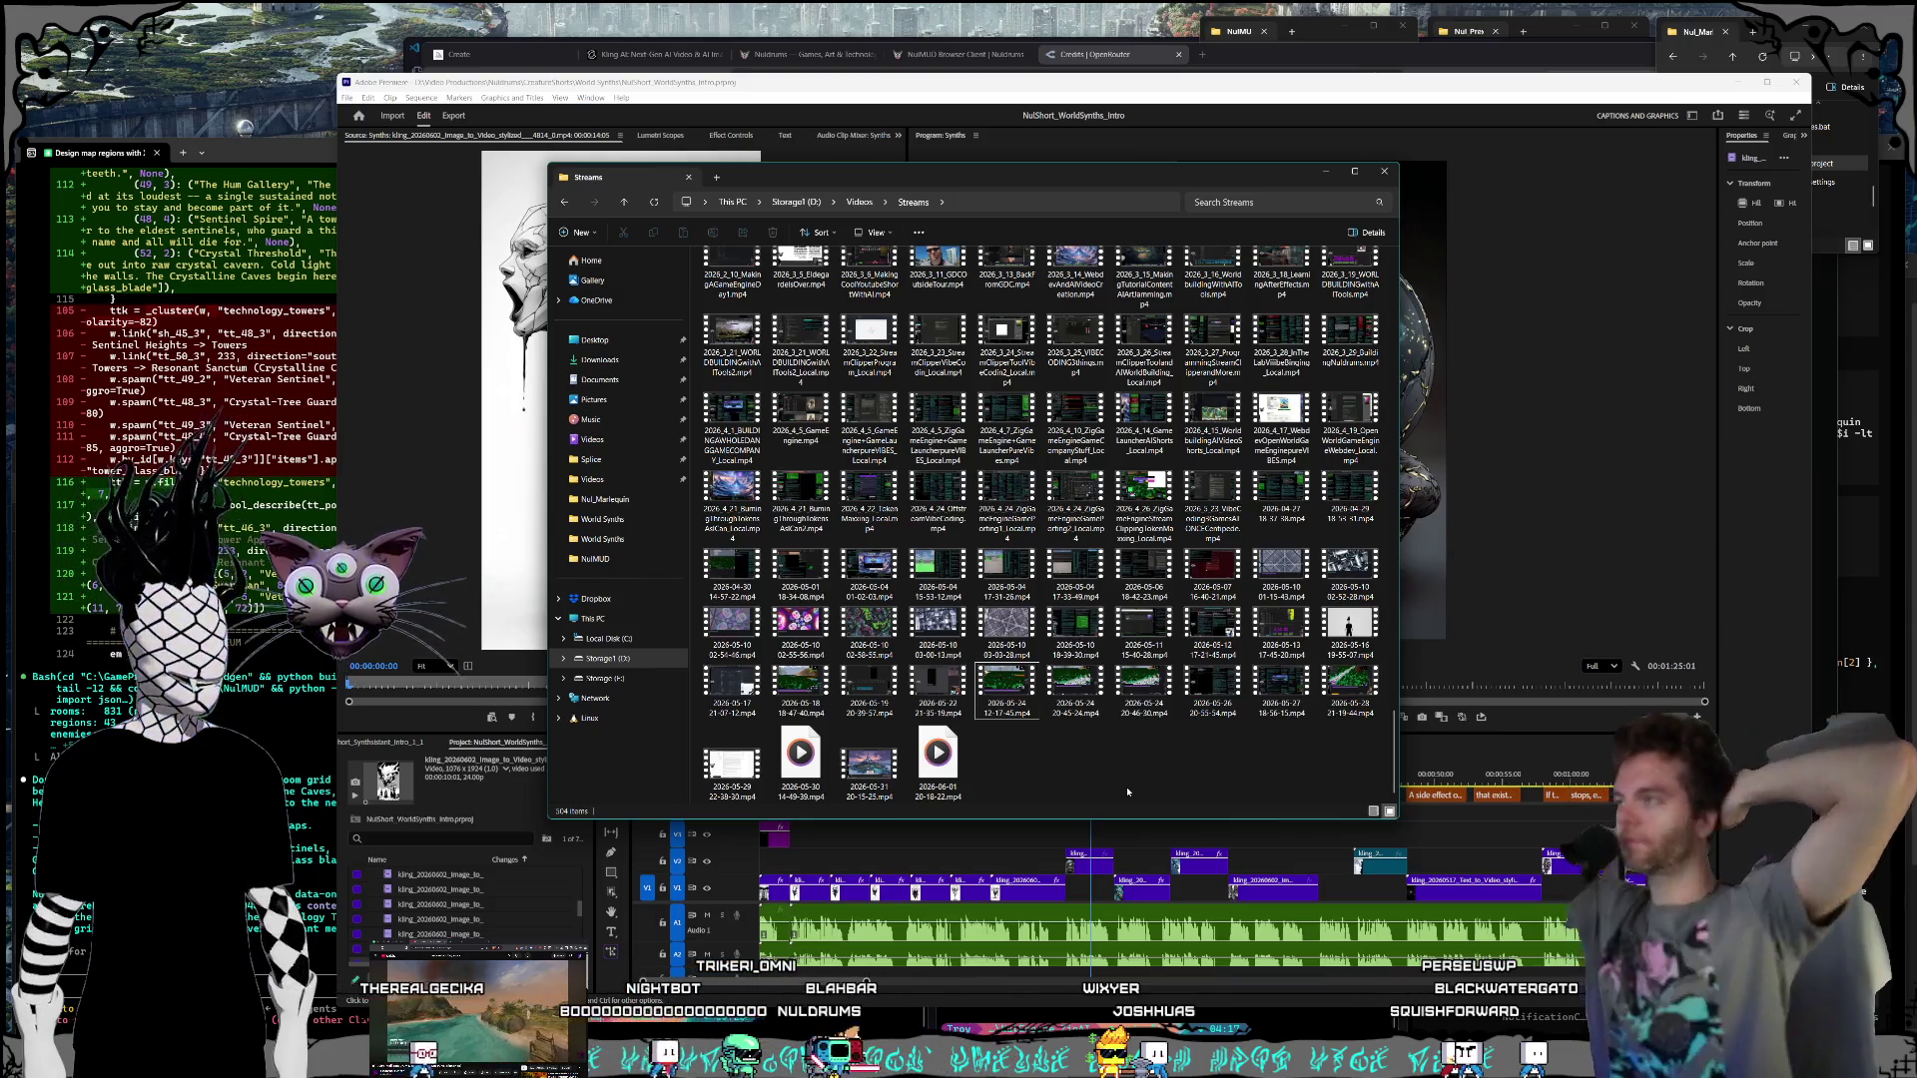
left_click(1392, 172)
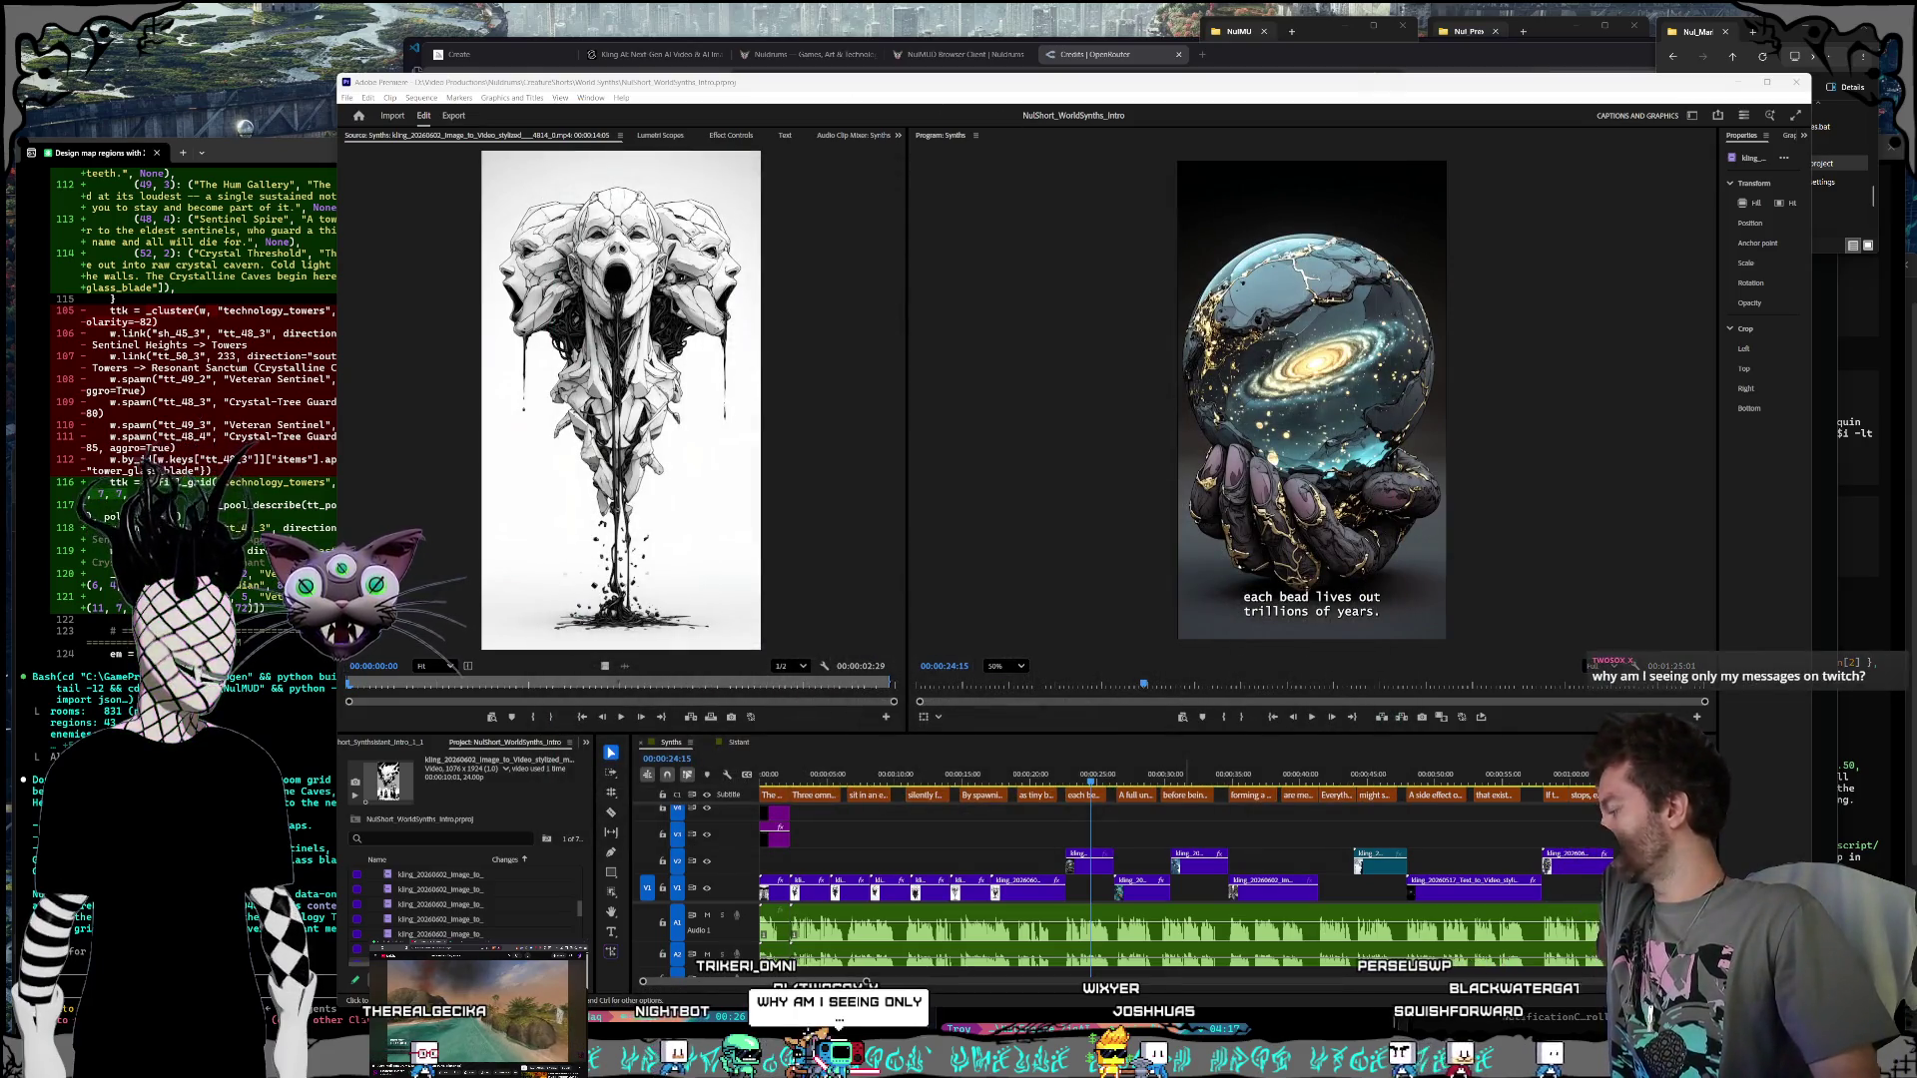
key("alt+Tab")
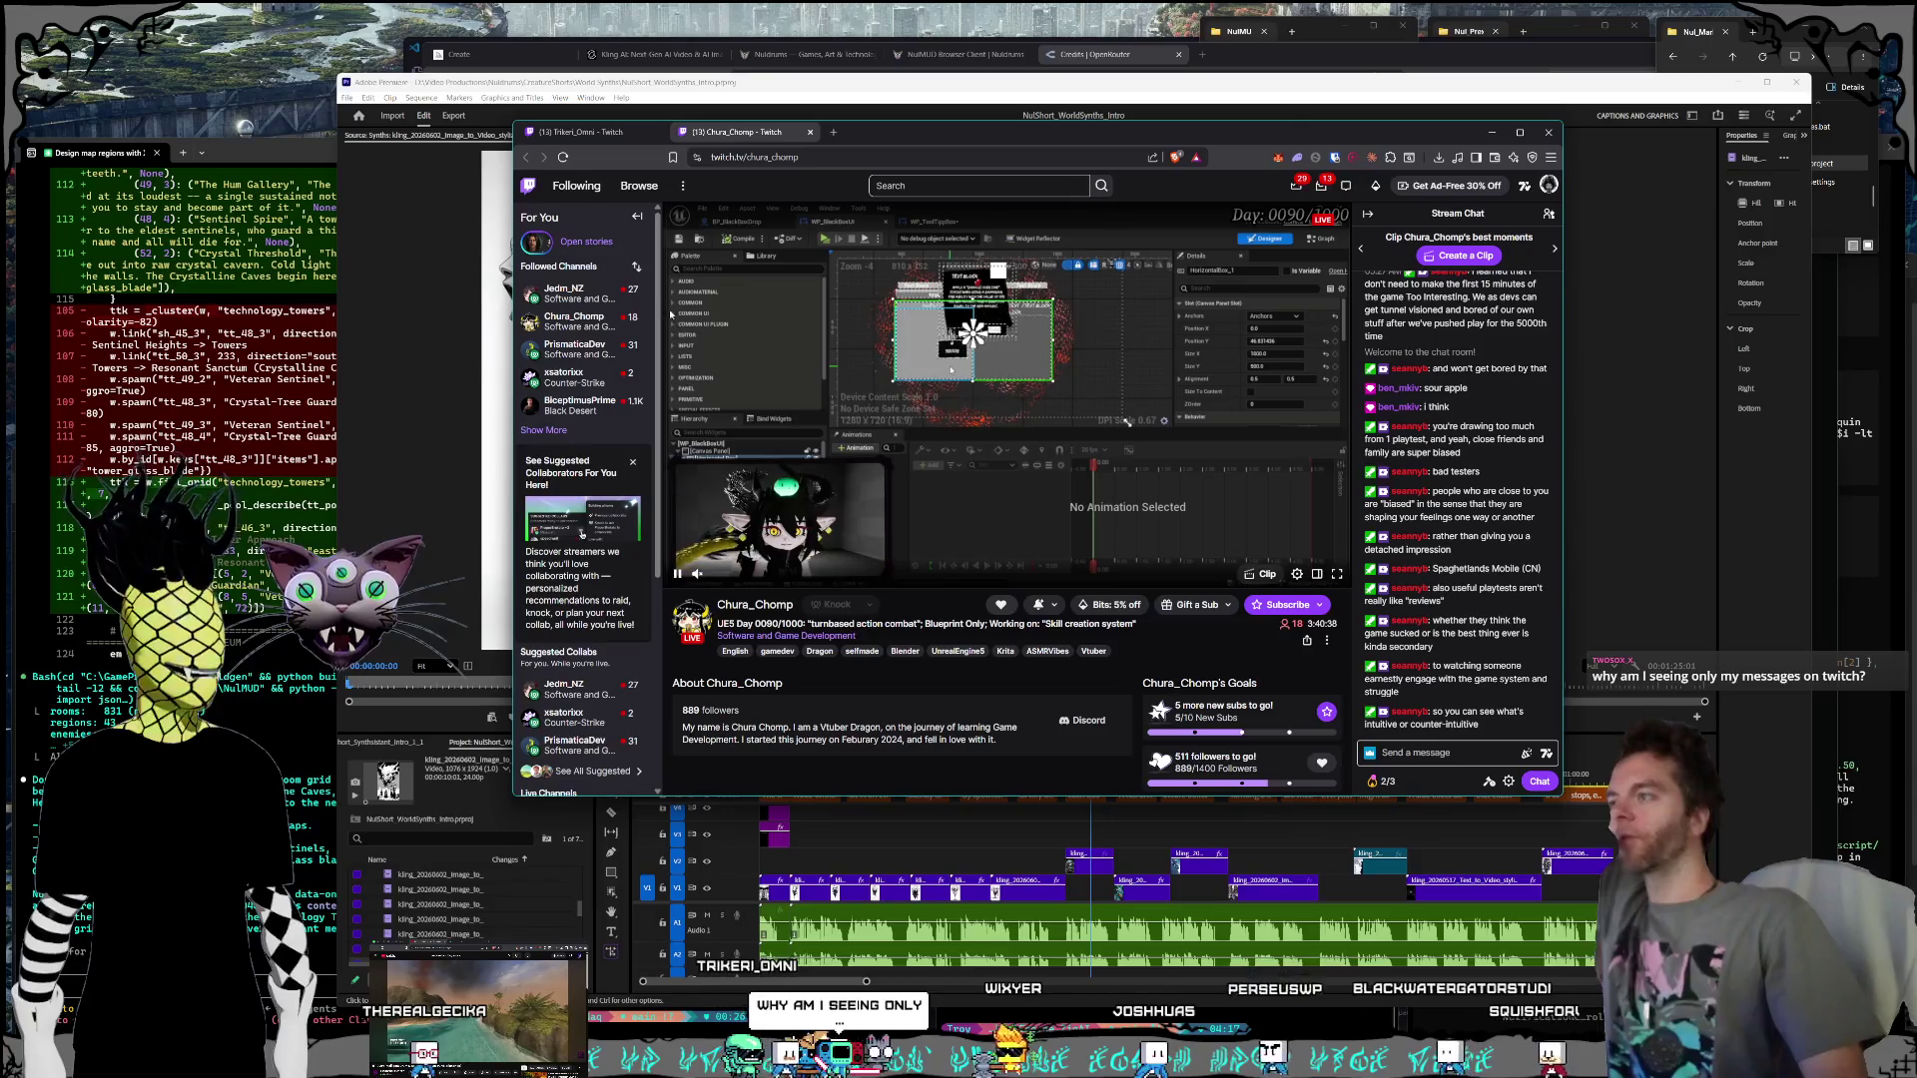
mouse_move(639, 352)
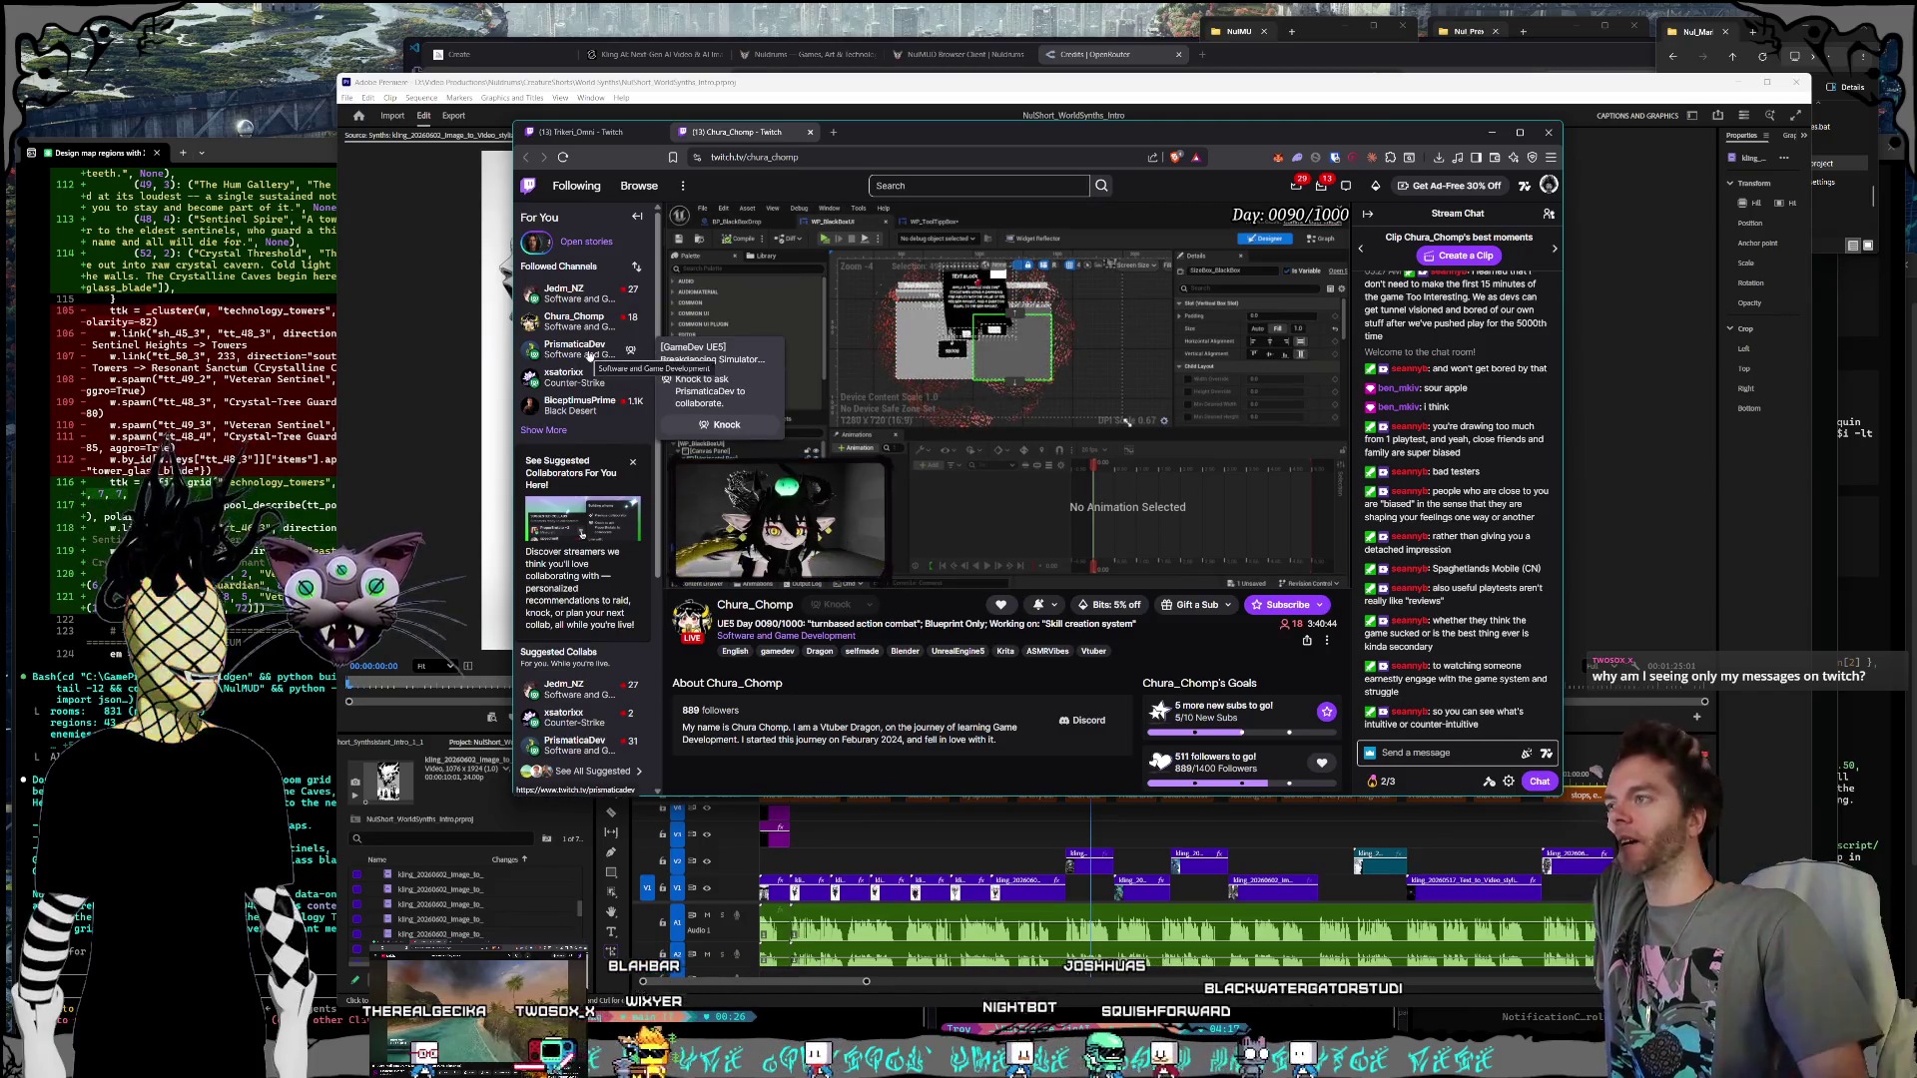
mouse_move(596, 306)
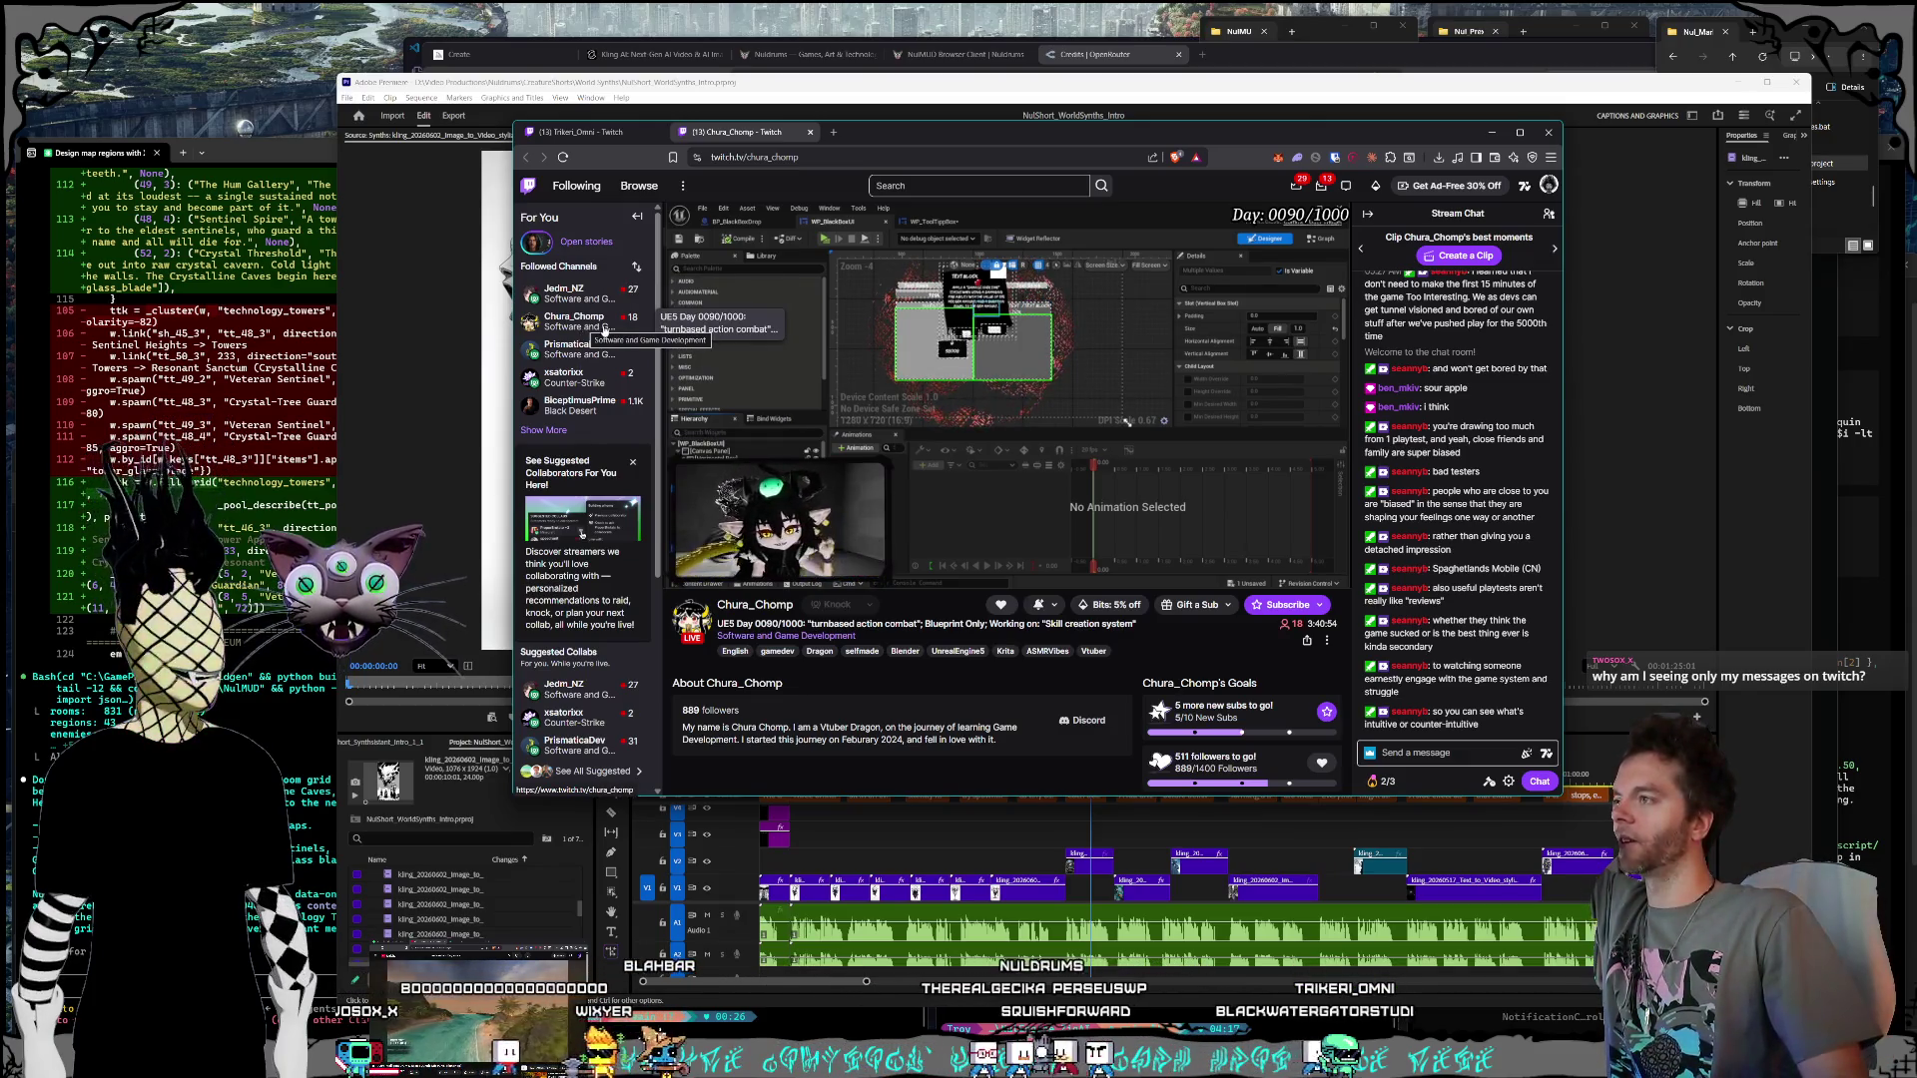
left_click_drag(992, 127, 1134, 145)
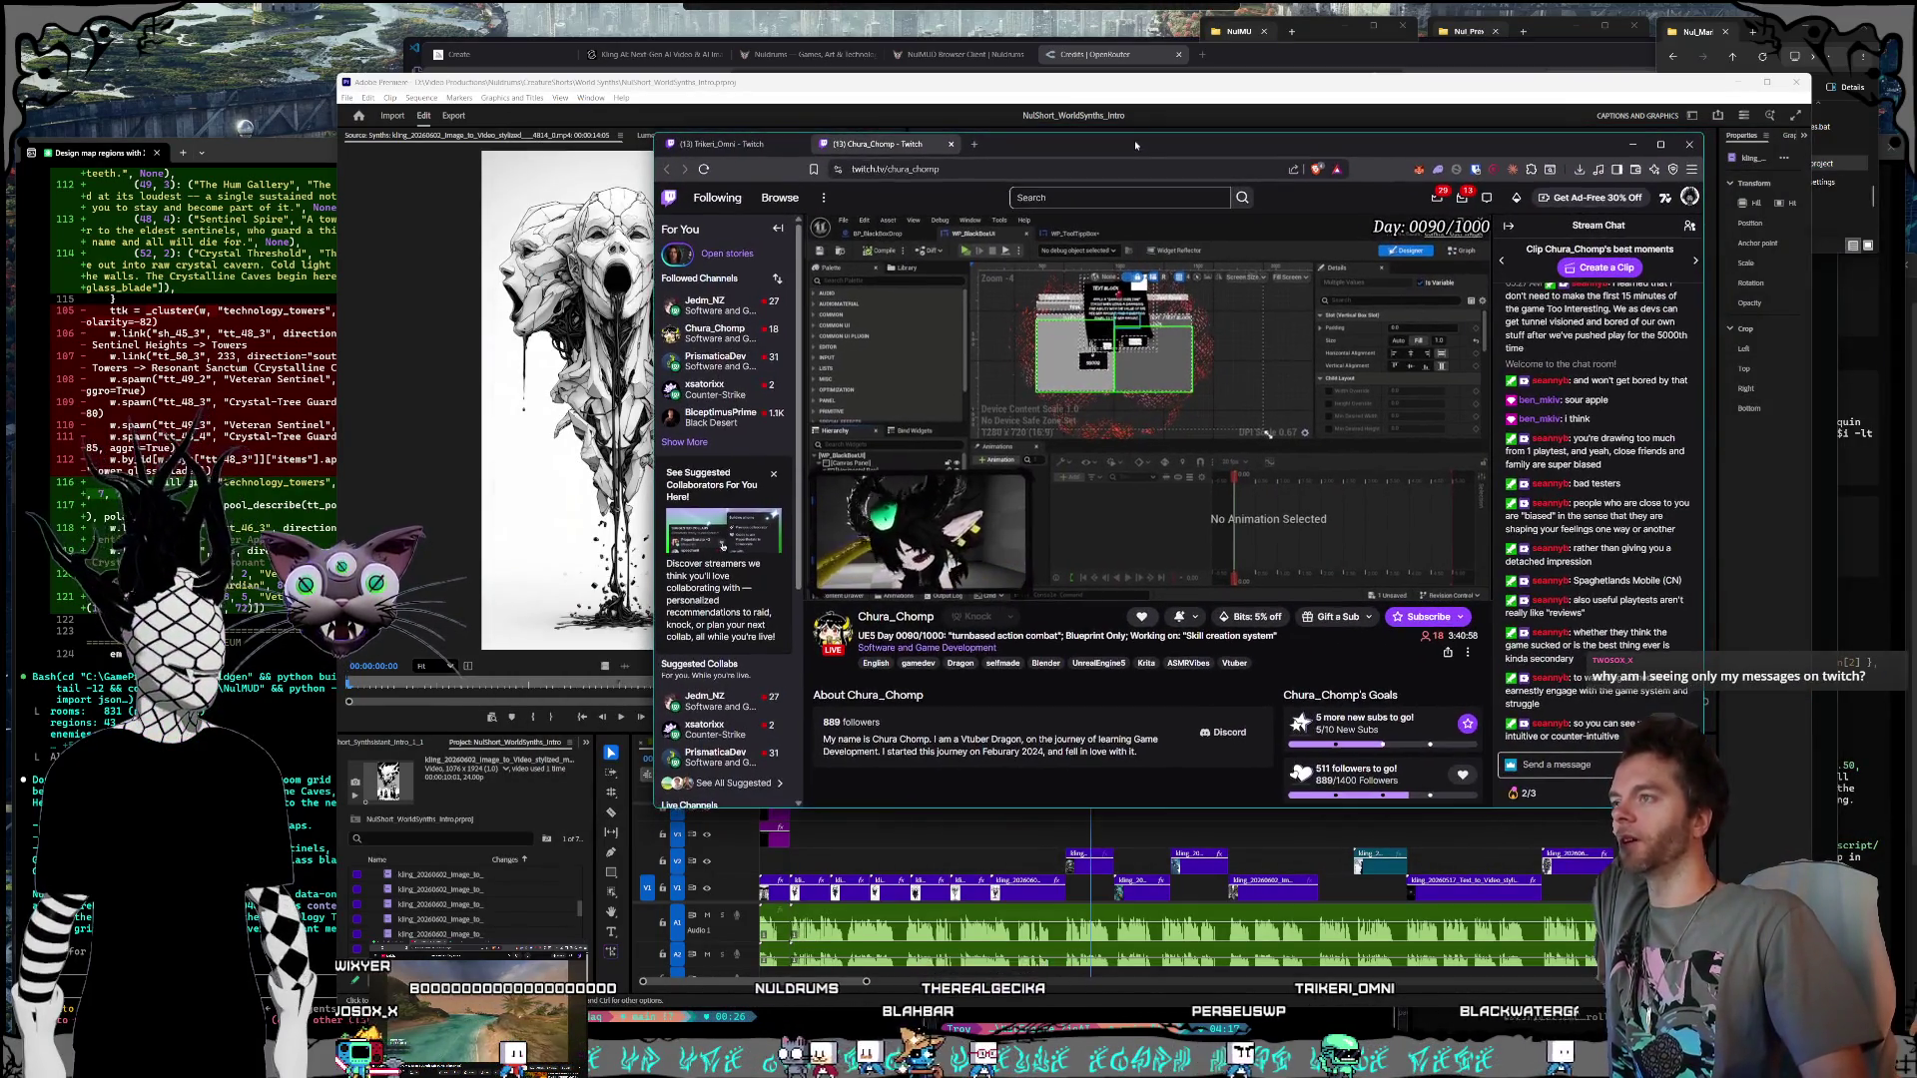
mouse_move(731, 318)
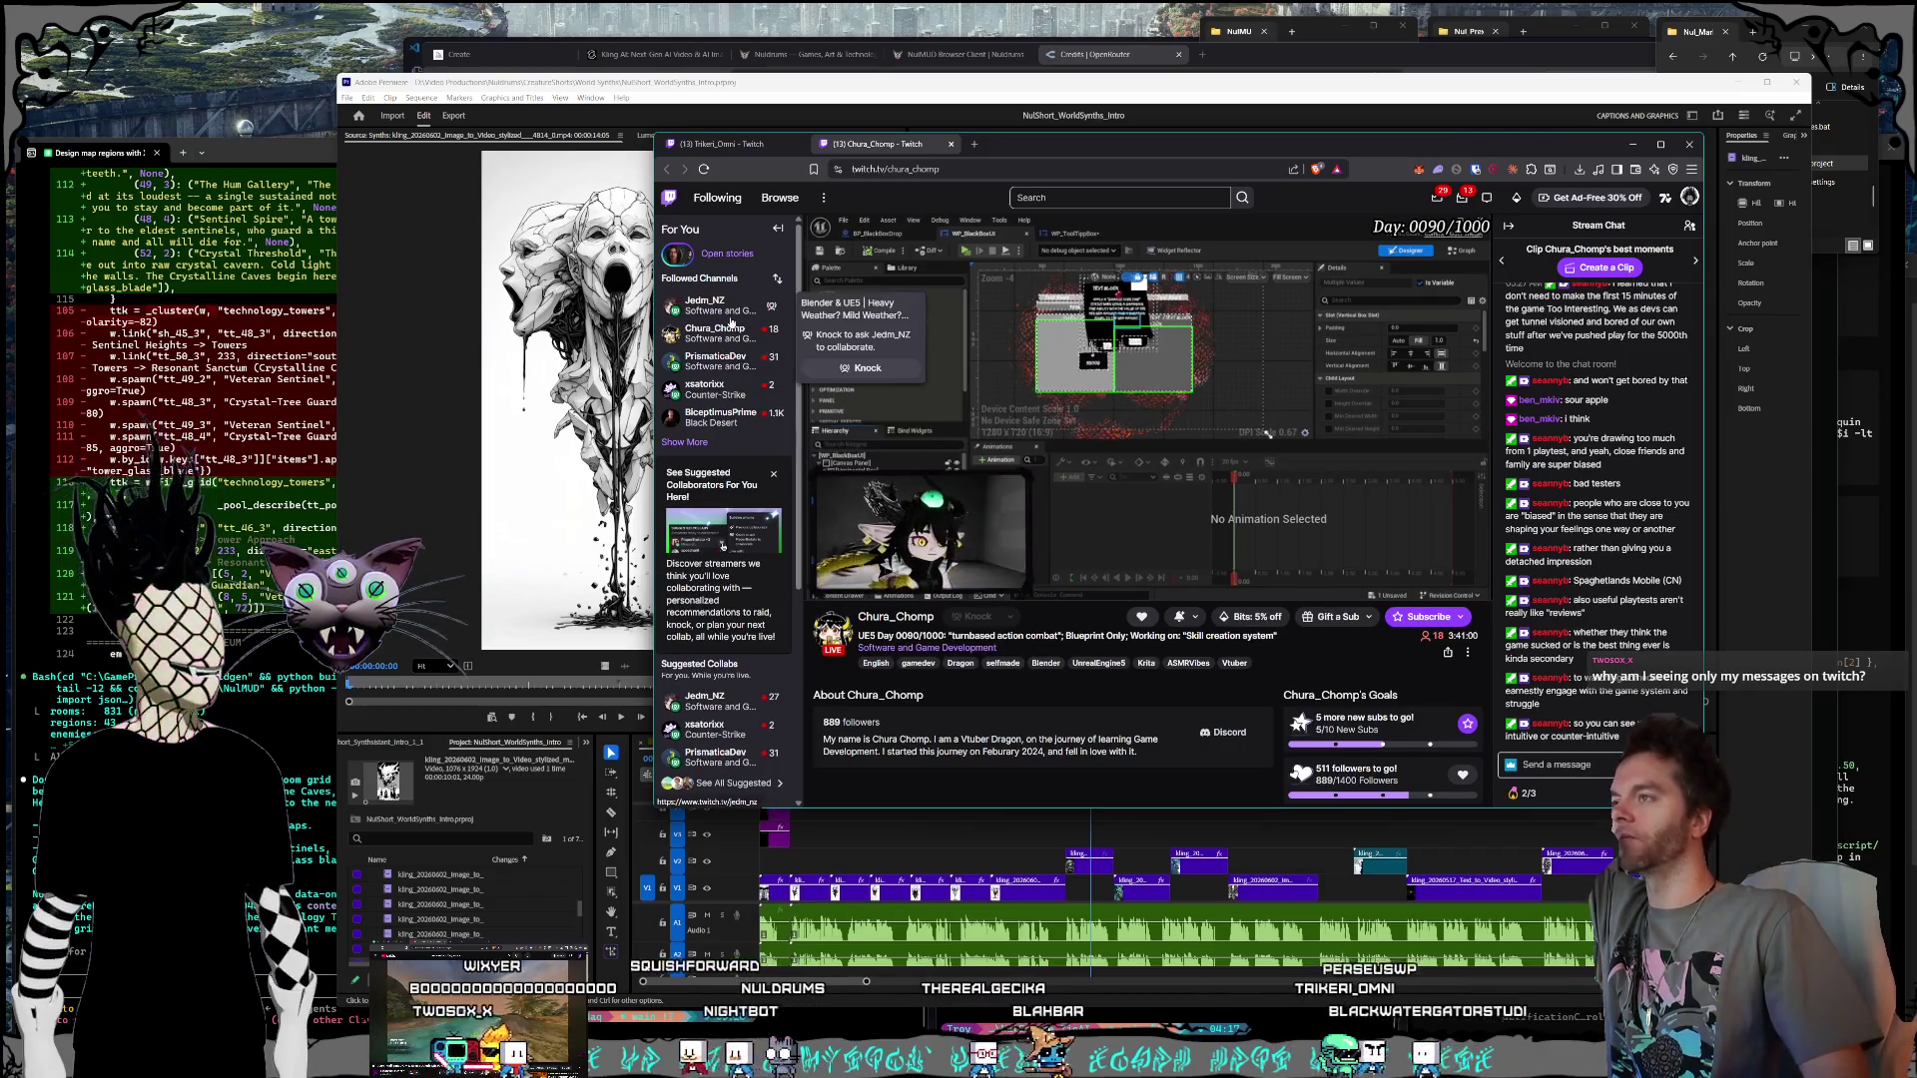
mouse_move(1116, 144)
left_mouse_down()
mouse_move(678, 427)
mouse_move(0, 599)
left_mouse_up()
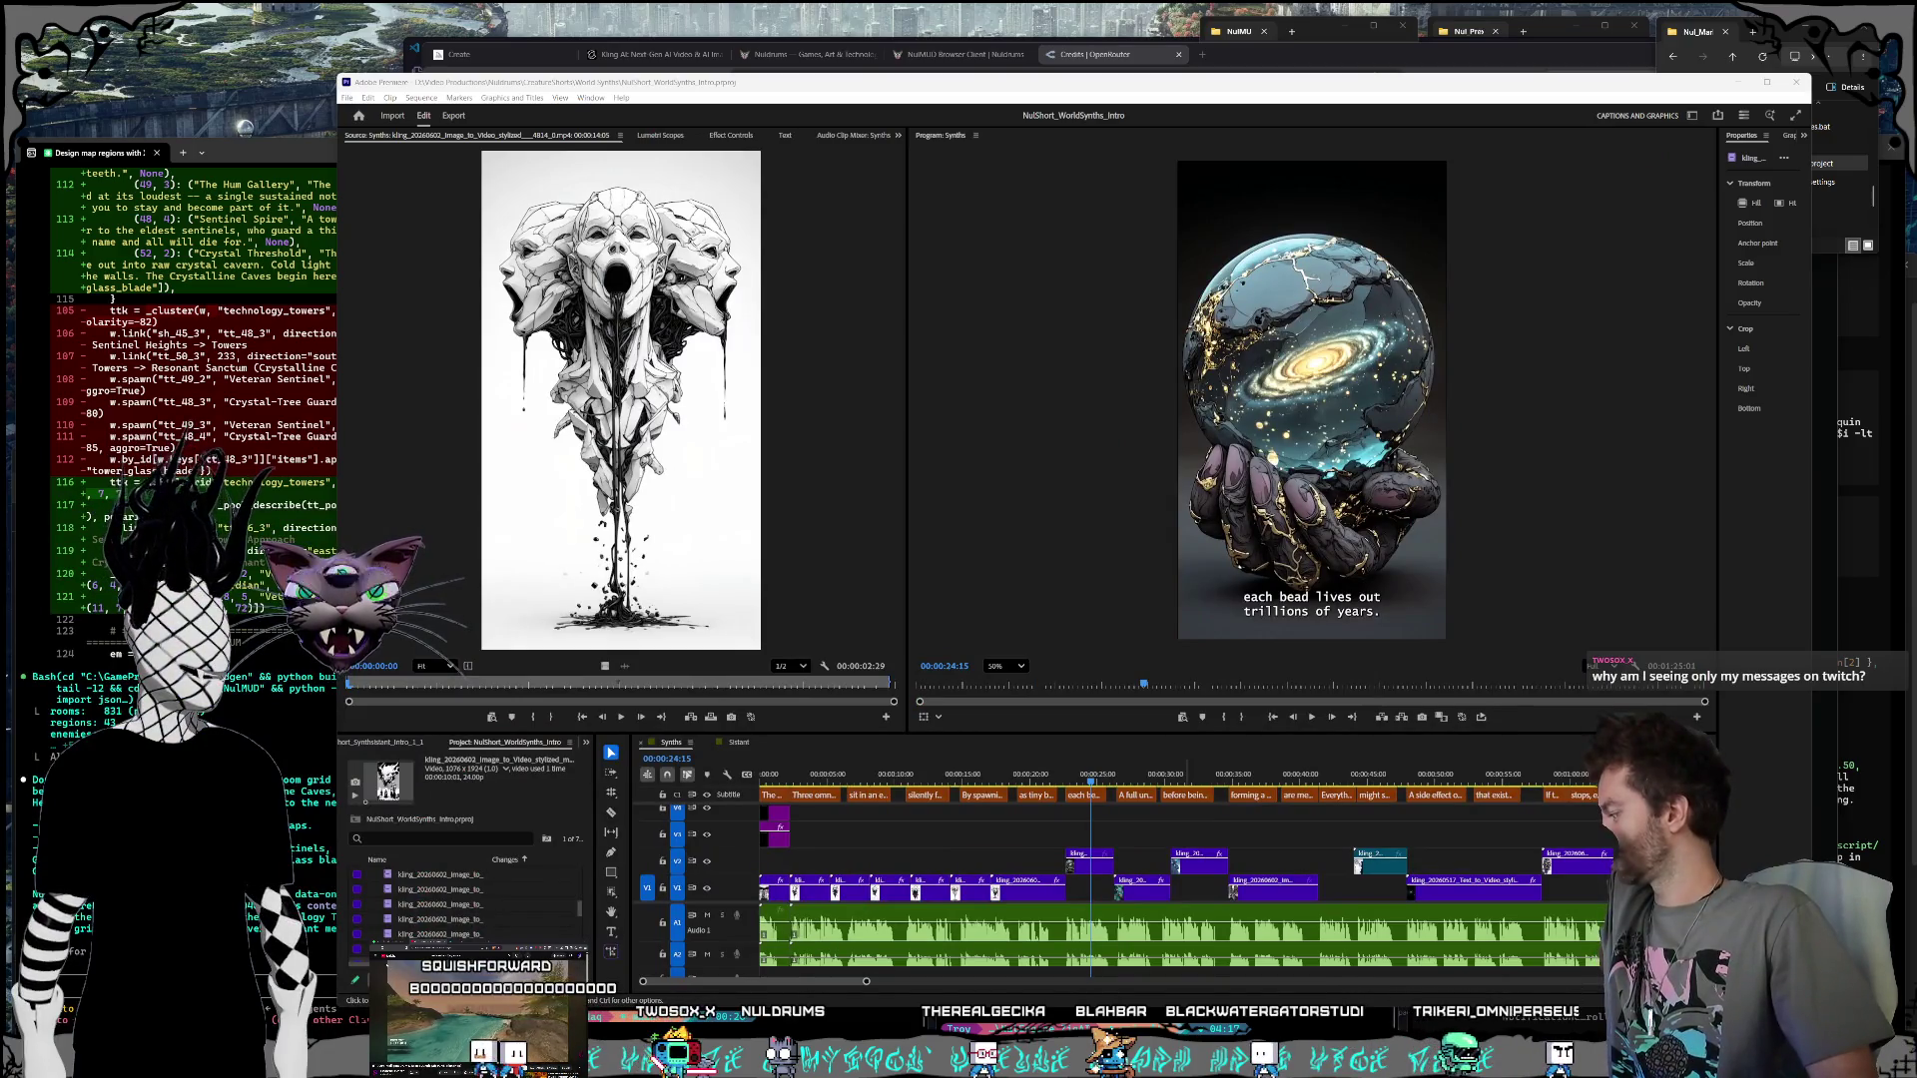